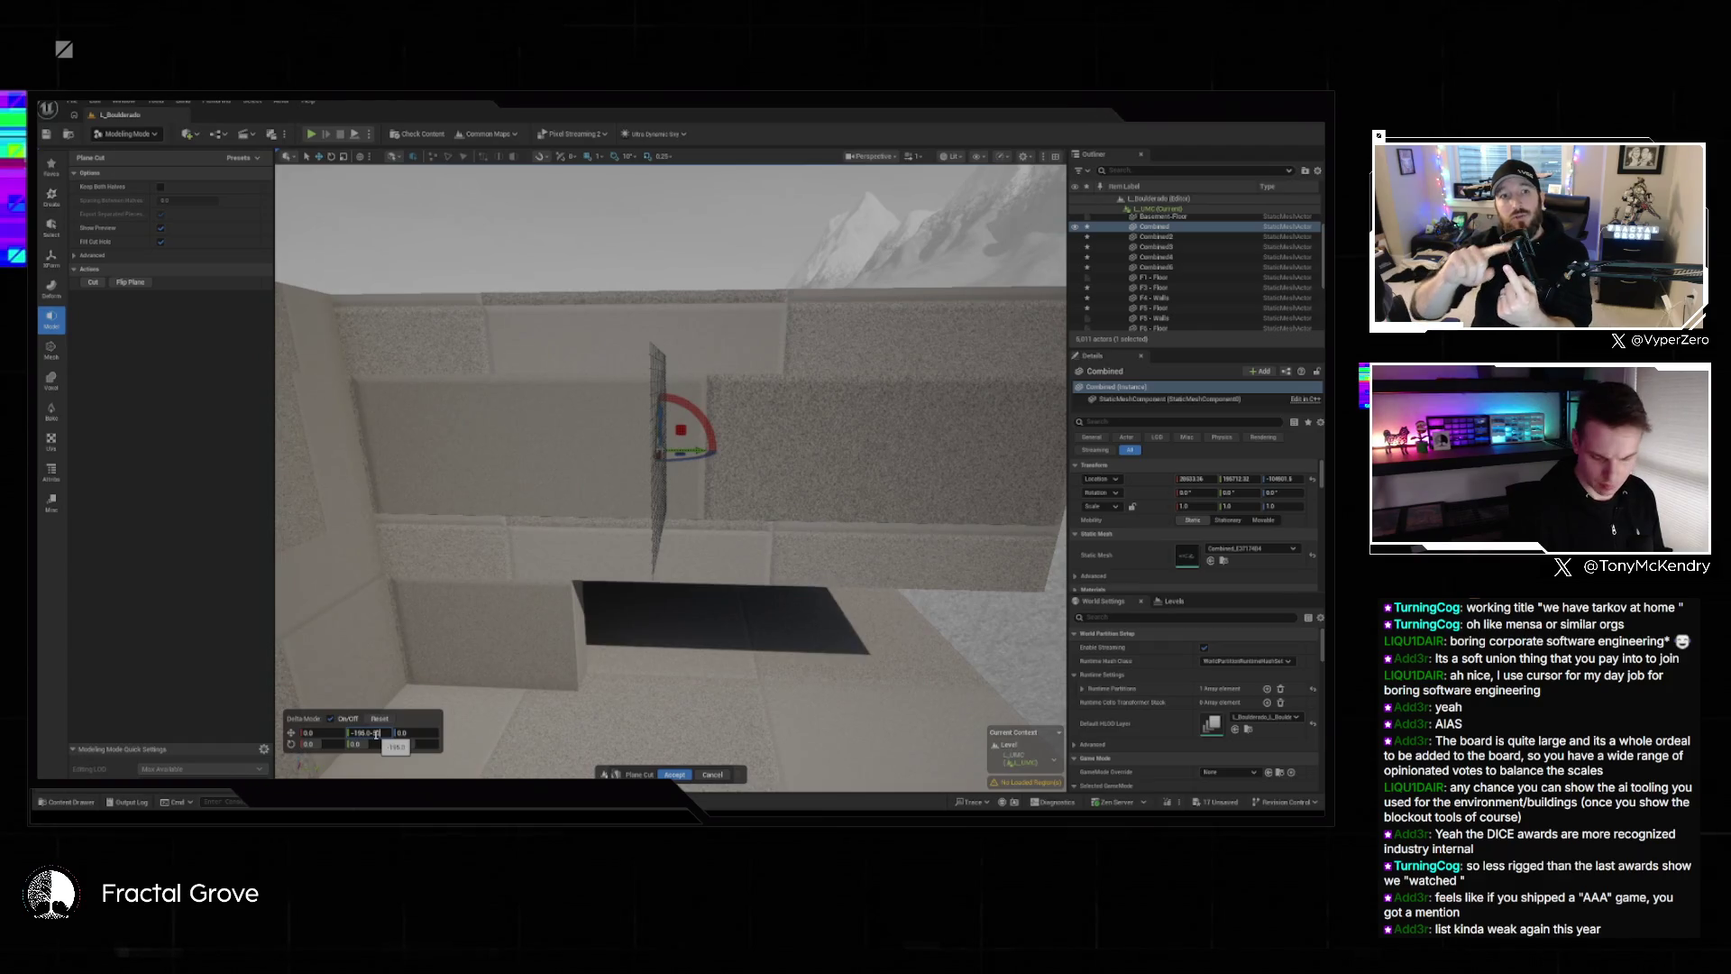
Offset the cut plane to -723 then -154, keep both halves, and apply the cut.
key("Return")
left_click(376, 733)
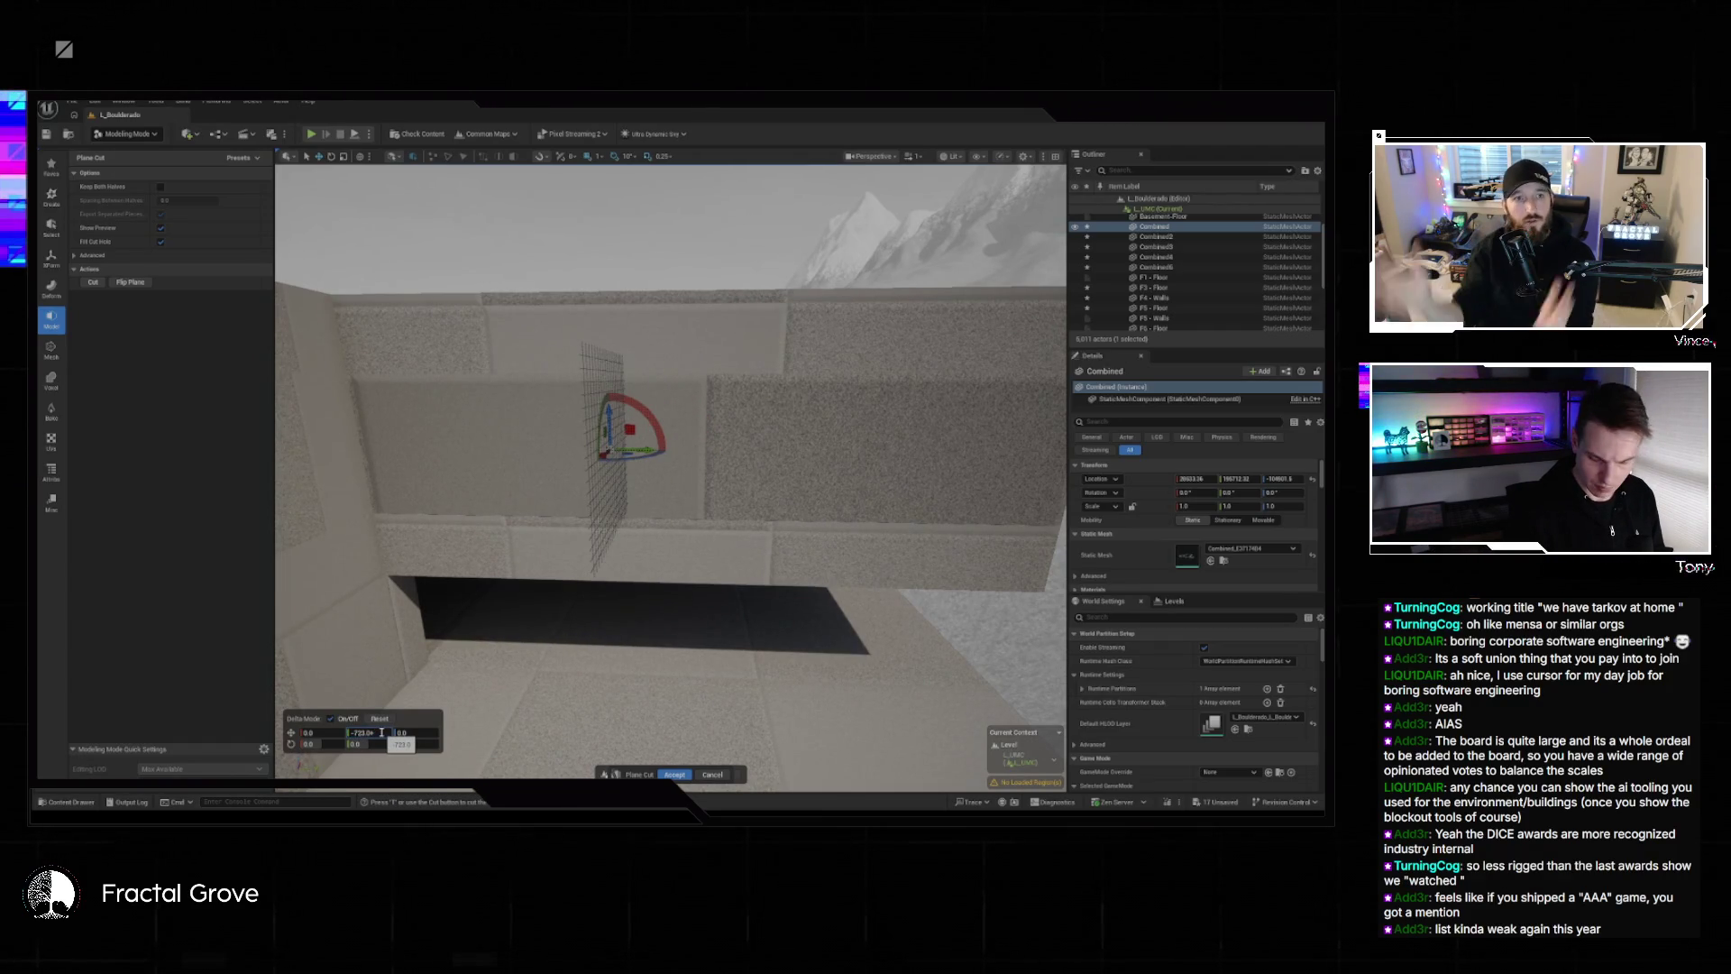
key("Return")
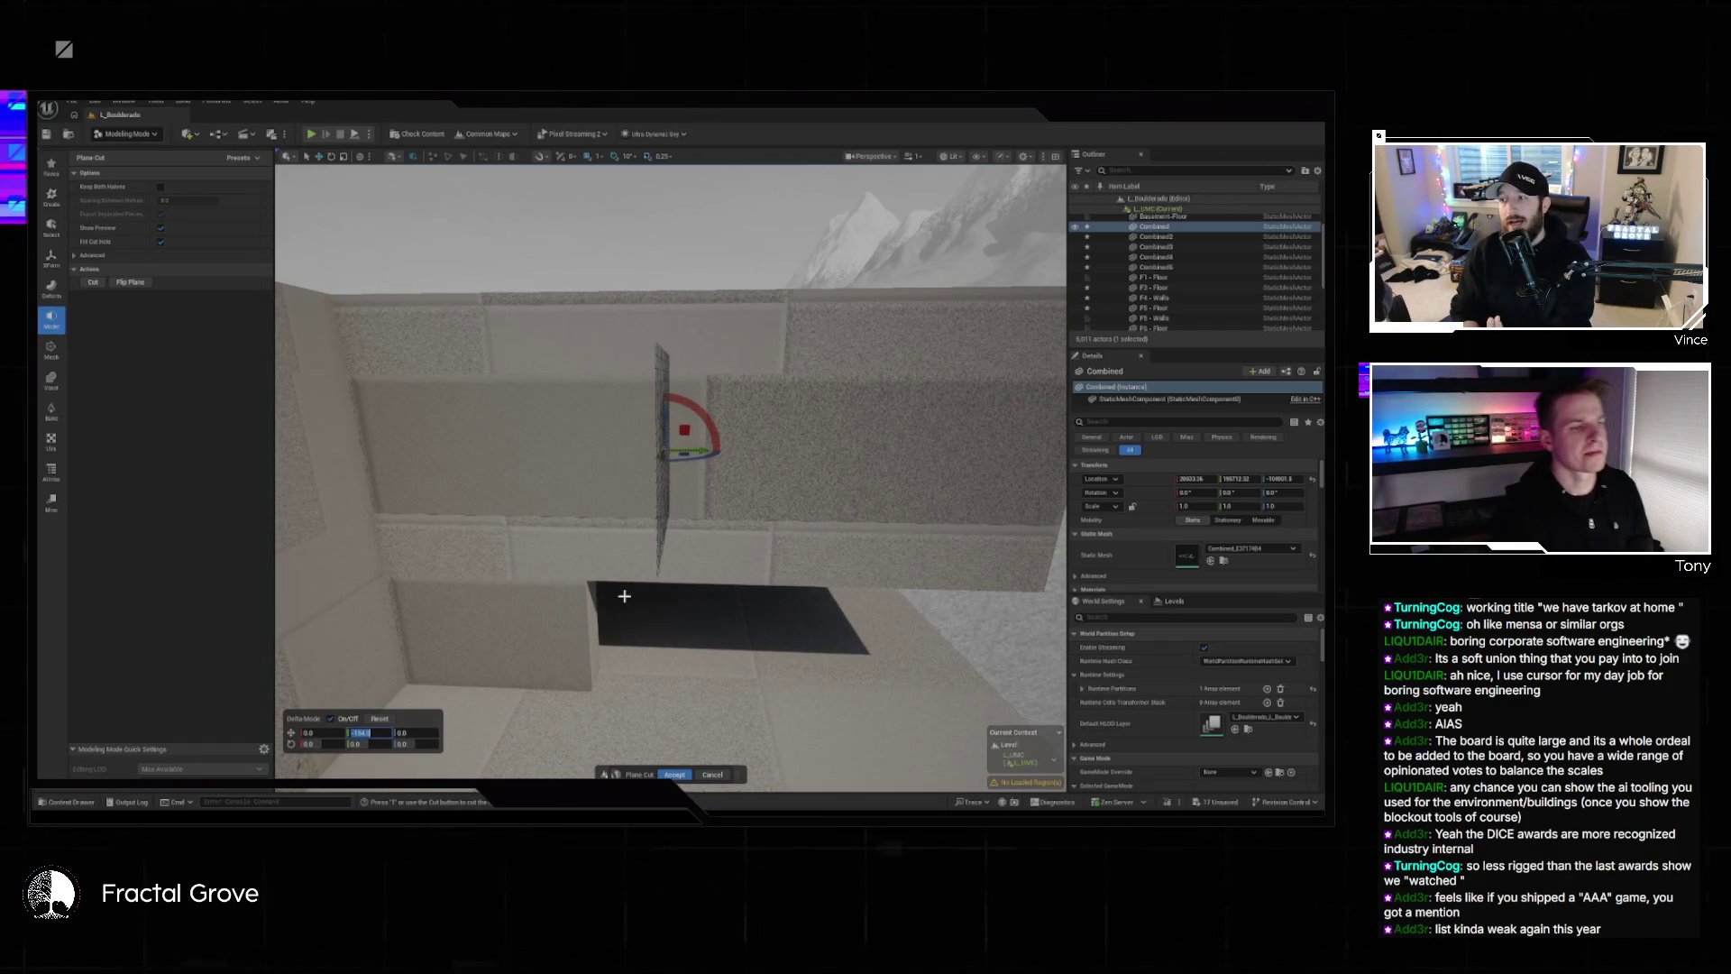
left_click(161, 186)
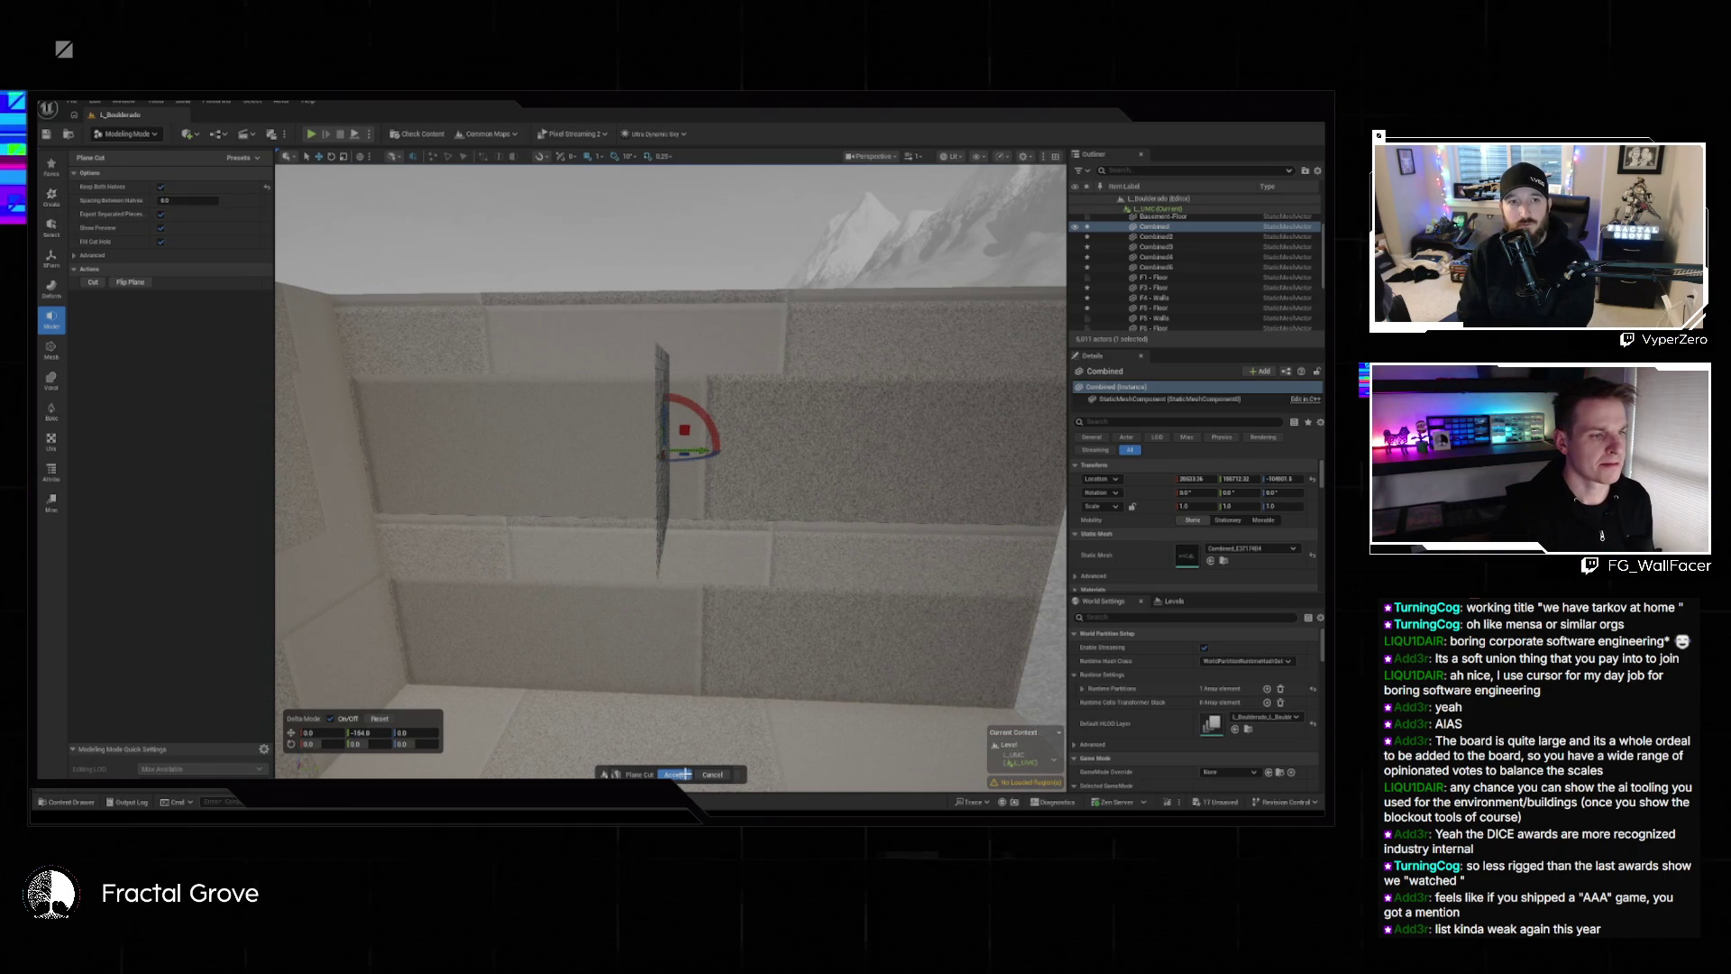
left_click(687, 775)
left_click(52, 284)
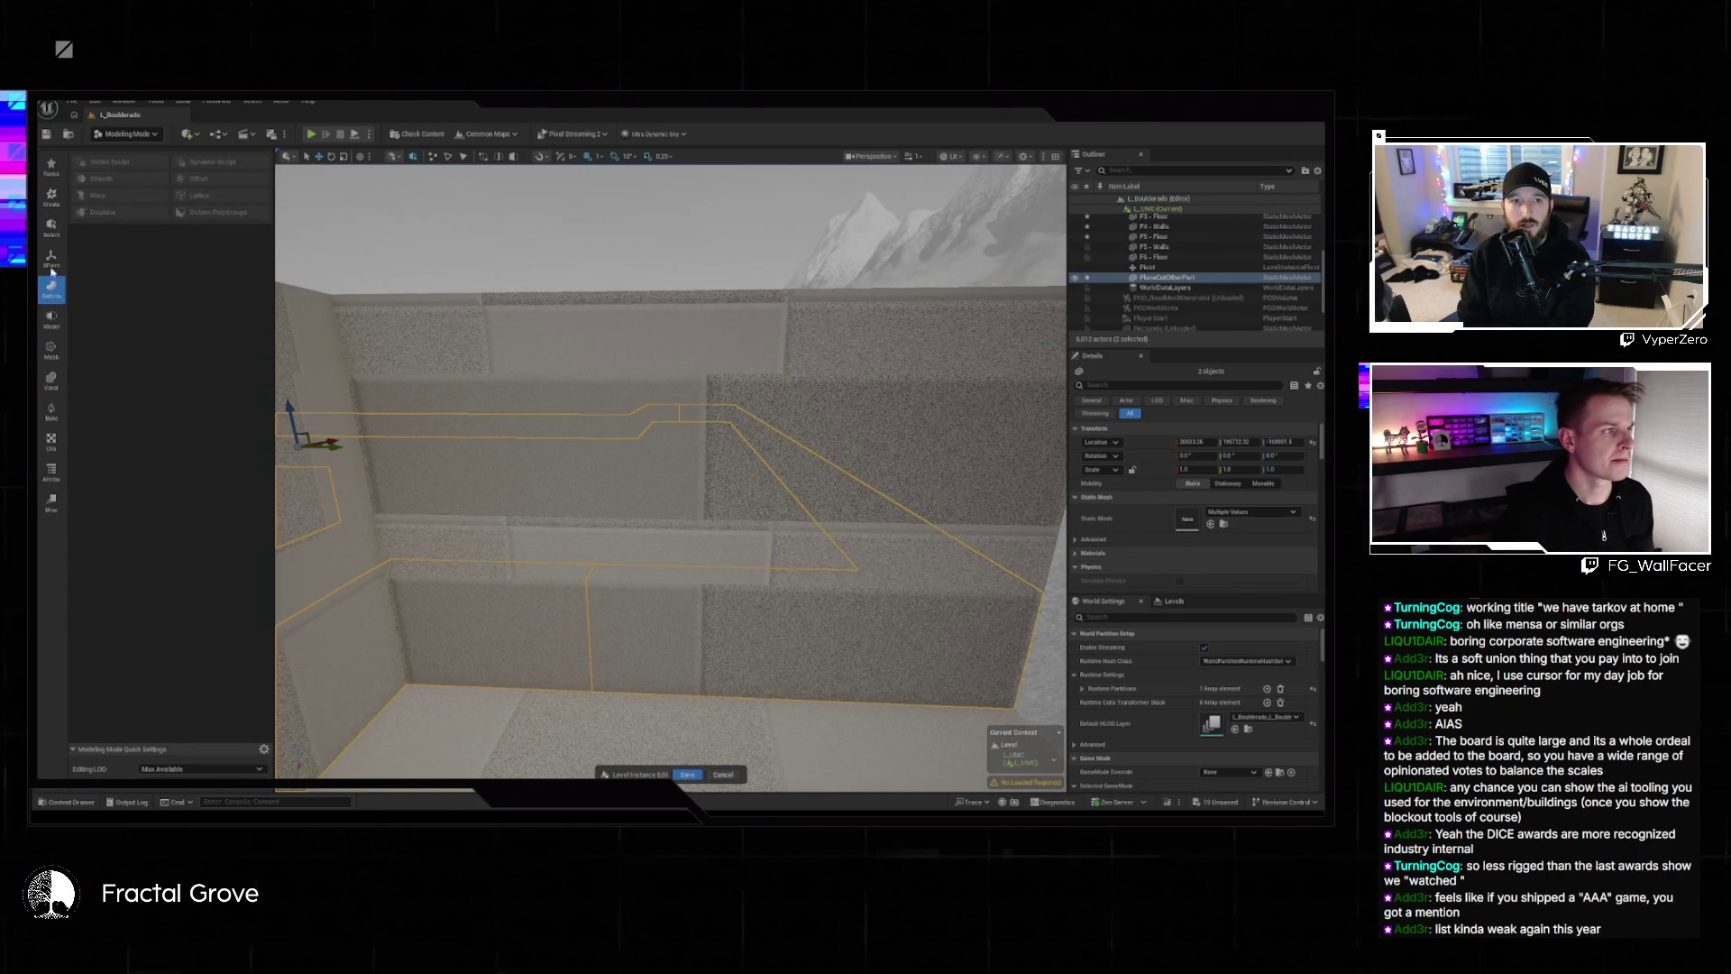
Append the two cut wall pieces into one mesh, Combined5, and pull the view back to inspect it.
left_click(51, 256)
left_click(117, 186)
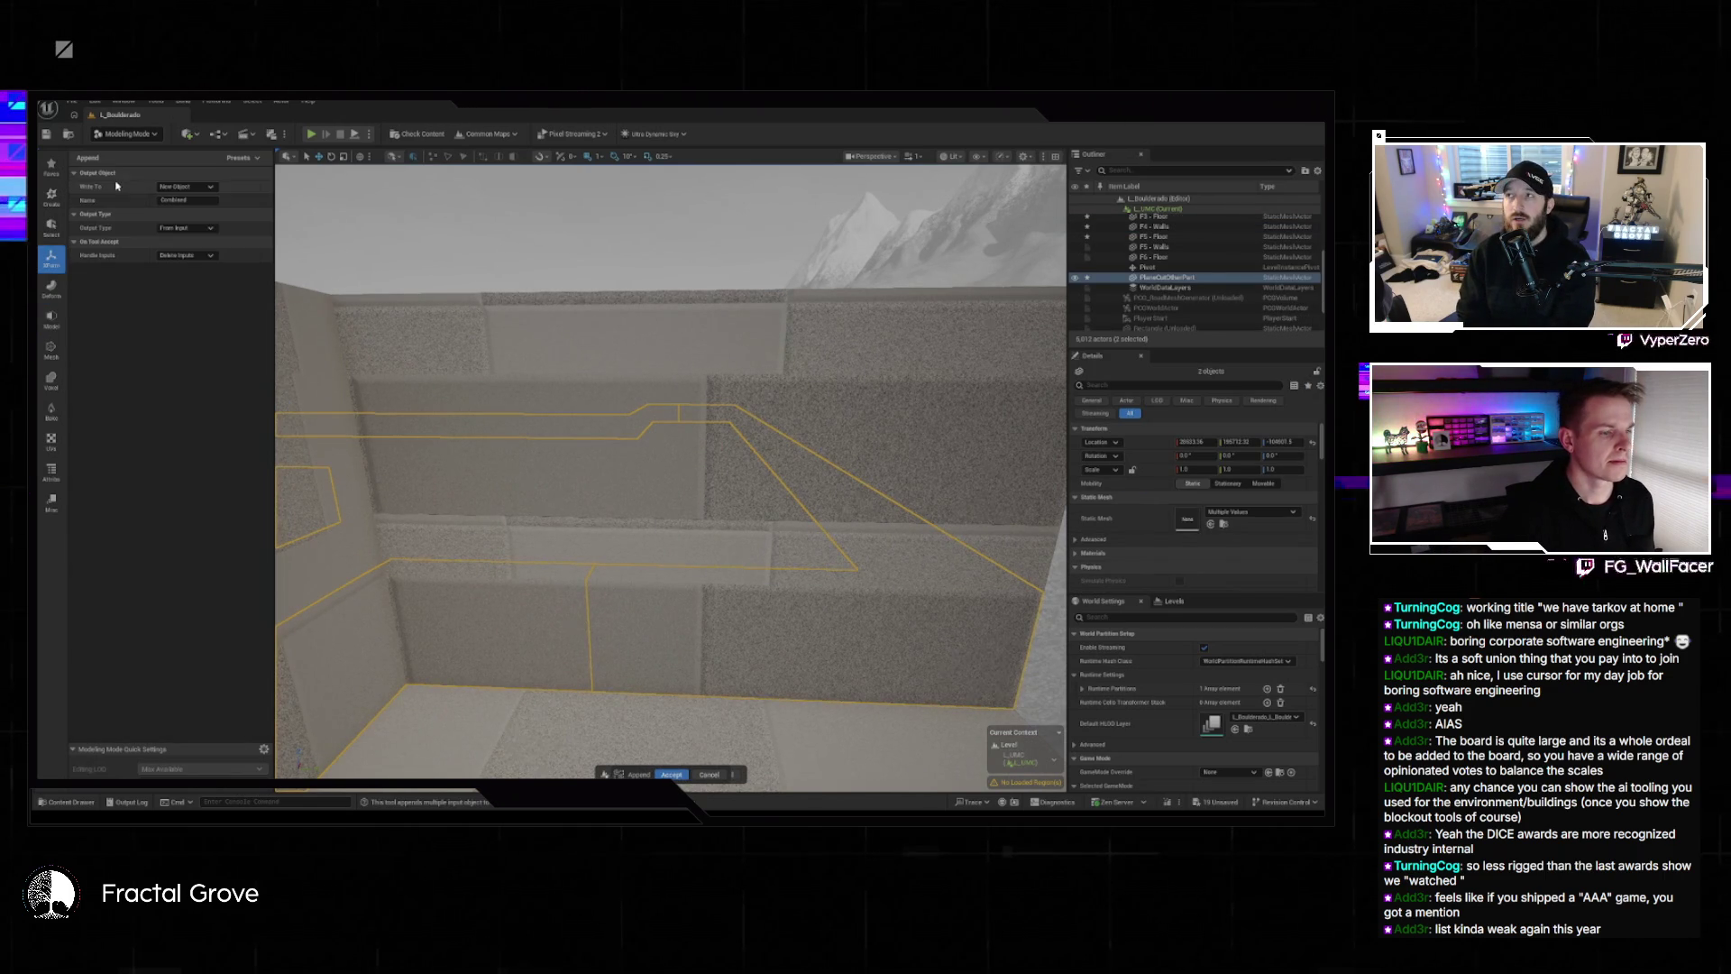
left_click(678, 774)
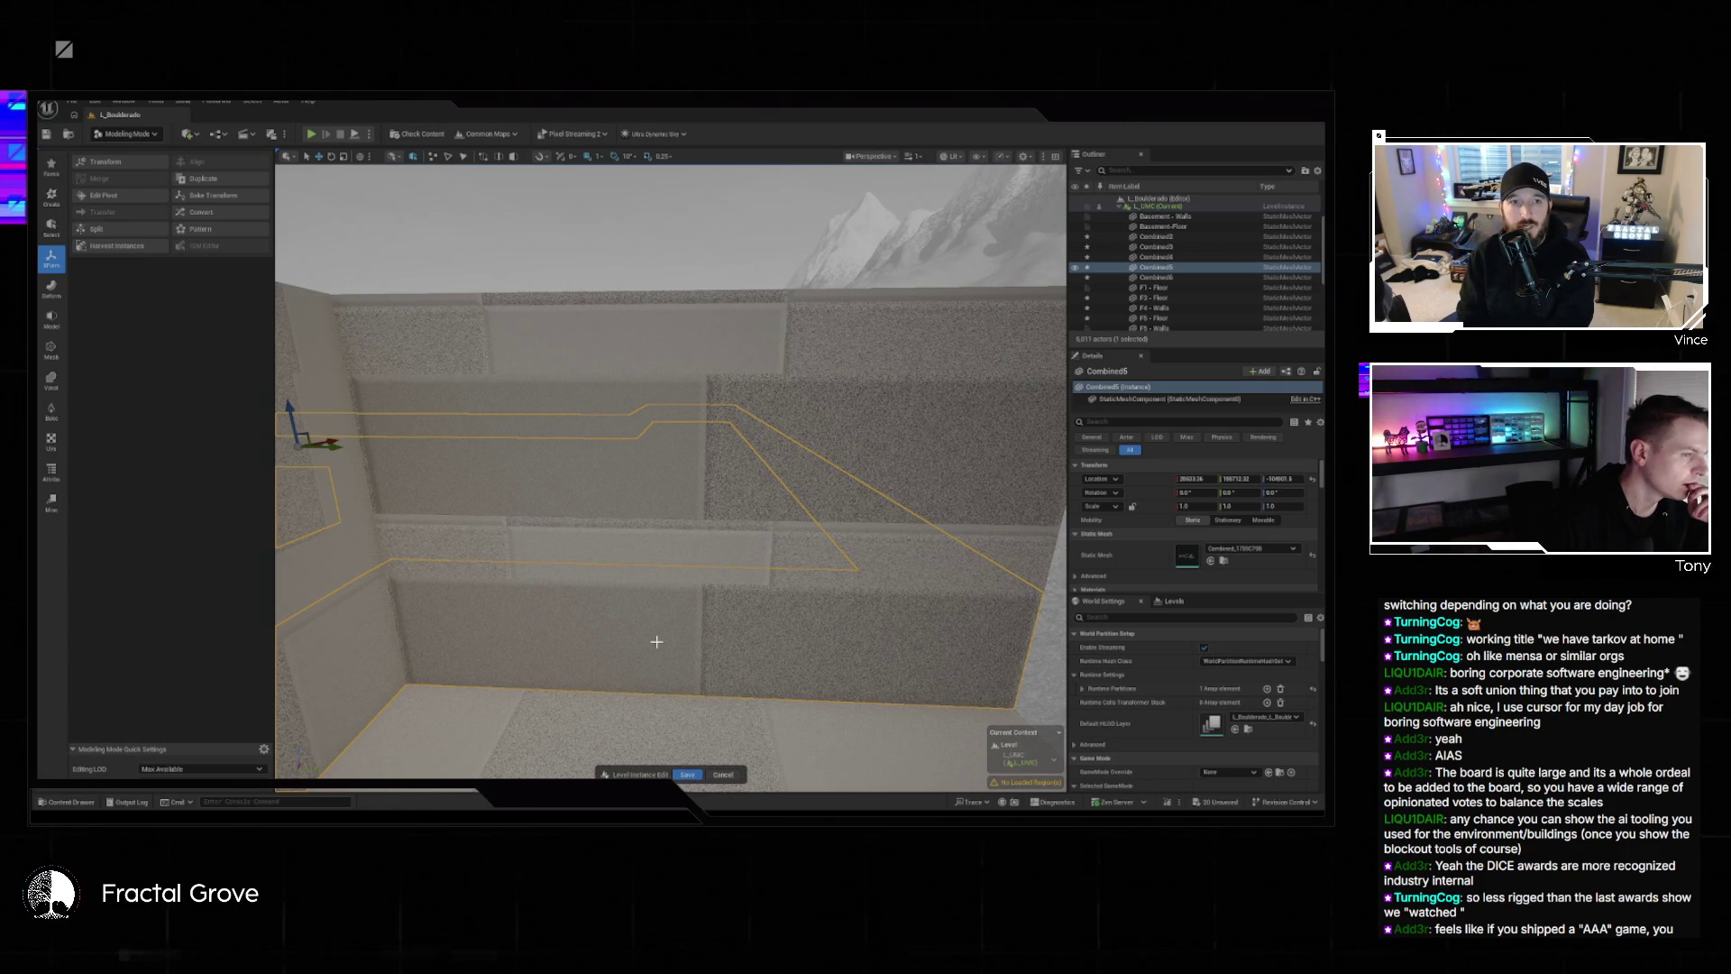
left_click_drag(657, 641, 688, 735)
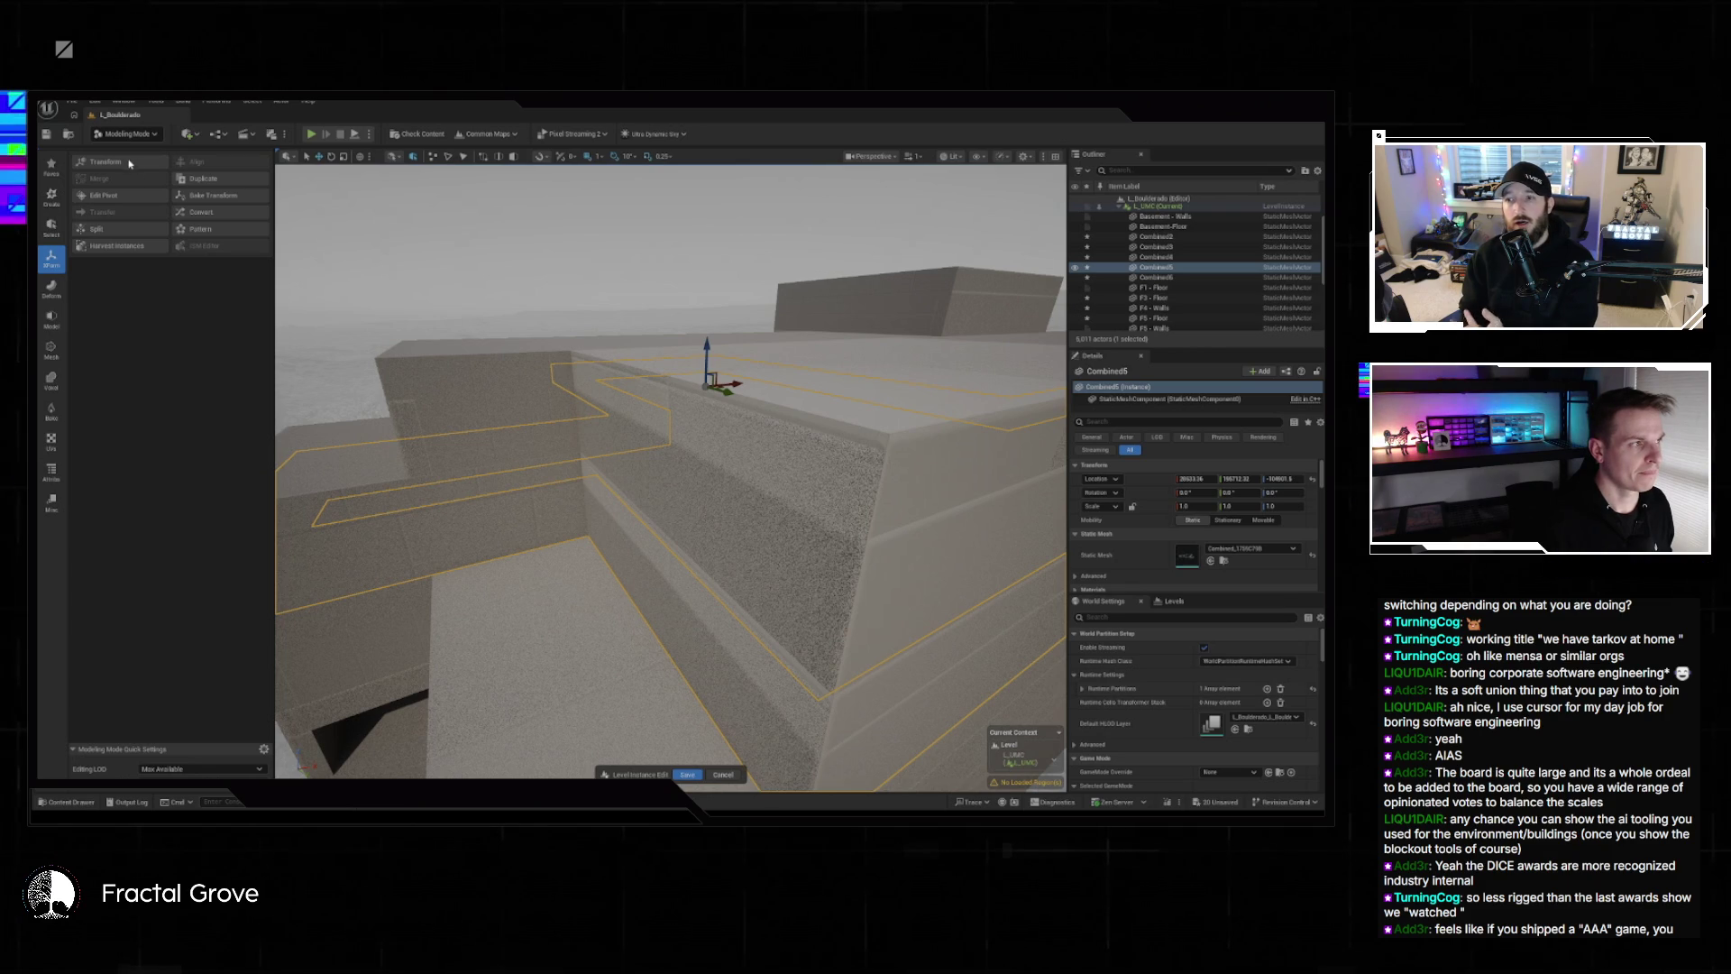
left_click(52, 317)
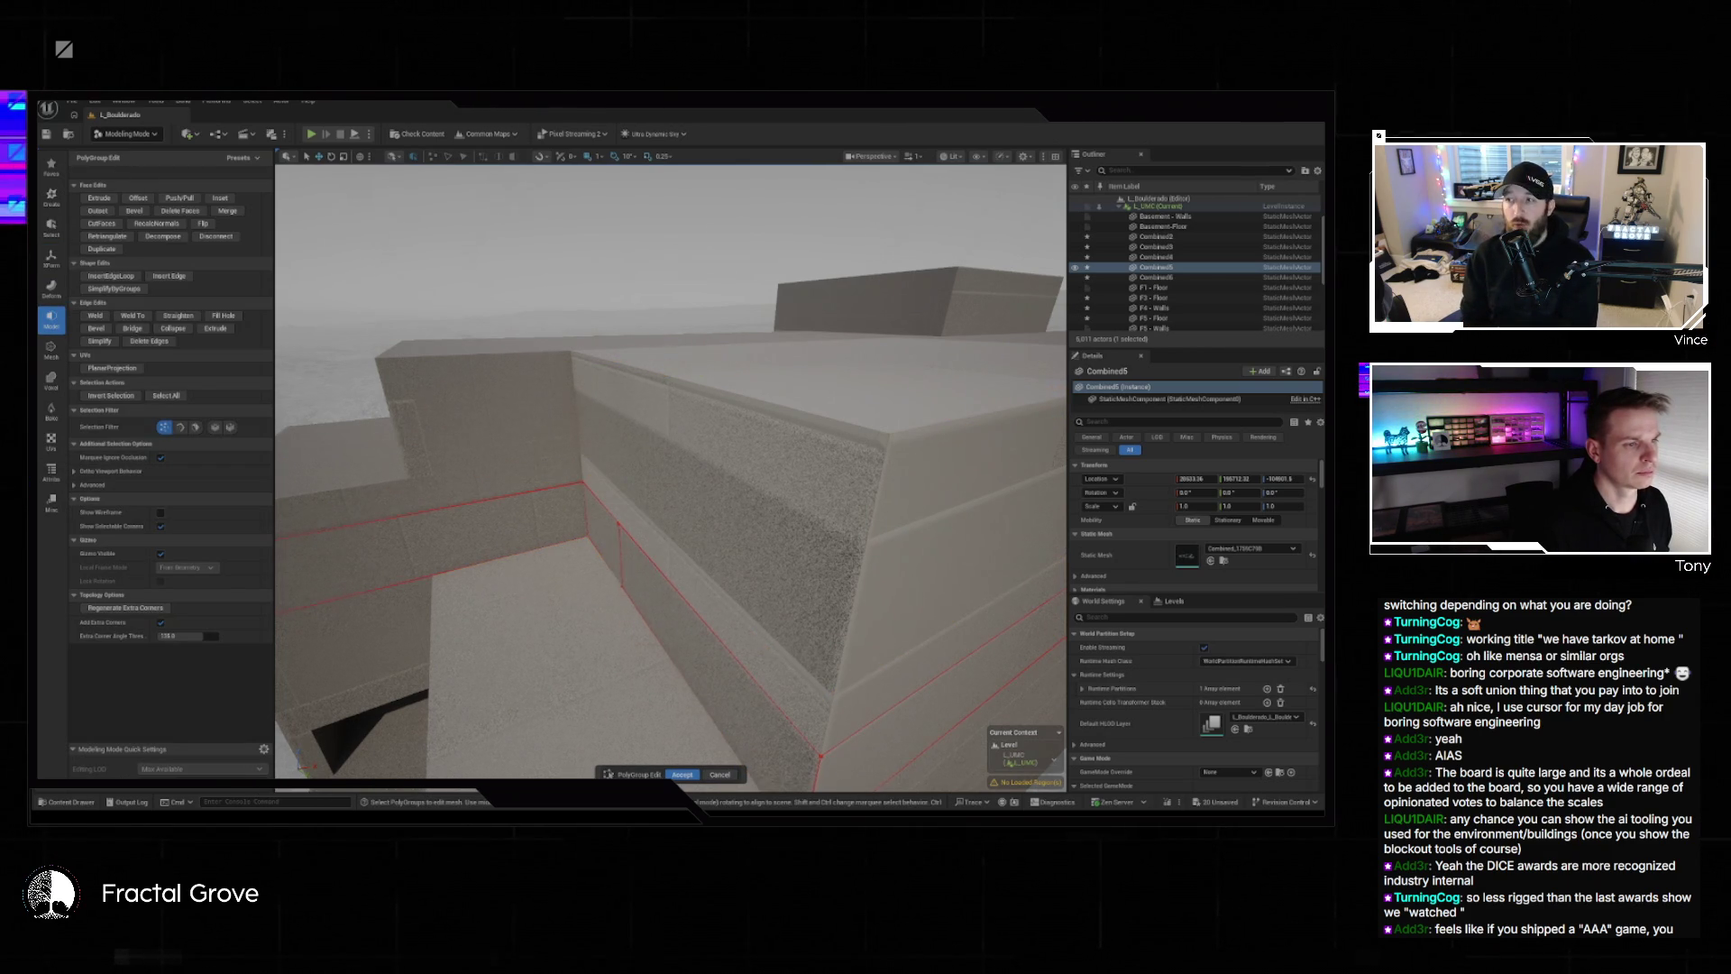
Select a wall face, frame it, and move it by -200 then back by 200.
scroll(628, 579, "up", 10)
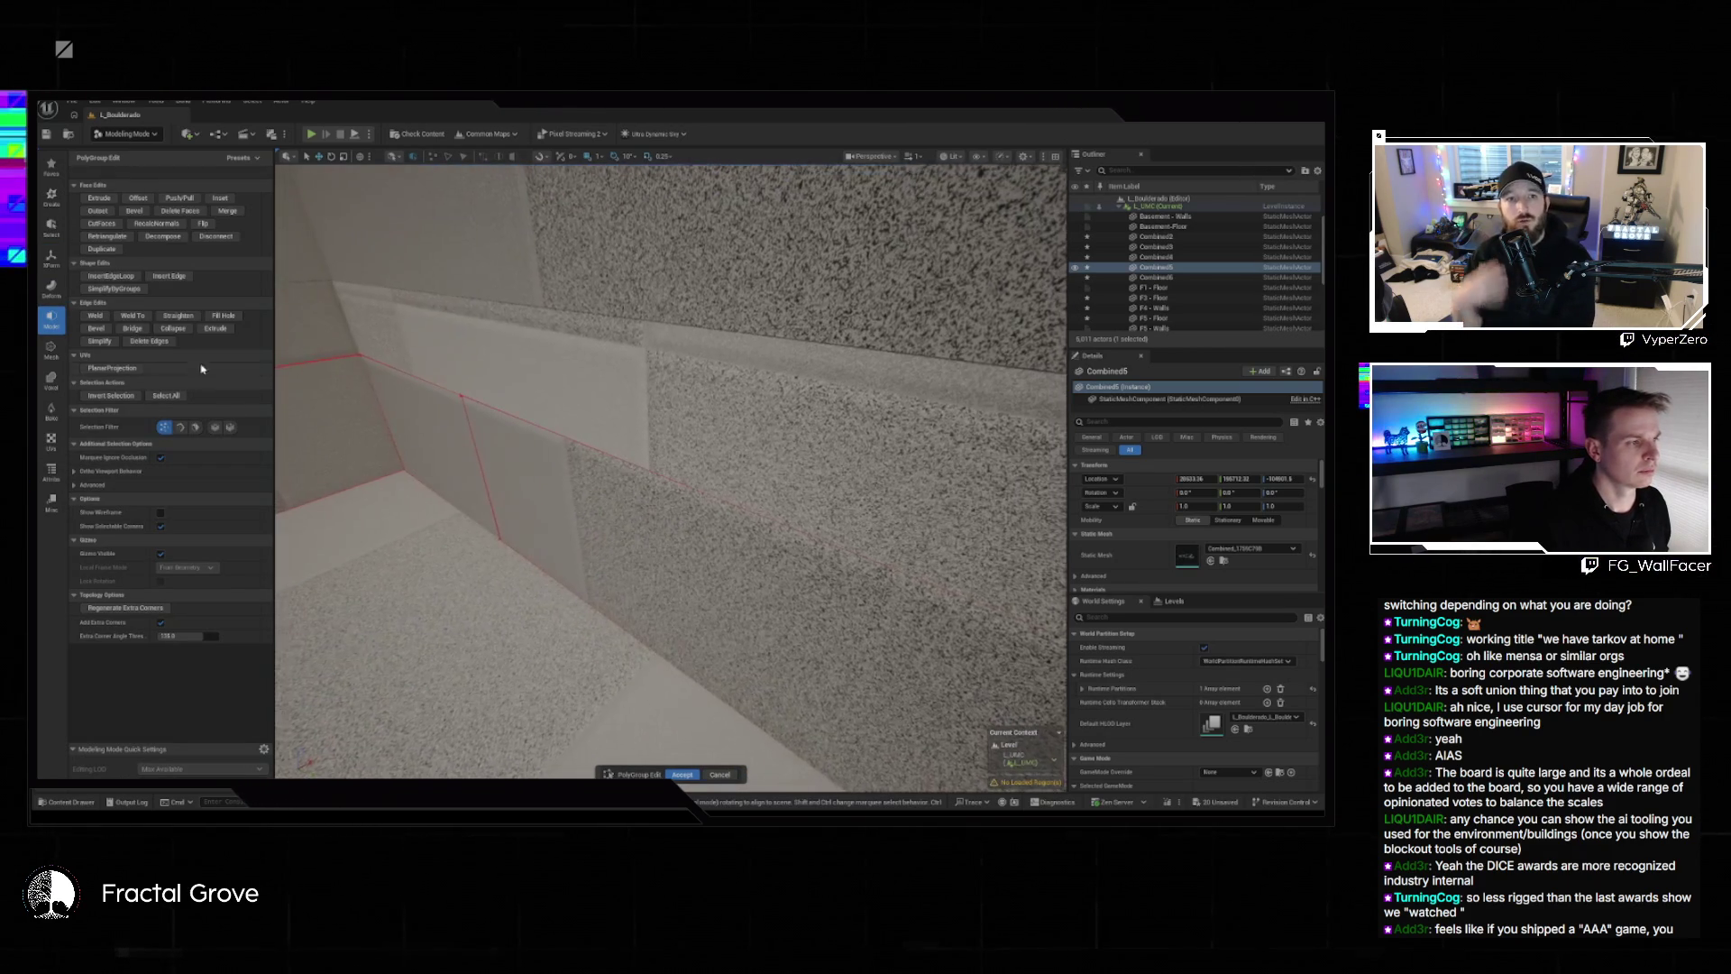
left_click(699, 587)
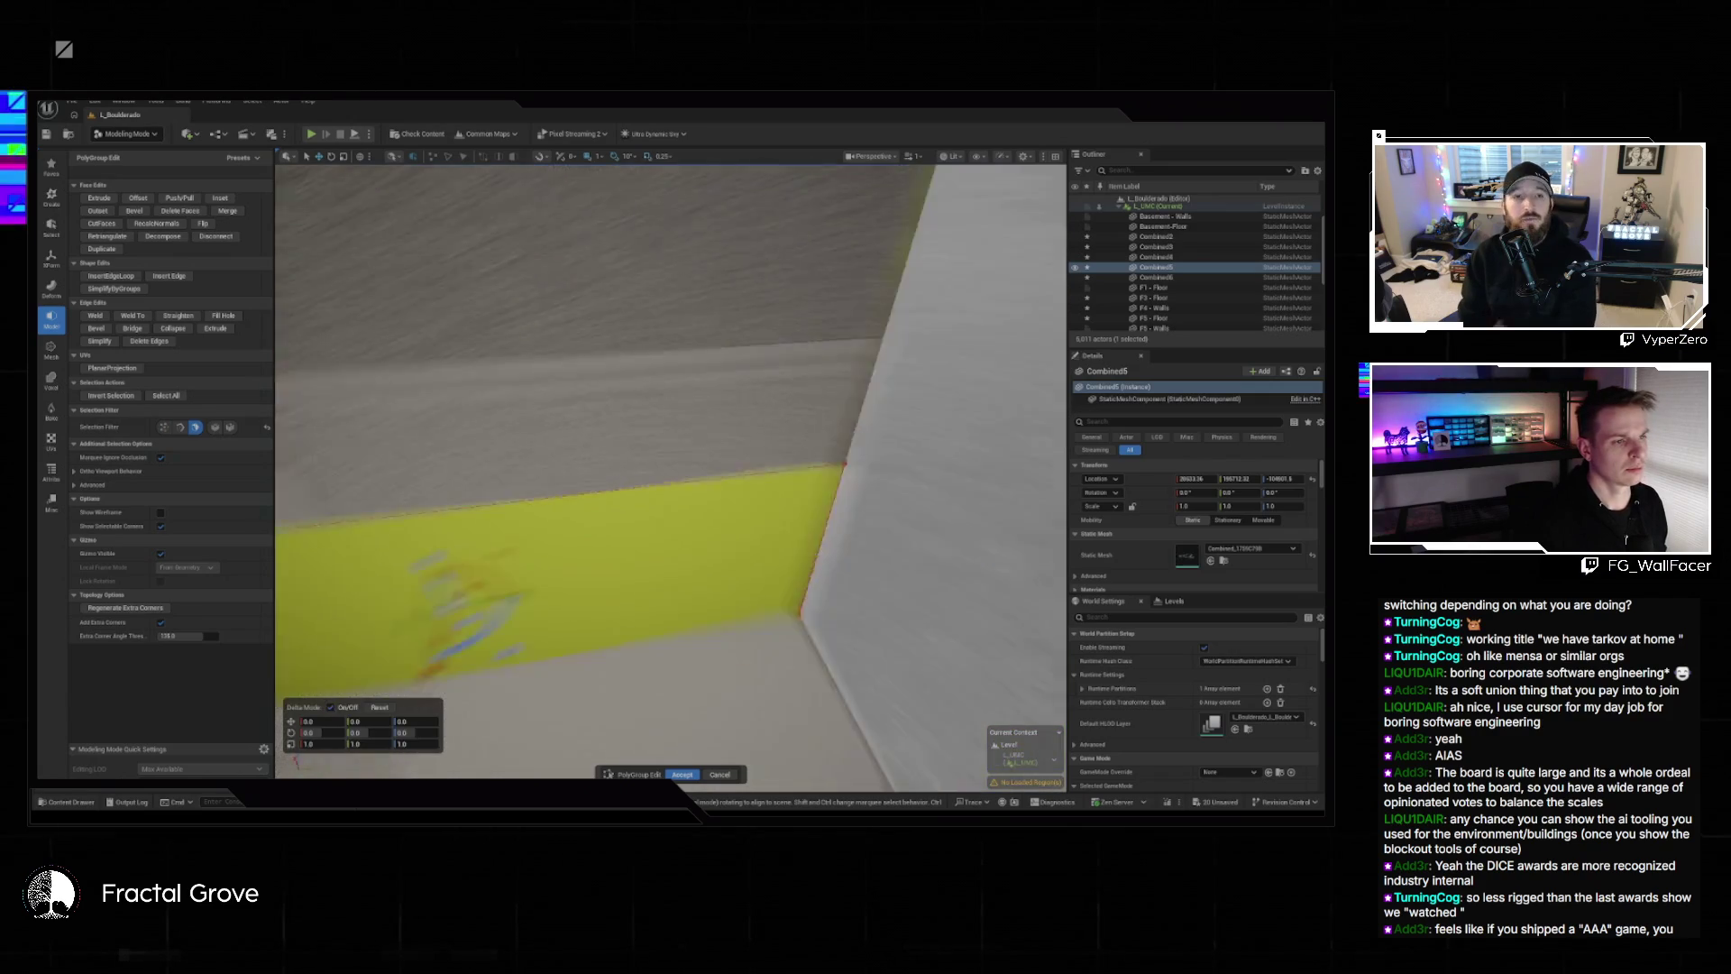
scroll(579, 491, "up", 10)
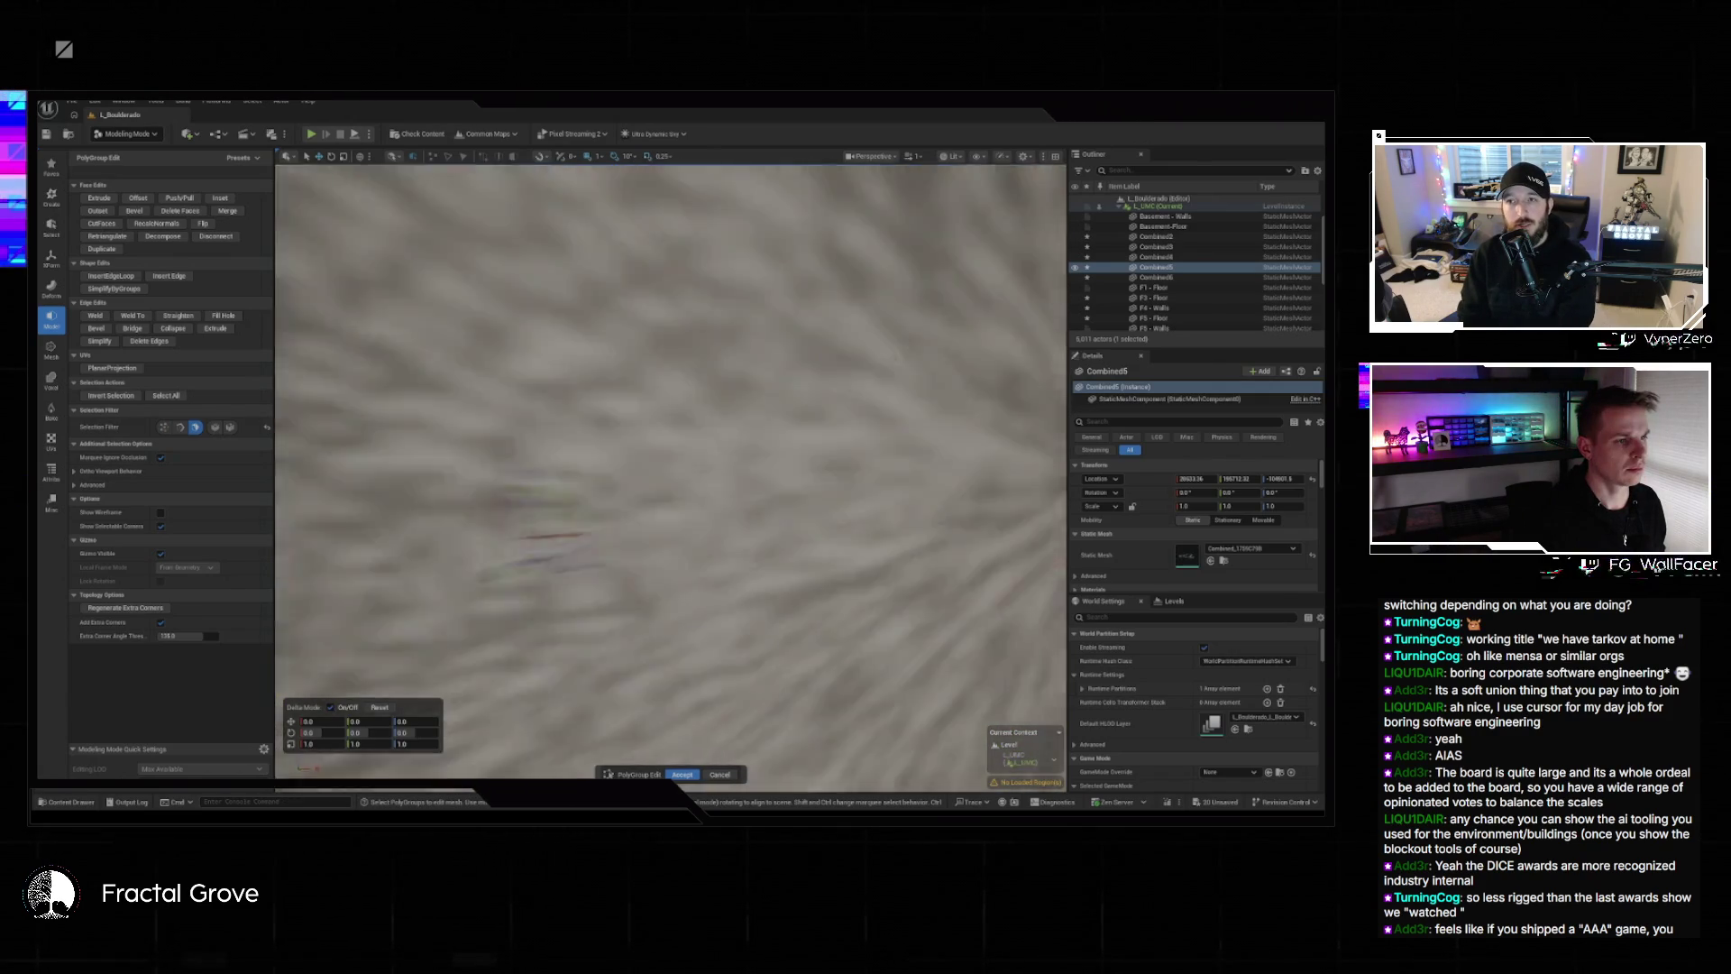
key("f")
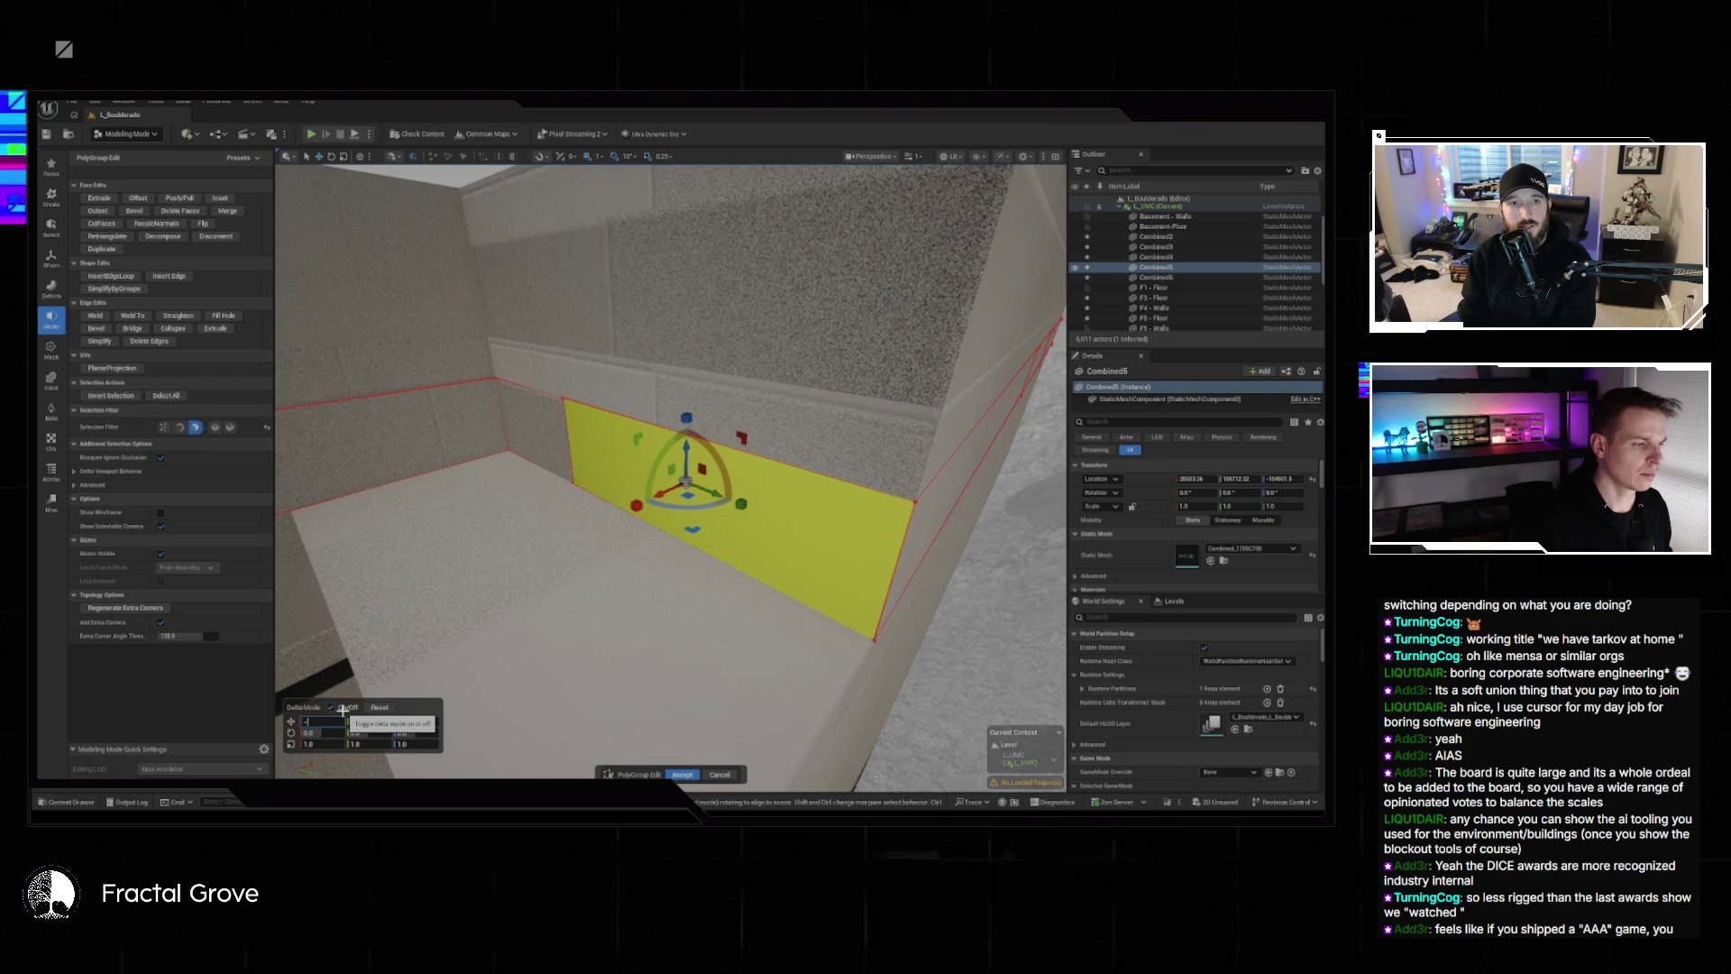
key("Return")
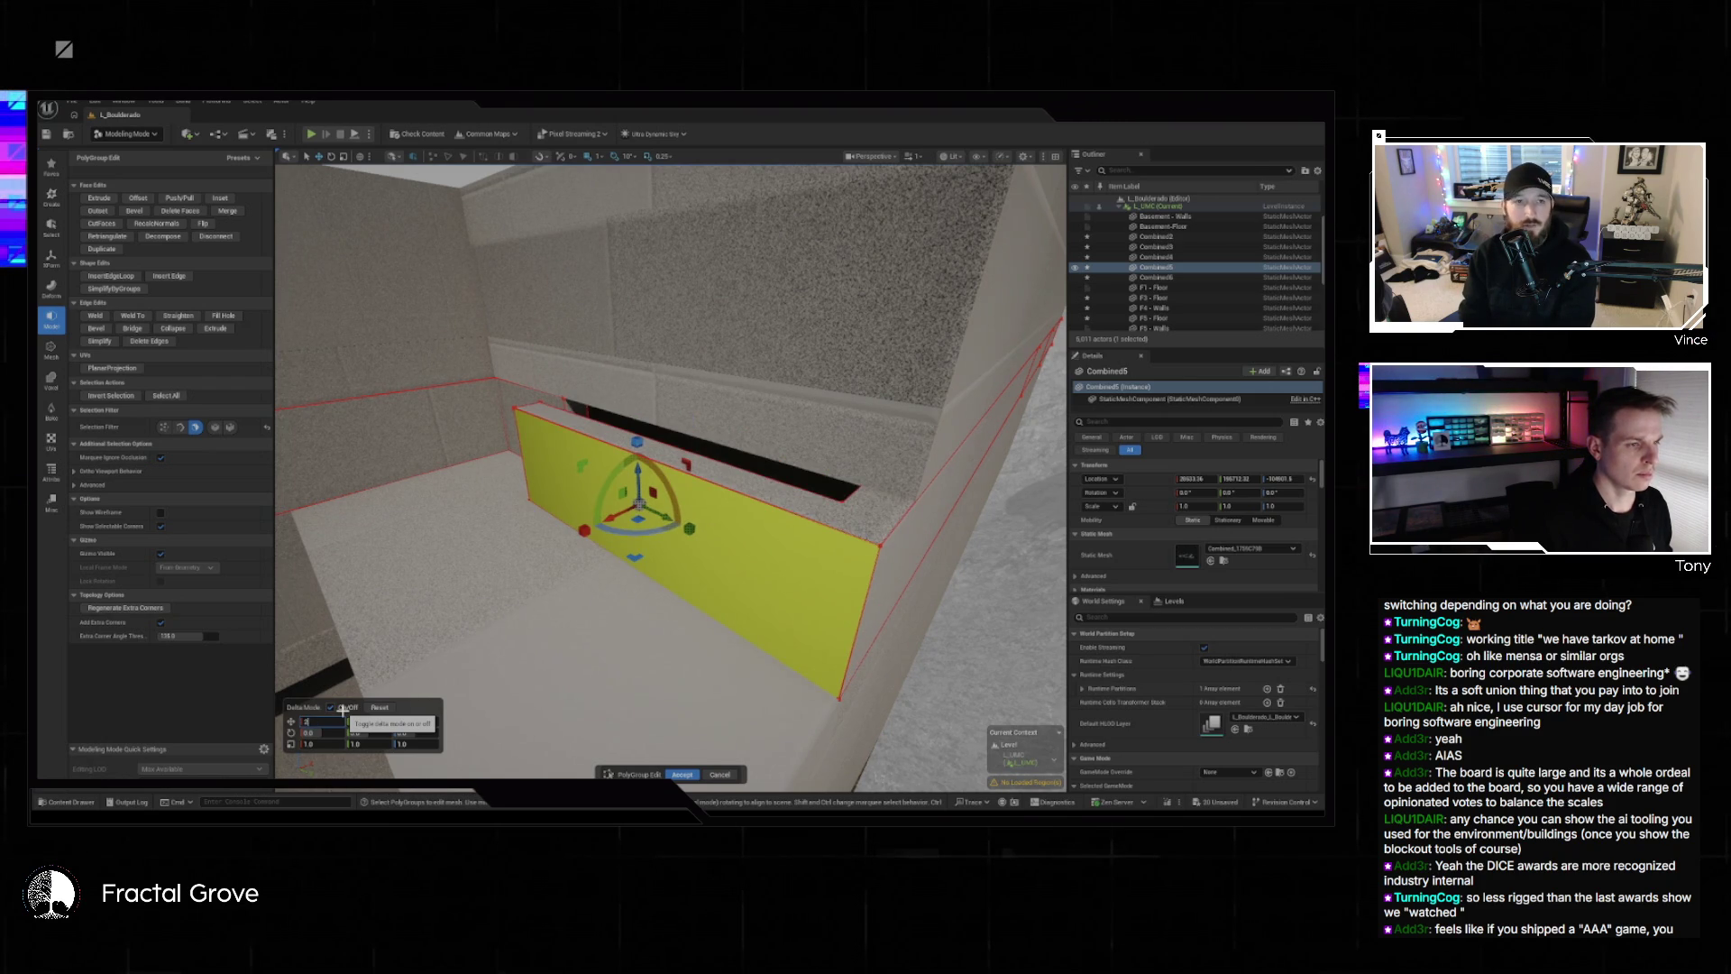
key("Return")
Select the left wall face and begin an Extrude on it.
mouse_move(818, 568)
left_mouse_down()
mouse_move(901, 563)
mouse_move(924, 441)
mouse_move(816, 568)
left_mouse_up()
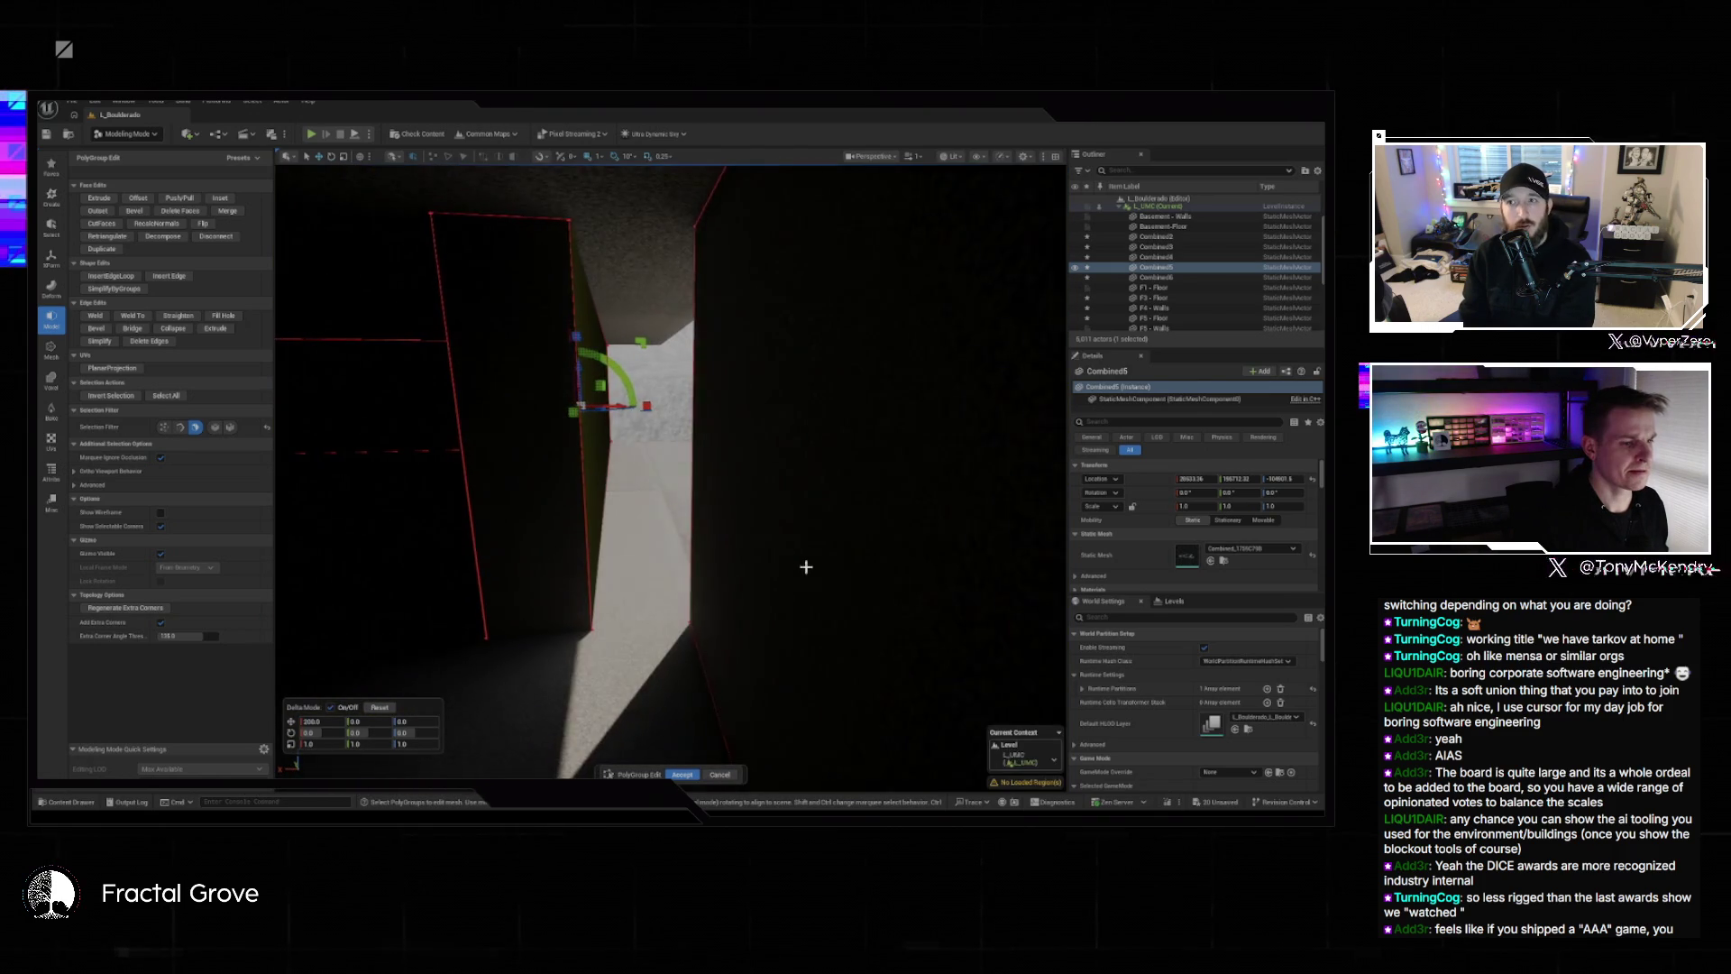
left_click(550, 559)
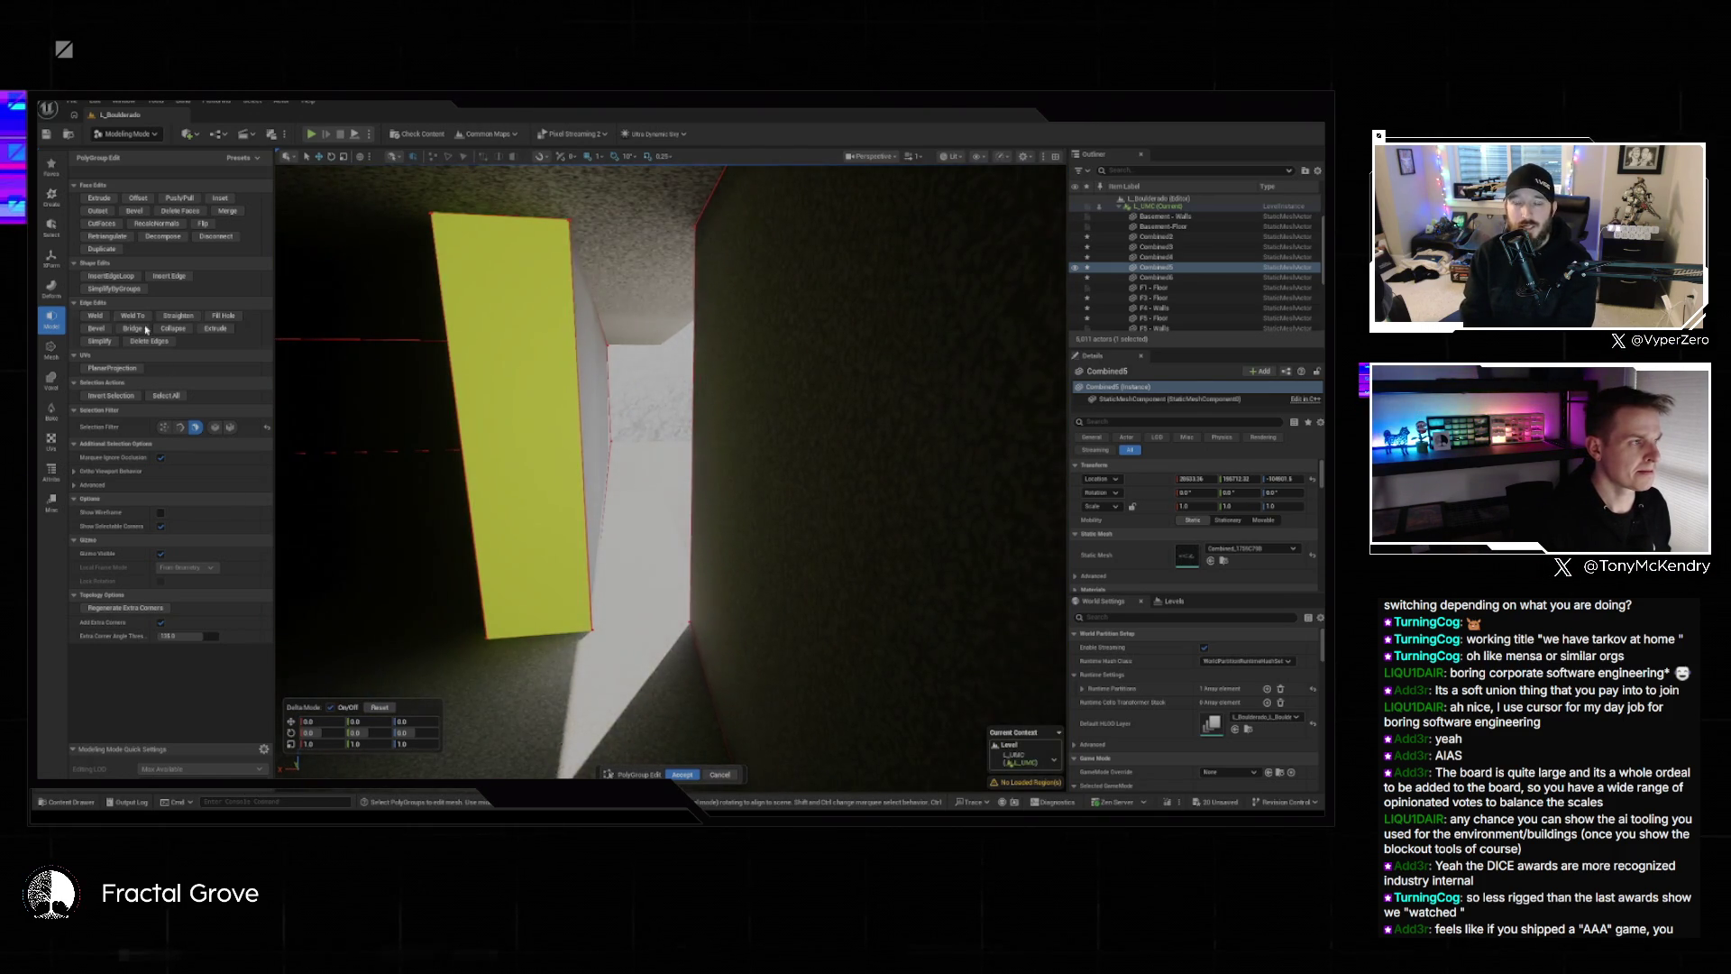
left_click(99, 197)
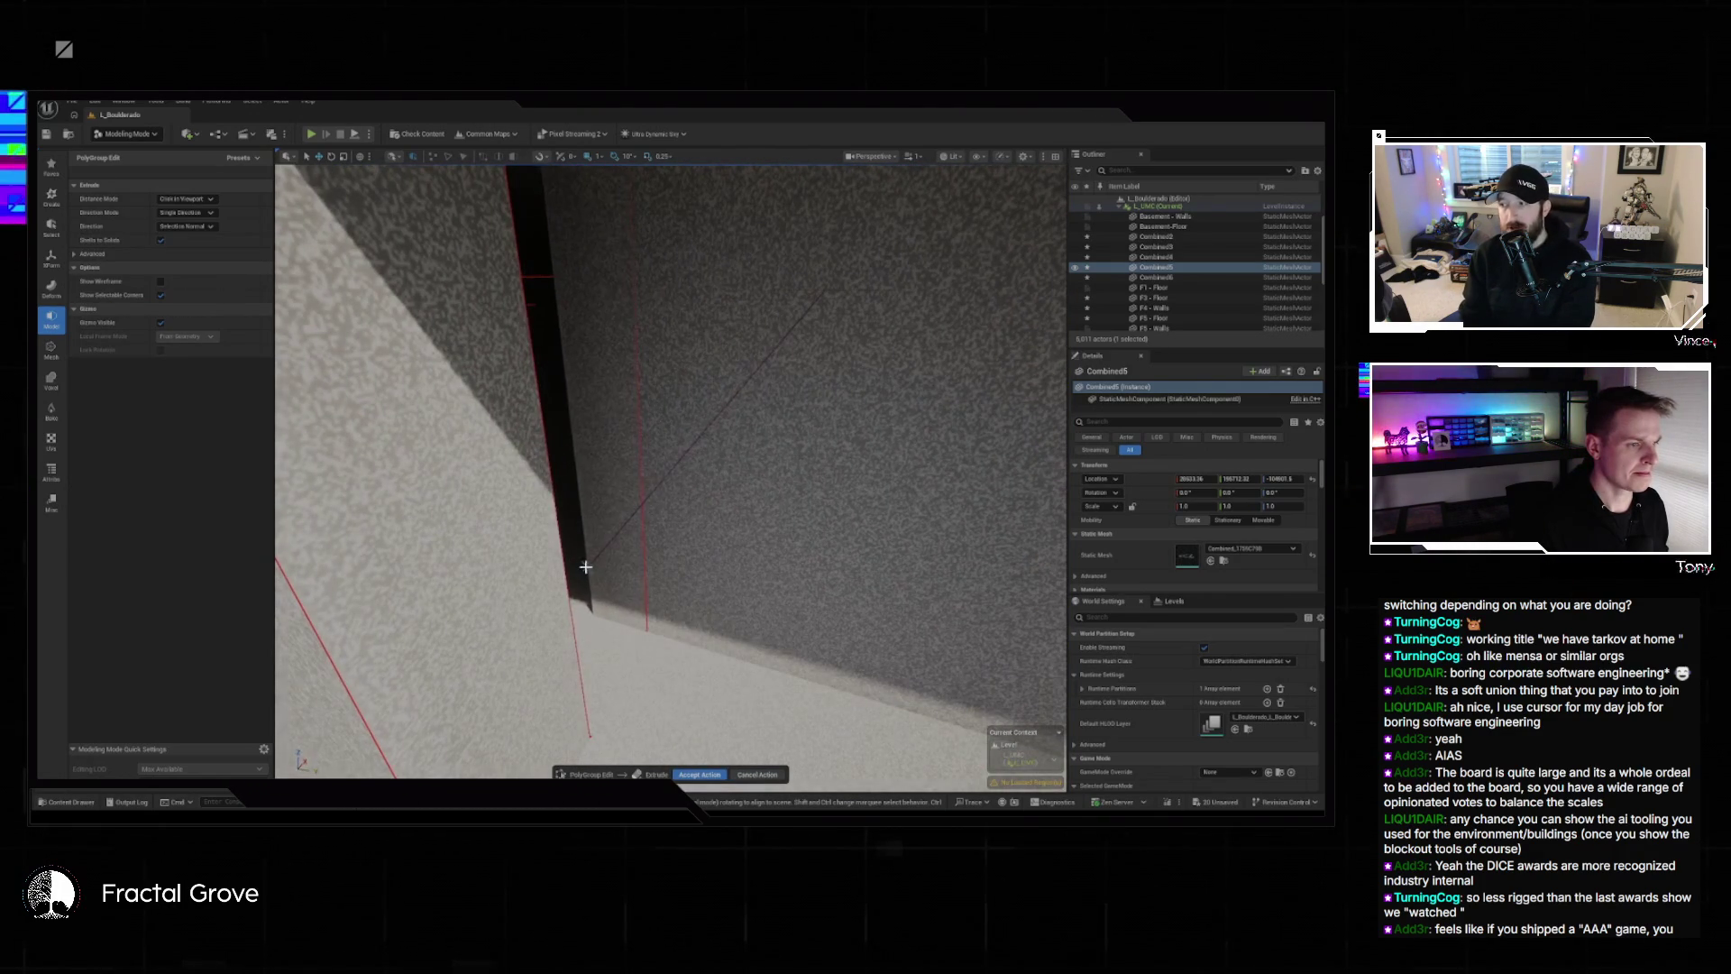
Confirm two successive extrusions of the side face, then accept the PolyGroup edits on Combined5.
left_click(582, 566)
left_click(99, 197)
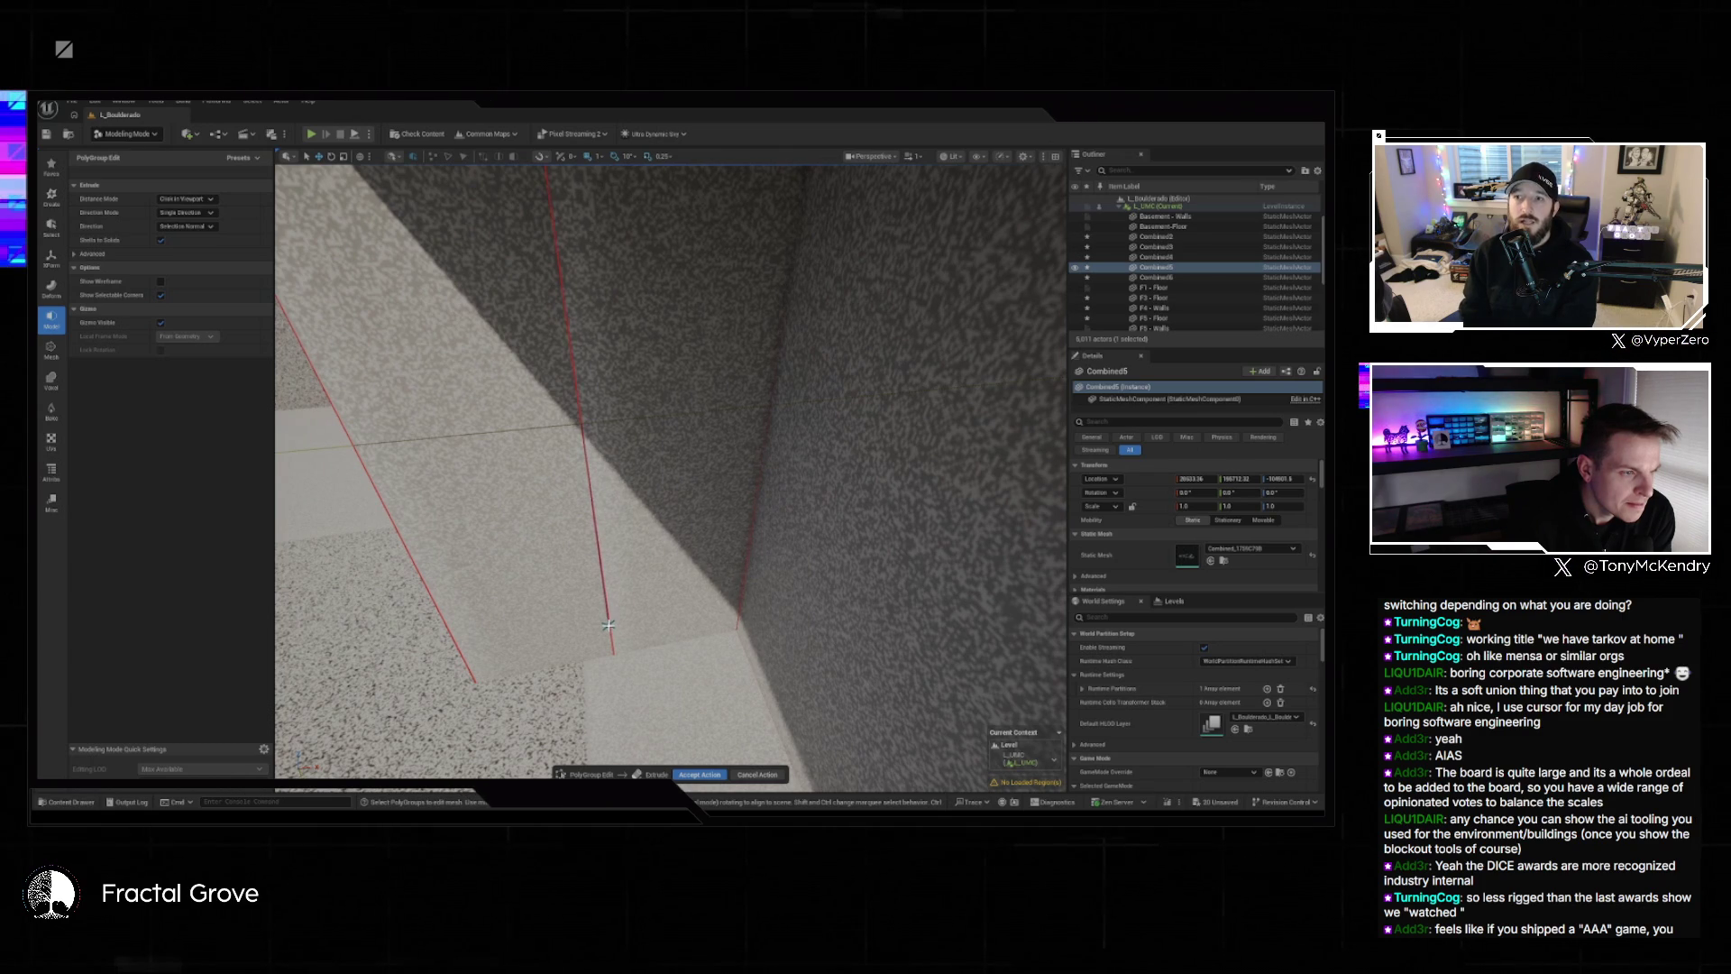
left_click(608, 624)
key("f")
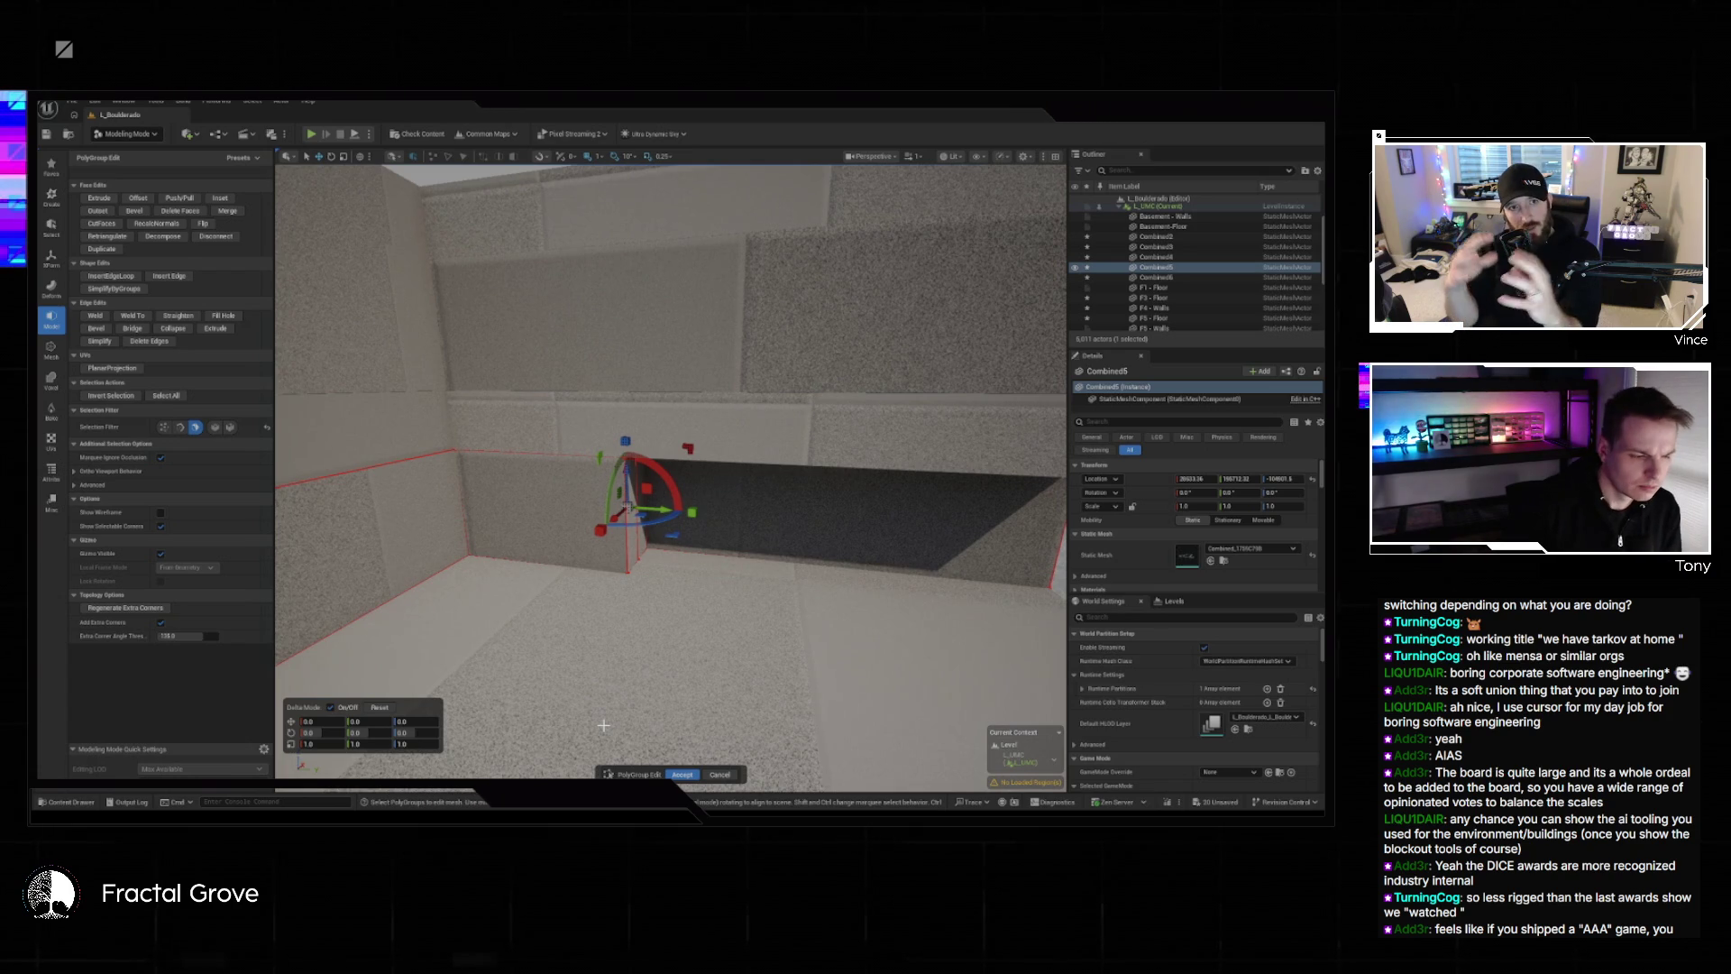
left_click_drag(704, 592, 667, 566)
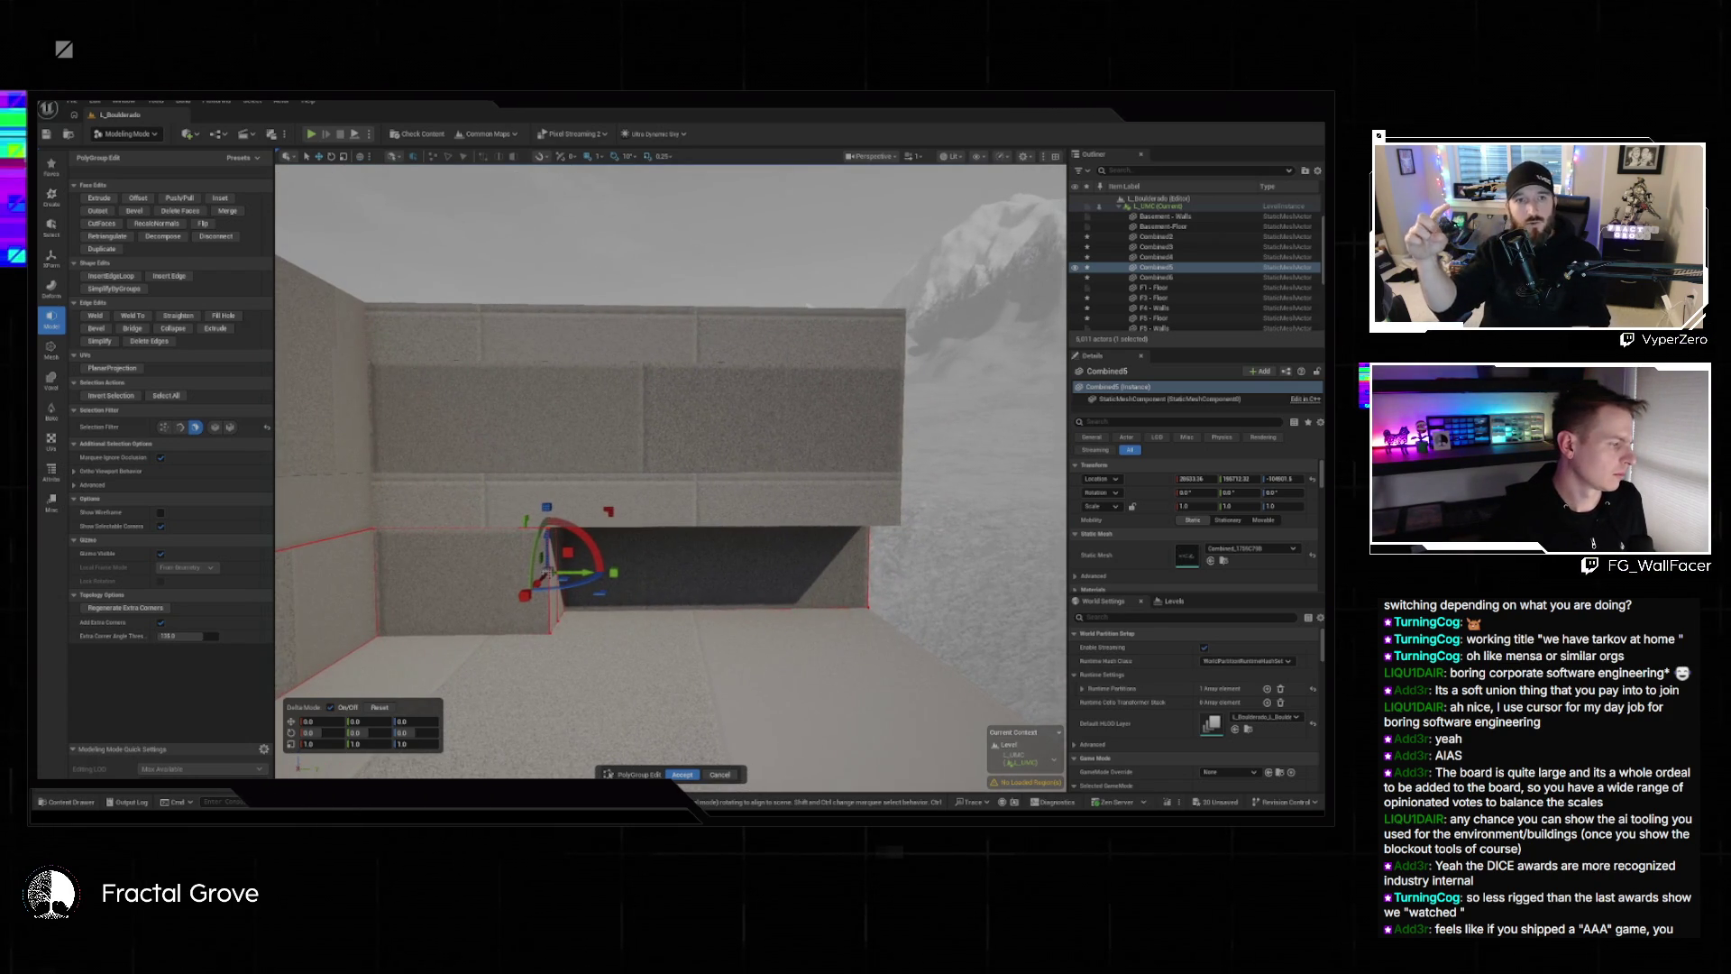
mouse_move(545, 572)
left_mouse_down()
mouse_move(565, 559)
mouse_move(516, 559)
mouse_move(540, 541)
mouse_move(618, 598)
left_mouse_up()
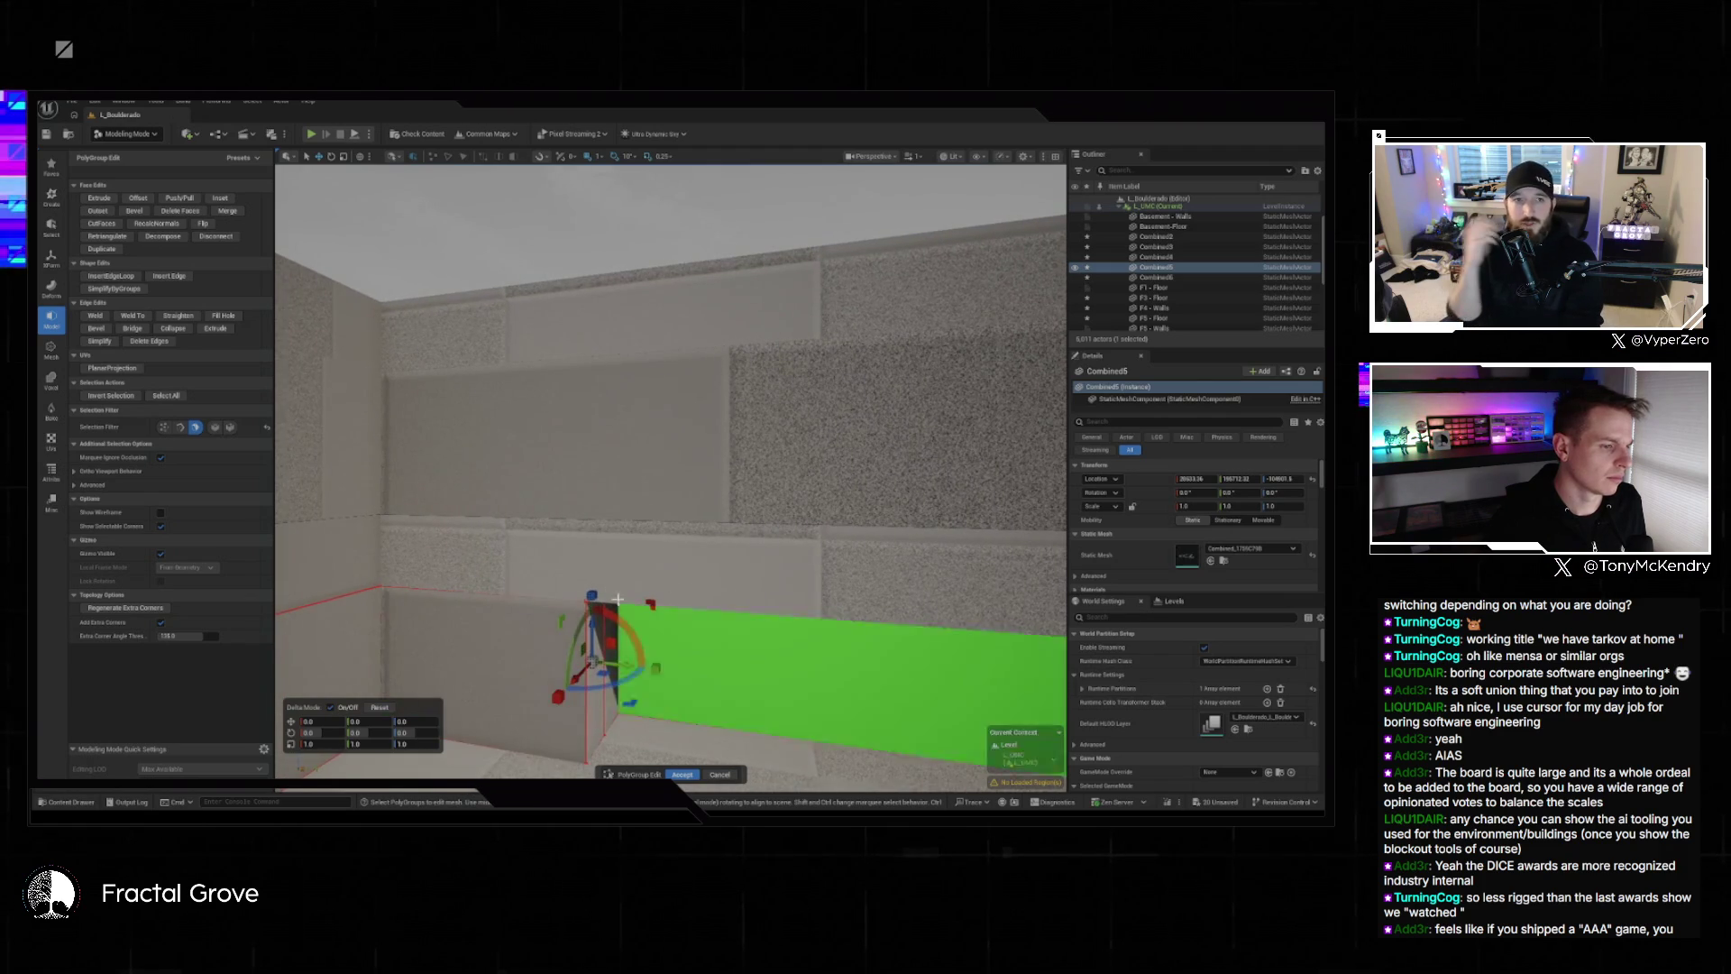
left_click(683, 774)
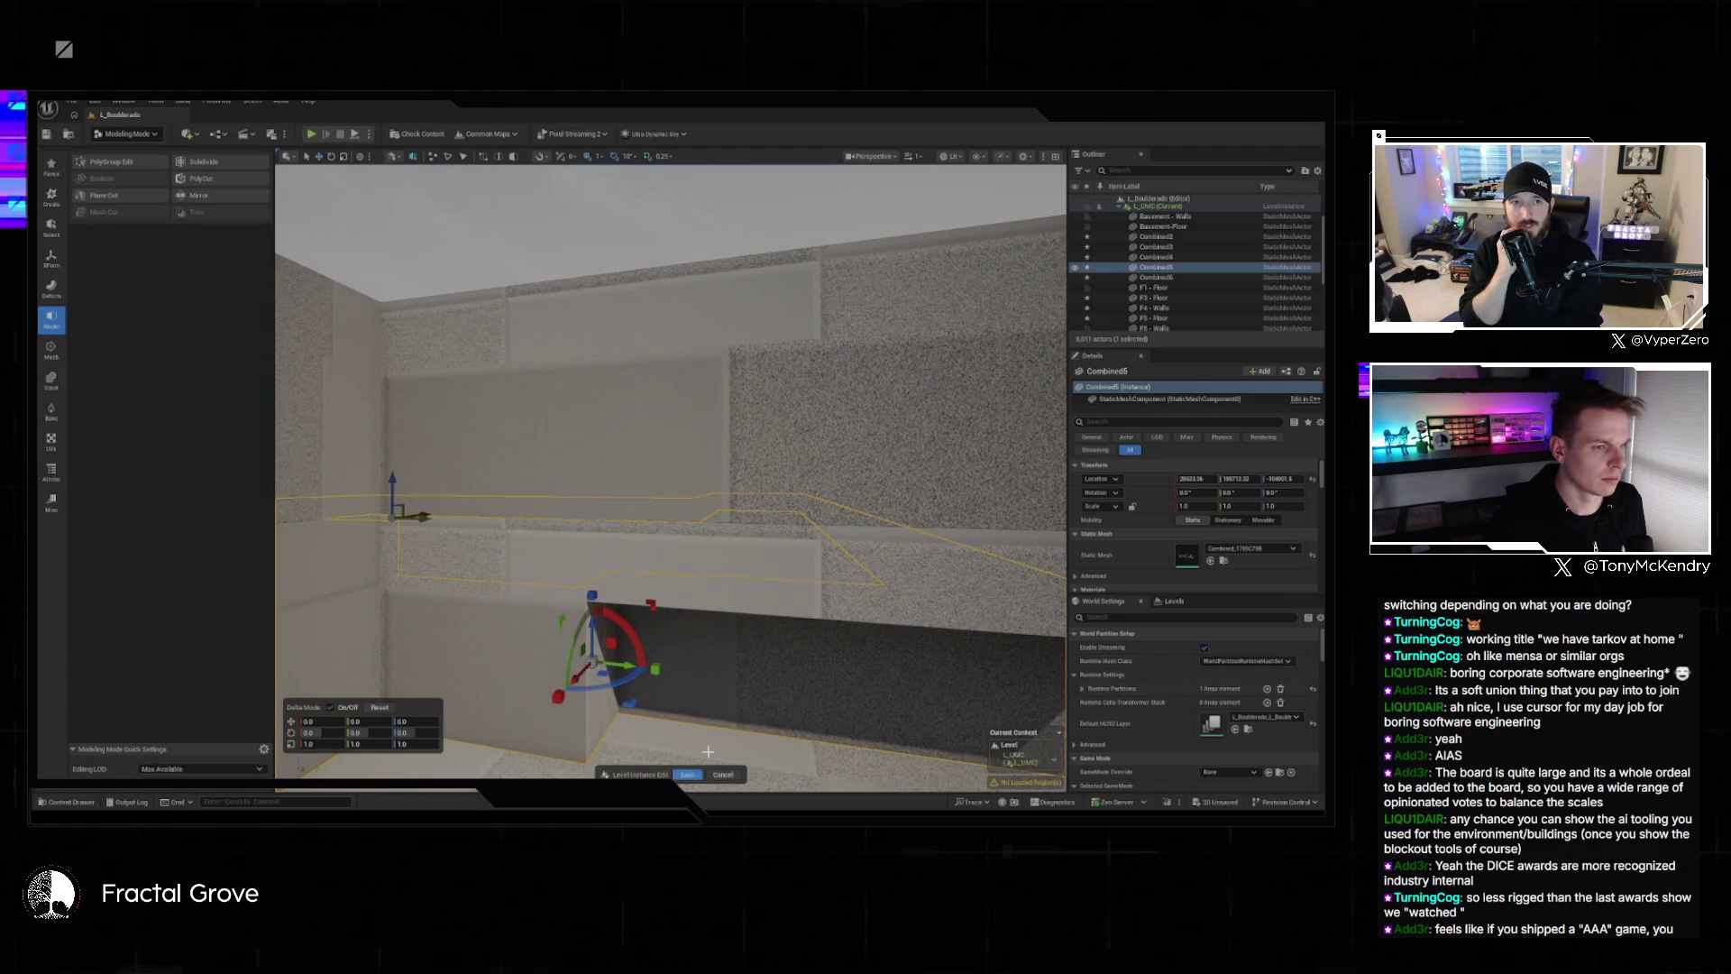
Select the Combined2 wall mesh in PolyGroup Edit and insert edge loops into it.
left_click(897, 585)
left_click(99, 161)
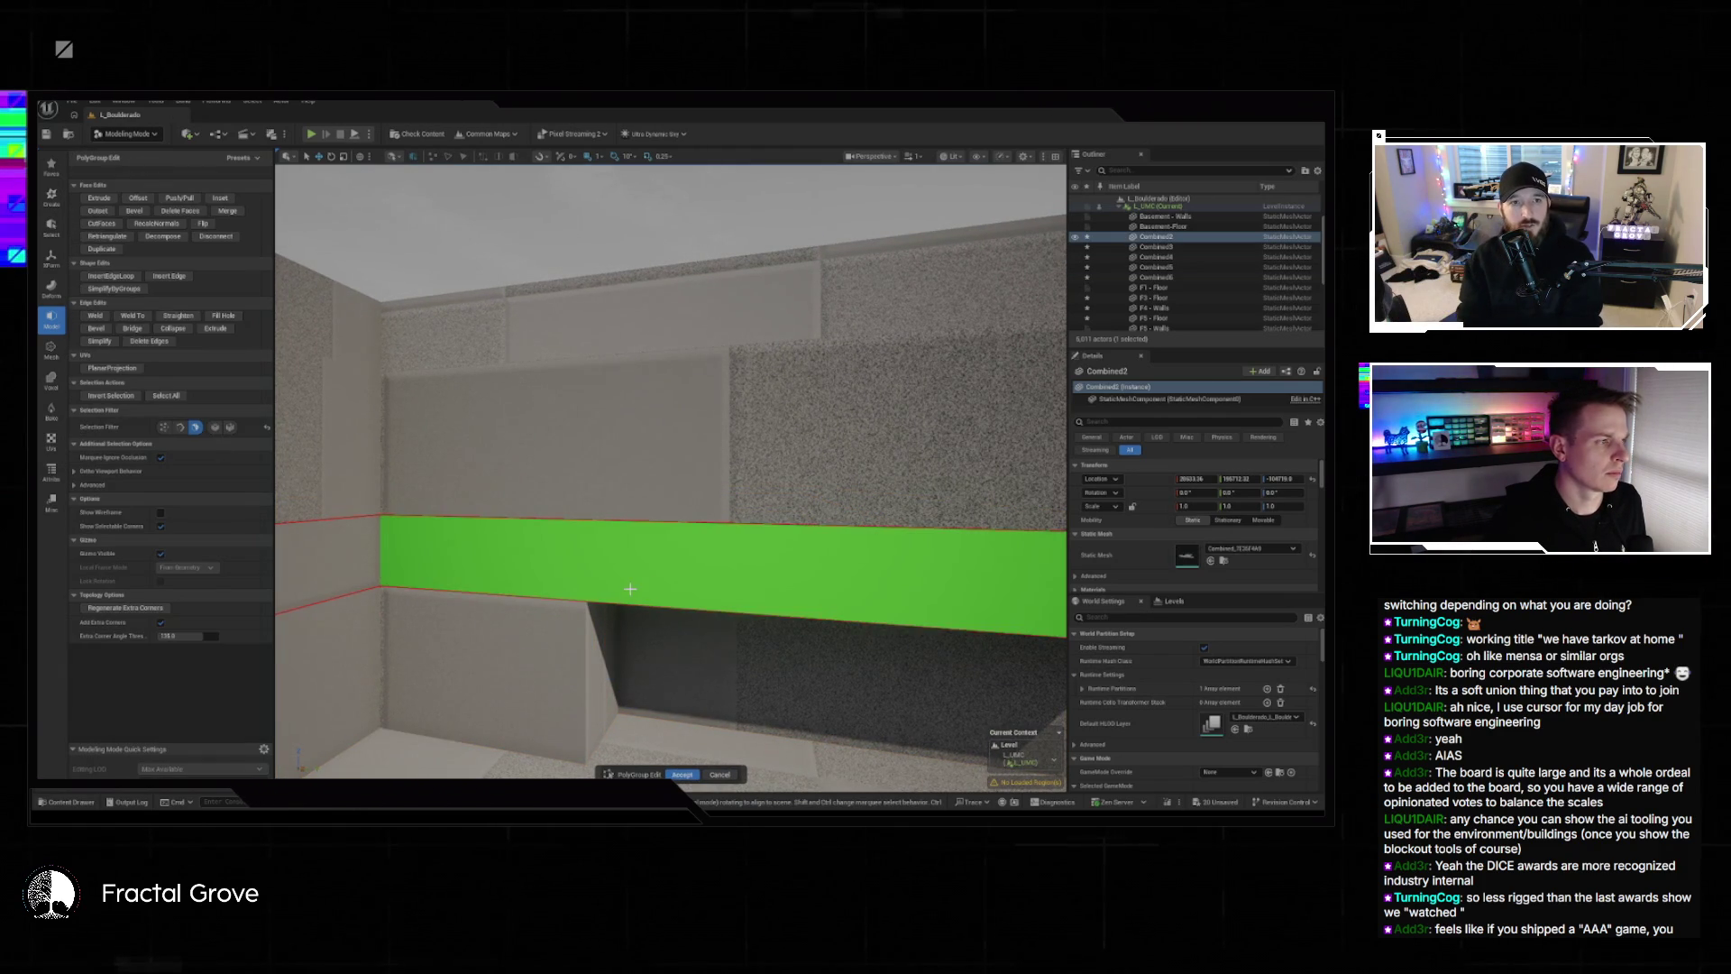
left_click(110, 276)
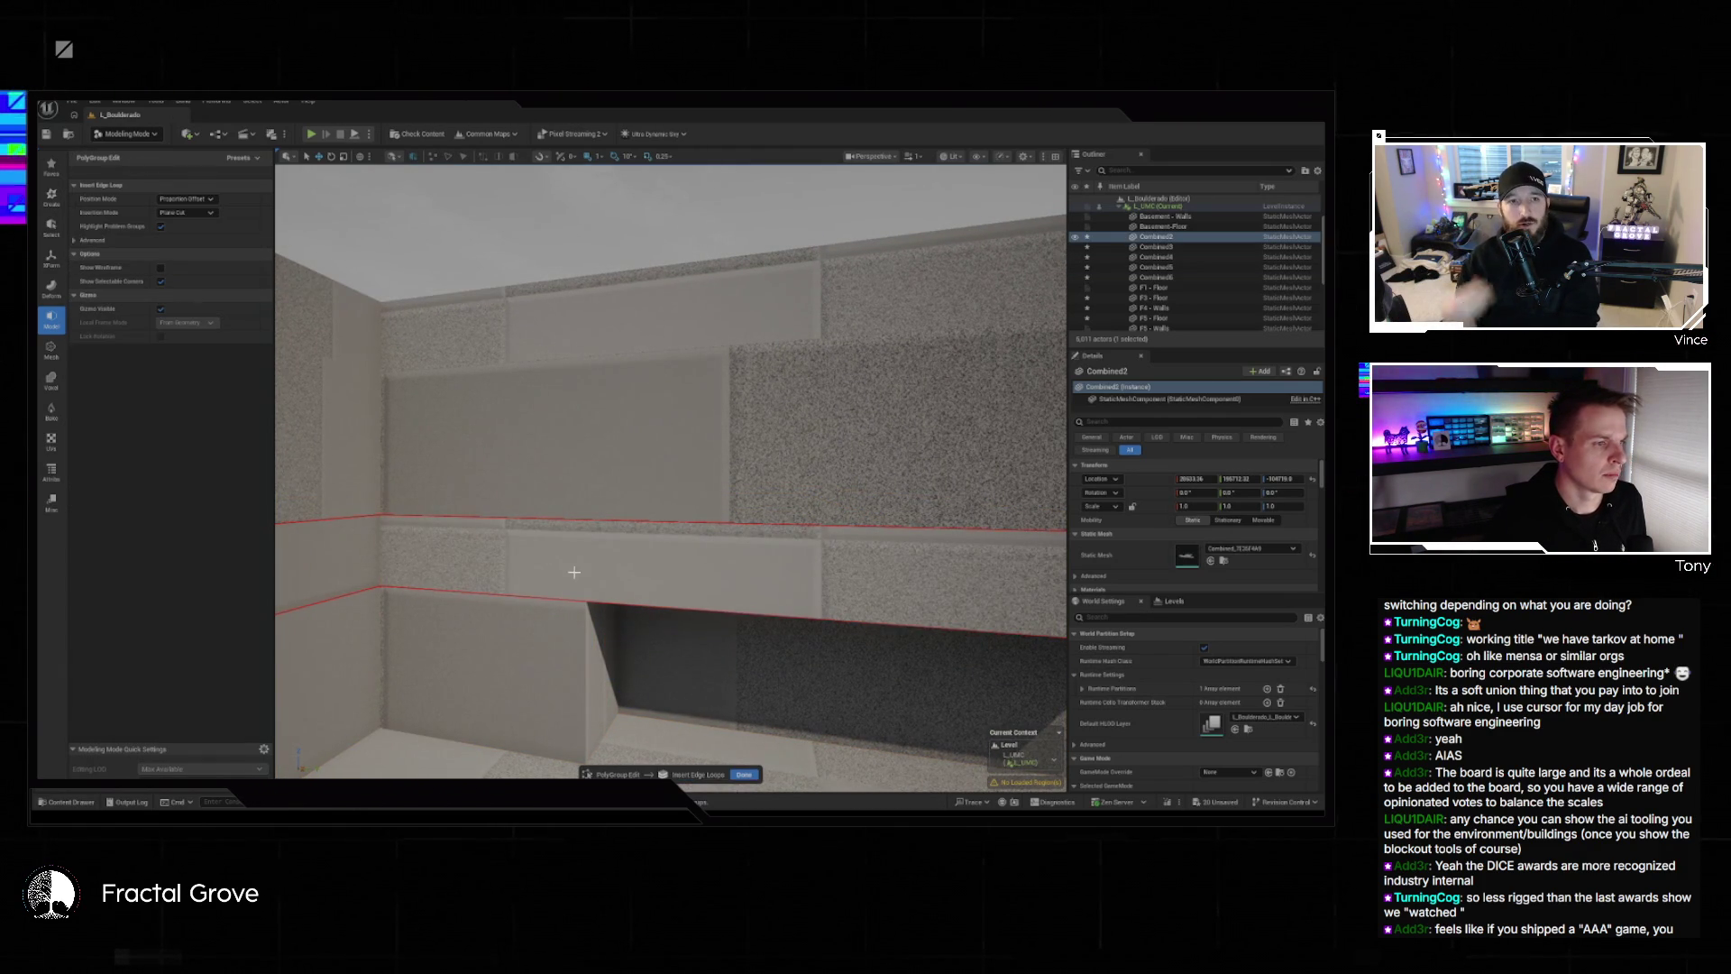
scroll(671, 469, "up", 5)
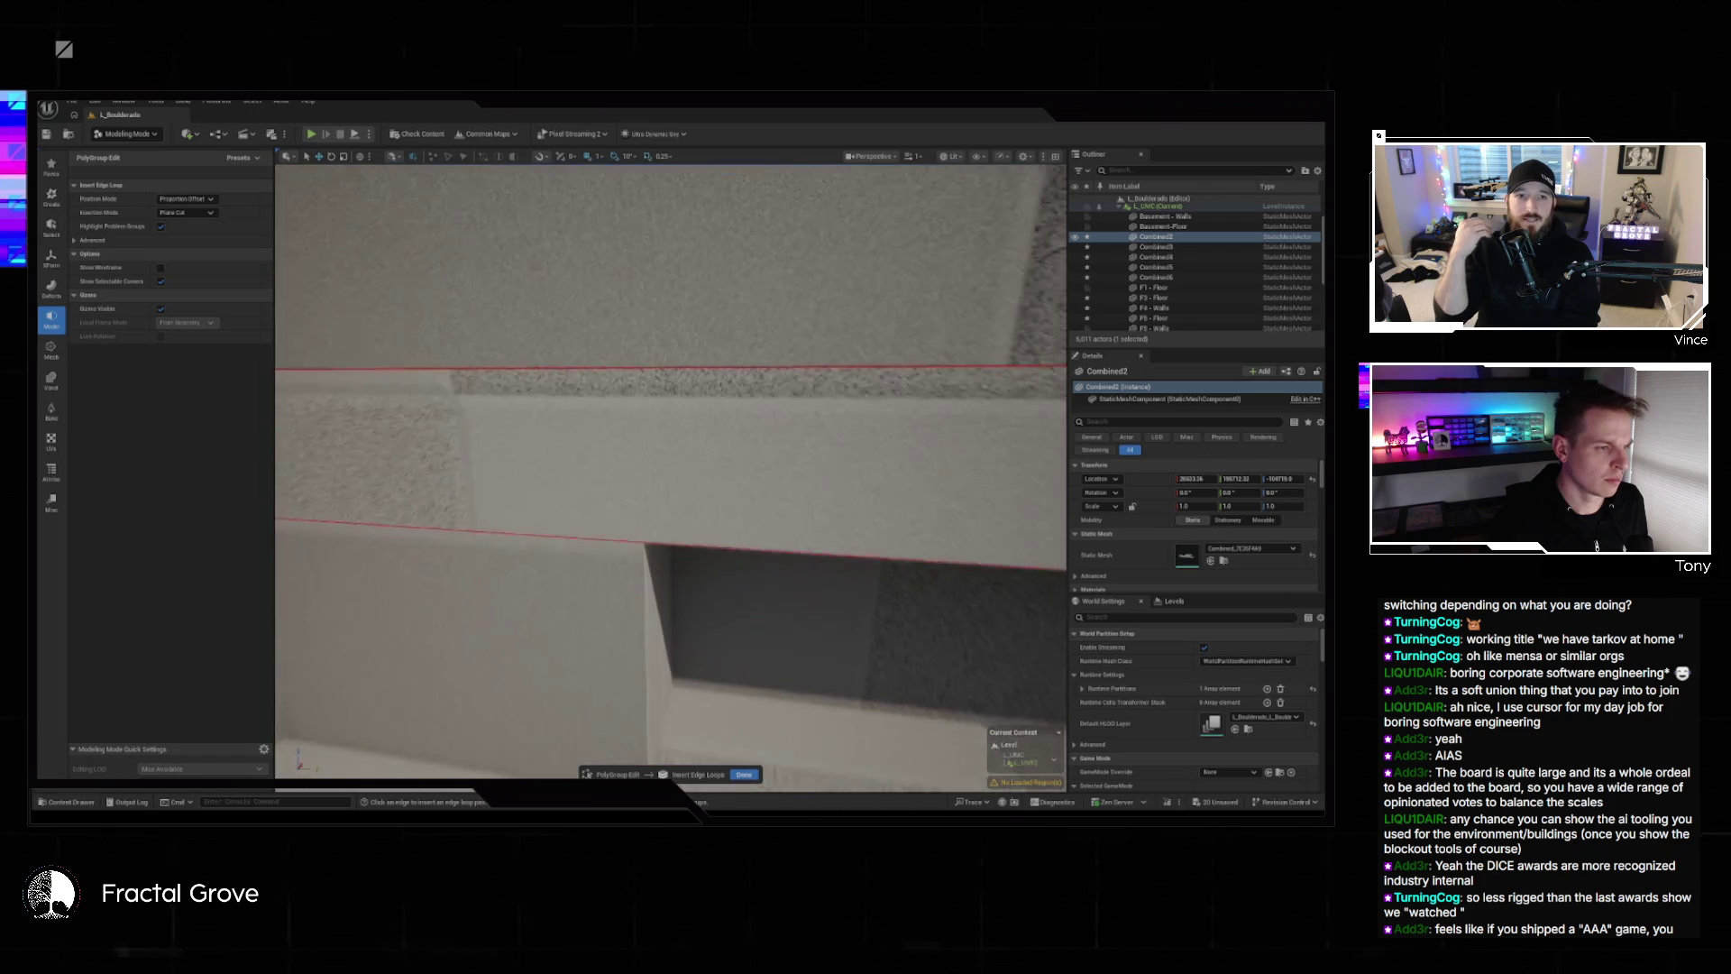
scroll(676, 569, "up", 3)
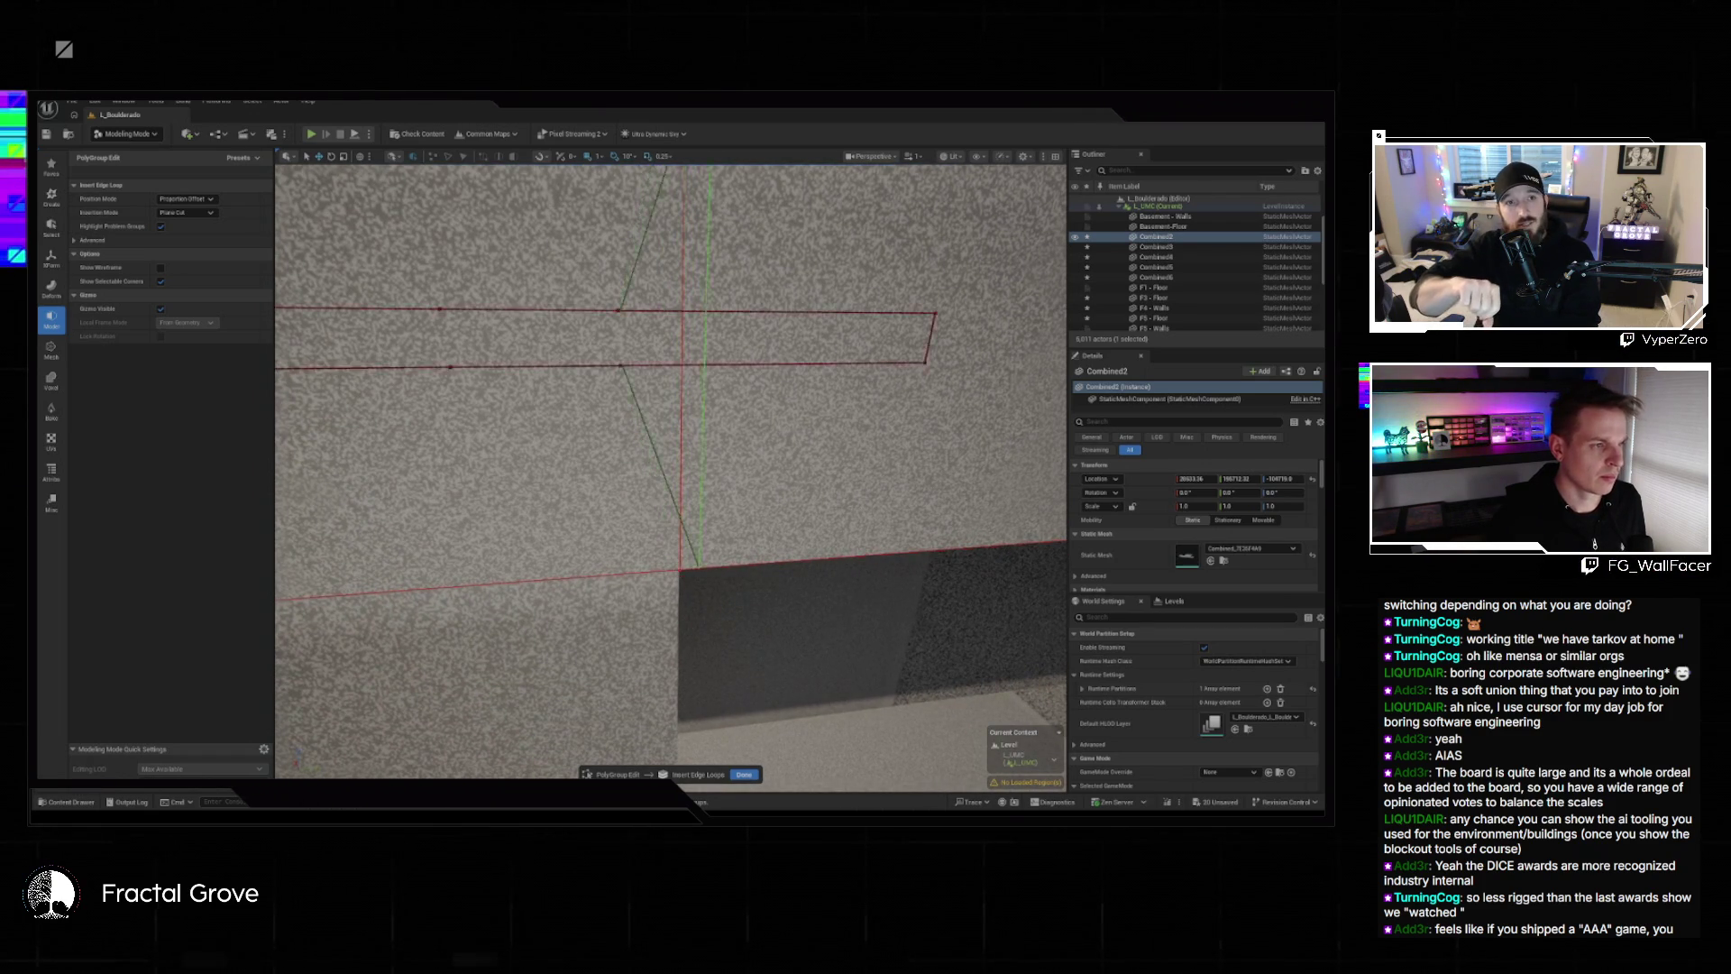
scroll(680, 570, "down", 5)
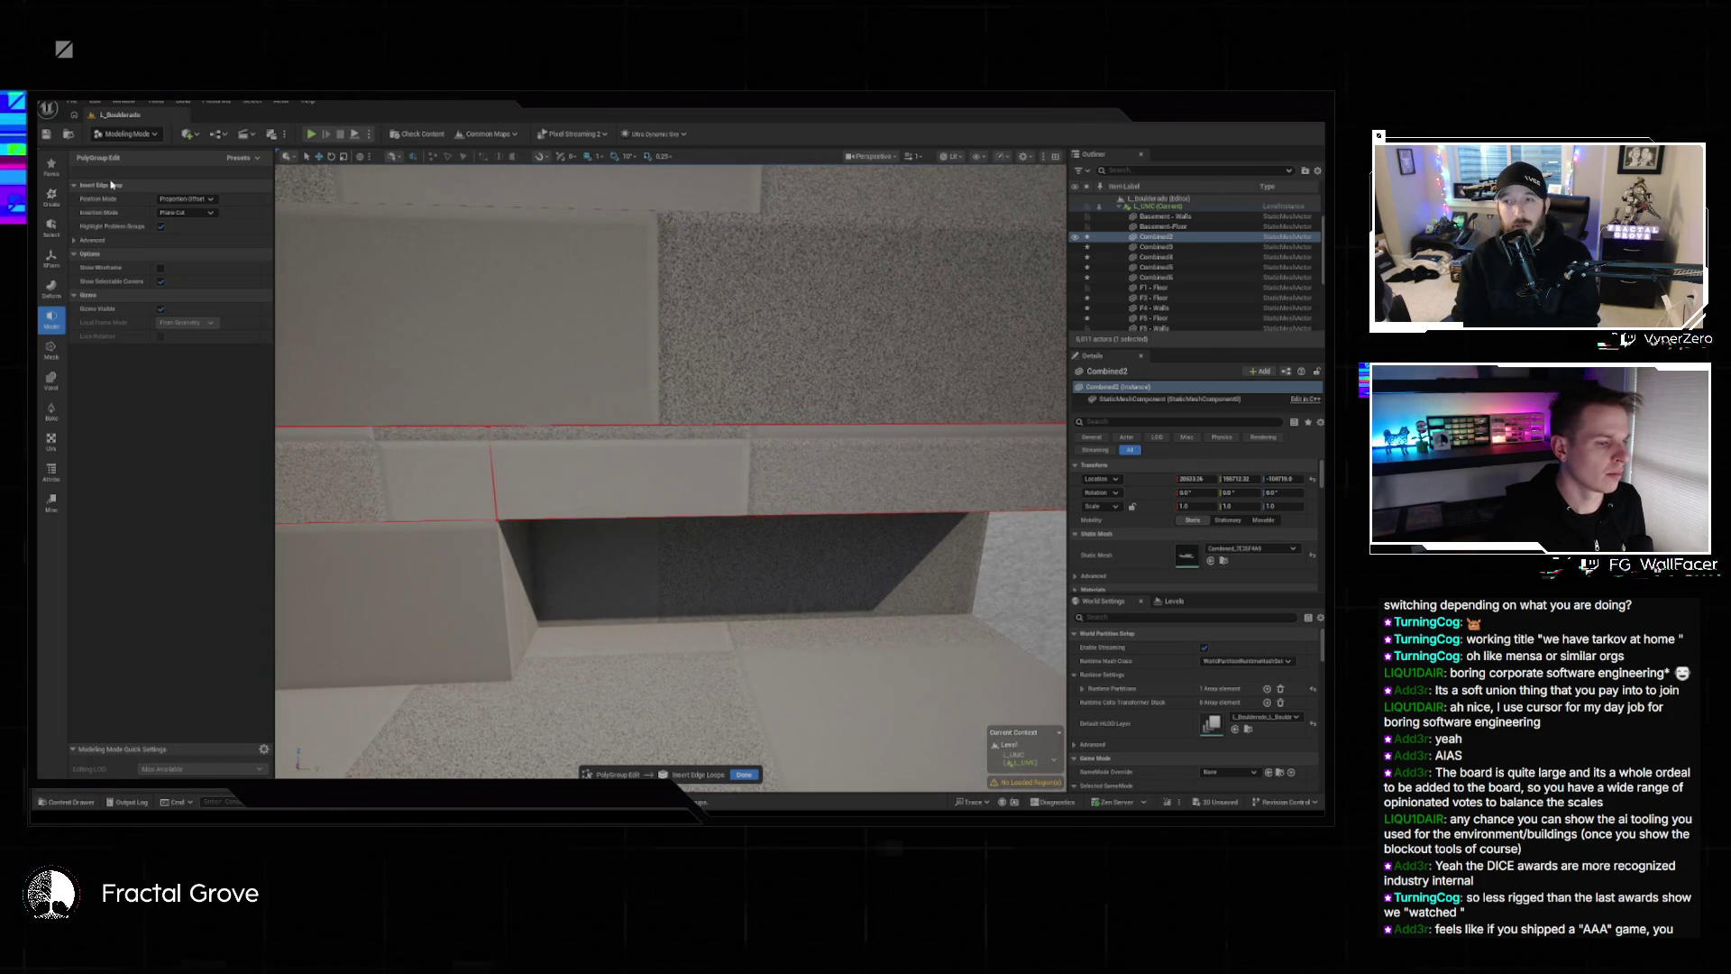
key("Escape")
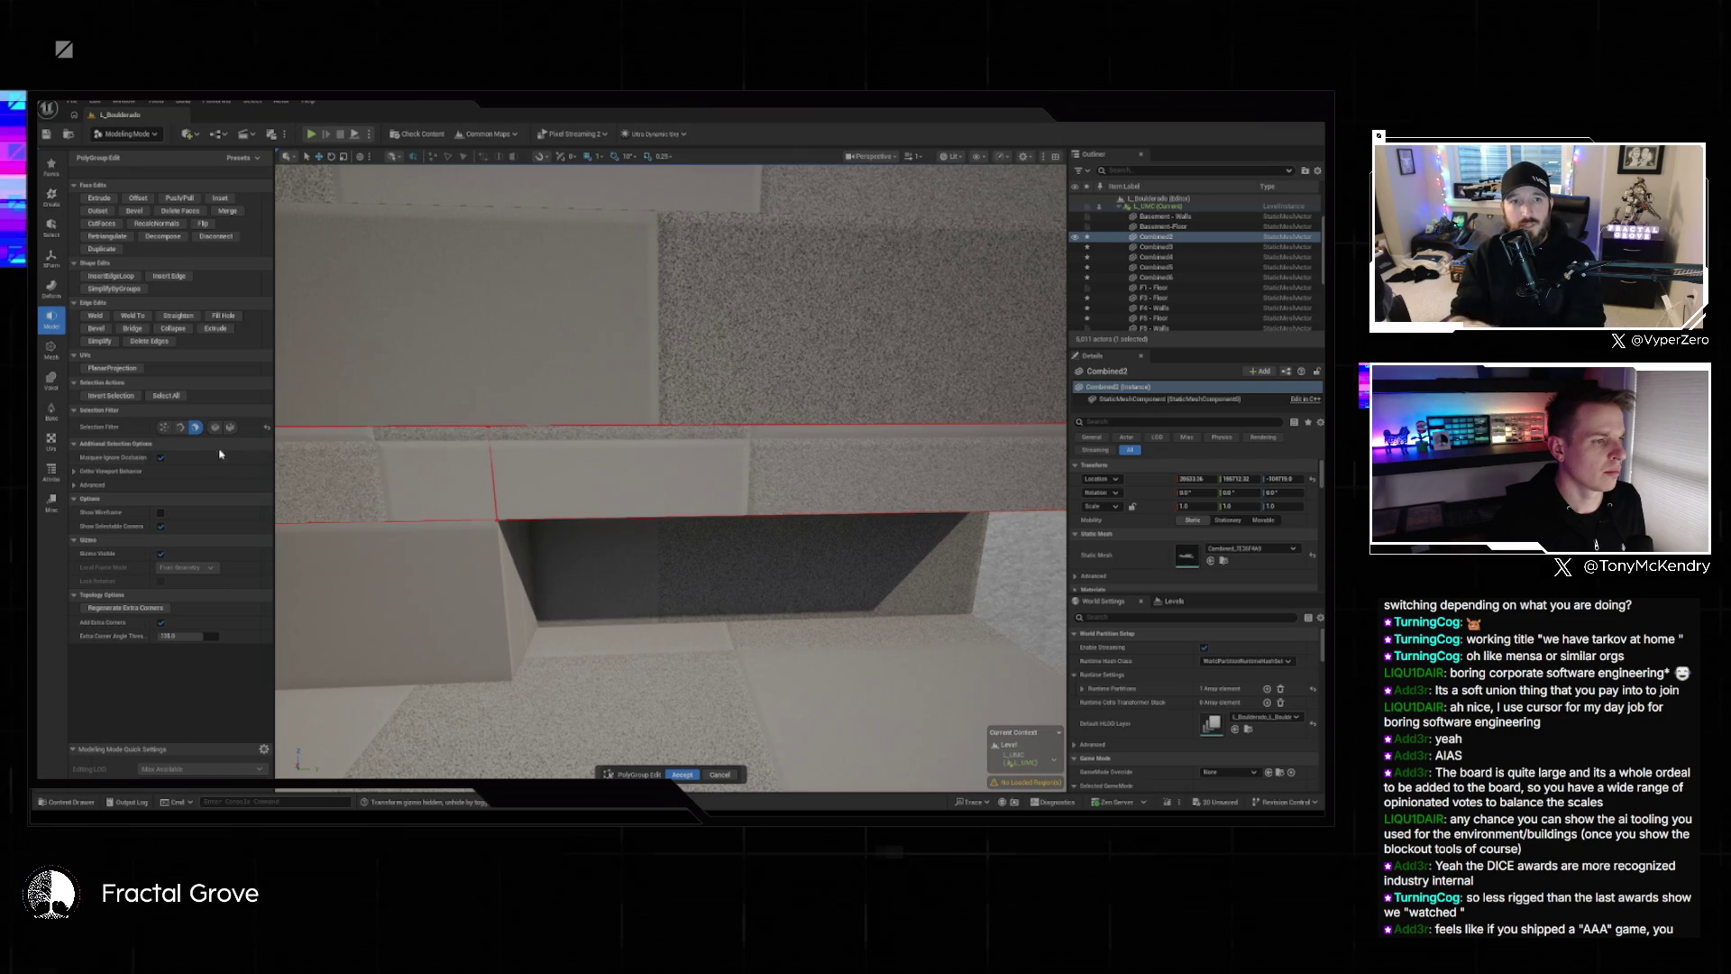
Push the strip face above the opening out 200 units along X and accept the edit.
left_click(594, 480)
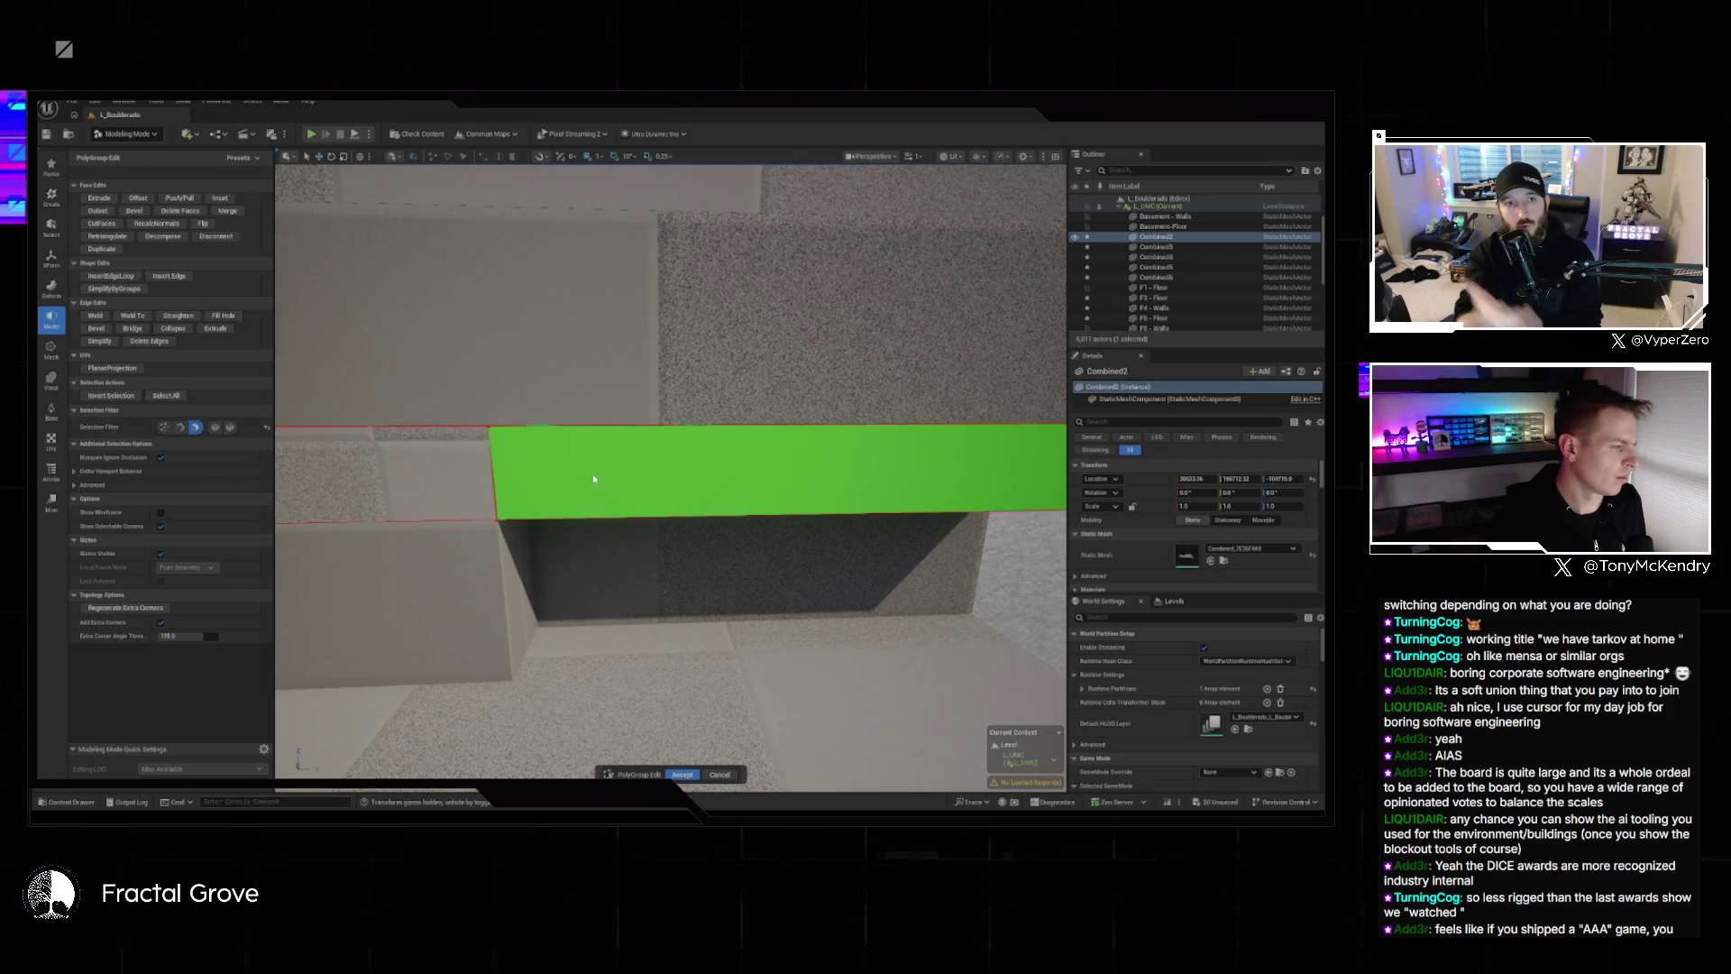
left_click(594, 479)
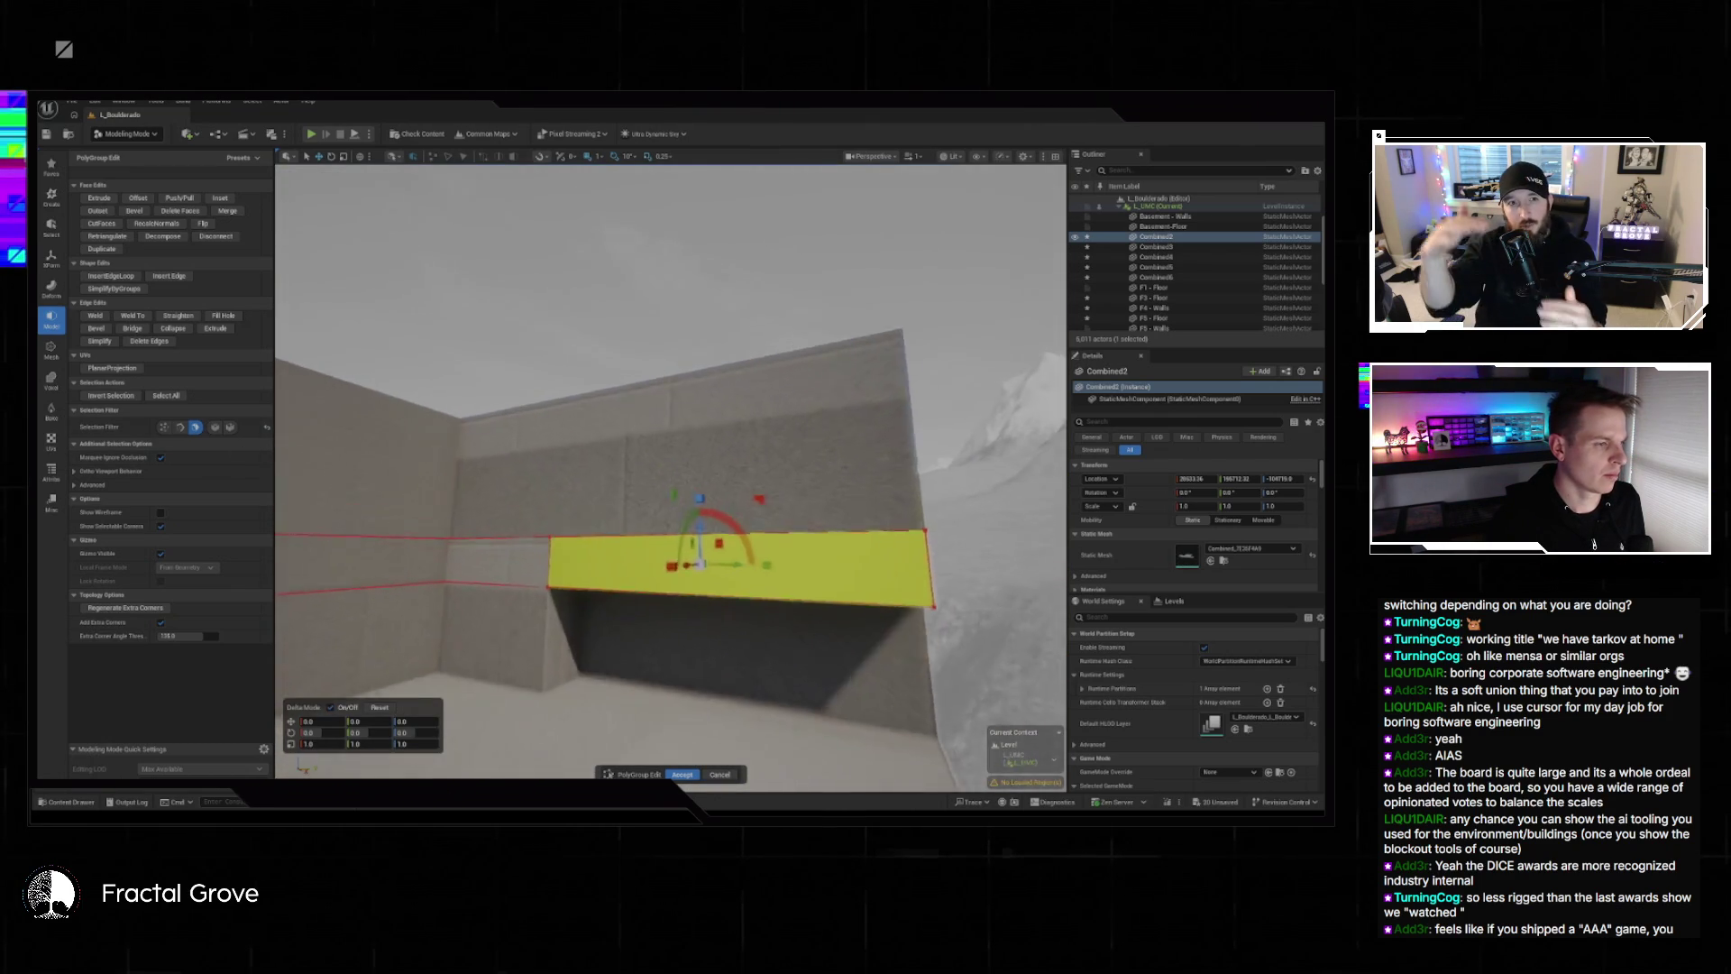
scroll(671, 469, "down", 3)
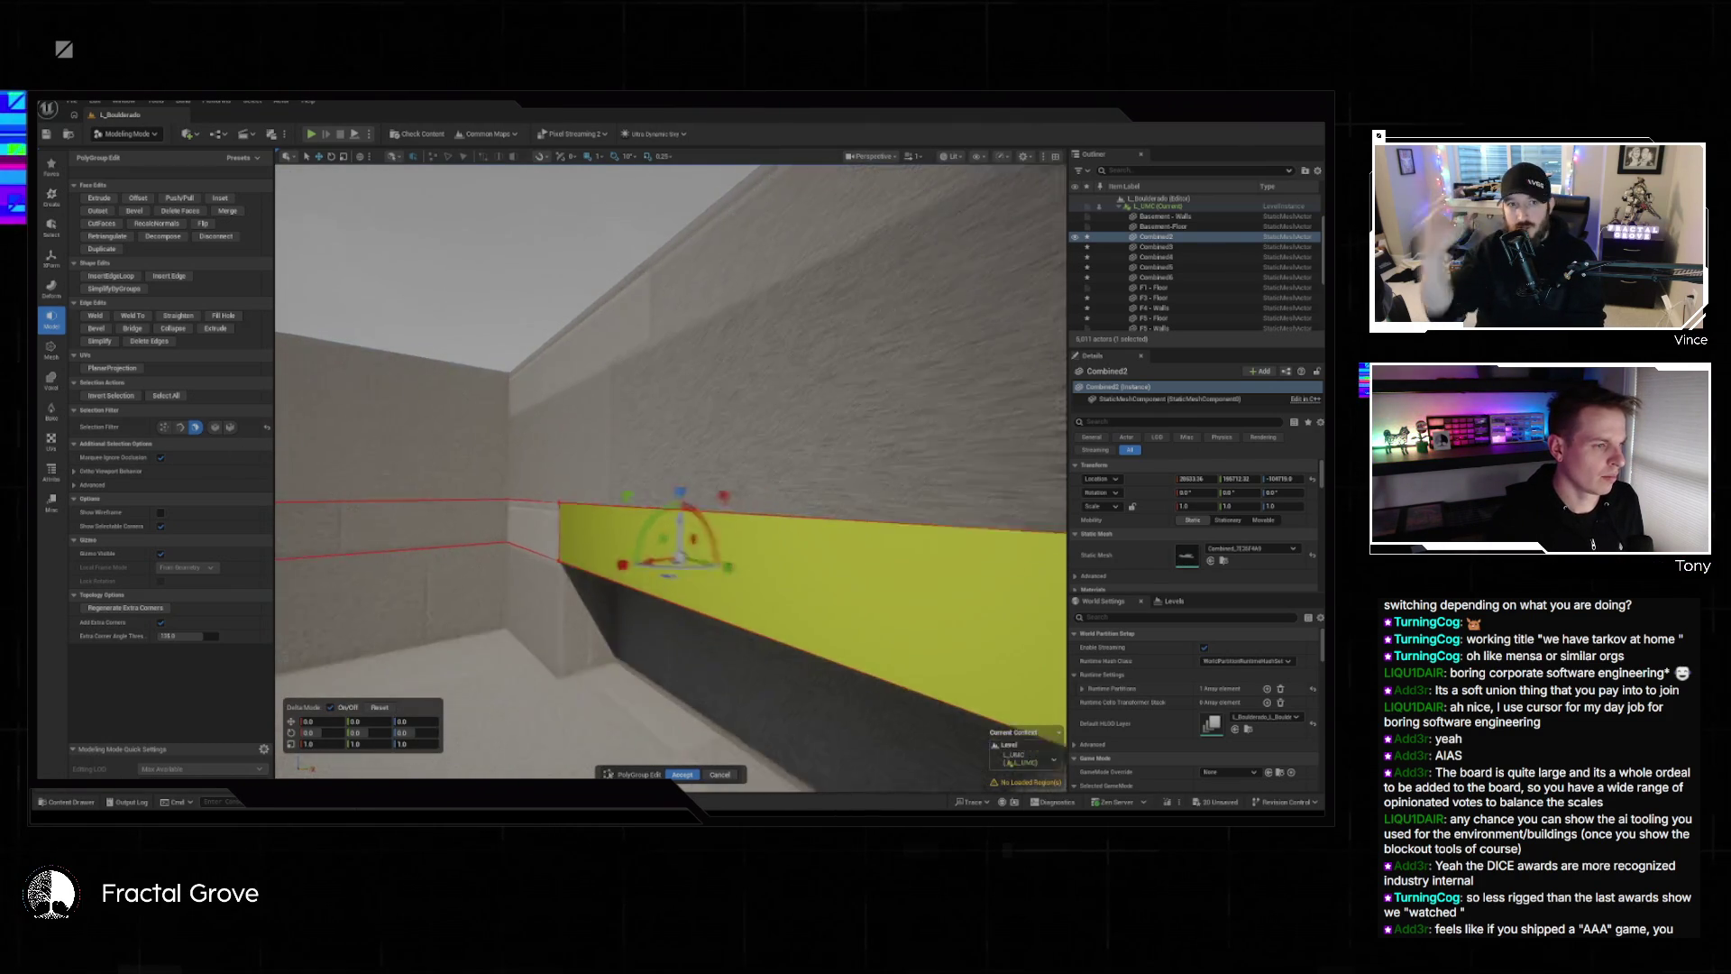
scroll(629, 535, "up", 5)
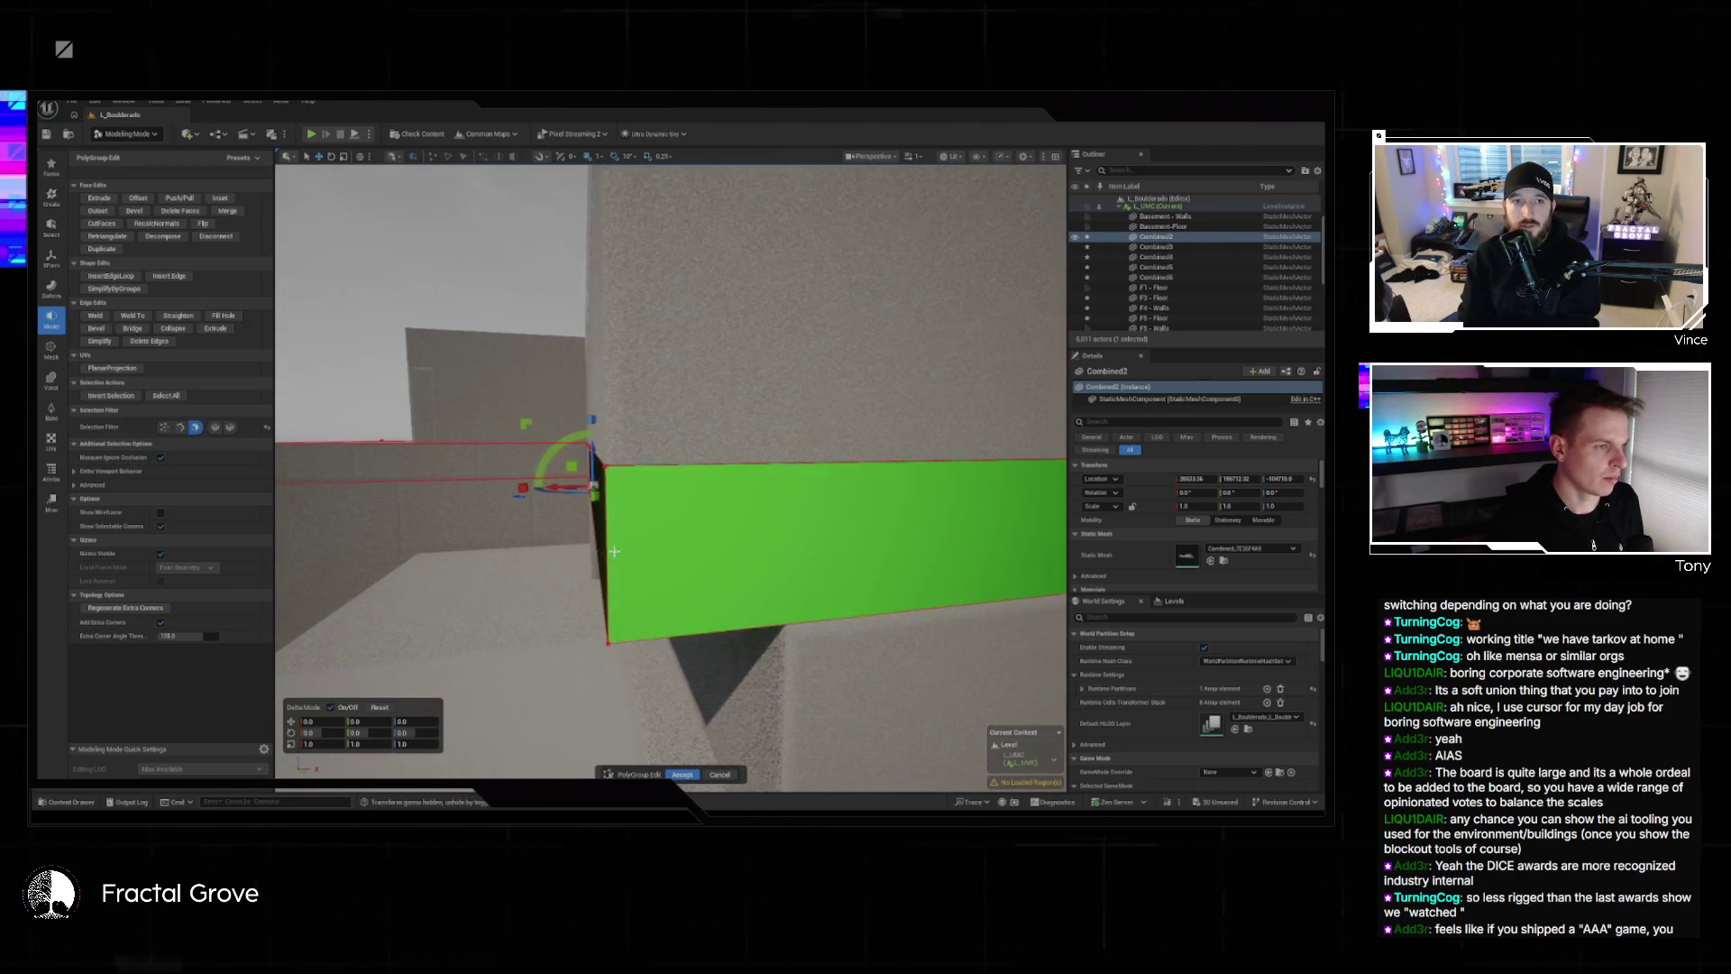
left_click_drag(554, 487, 636, 484)
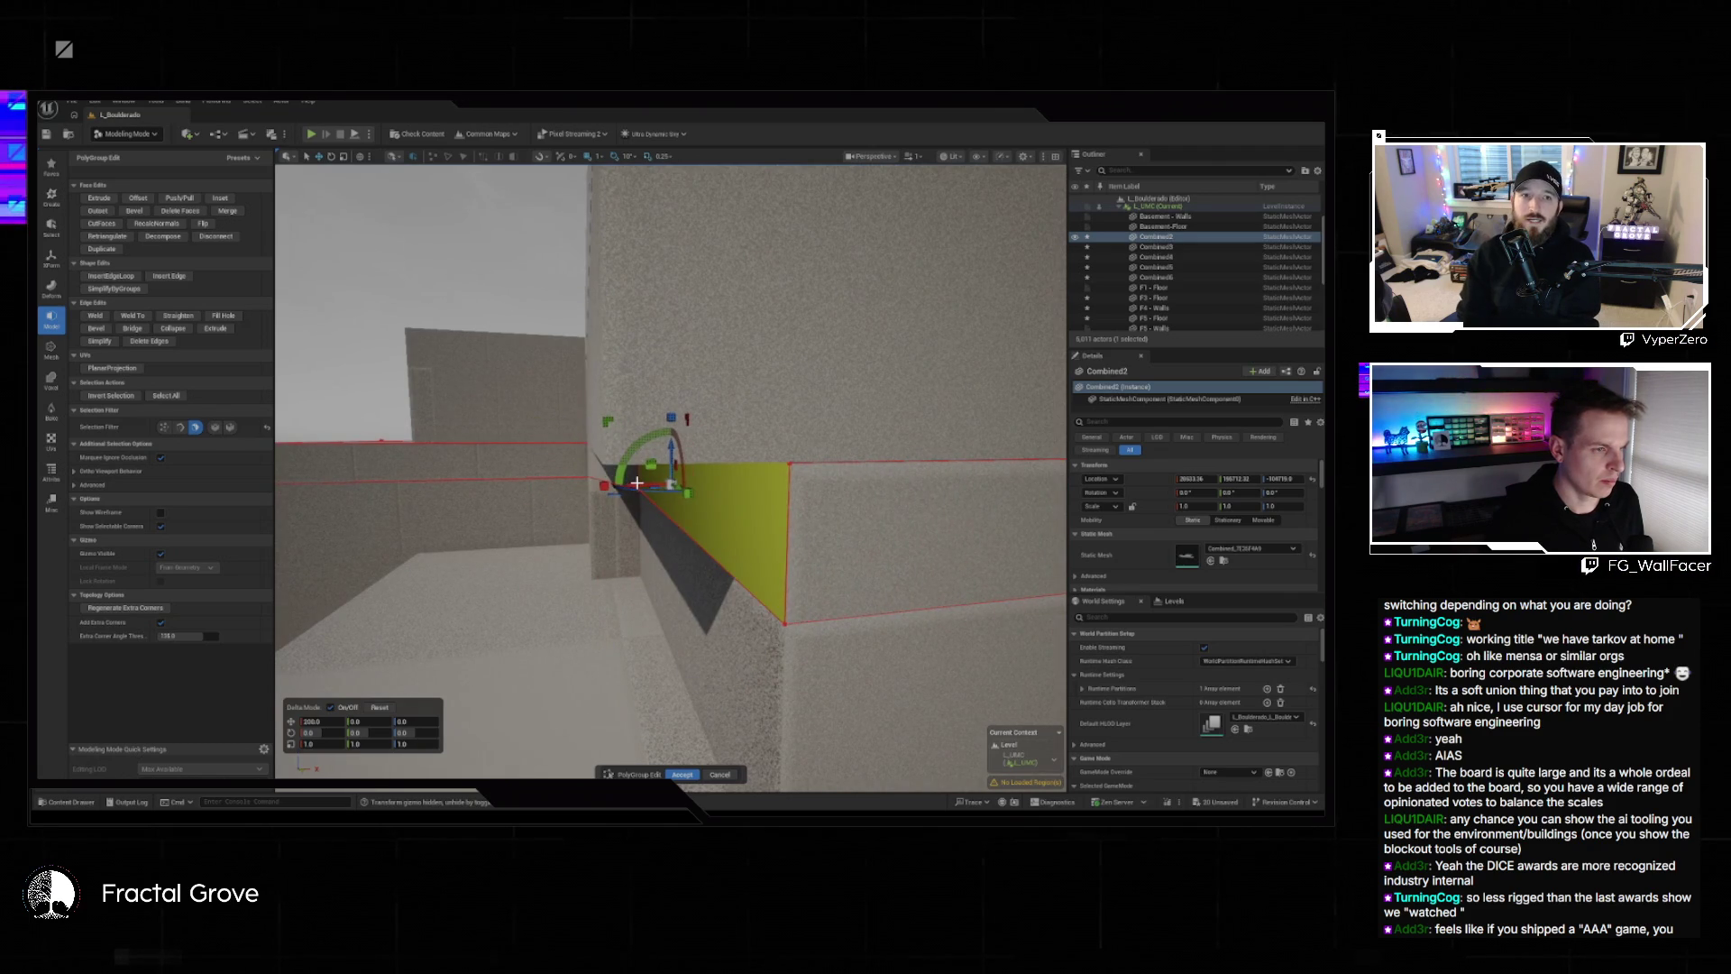
scroll(581, 374, "up", 2)
scroll(671, 468, "up", 3)
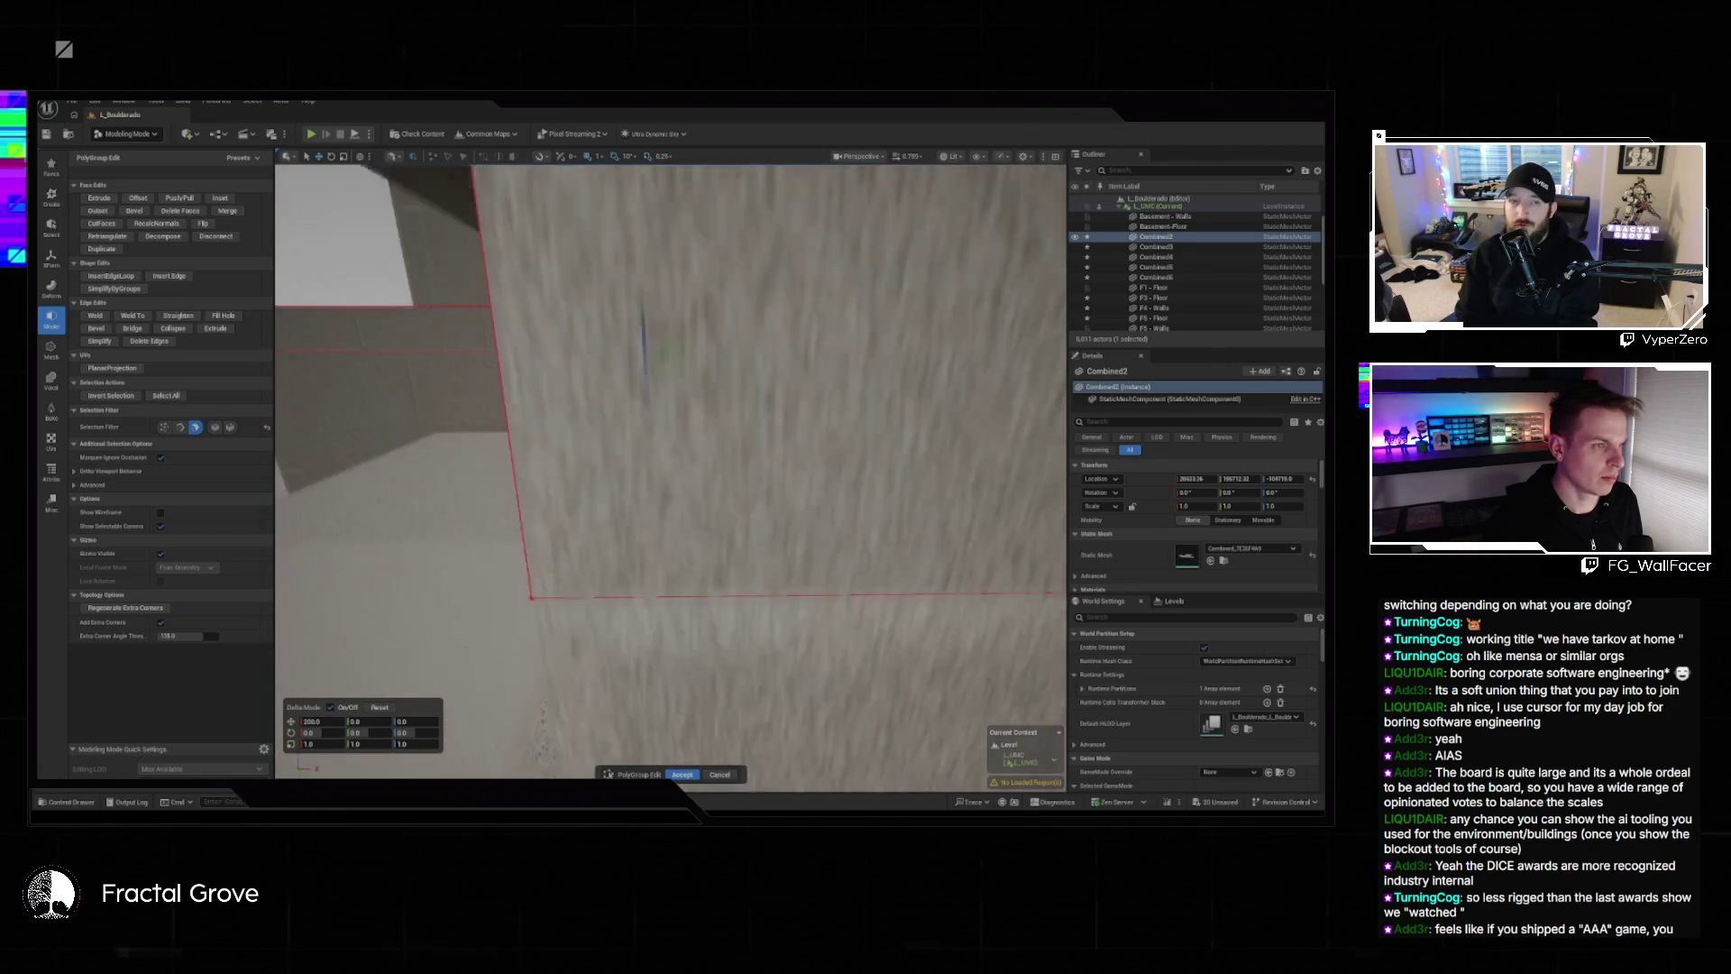
scroll(593, 416, "up", 4)
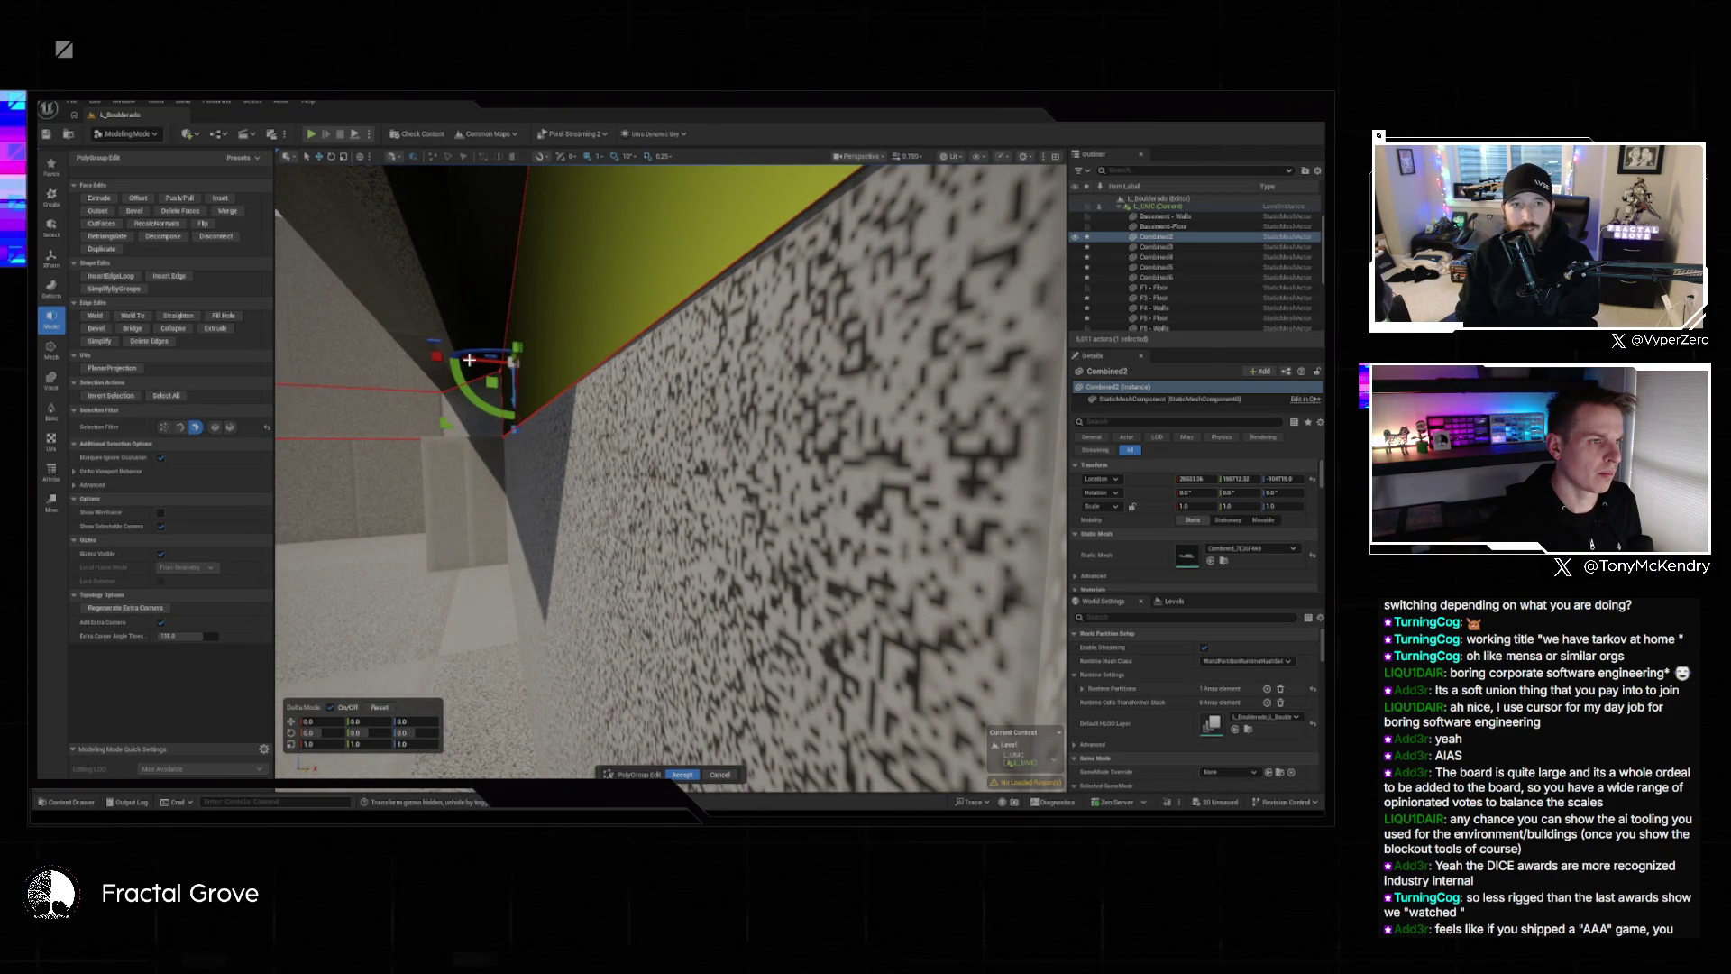
key("f")
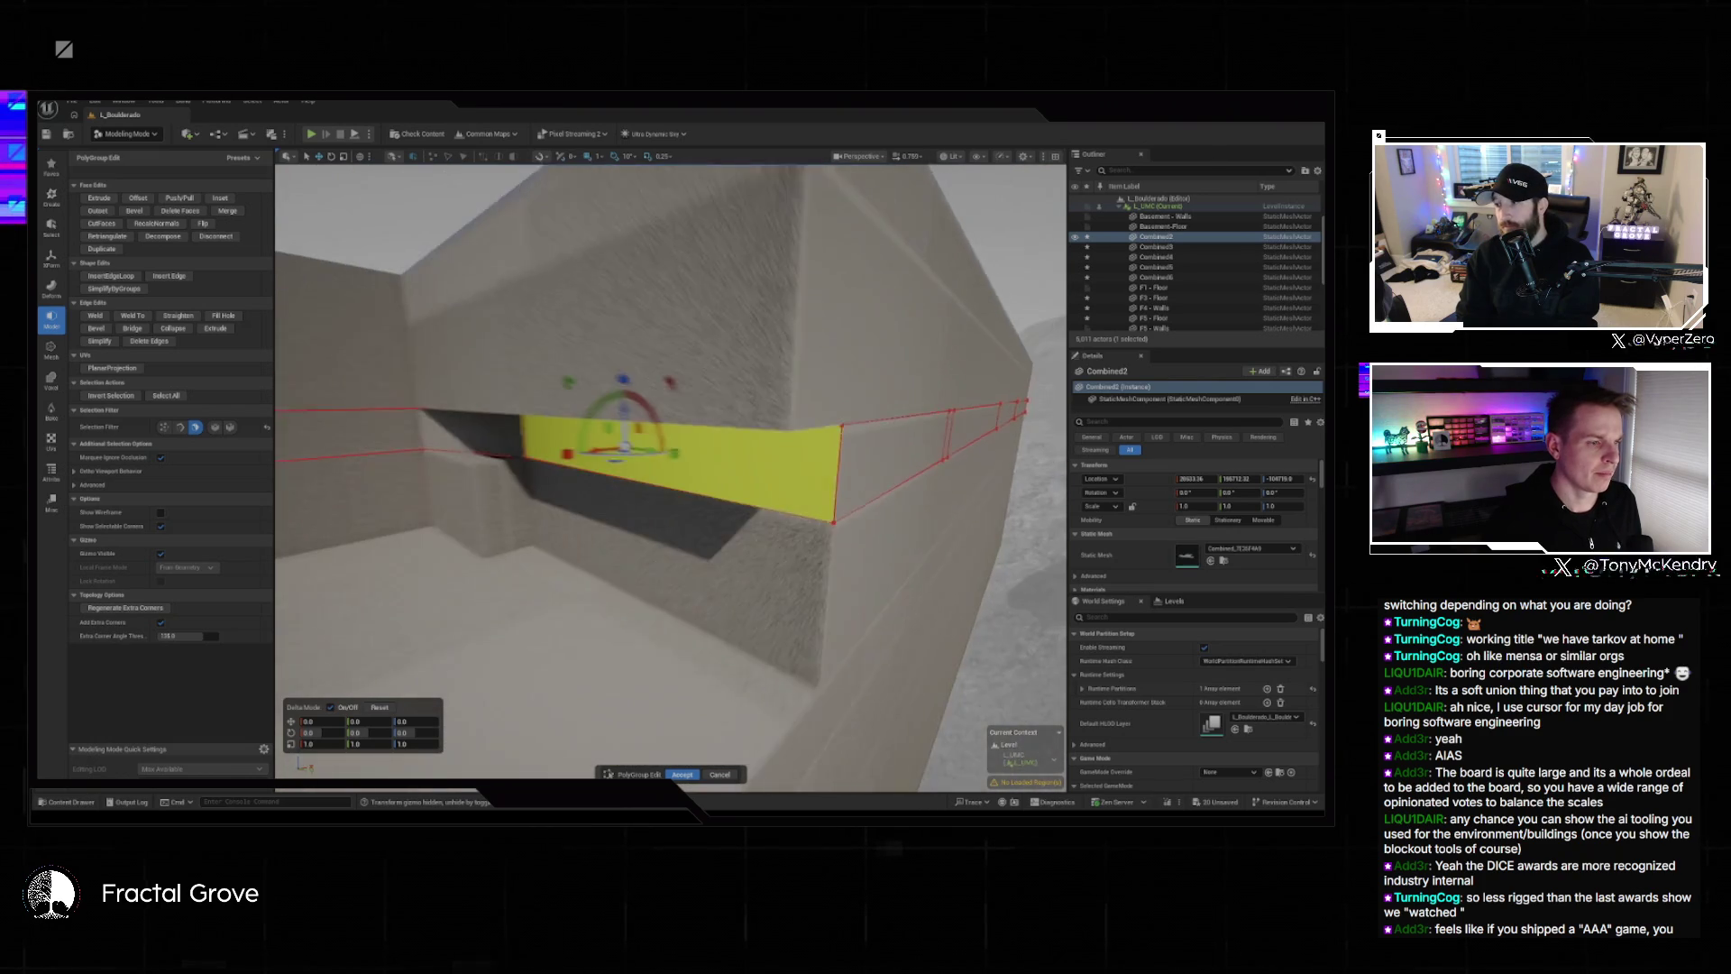
left_click(684, 774)
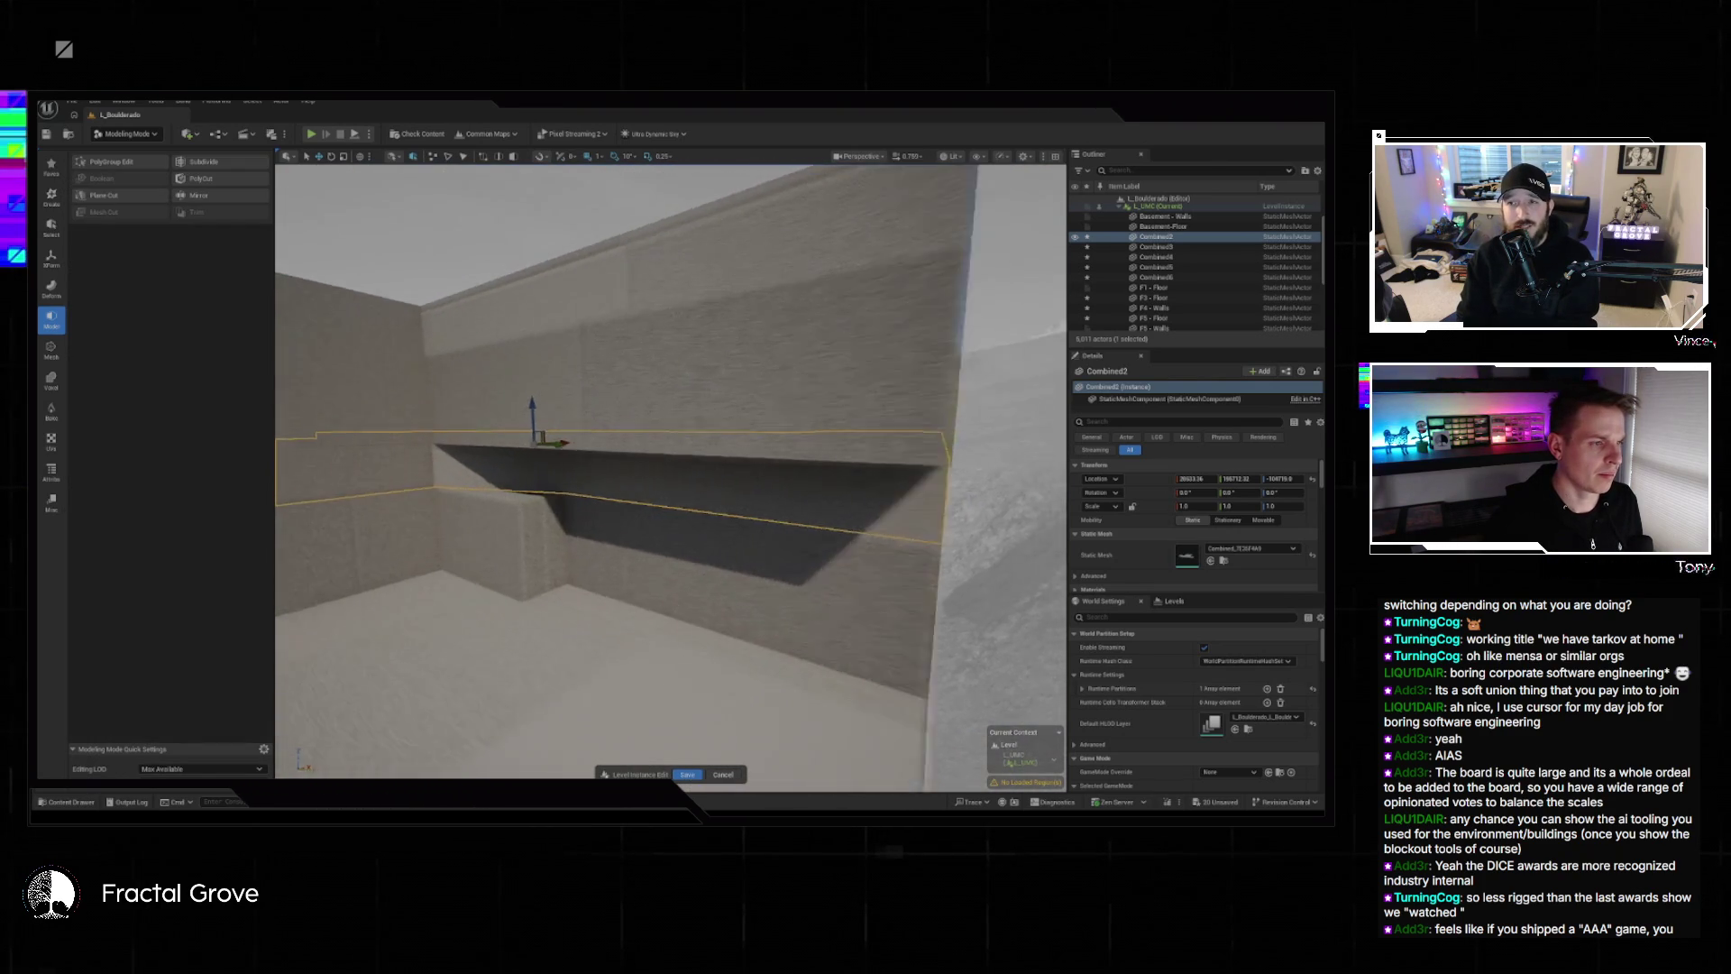
Insert several vertical edge loops along the protruding wall beam to divide it into segments.
scroll(661, 688, "up", 5)
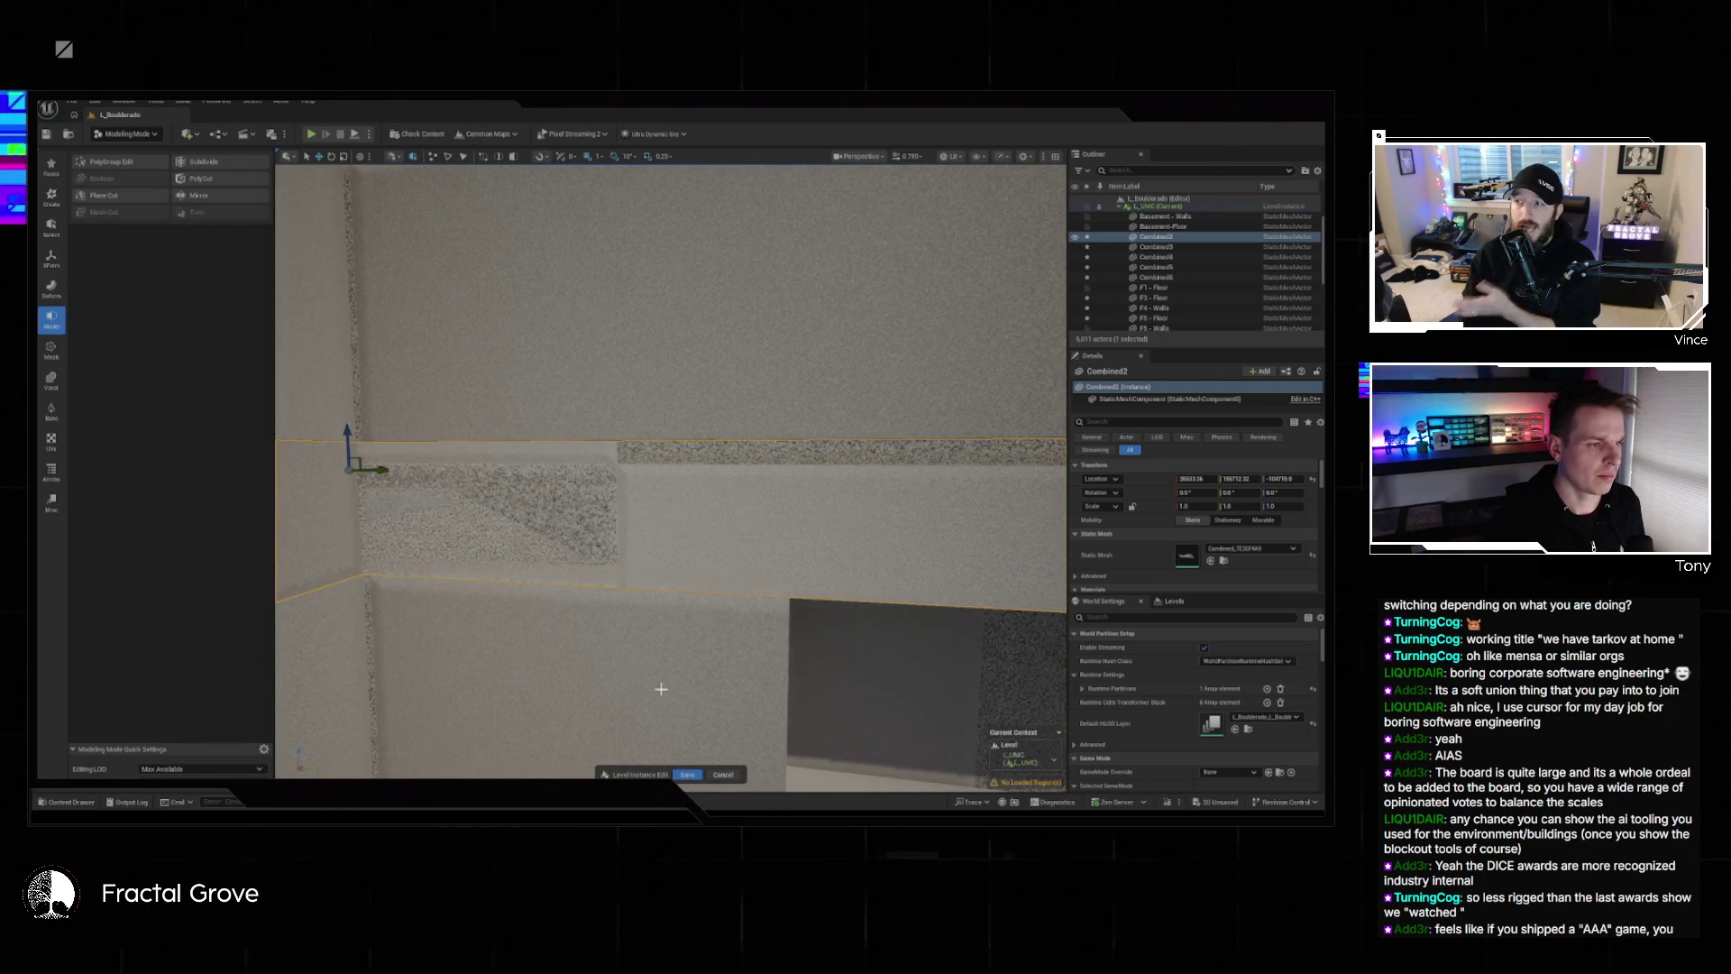
scroll(804, 679, "down", 4)
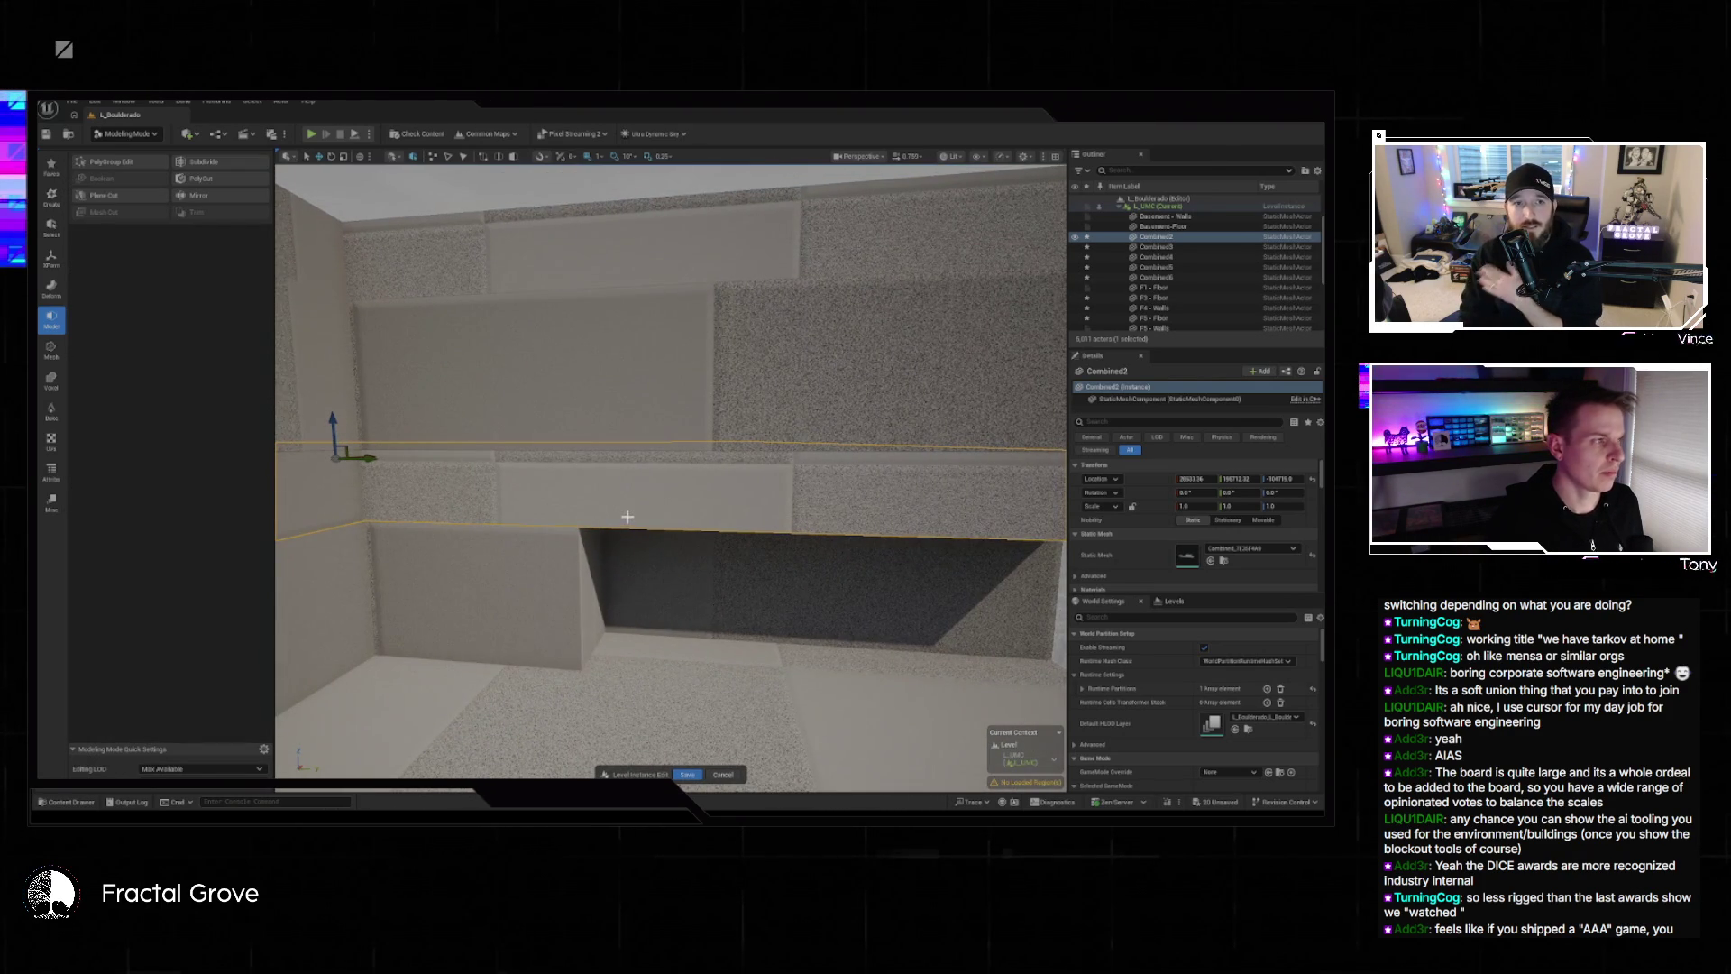
left_click(112, 161)
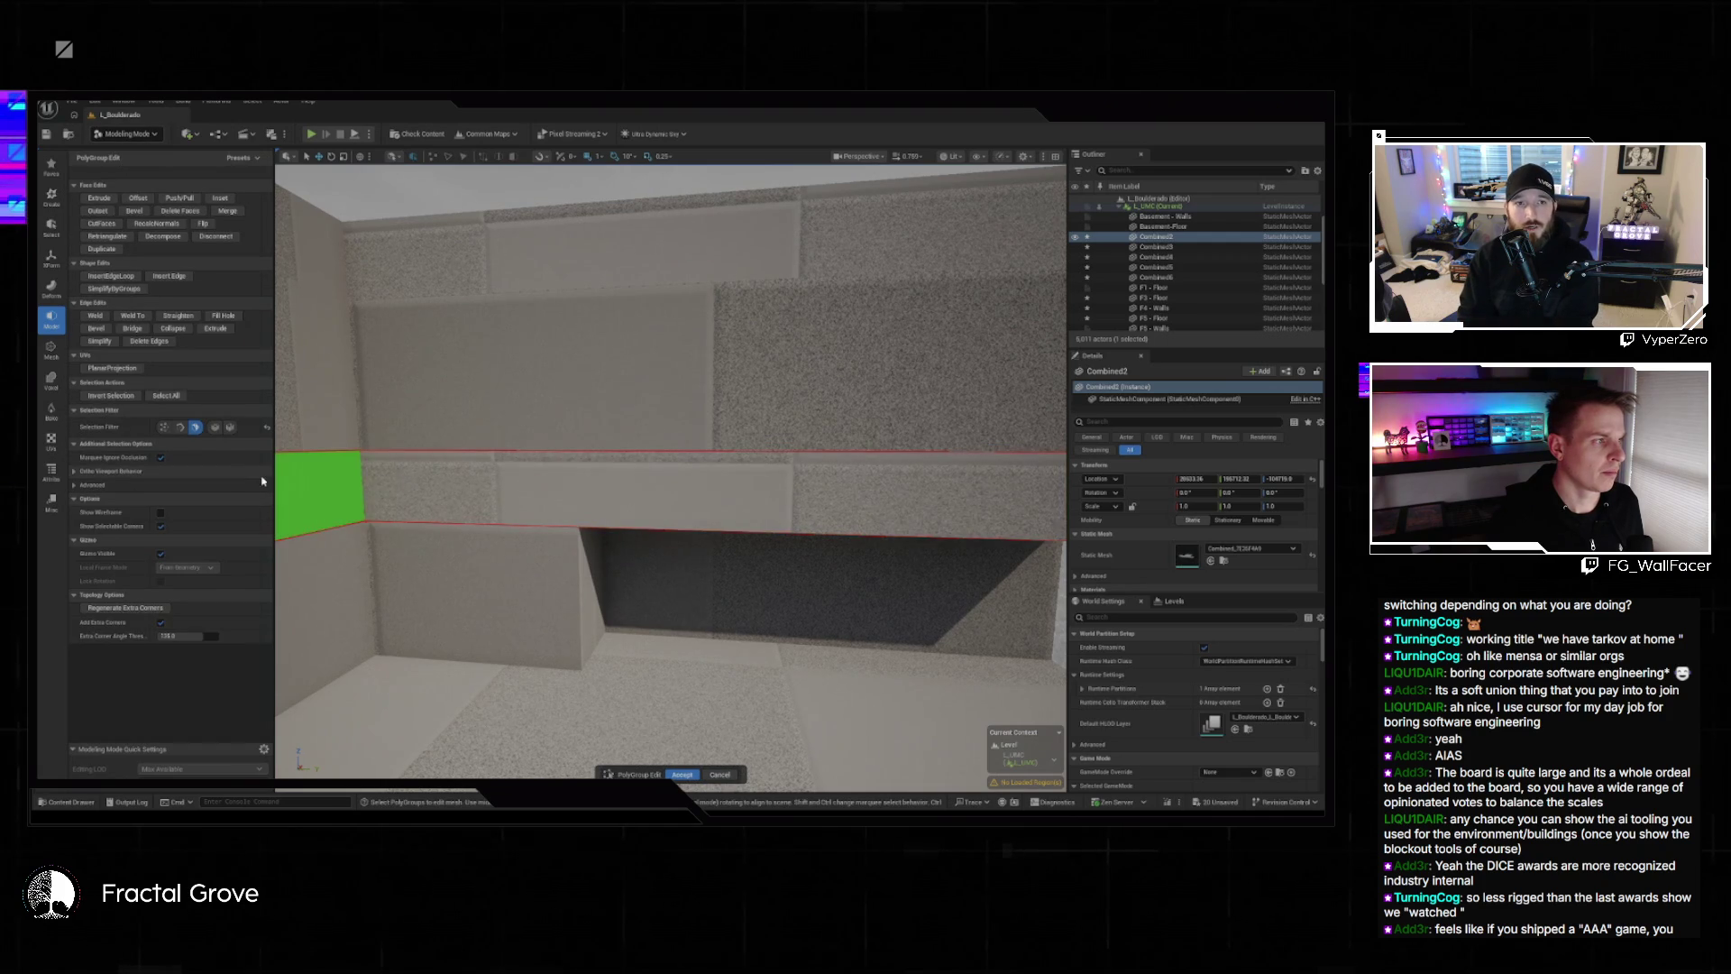
left_click(111, 276)
scroll(297, 379, "up", 3)
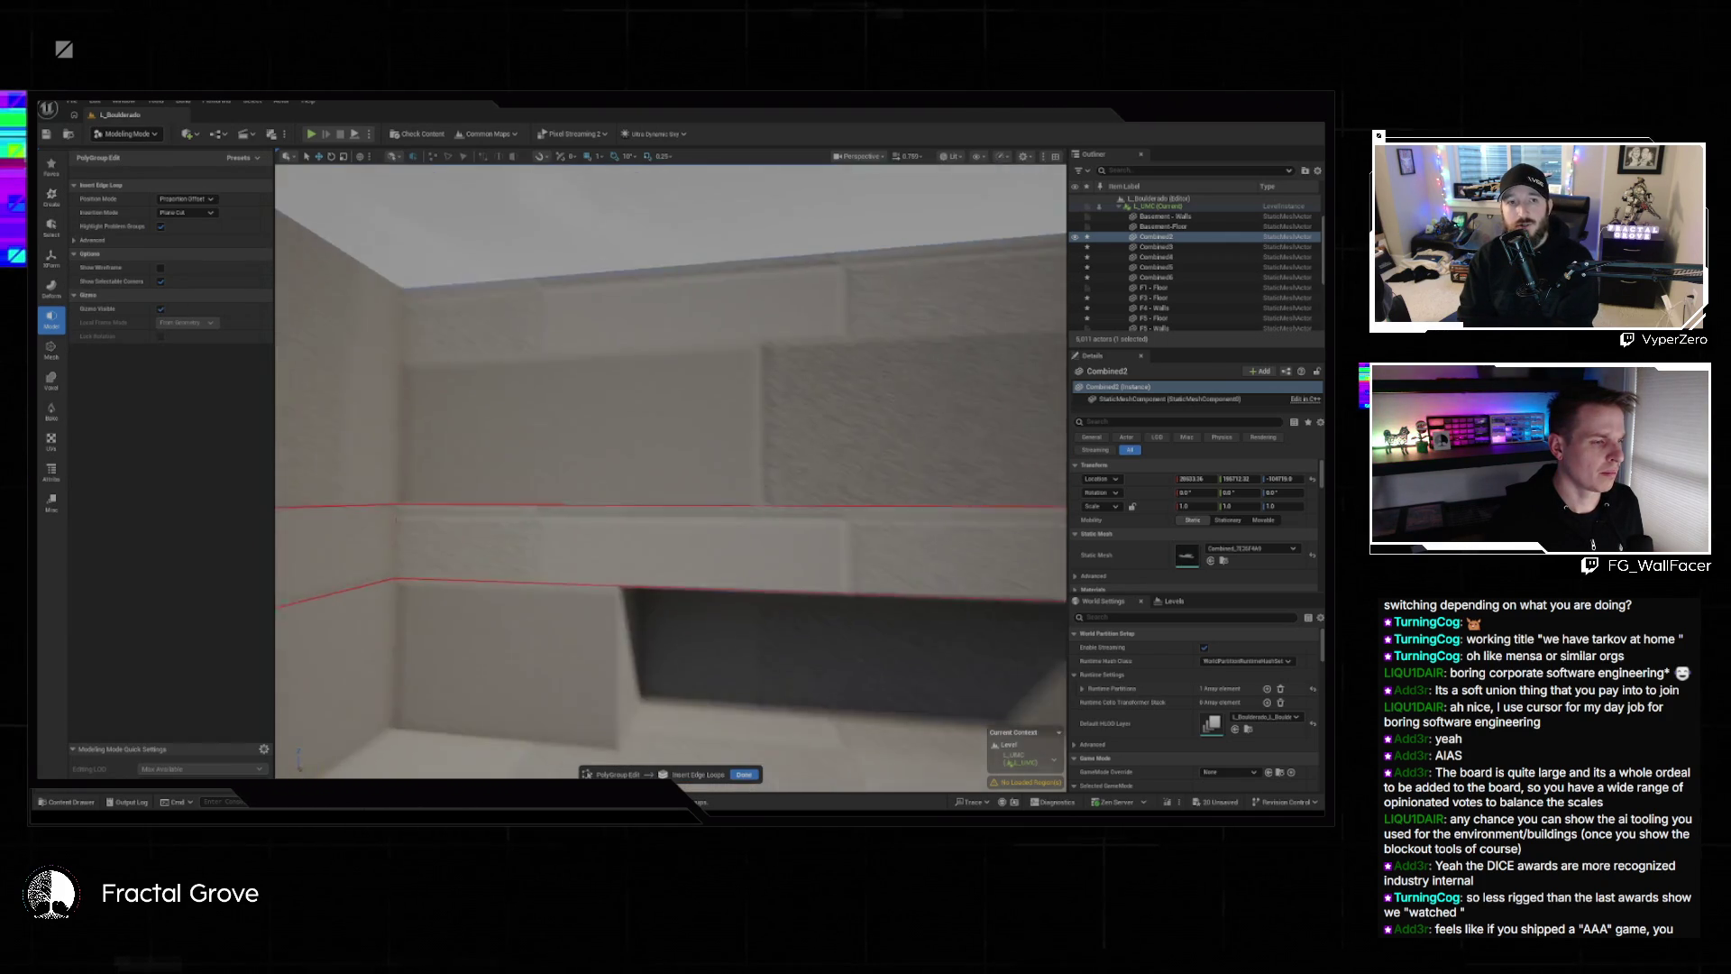
scroll(567, 544, "up", 2)
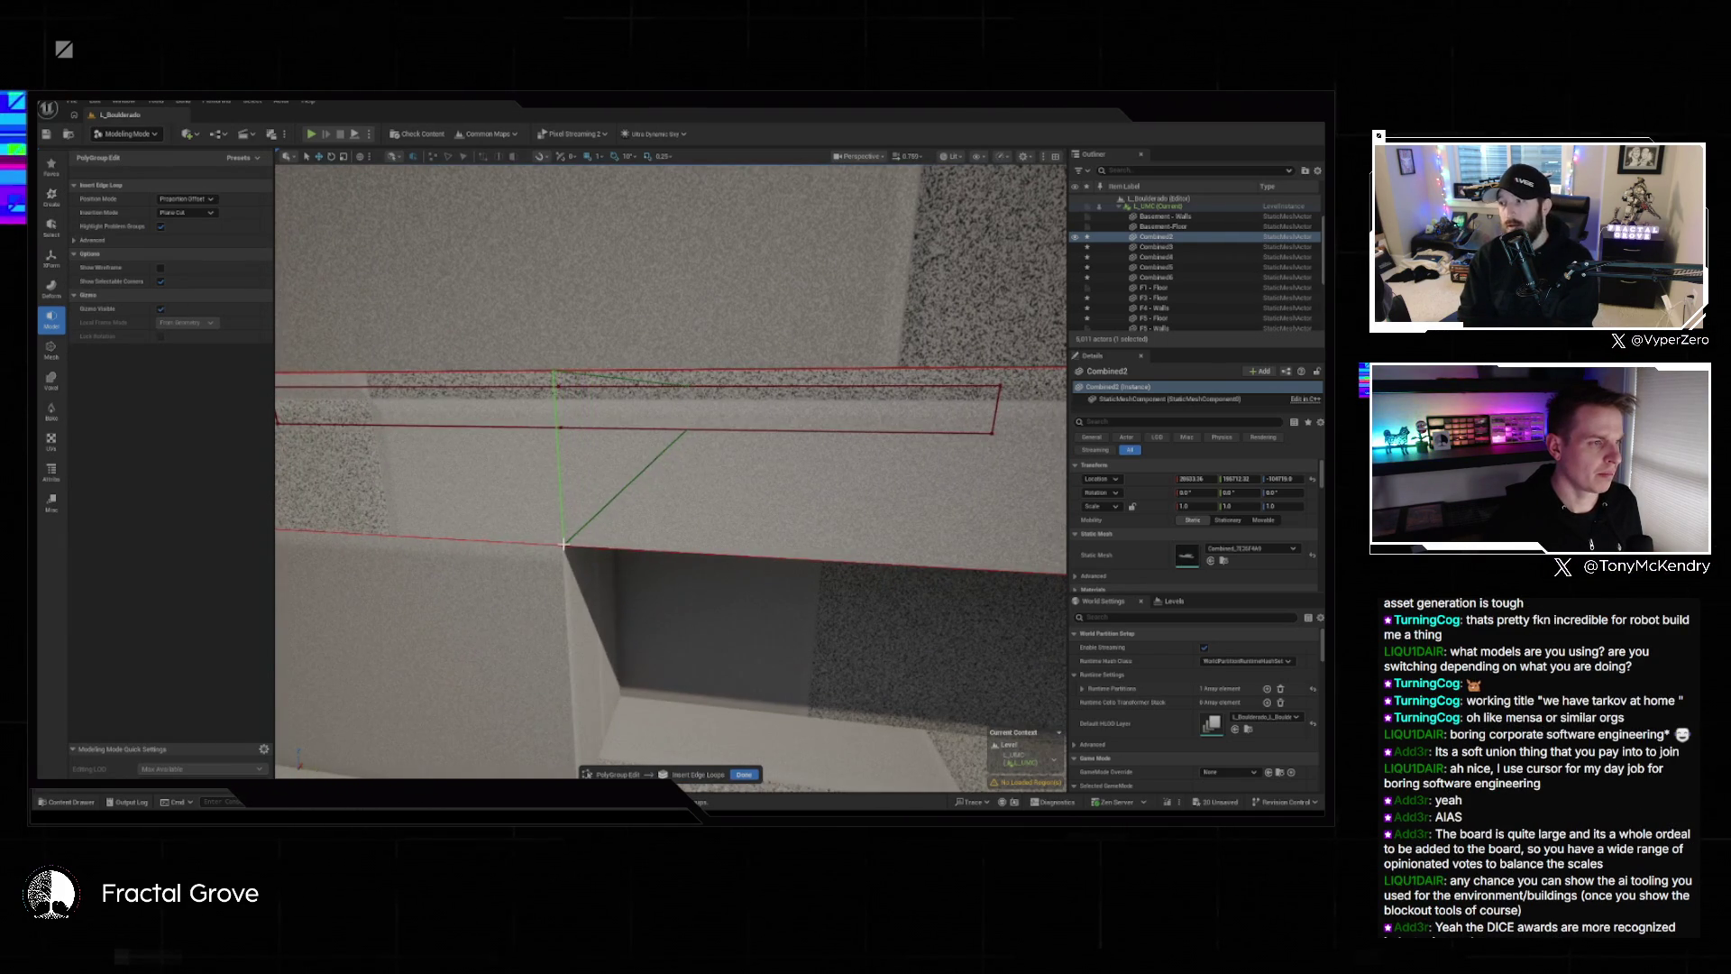
scroll(564, 544, "up", 3)
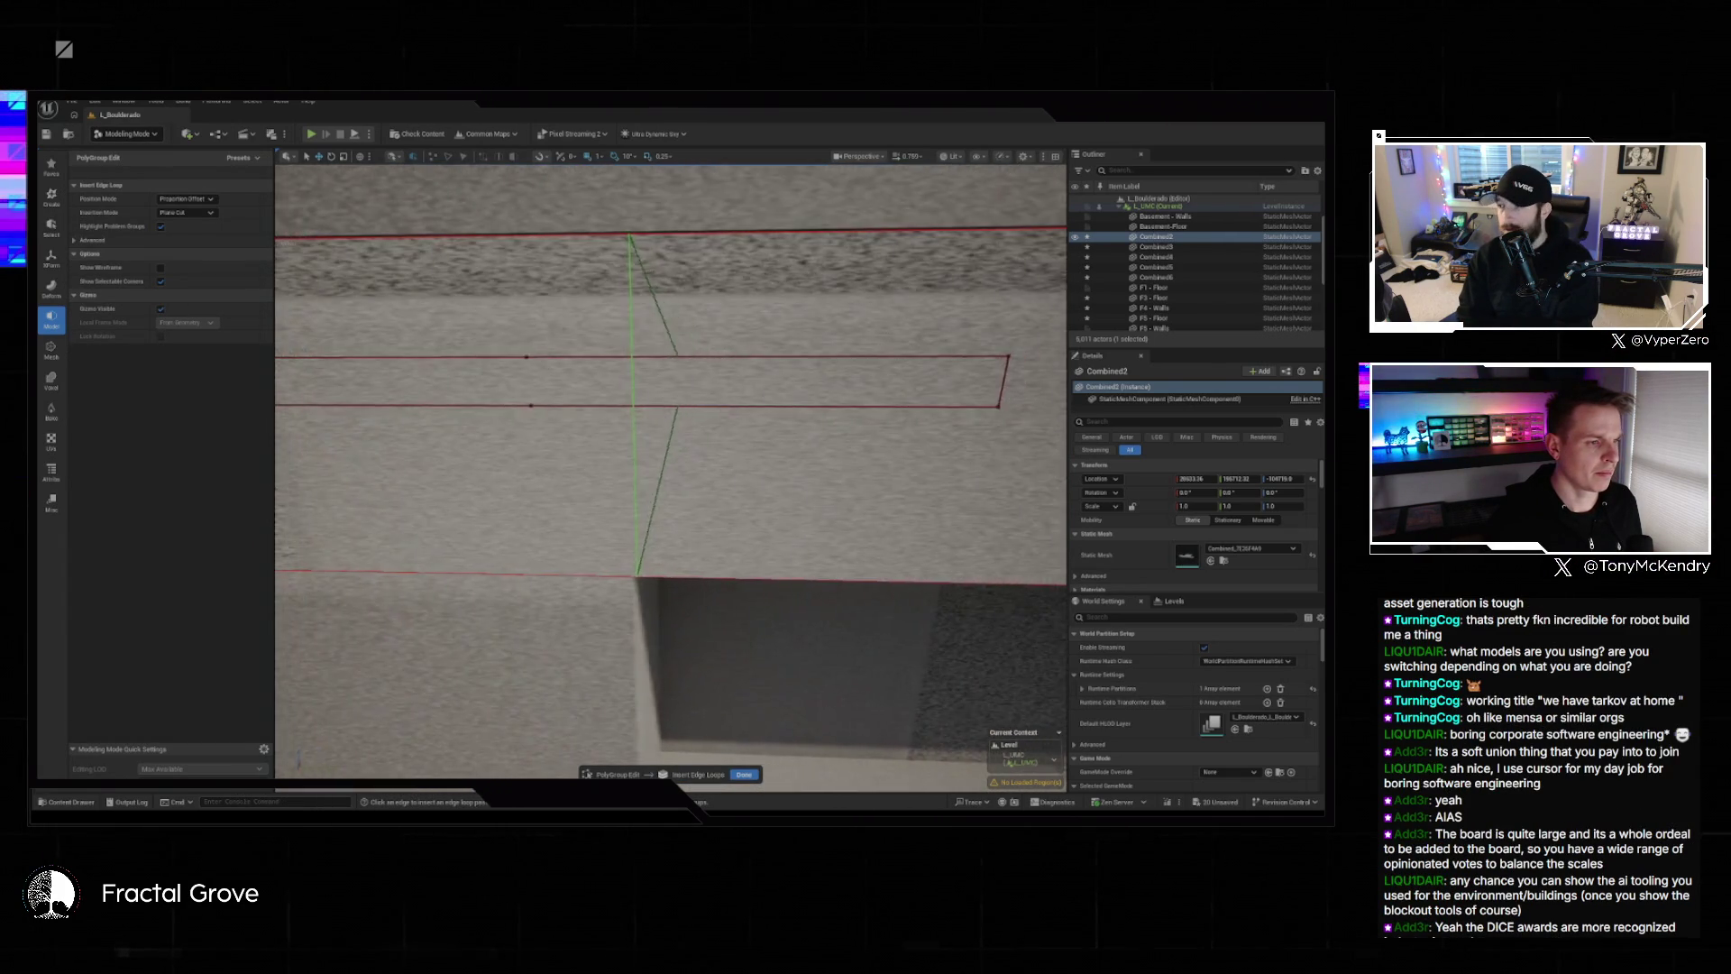
scroll(588, 564, "up", 3)
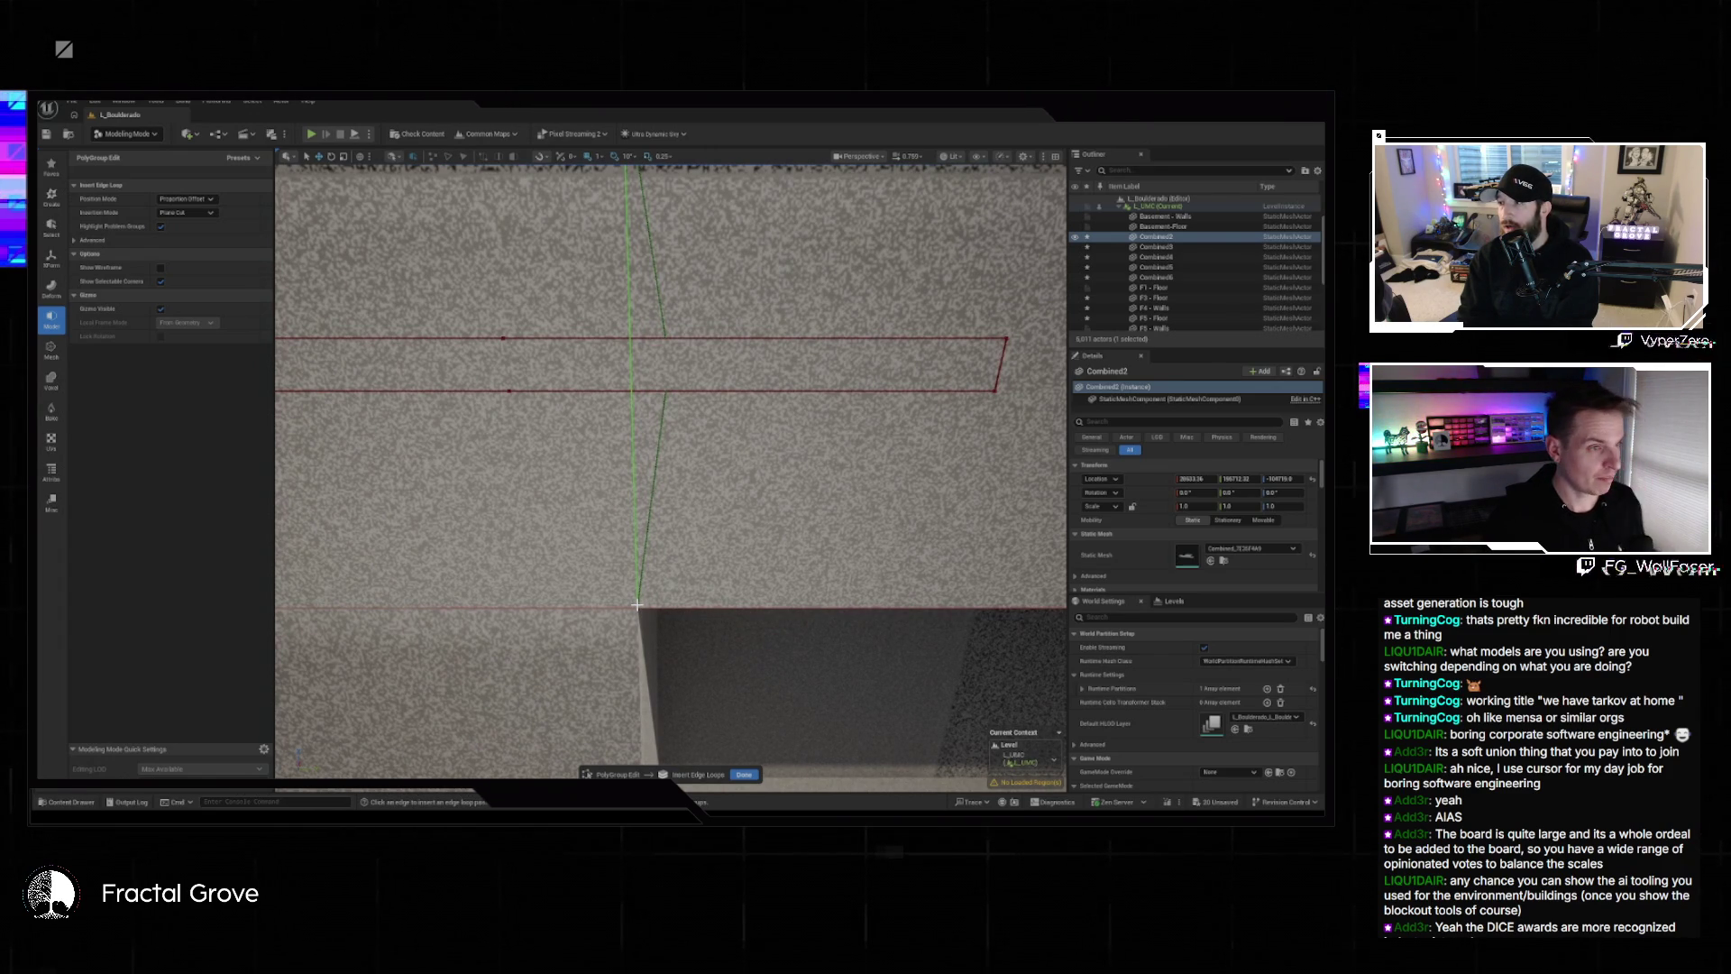
scroll(638, 605, "down", 5)
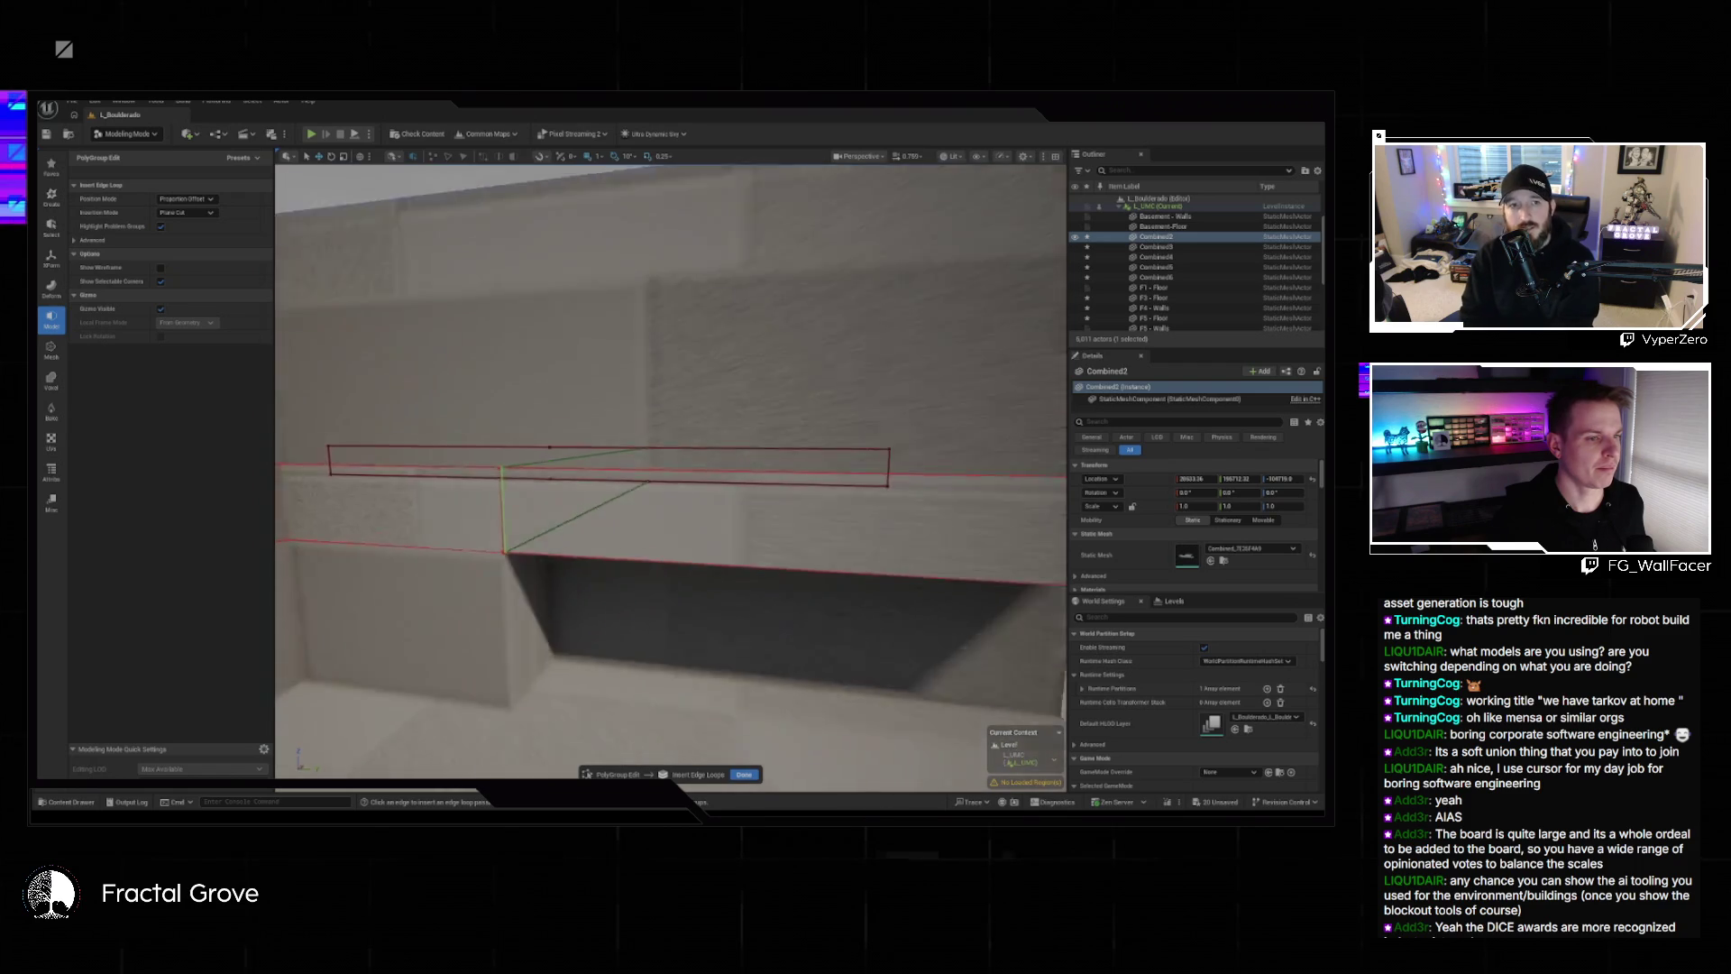
scroll(670, 478, "down", 5)
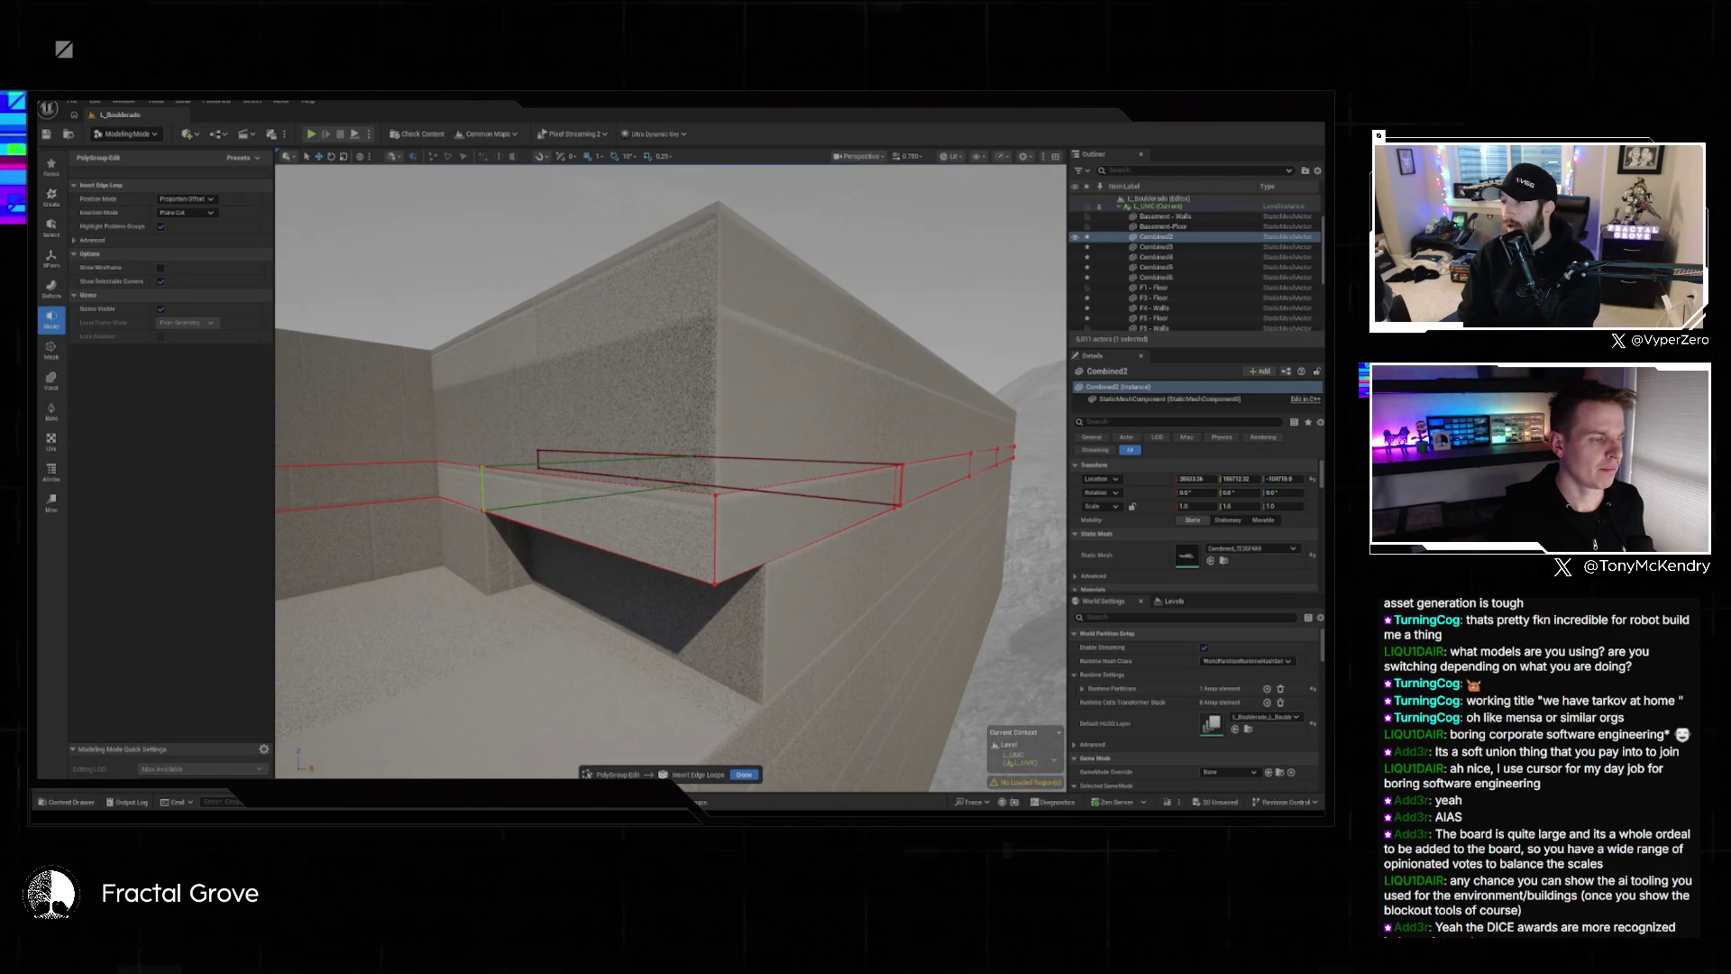
scroll(671, 478, "up", 5)
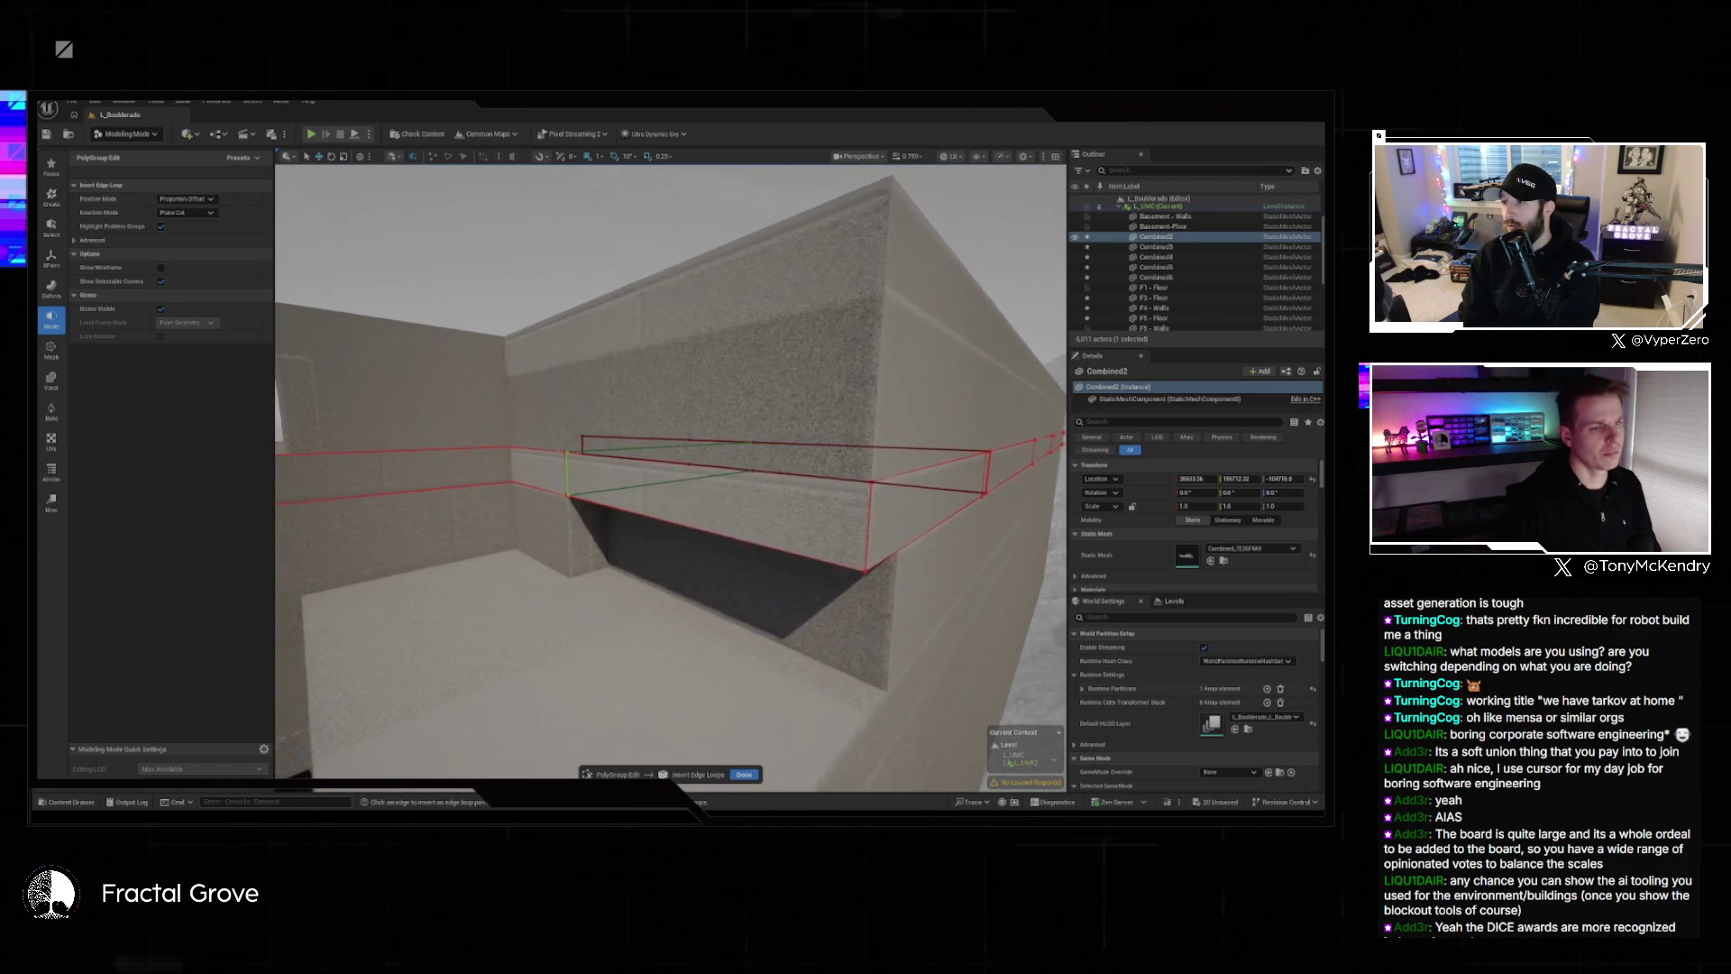
scroll(662, 547, "up", 5)
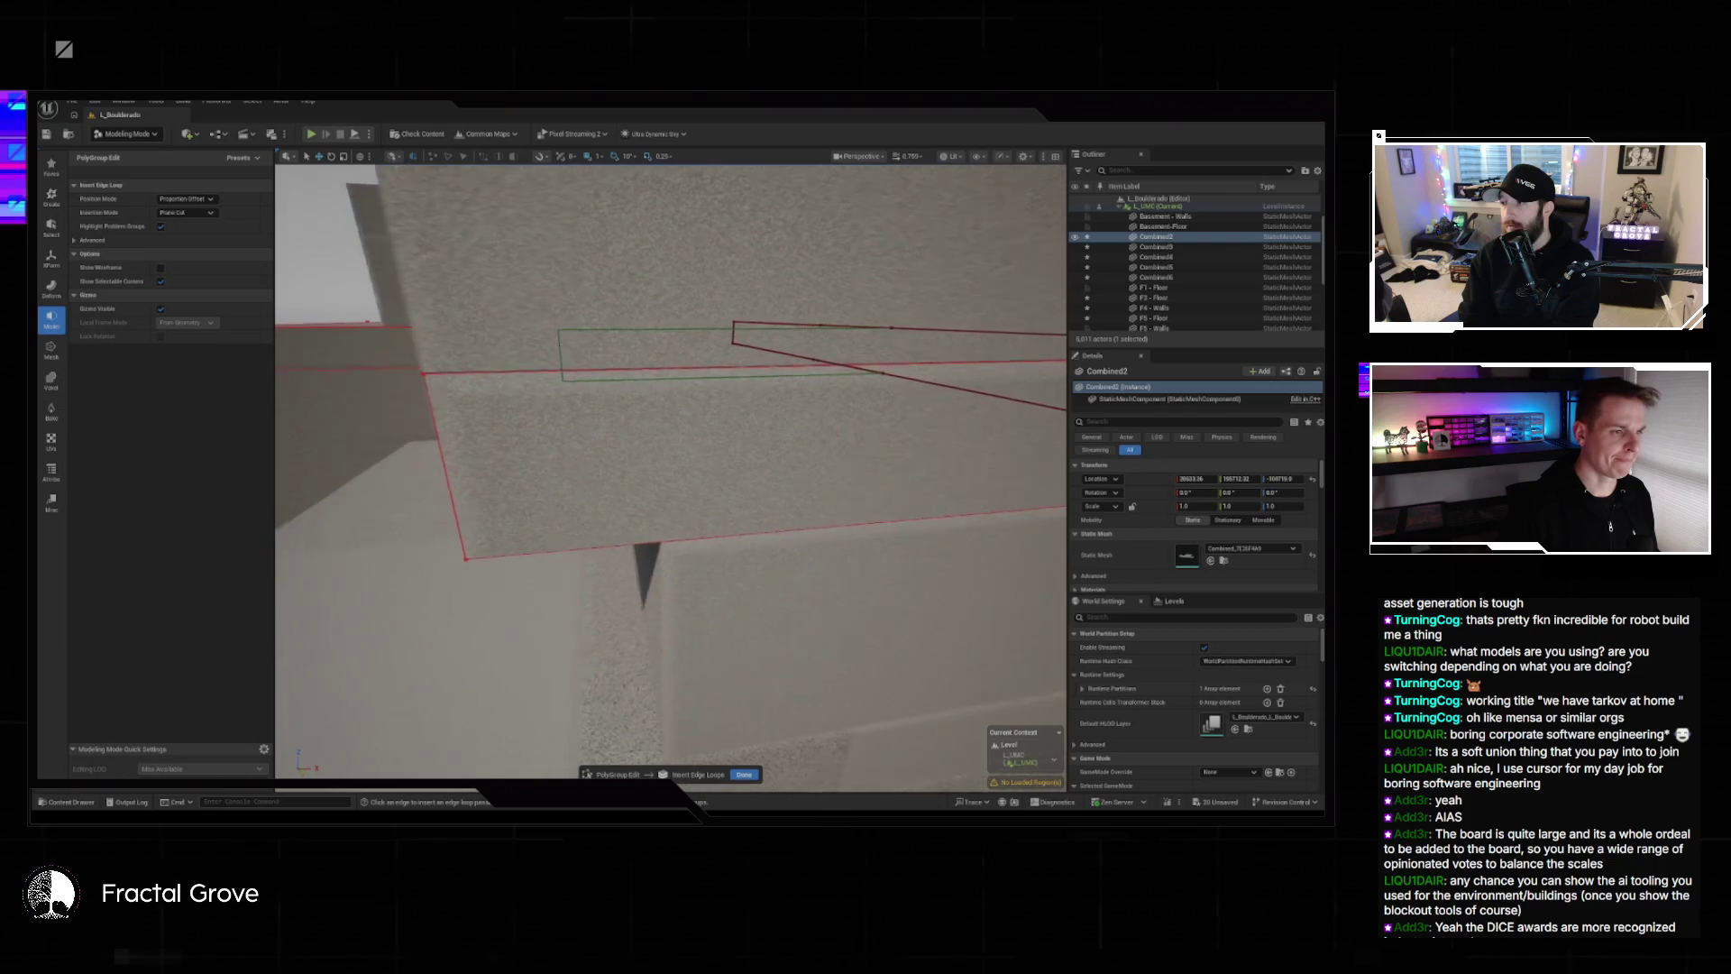
mouse_move(663, 538)
left_mouse_down()
mouse_move(586, 455)
mouse_move(665, 538)
mouse_move(613, 536)
mouse_move(676, 537)
mouse_move(659, 536)
mouse_move(658, 504)
mouse_move(622, 513)
mouse_move(690, 588)
mouse_move(717, 573)
mouse_move(147, 114)
left_mouse_up()
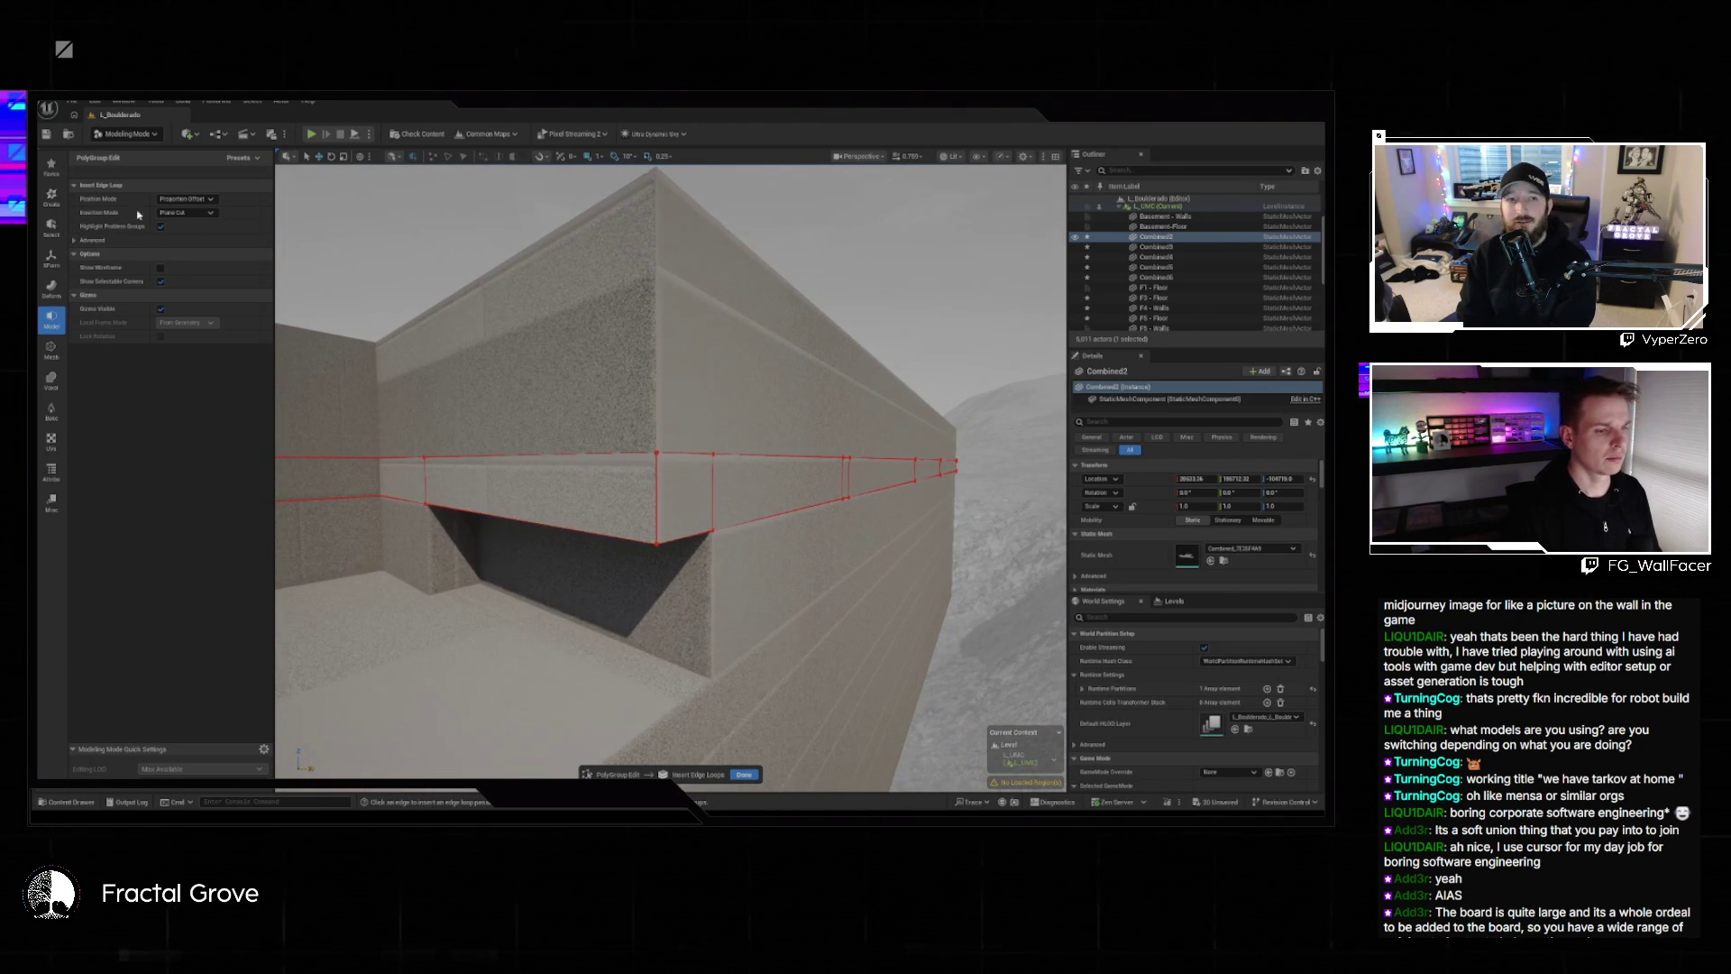
left_click(744, 775)
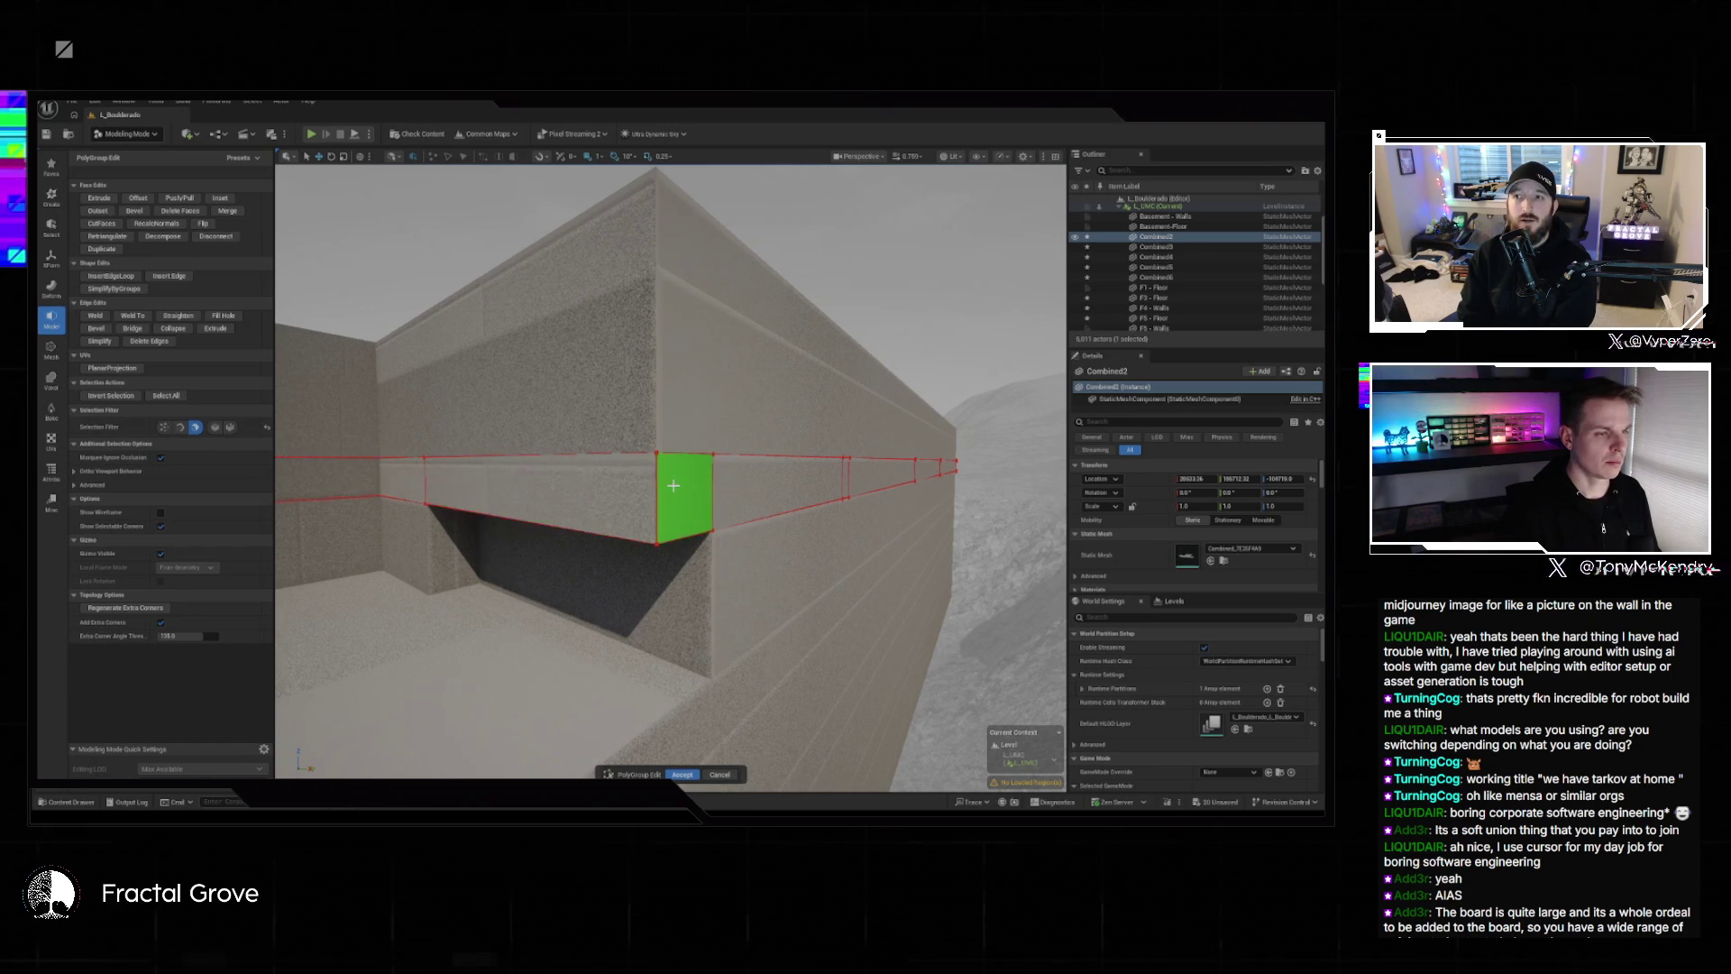
Delete the corner beam face, its left neighbour, and the lower face inside the hole.
left_click(673, 486)
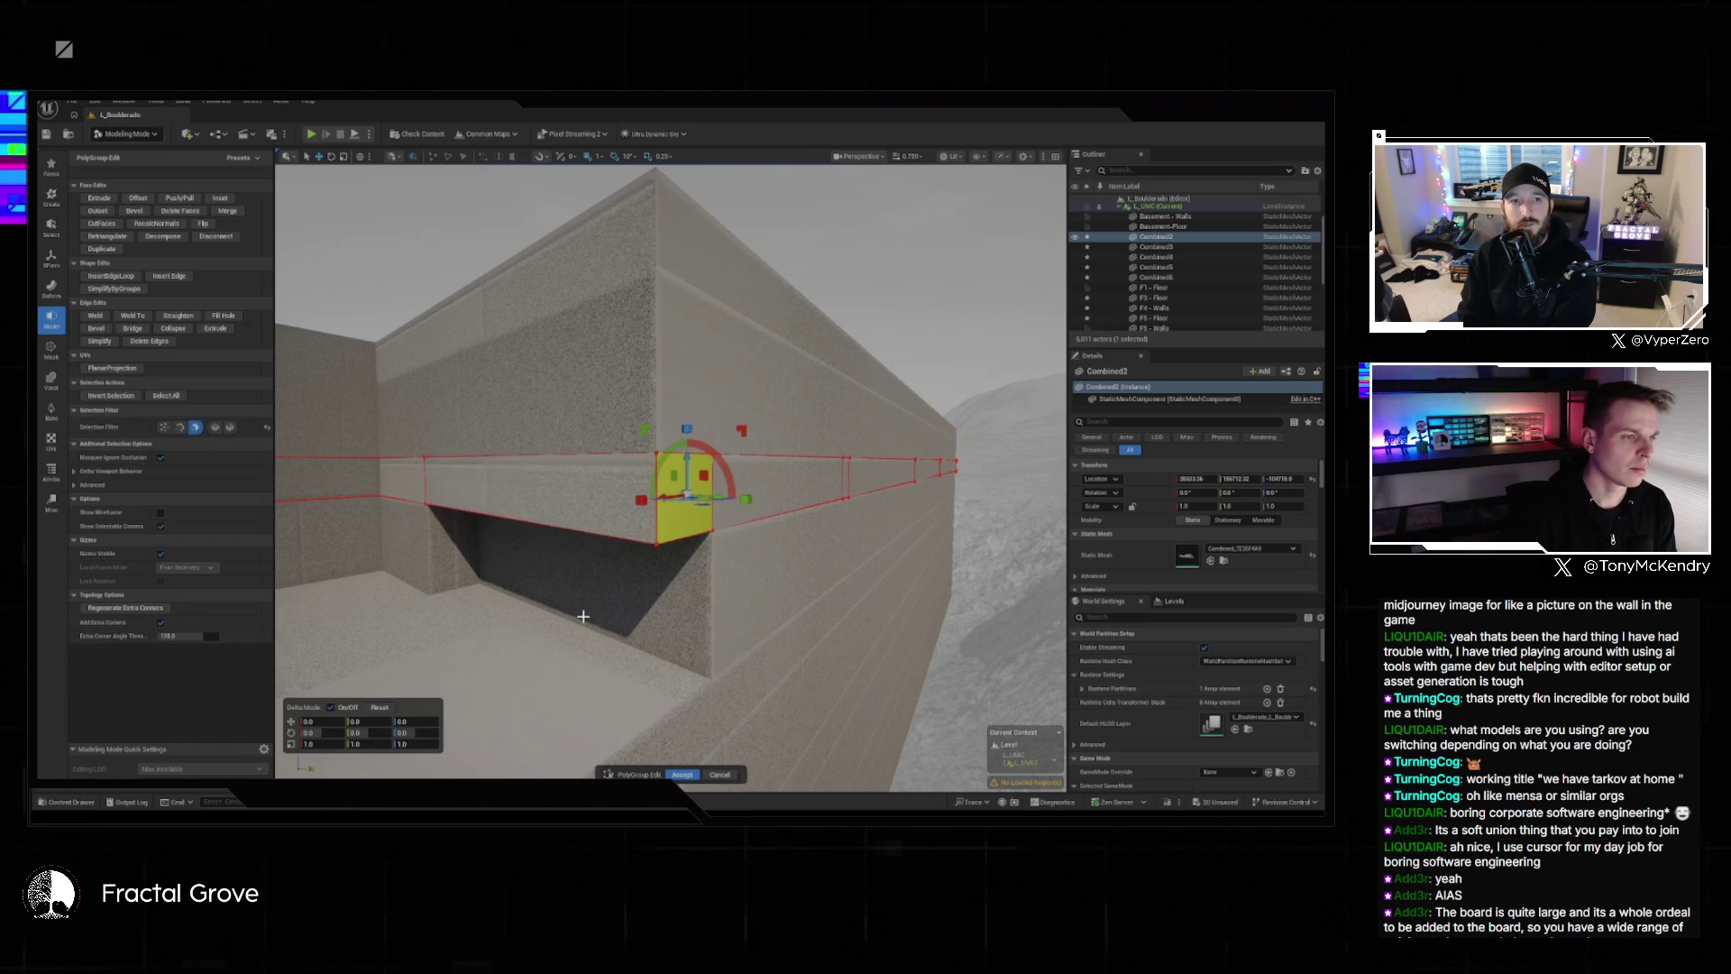
key("Delete")
left_click(617, 523)
key("Delete")
left_click_drag(562, 588, 662, 388)
left_click(661, 389)
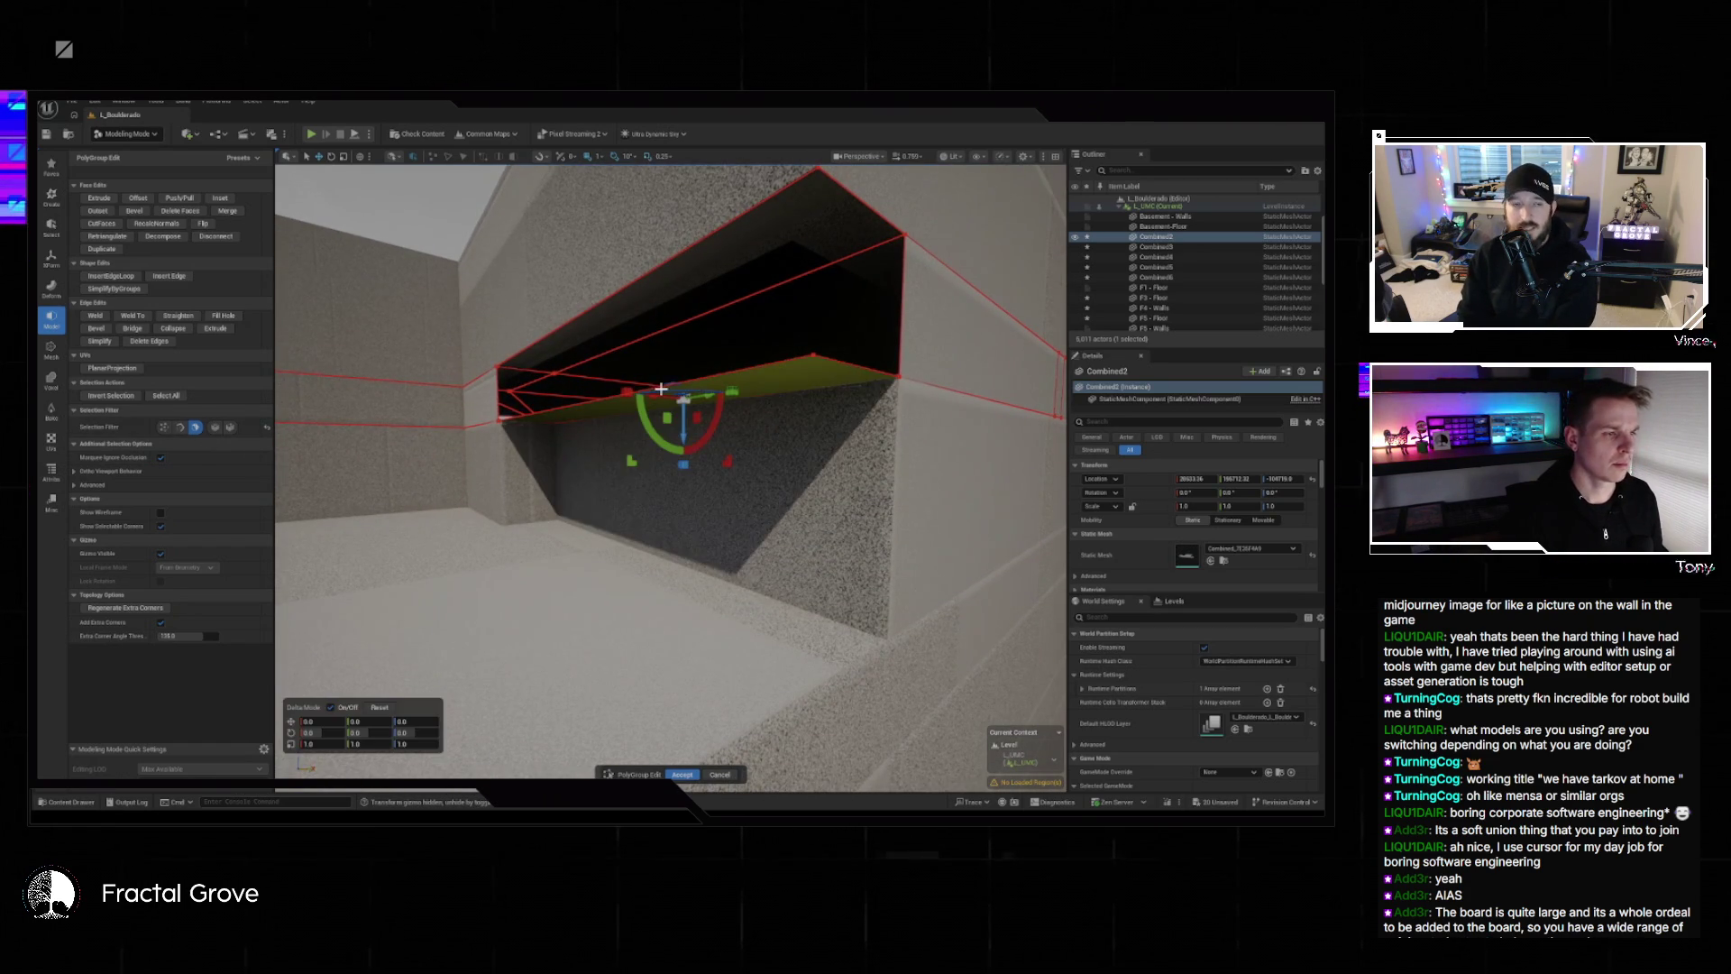
key("Delete")
With the edge filter on, select the bottom and top edges of the beam opening.
left_click_drag(653, 390, 626, 302)
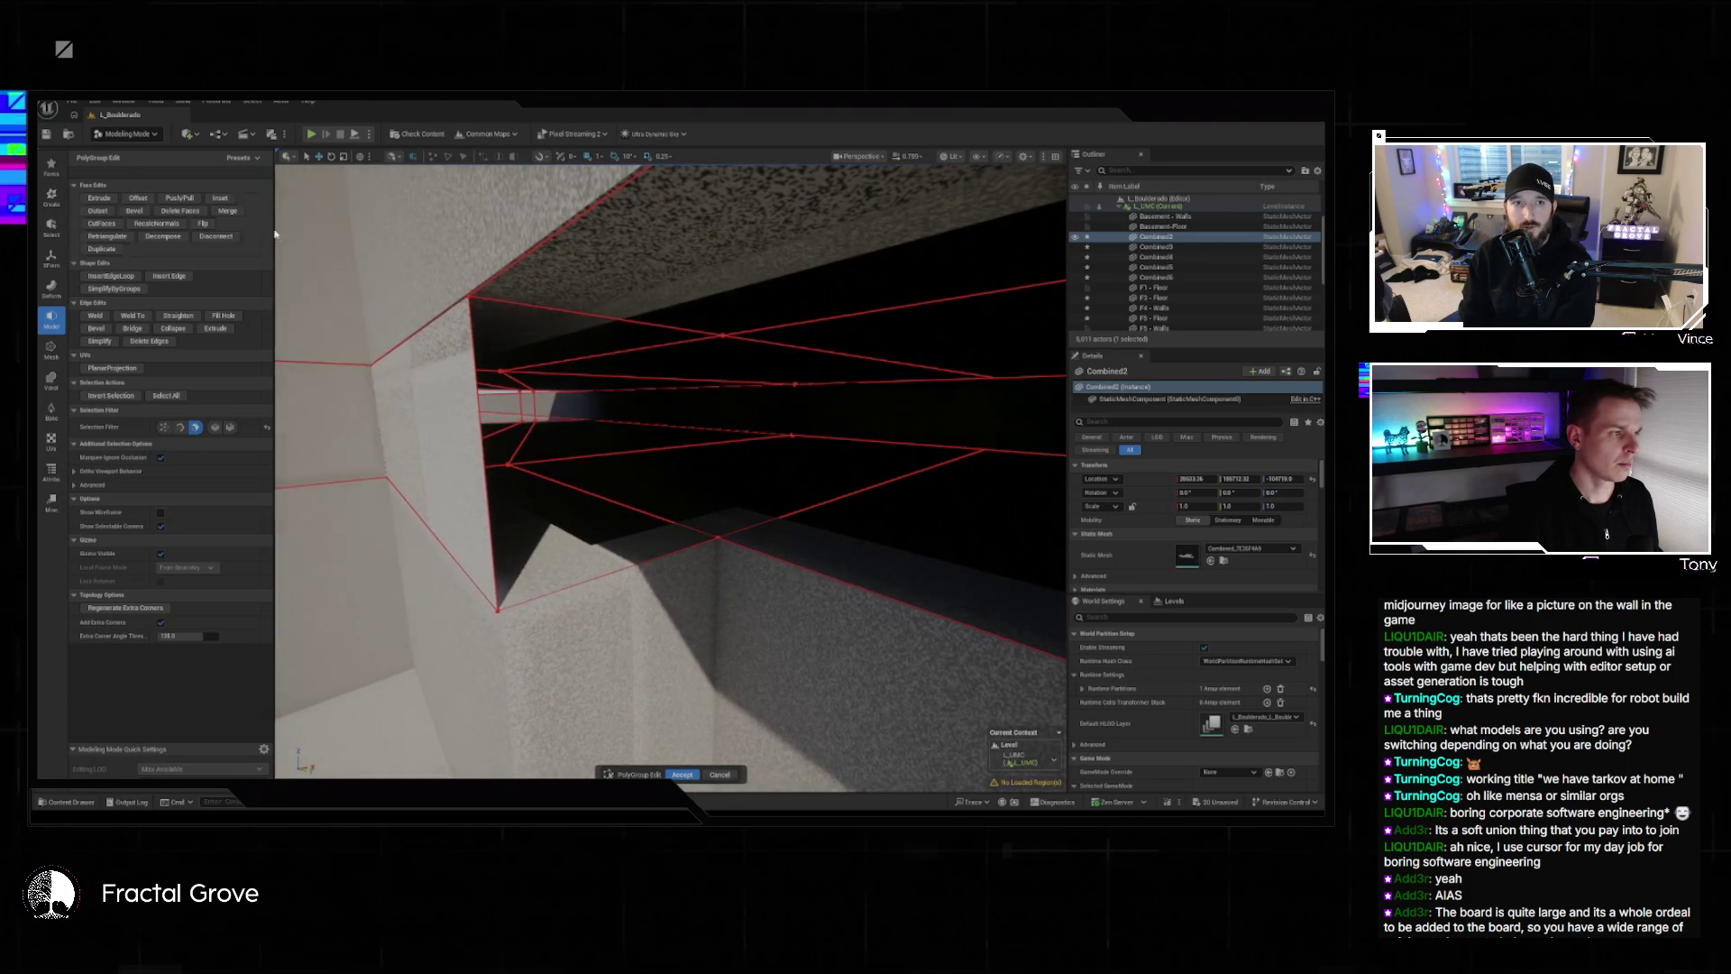
left_click(179, 426)
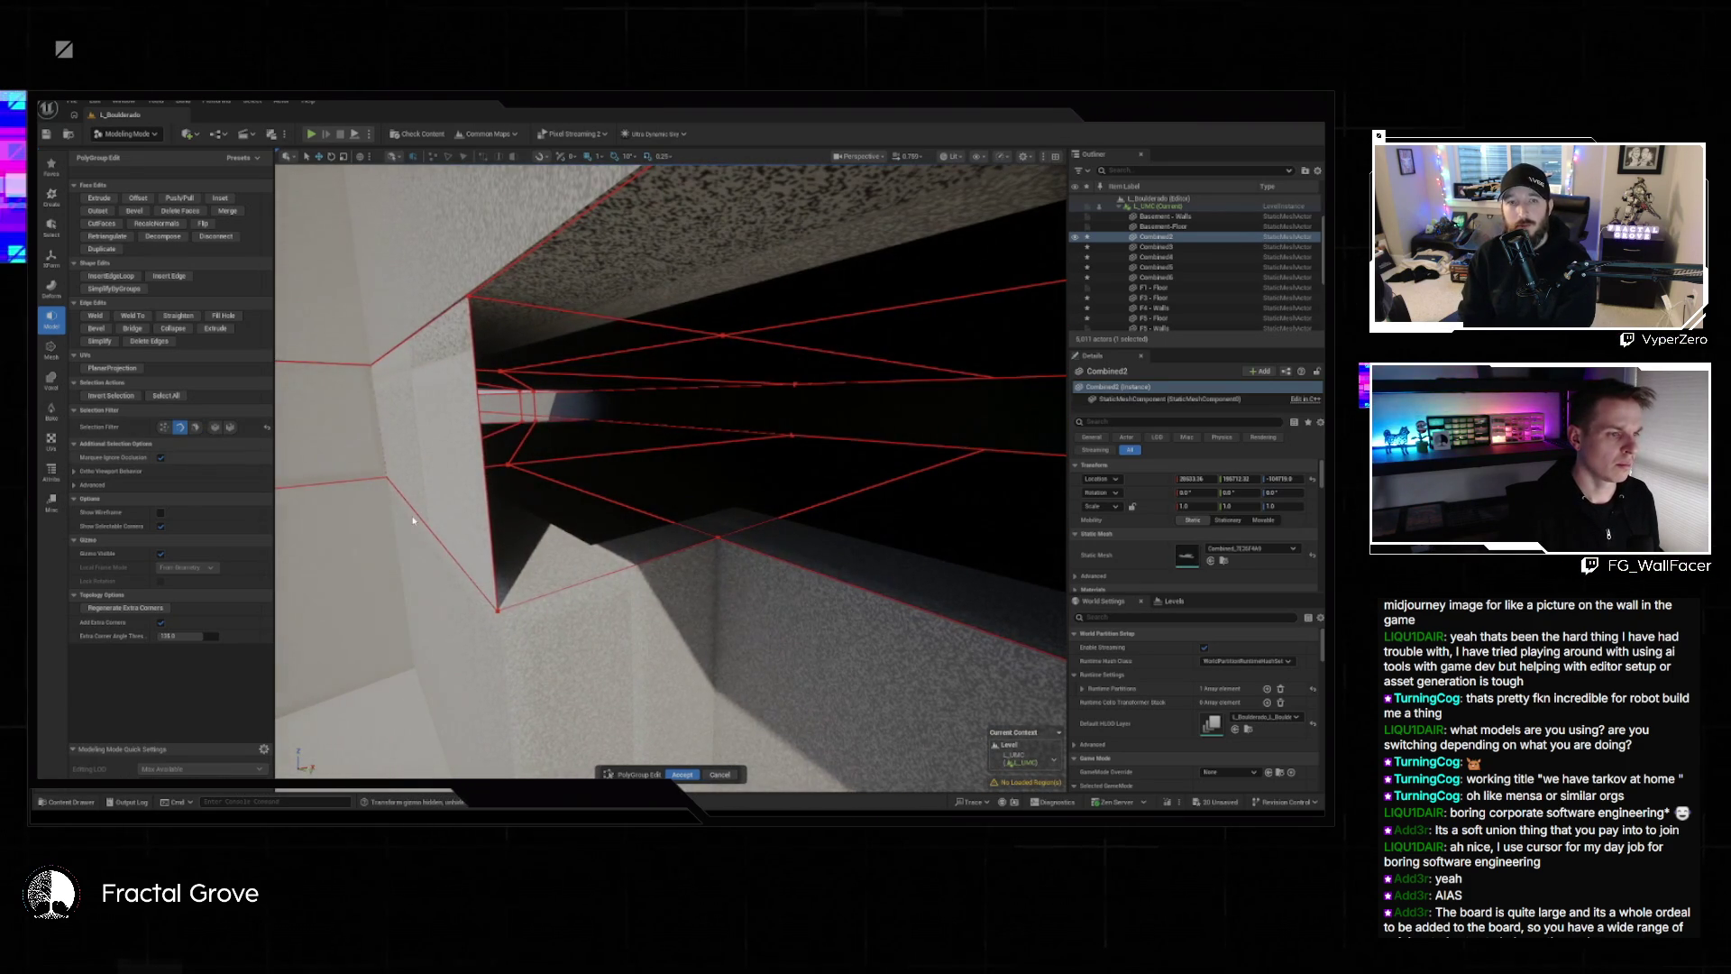
left_click(636, 562)
left_click(569, 313, "shift")
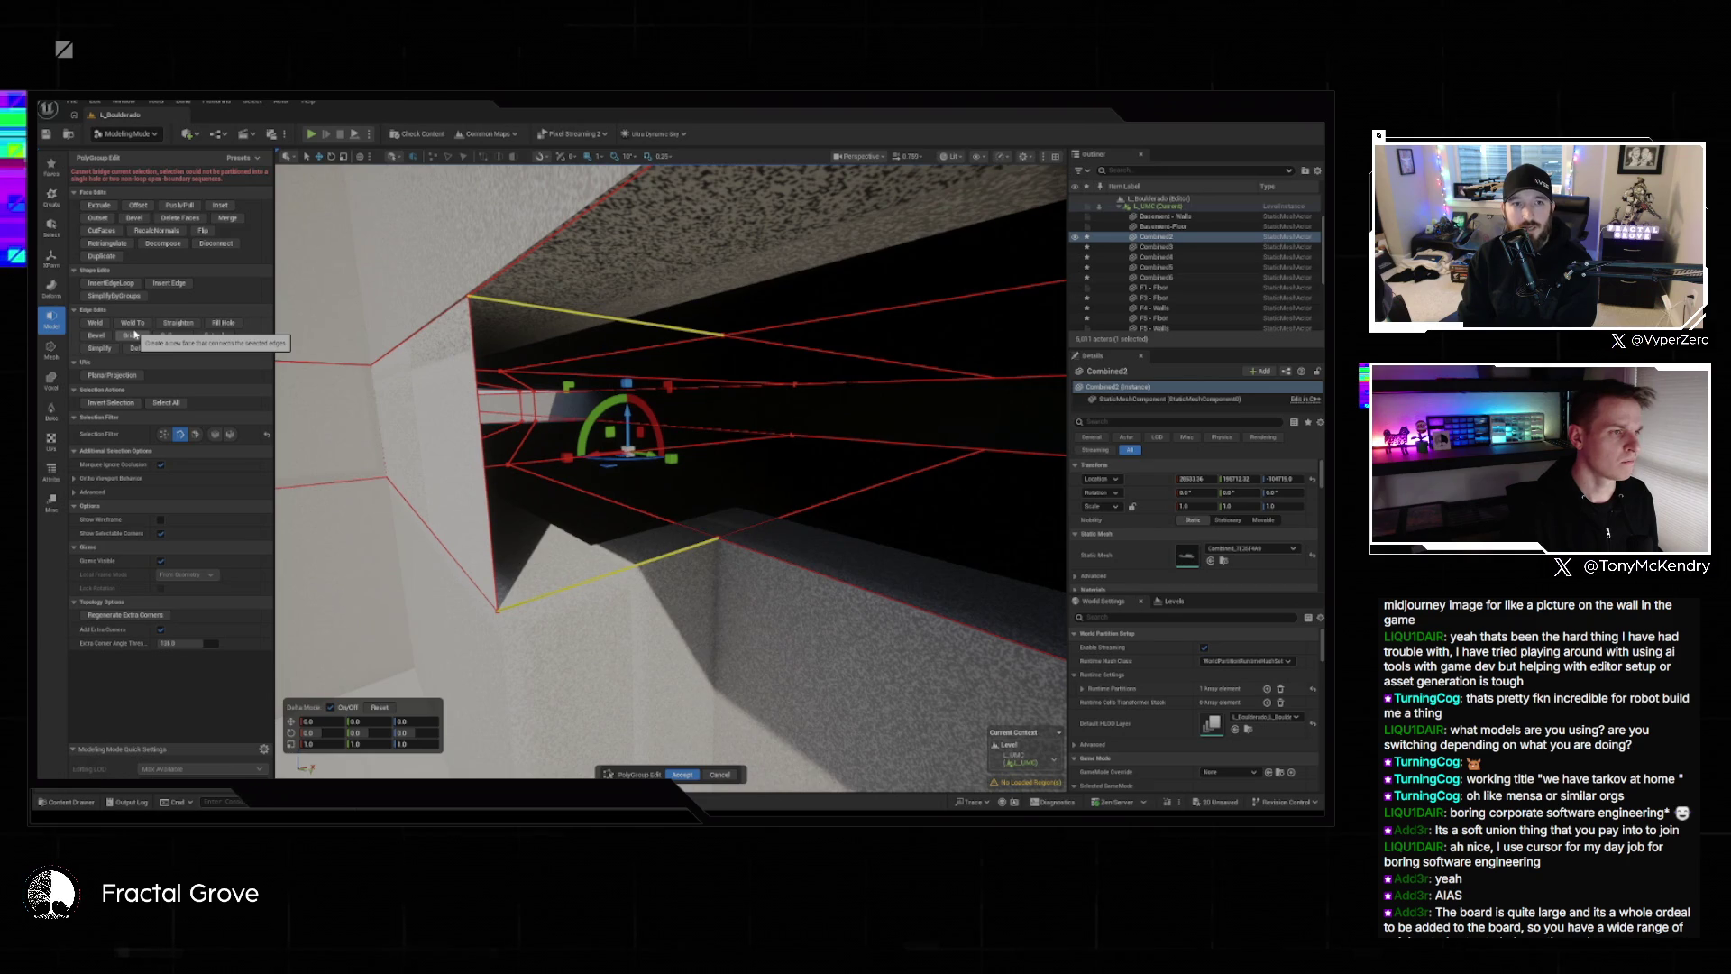
scroll(571, 463, "up", 3)
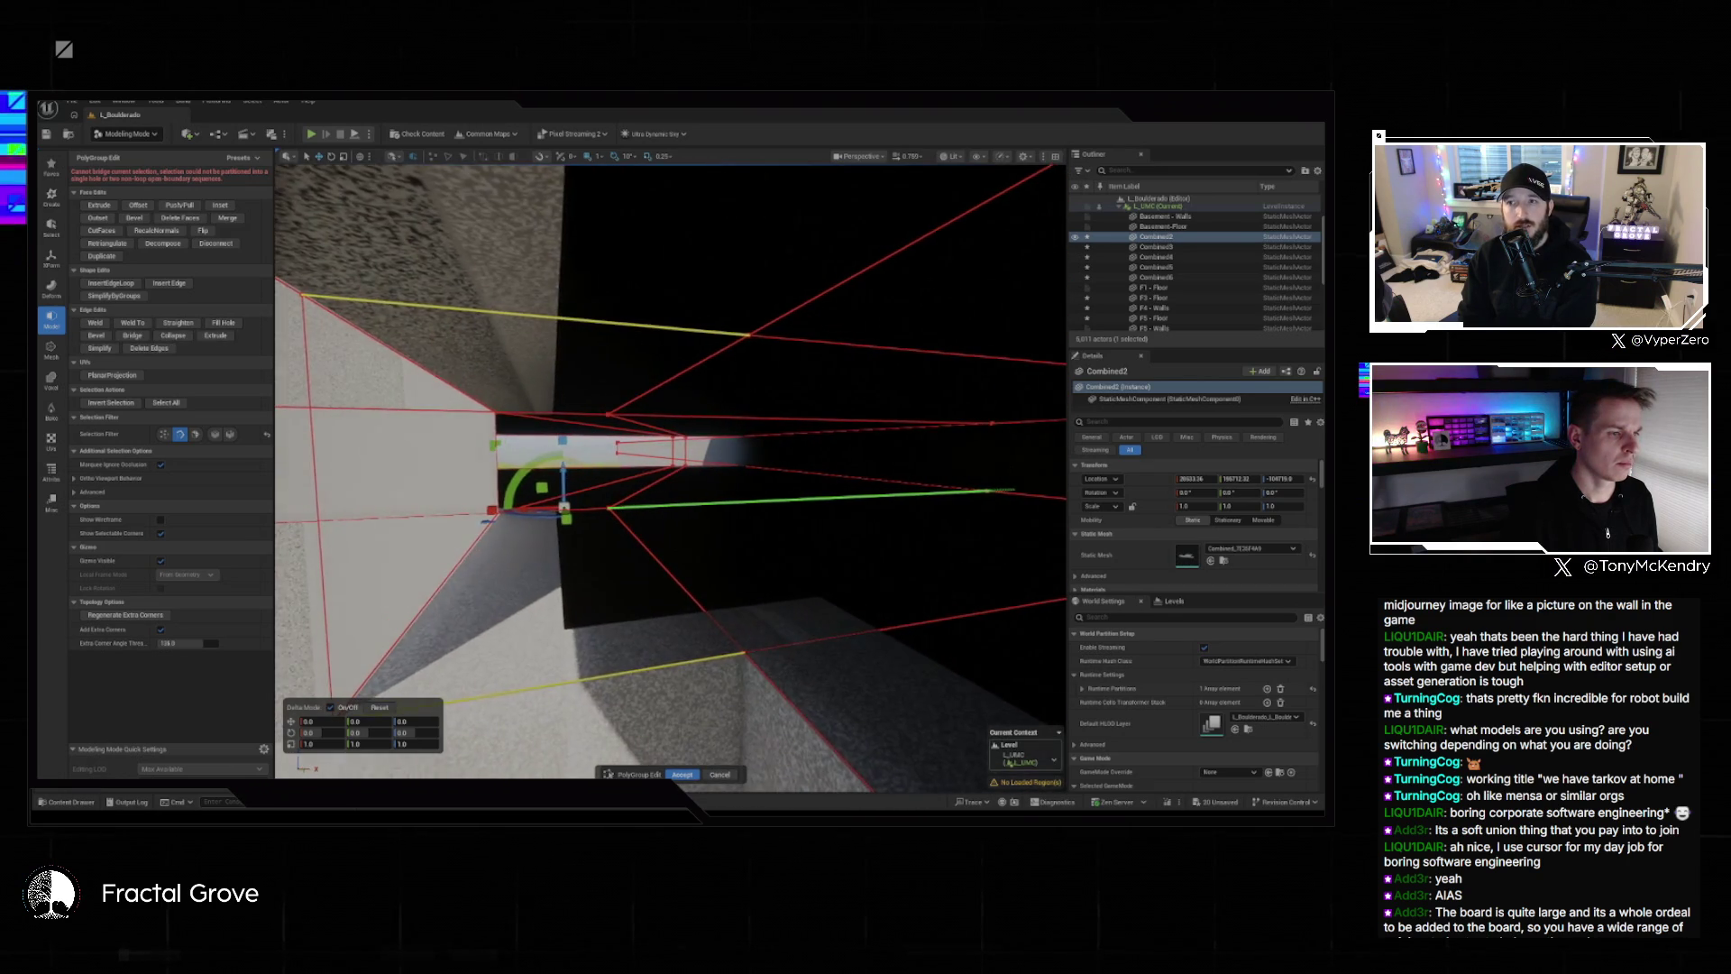
scroll(670, 478, "up", 3)
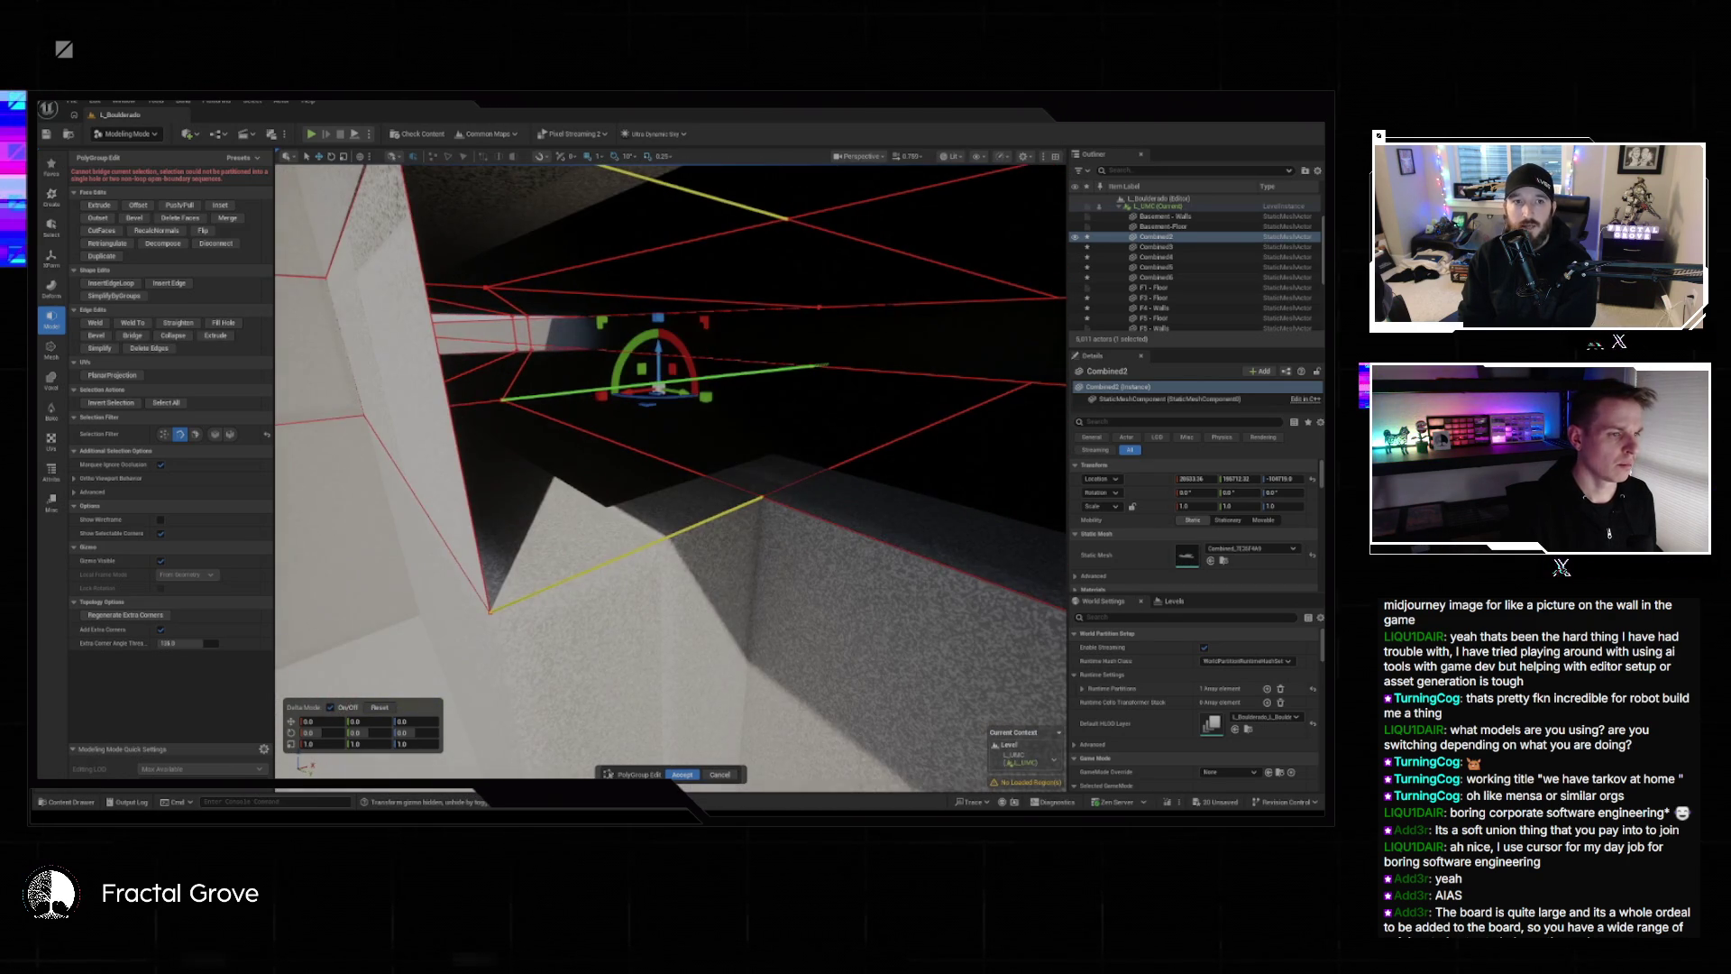
scroll(572, 465, "up", 5)
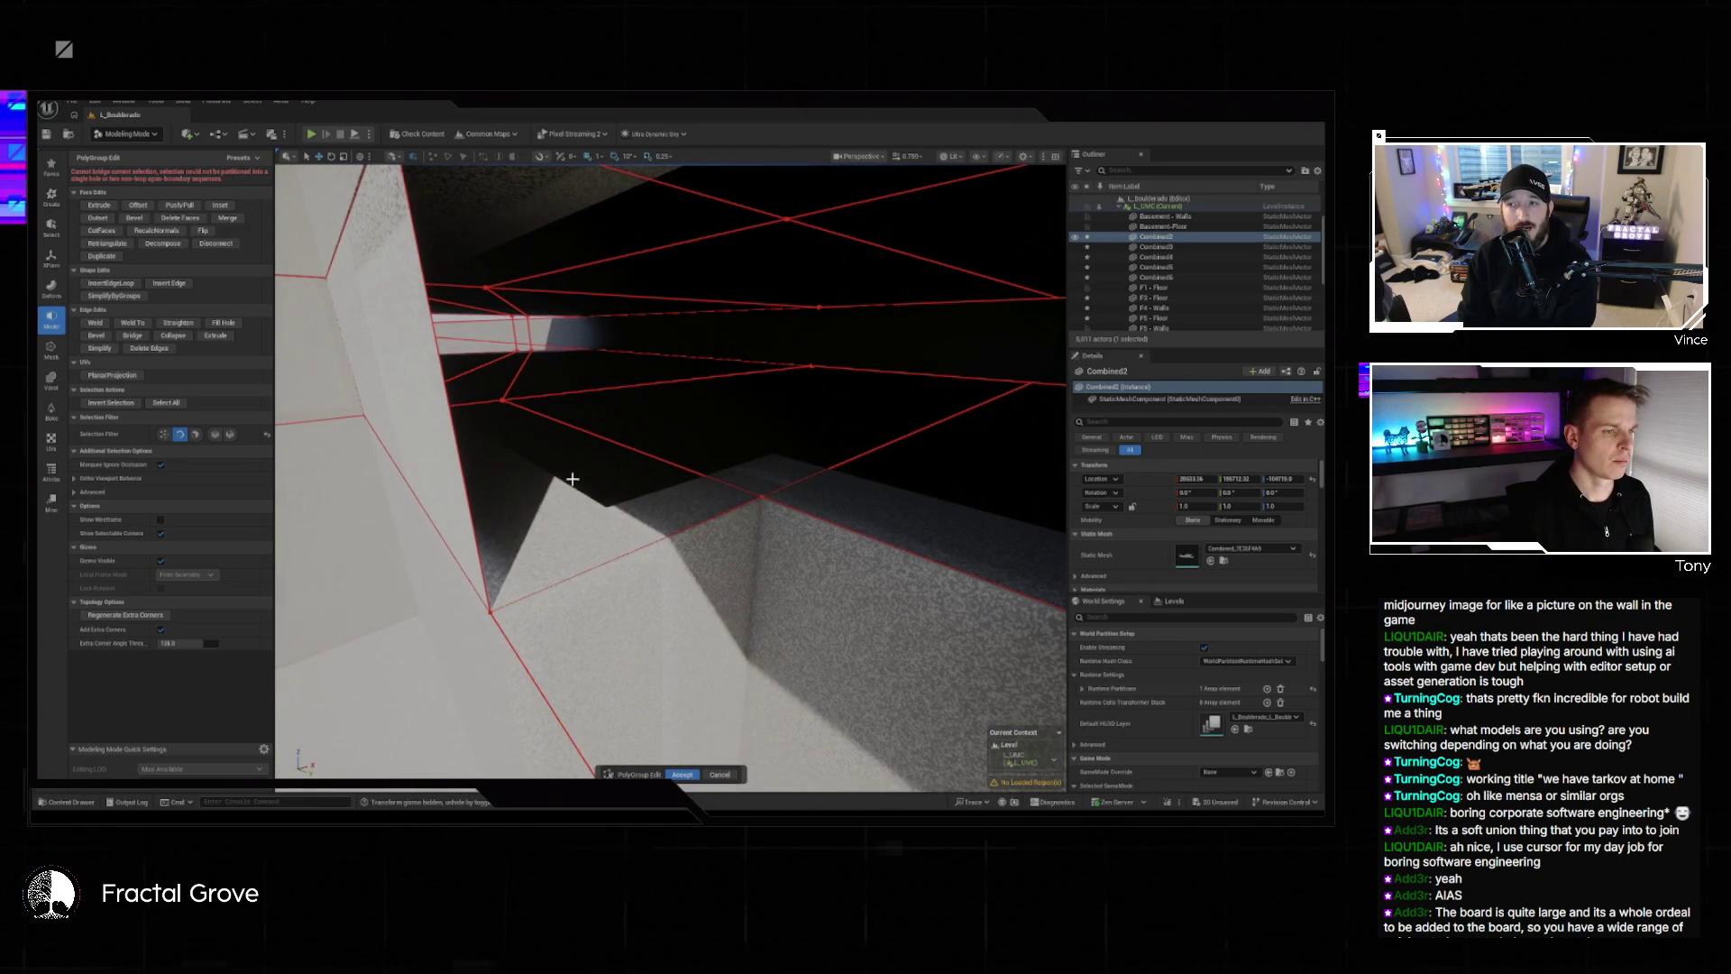
scroll(570, 484, "down", 5)
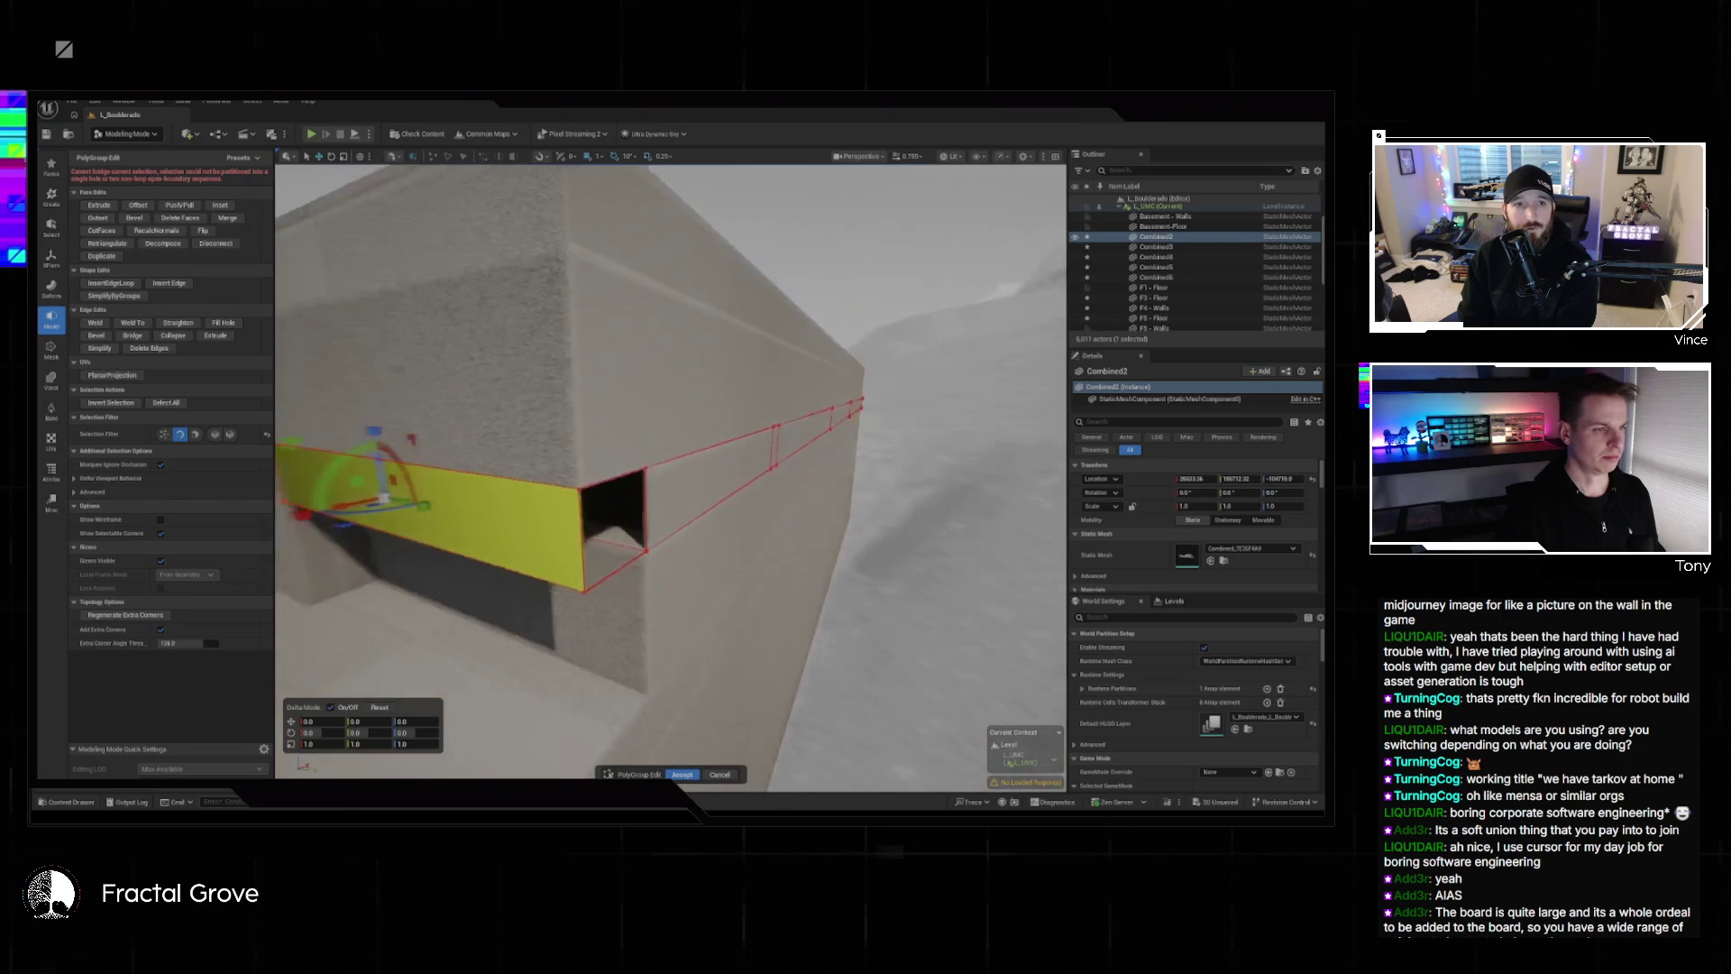
Delete the face covering the wall opening to create a hole.
left_click(558, 494)
mouse_move(531, 504)
left_mouse_down()
mouse_move(451, 433)
mouse_move(631, 486)
left_mouse_up()
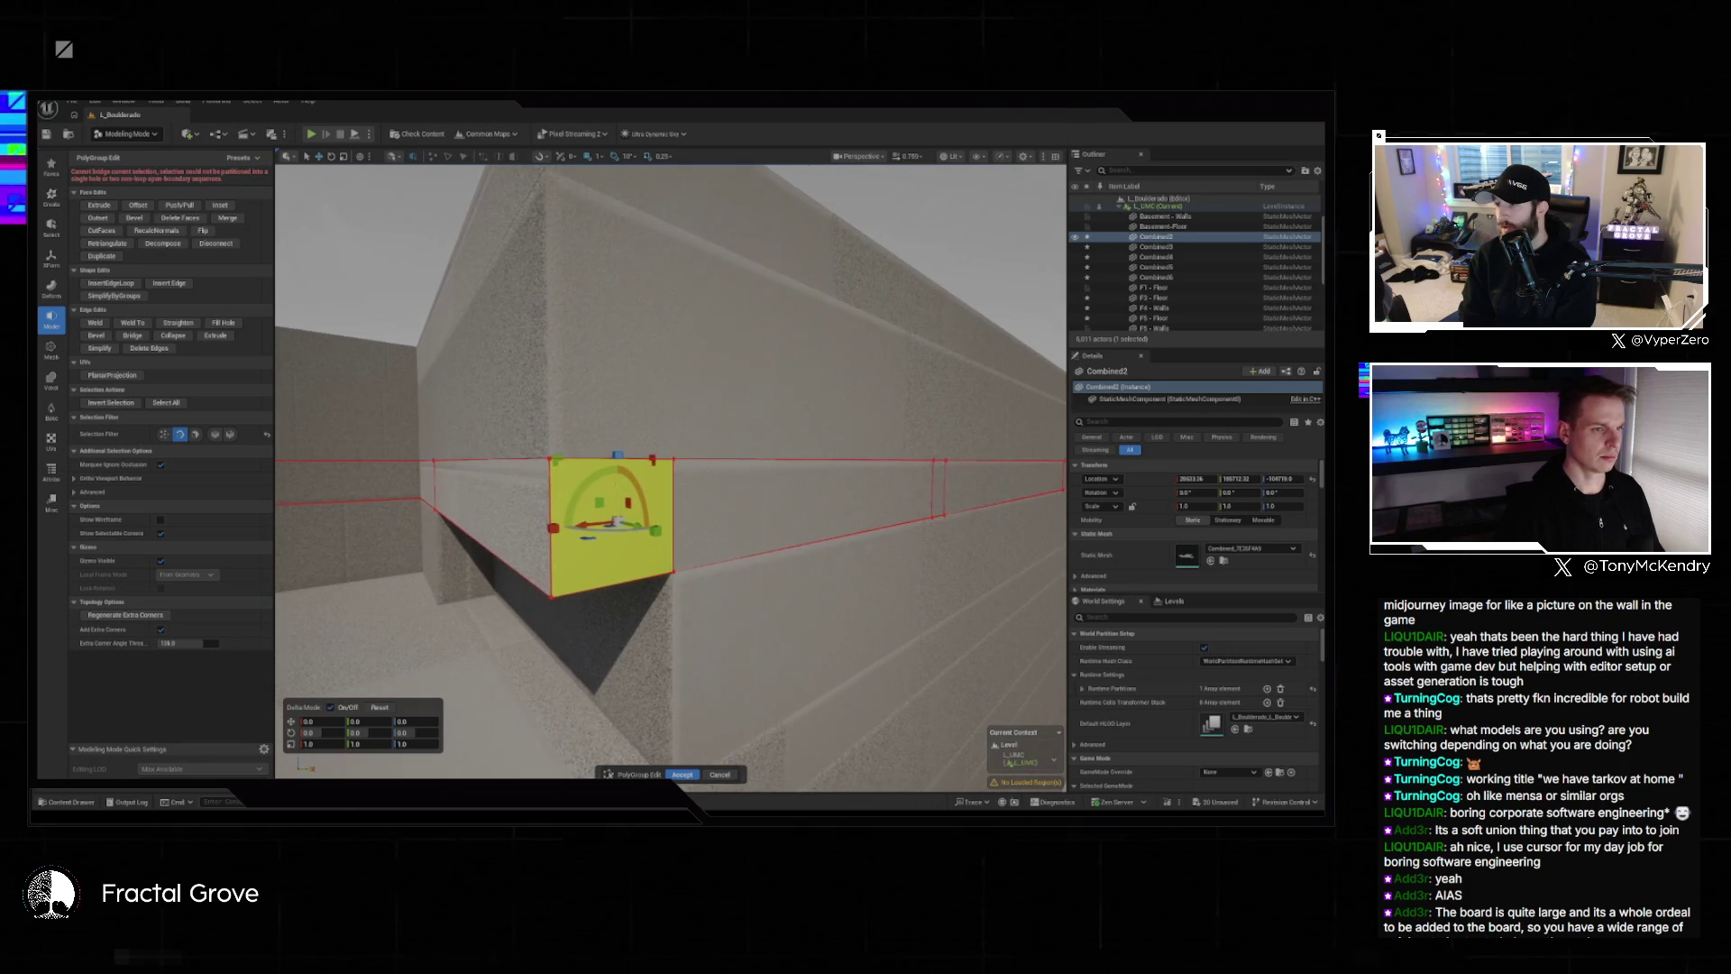
key("Delete")
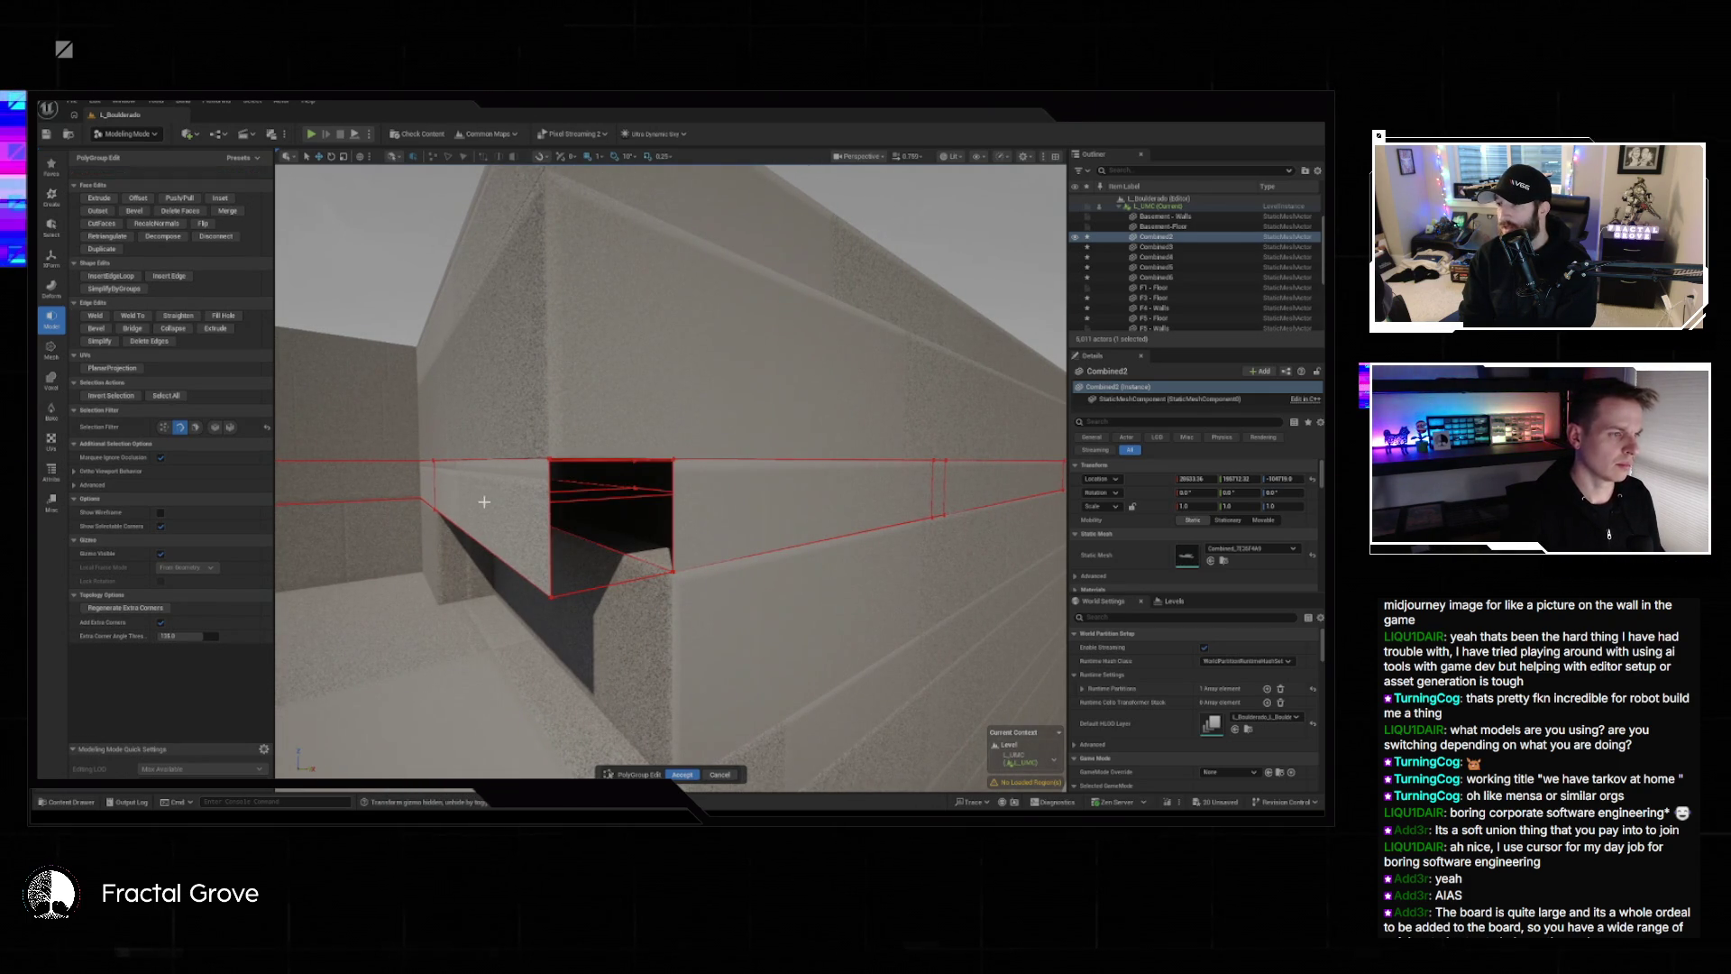
left_click_drag(510, 508, 582, 482)
Delete the outer wall face and the inner face behind the hole, then inspect it up close.
left_click(799, 525)
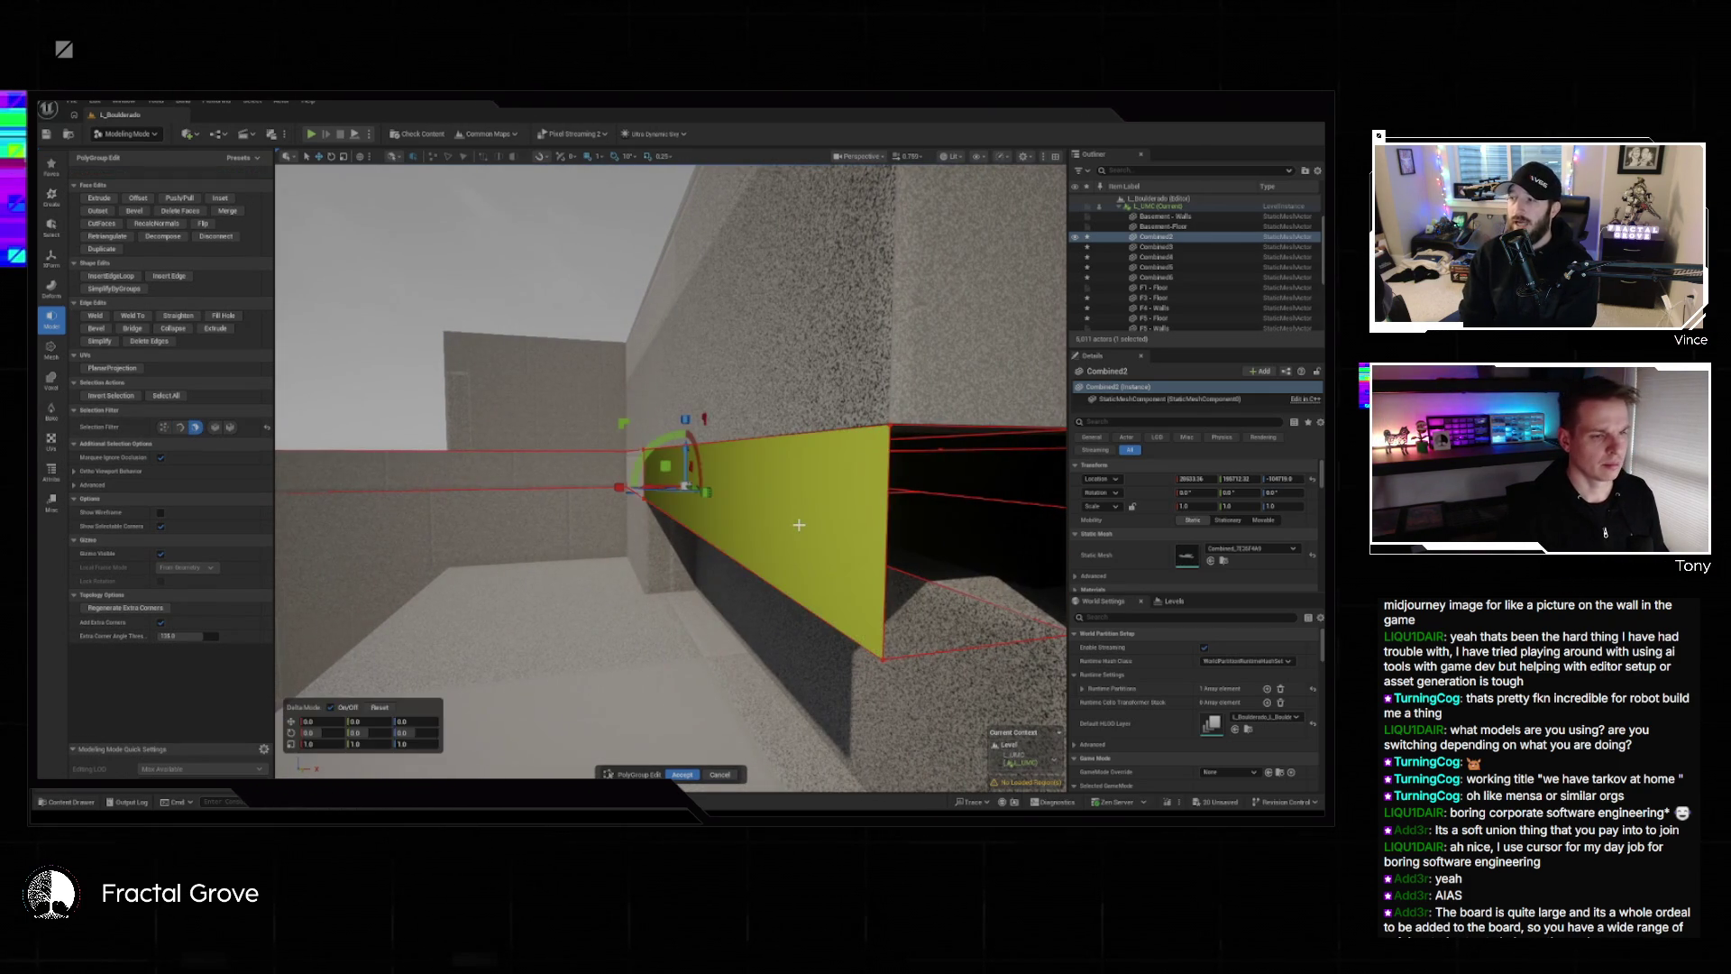
key("Delete")
left_click(762, 542)
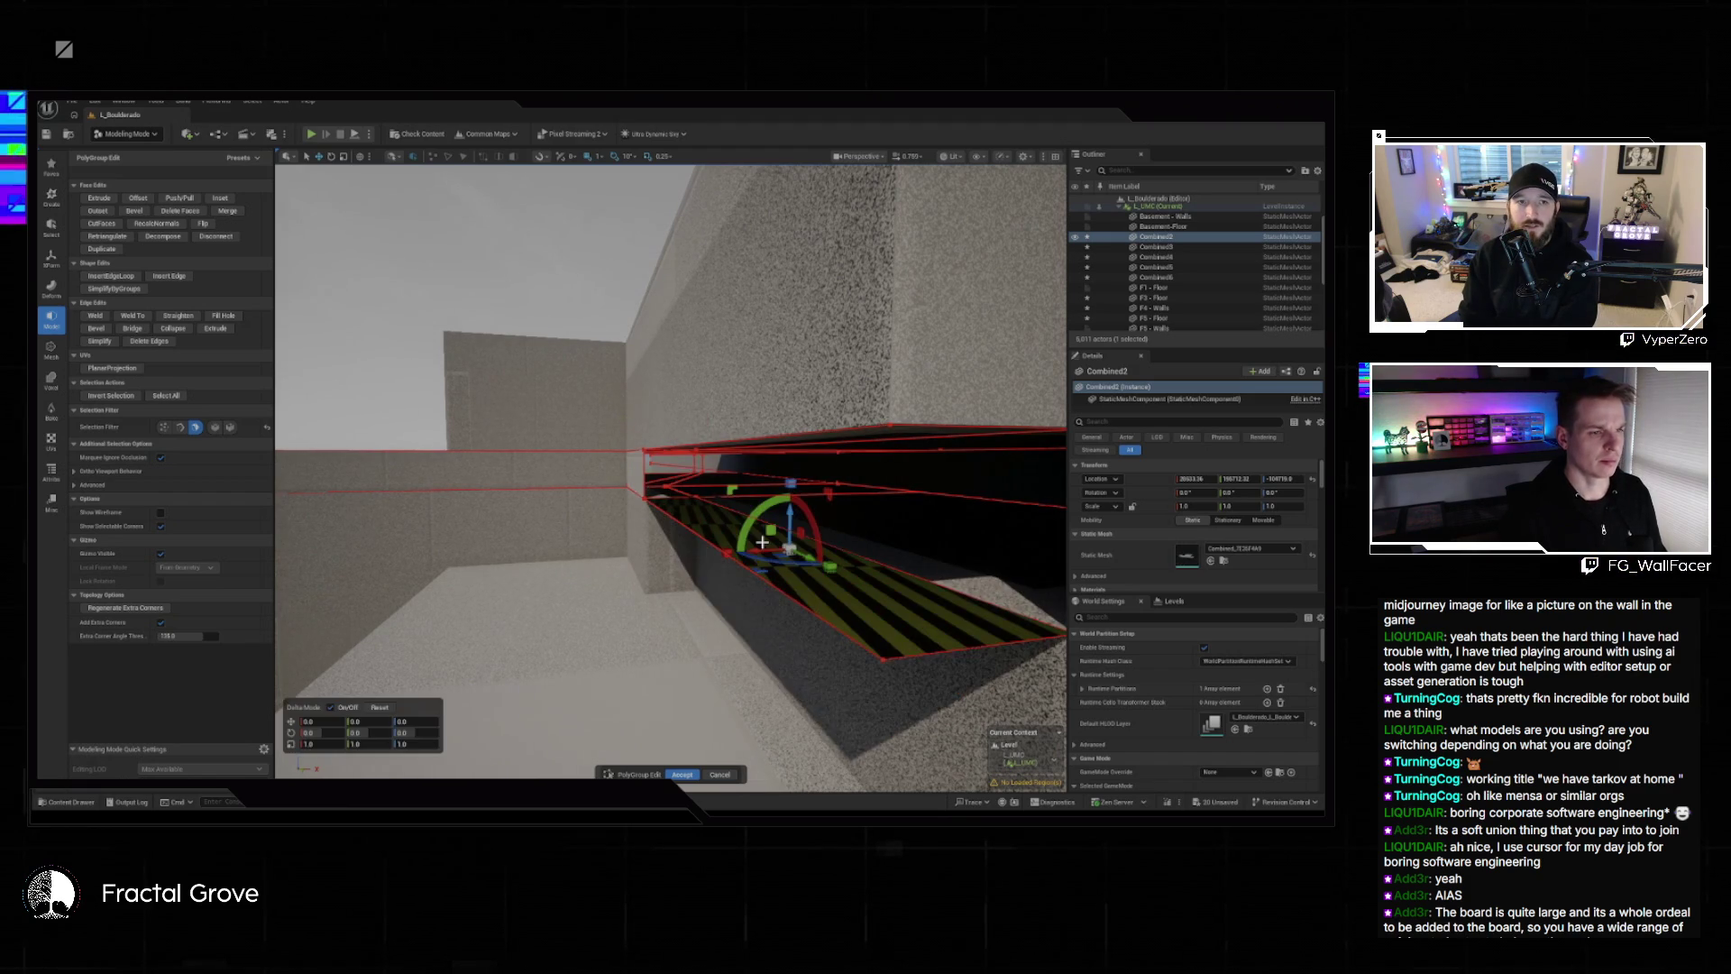
key("Delete")
mouse_move(762, 542)
left_mouse_down()
mouse_move(734, 523)
mouse_move(775, 532)
left_mouse_up()
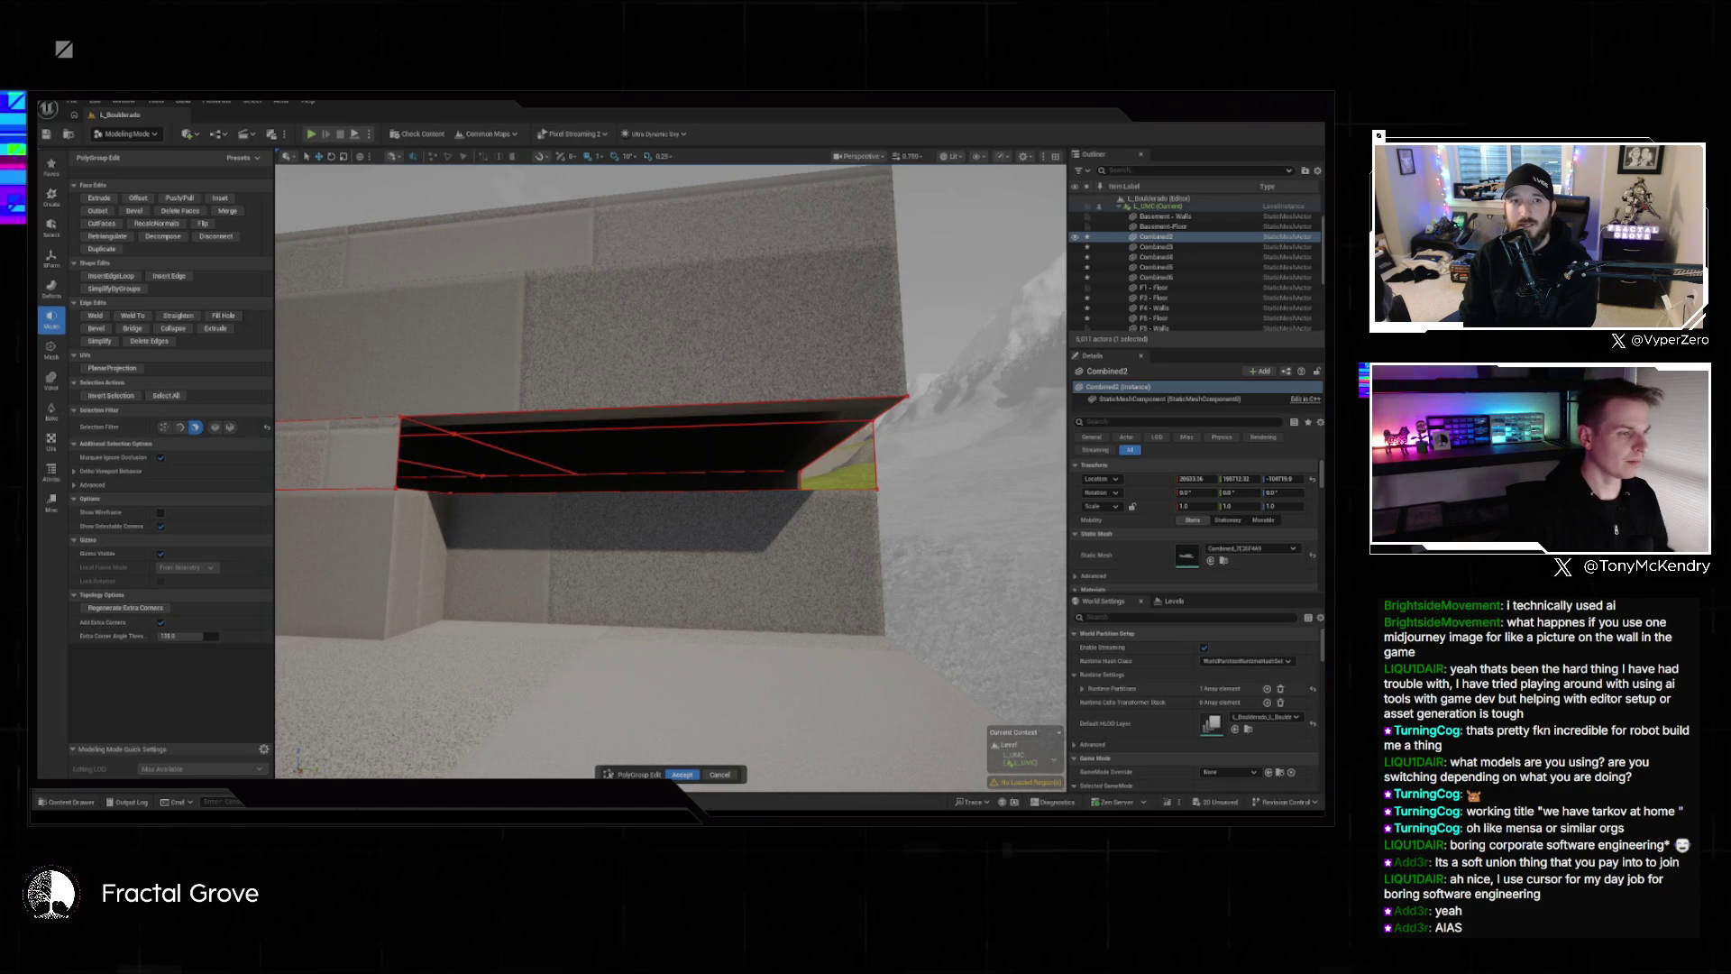
mouse_move(775, 532)
left_mouse_down()
mouse_move(775, 478)
mouse_move(744, 437)
left_mouse_up()
left_click(180, 428)
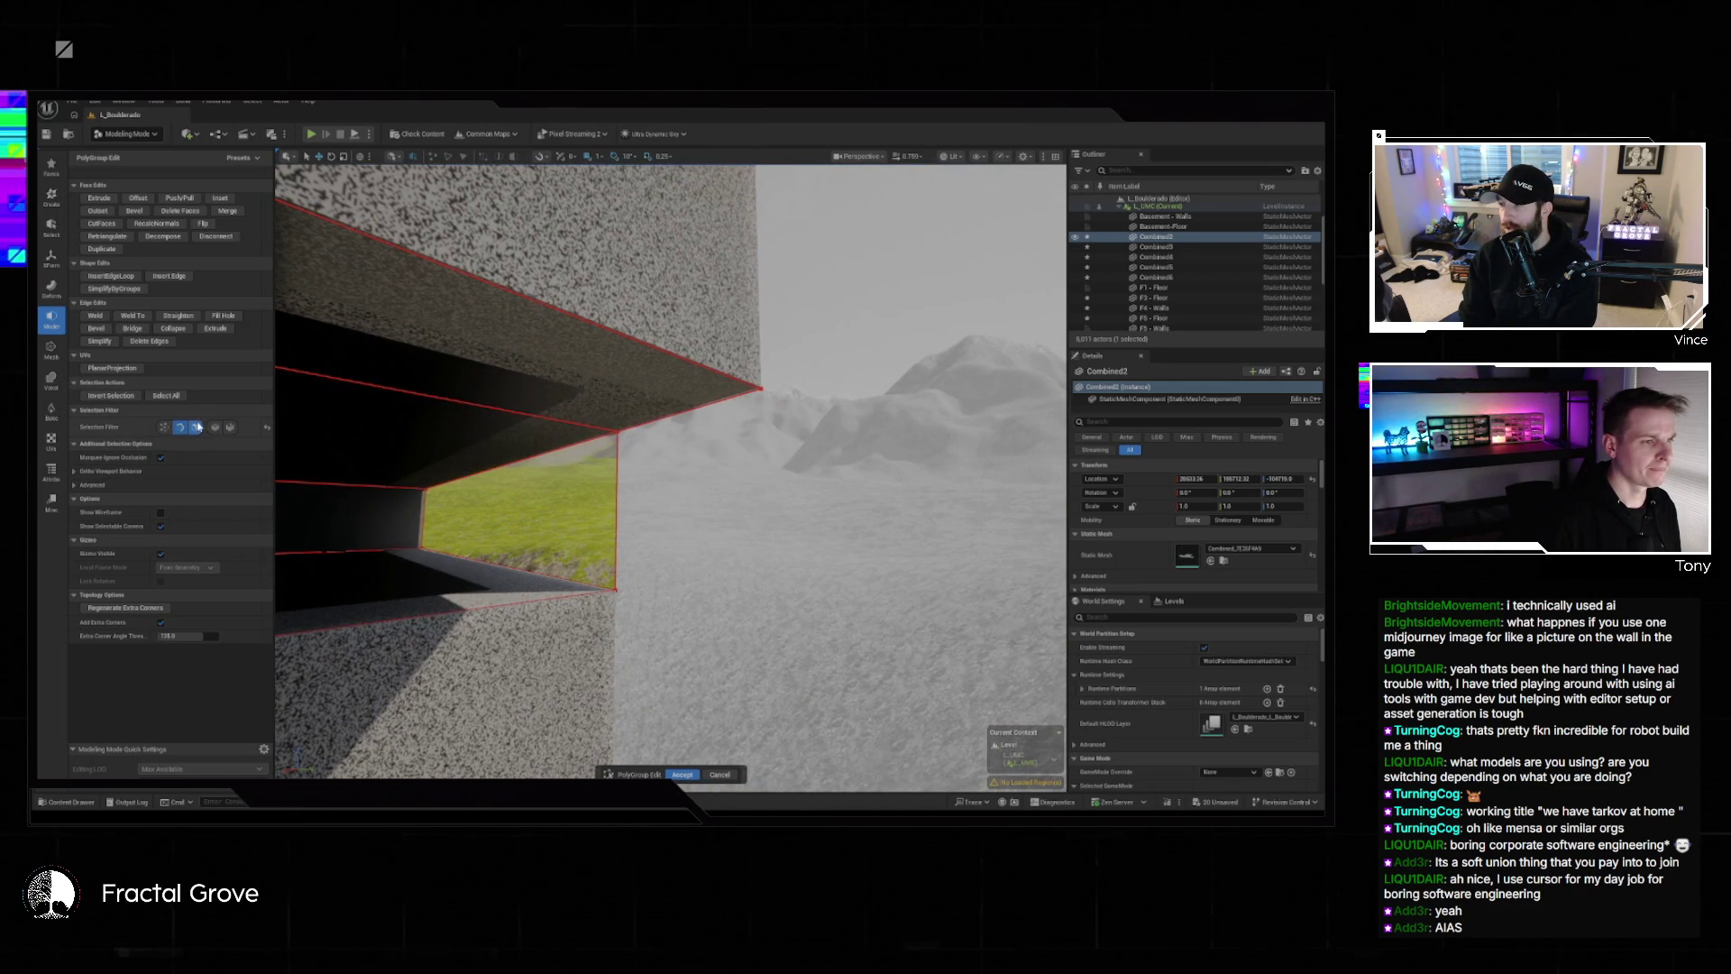
Select the lower and upper edges of the opening and close the gap with Bridge and Fill Hole.
left_click(610, 494)
mouse_move(610, 494)
left_mouse_down()
mouse_move(595, 478)
mouse_move(561, 602)
left_mouse_up()
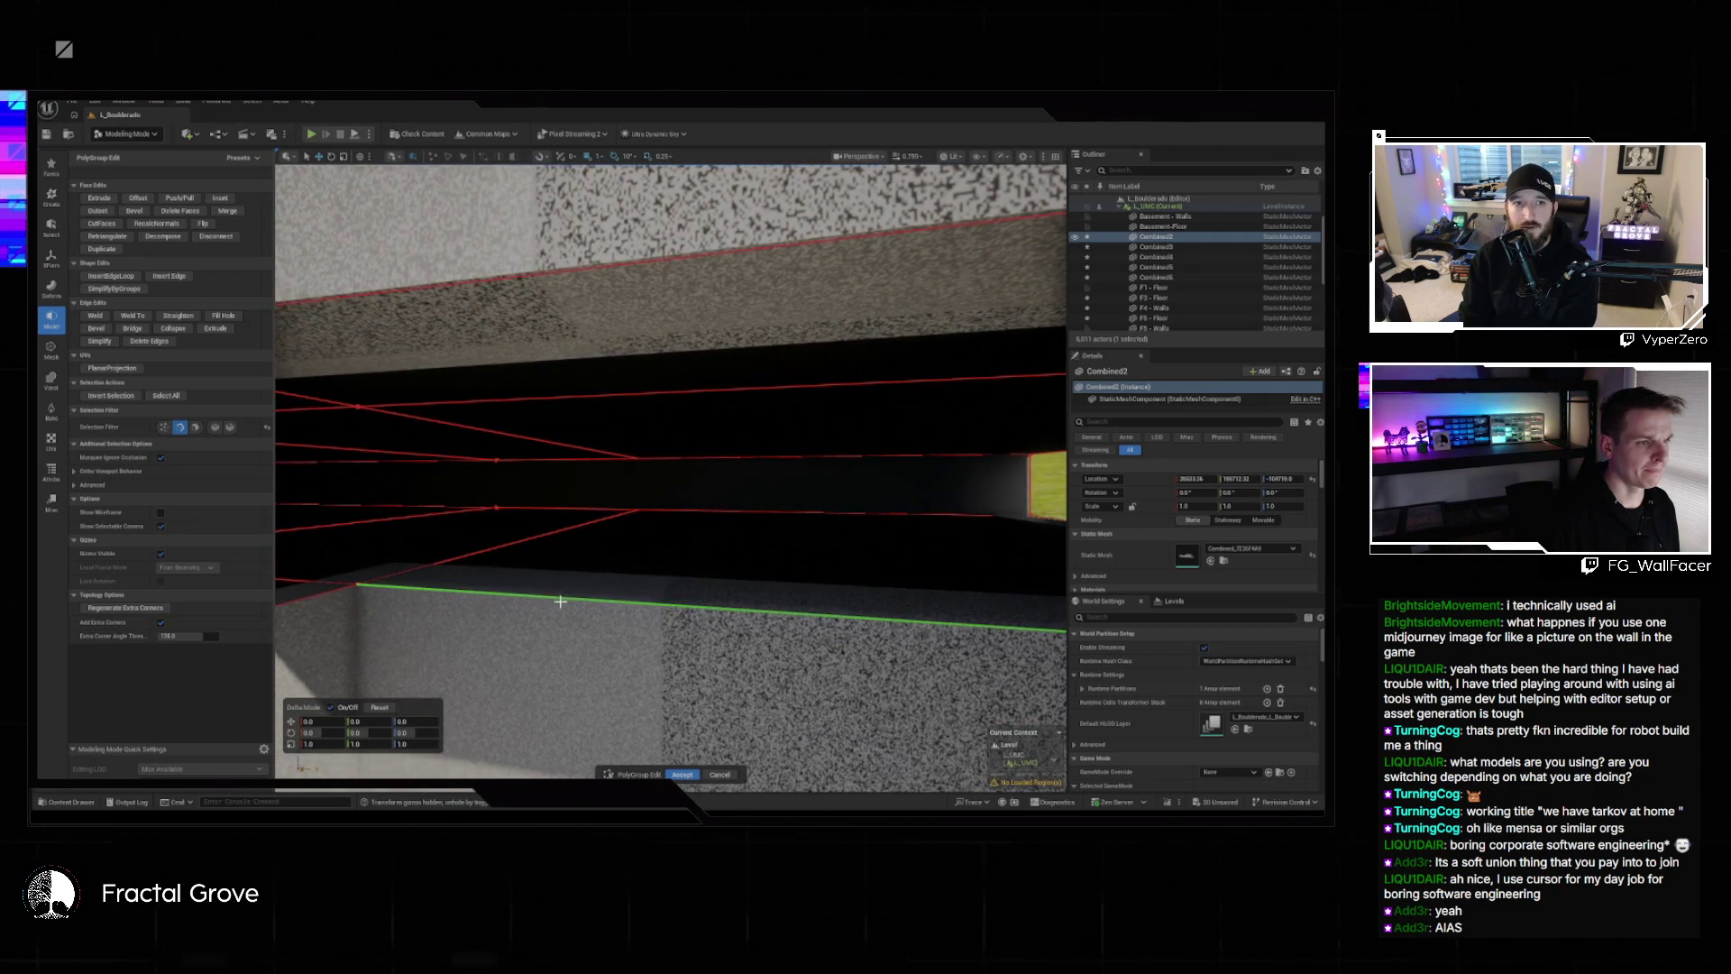
left_click(618, 391, "shift")
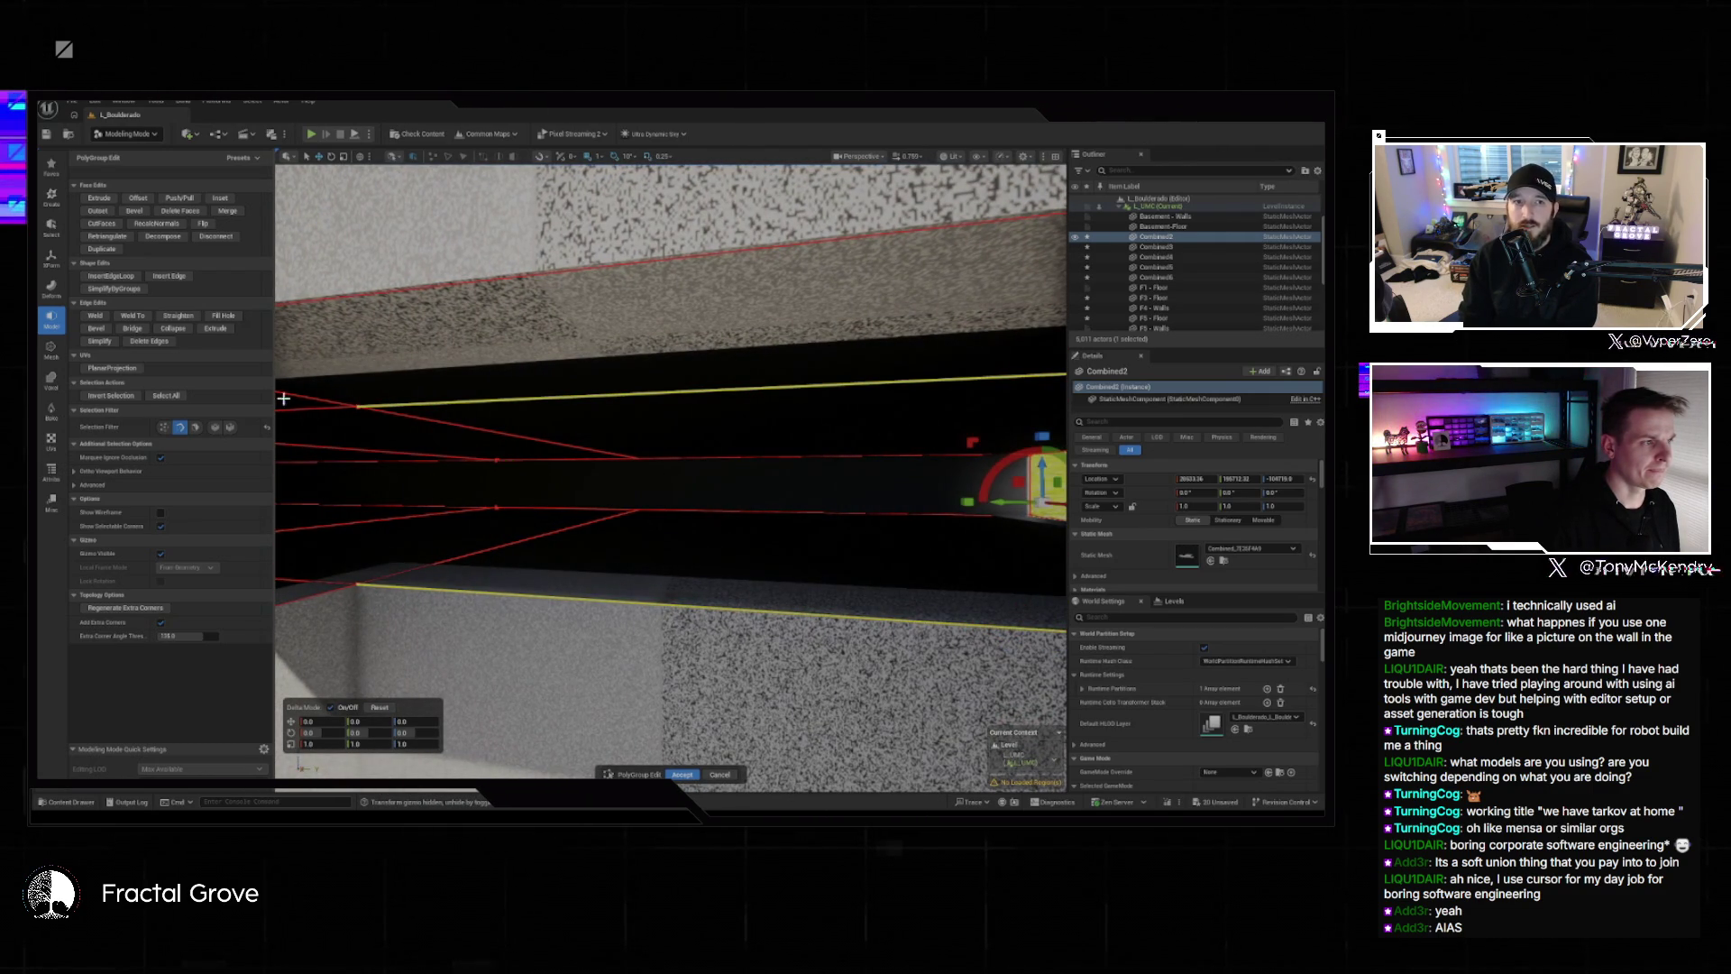
left_click(132, 329)
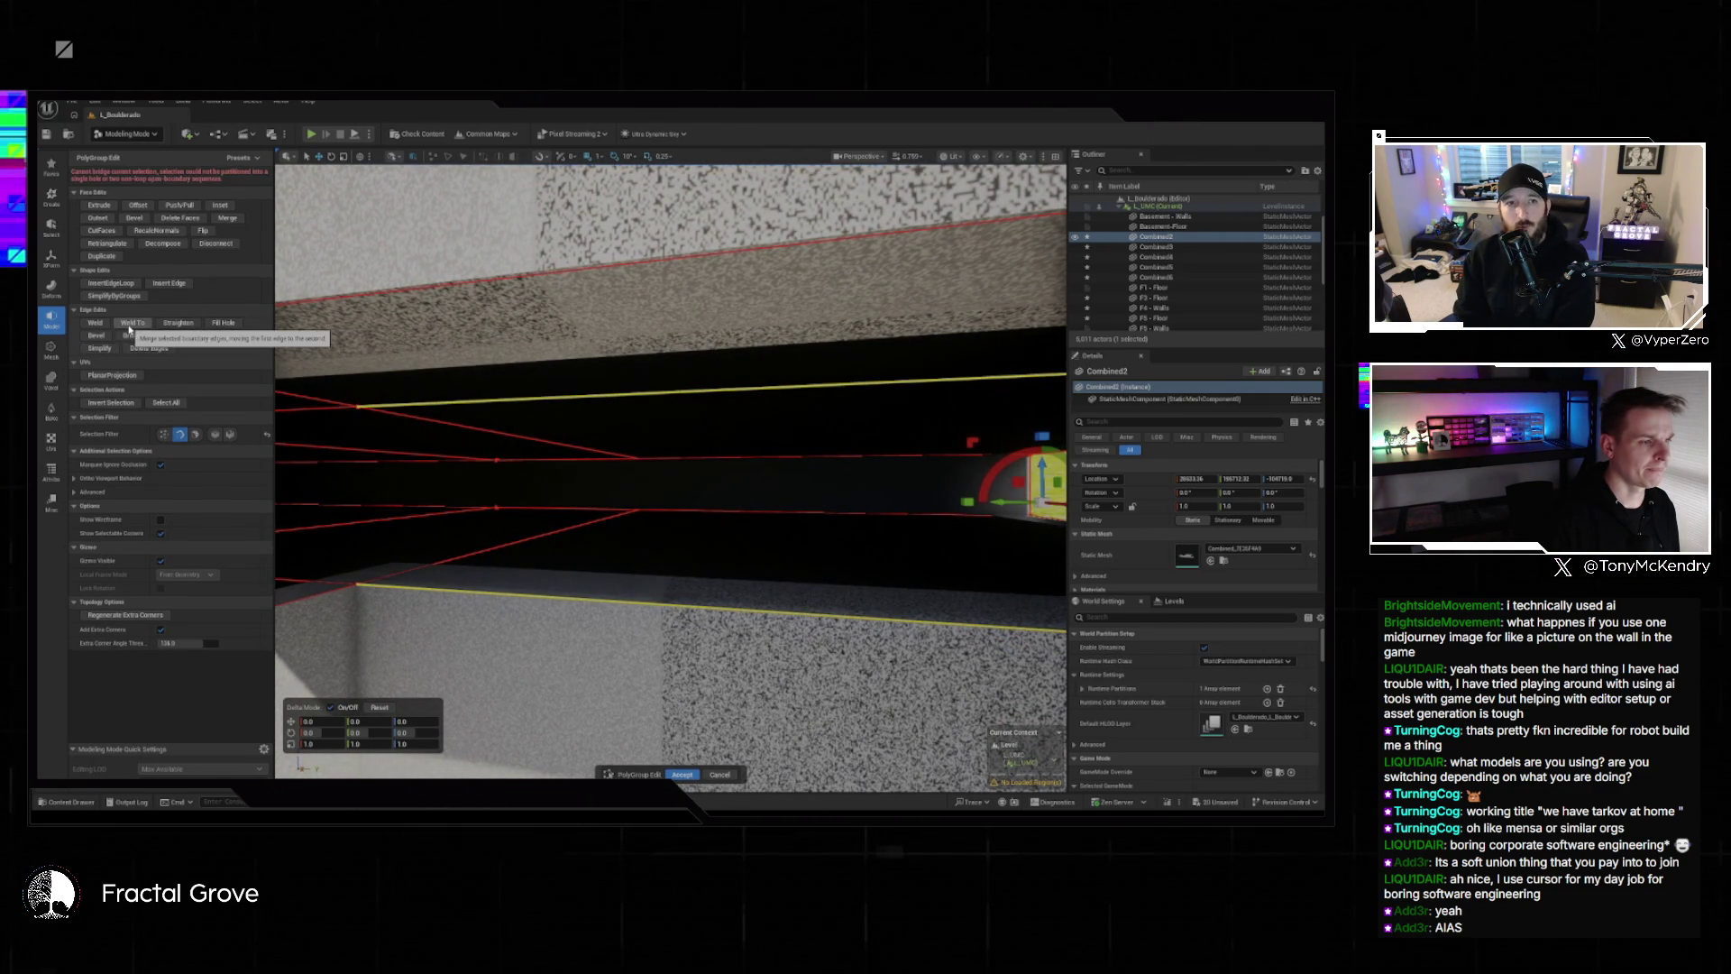
left_click_drag(631, 429, 632, 429)
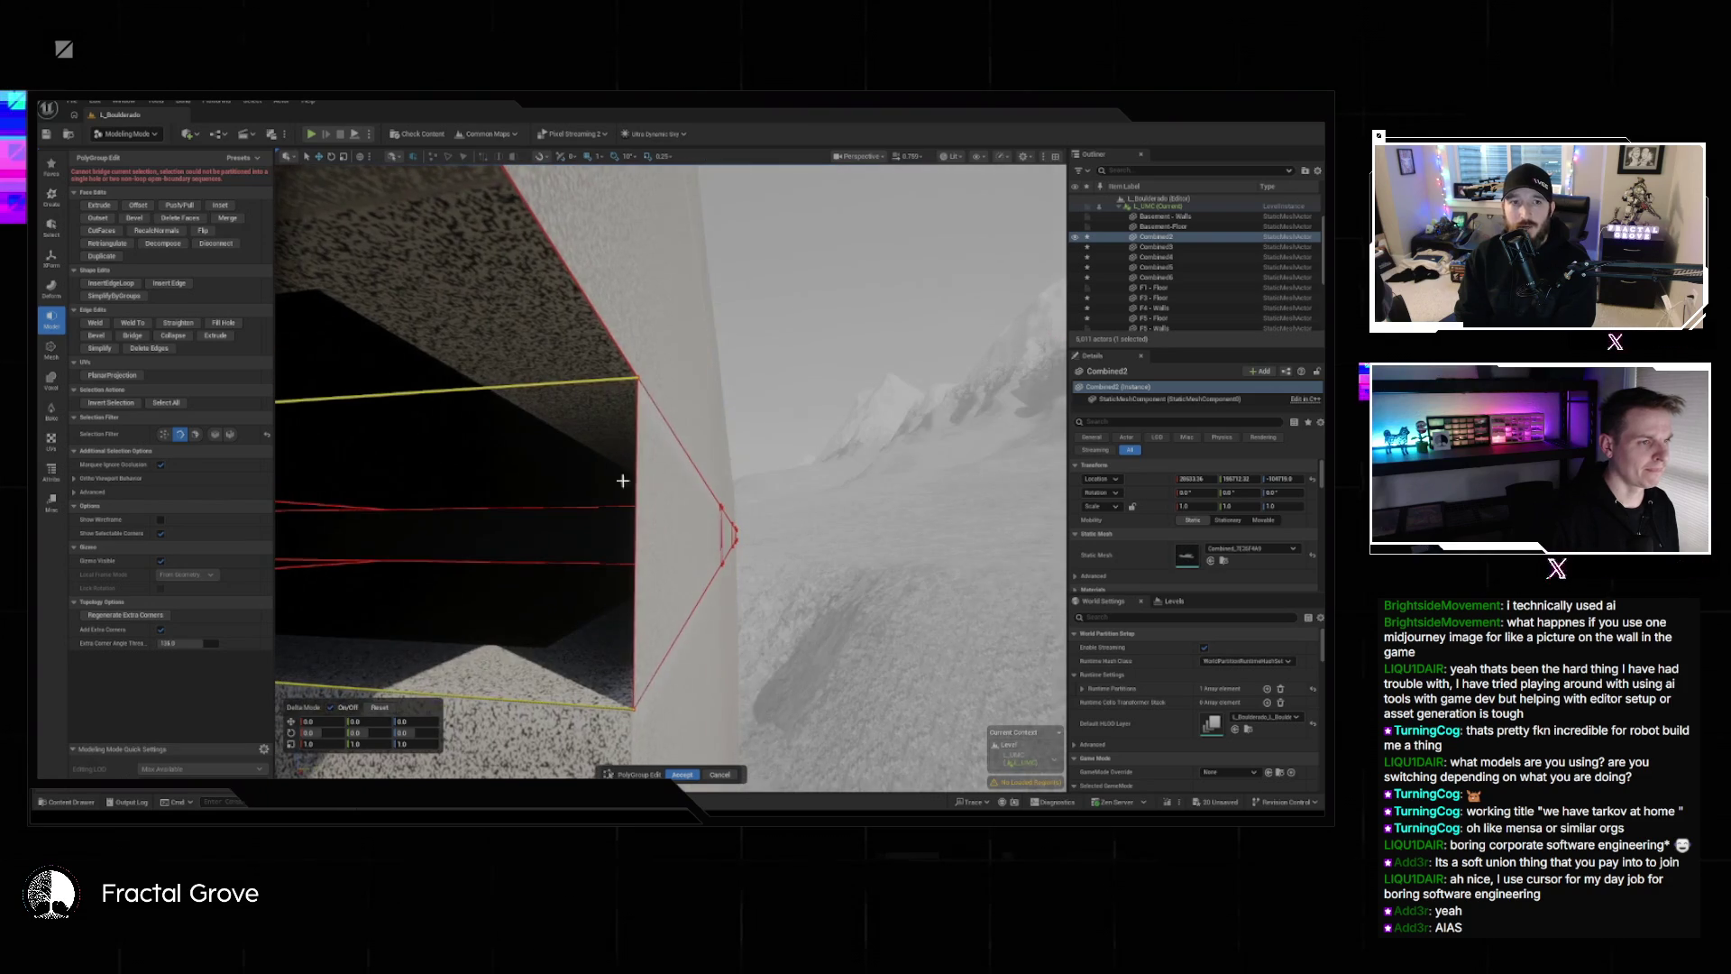
left_click(224, 323)
left_click_drag(526, 454, 580, 464)
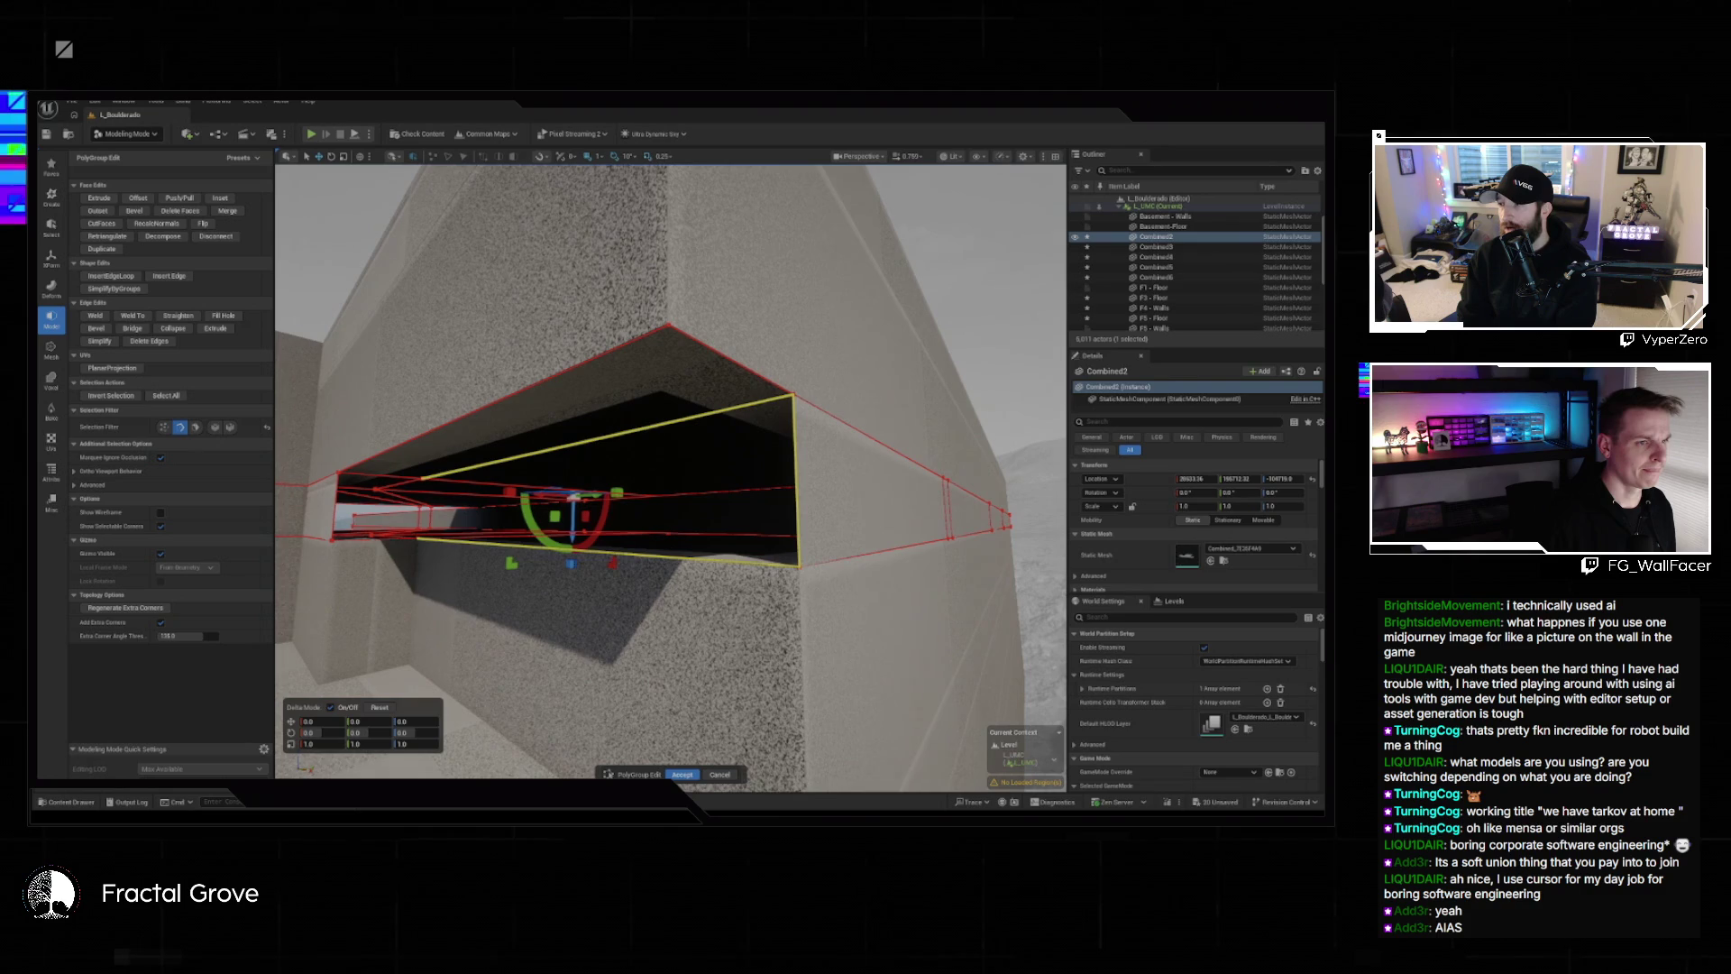
left_click_drag(824, 331, 824, 331)
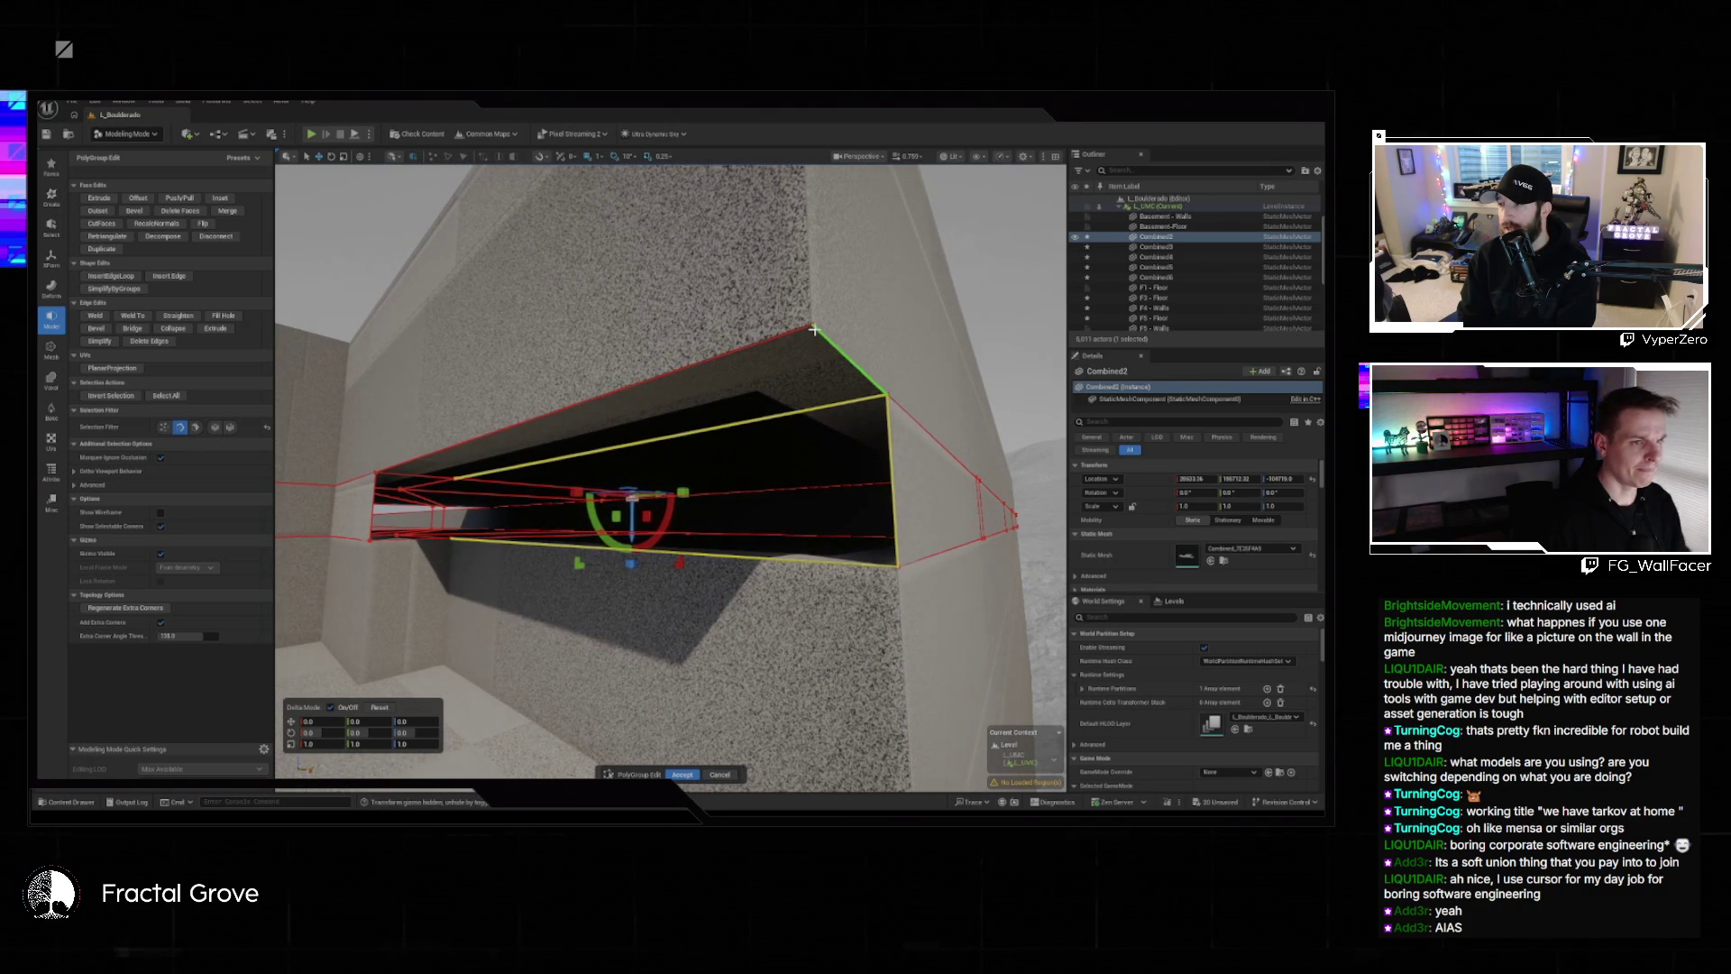
Bridge the bottom and top edges on both remaining sides of the opening and accept the edits.
left_click(814, 330)
left_click(806, 348)
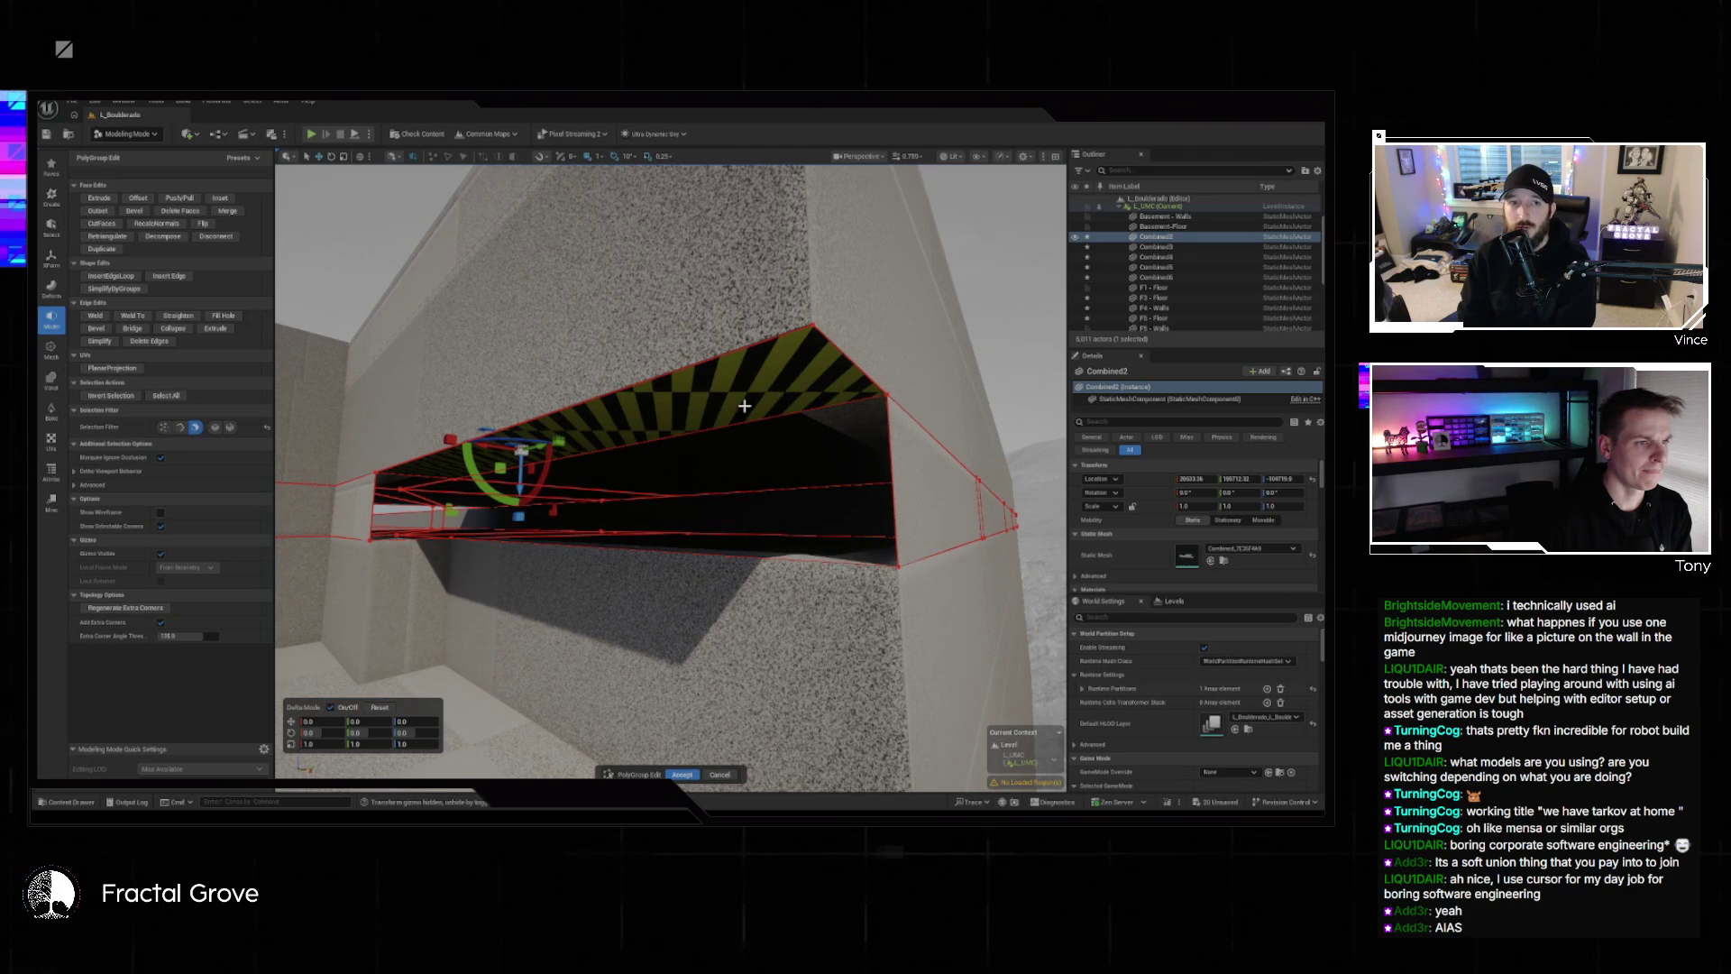
mouse_move(858, 367)
left_mouse_down()
mouse_move(901, 379)
mouse_move(829, 361)
left_mouse_up()
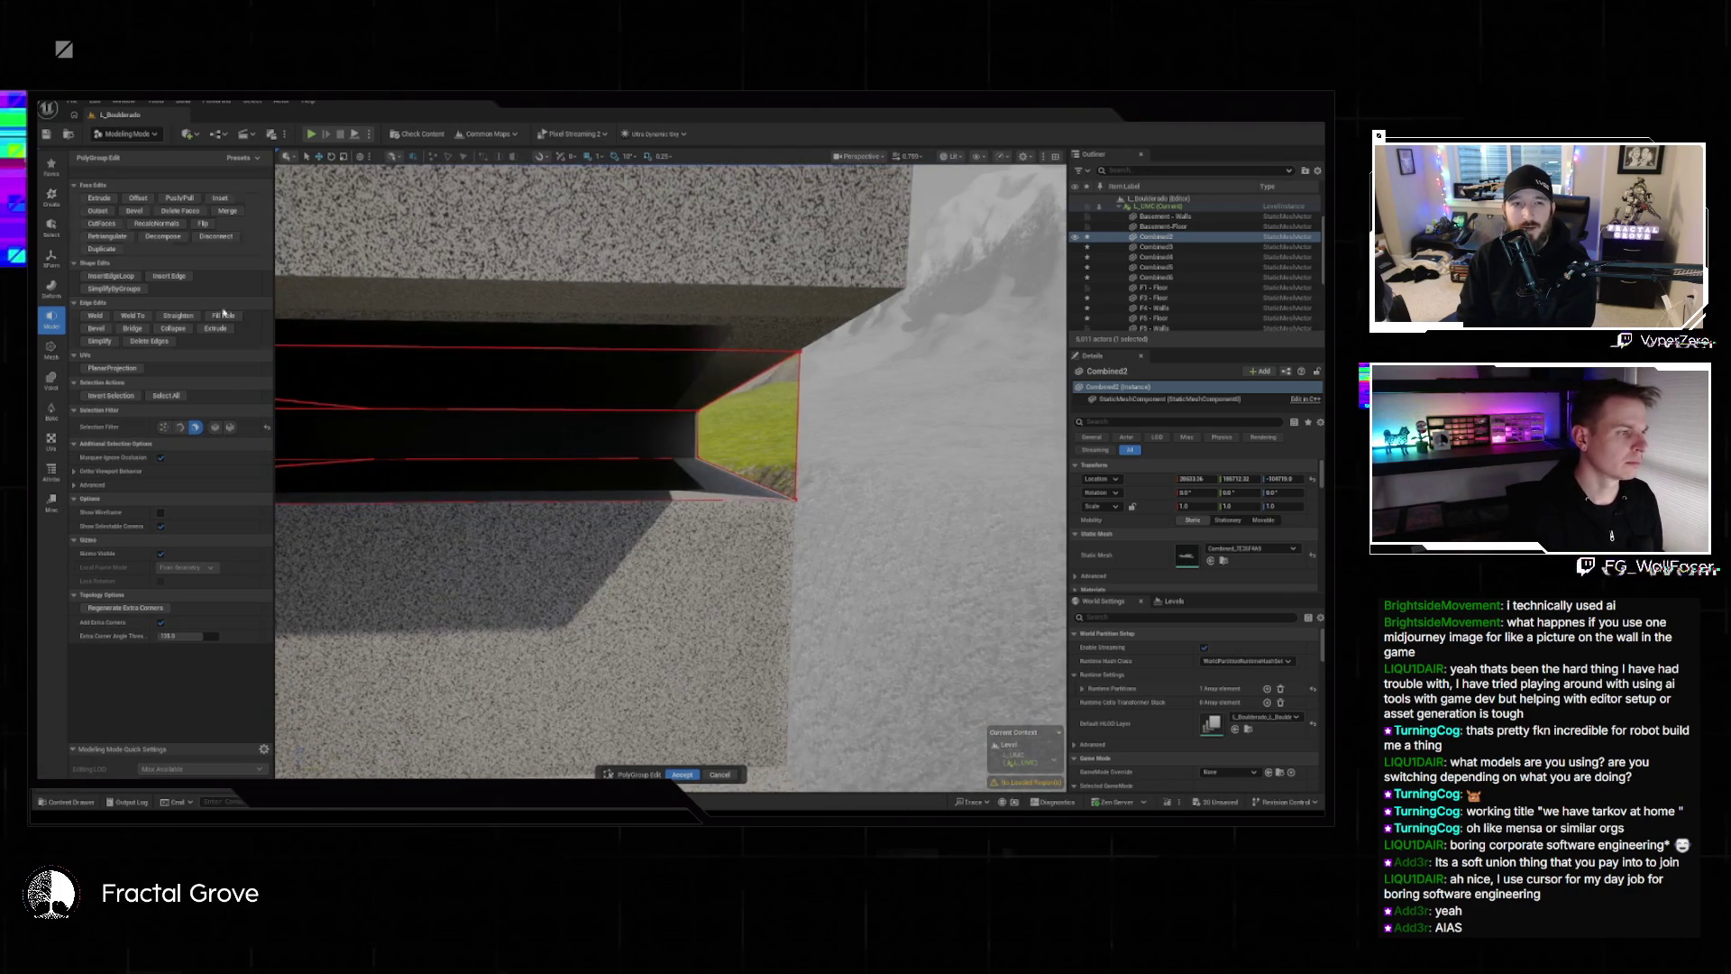
left_click(623, 498)
left_click(694, 350, "shift")
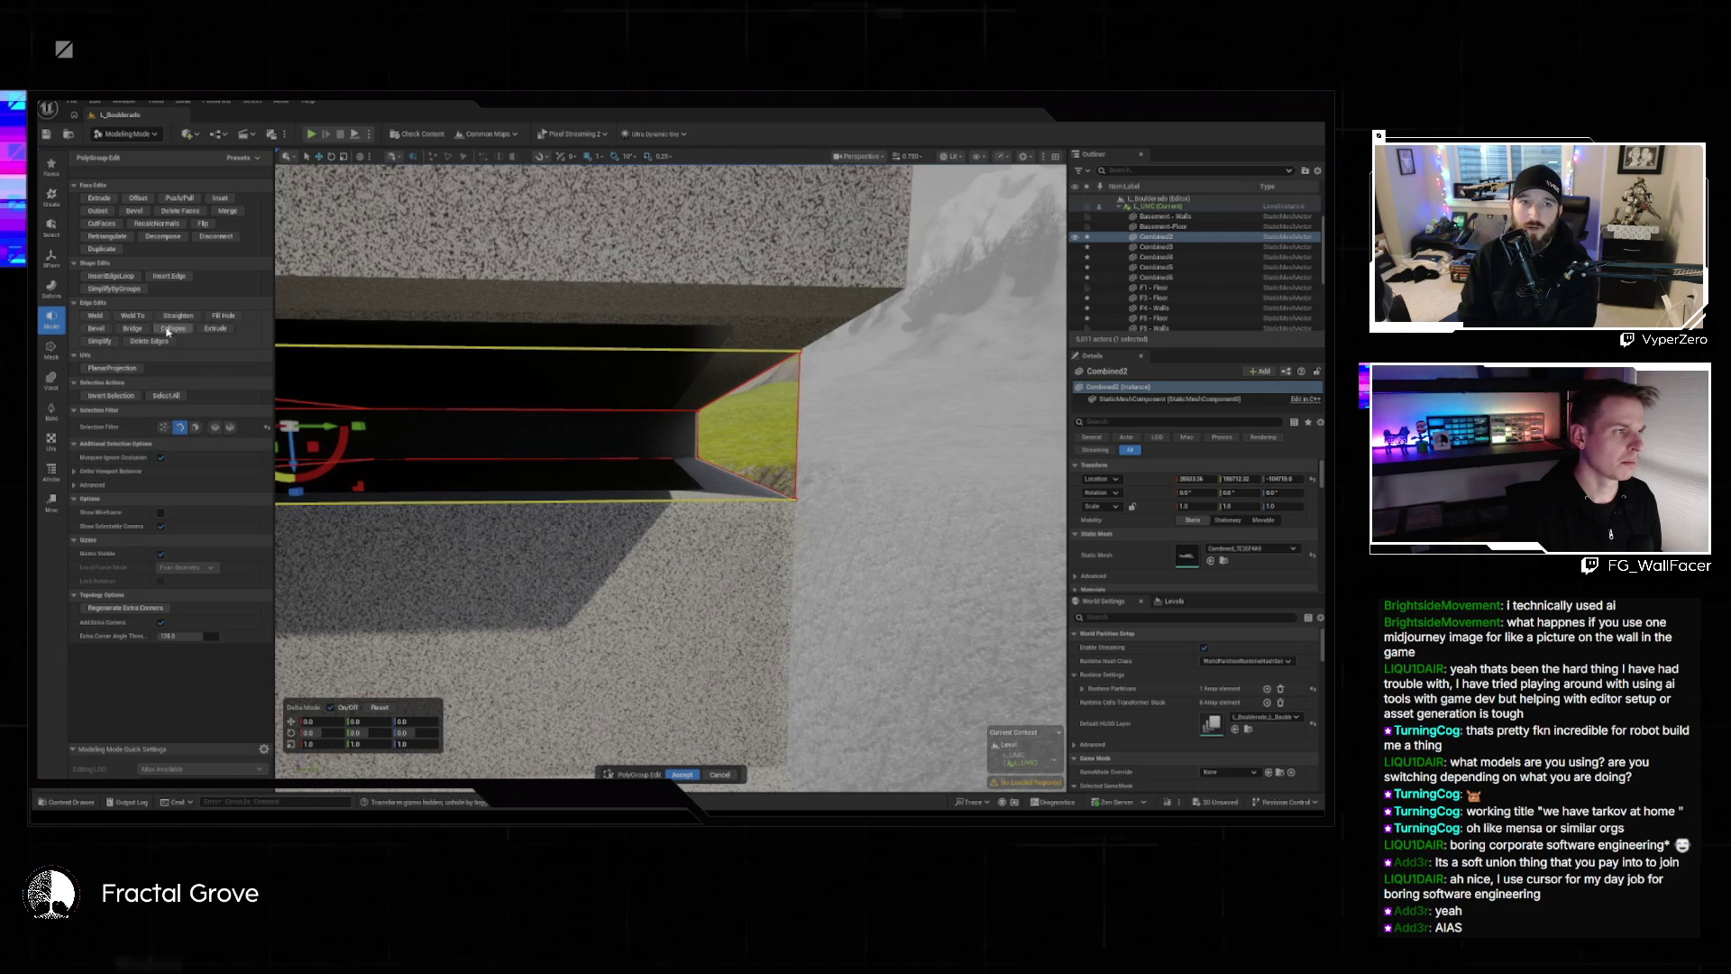
left_click(137, 330)
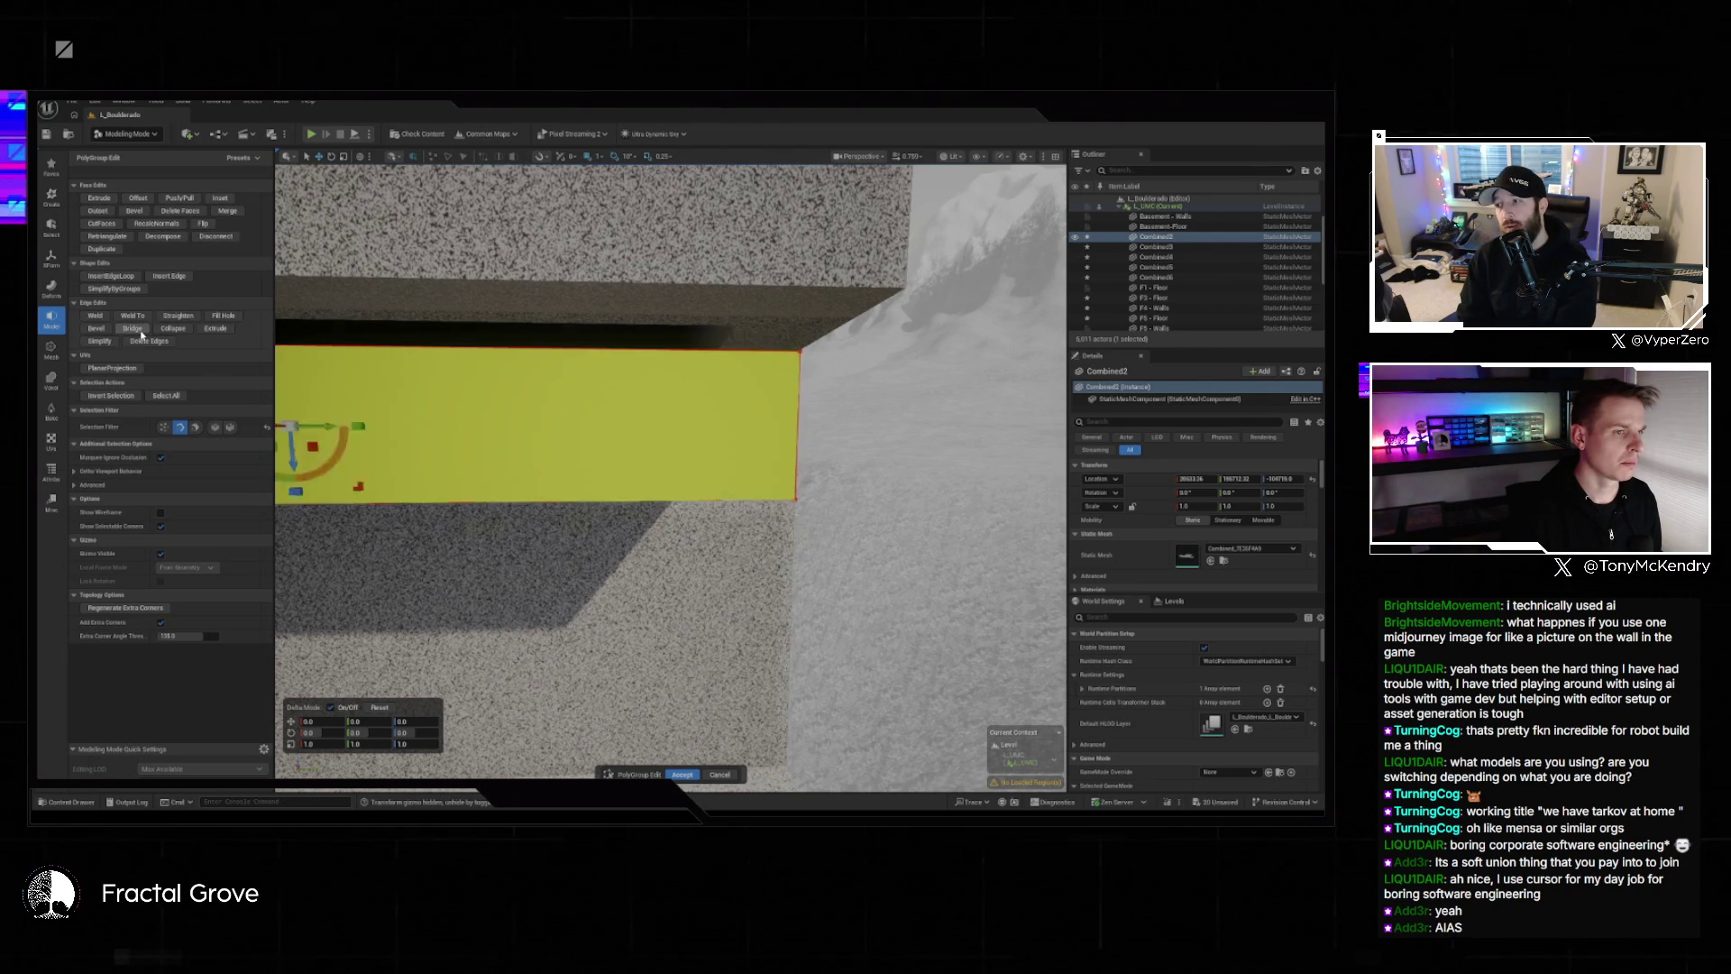
left_click_drag(523, 288, 523, 288)
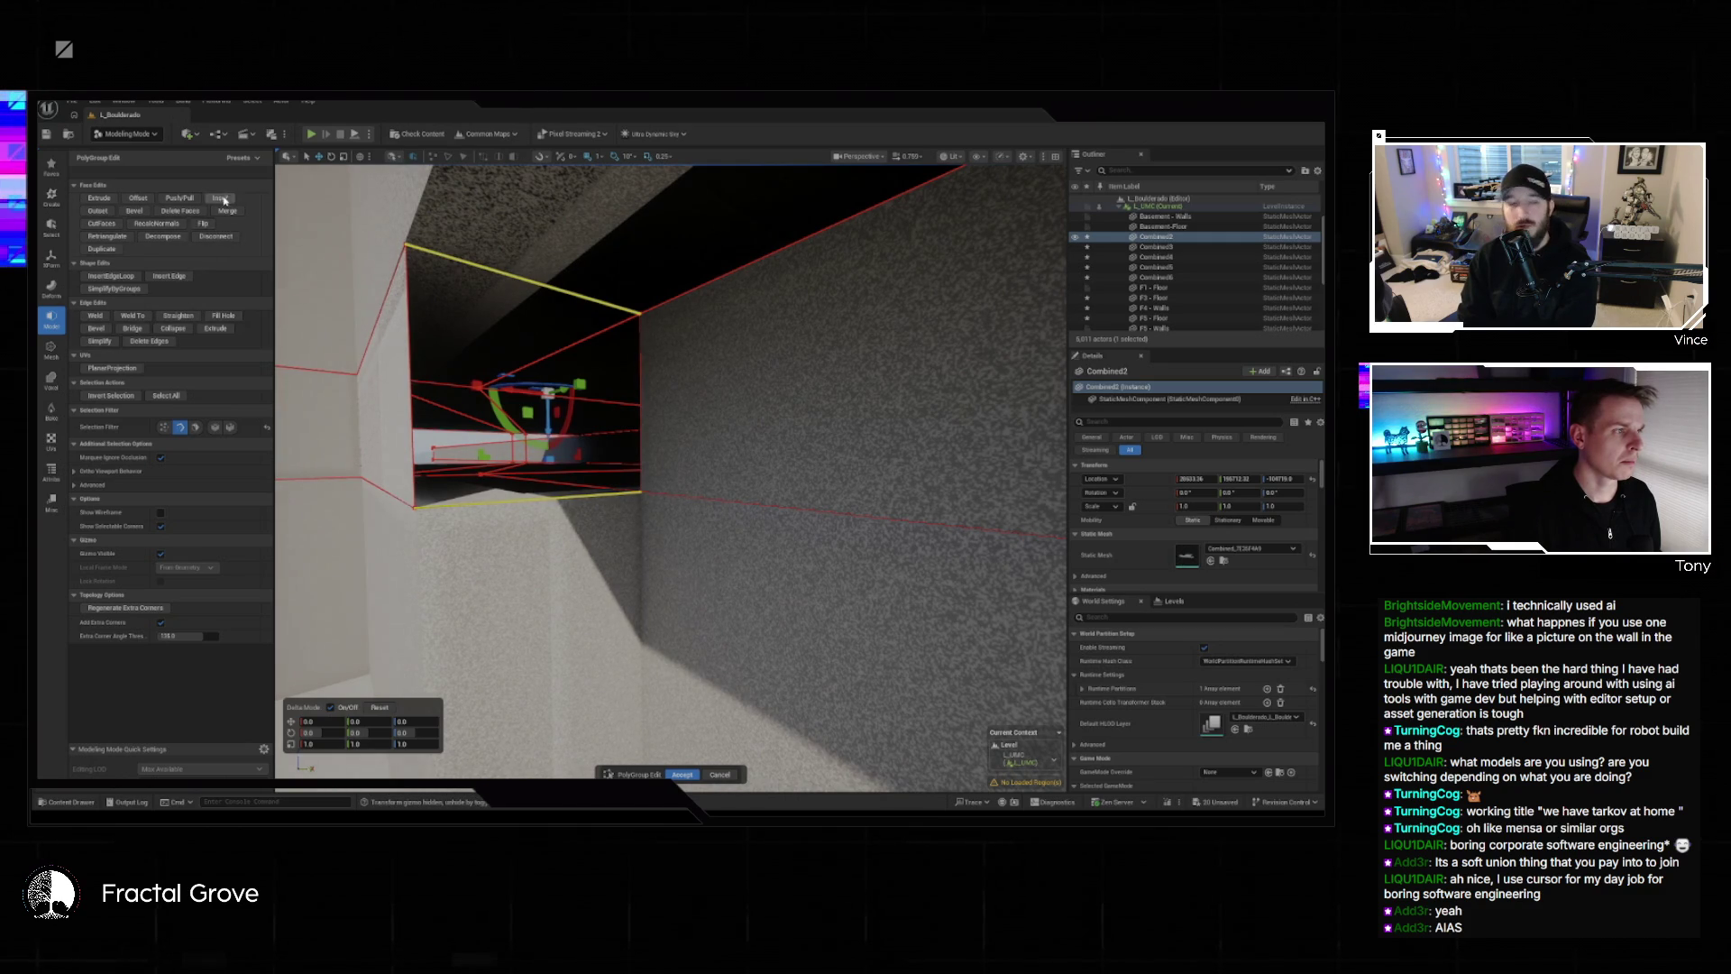
left_click(137, 329)
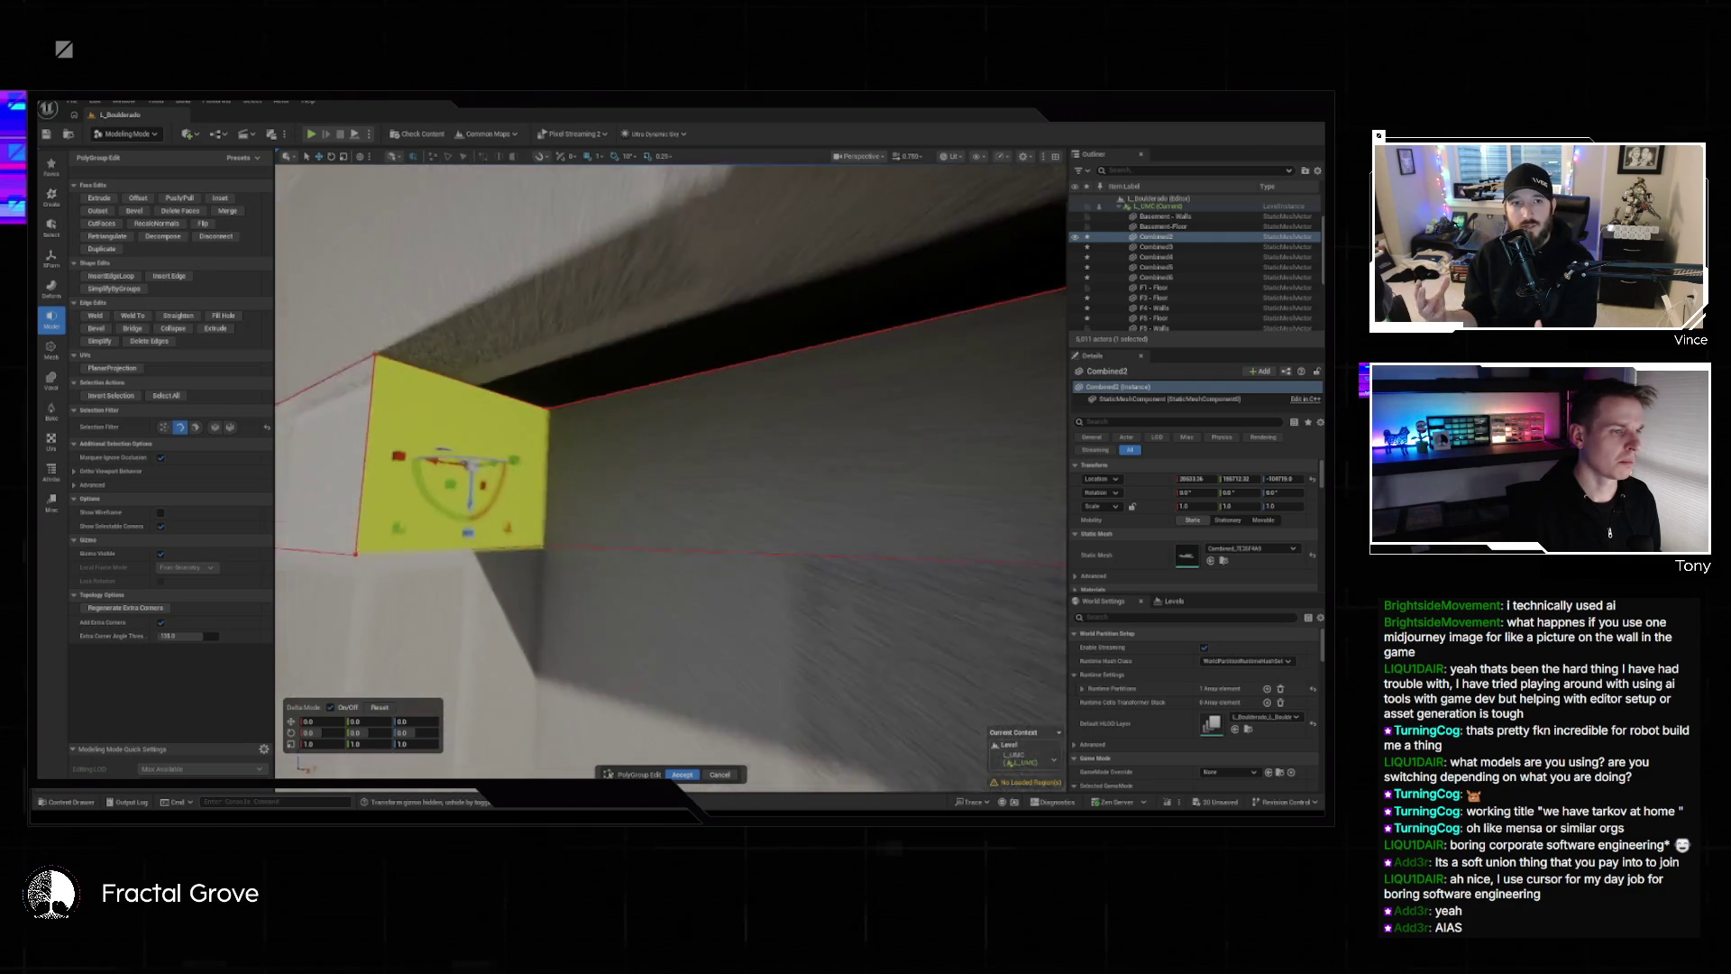
left_click(682, 774)
key("f")
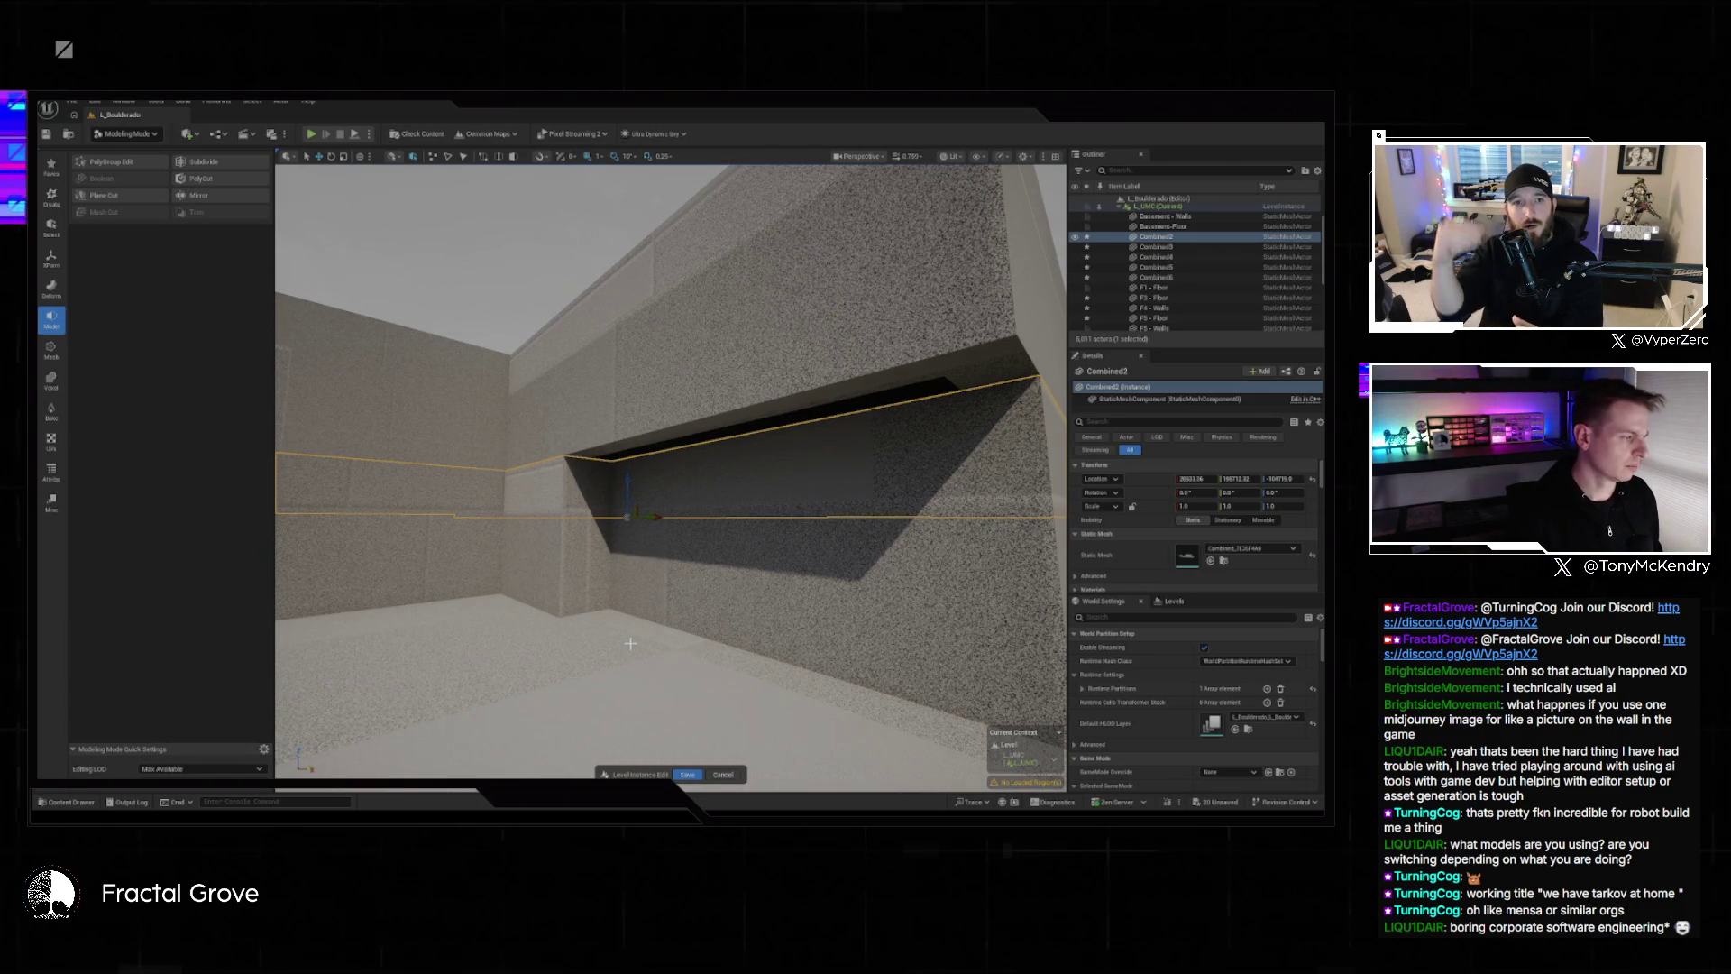
Inspect the F4 - Walls corner edges in PolyGroup Edit, clear the selection, and accept.
left_click_drag(646, 626, 559, 628)
mouse_move(647, 297)
left_mouse_down()
mouse_move(559, 299)
mouse_move(638, 375)
mouse_move(628, 454)
left_mouse_up()
left_click(647, 296)
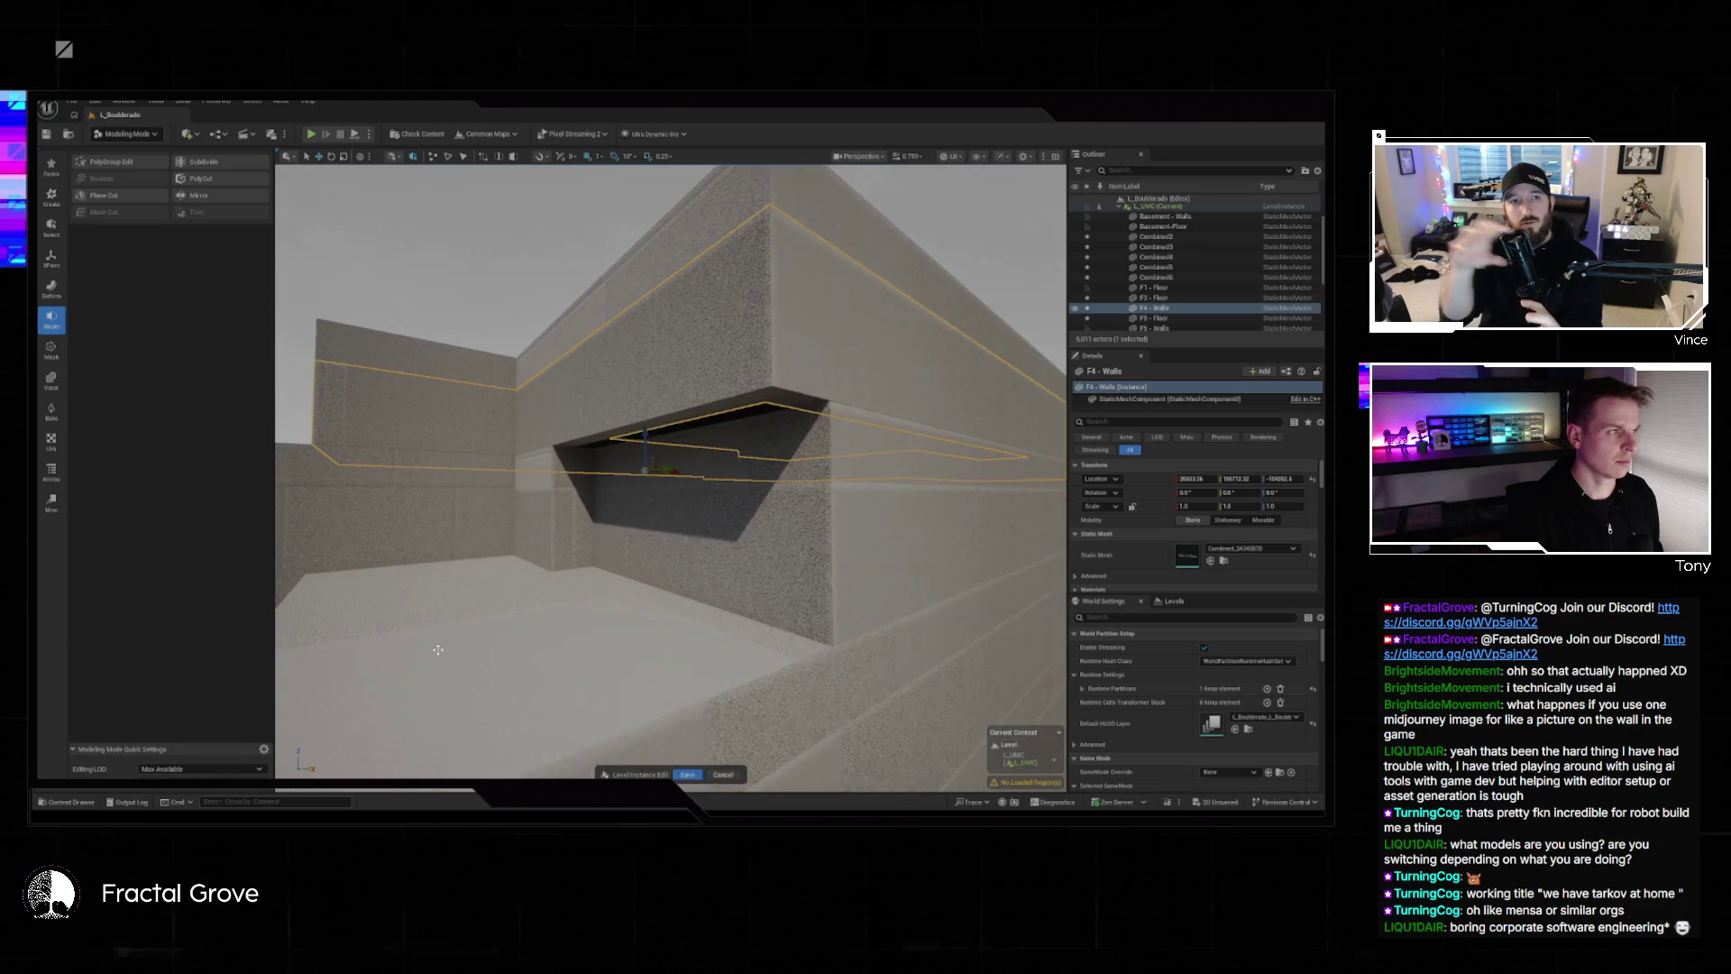
left_click(122, 160)
left_click_drag(691, 606, 622, 468)
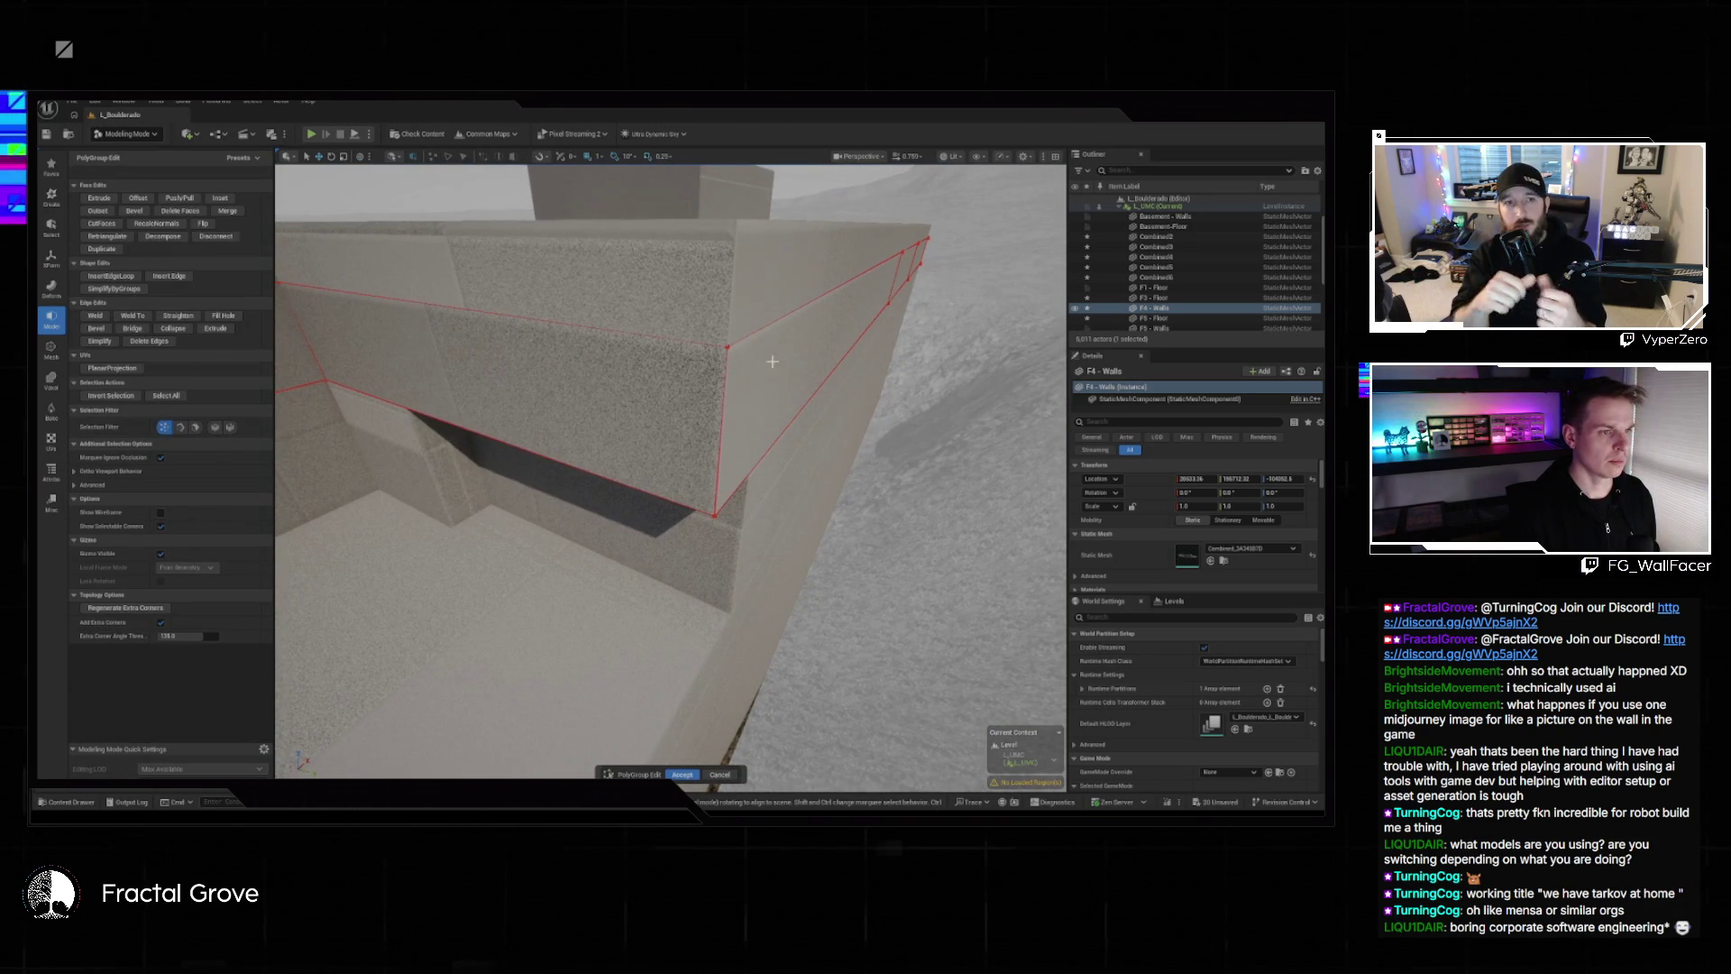
left_click(743, 508)
left_click_drag(743, 508, 734, 543)
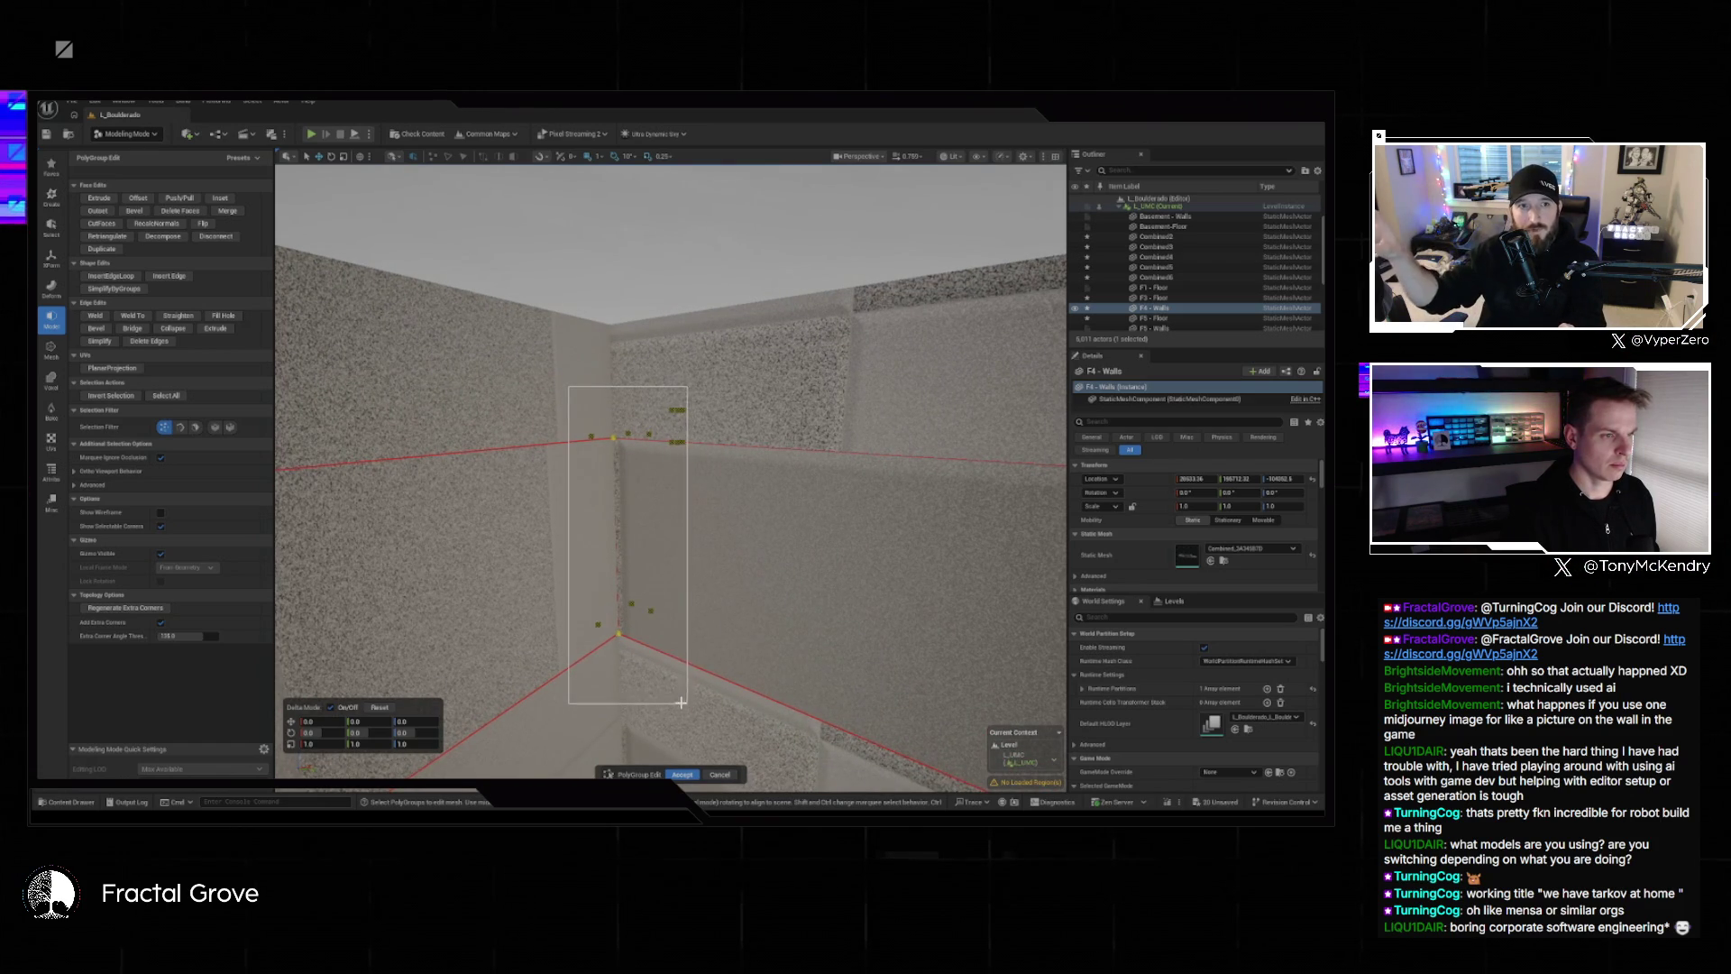
left_click_drag(661, 701, 622, 685)
left_click_drag(663, 501, 664, 500)
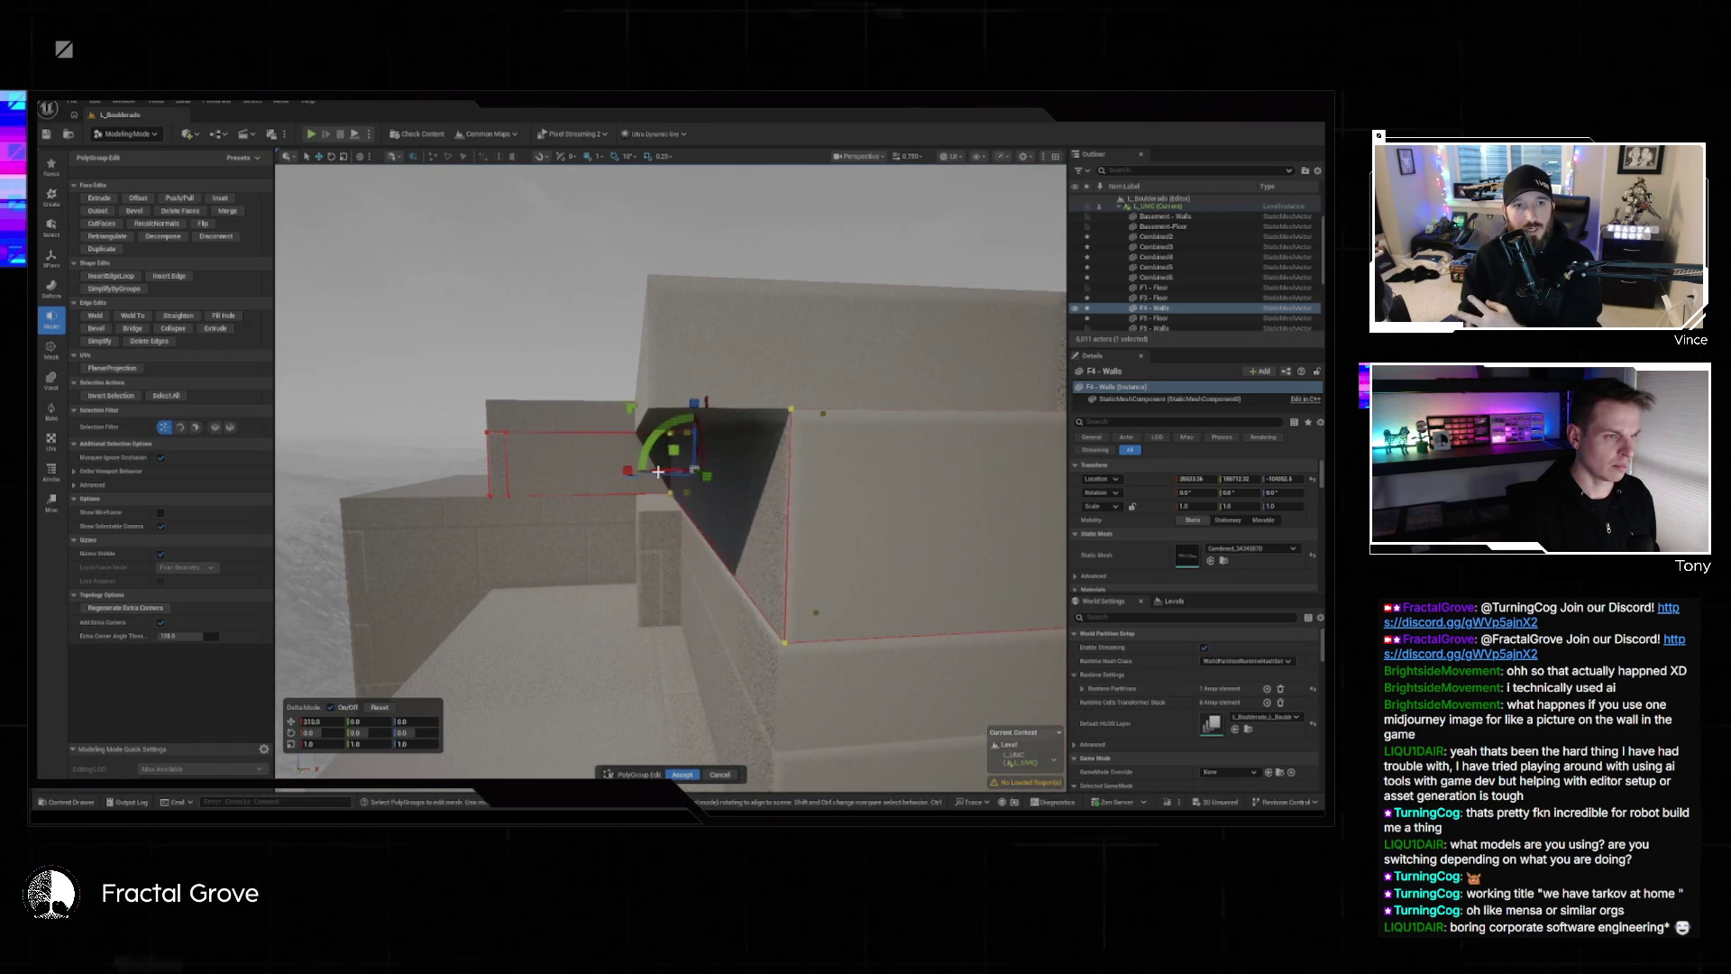
mouse_move(652, 471)
left_mouse_down()
mouse_move(650, 336)
mouse_move(577, 376)
mouse_move(622, 406)
left_mouse_up()
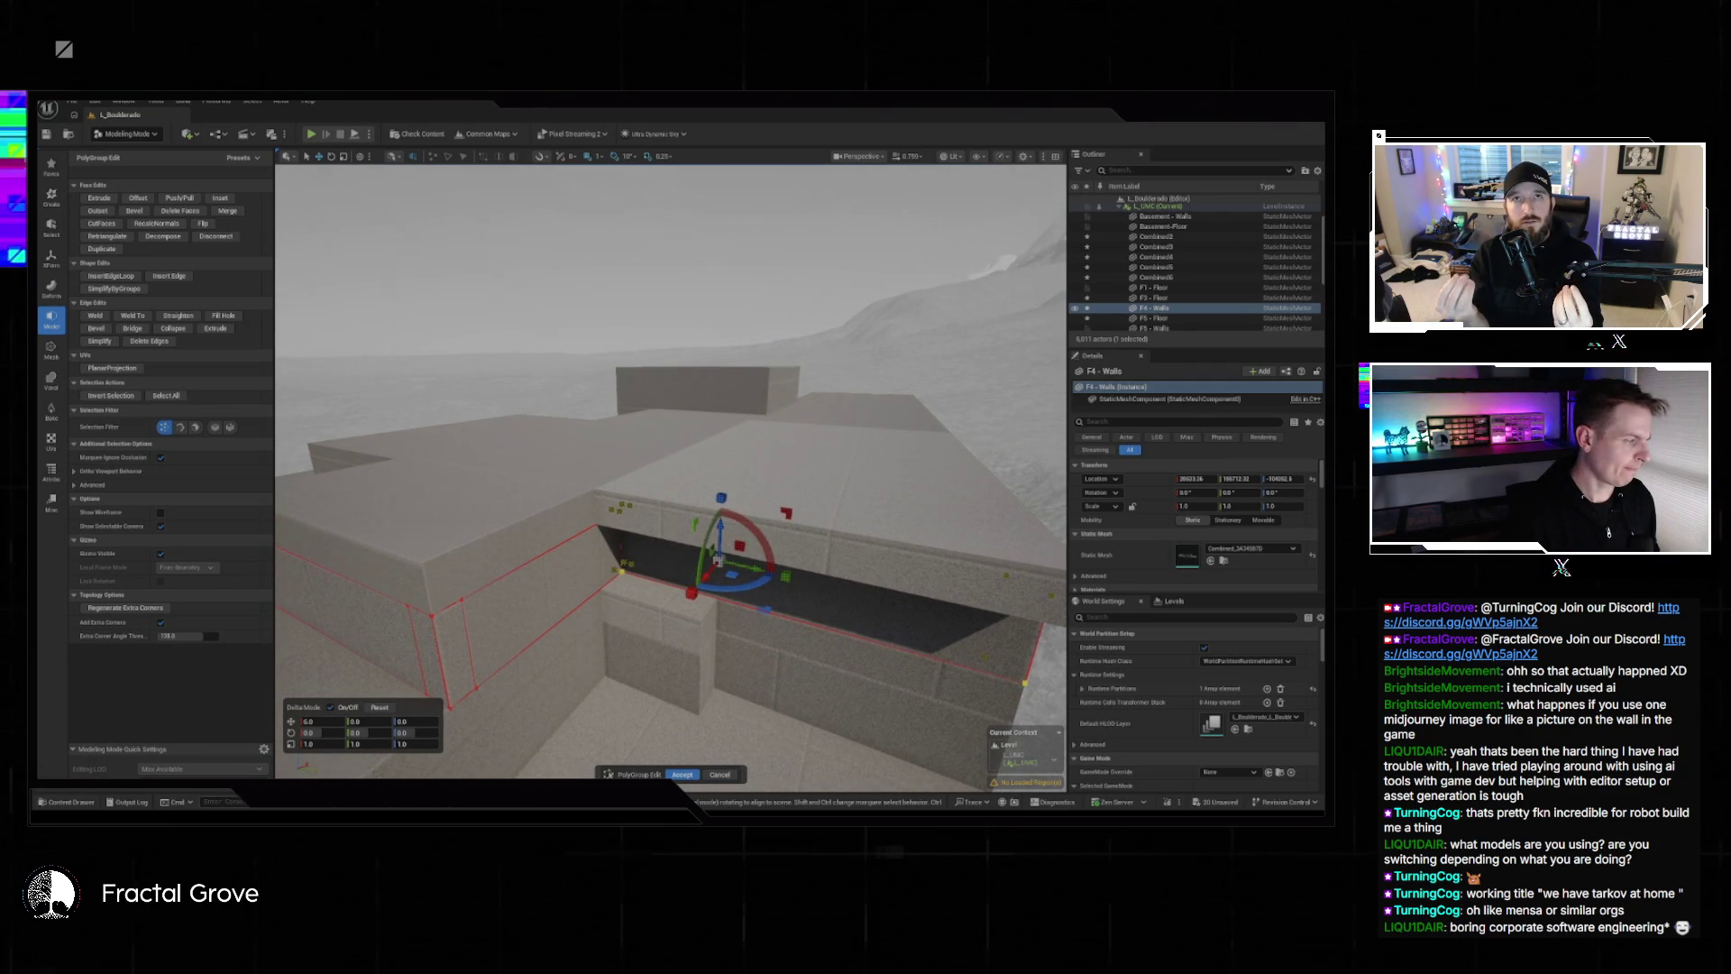
mouse_move(642, 341)
left_mouse_down()
mouse_move(622, 351)
mouse_move(643, 340)
left_mouse_up()
key("Escape")
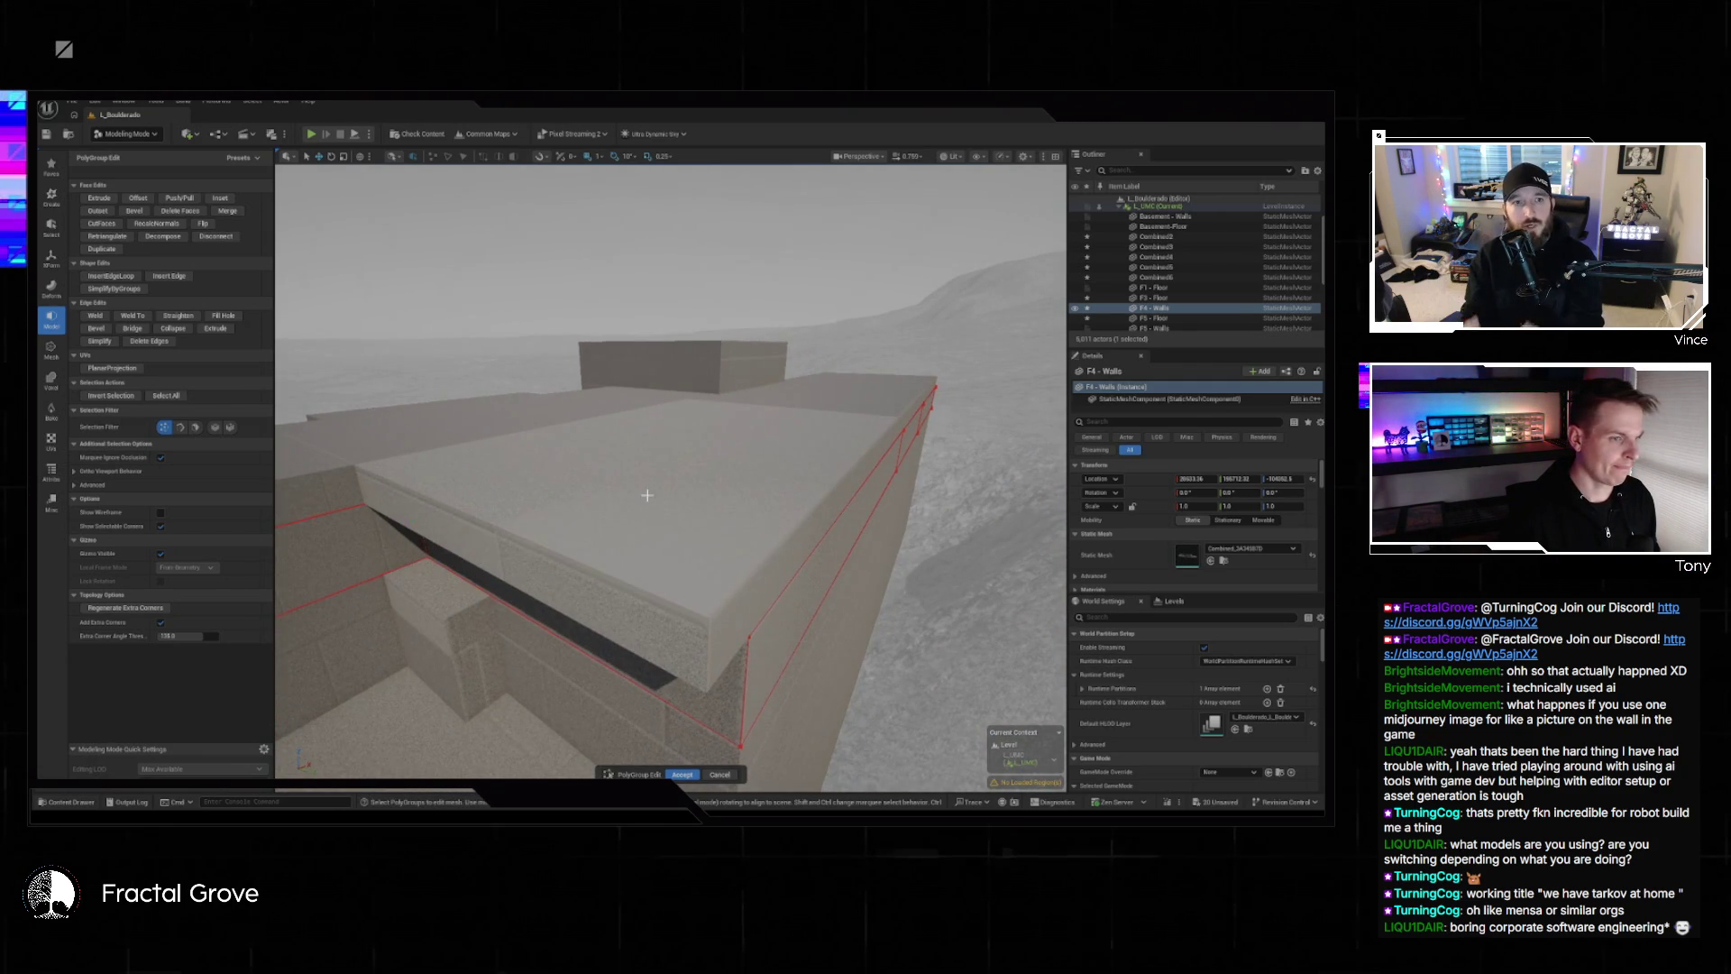
left_click(689, 775)
On F5 - Floor, push the slab's front face out about 336 units and accept.
left_click(634, 595)
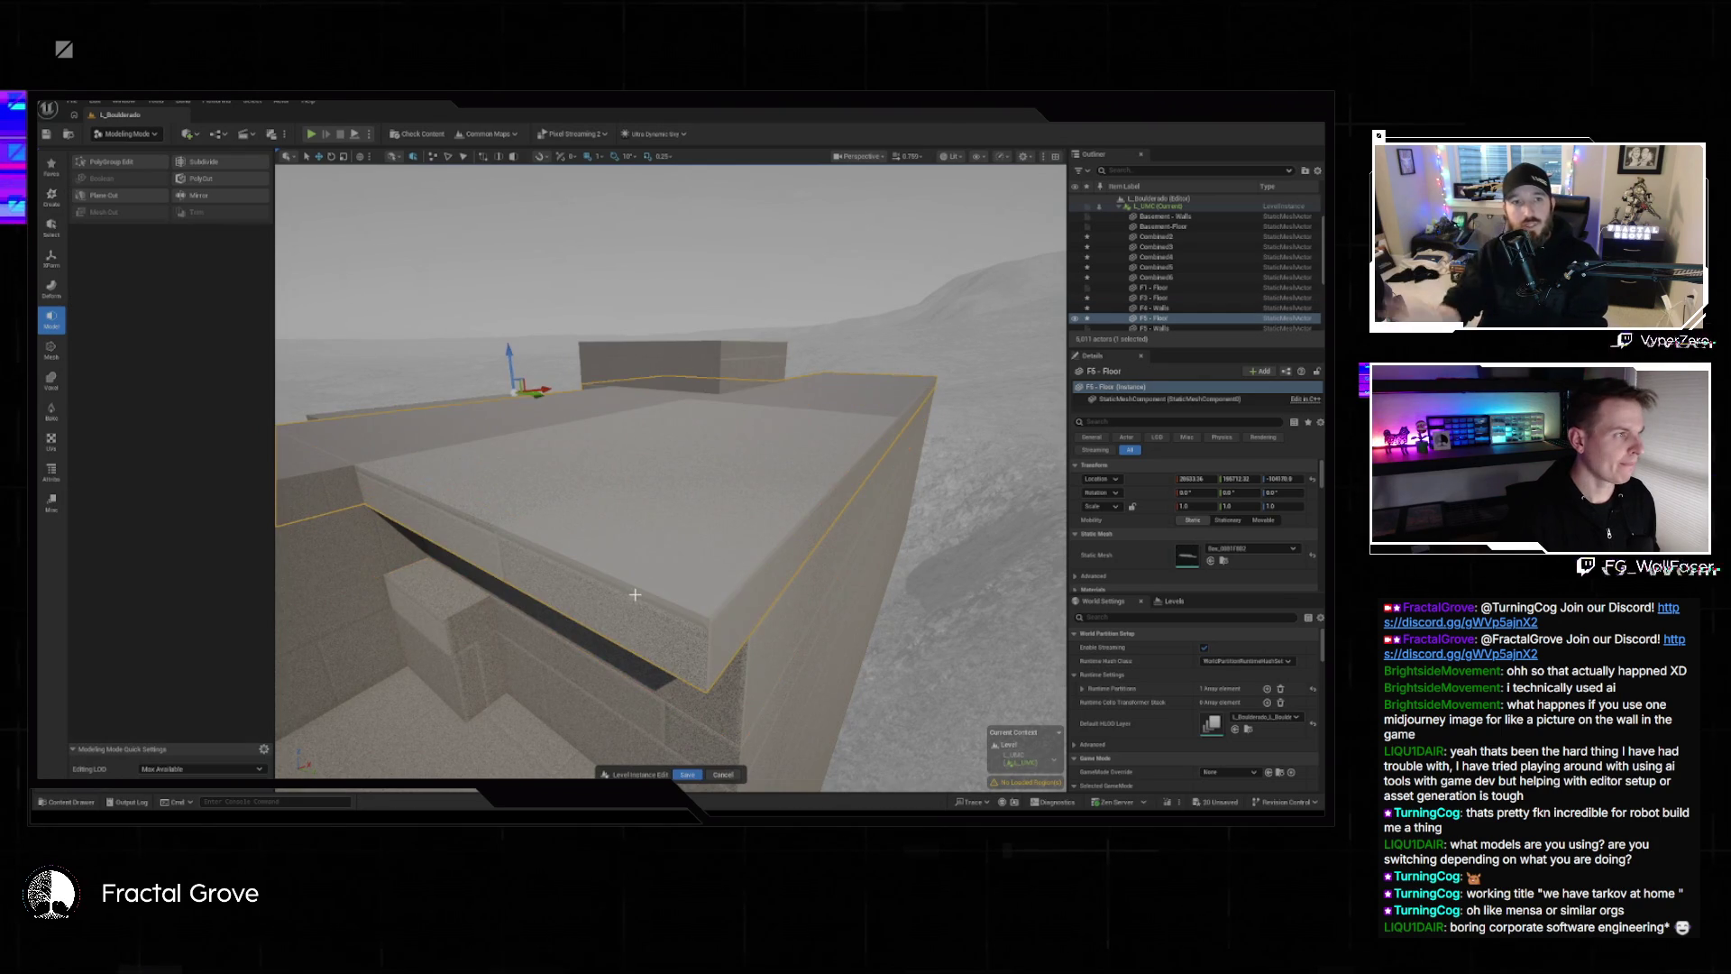
left_click(122, 163)
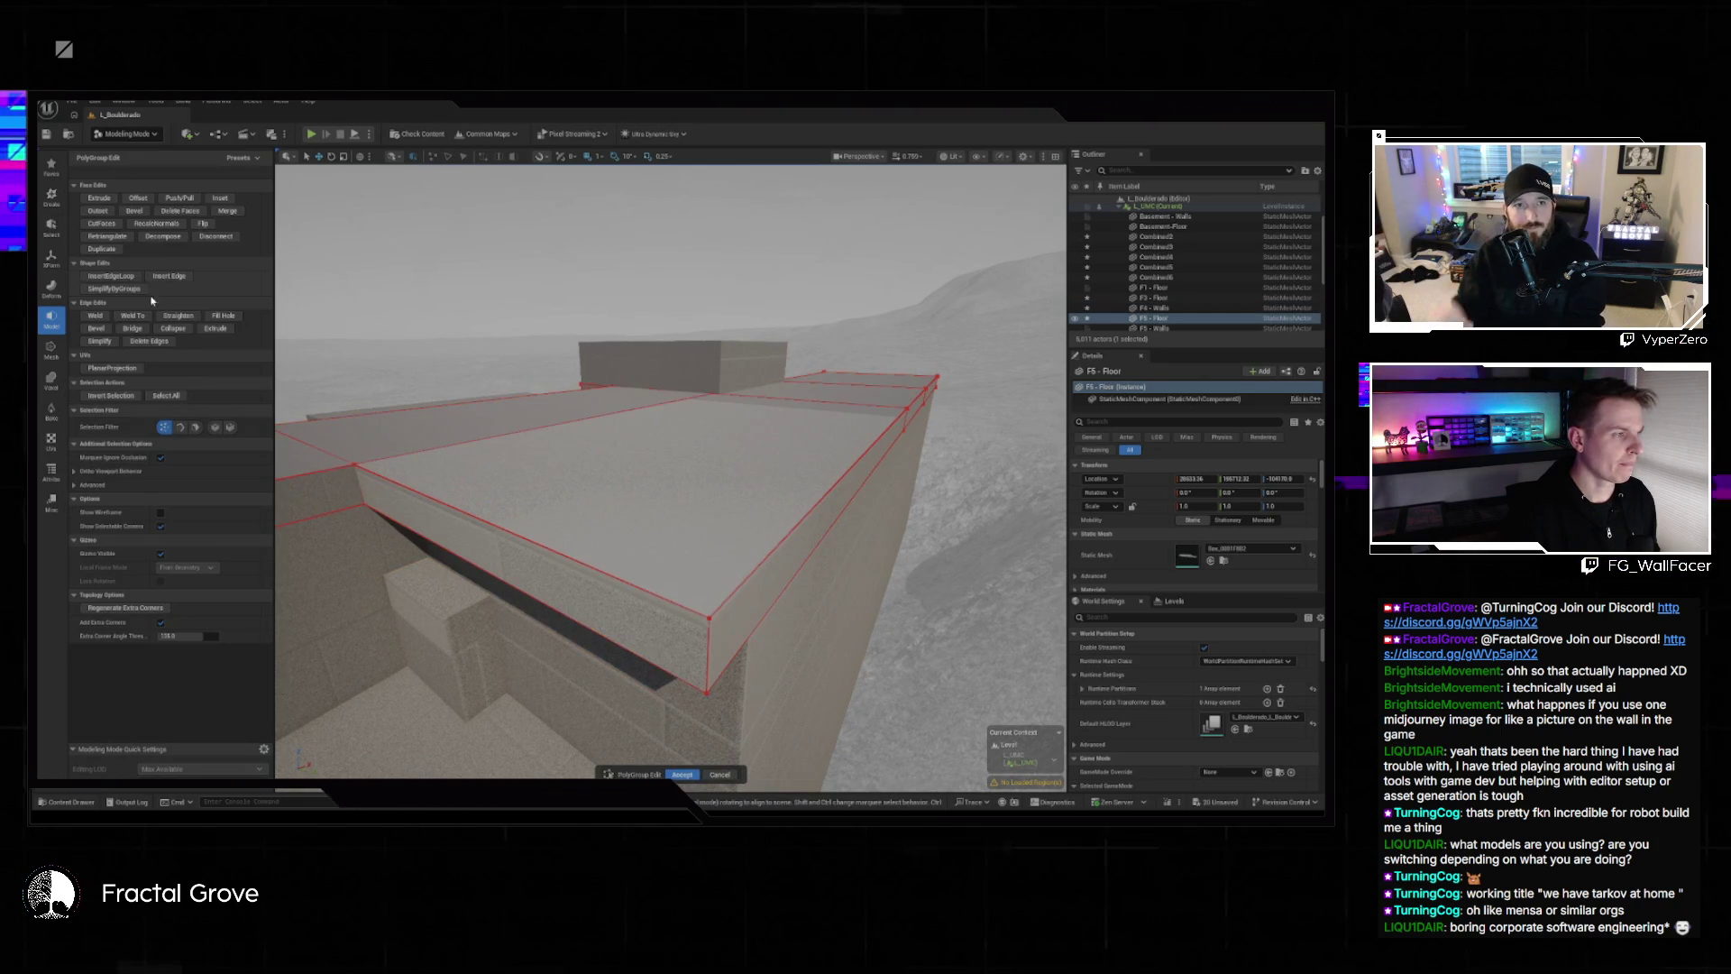
left_click(195, 429)
left_click(459, 549)
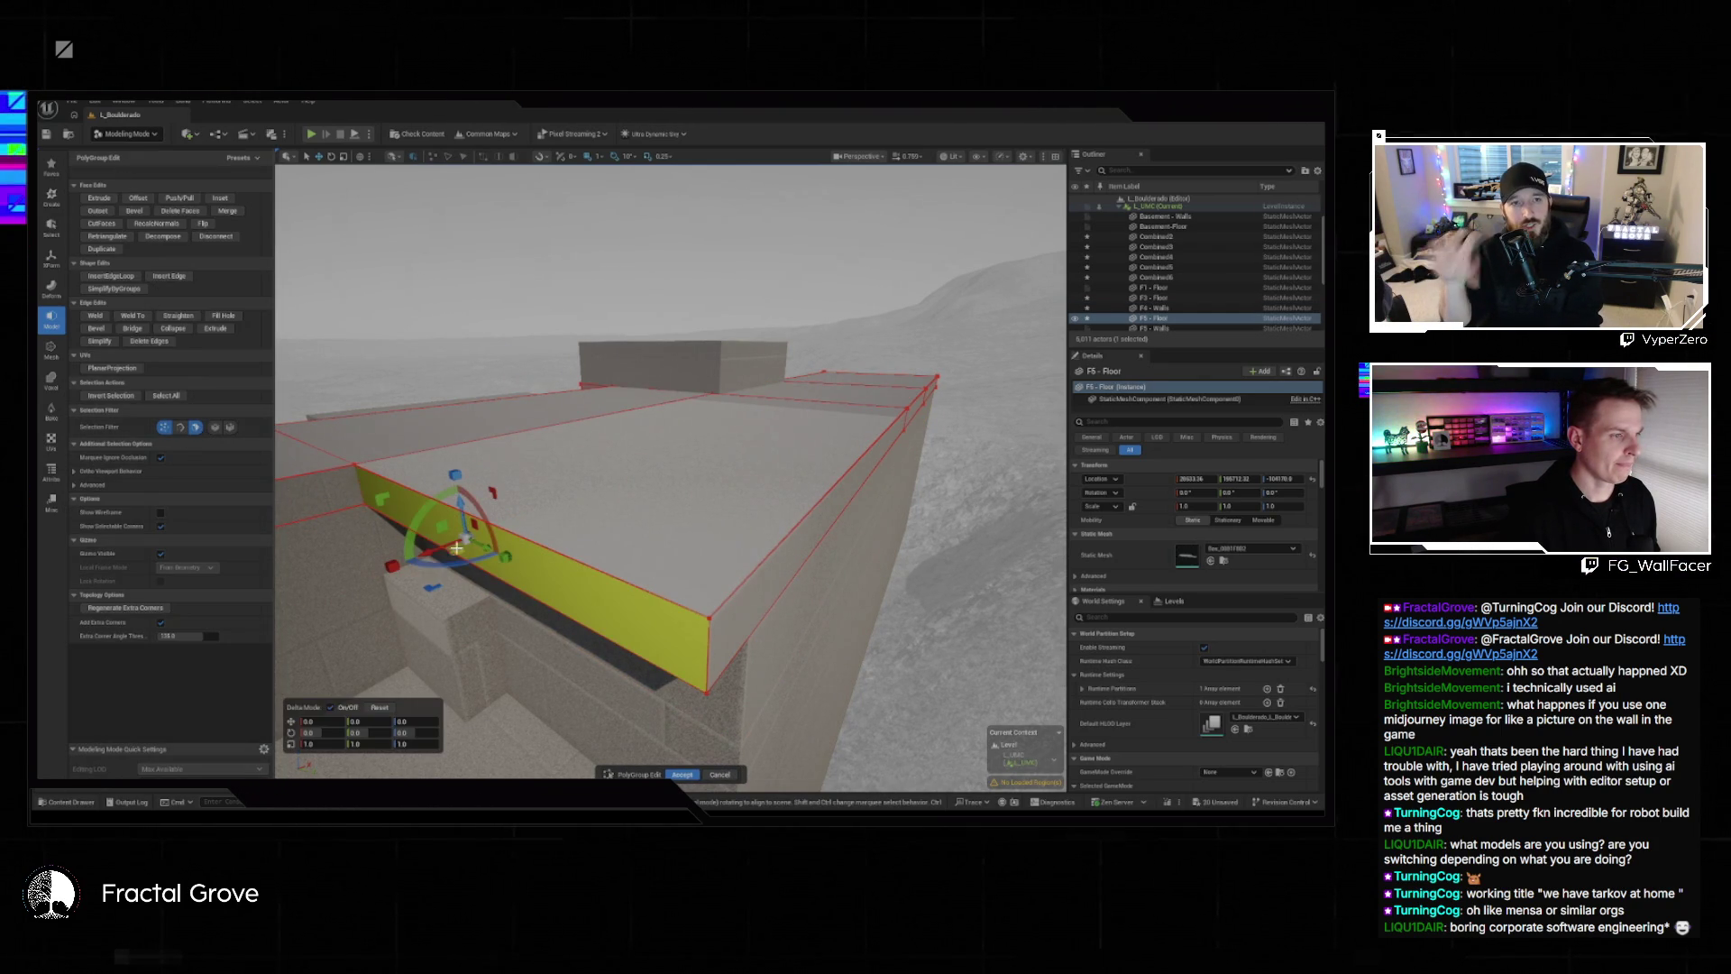
mouse_move(432, 549)
left_mouse_down()
mouse_move(487, 514)
mouse_move(541, 600)
mouse_move(495, 566)
left_mouse_up()
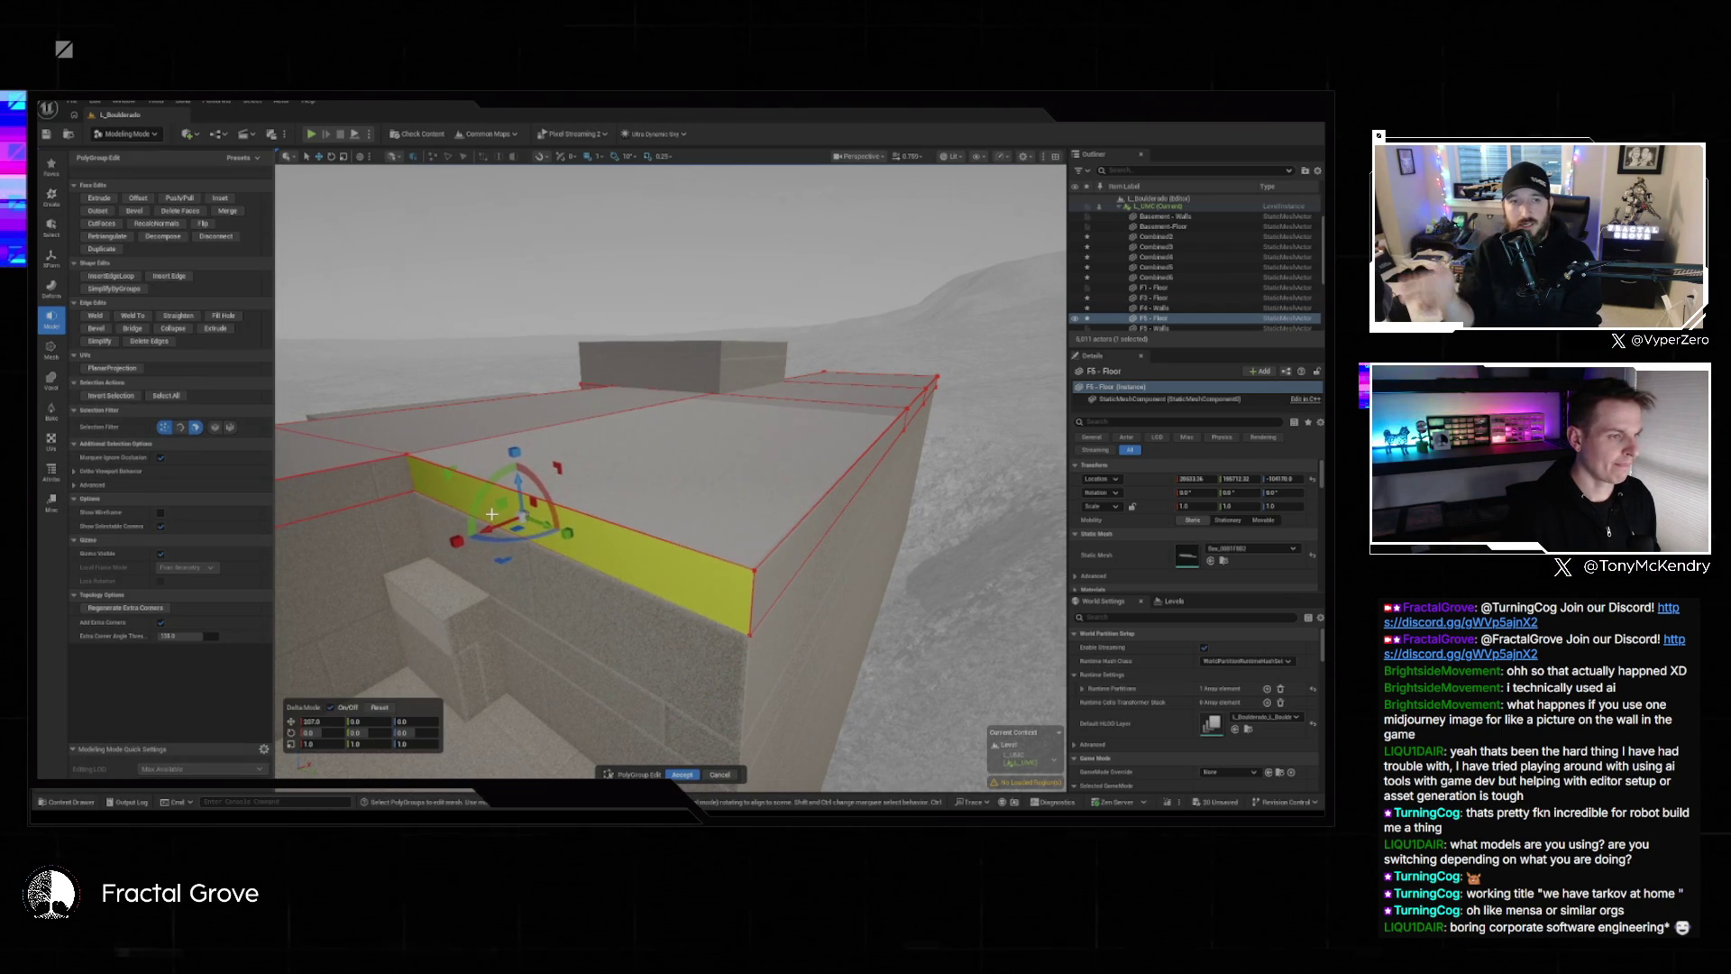
key("w")
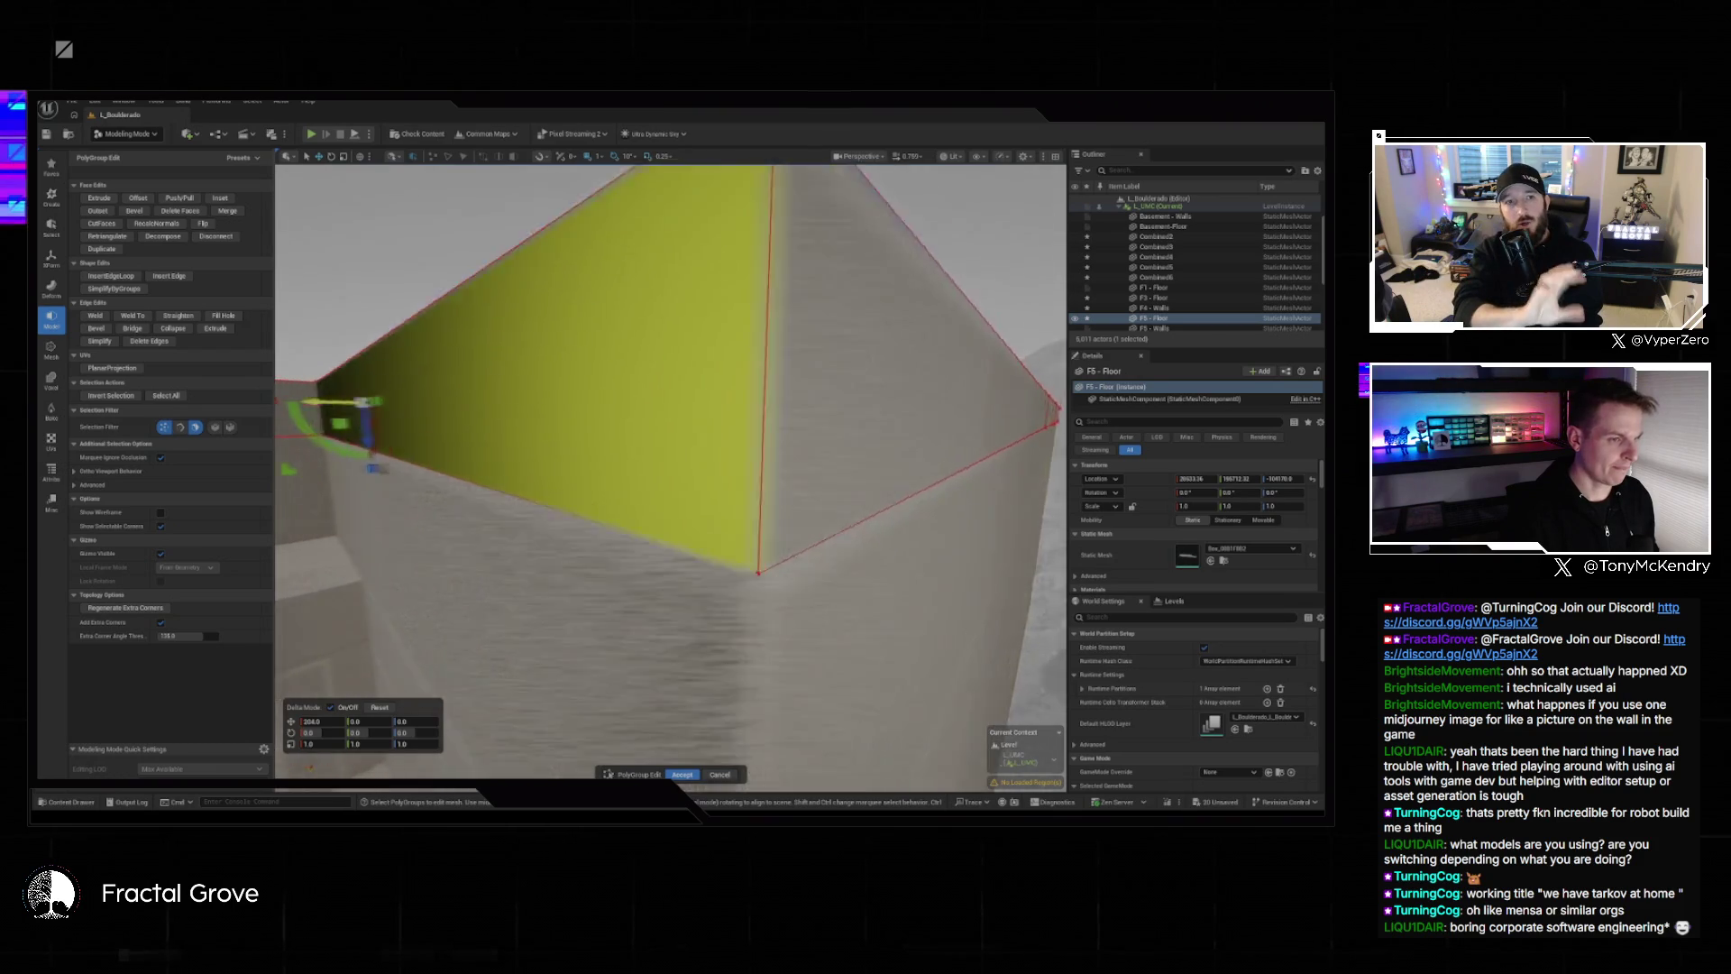
left_click_drag(670, 704, 670, 736)
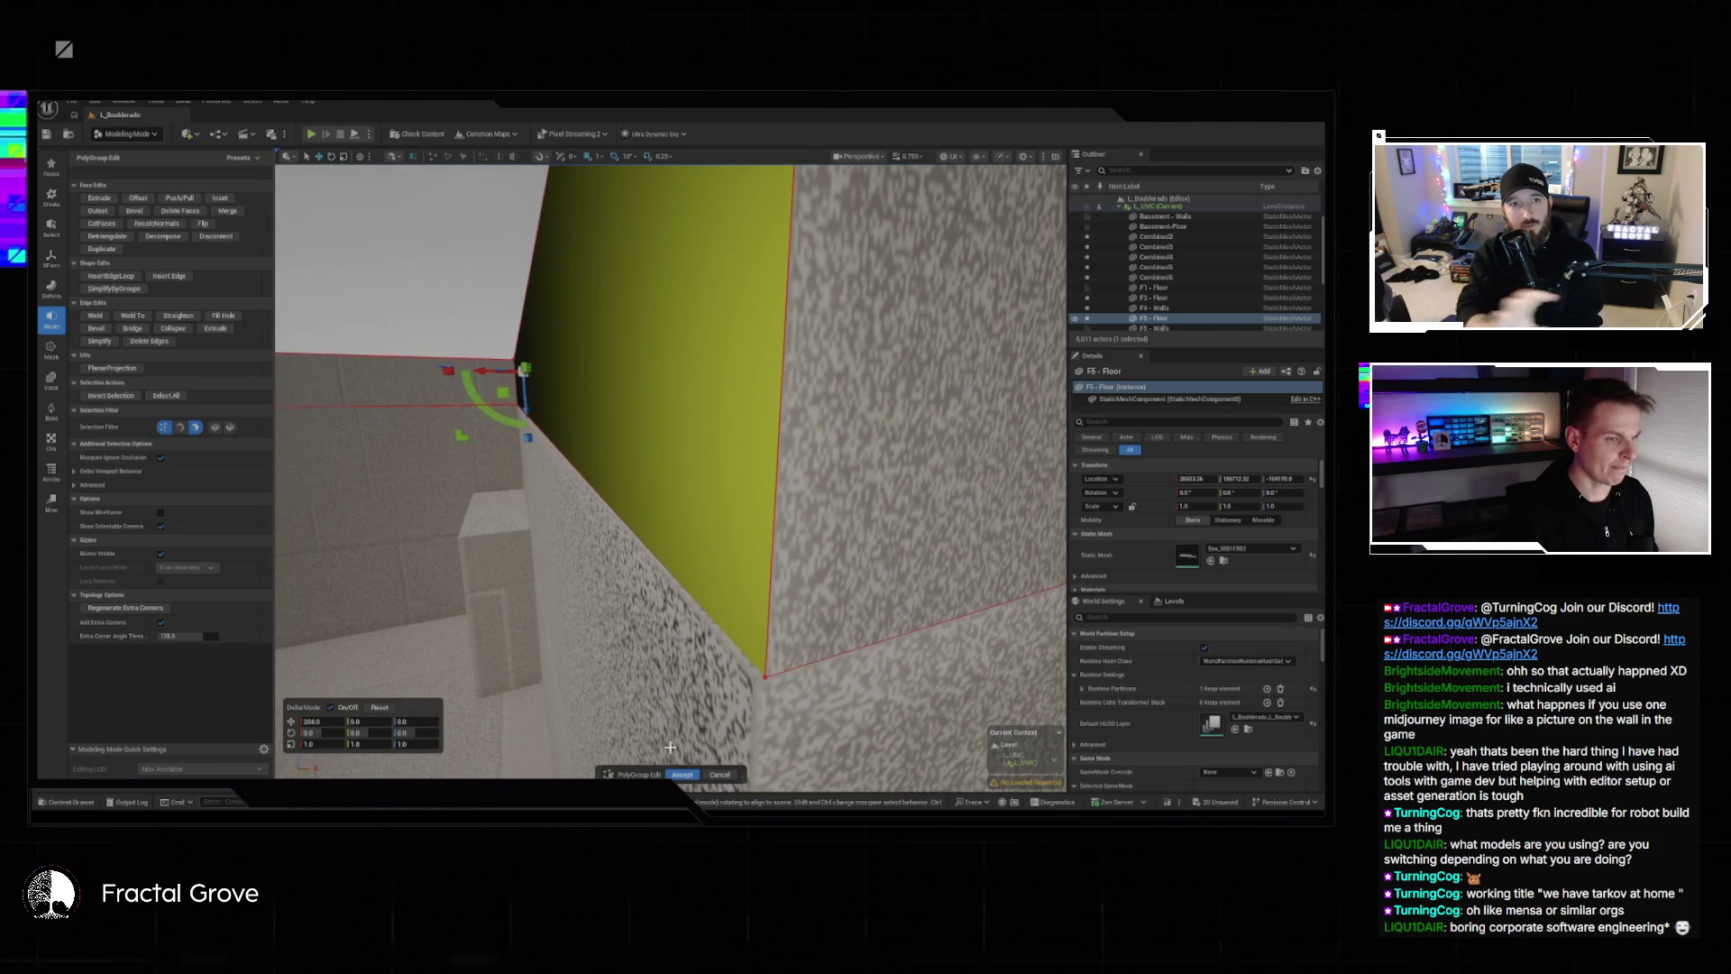
left_click(681, 775)
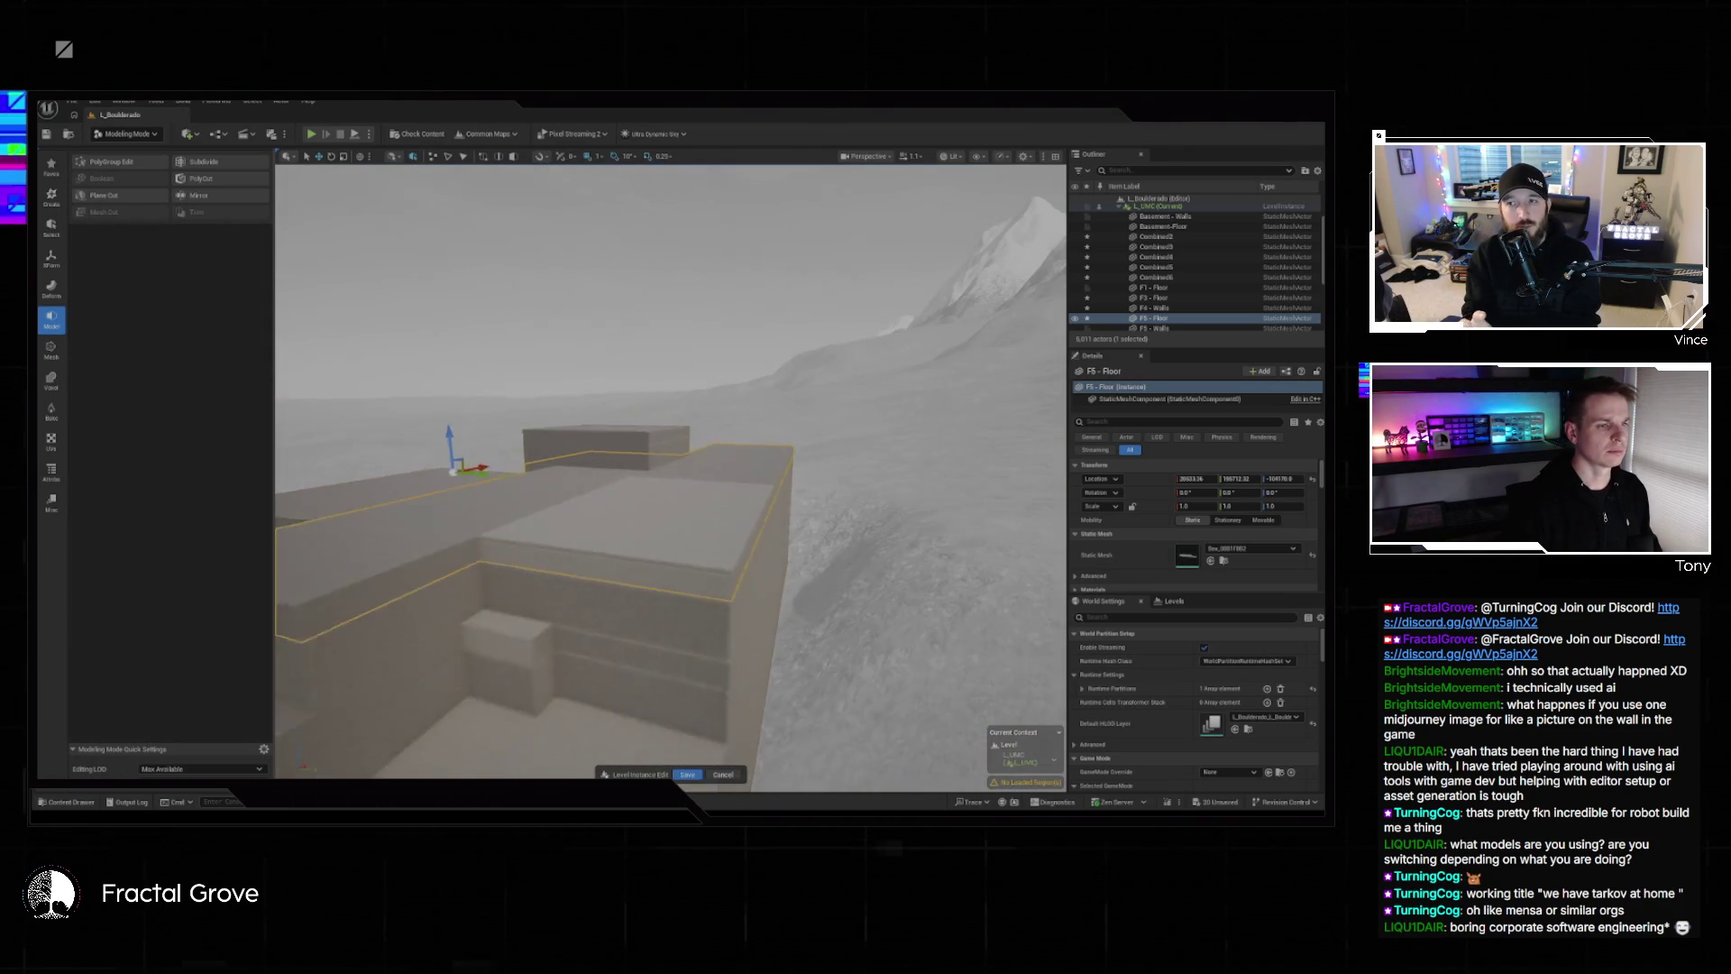
Fly the camera around the building and through the wall opening to look around the interior.
key("w")
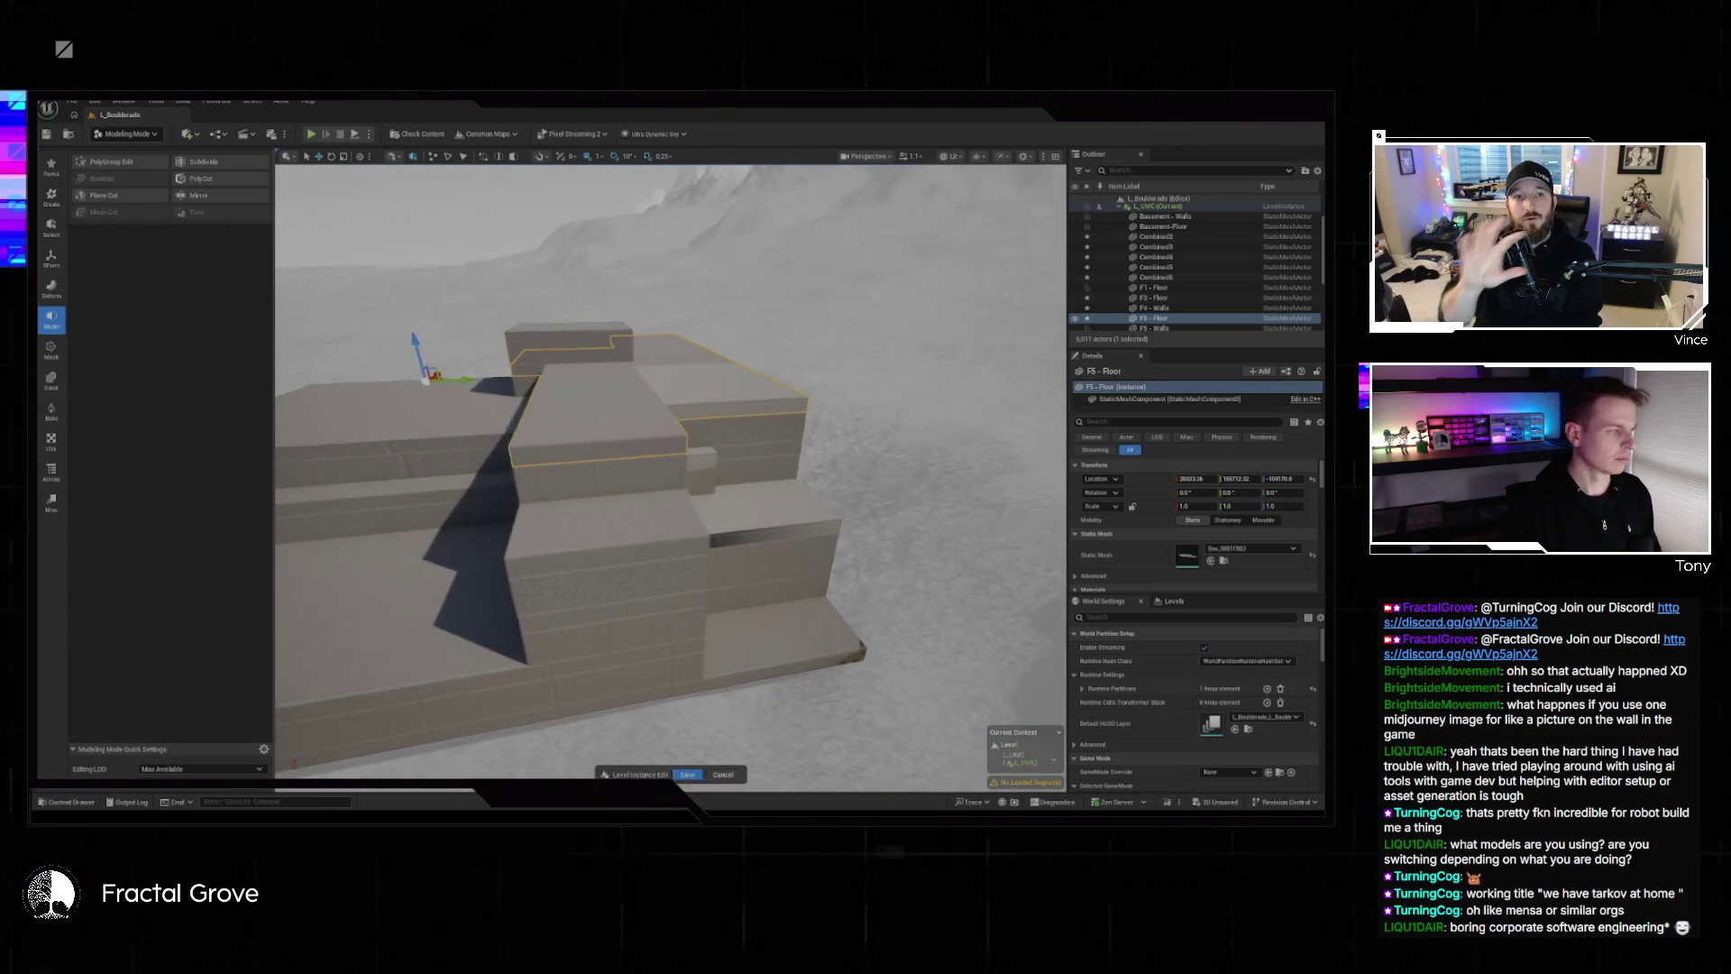
key("d")
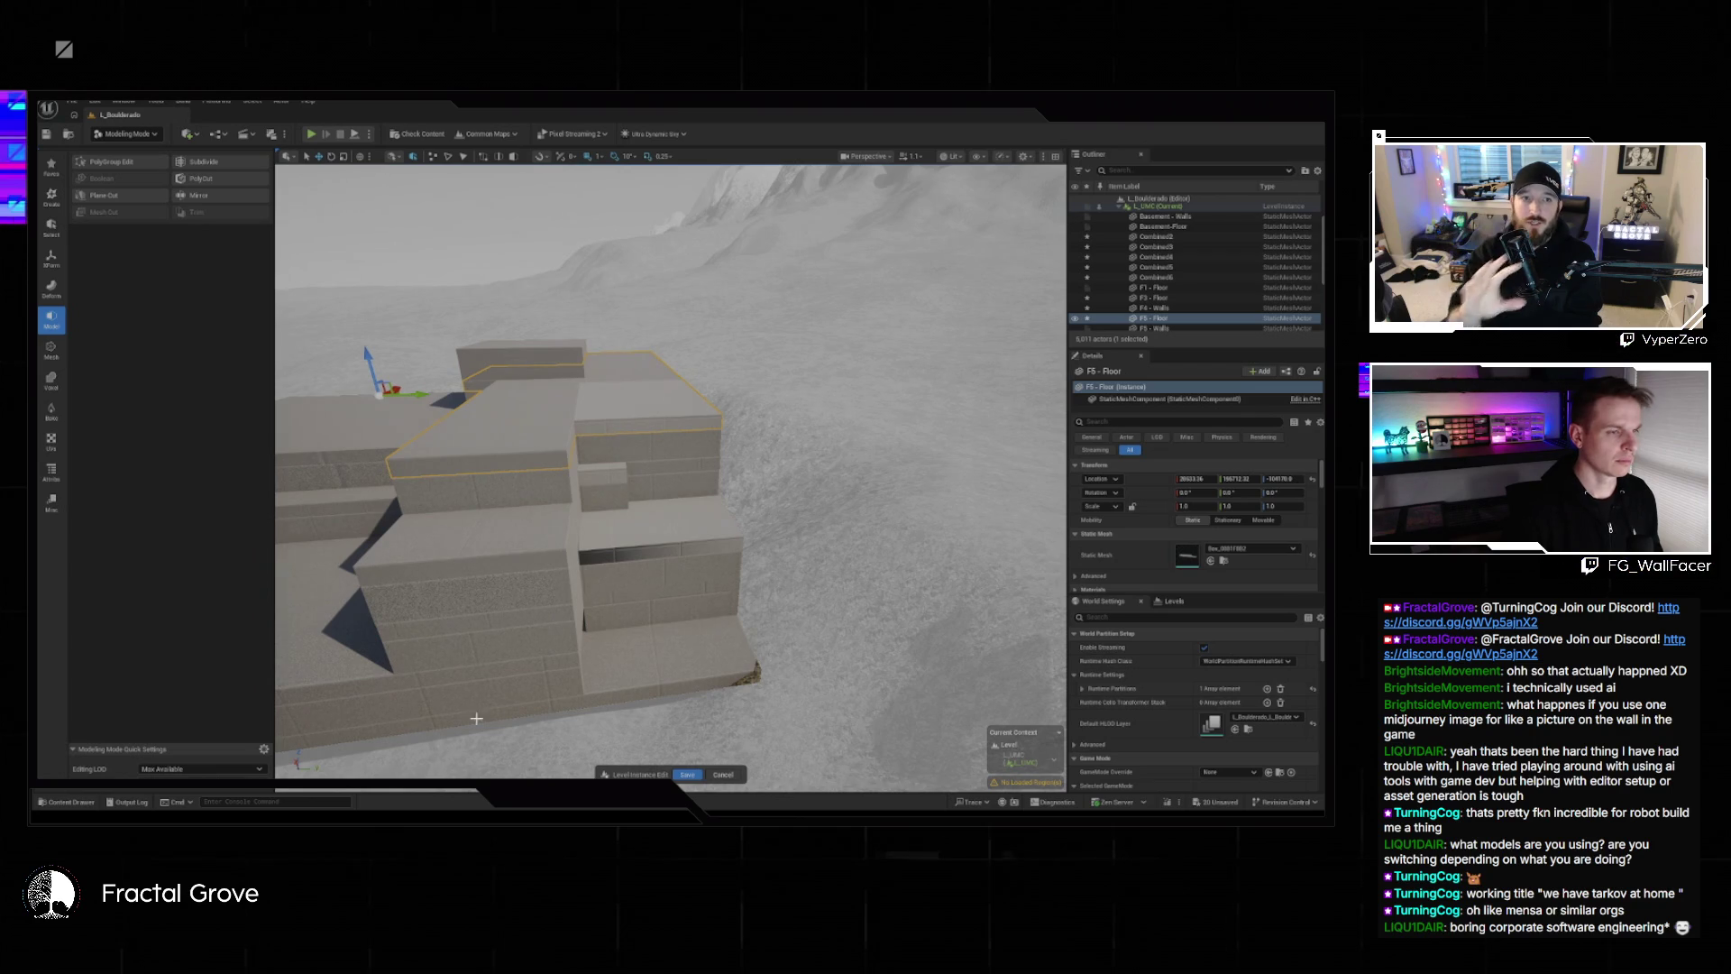
key("a")
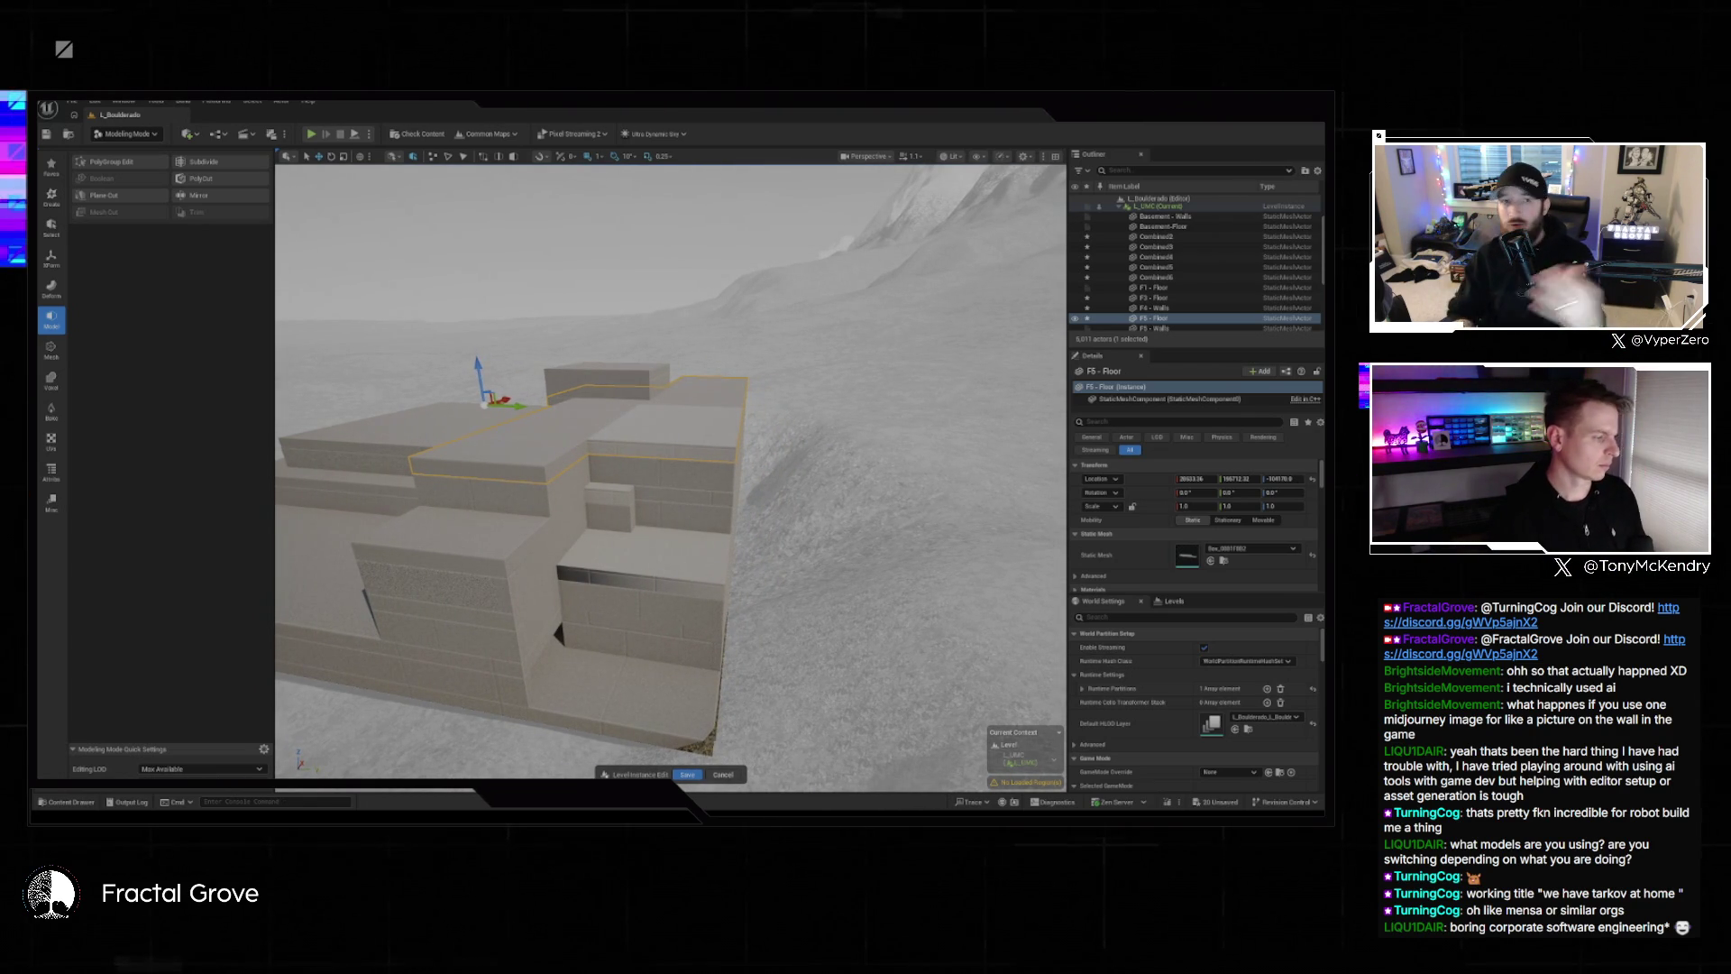
key("w")
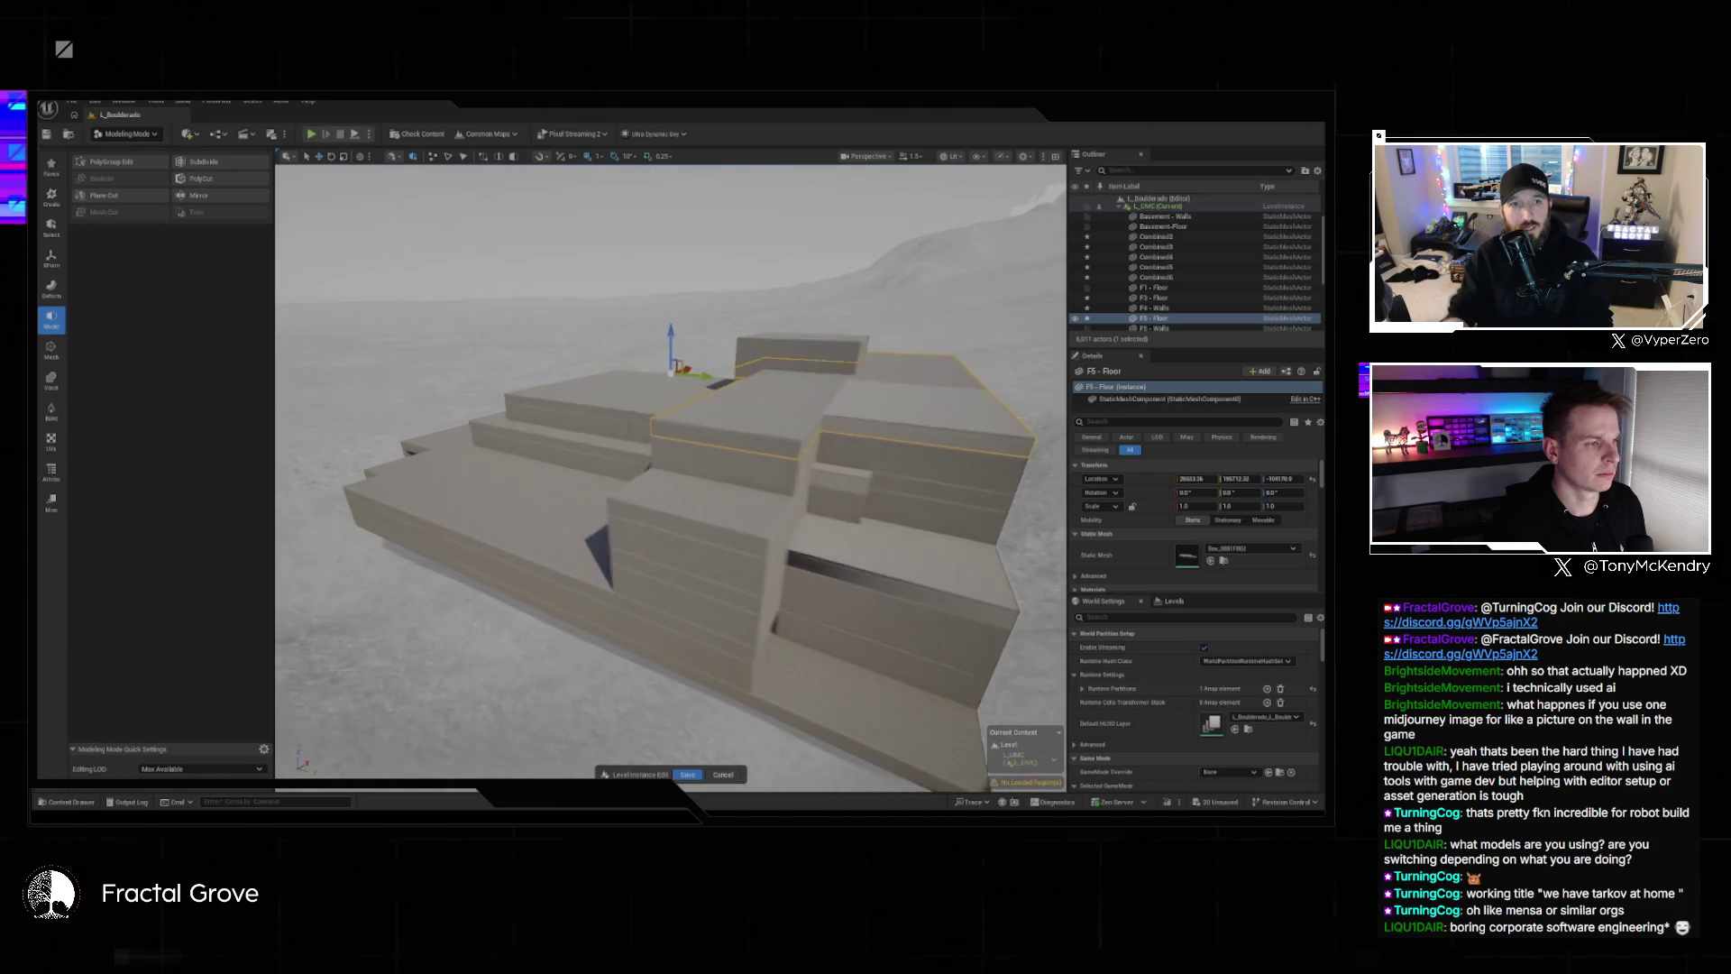
key("w")
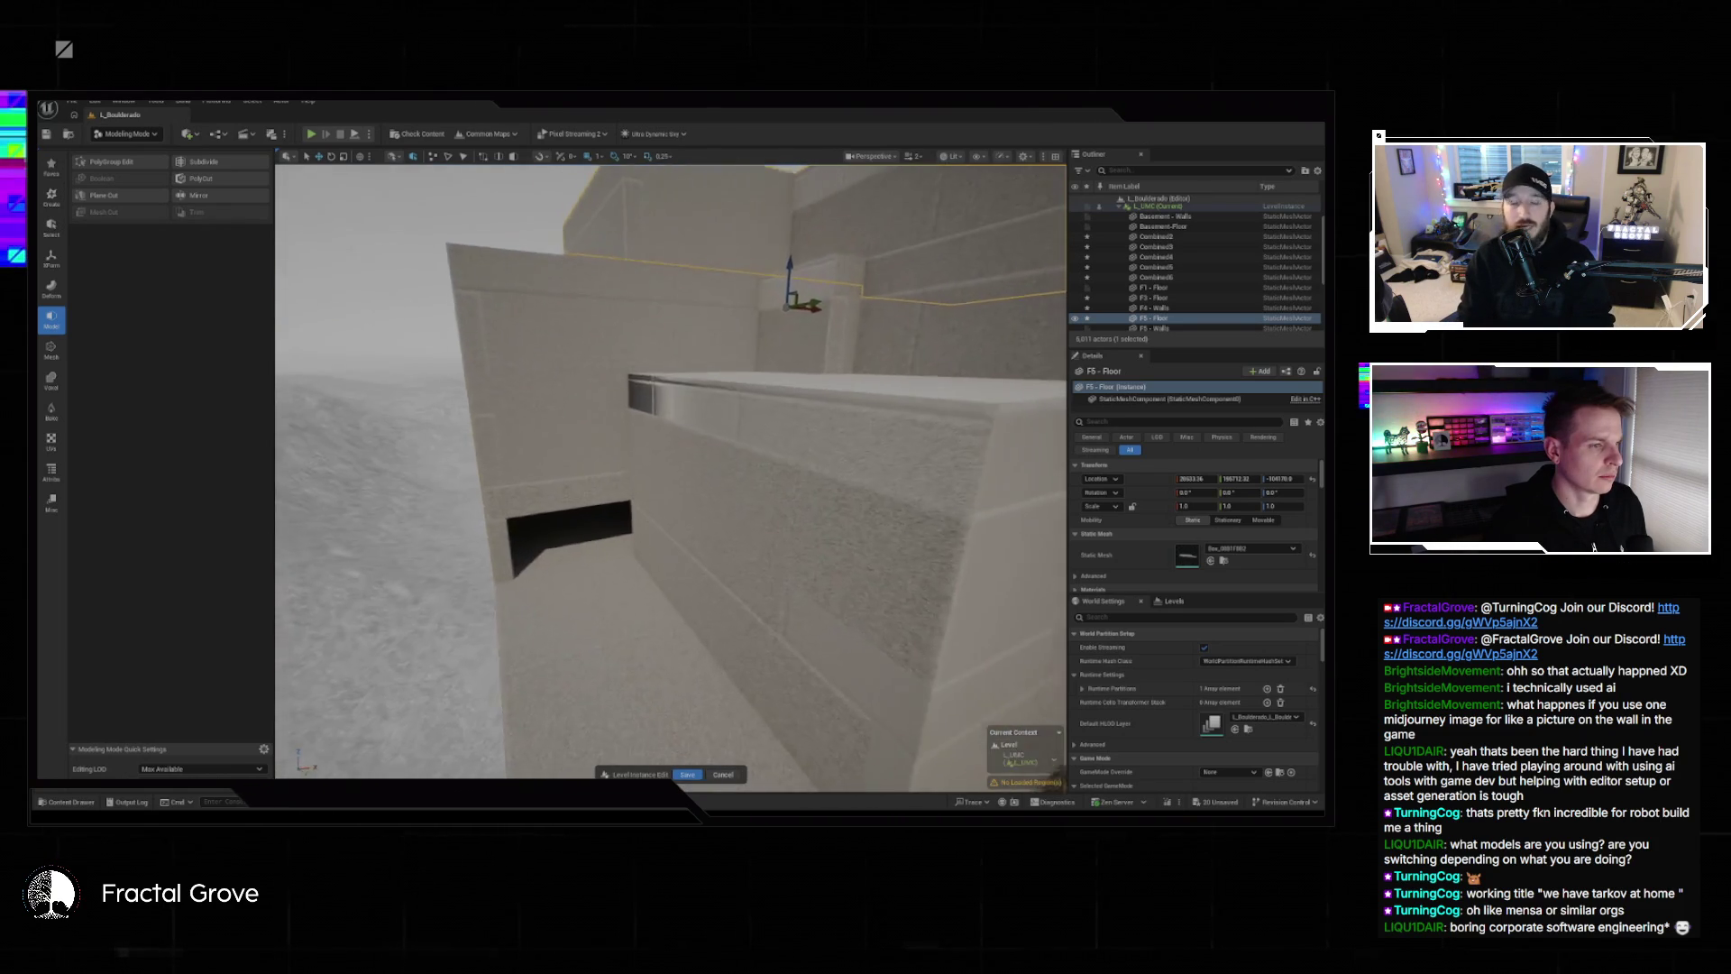
key("w")
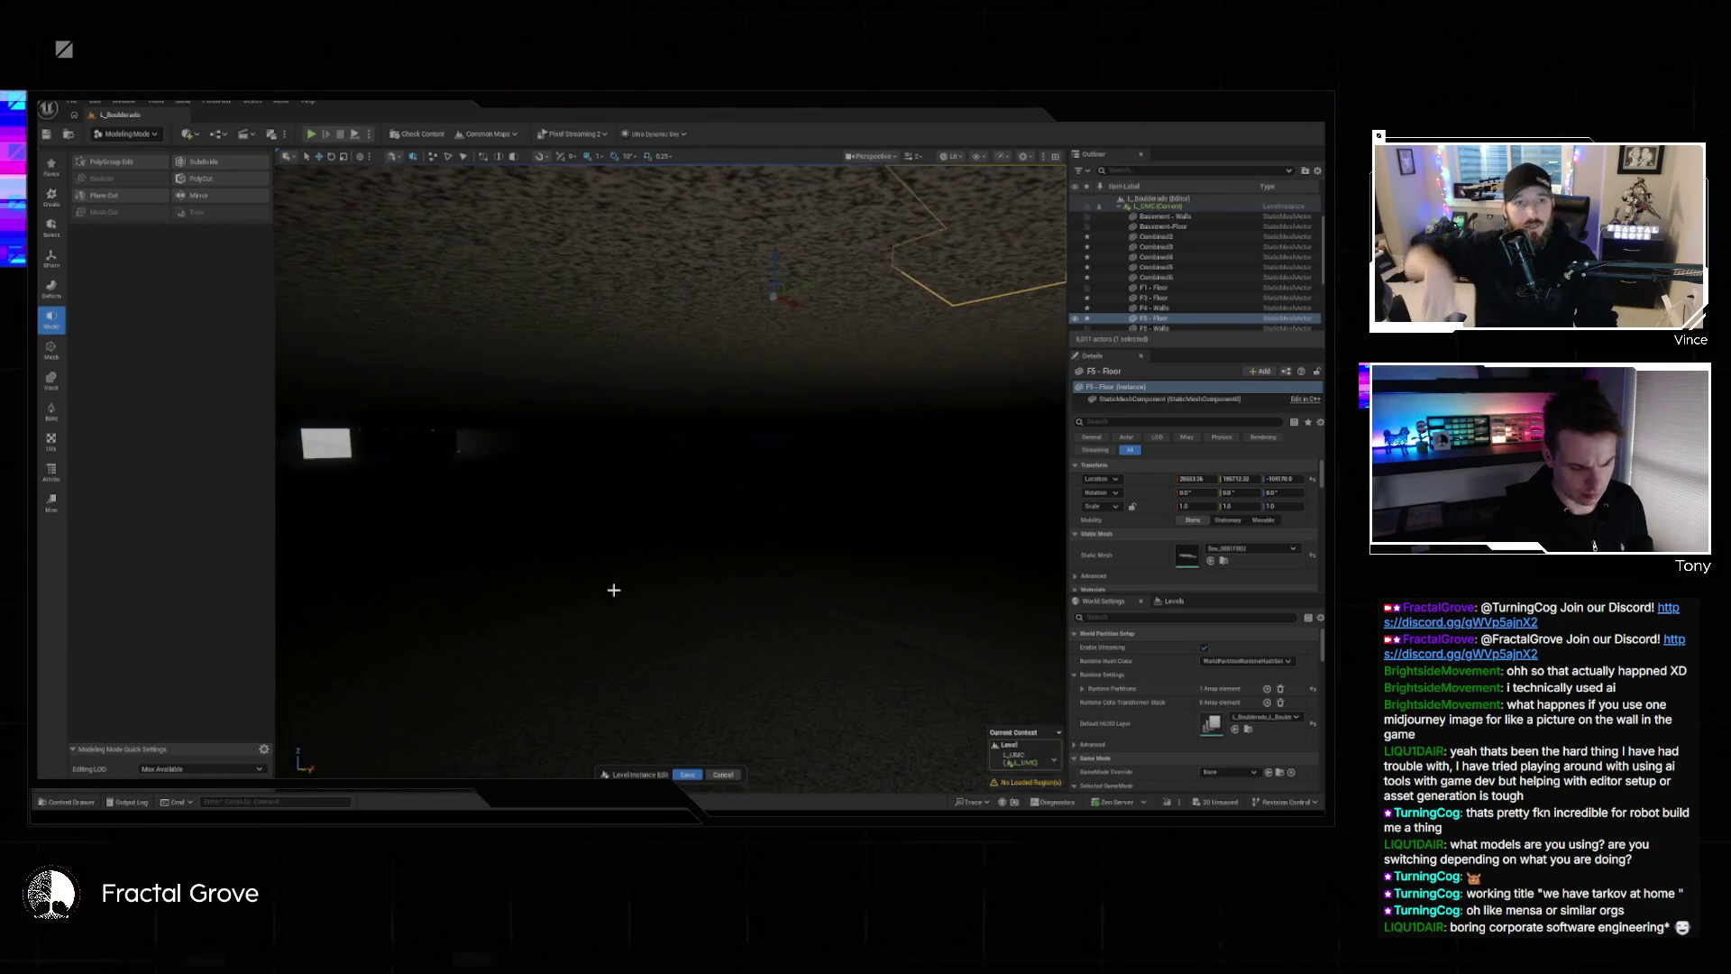
key("alt+3")
mouse_move(614, 589)
left_mouse_down()
mouse_move(631, 586)
mouse_move(595, 591)
mouse_move(631, 568)
mouse_move(625, 584)
left_mouse_up()
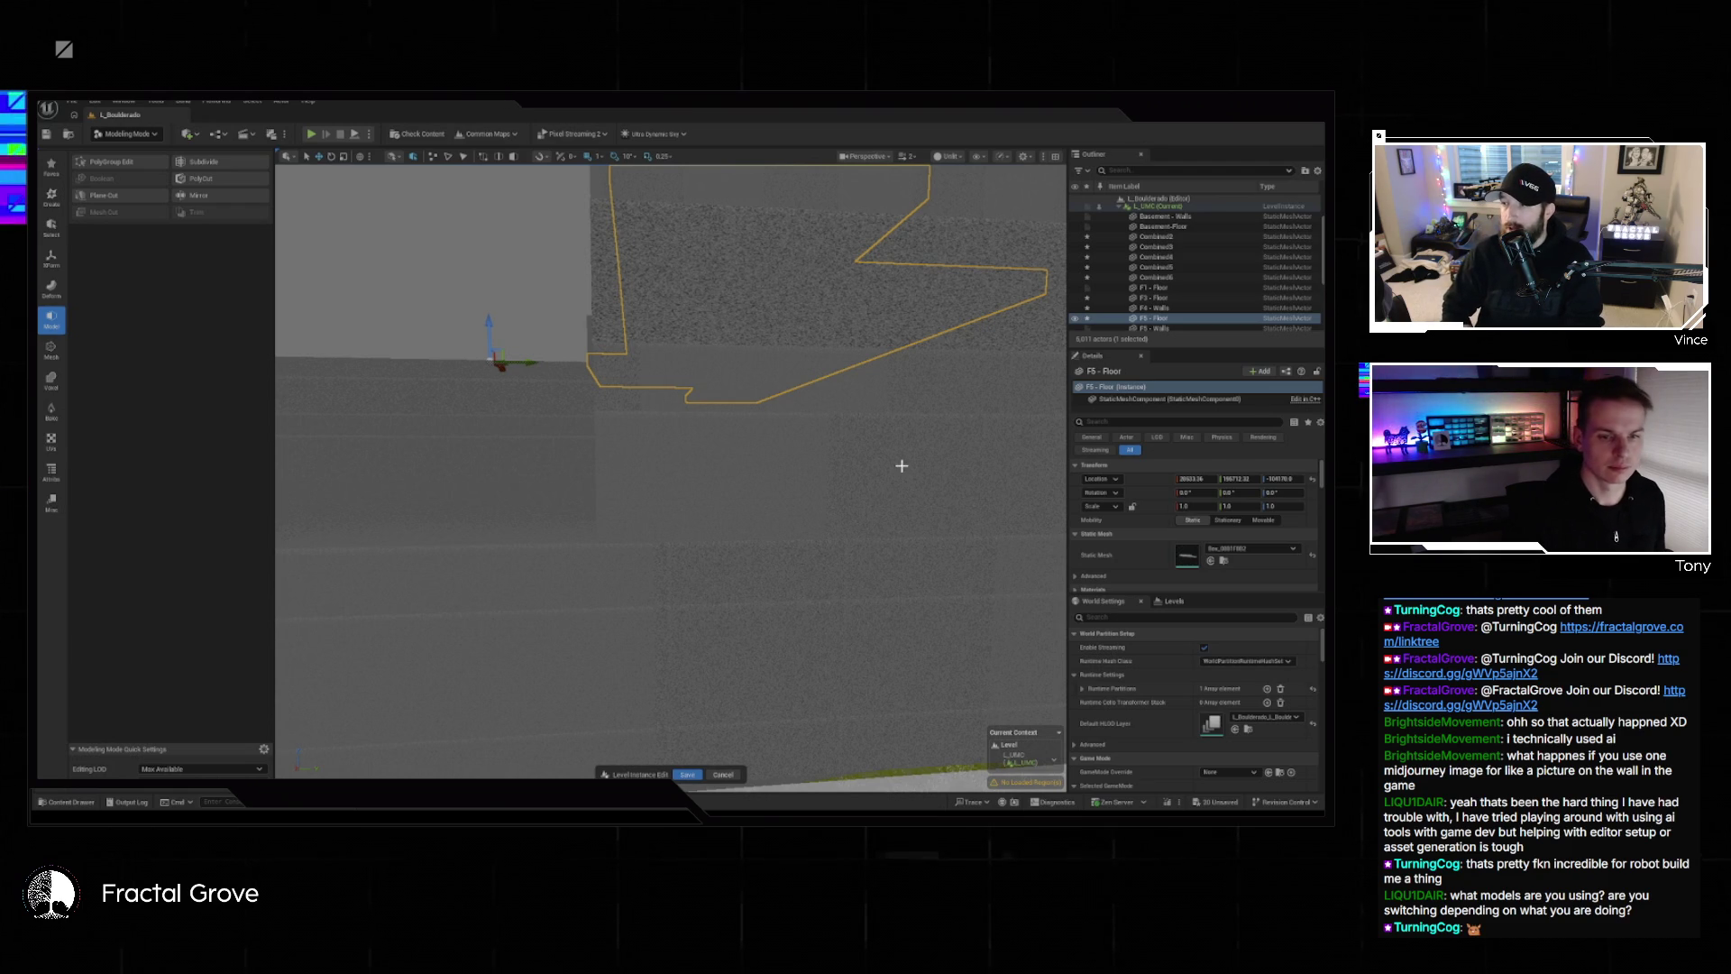
View the floor slab from underneath, switch the viewport to Unlit, and select Combined6.
left_click_drag(901, 465, 901, 415)
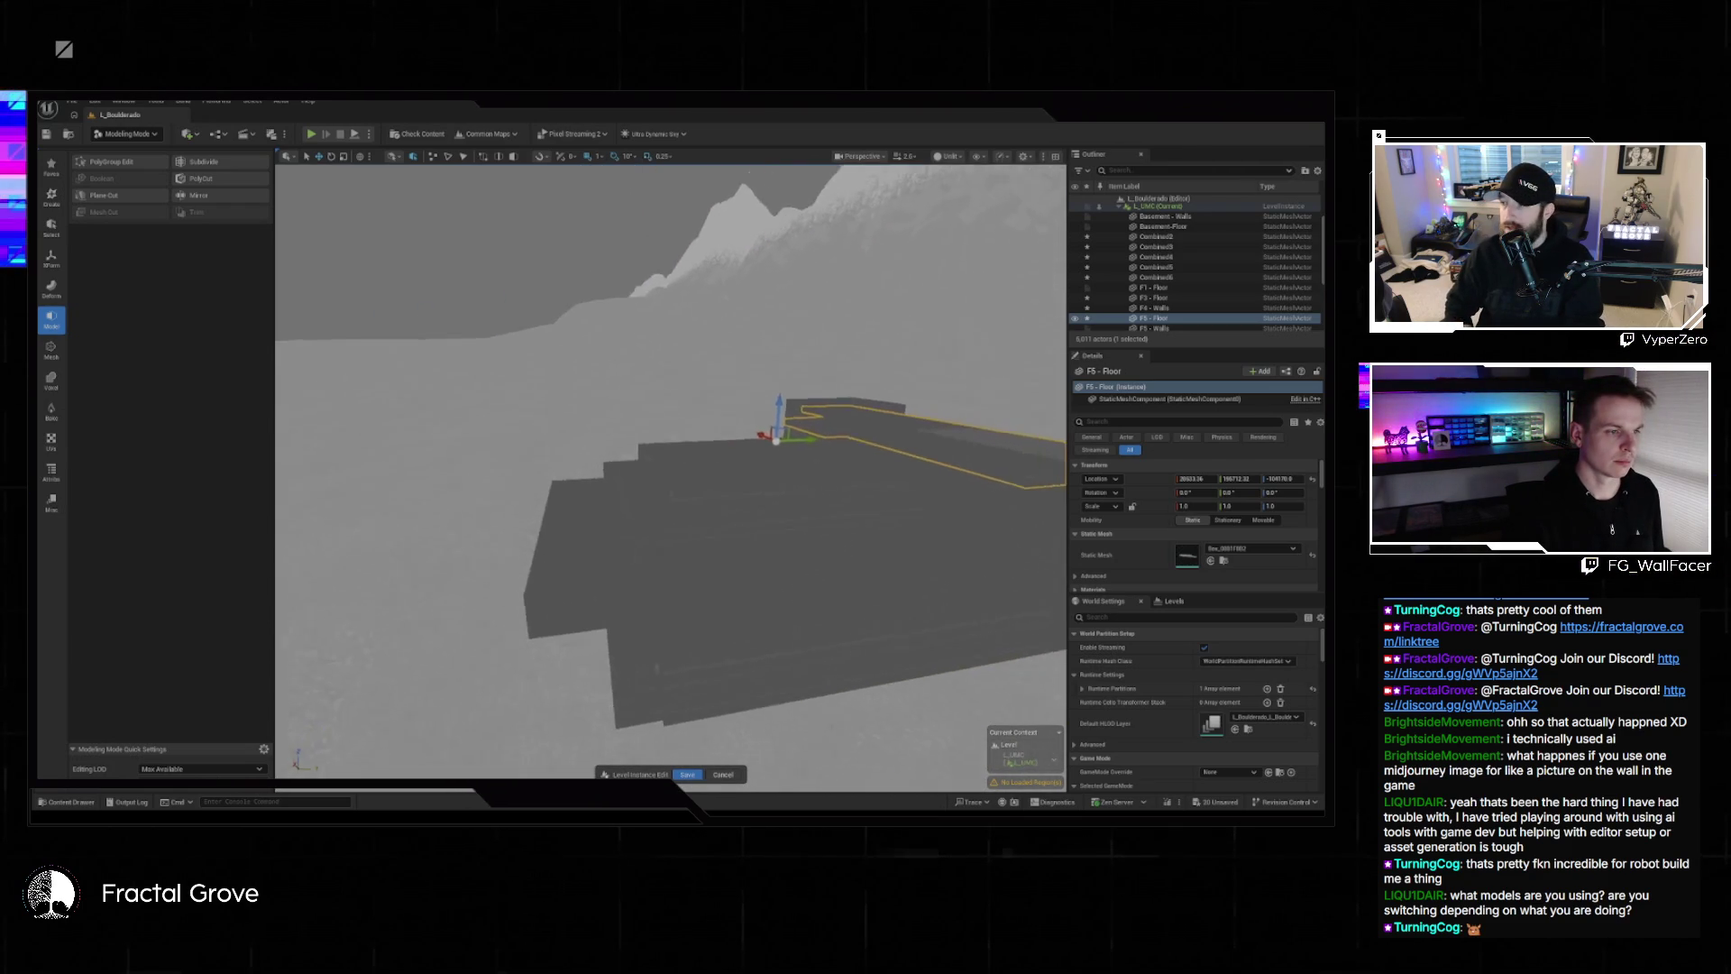
scroll(671, 468, "up", 8)
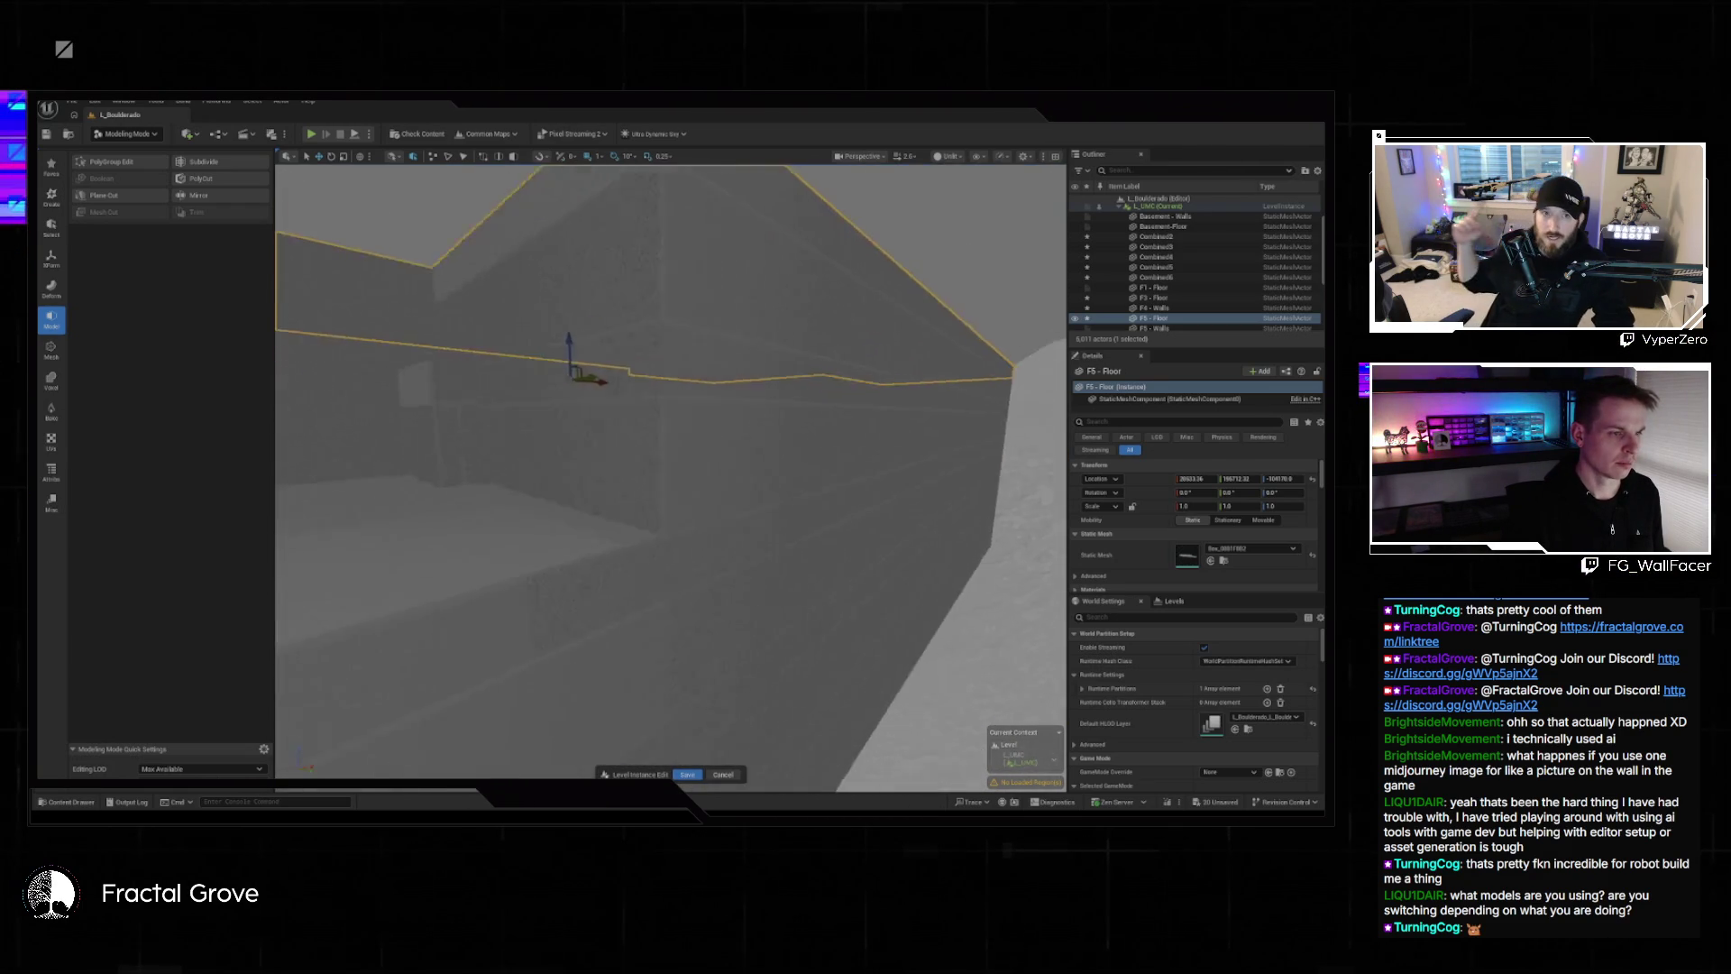
scroll(672, 471, "down", 6)
mouse_move(900, 466)
left_mouse_down()
mouse_move(910, 514)
mouse_move(856, 499)
left_mouse_up()
scroll(938, 514, "down", 2)
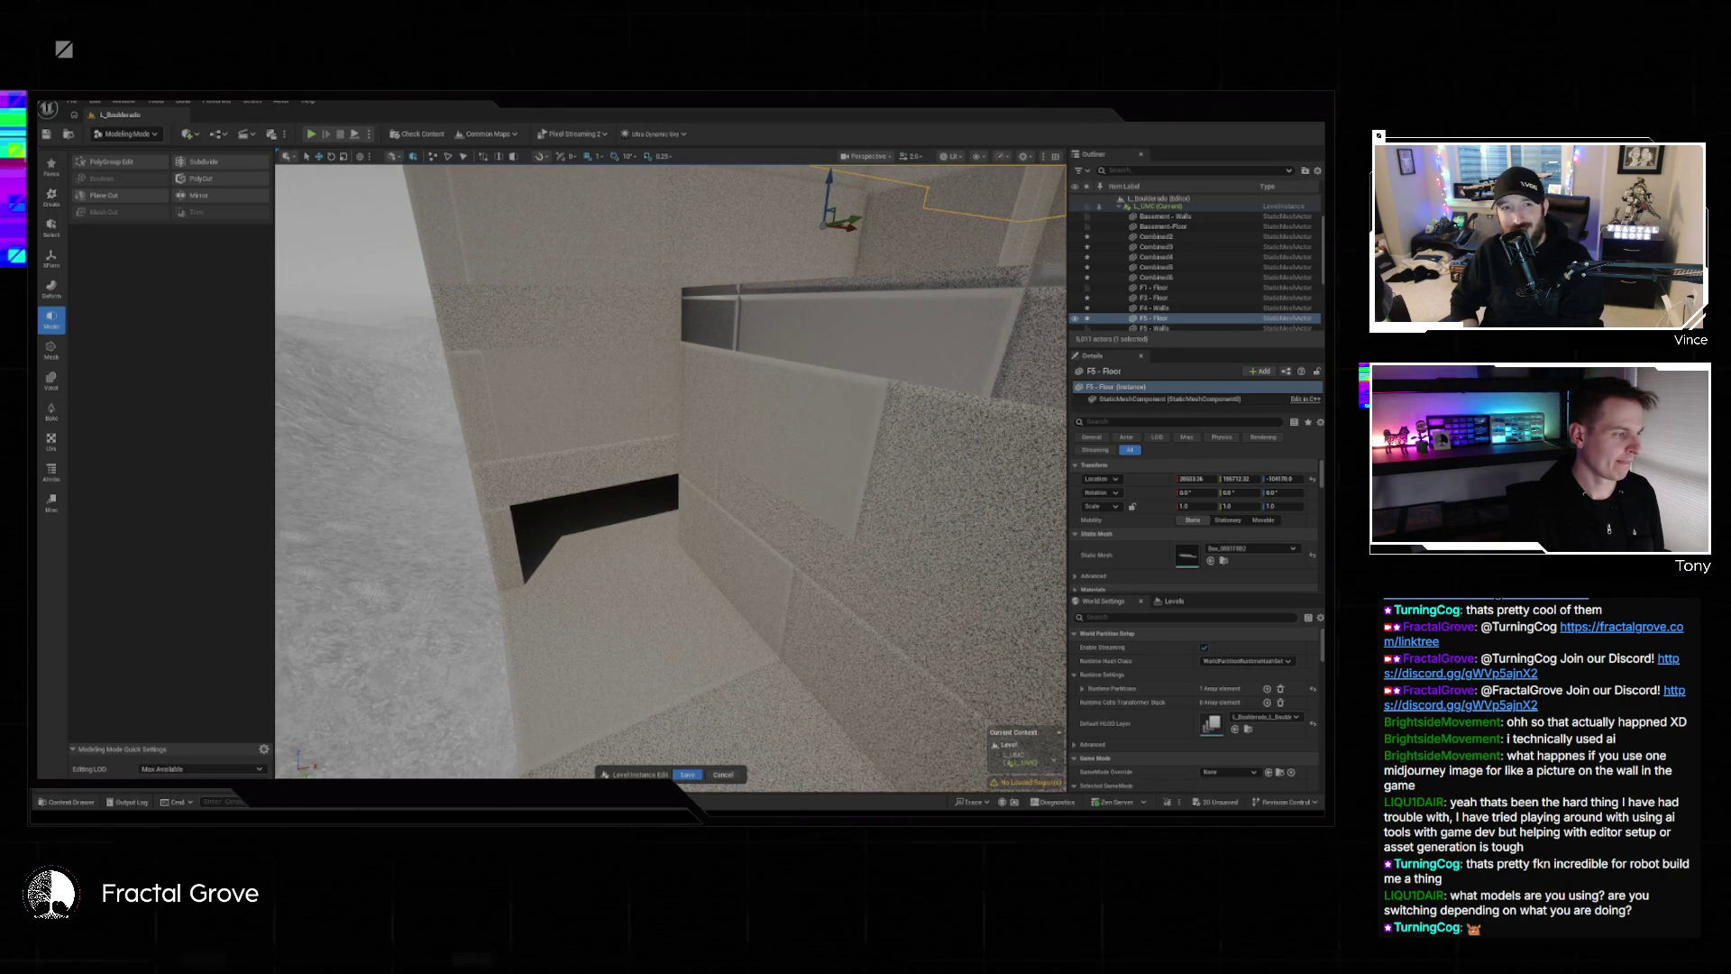
left_click_drag(856, 500, 841, 485)
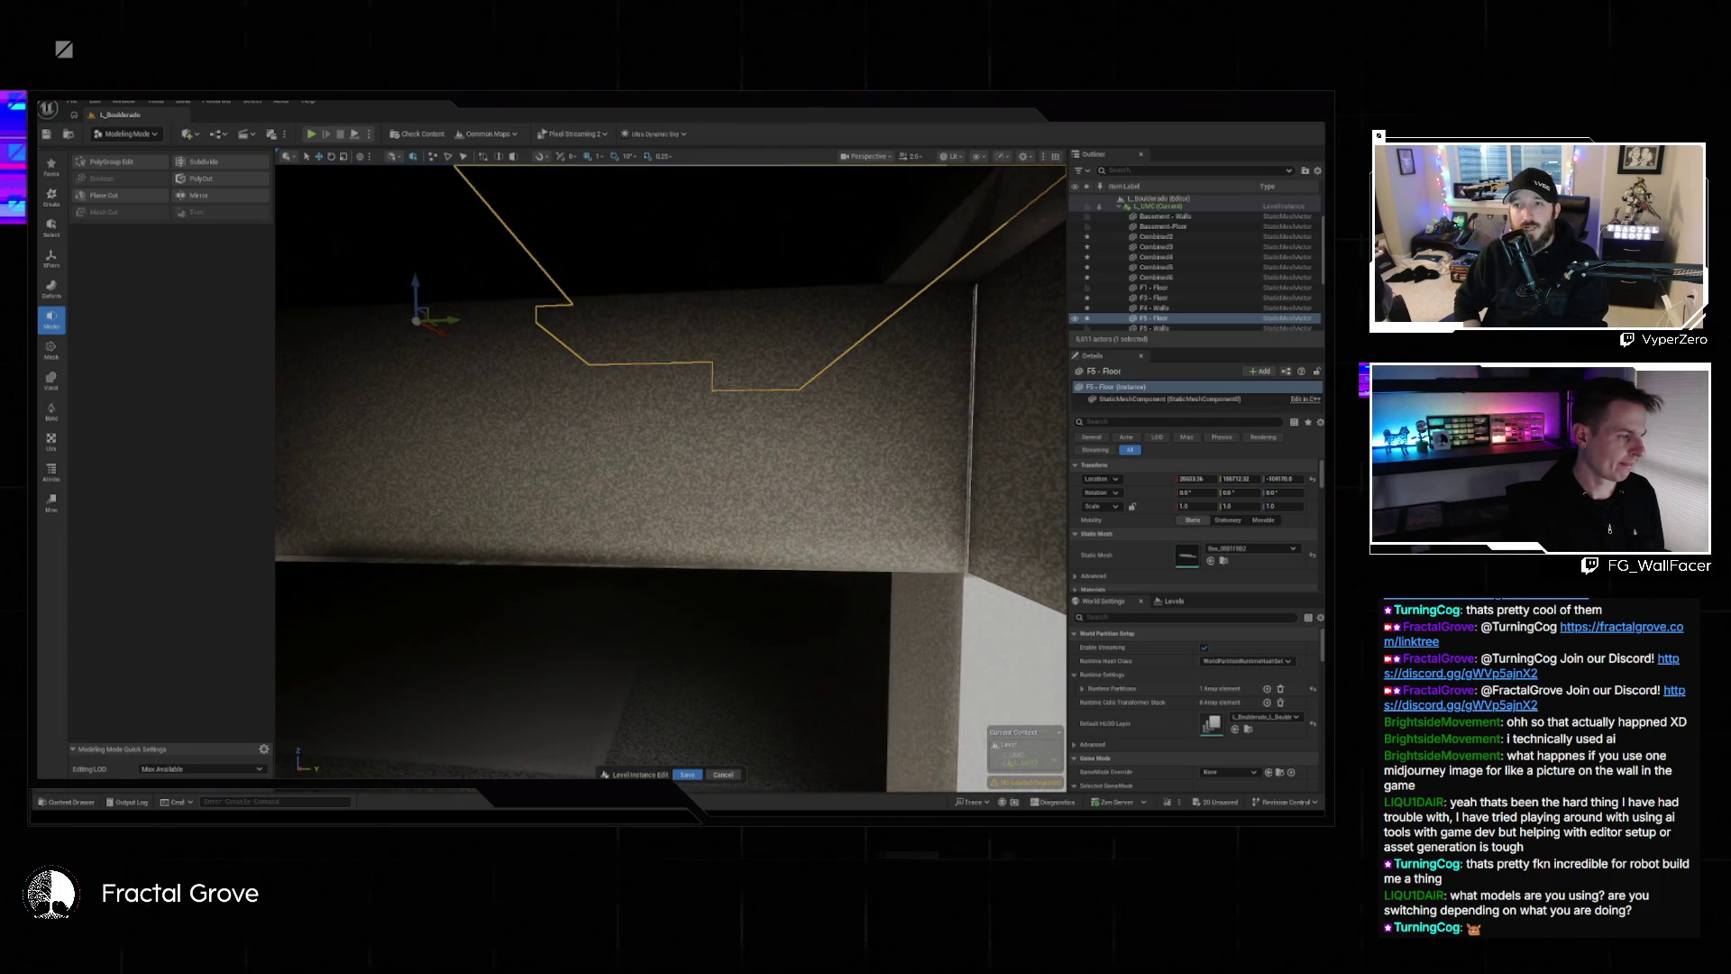
mouse_move(841, 485)
left_mouse_down()
mouse_move(838, 507)
mouse_move(839, 380)
left_mouse_up()
key("alt+3")
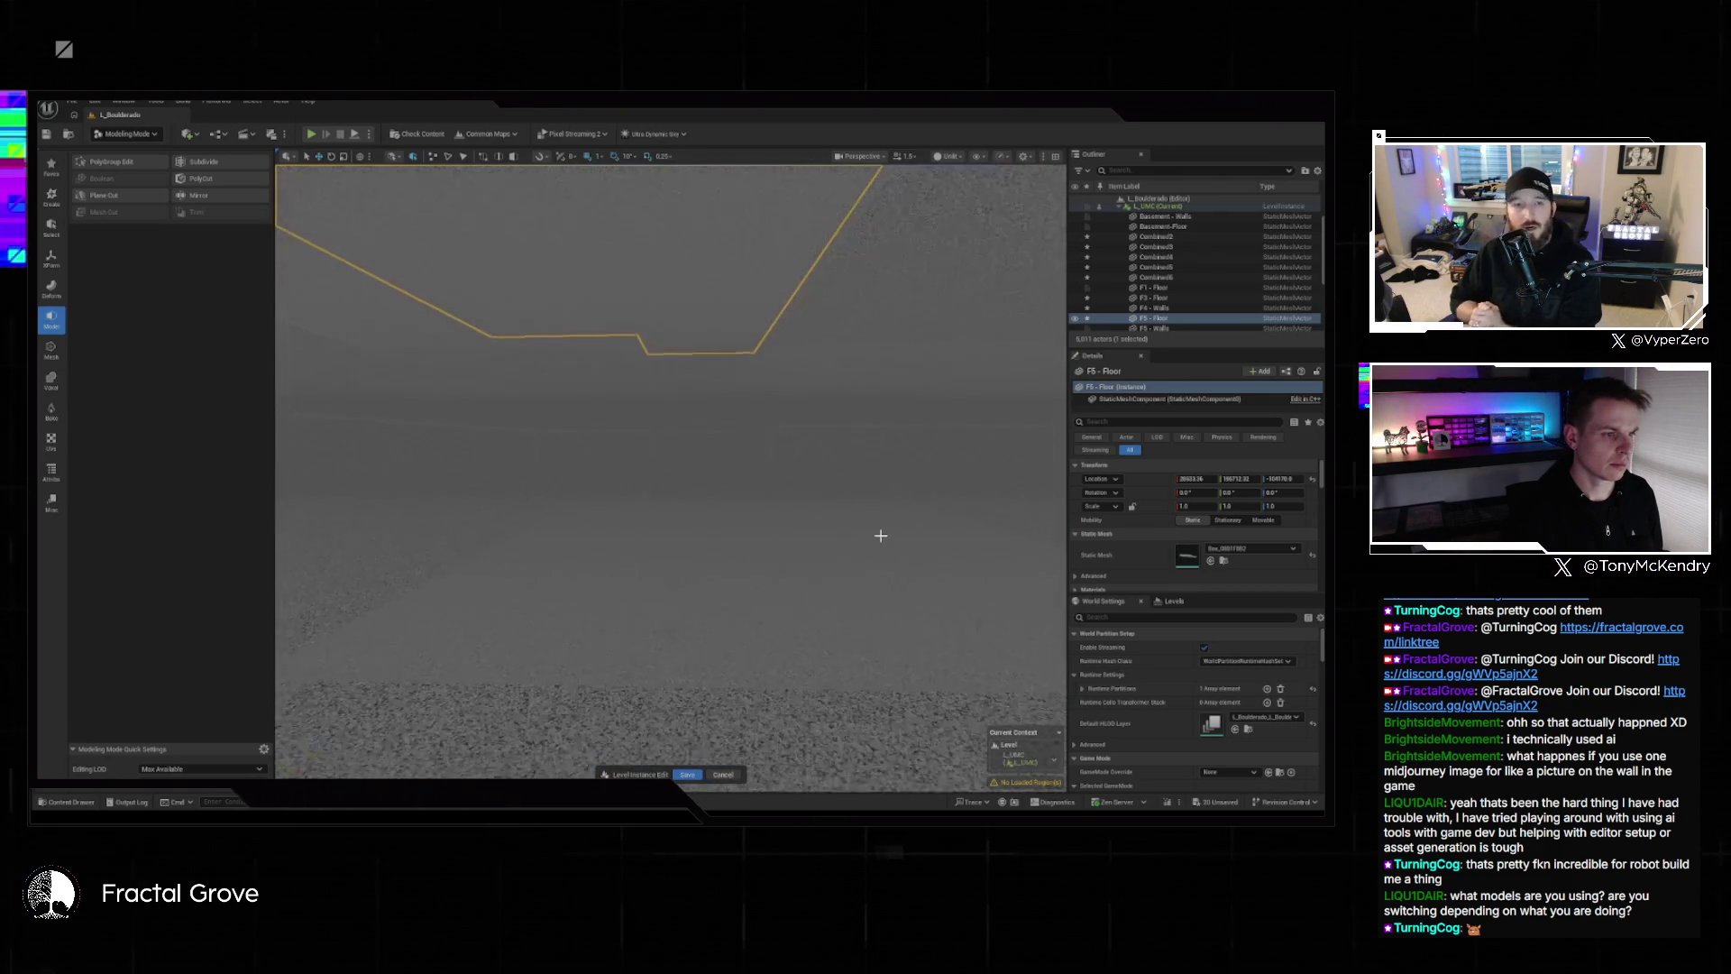
left_click(798, 563)
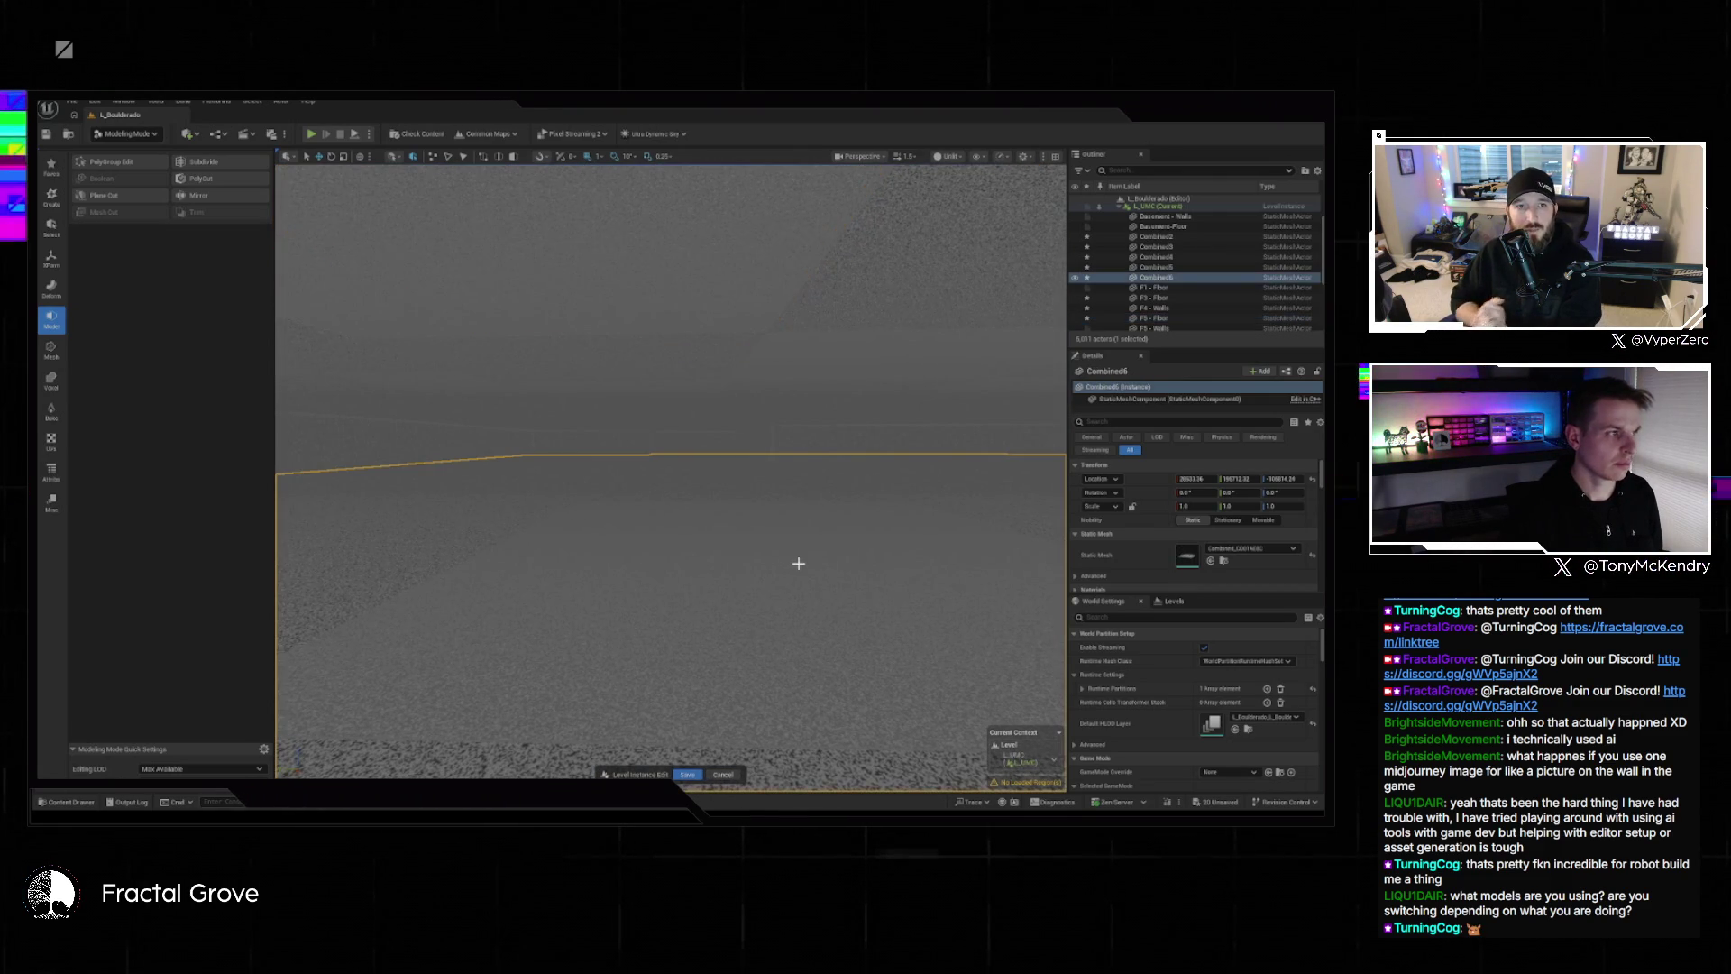
left_click(135, 162)
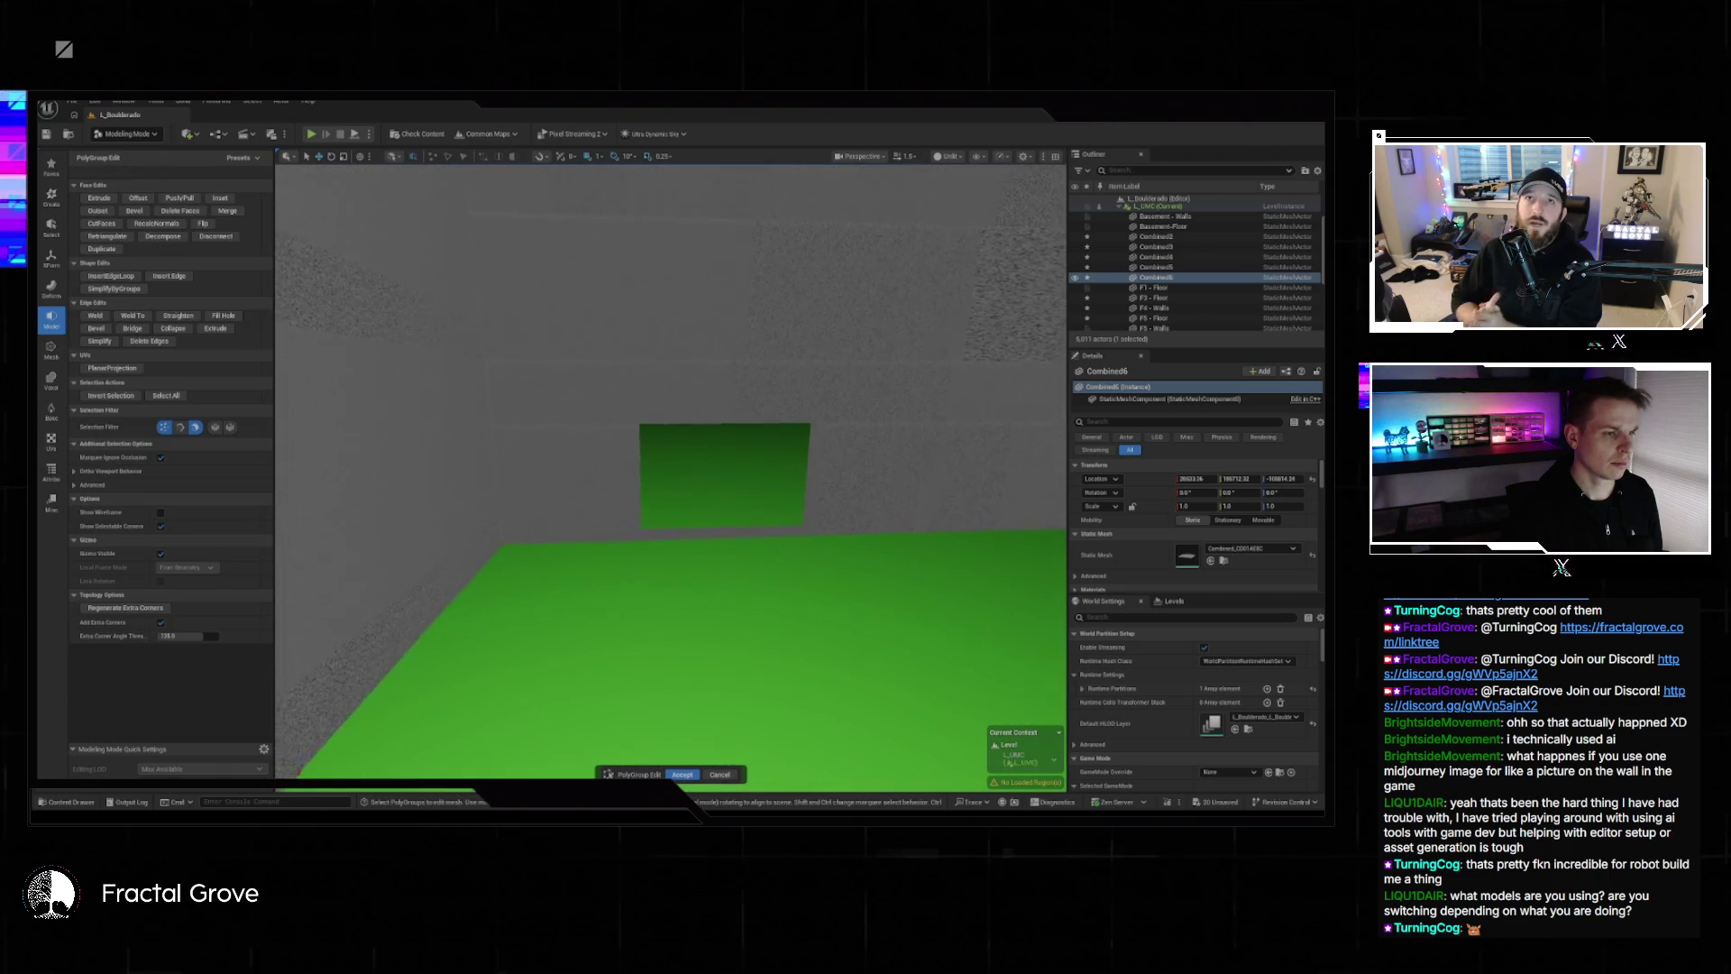
key("s")
key("s")
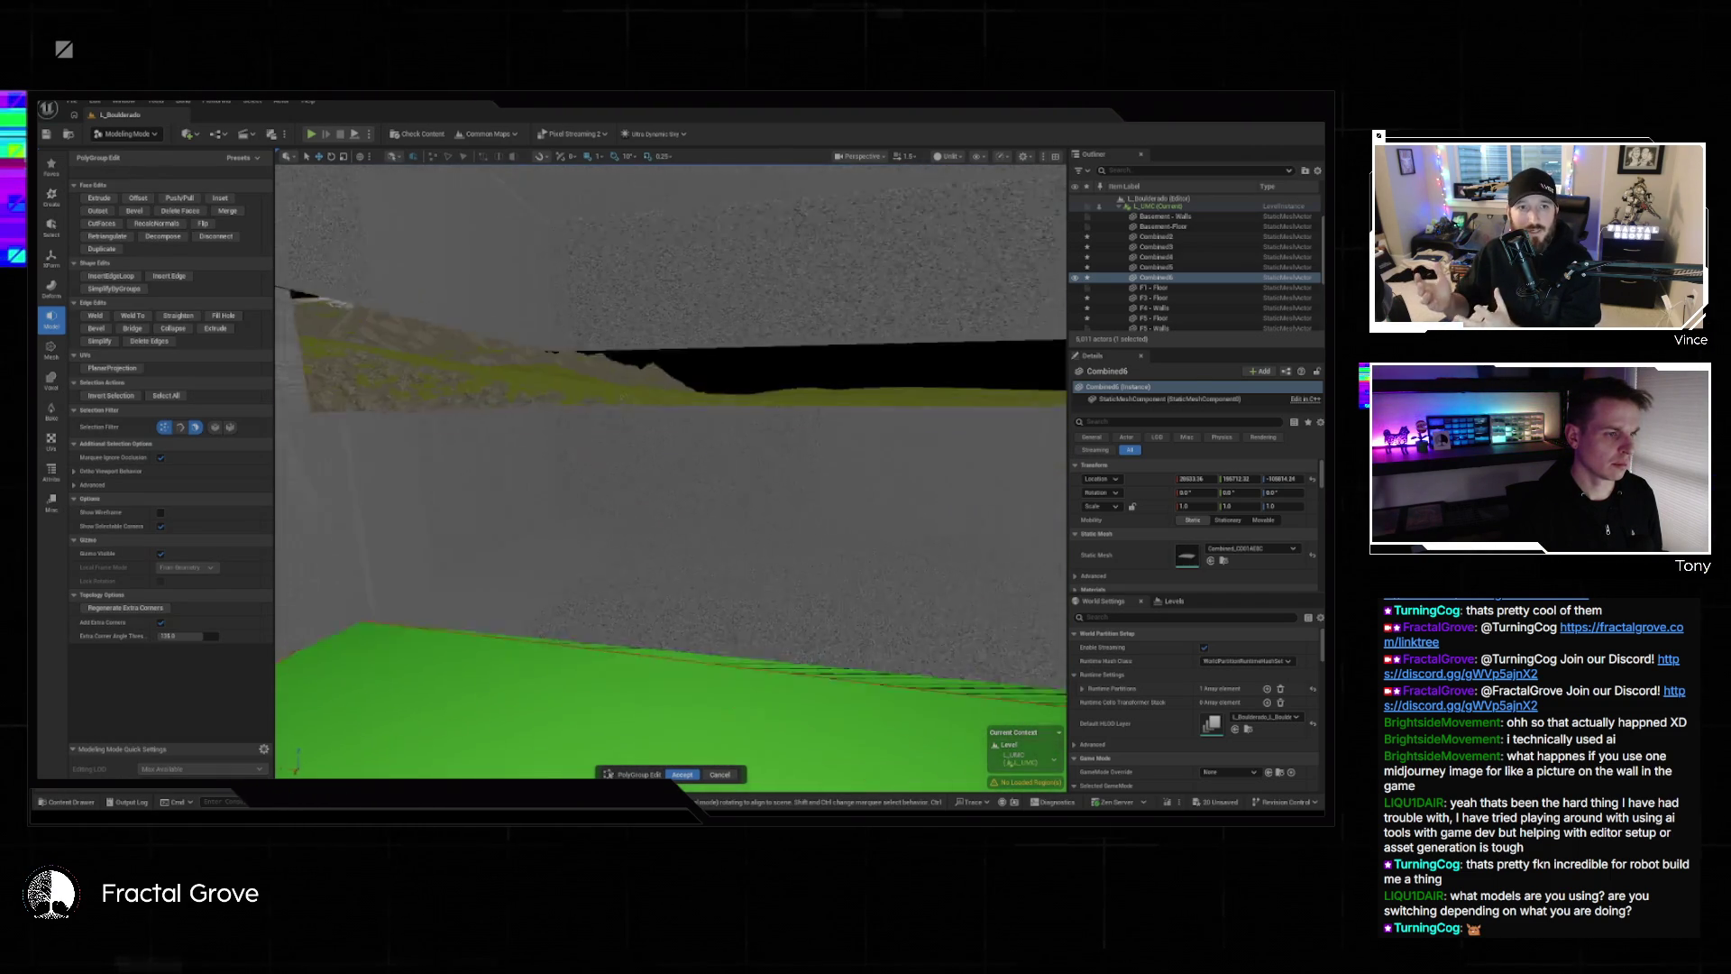
key("s")
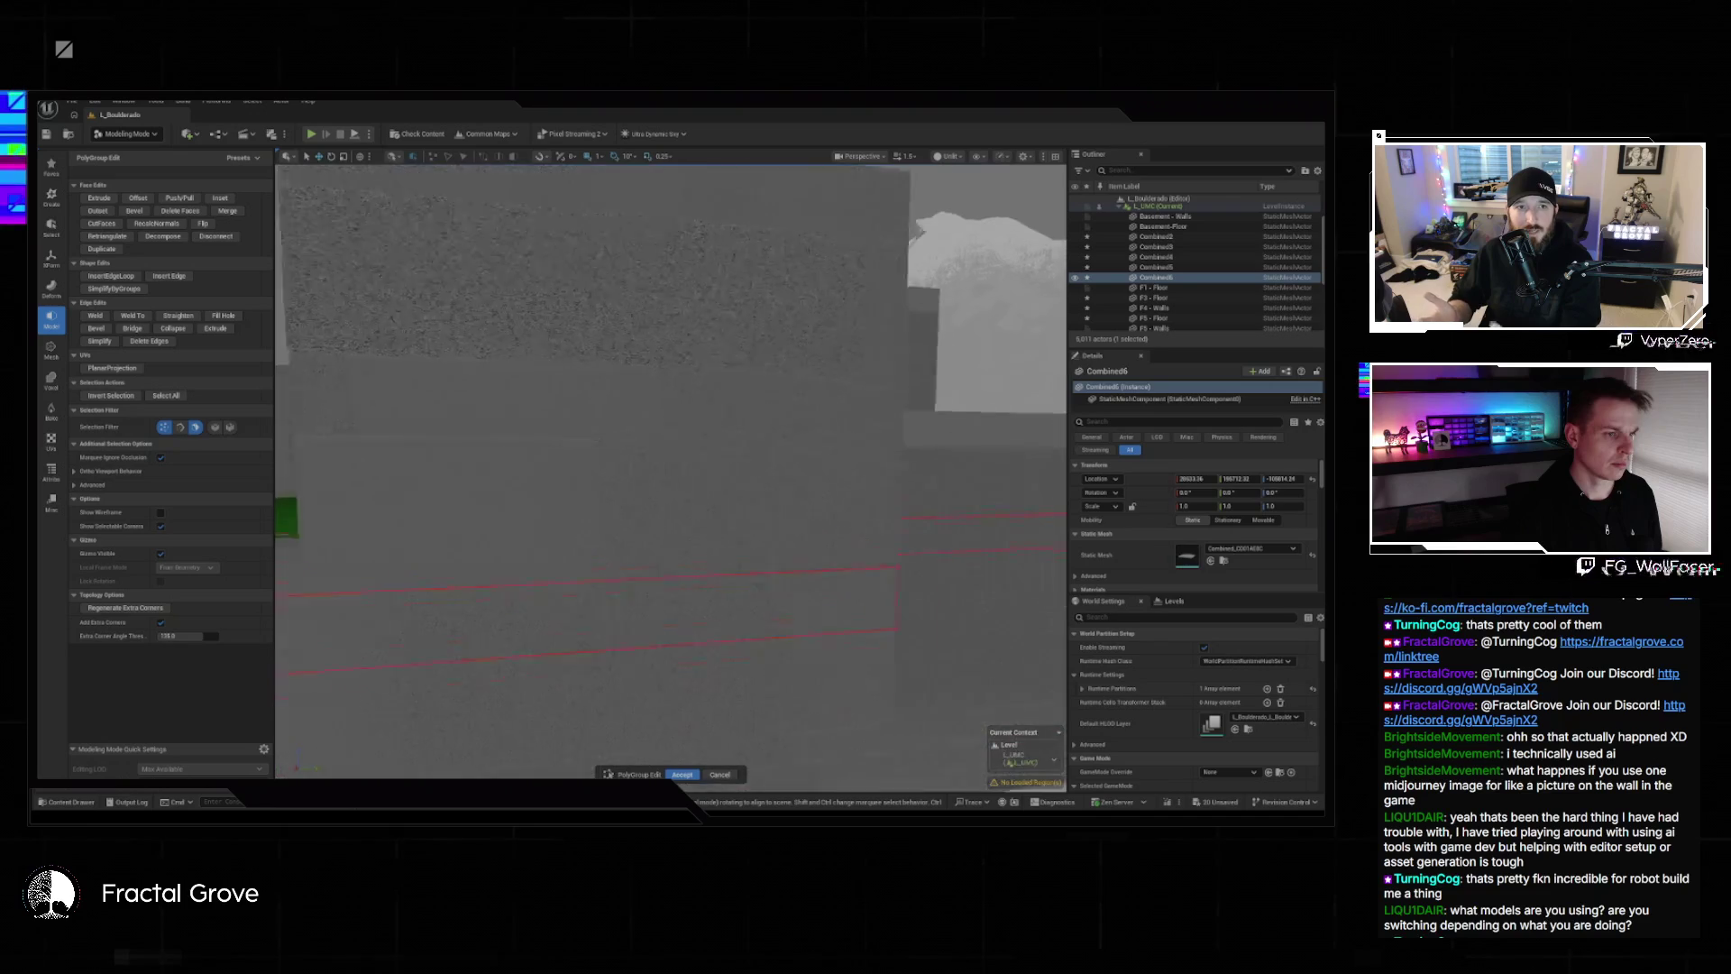
key("s")
key("w")
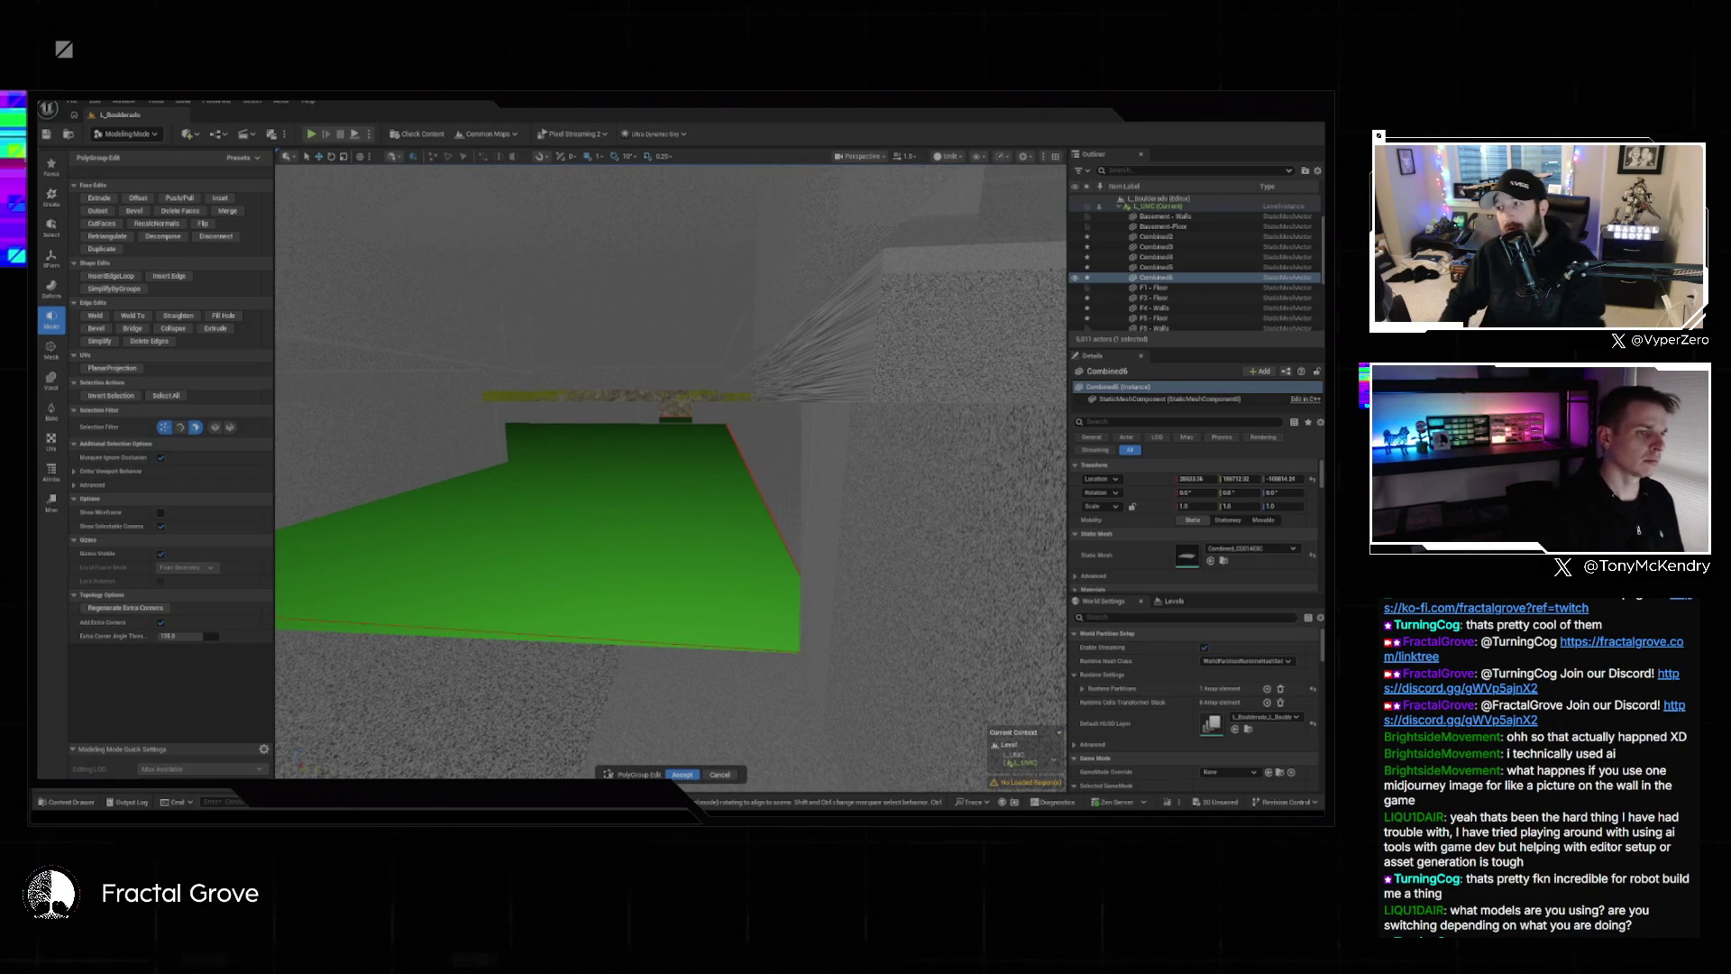
key("d")
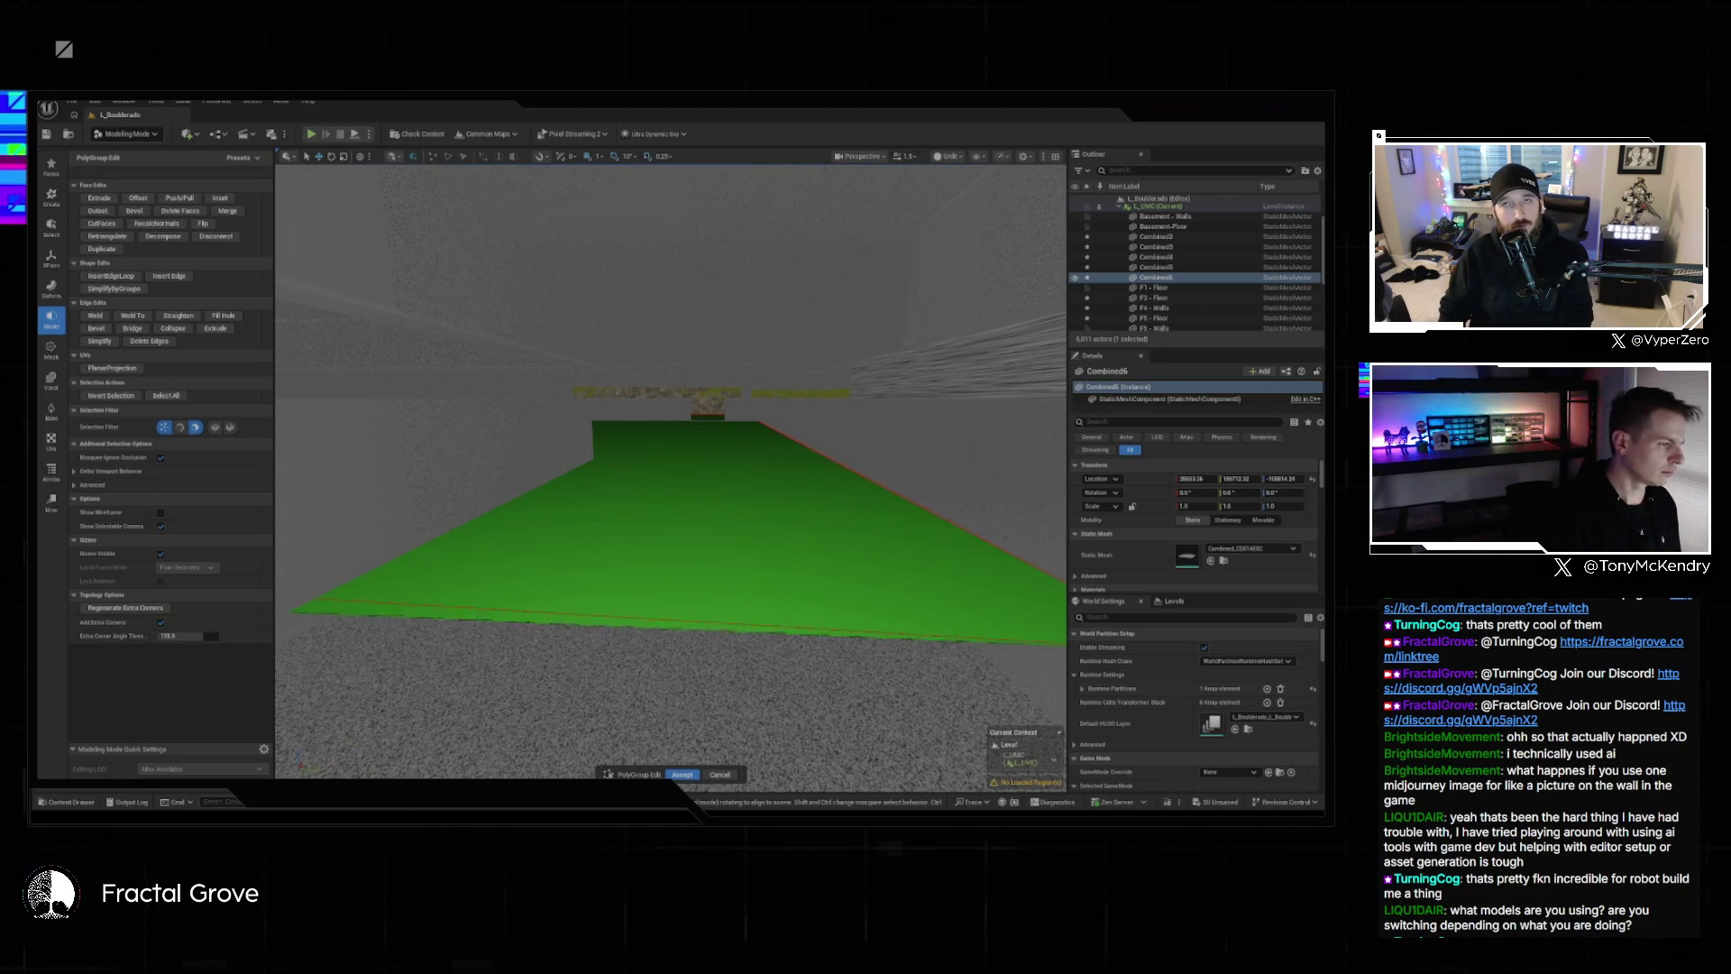
key("e")
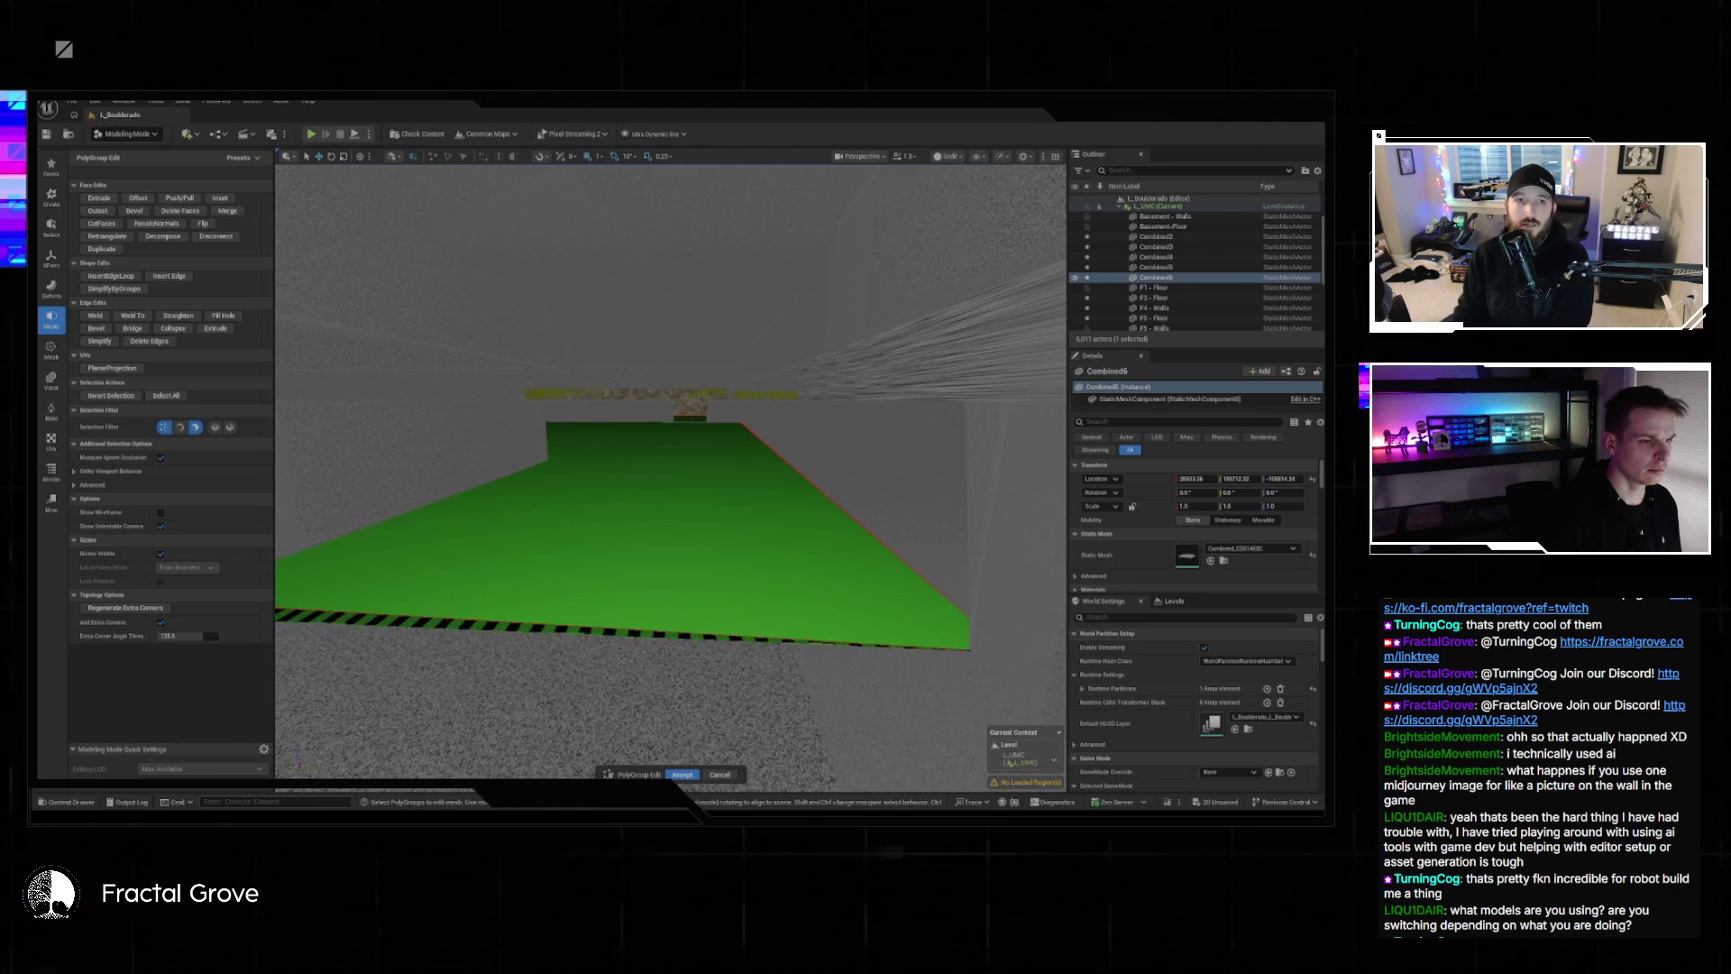
key("w")
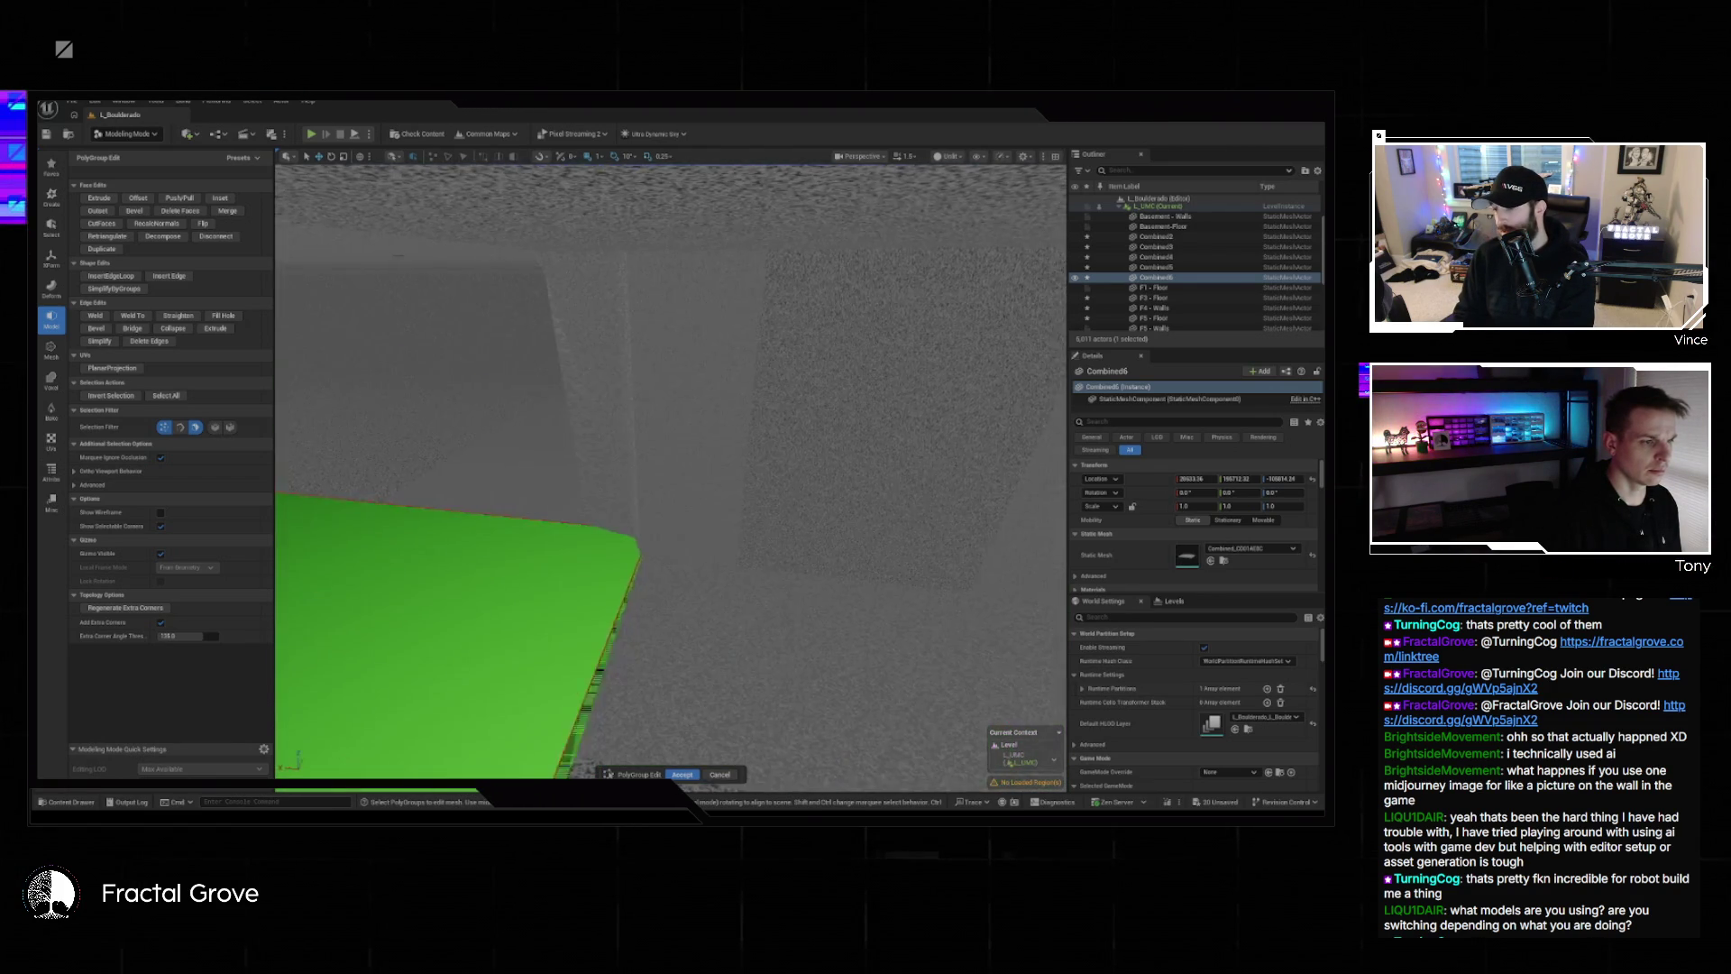
key("s")
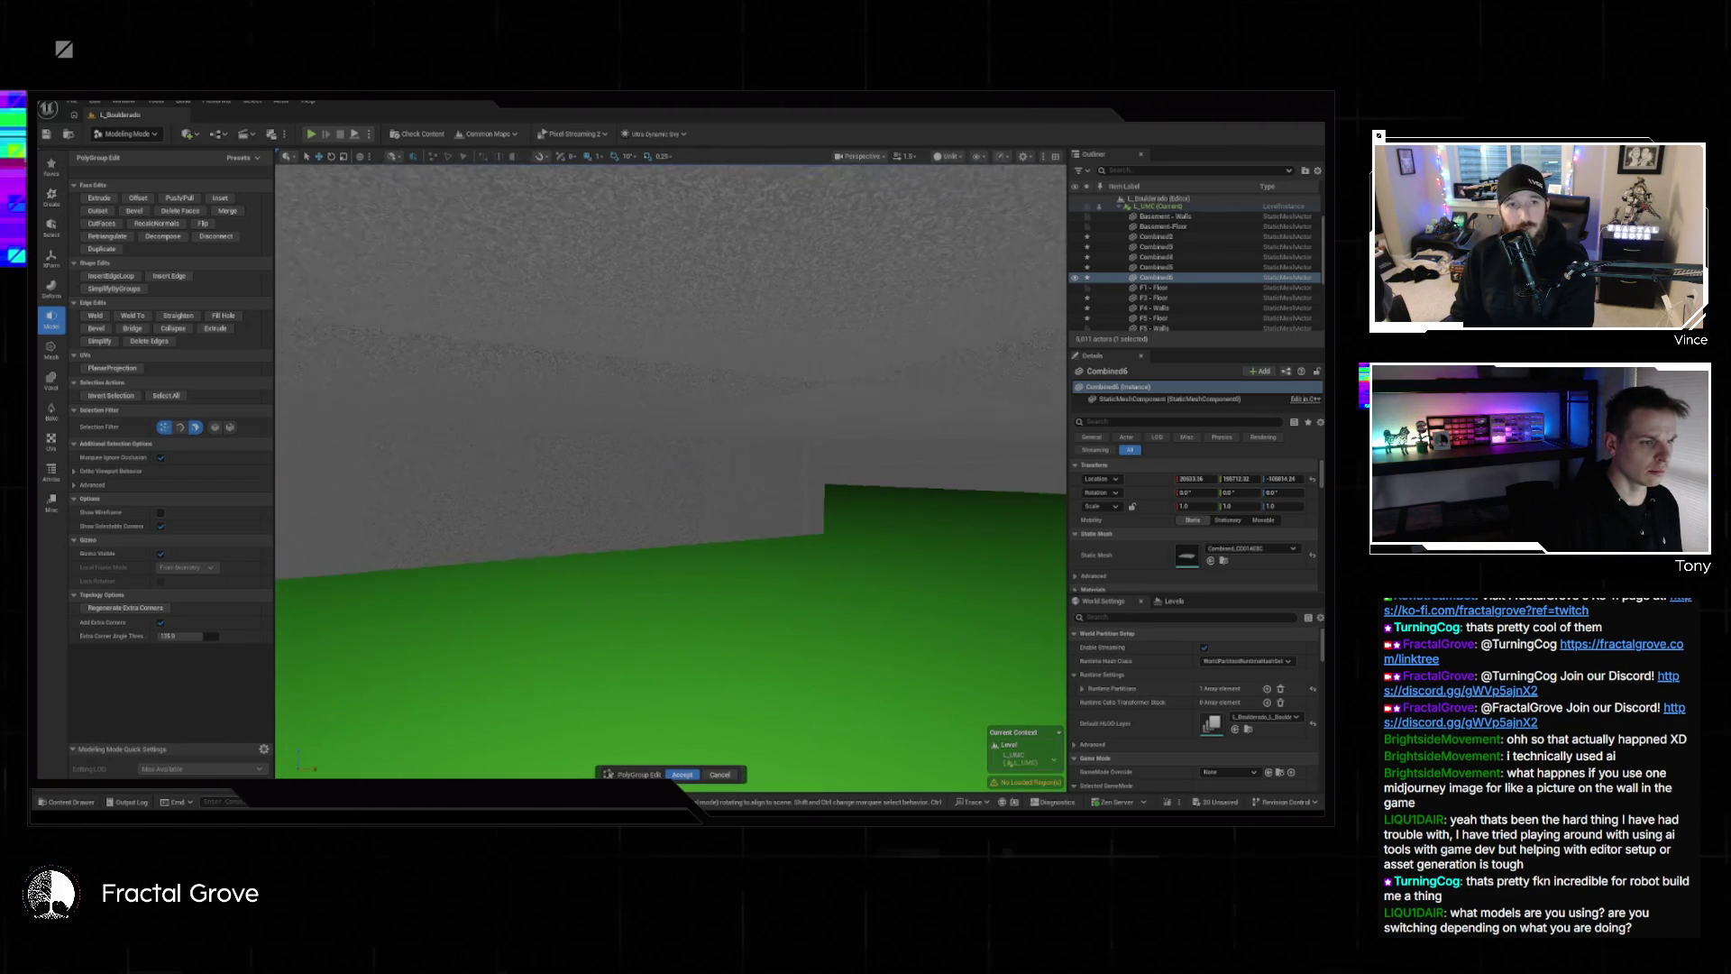
key("s")
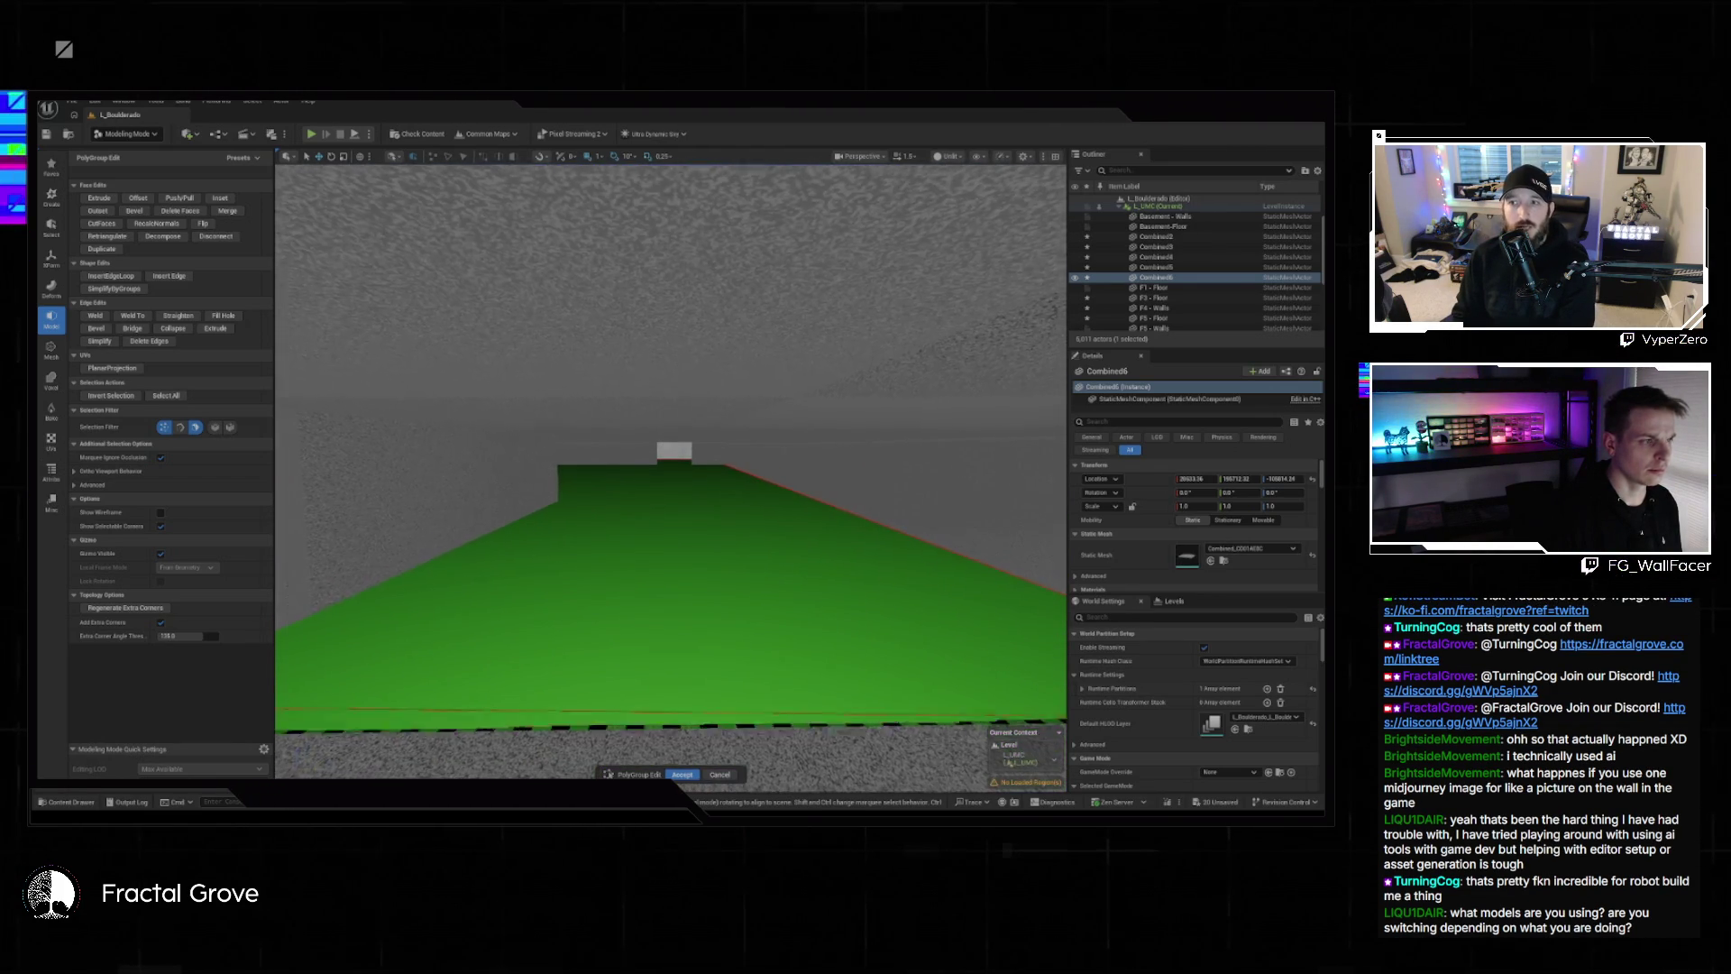
key("Escape")
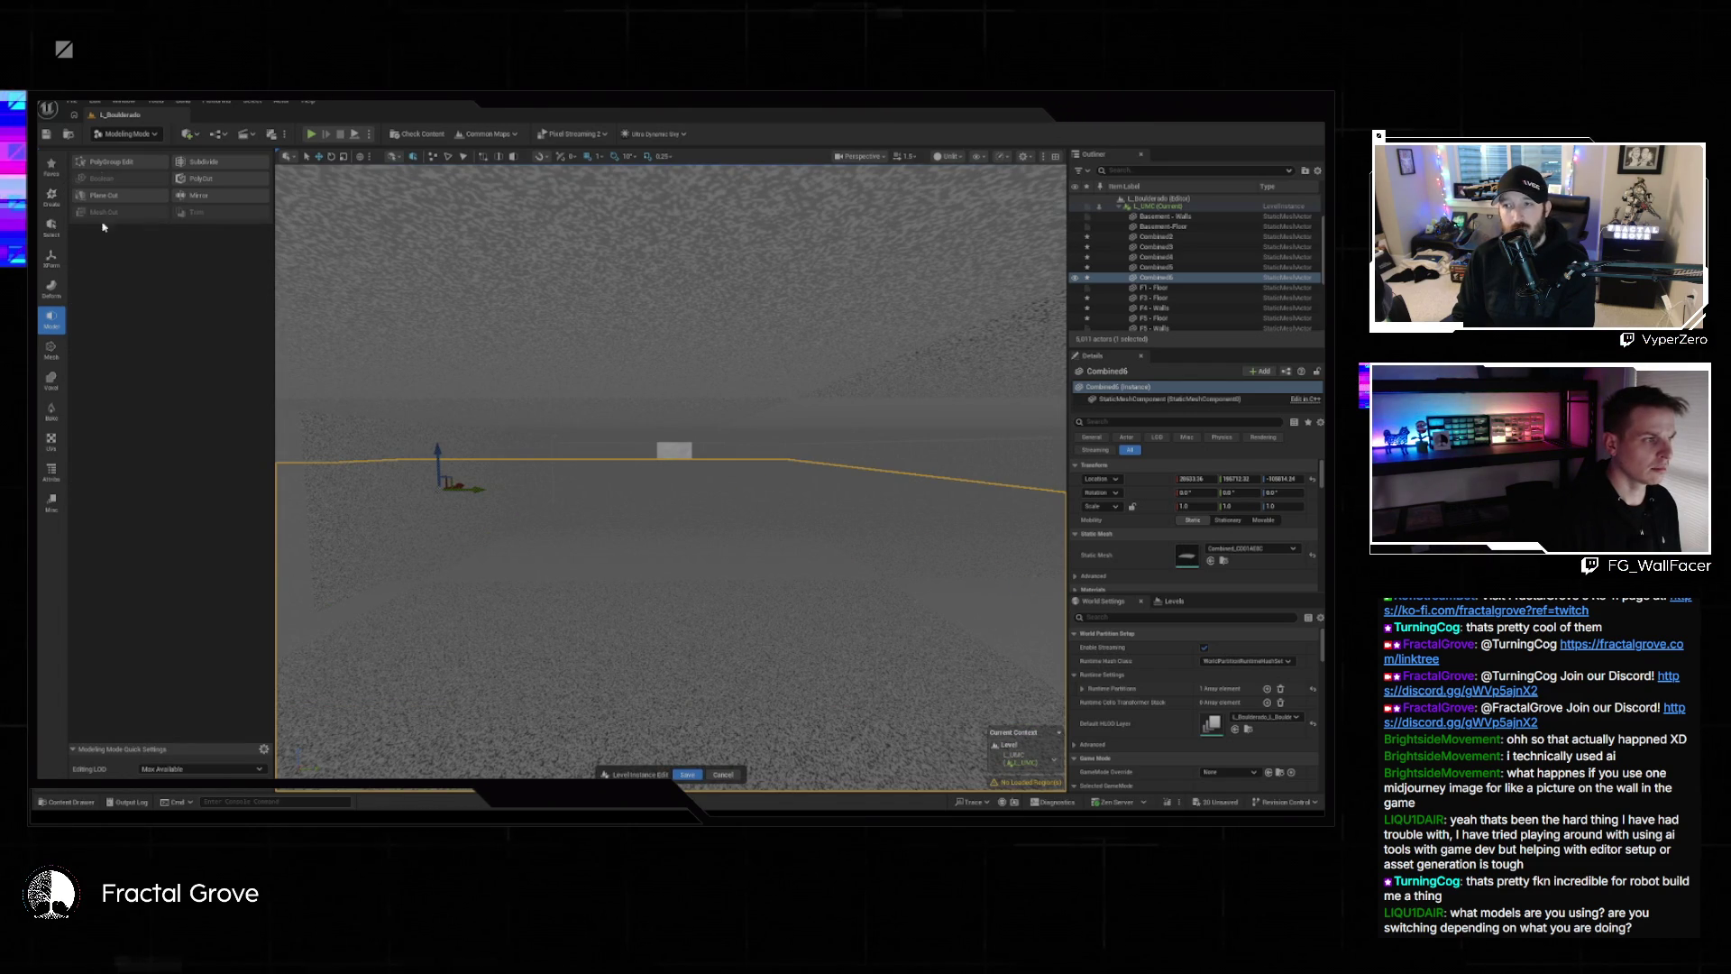
left_click(108, 195)
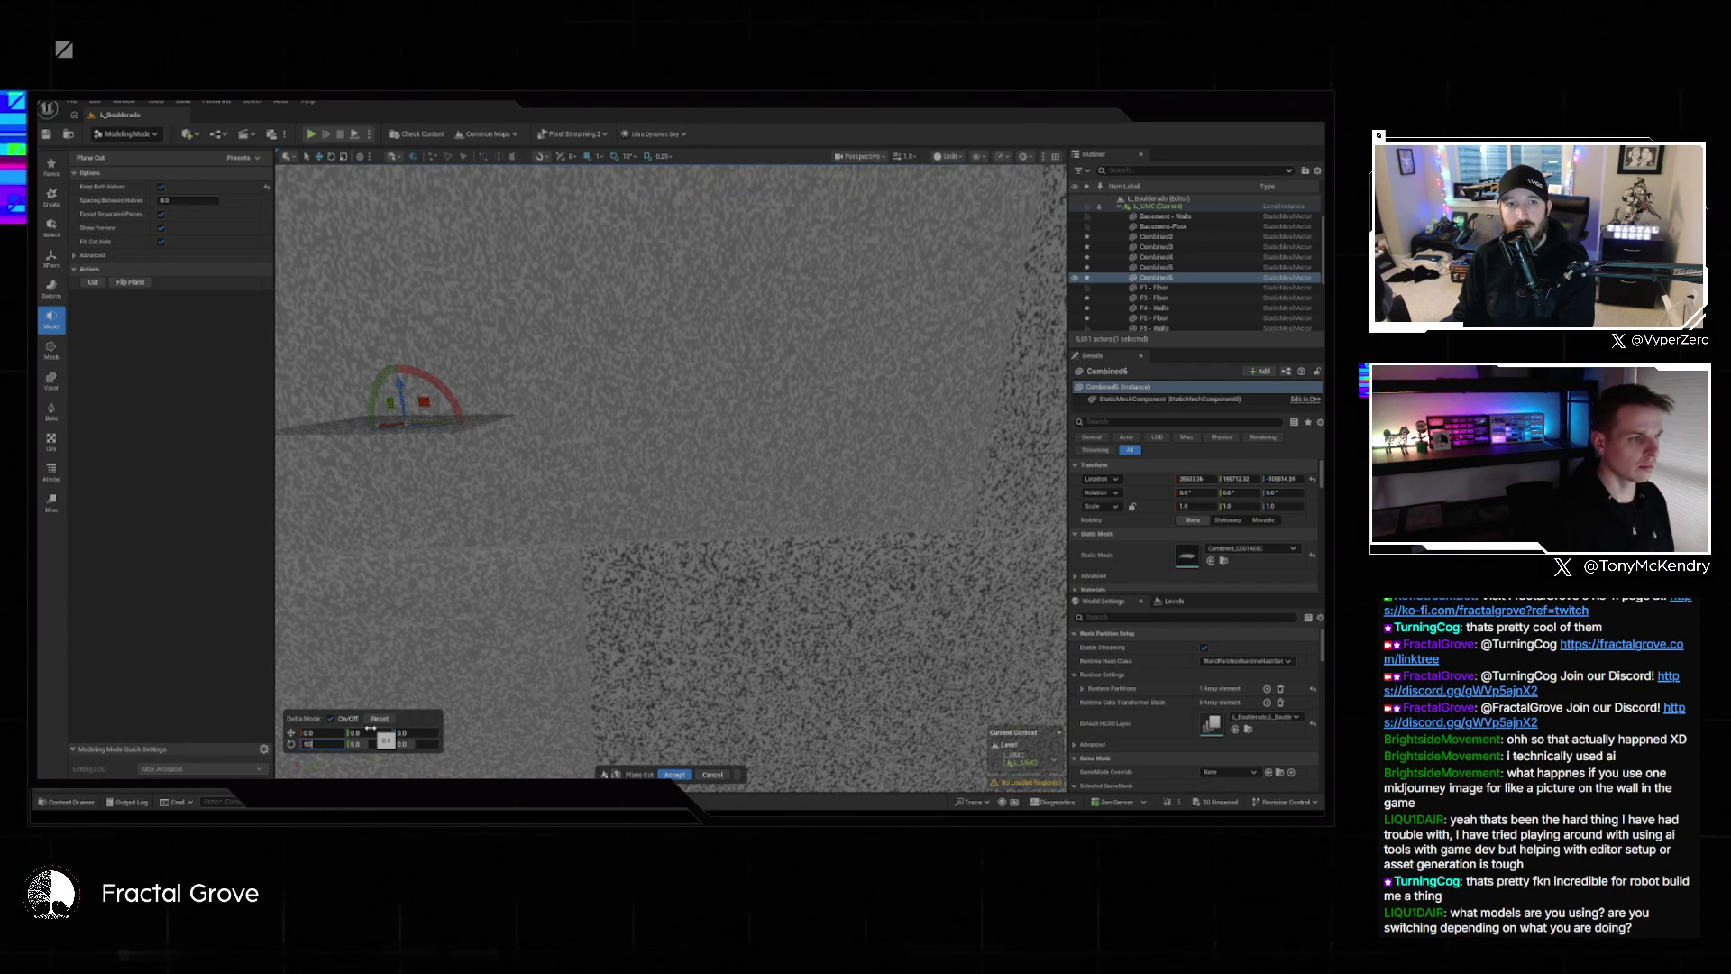
Apply the vertical plane cut to the wall mesh with Keep Both Halves enabled.
mouse_move(594, 510)
left_mouse_down()
mouse_move(532, 486)
mouse_move(586, 513)
mouse_move(771, 524)
mouse_move(741, 517)
left_mouse_up()
left_click(159, 187)
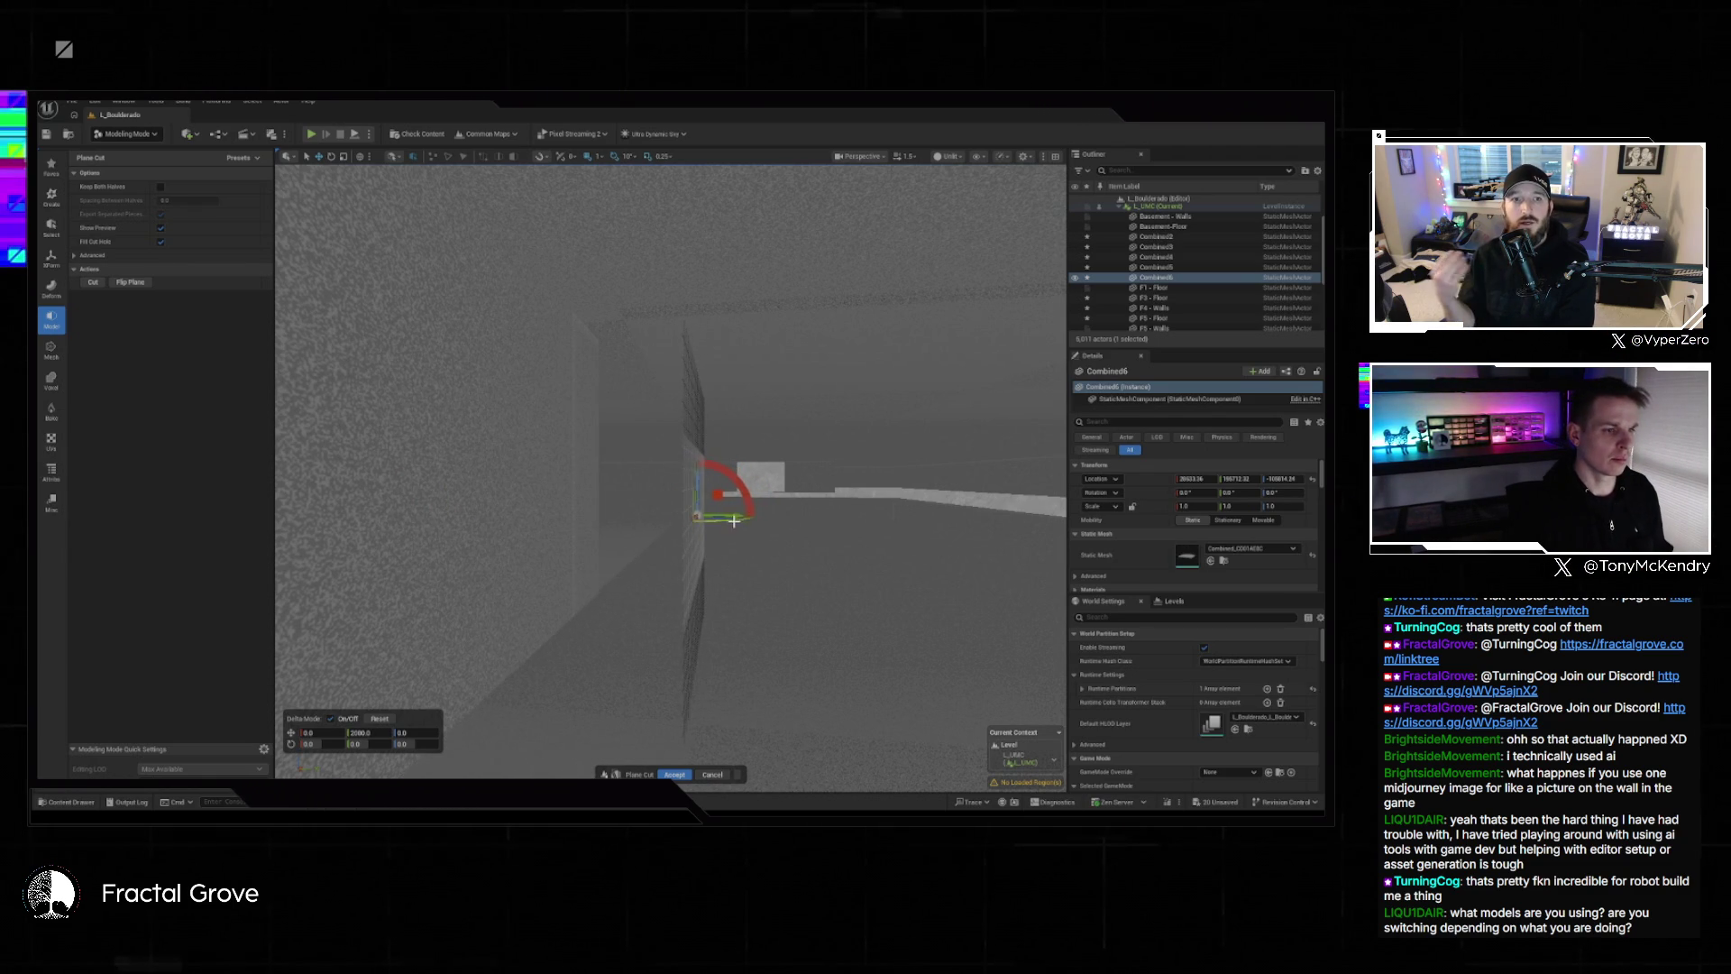
scroll(737, 519, "down", 3)
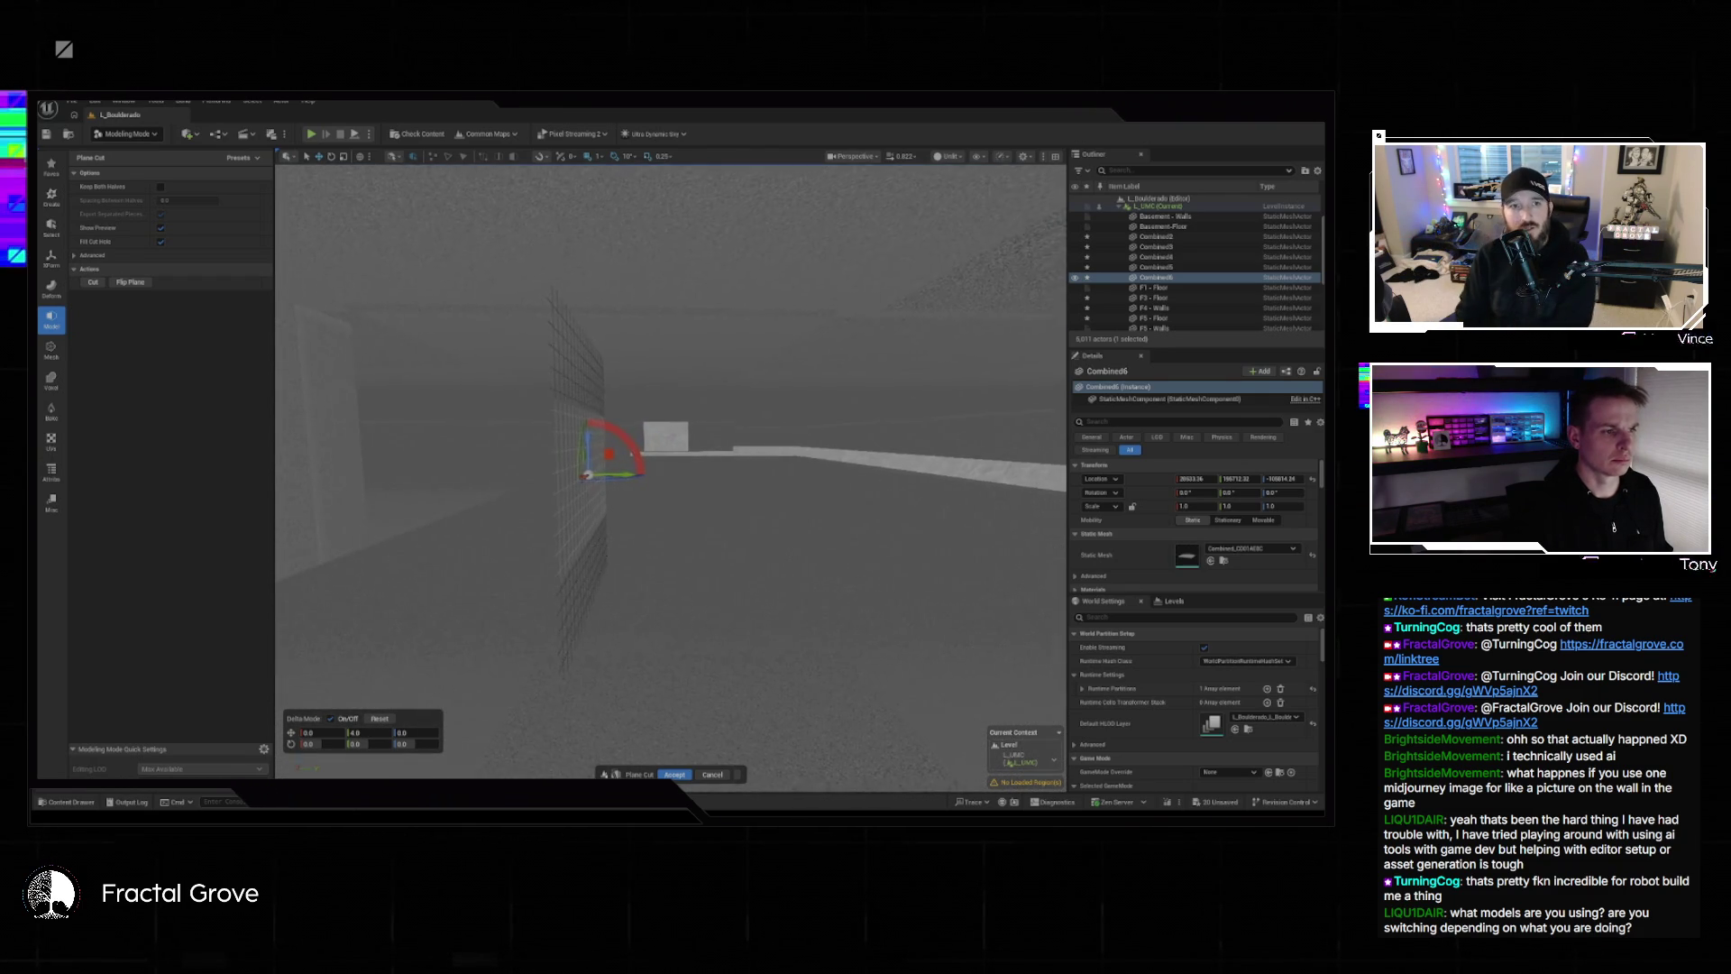
left_click(162, 188)
left_click(675, 776)
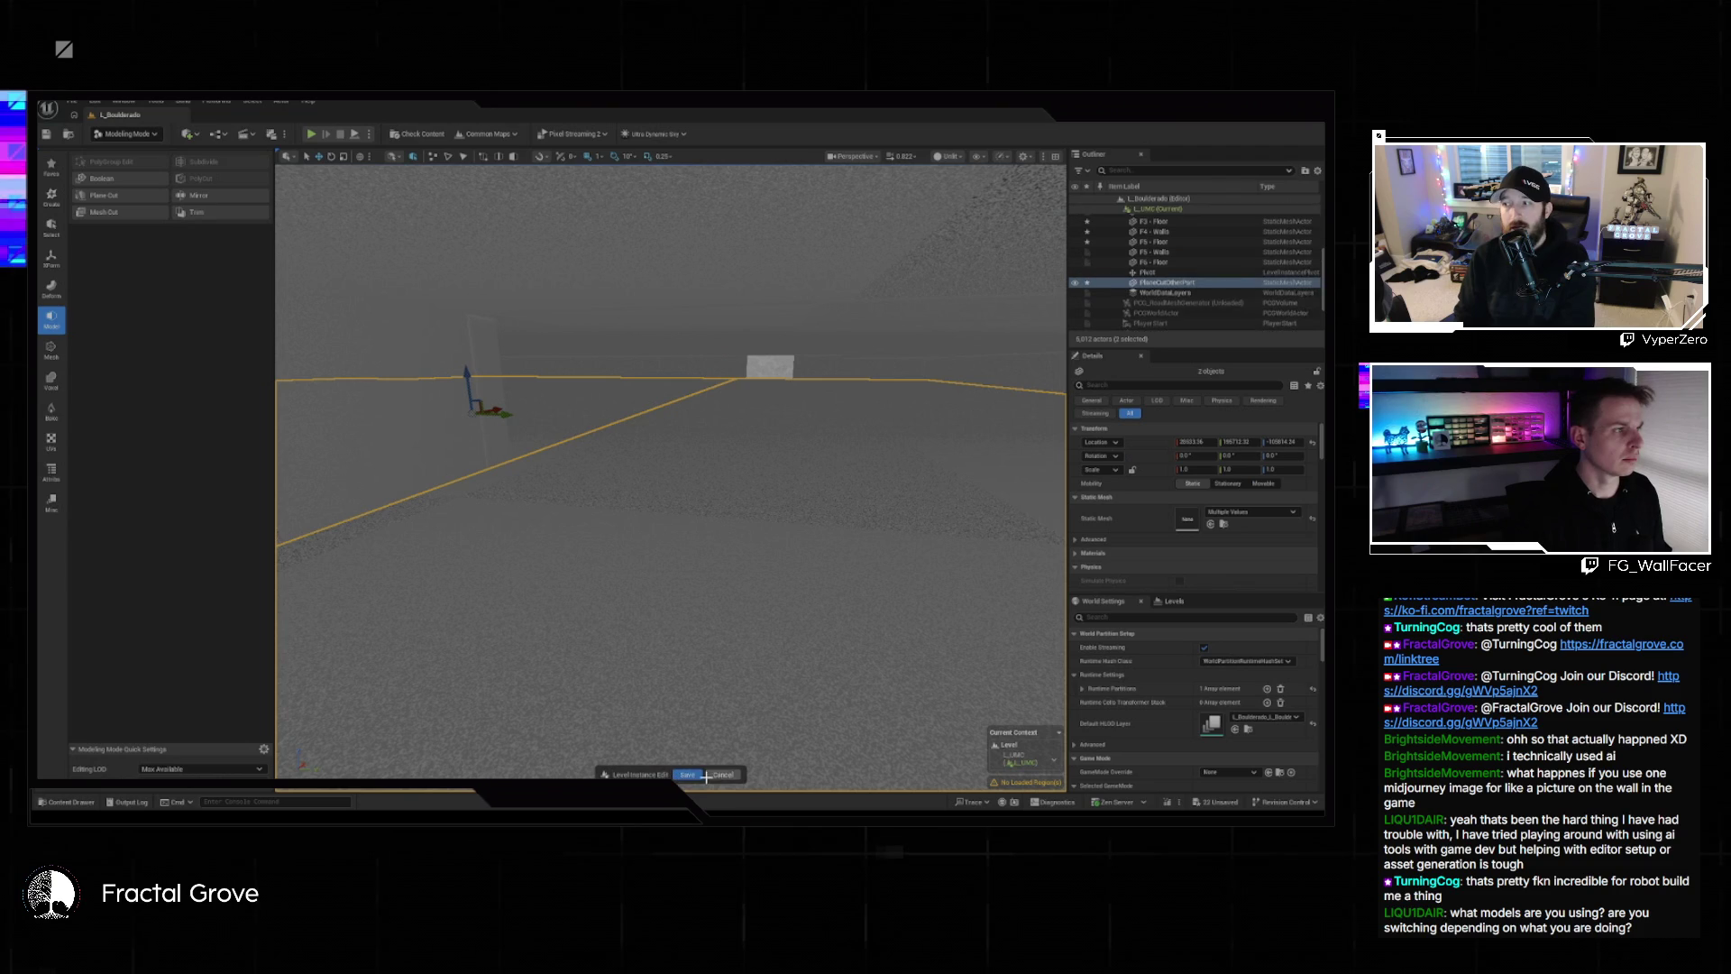
left_click(48, 356)
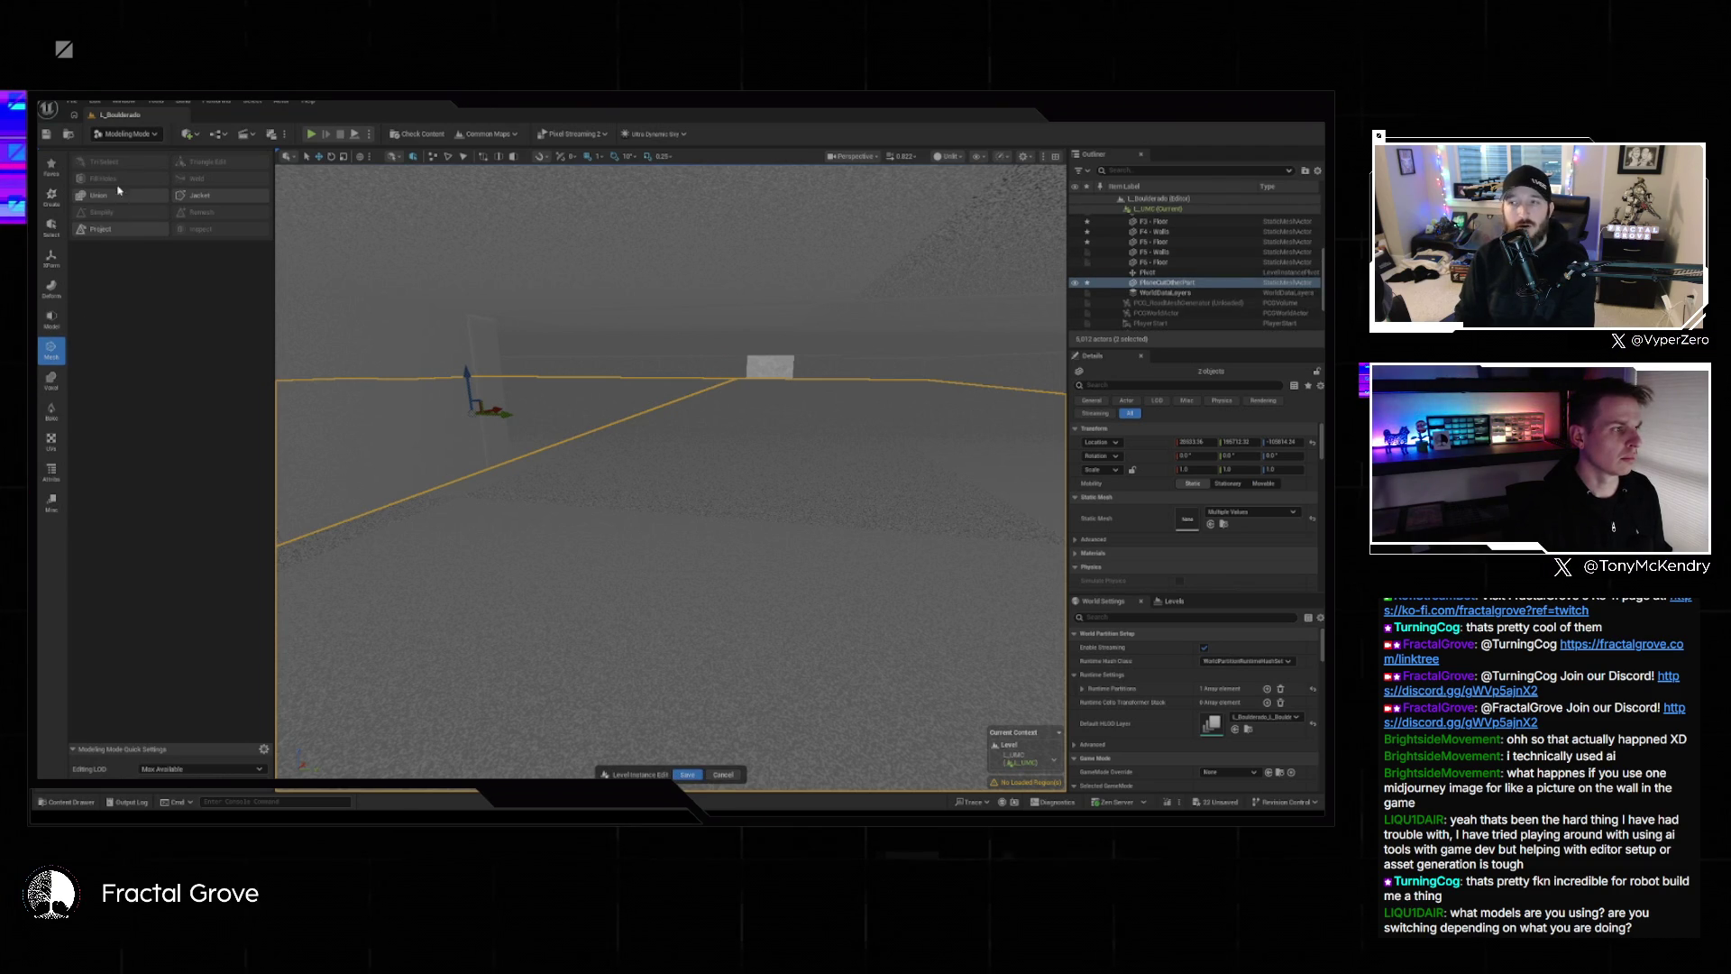
left_click(54, 320)
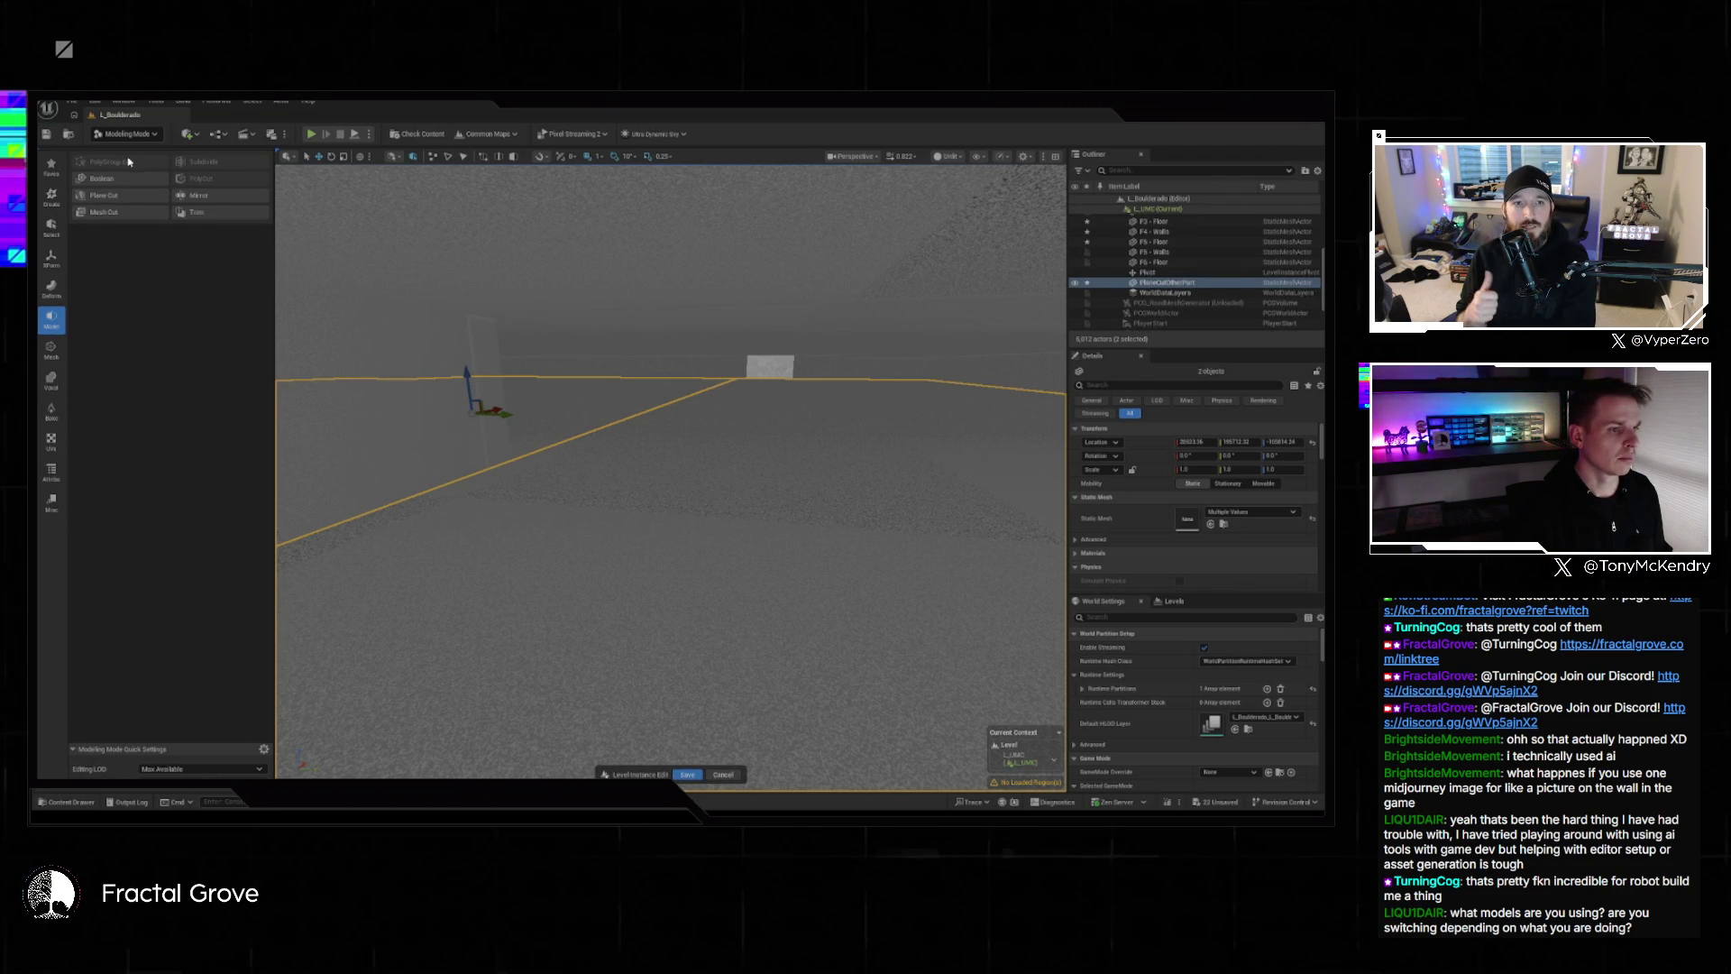
key("Escape")
left_click(681, 553)
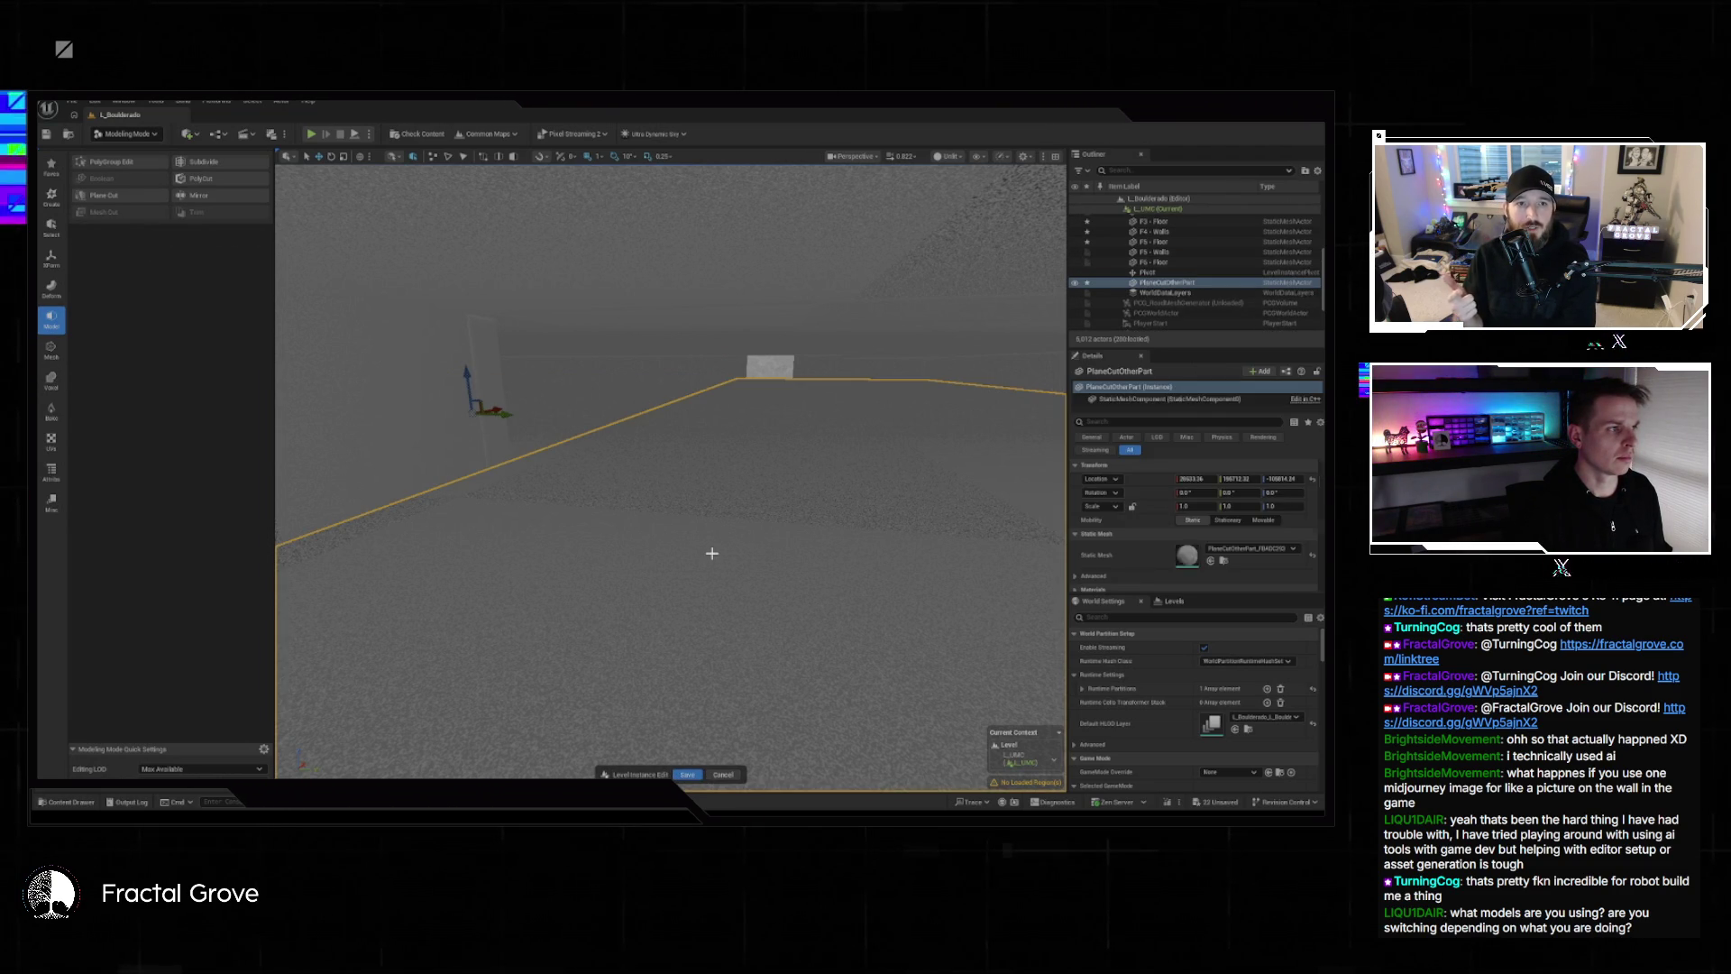
left_click(135, 161)
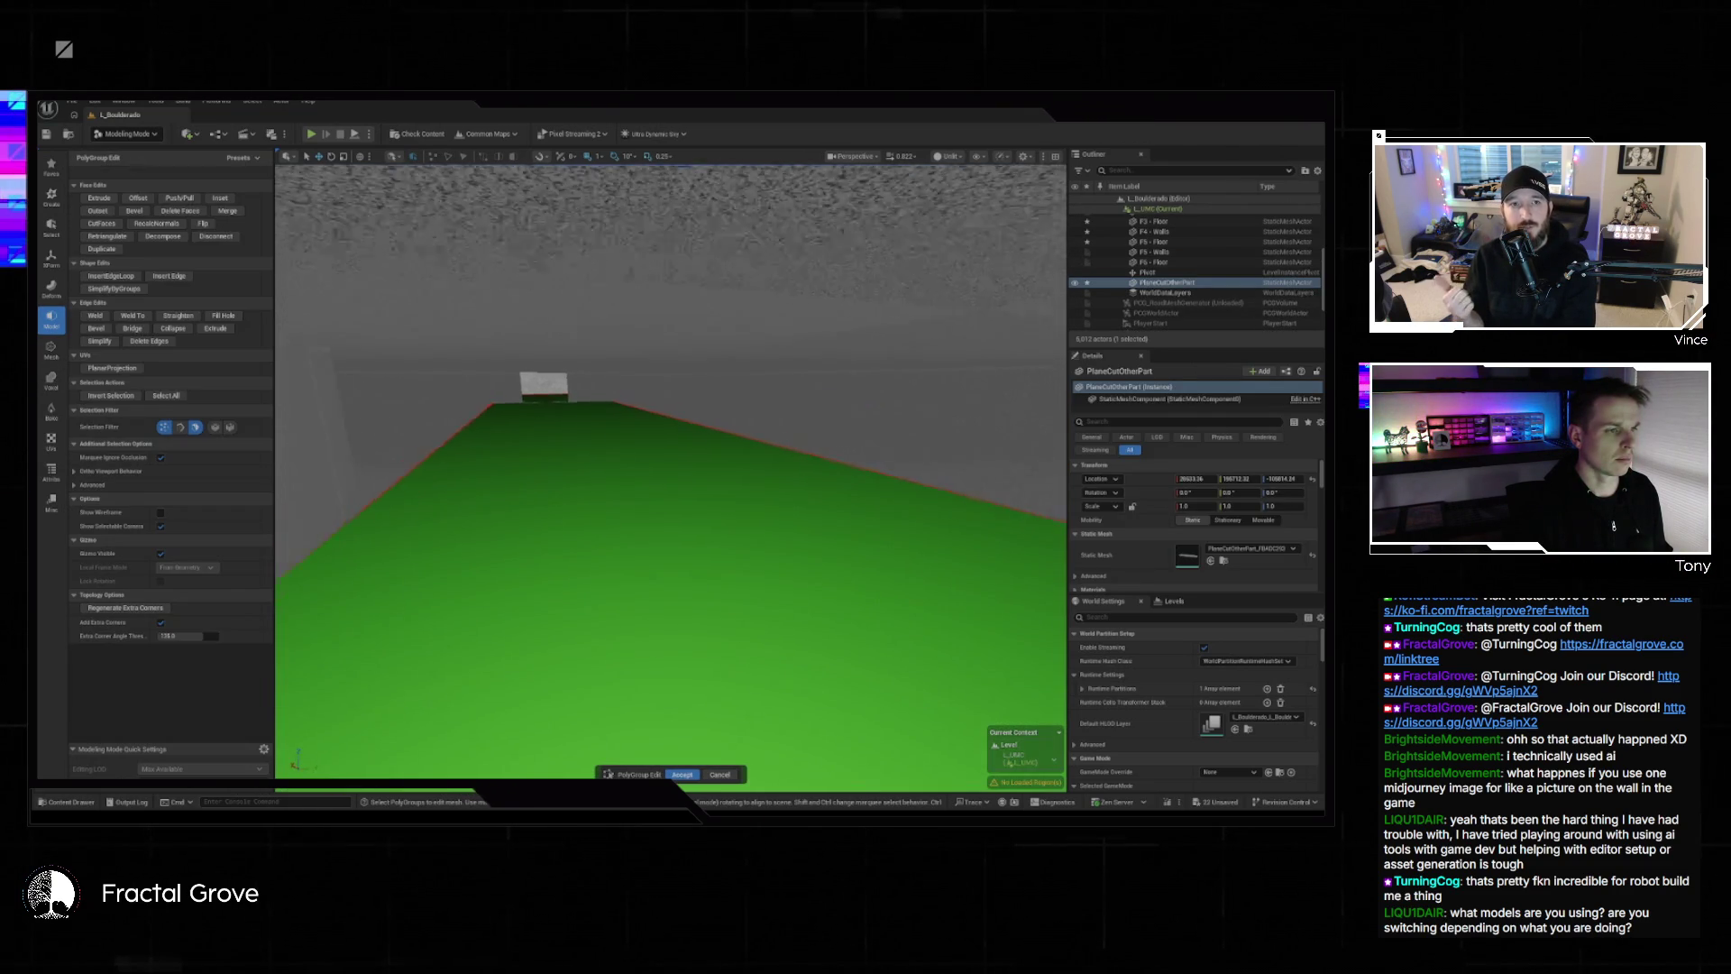
key("f")
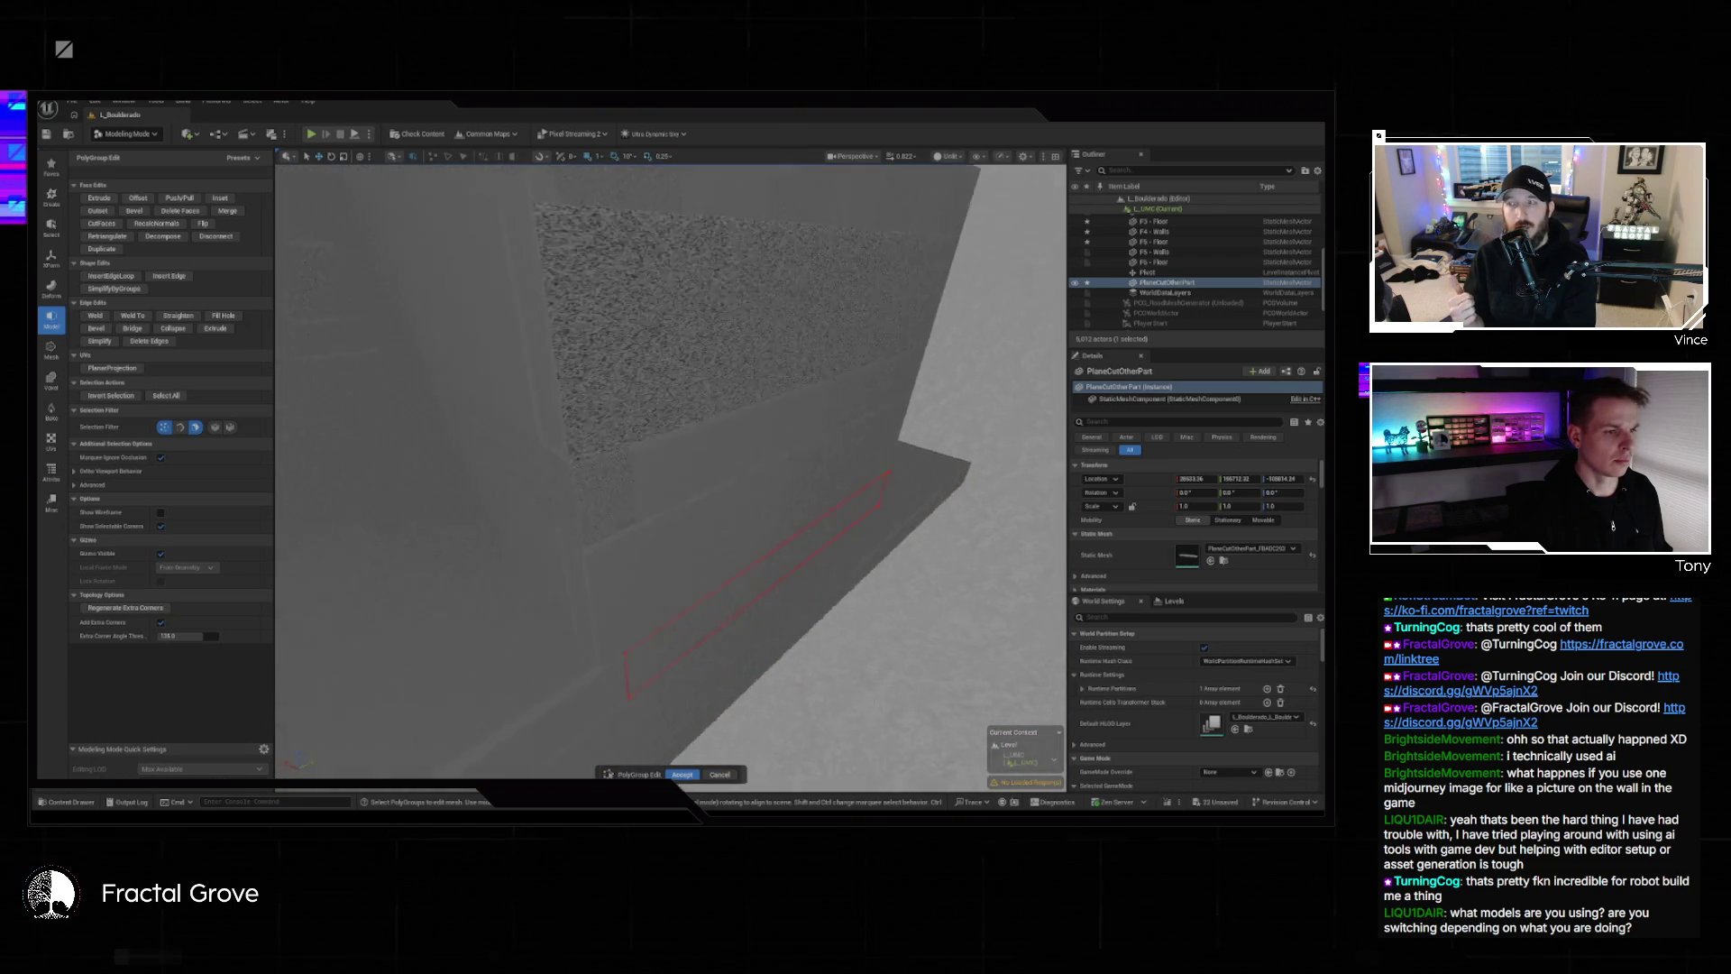
scroll(671, 469, "up", 5)
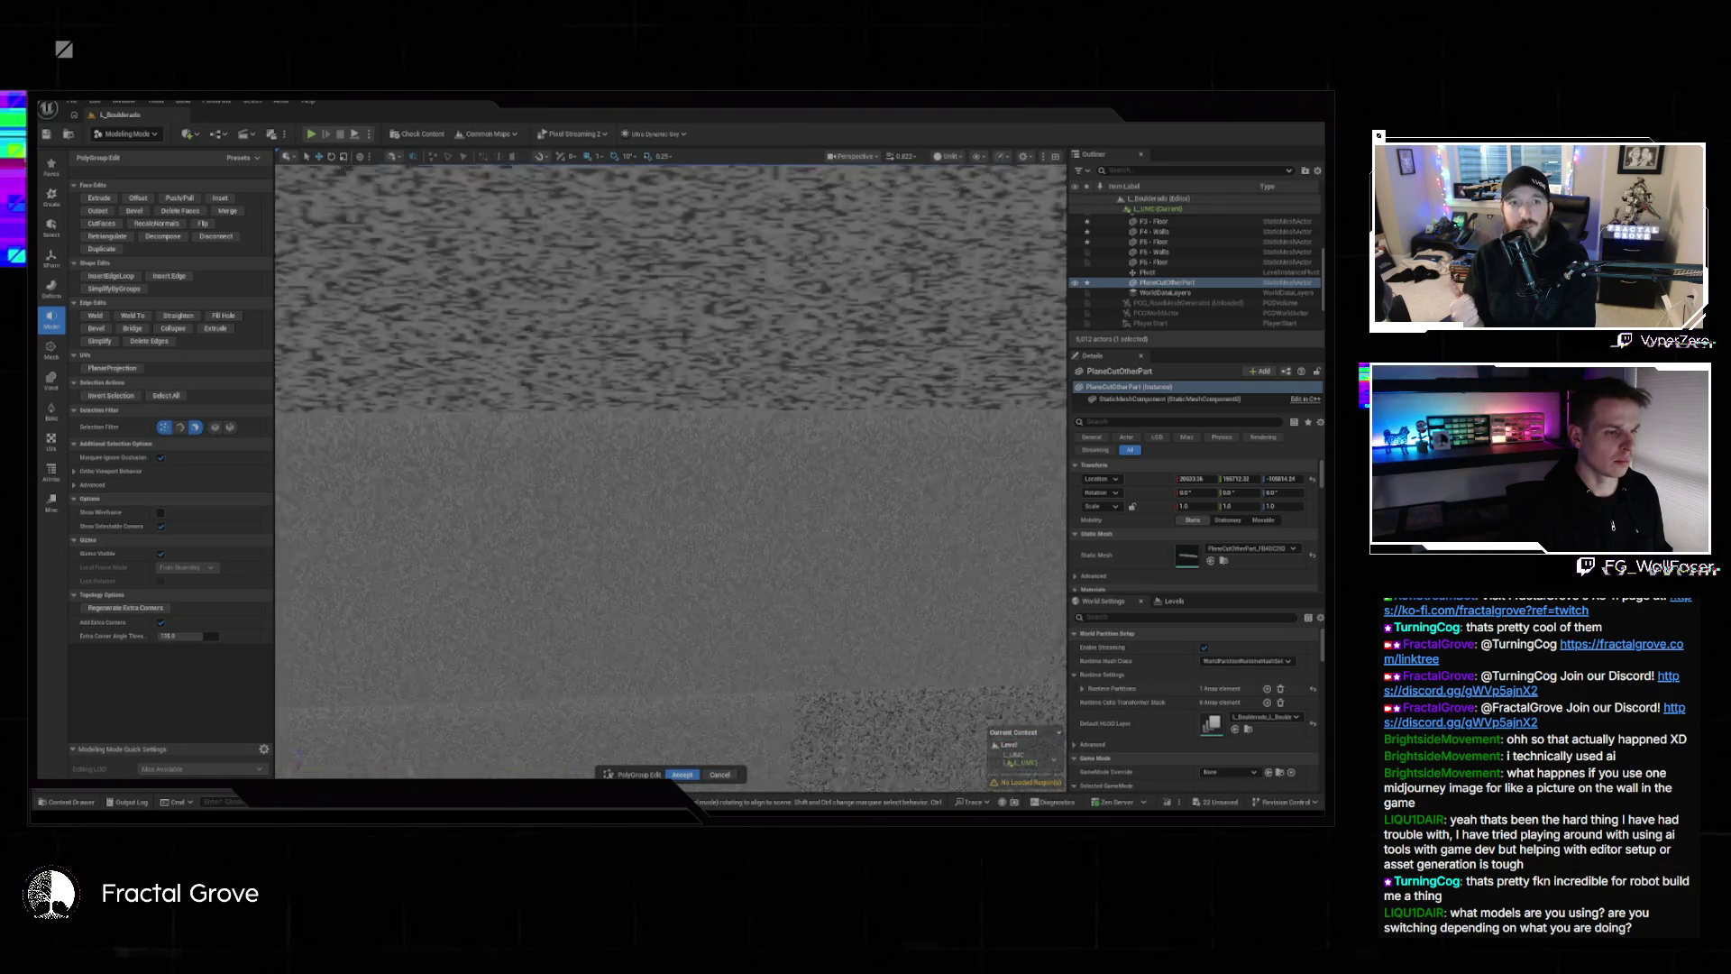
scroll(671, 469, "down", 5)
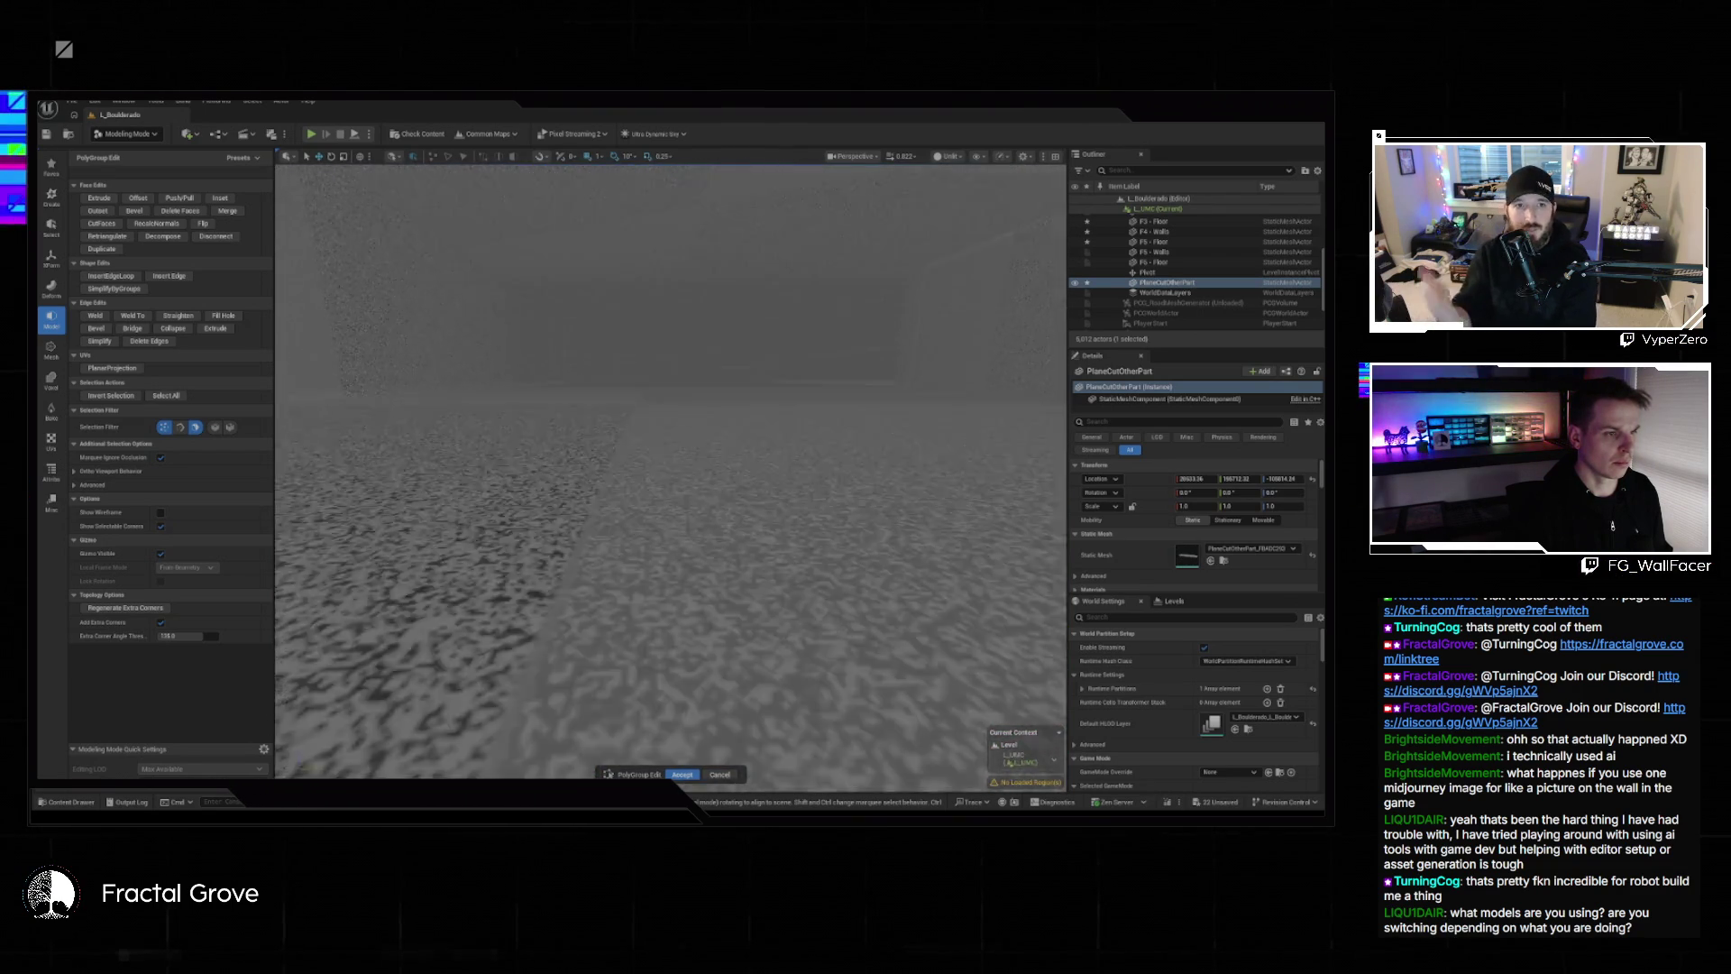
scroll(672, 469, "up", 2)
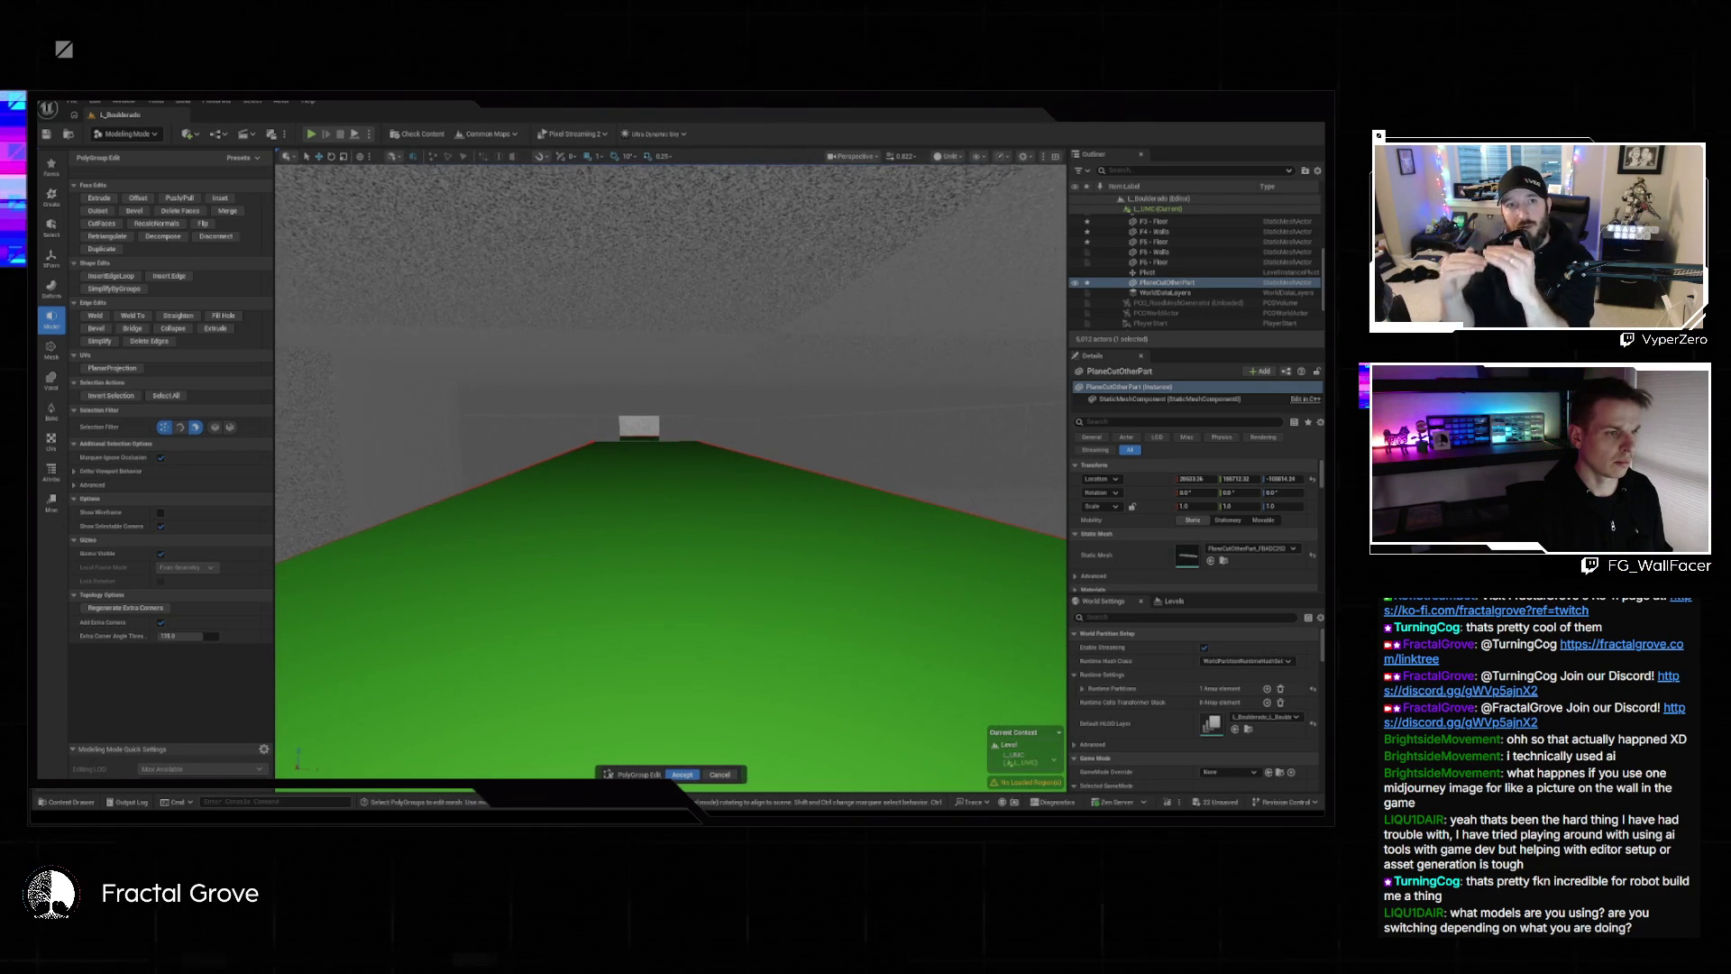
scroll(672, 469, "up", 4)
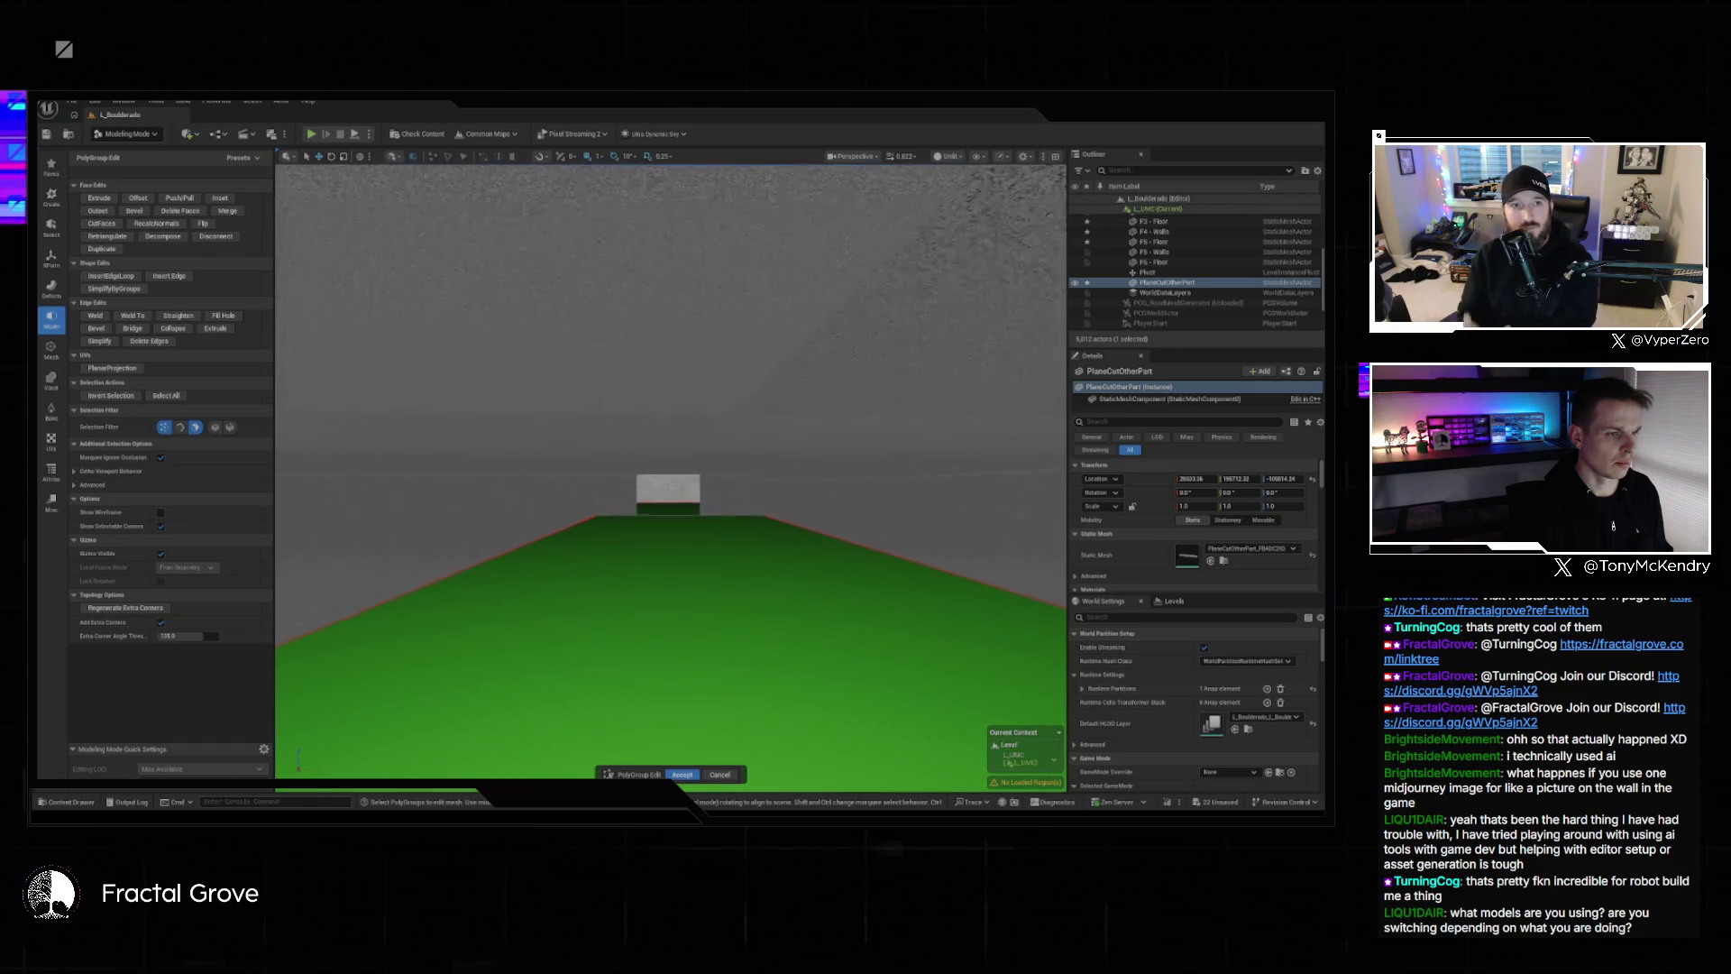
scroll(672, 468, "up", 6)
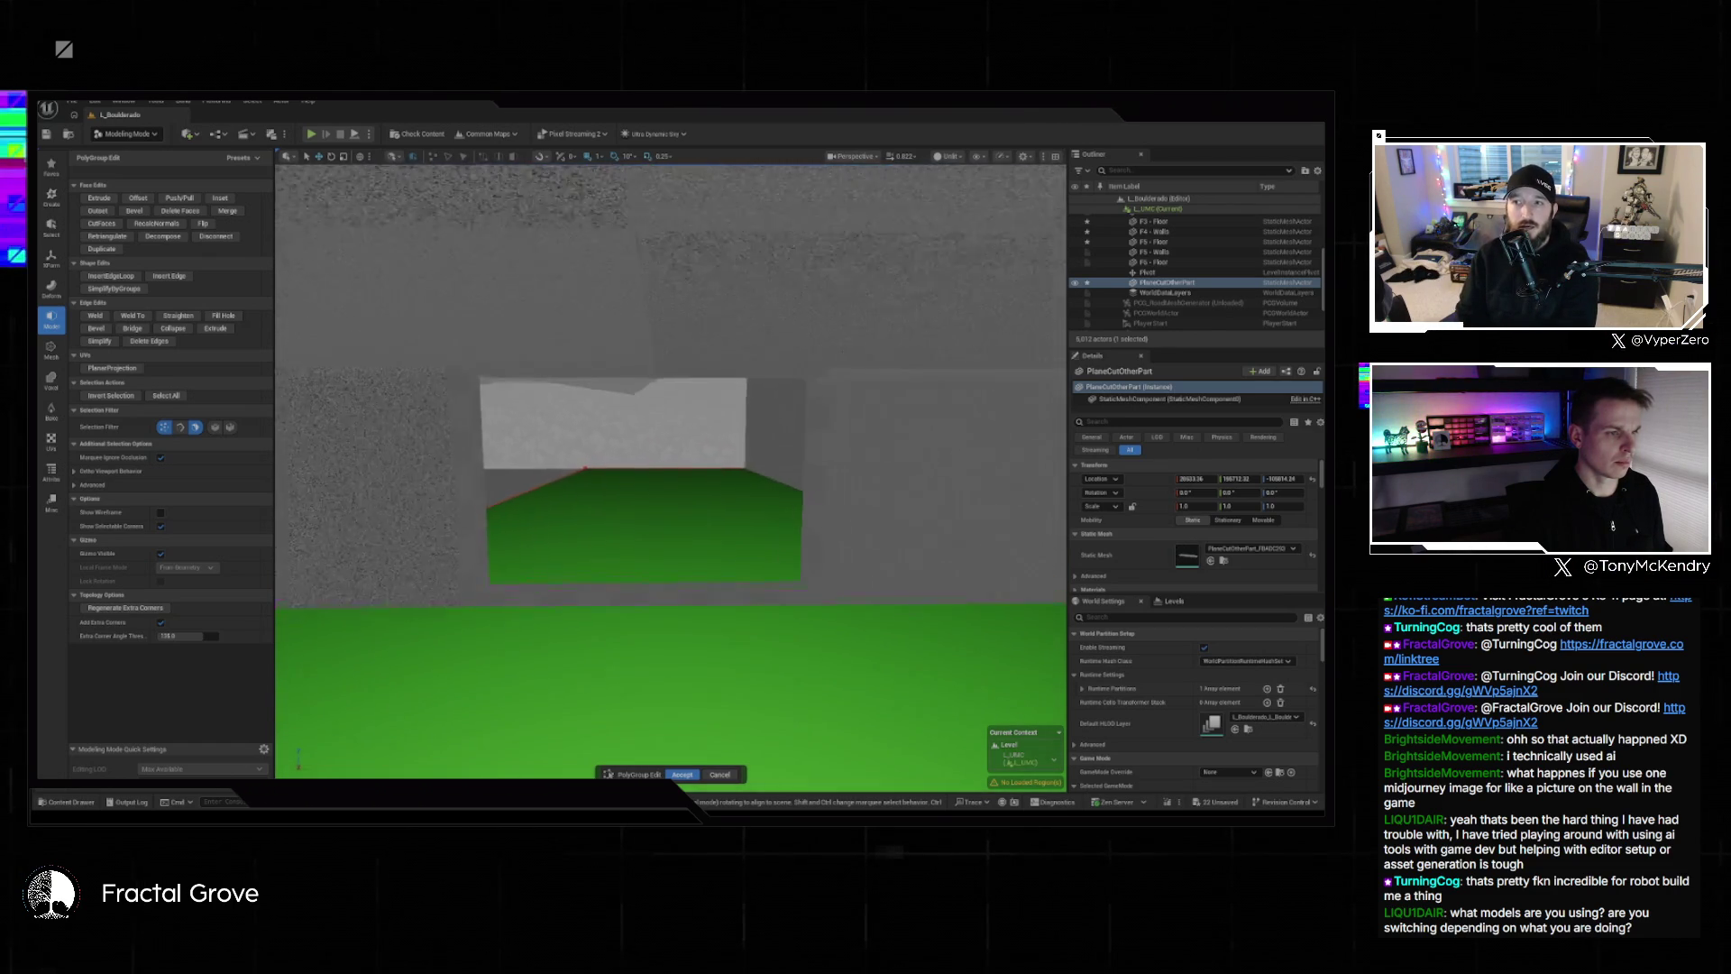
scroll(672, 468, "down", 3)
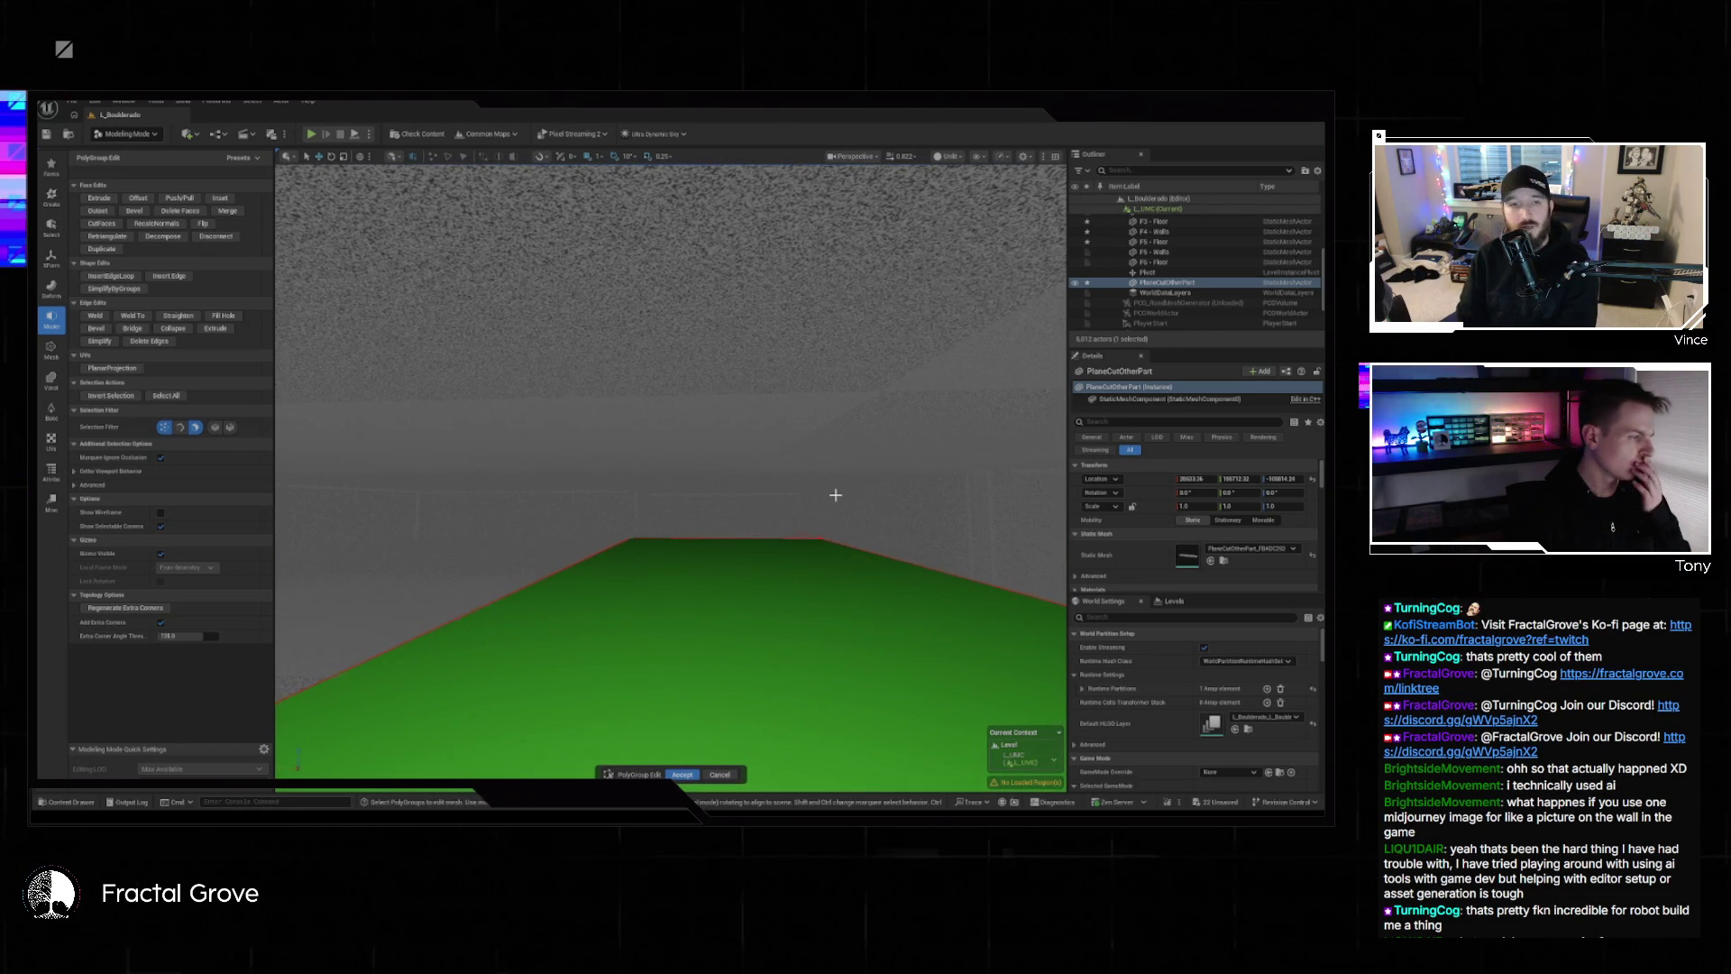
scroll(712, 537, "up", 3)
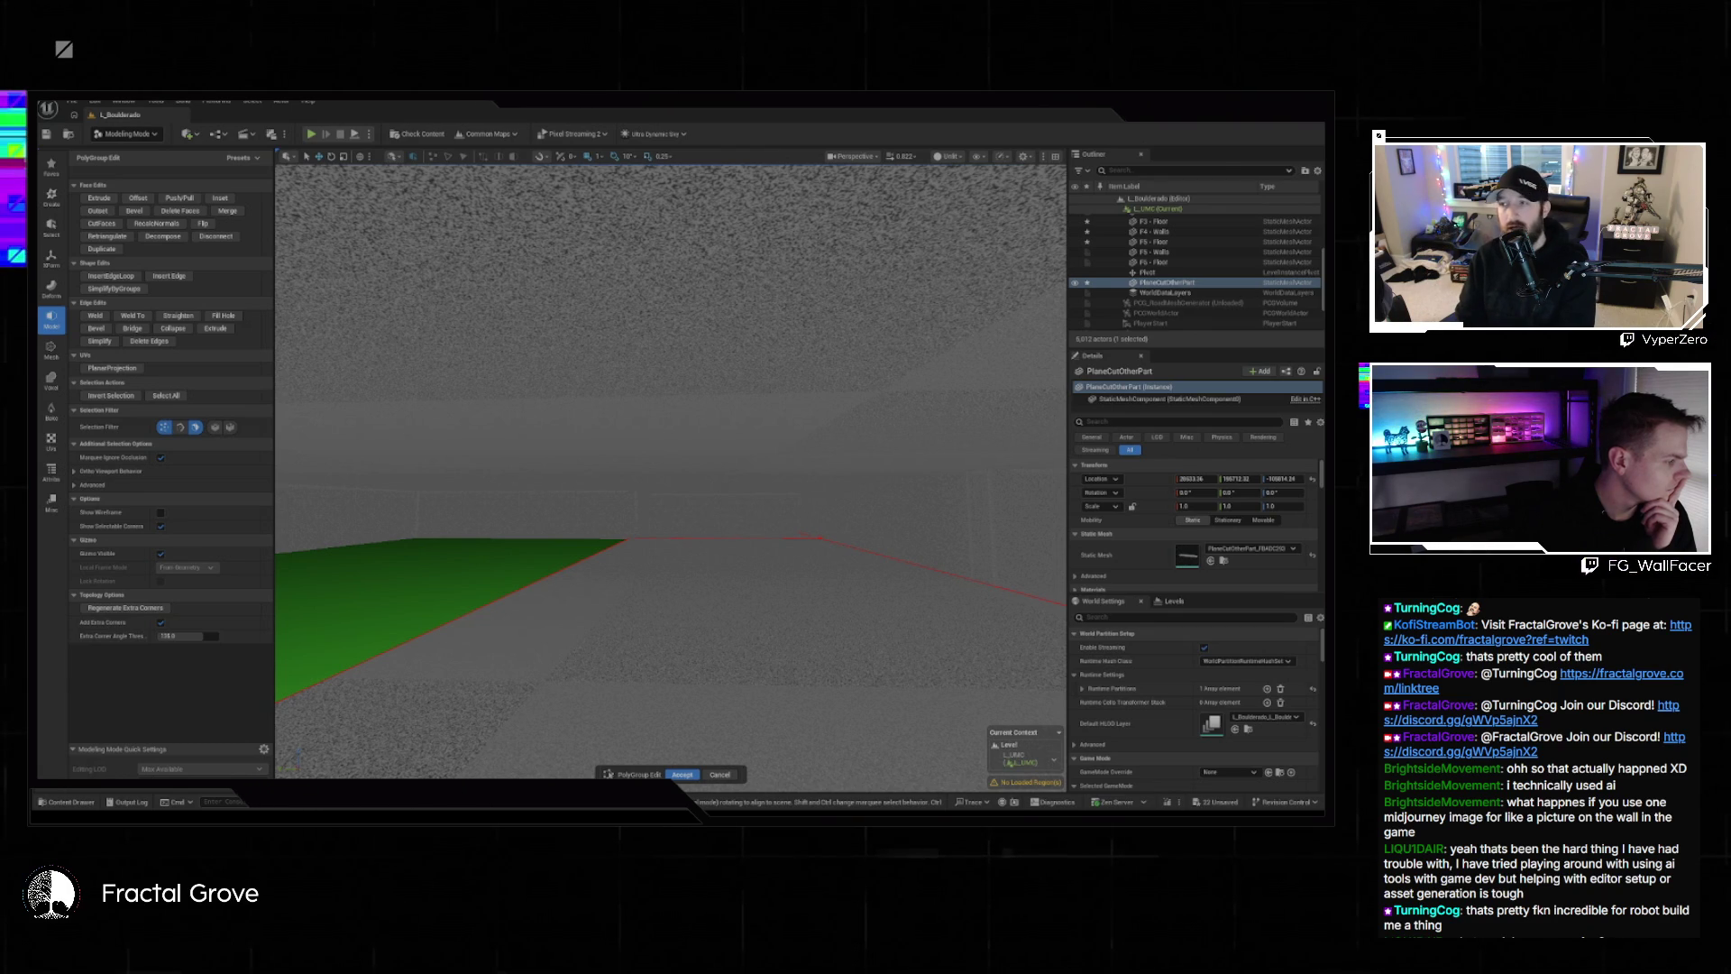
mouse_move(720, 645)
left_mouse_down()
mouse_move(719, 604)
mouse_move(671, 604)
mouse_move(672, 645)
mouse_move(658, 613)
mouse_move(649, 645)
left_mouse_up()
left_click(742, 598)
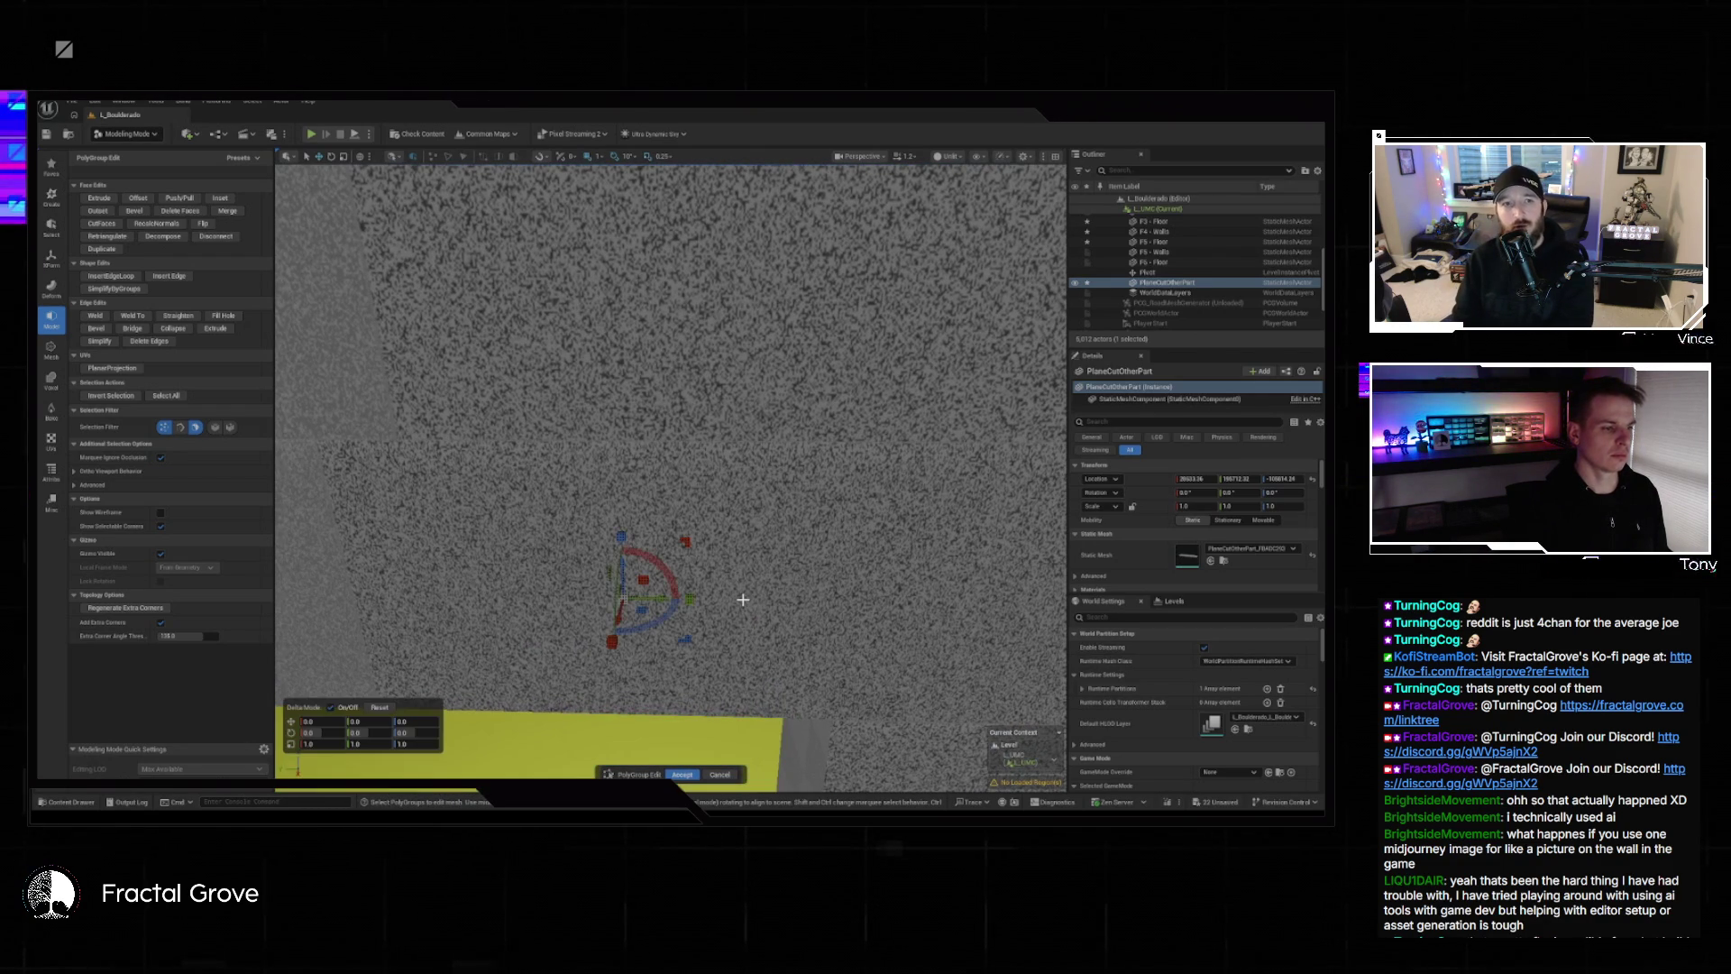
scroll(745, 609, "down", 5)
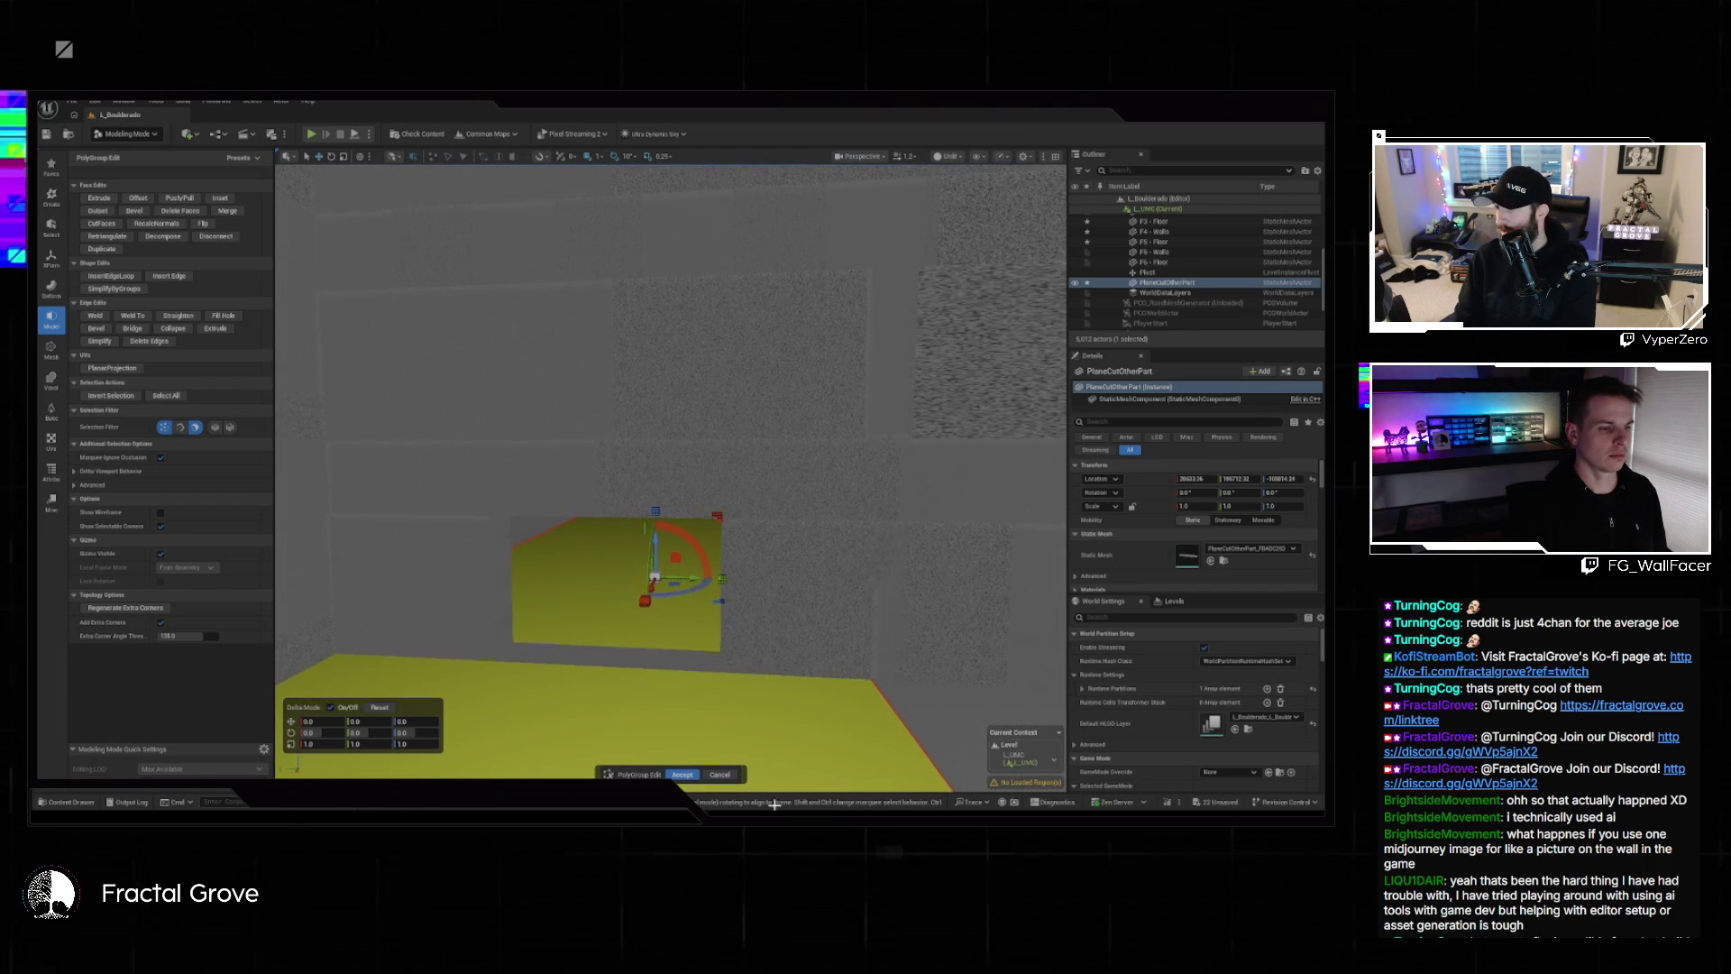
left_click(720, 776)
left_click(695, 487)
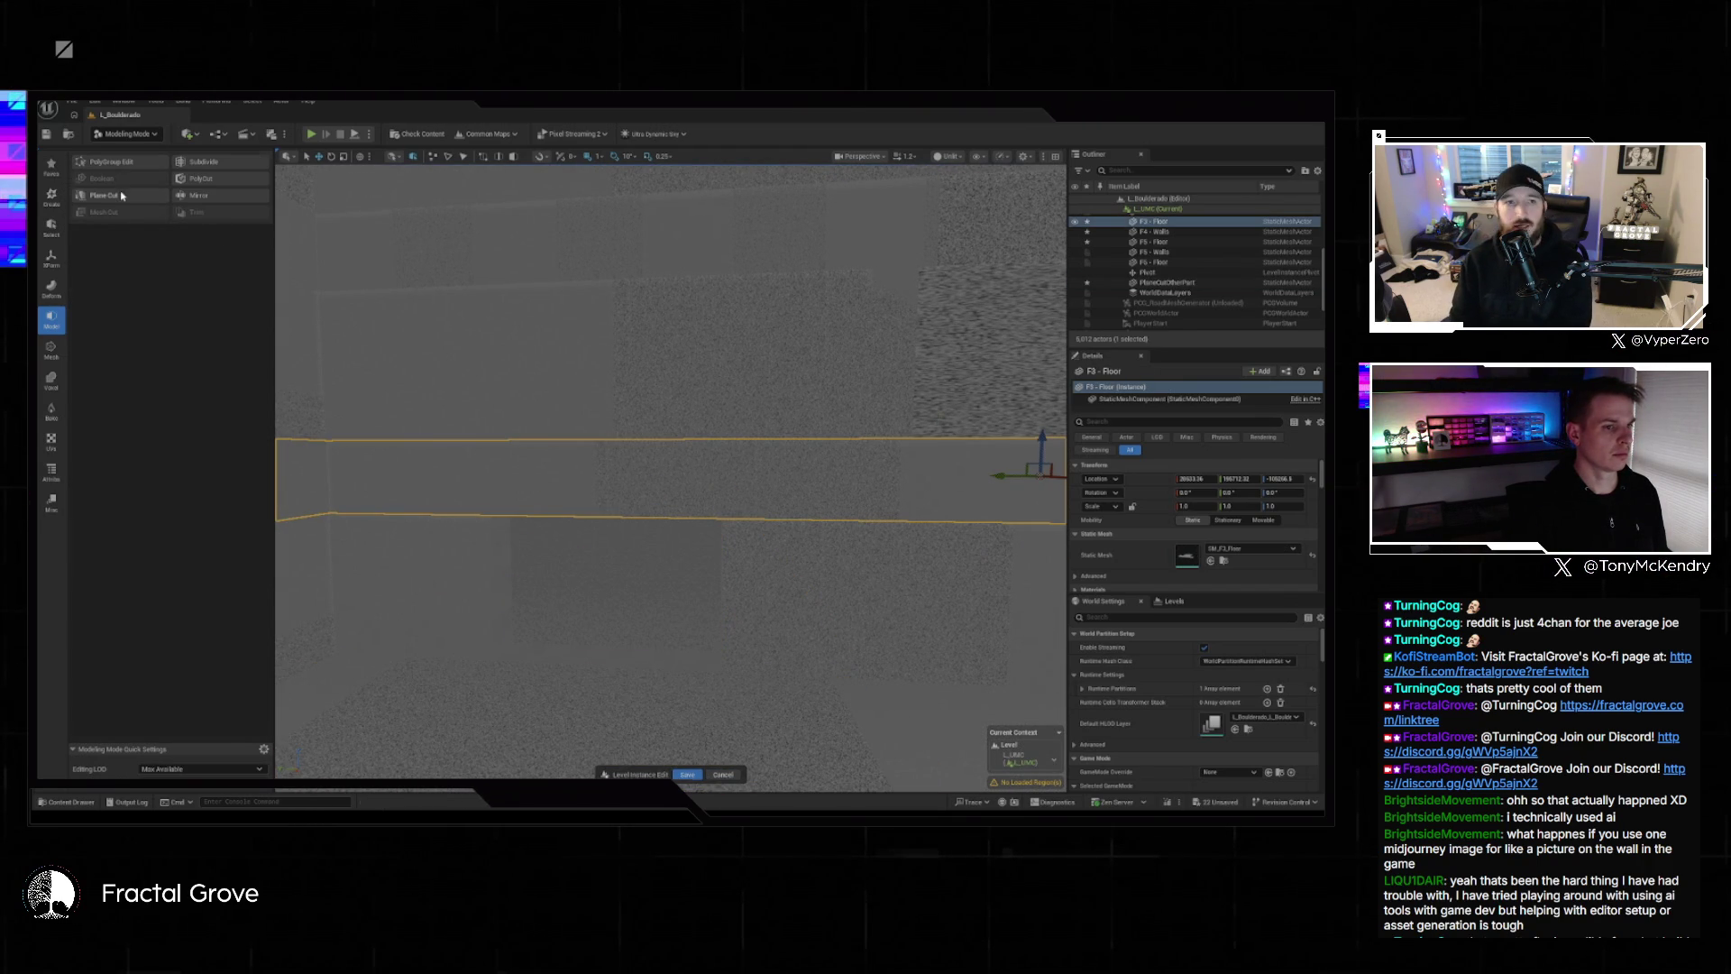
Slice the F3 - Floor slab with a 90-degree plane slid to about 22 units along Y.
left_click(123, 196)
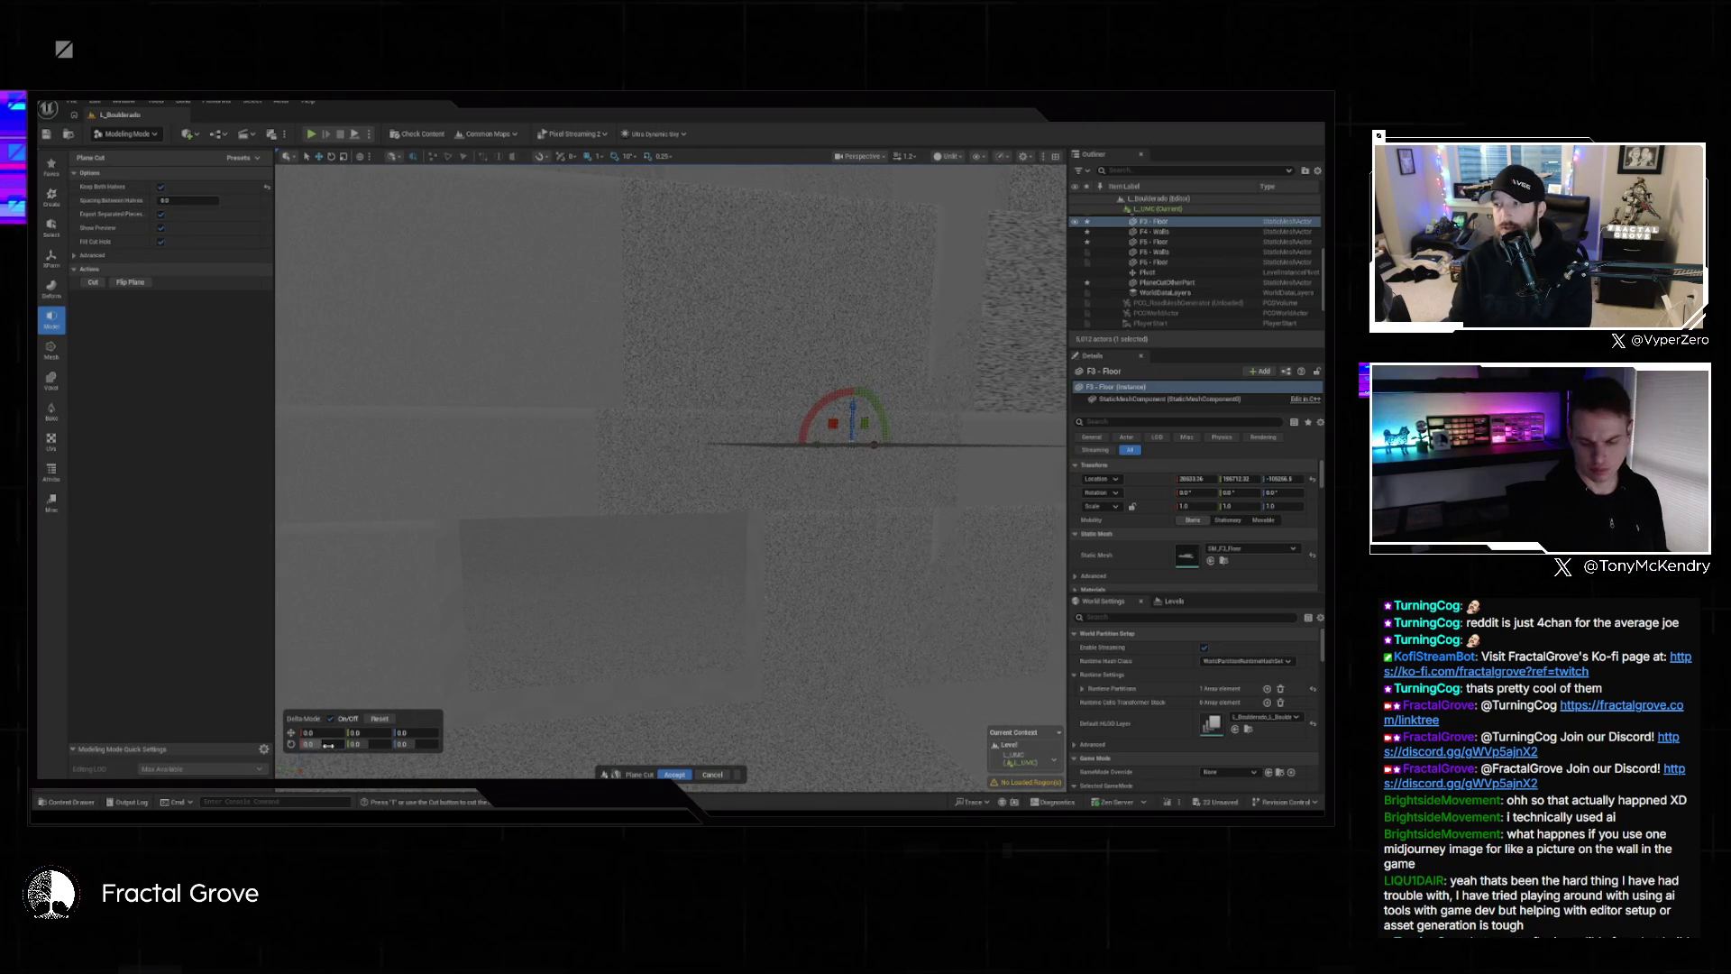
key("Return")
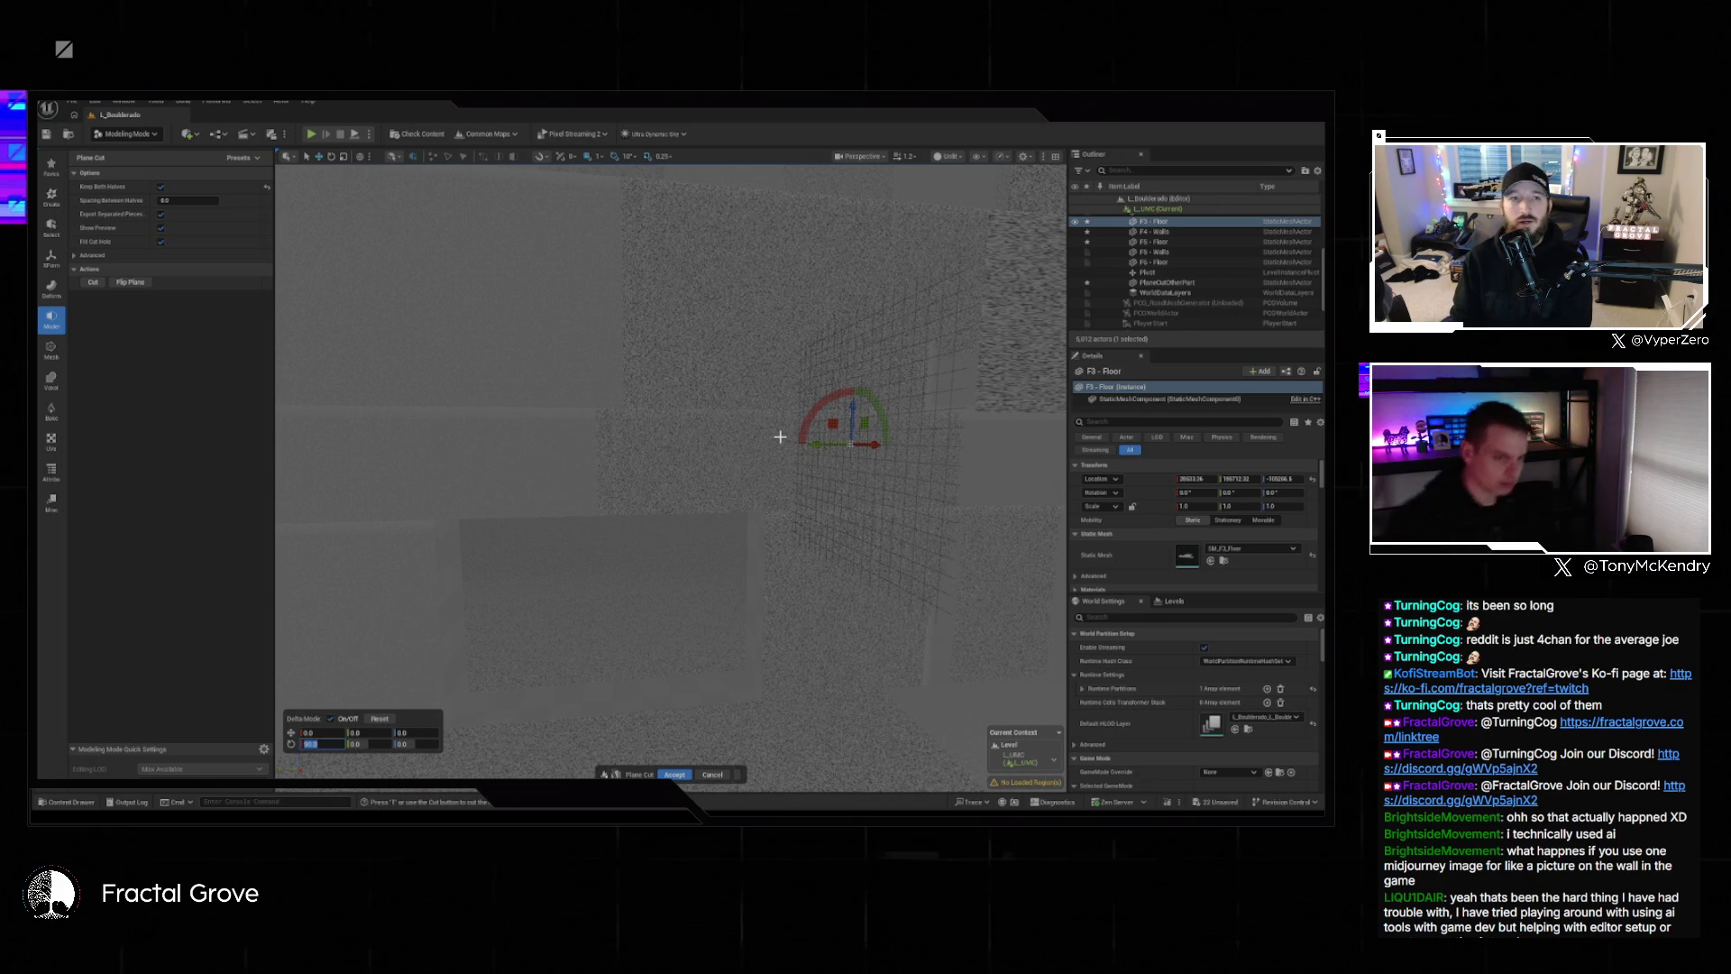
left_click_drag(807, 665, 808, 664)
left_click_drag(273, 278, 274, 277)
left_click(161, 186)
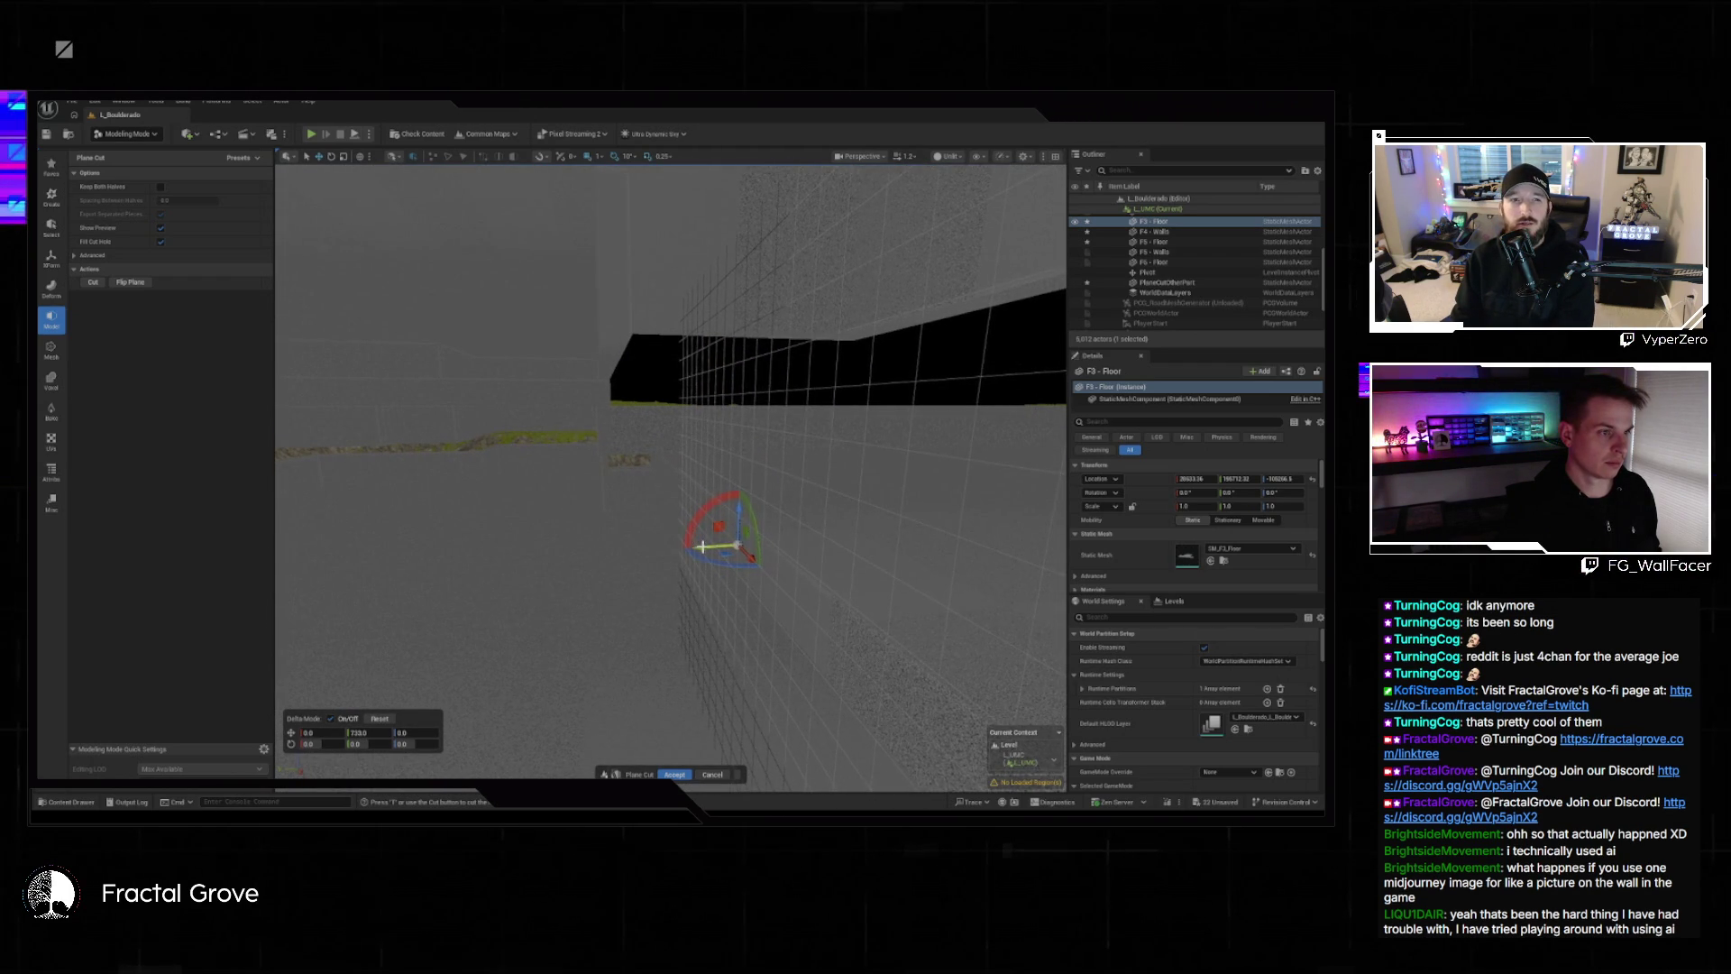
left_click_drag(735, 544, 629, 557)
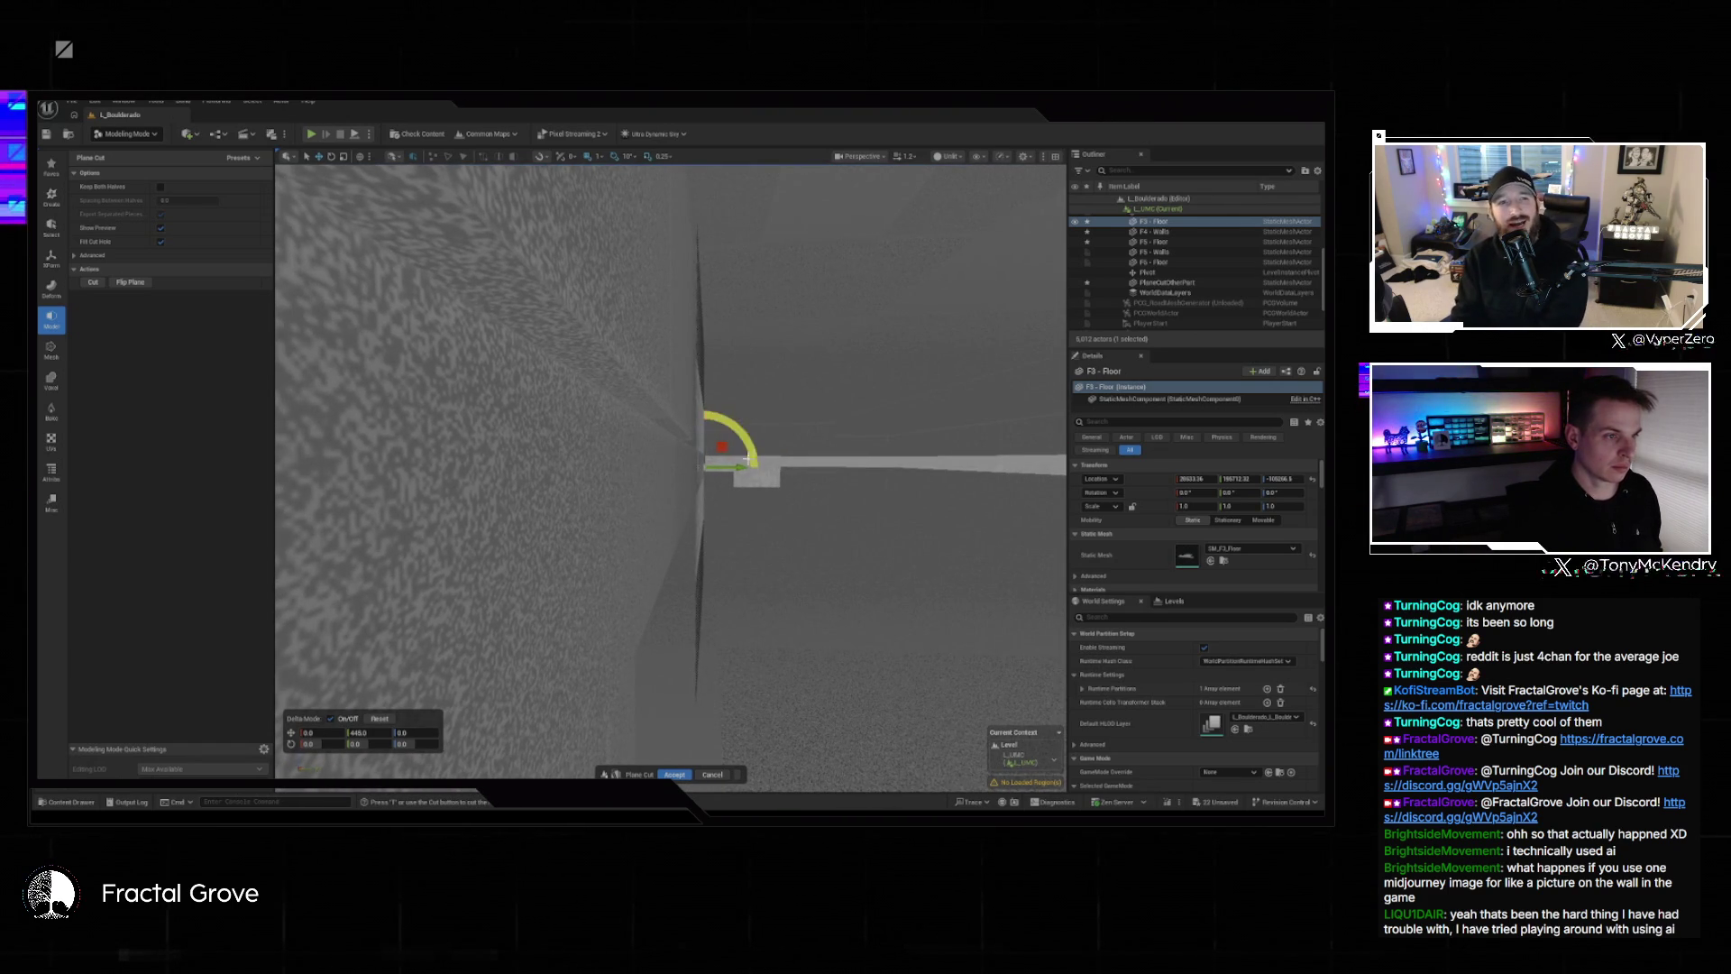
left_click_drag(740, 466, 743, 466)
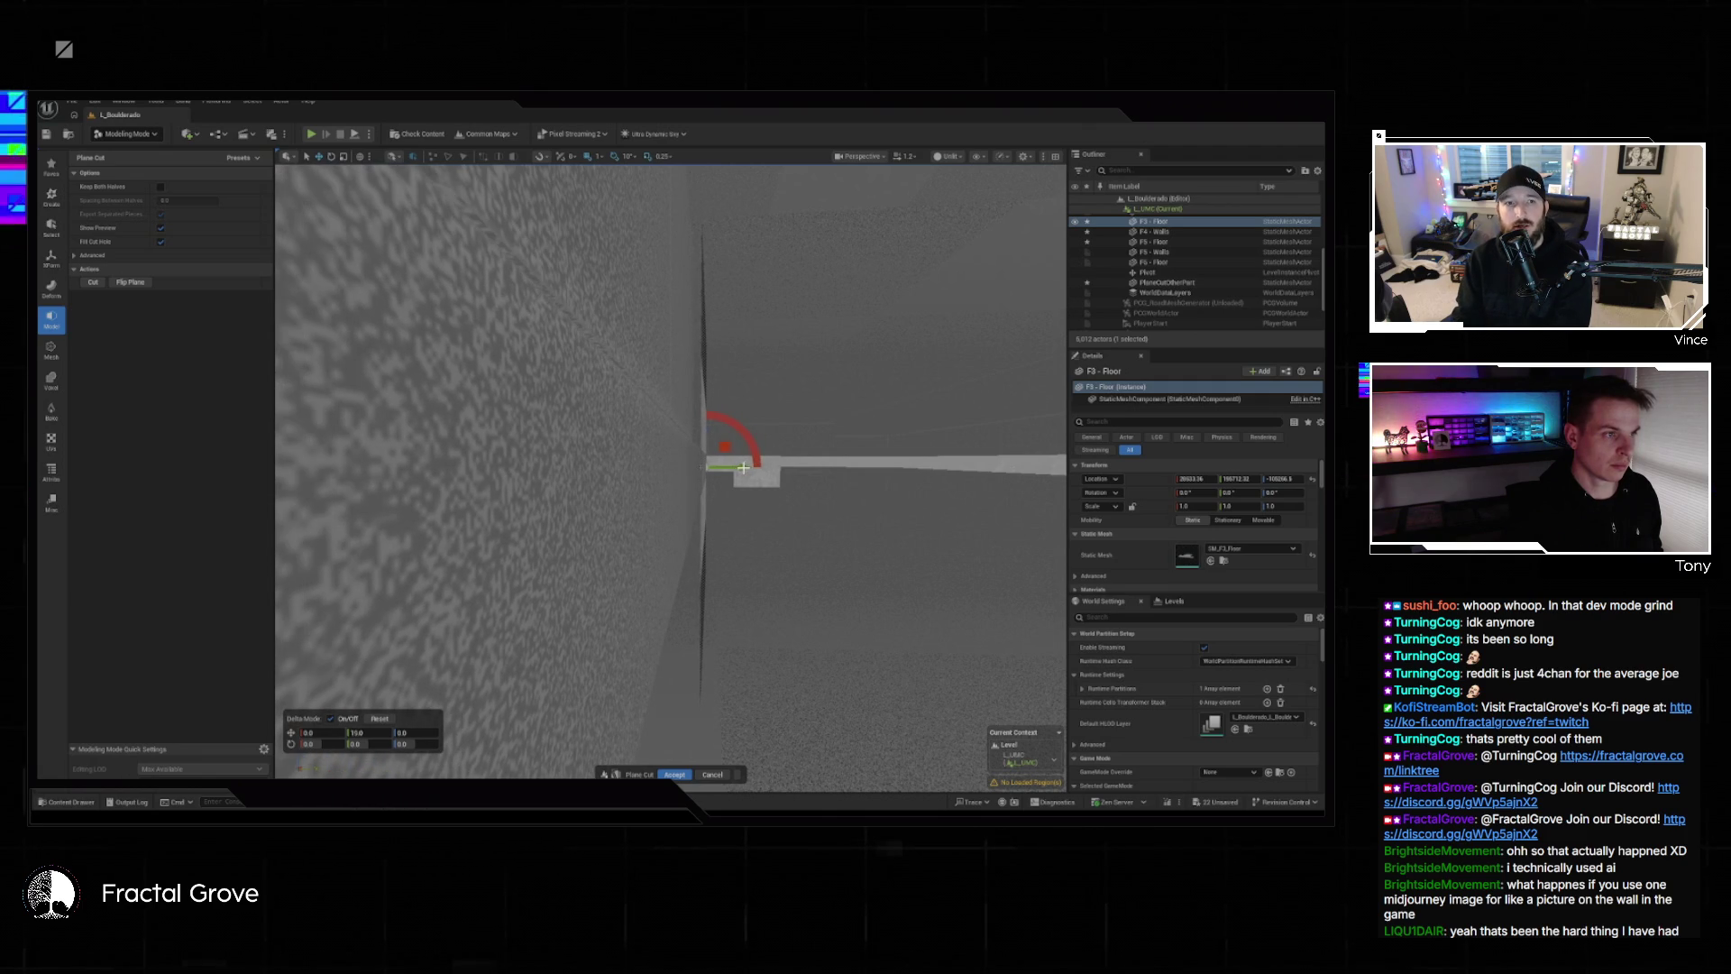
left_click_drag(743, 467, 198, 469)
mouse_move(667, 468)
left_mouse_down()
mouse_move(667, 424)
mouse_move(667, 469)
mouse_move(686, 451)
mouse_move(730, 467)
left_mouse_up()
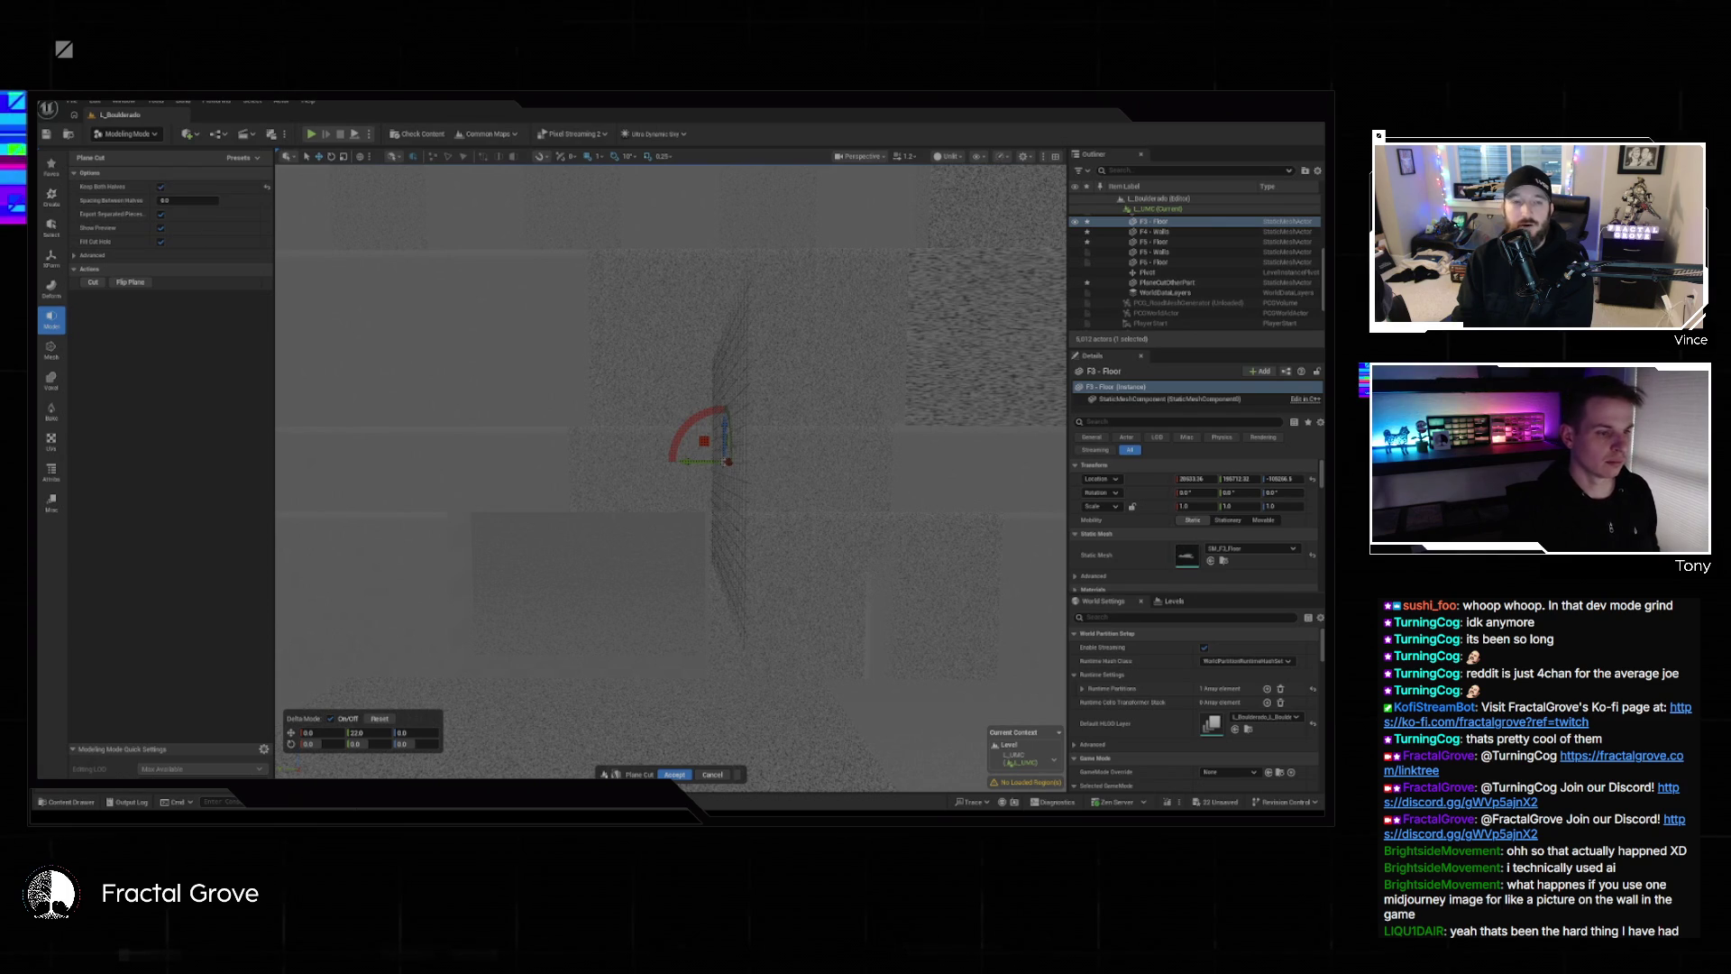
left_click(674, 775)
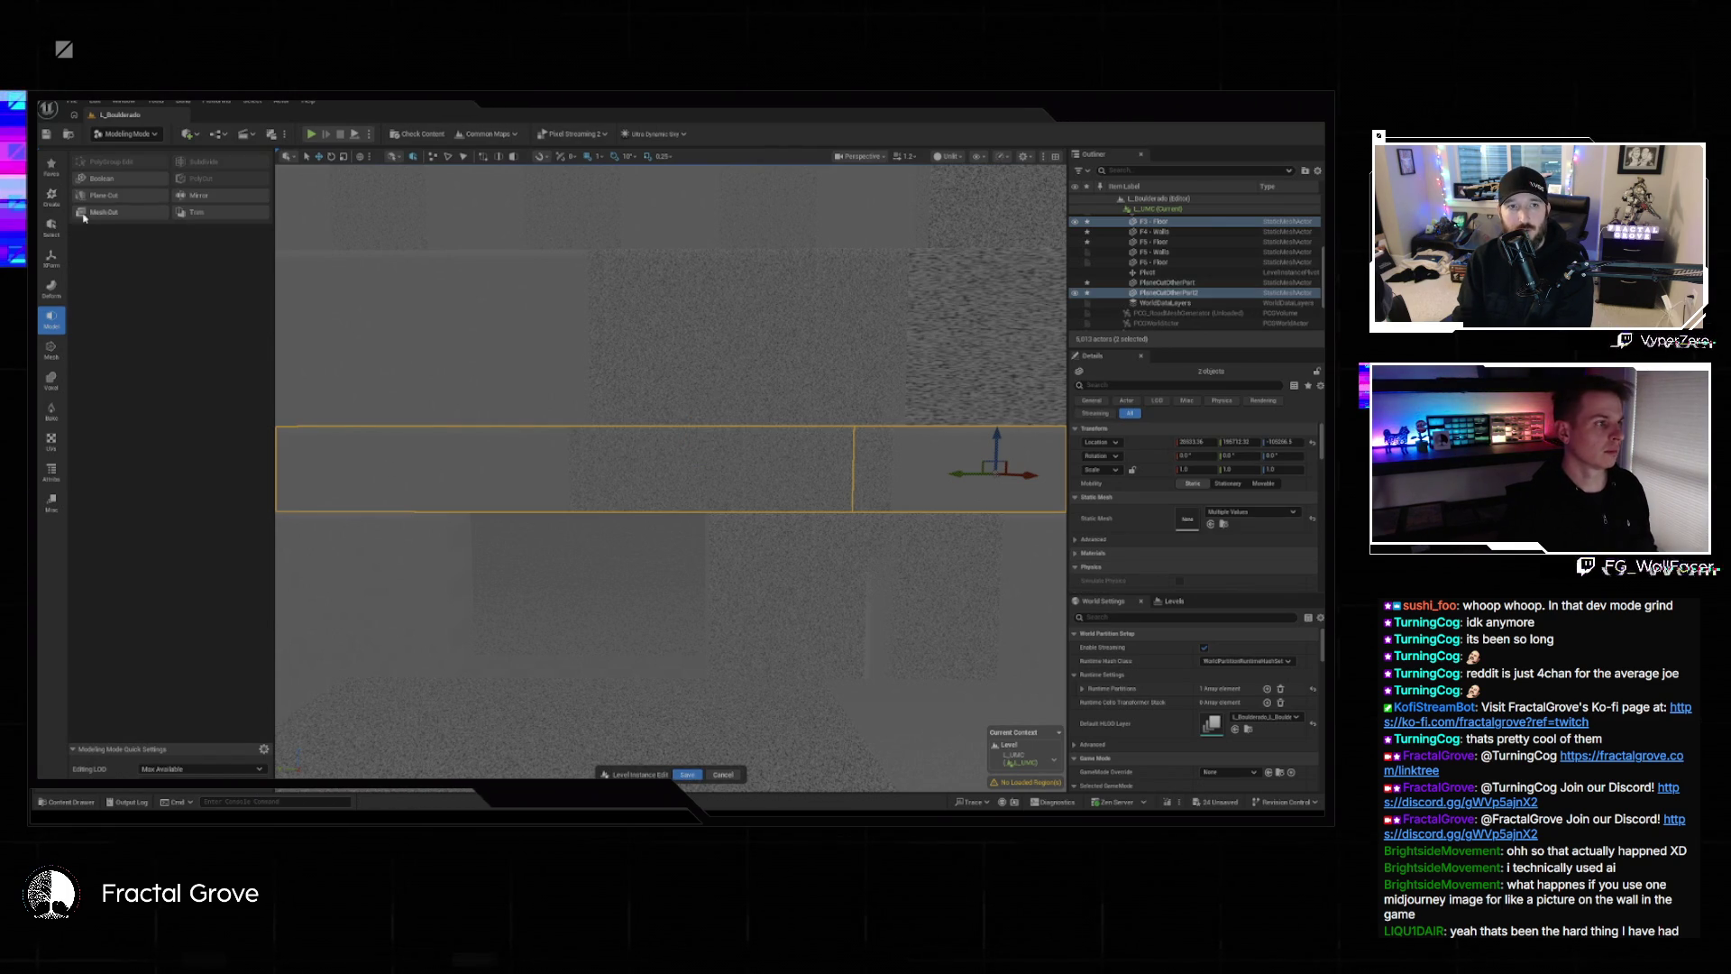
Merge the two selected floor pieces into one Combined mesh.
left_click(52, 257)
left_click(123, 180)
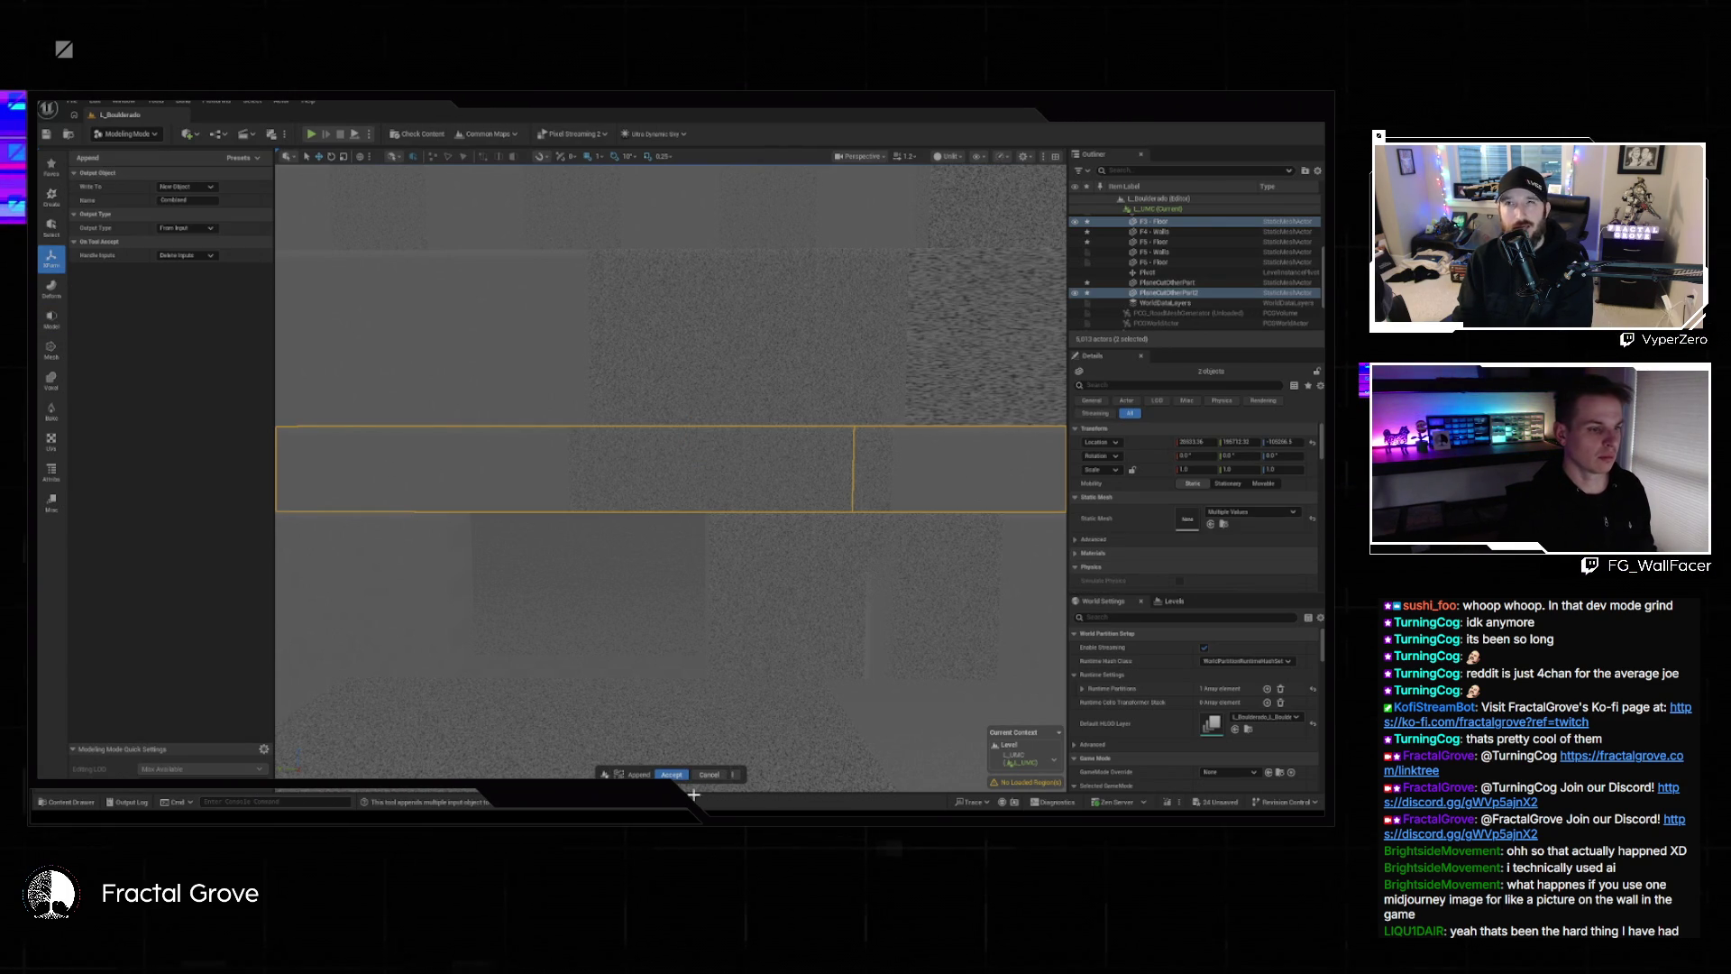
left_click(671, 774)
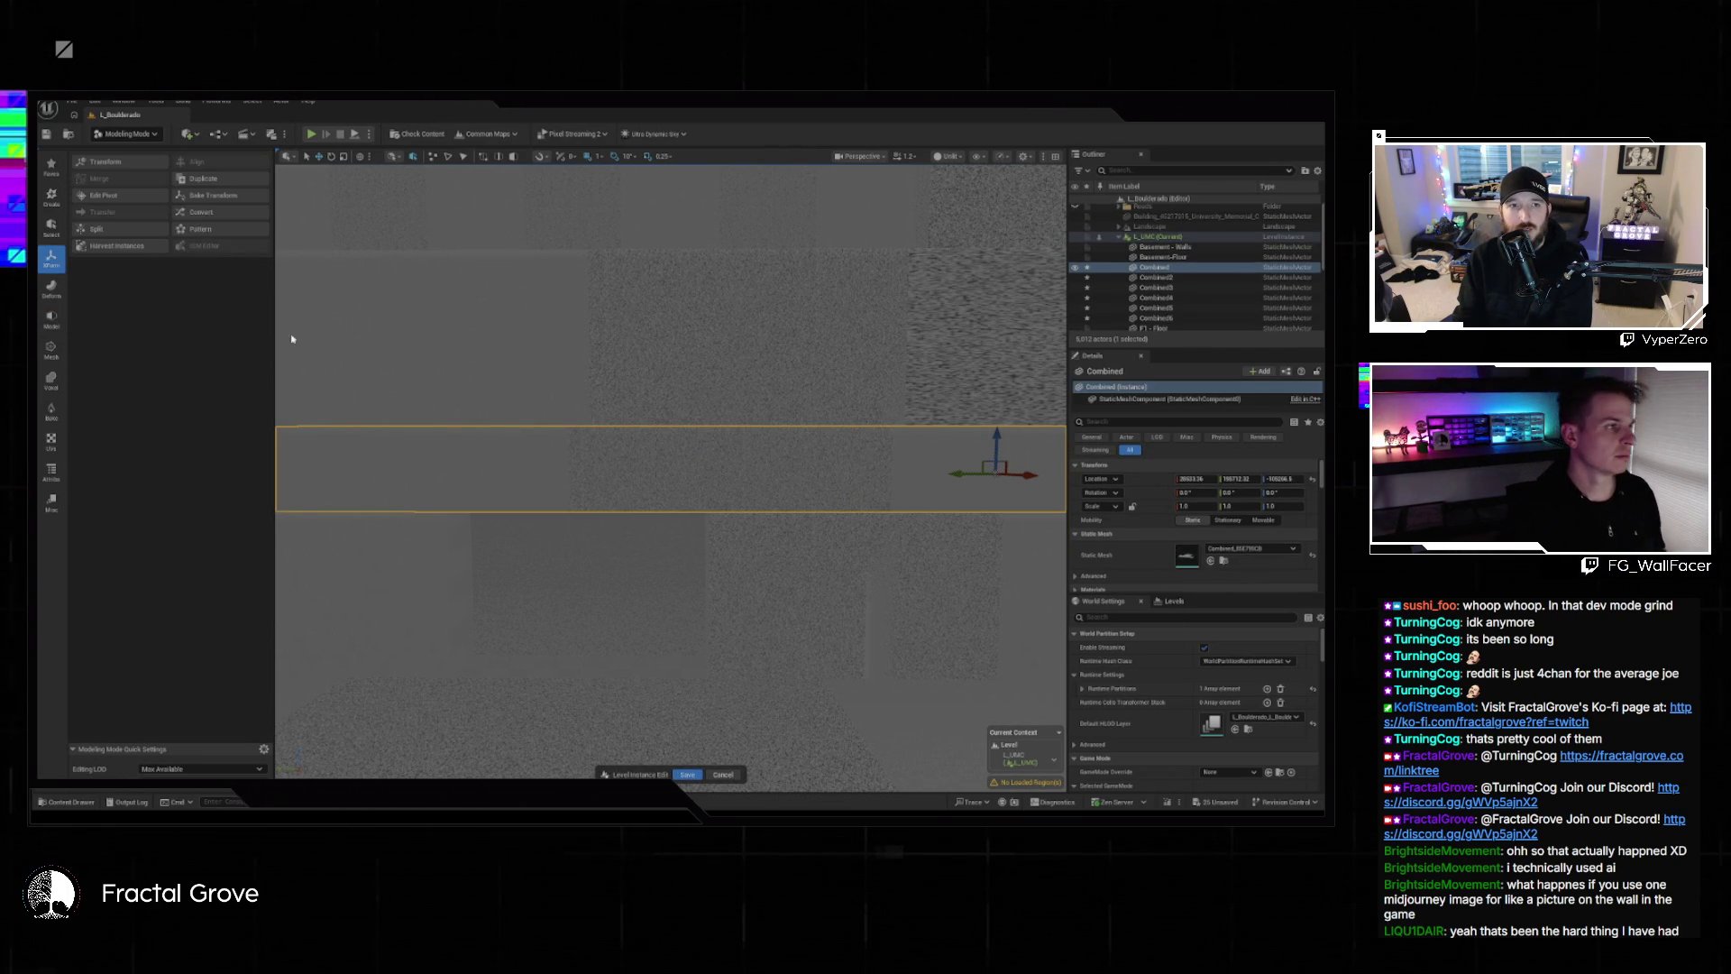
Plane-cut the Combined mesh at the gridded wall with Keep Both Halves enabled.
left_click(52, 288)
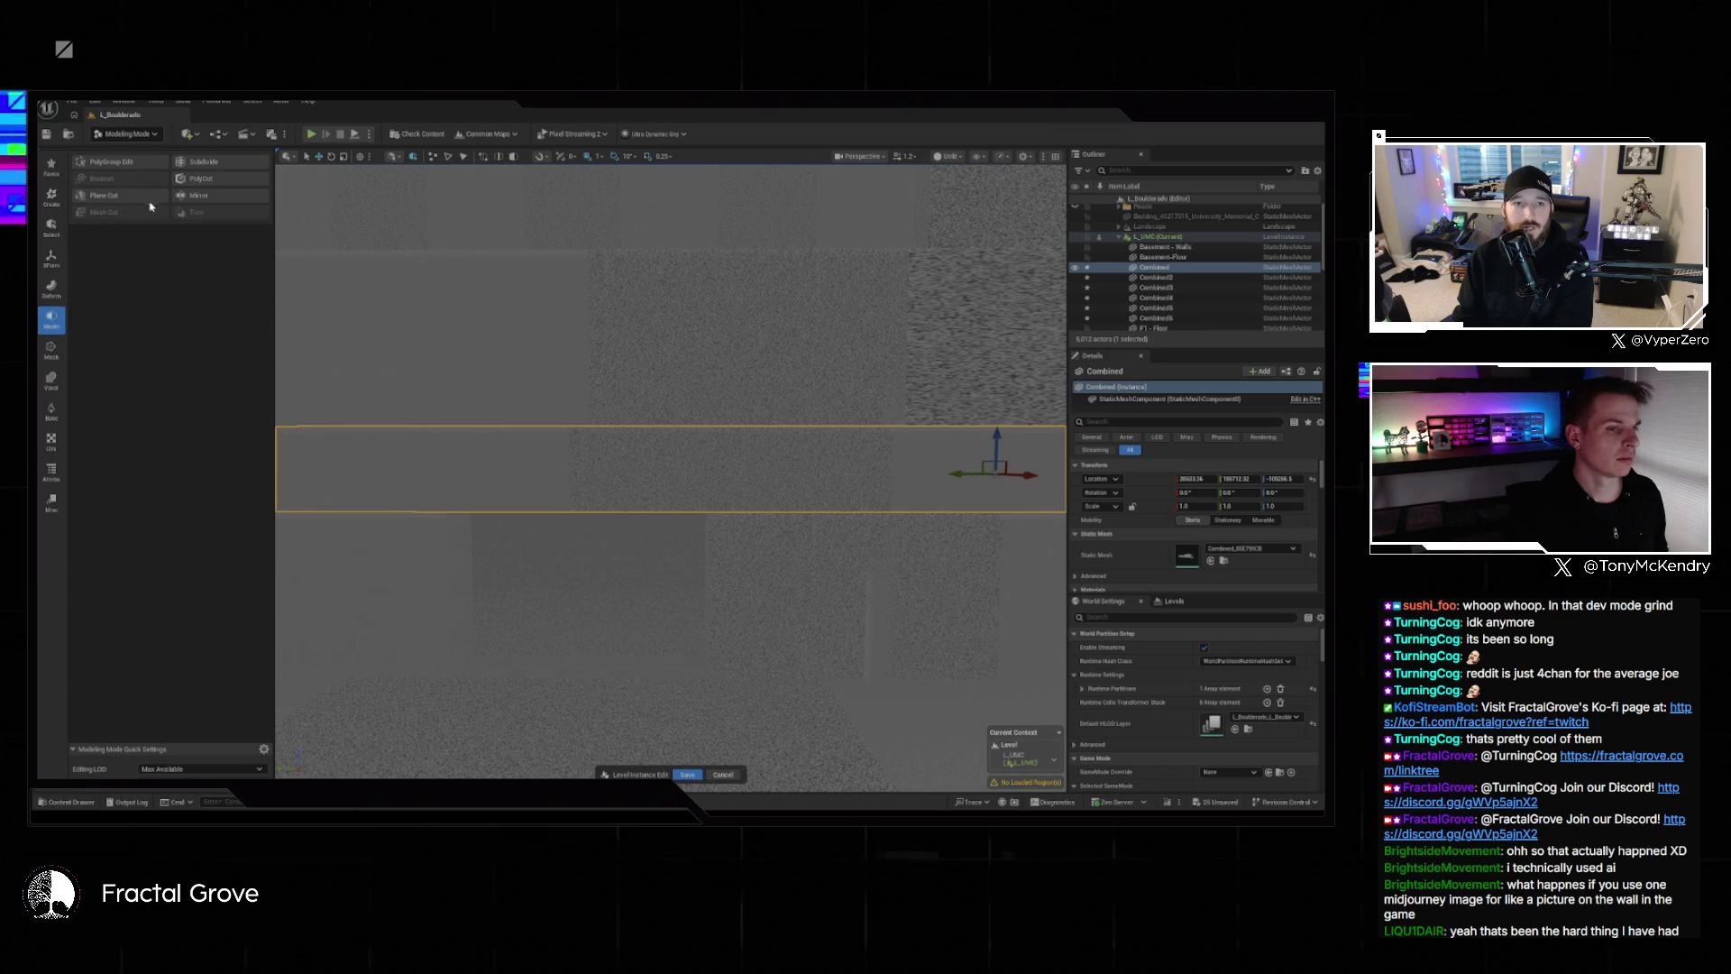
left_click(105, 196)
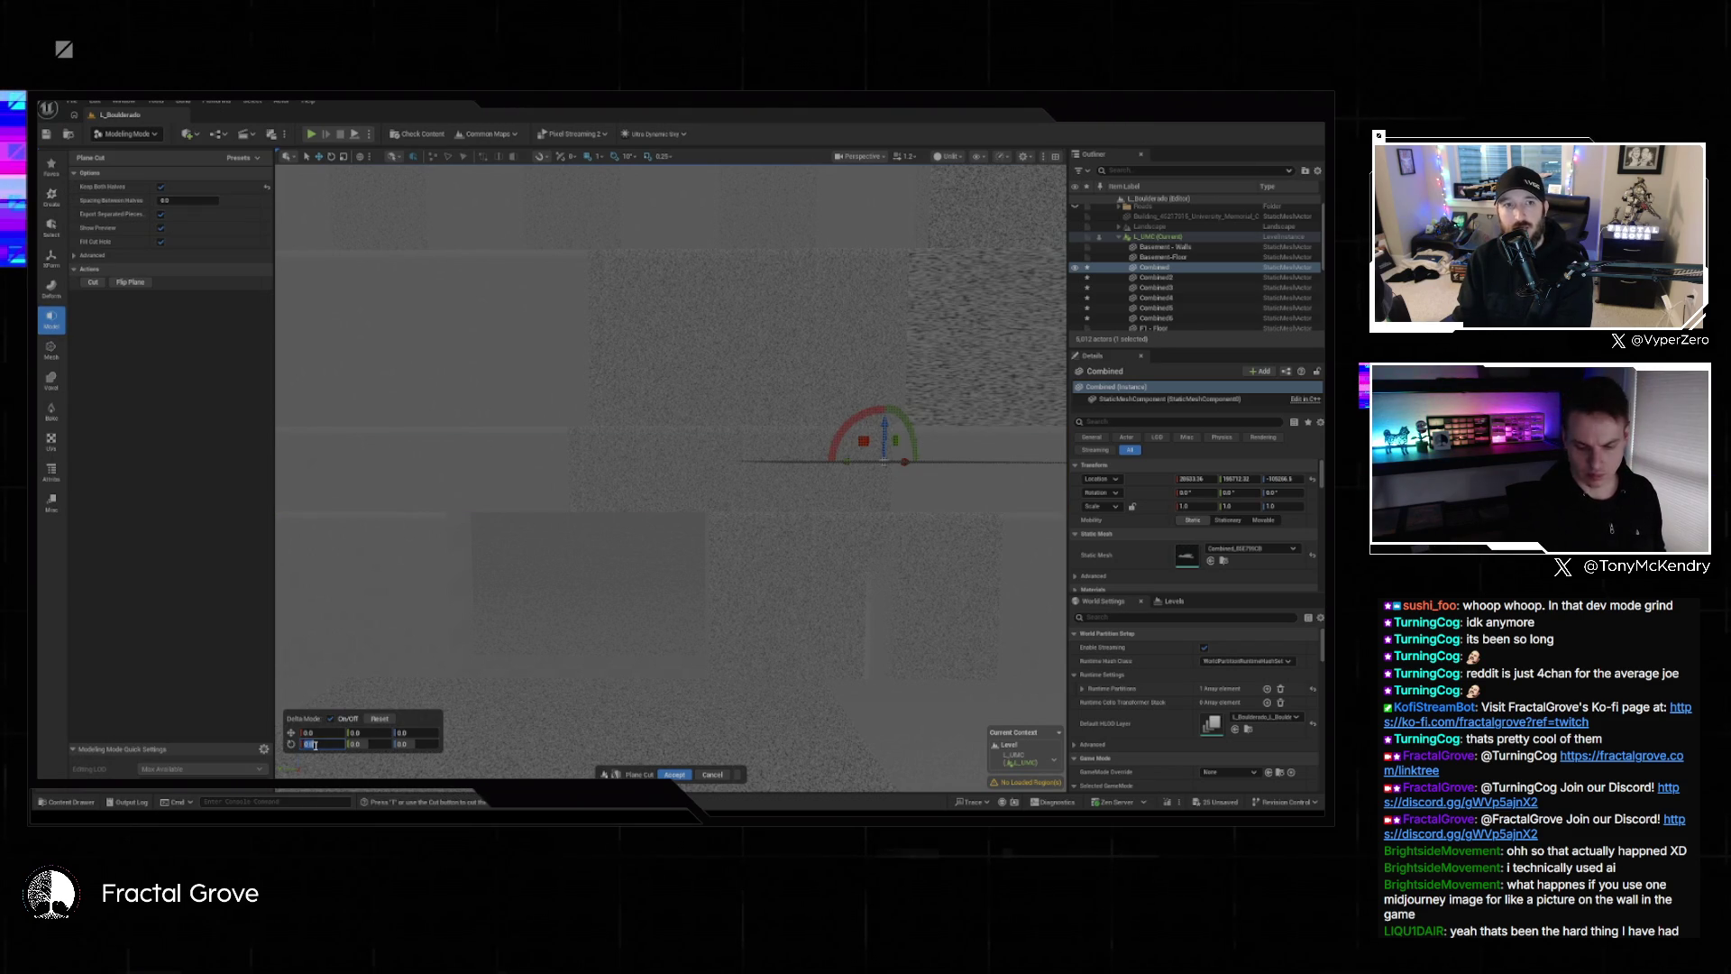
left_click(161, 187)
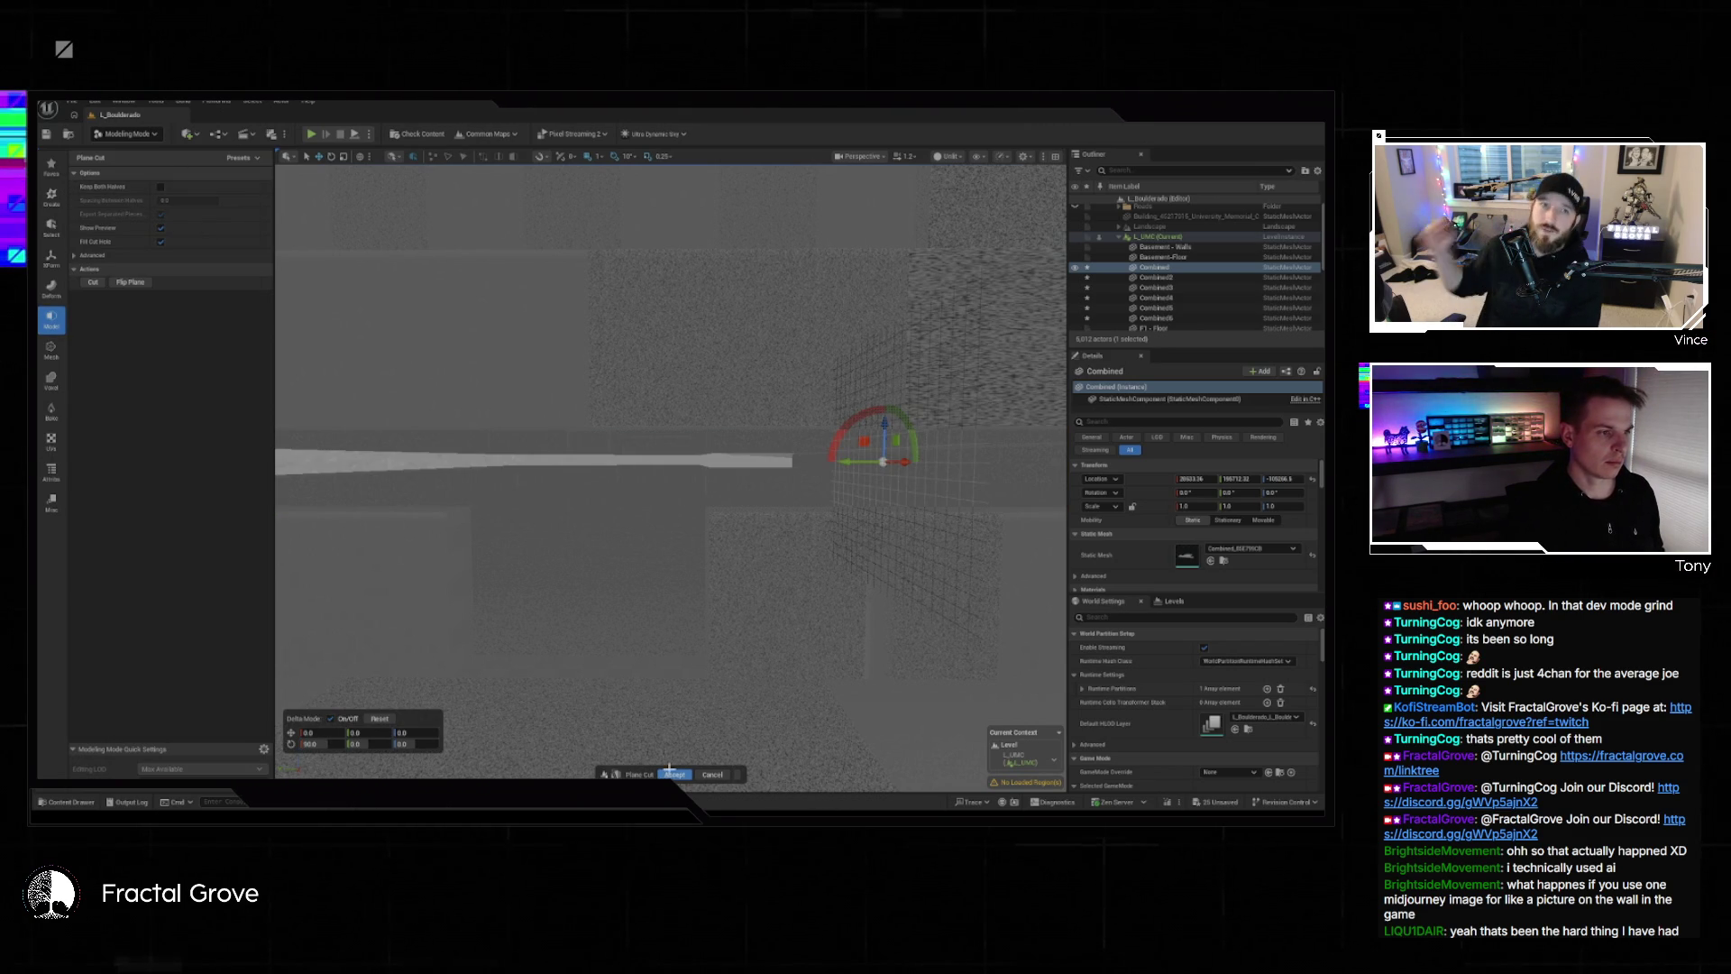
scroll(672, 460, "up", 5)
scroll(672, 460, "up", 5)
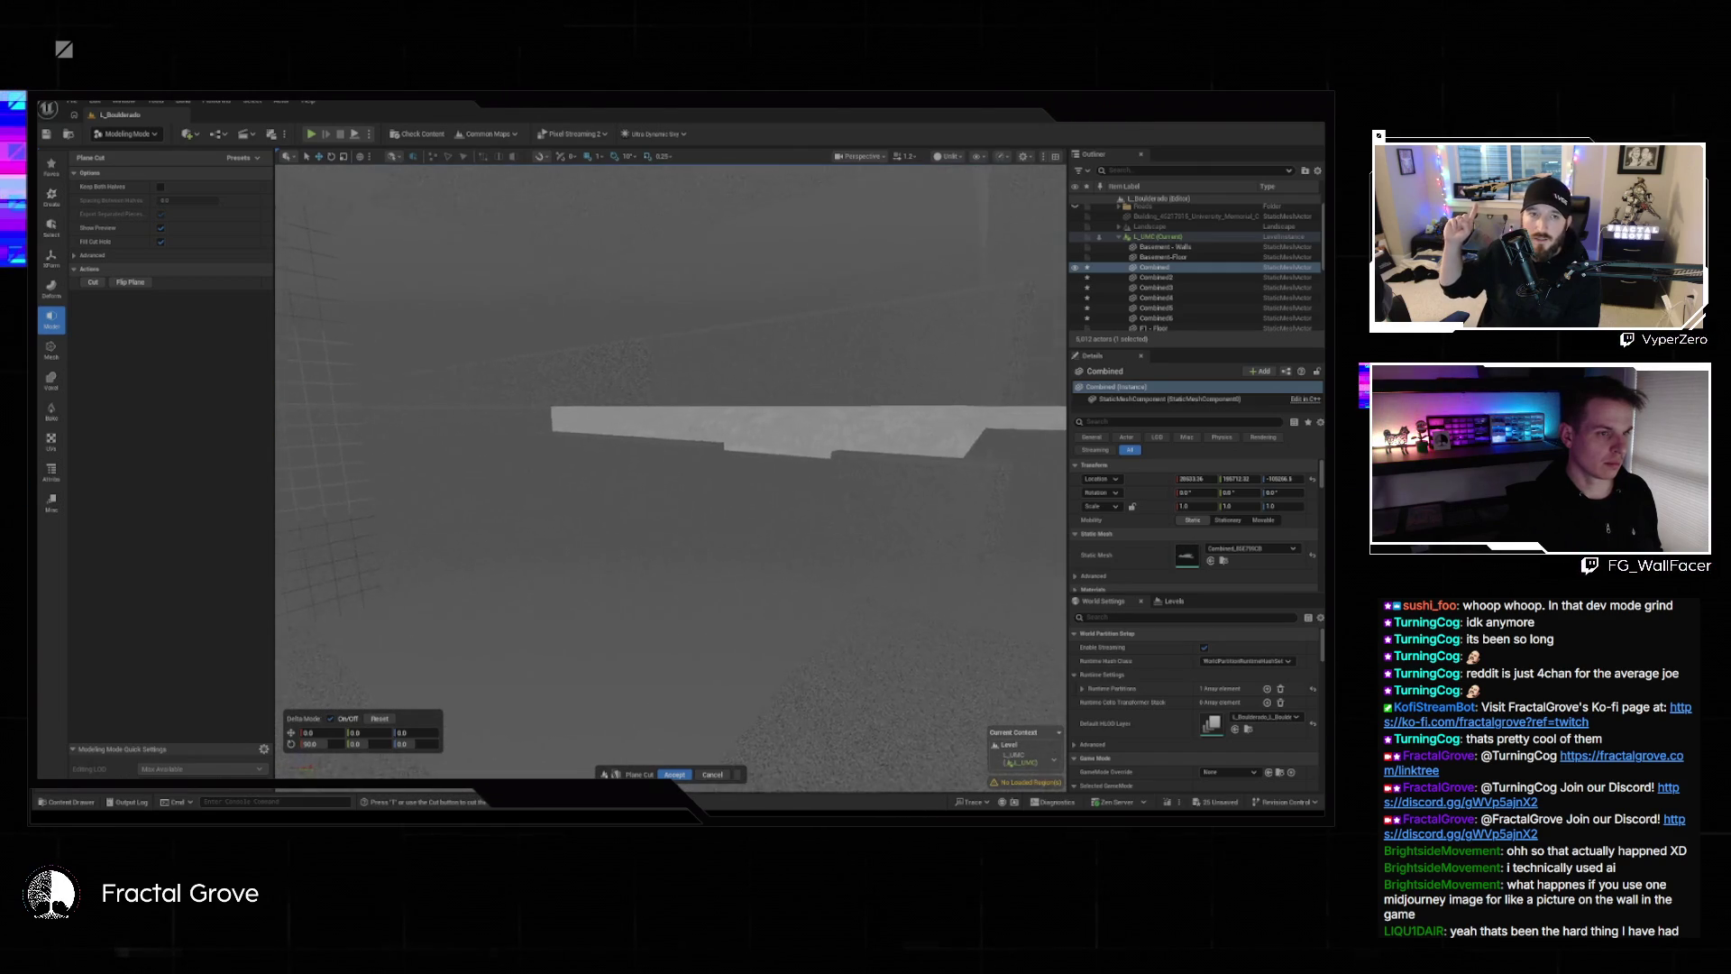
scroll(672, 459, "down", 10)
scroll(1023, 616, "down", 3)
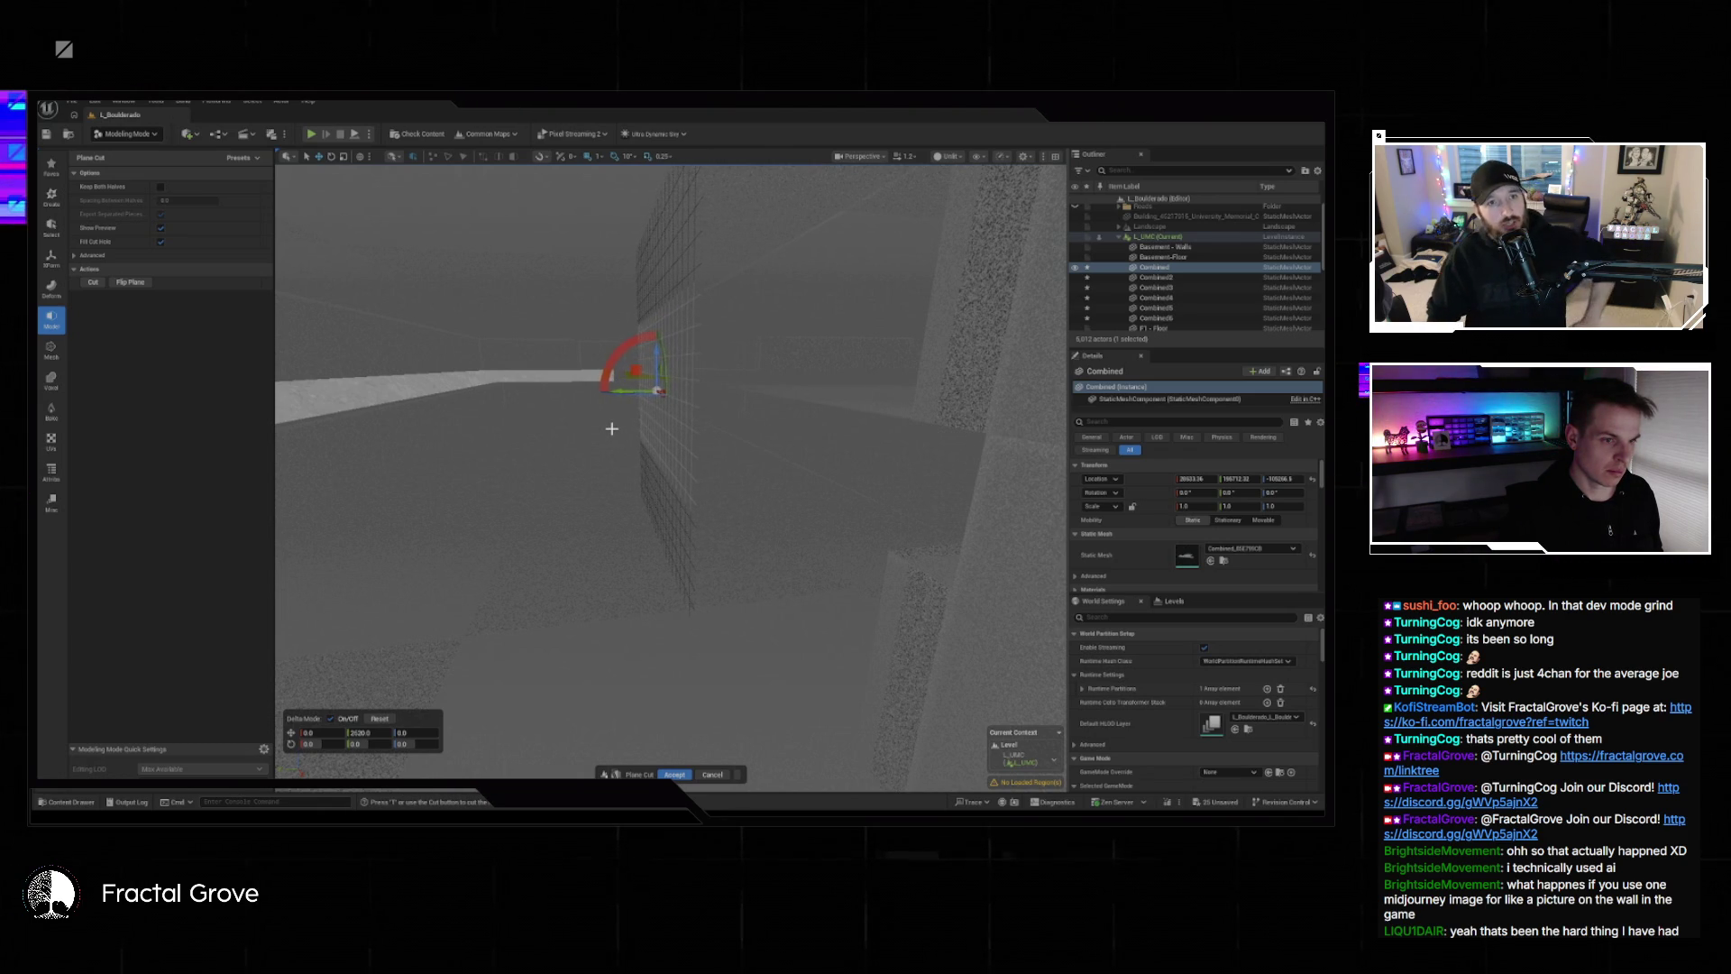
mouse_move(613, 429)
left_mouse_down()
mouse_move(649, 424)
mouse_move(577, 426)
mouse_move(618, 410)
mouse_move(616, 432)
left_mouse_up()
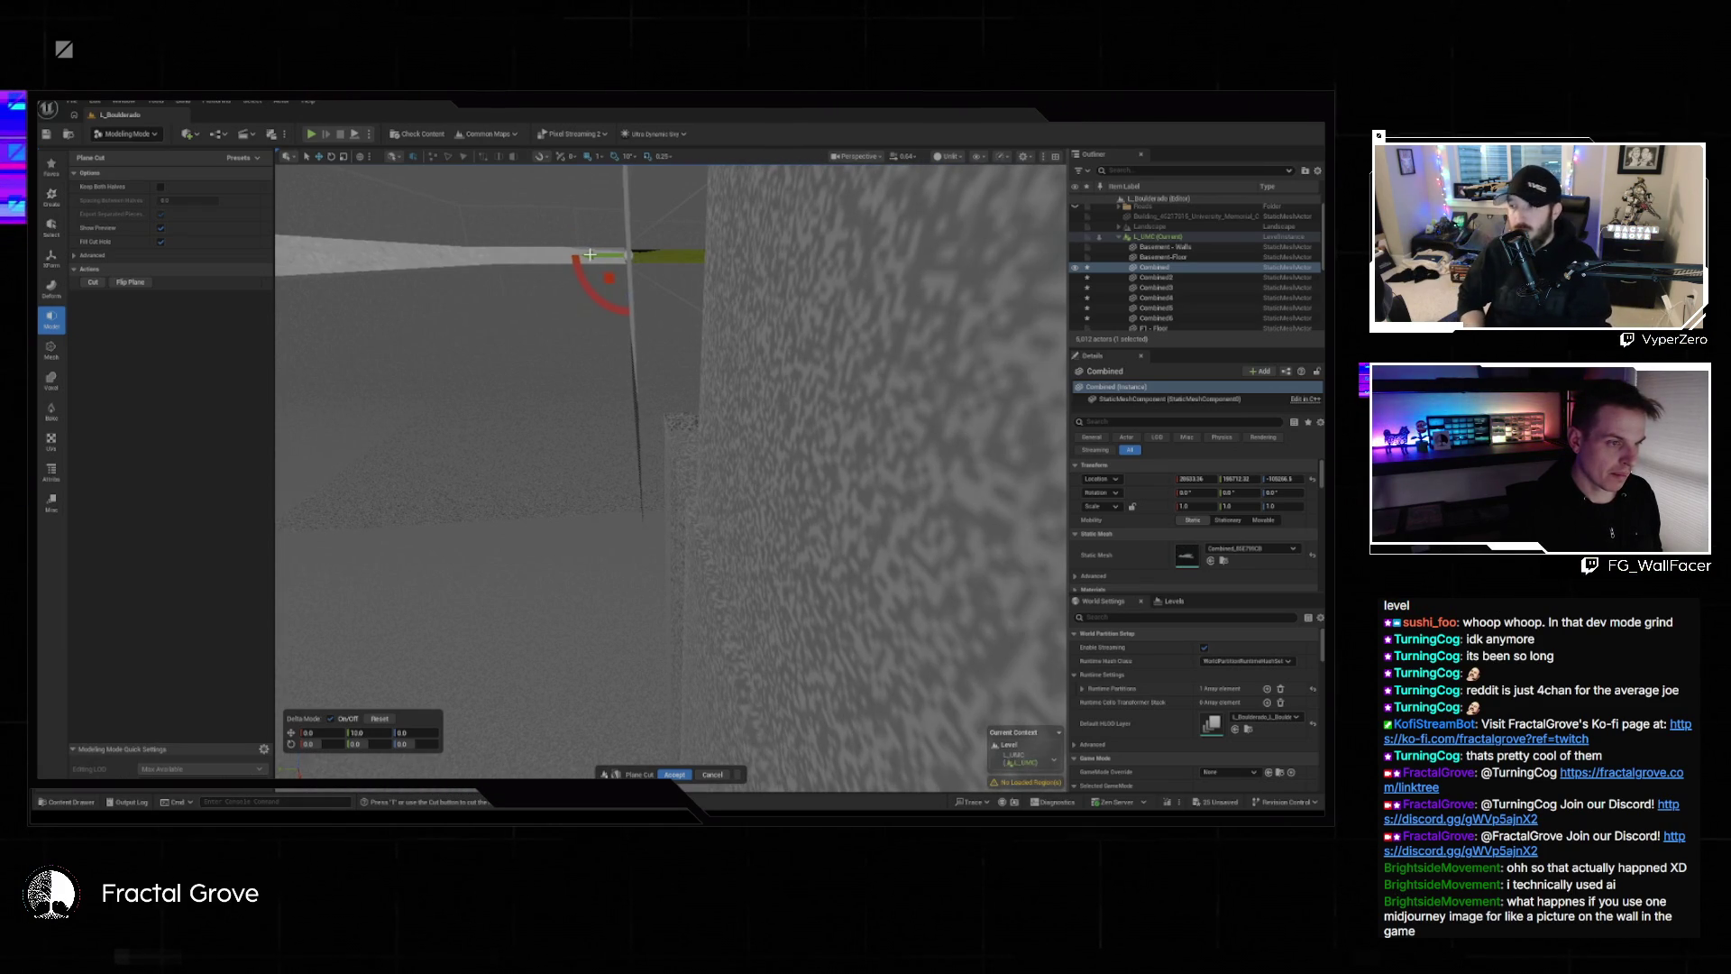
left_click_drag(710, 454, 695, 459)
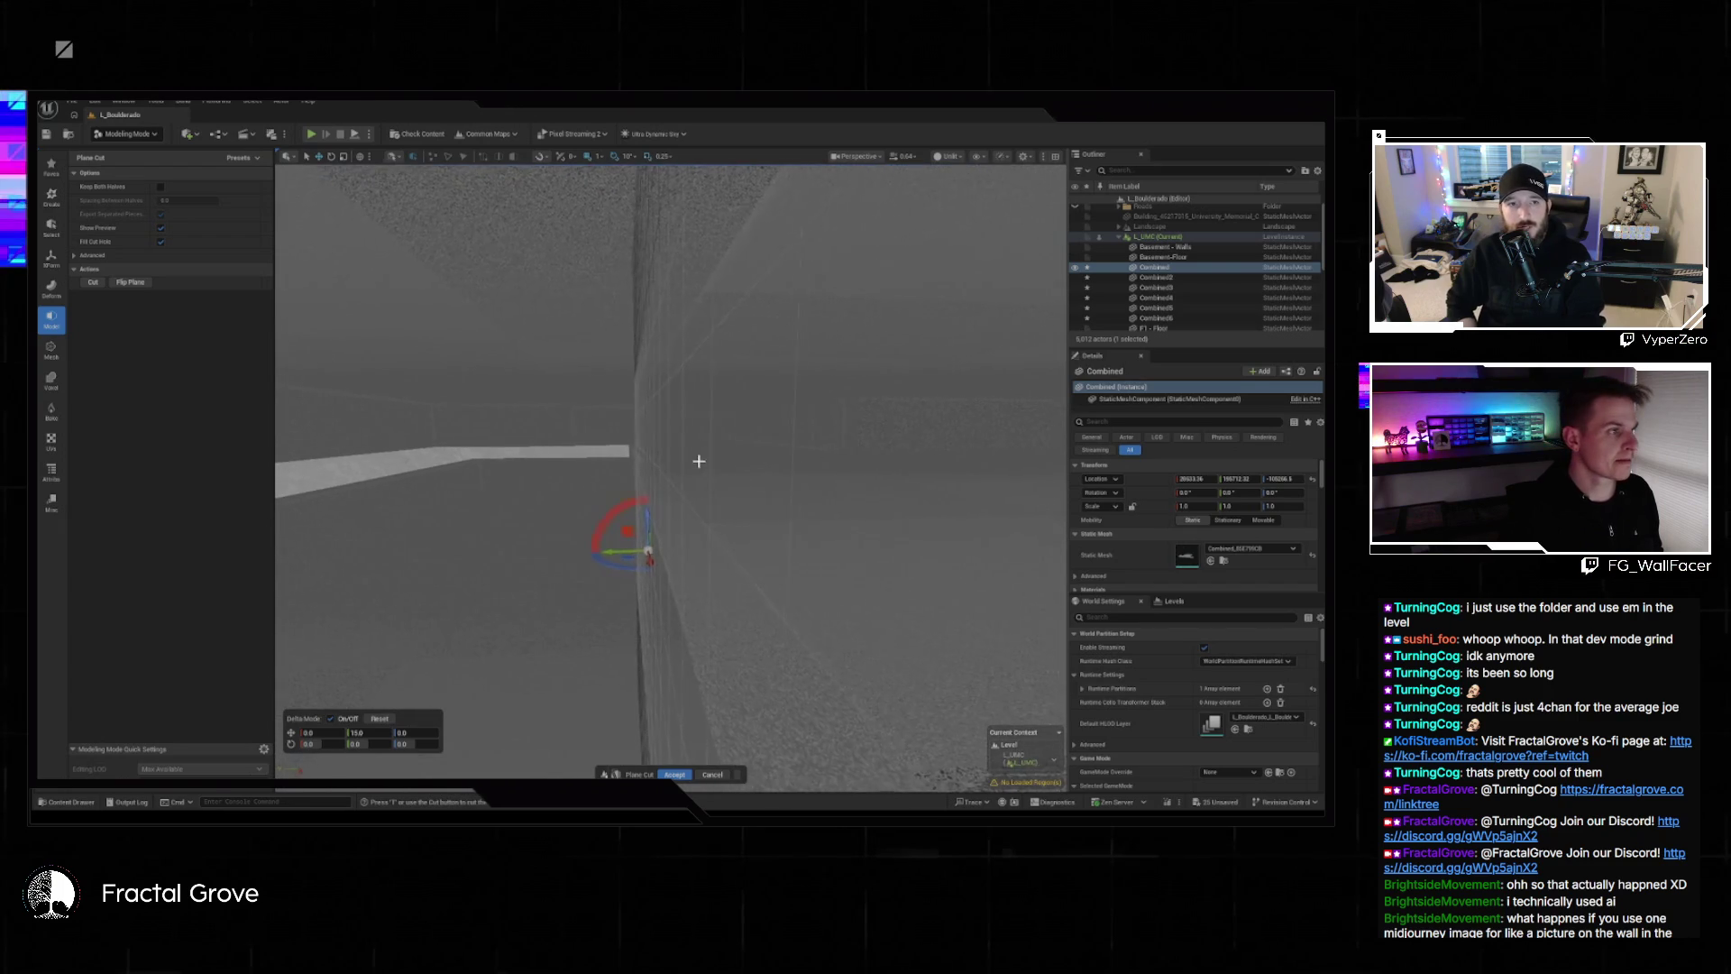
left_click(161, 188)
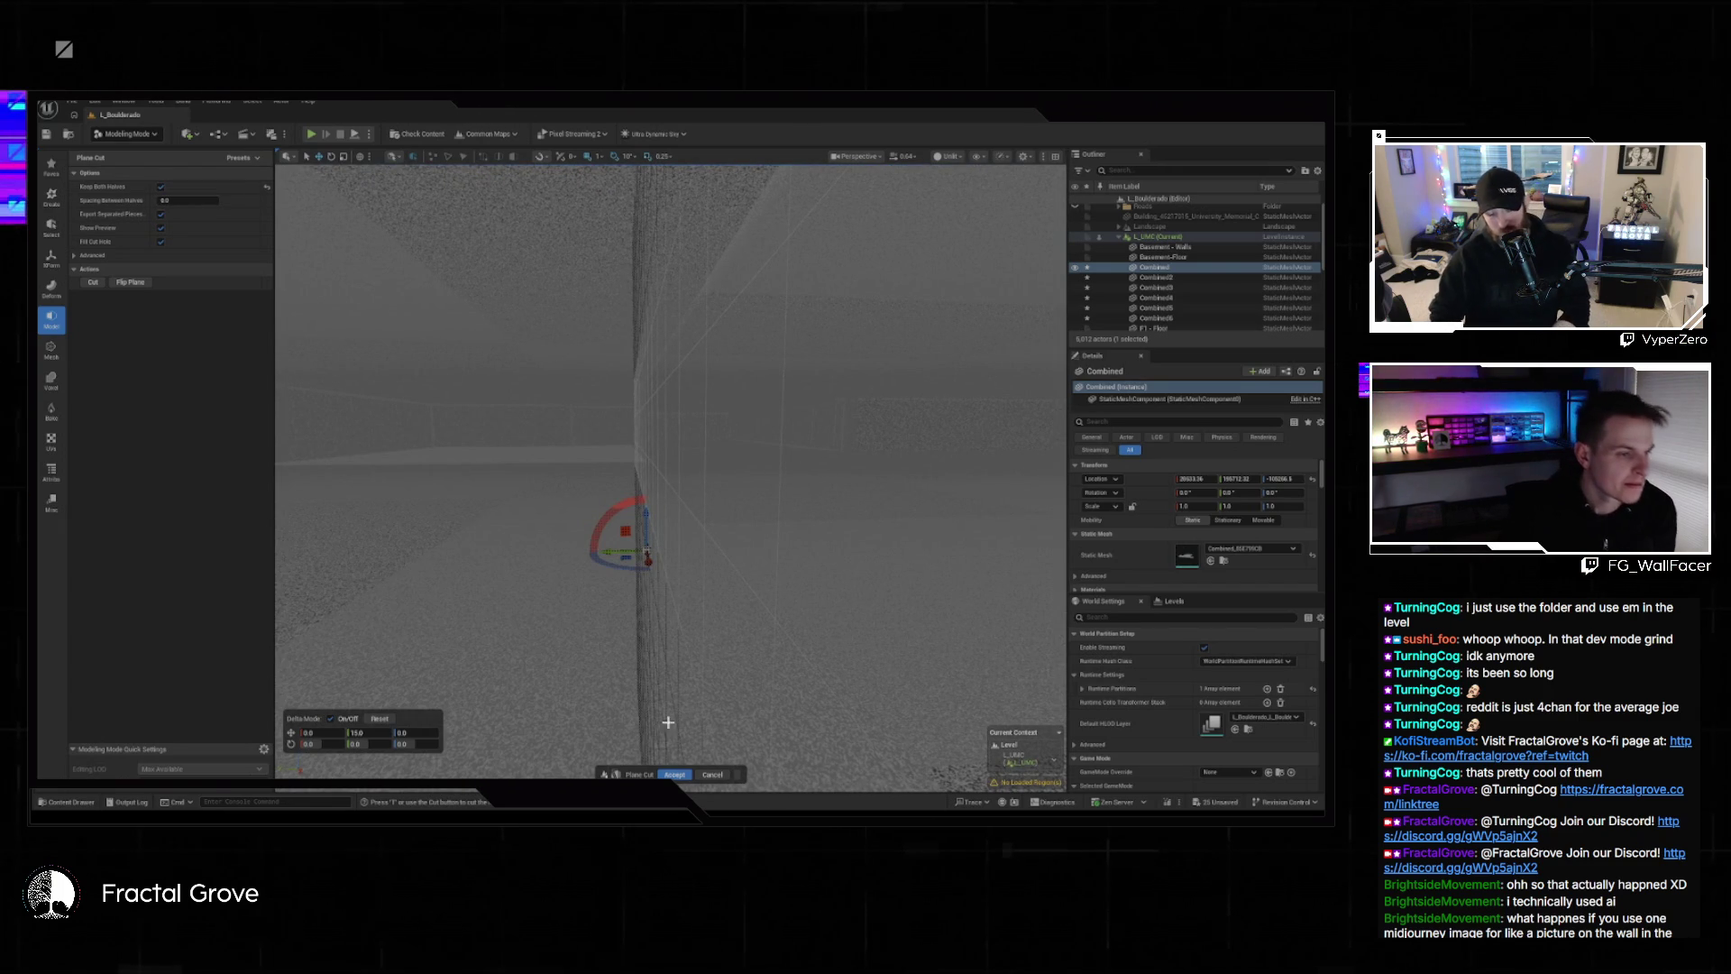
left_click(674, 774)
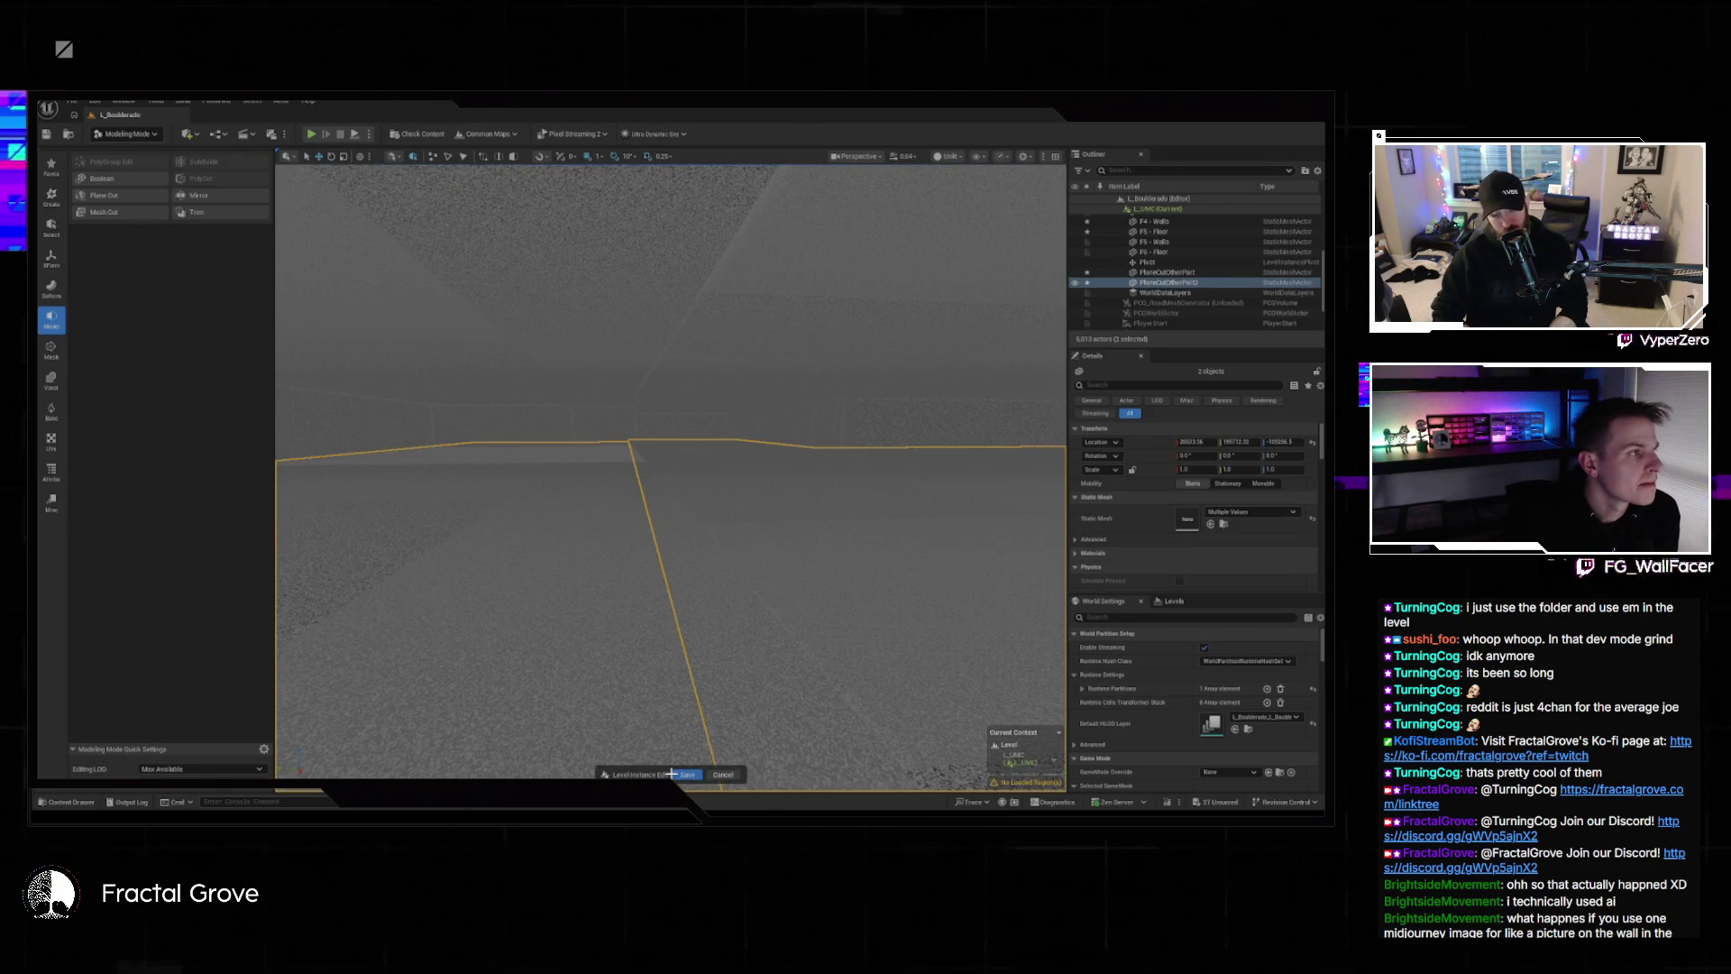
Append the cut wall pieces into a single Combined7 mesh and frame it in view.
left_click(52, 258)
left_click(110, 179)
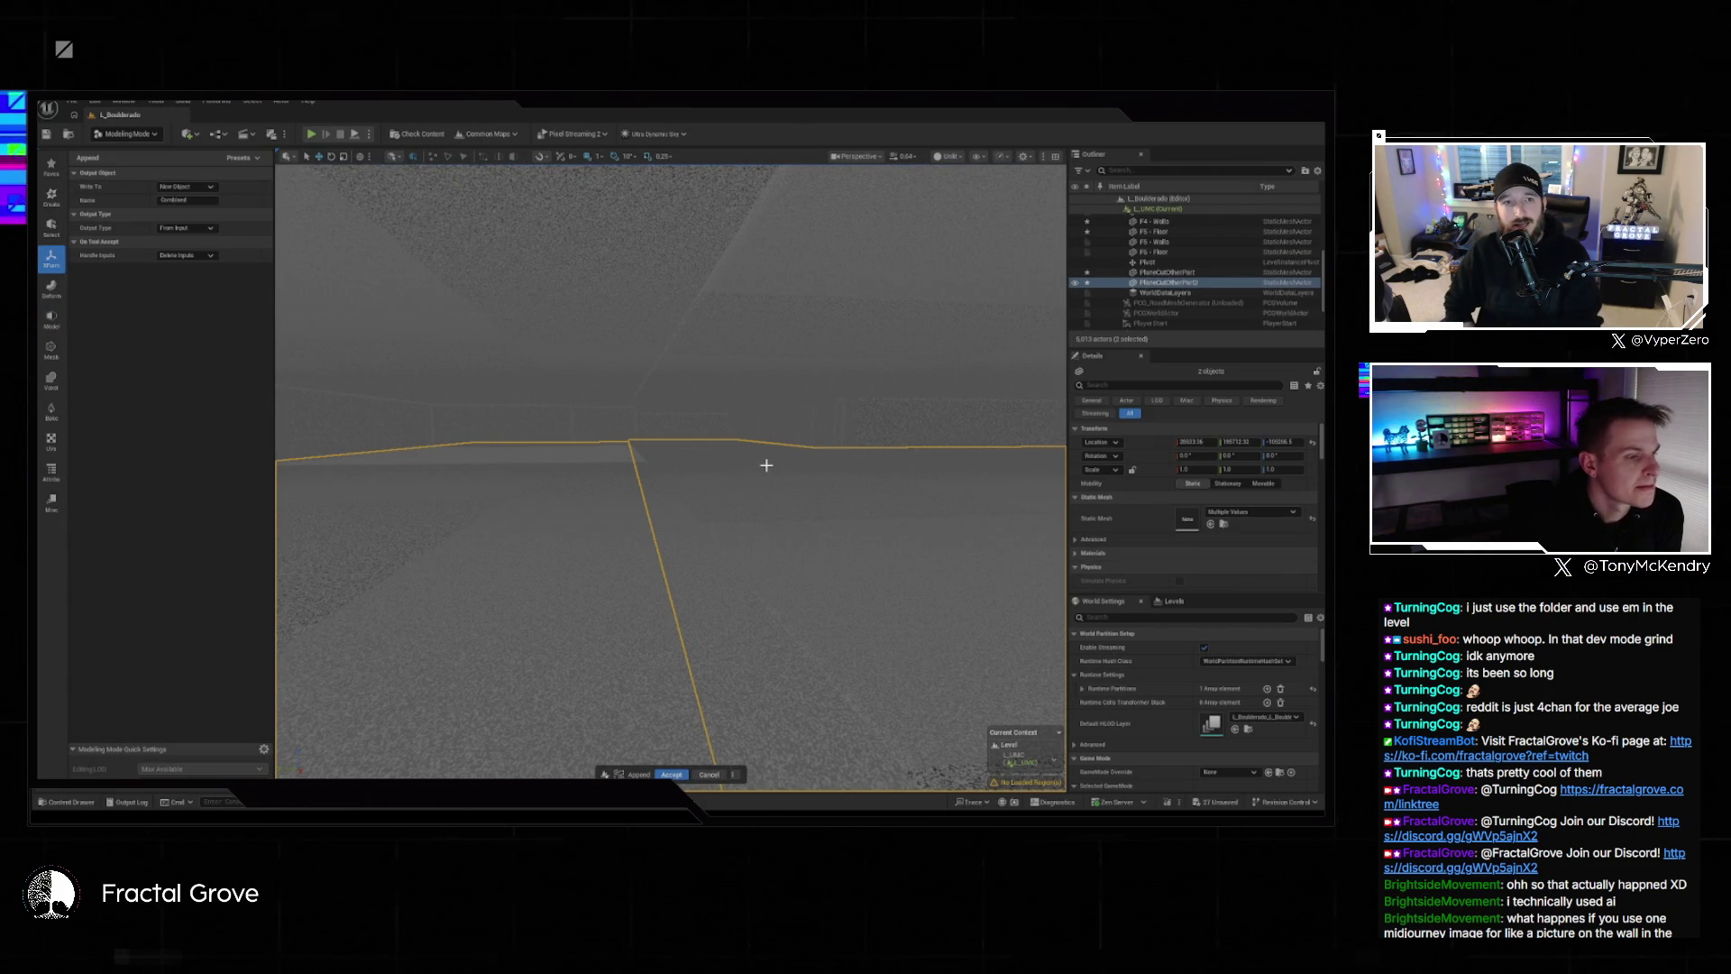
left_click(673, 774)
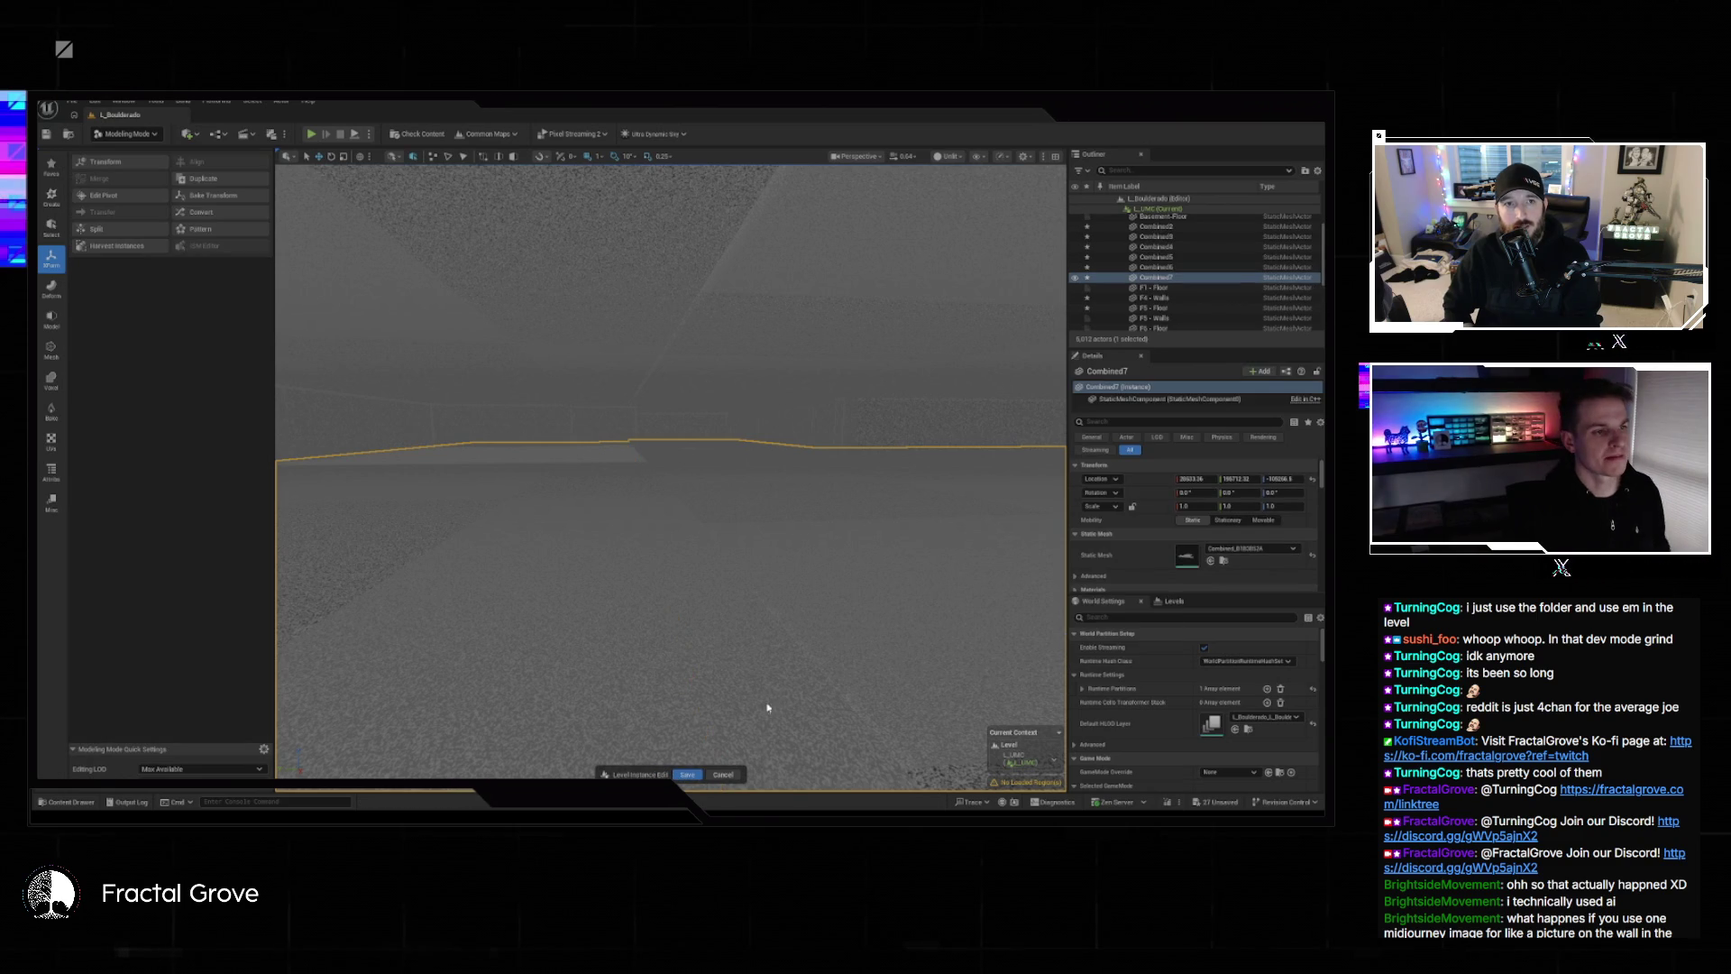
key("f")
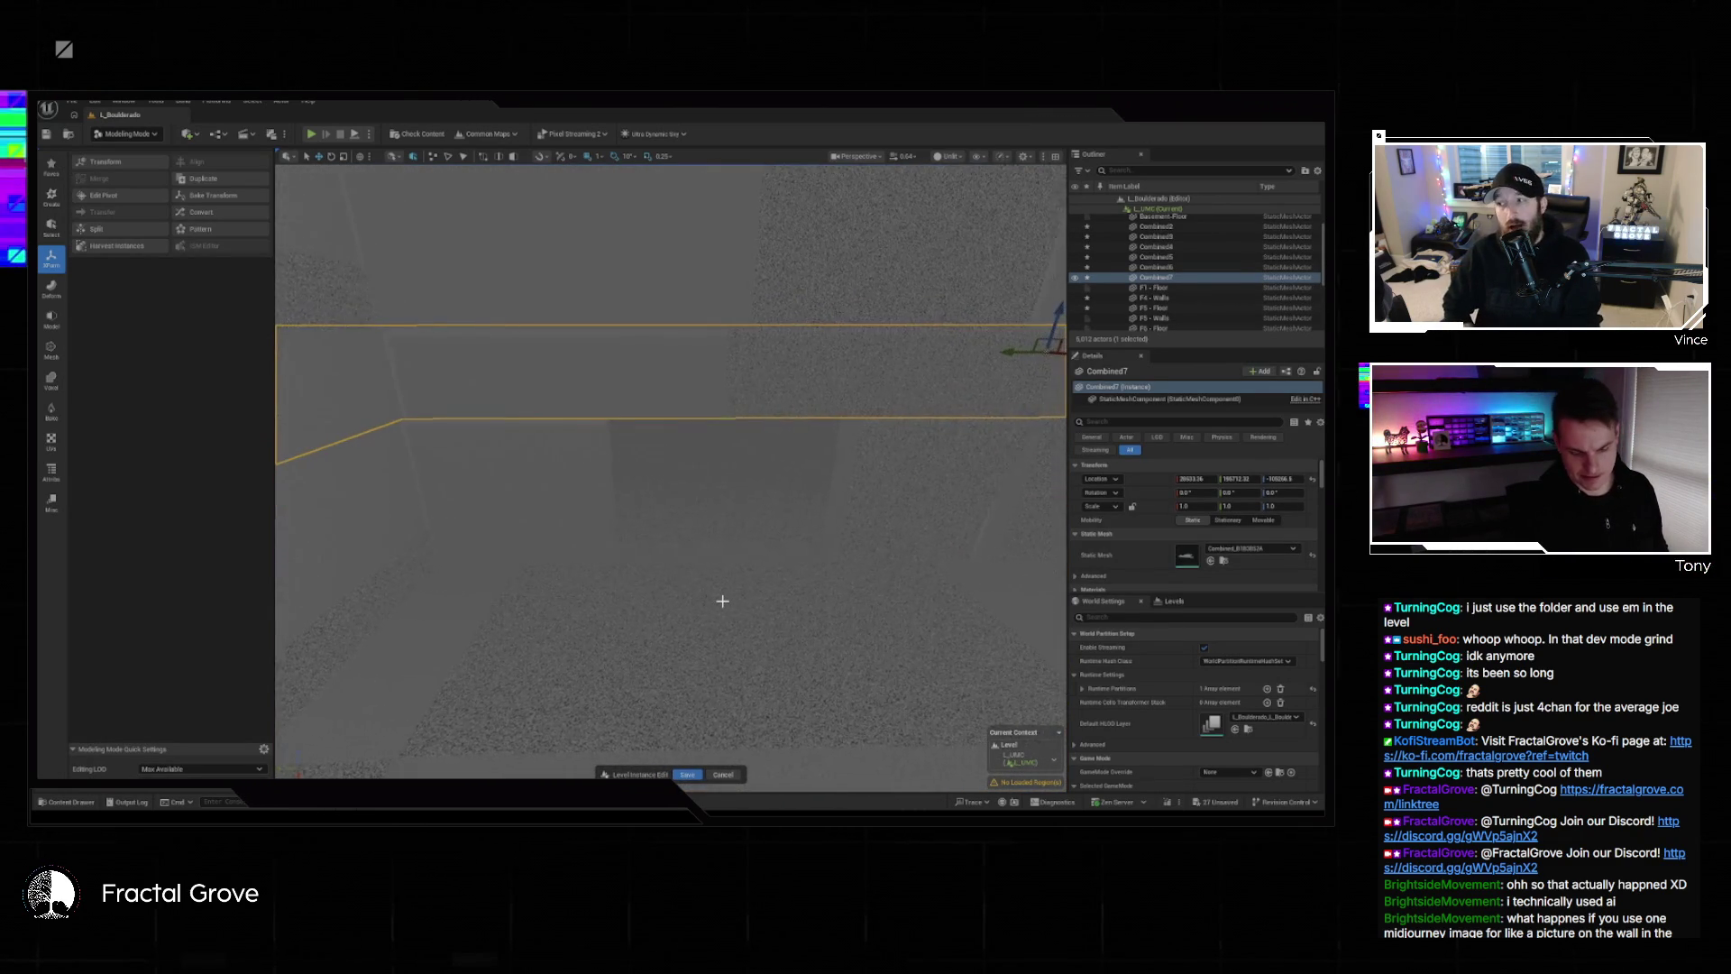
left_click_drag(718, 598, 719, 487)
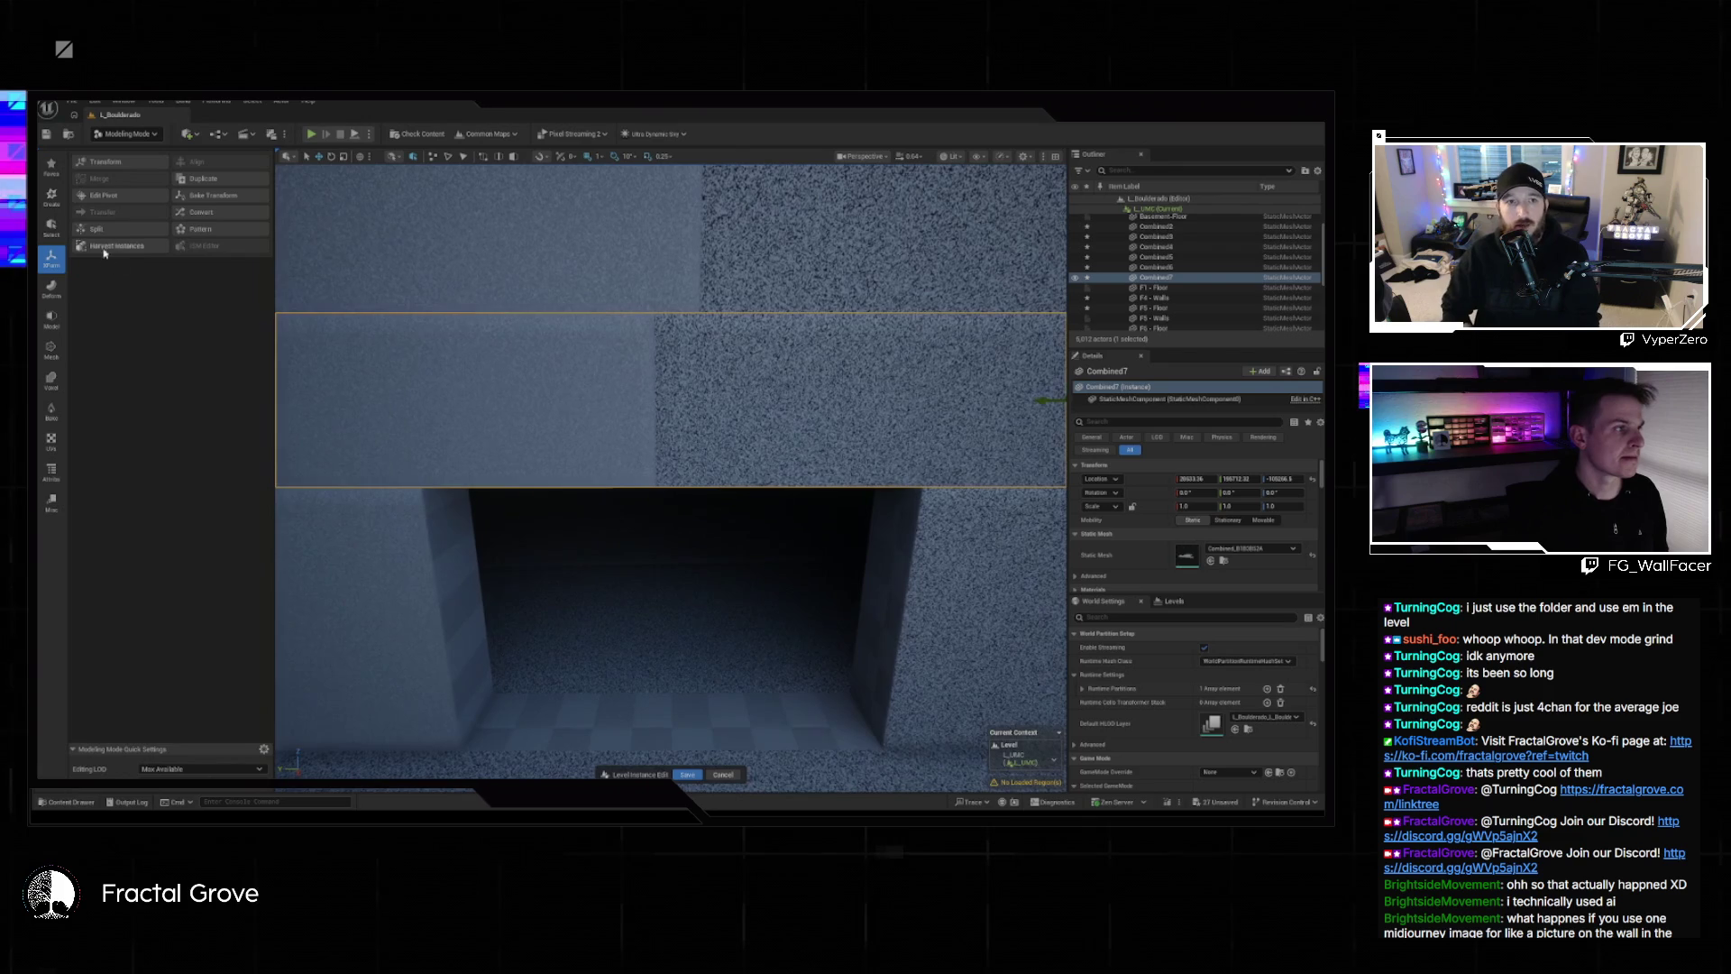
Select and frame a face of Combined7 in PolyGroup Edit, then exit without changes.
left_click(51, 317)
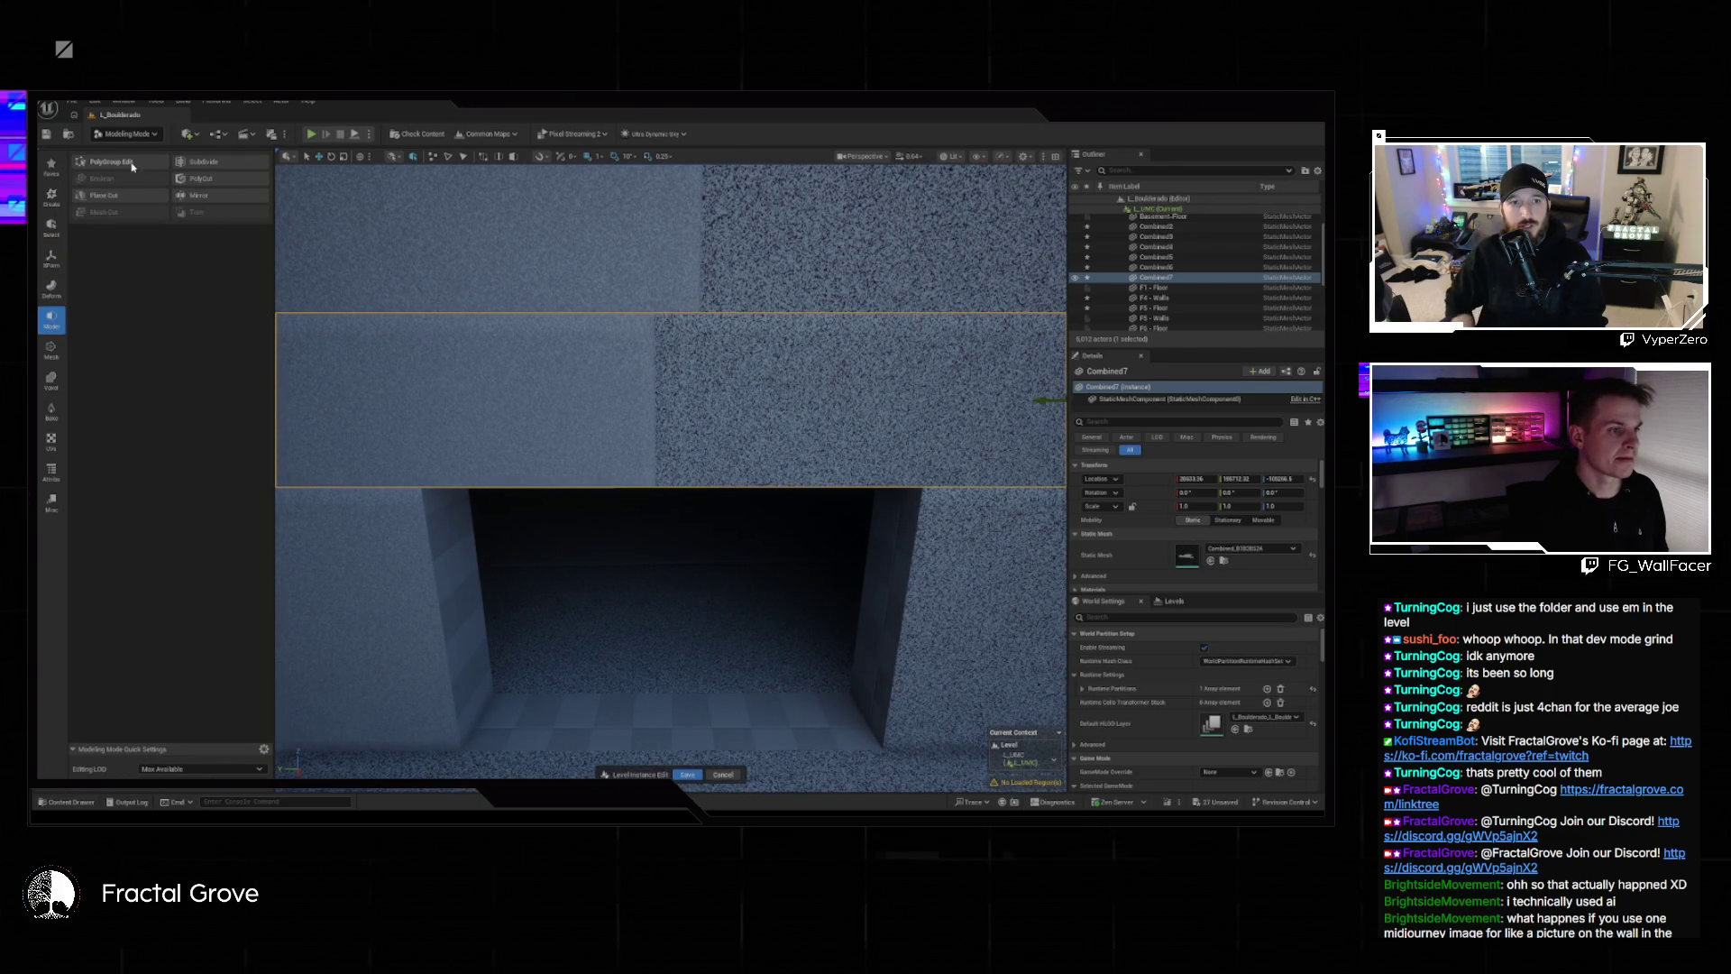
left_click(132, 166)
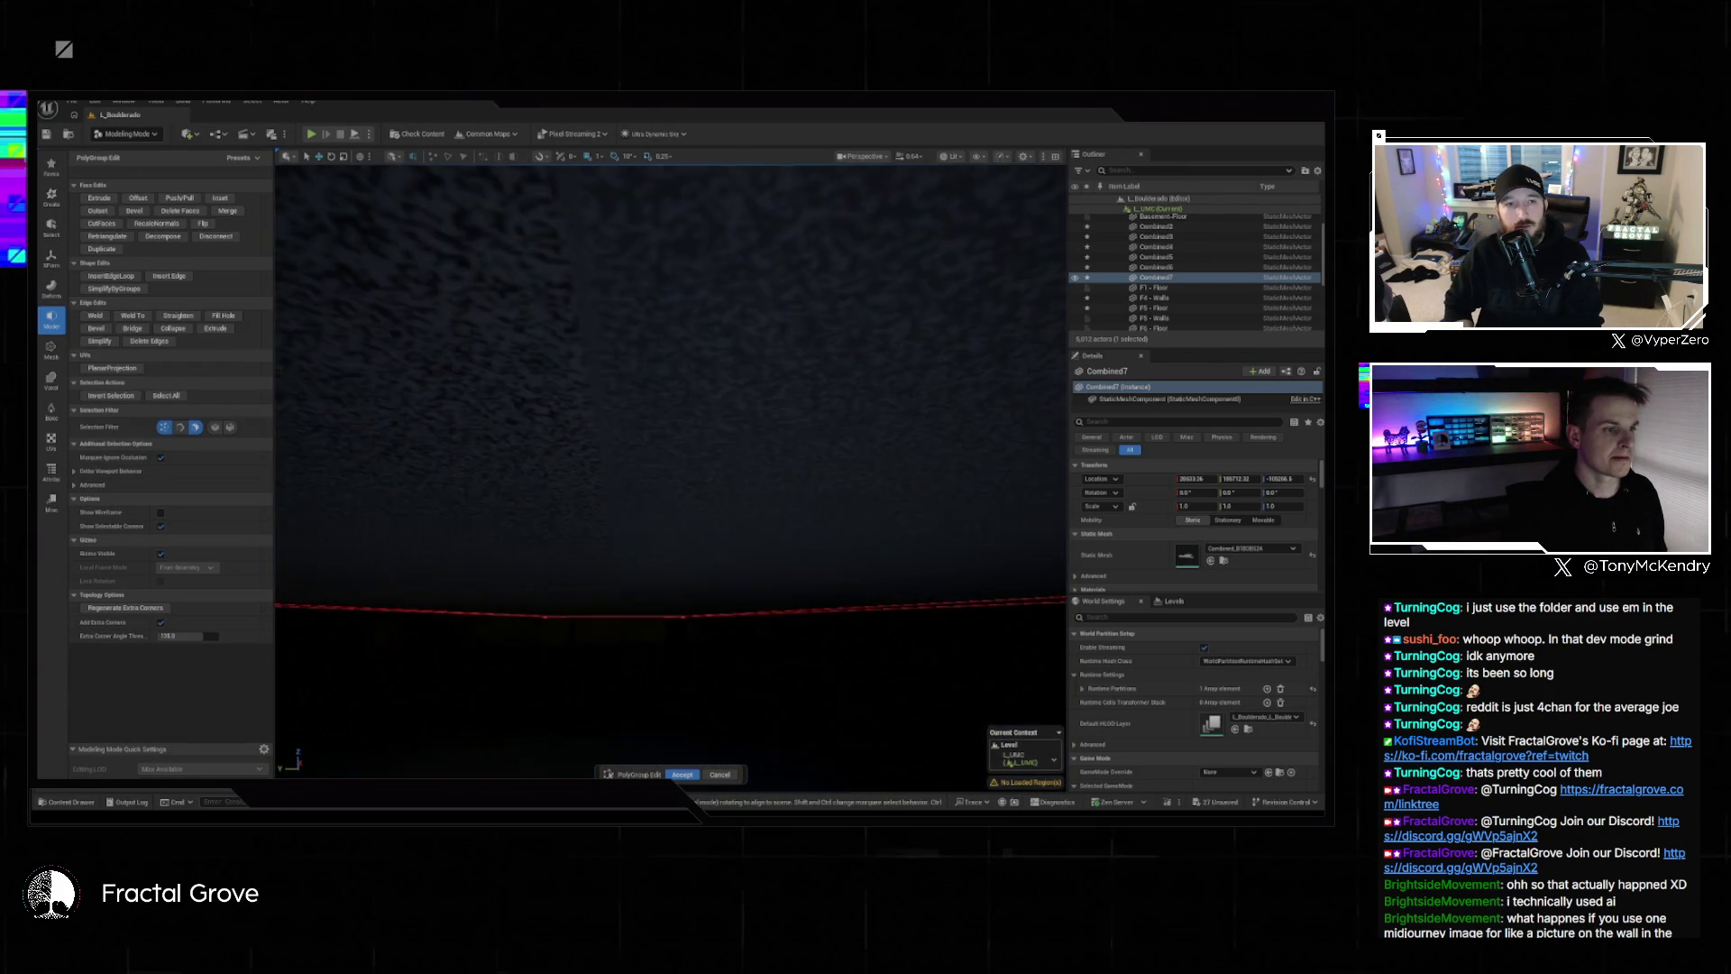
left_click(660, 514)
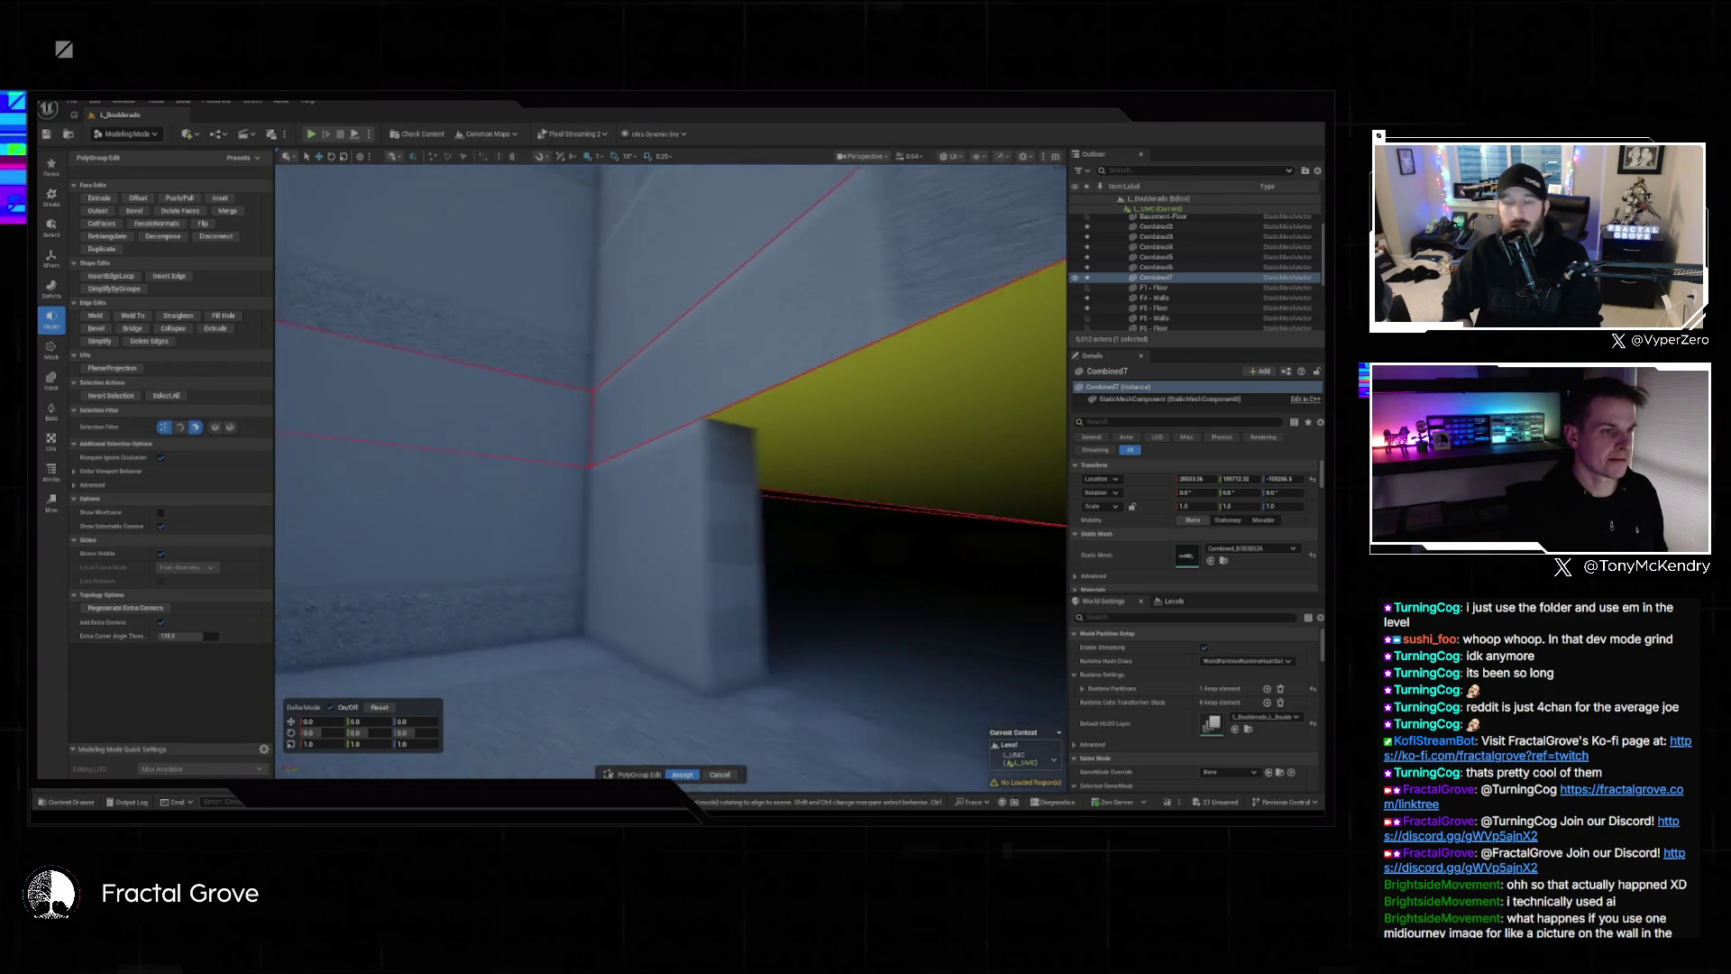
key("f")
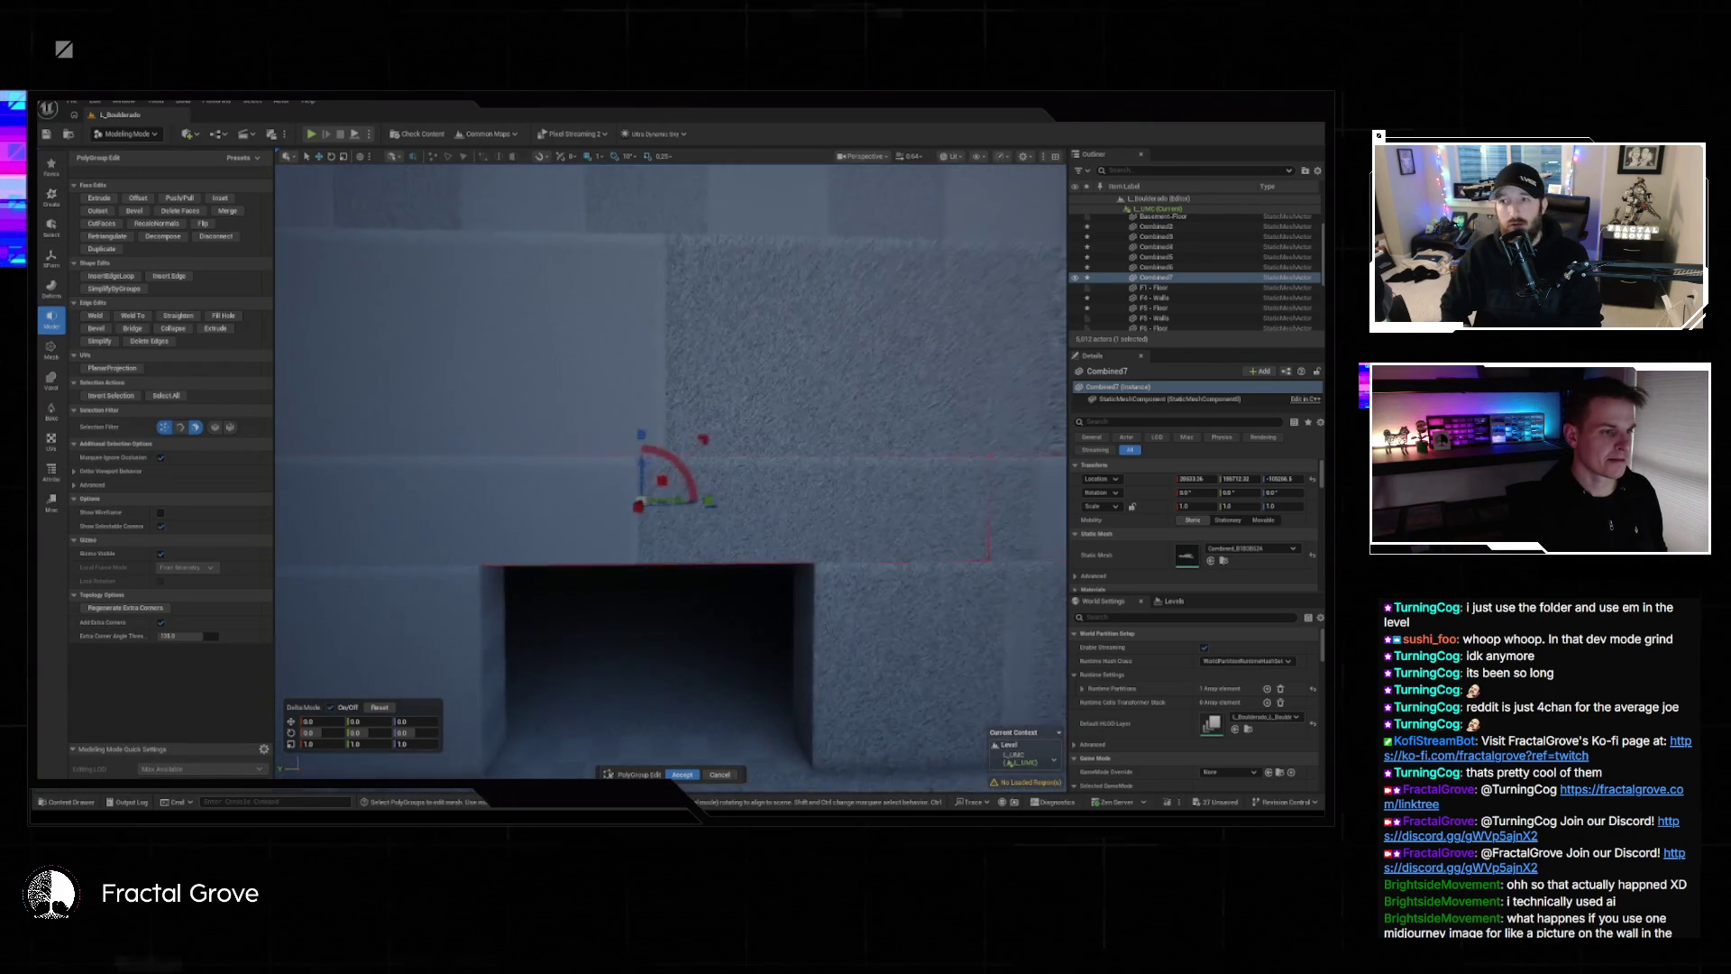
scroll(671, 469, "up", 5)
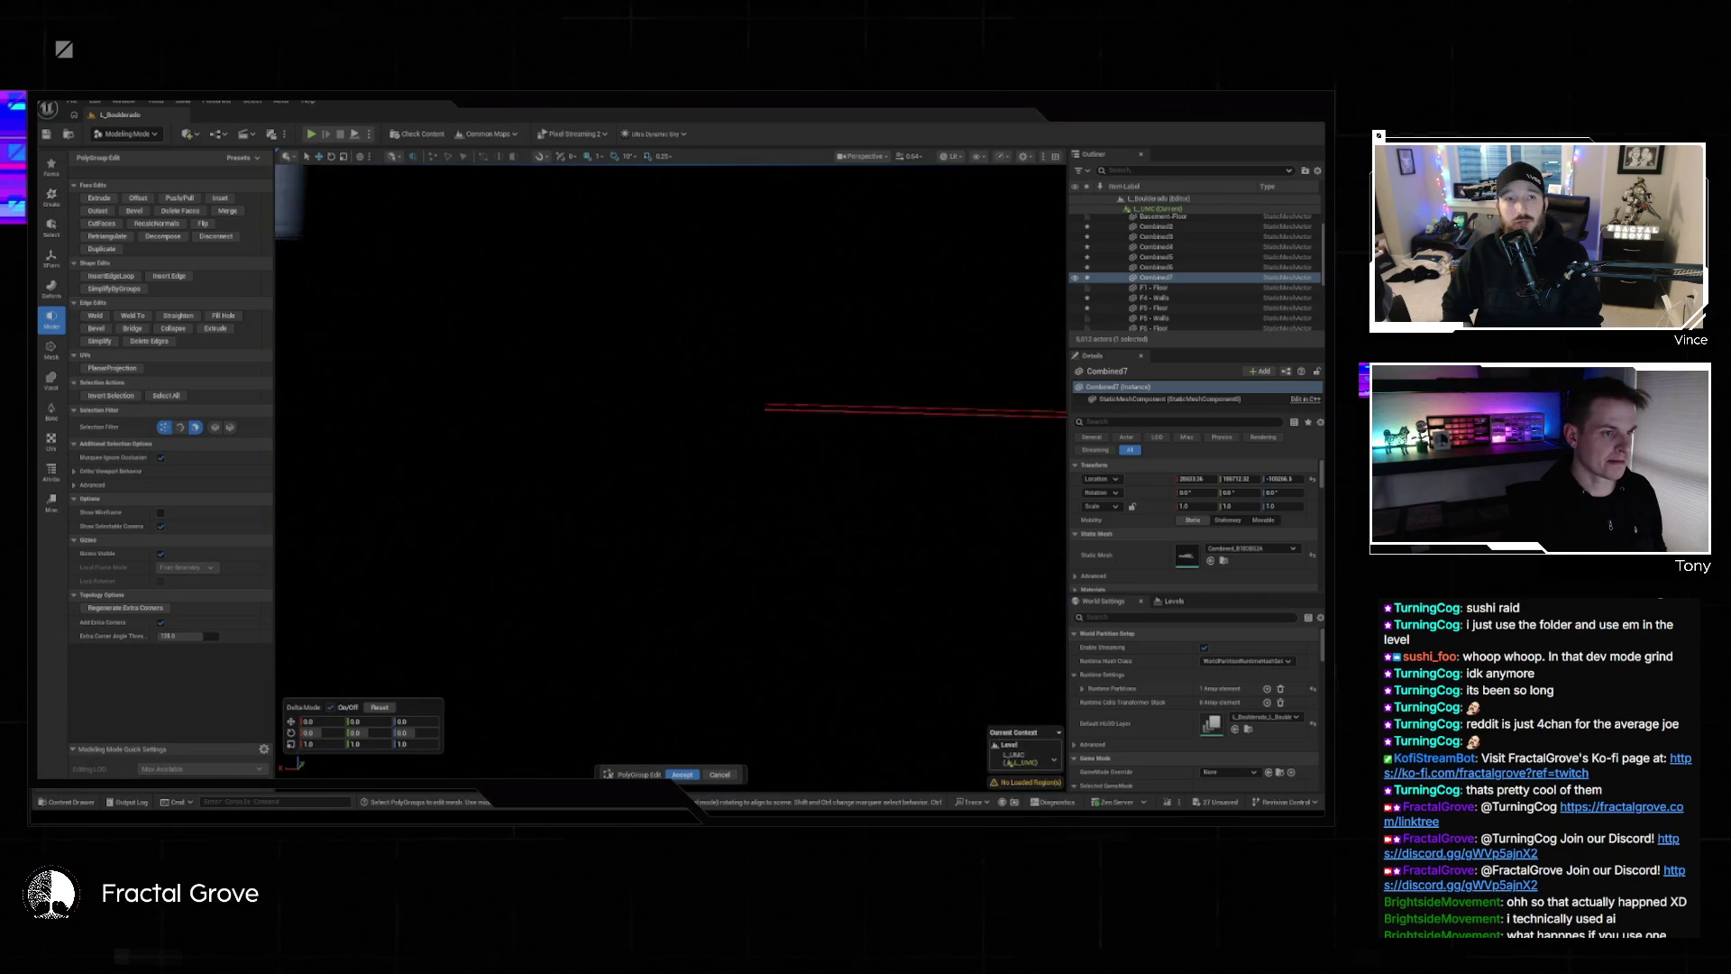
scroll(671, 469, "down", 5)
scroll(604, 554, "up", 3)
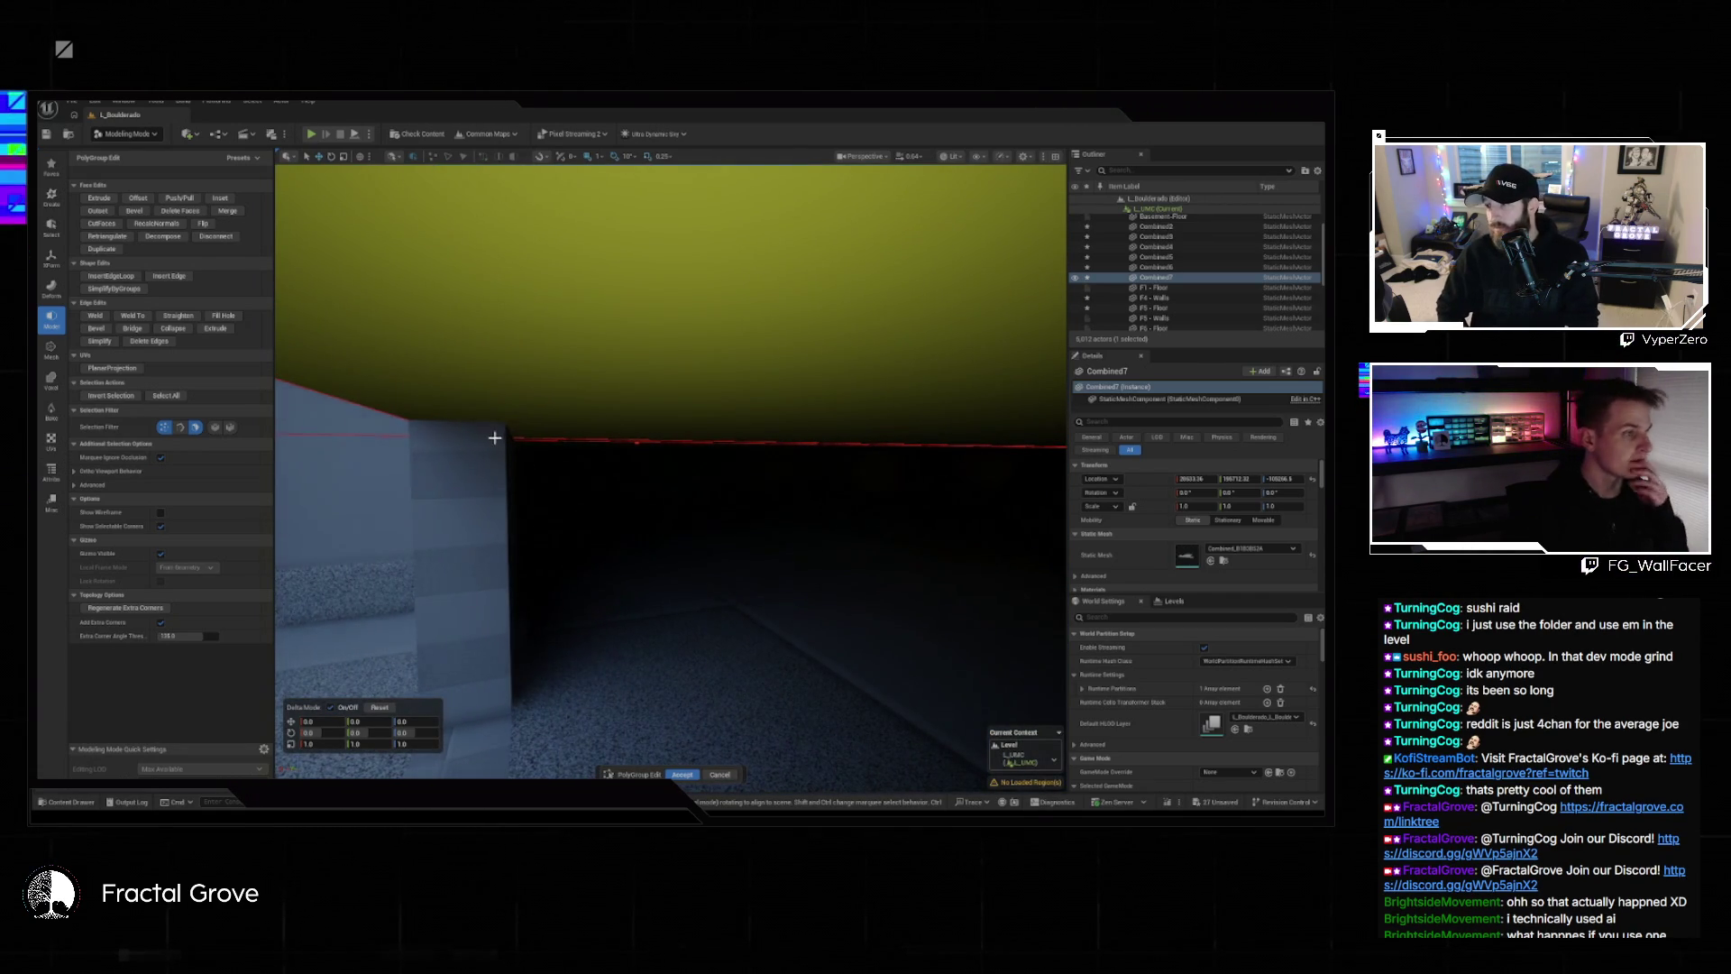
left_click(720, 775)
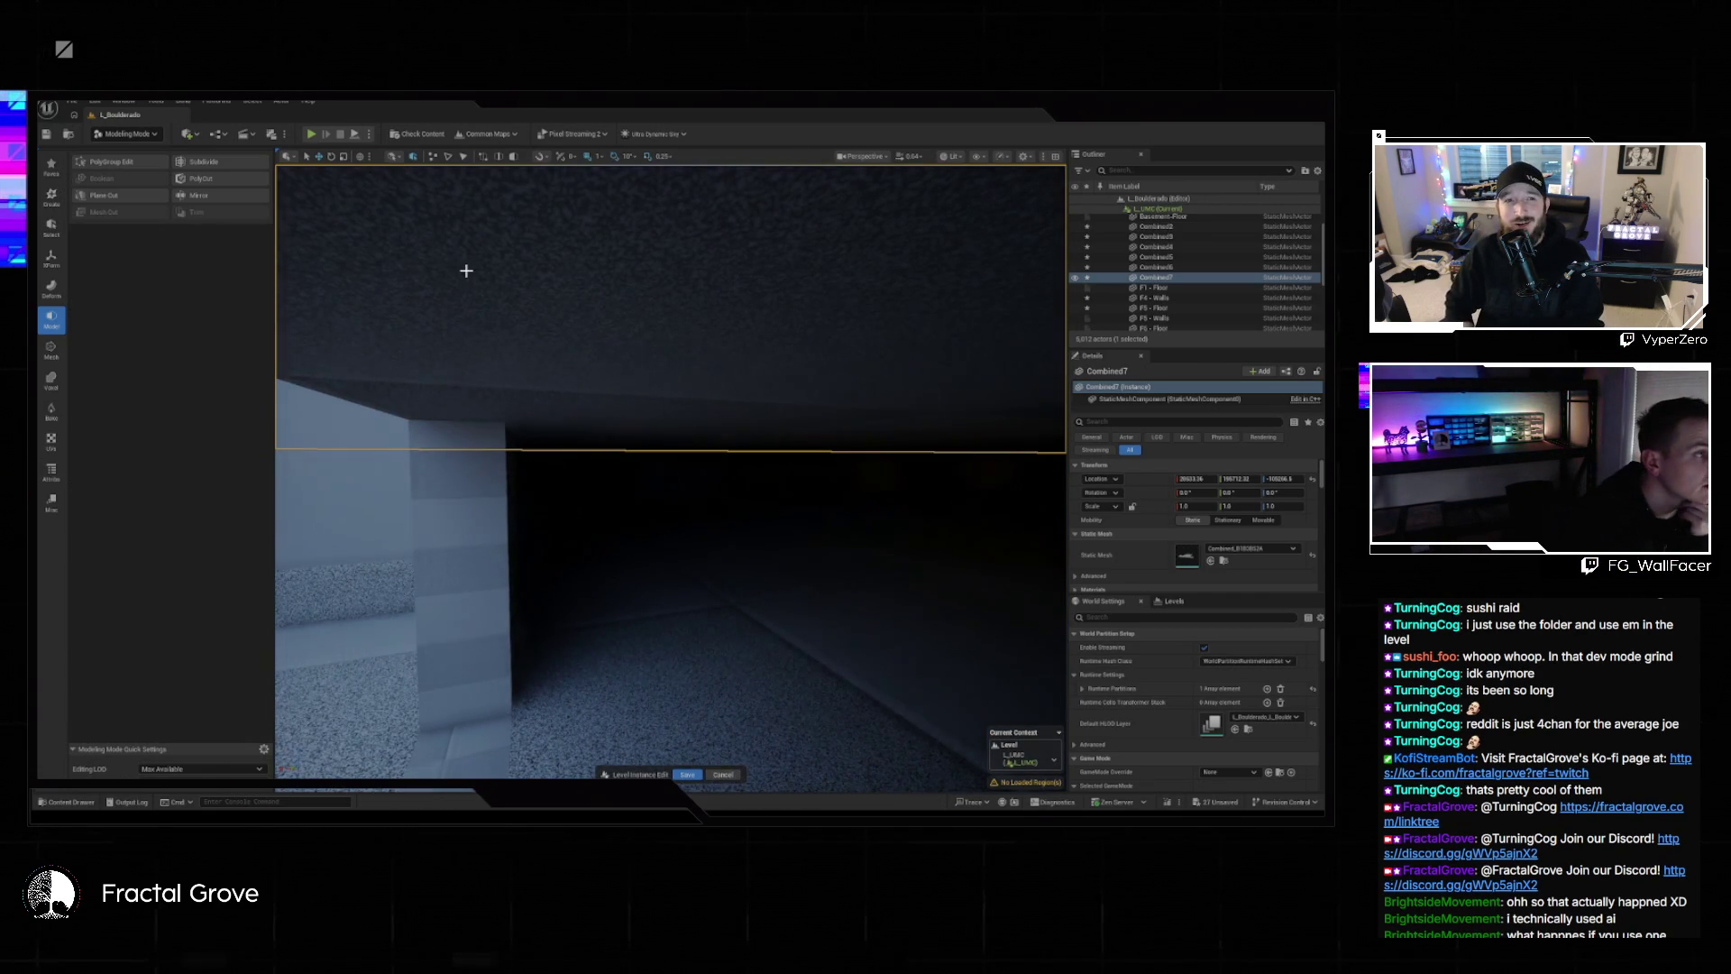
Start a plane cut on Combined7, rotate the plane 90 degrees, and slide it onto the wall.
left_click(104, 196)
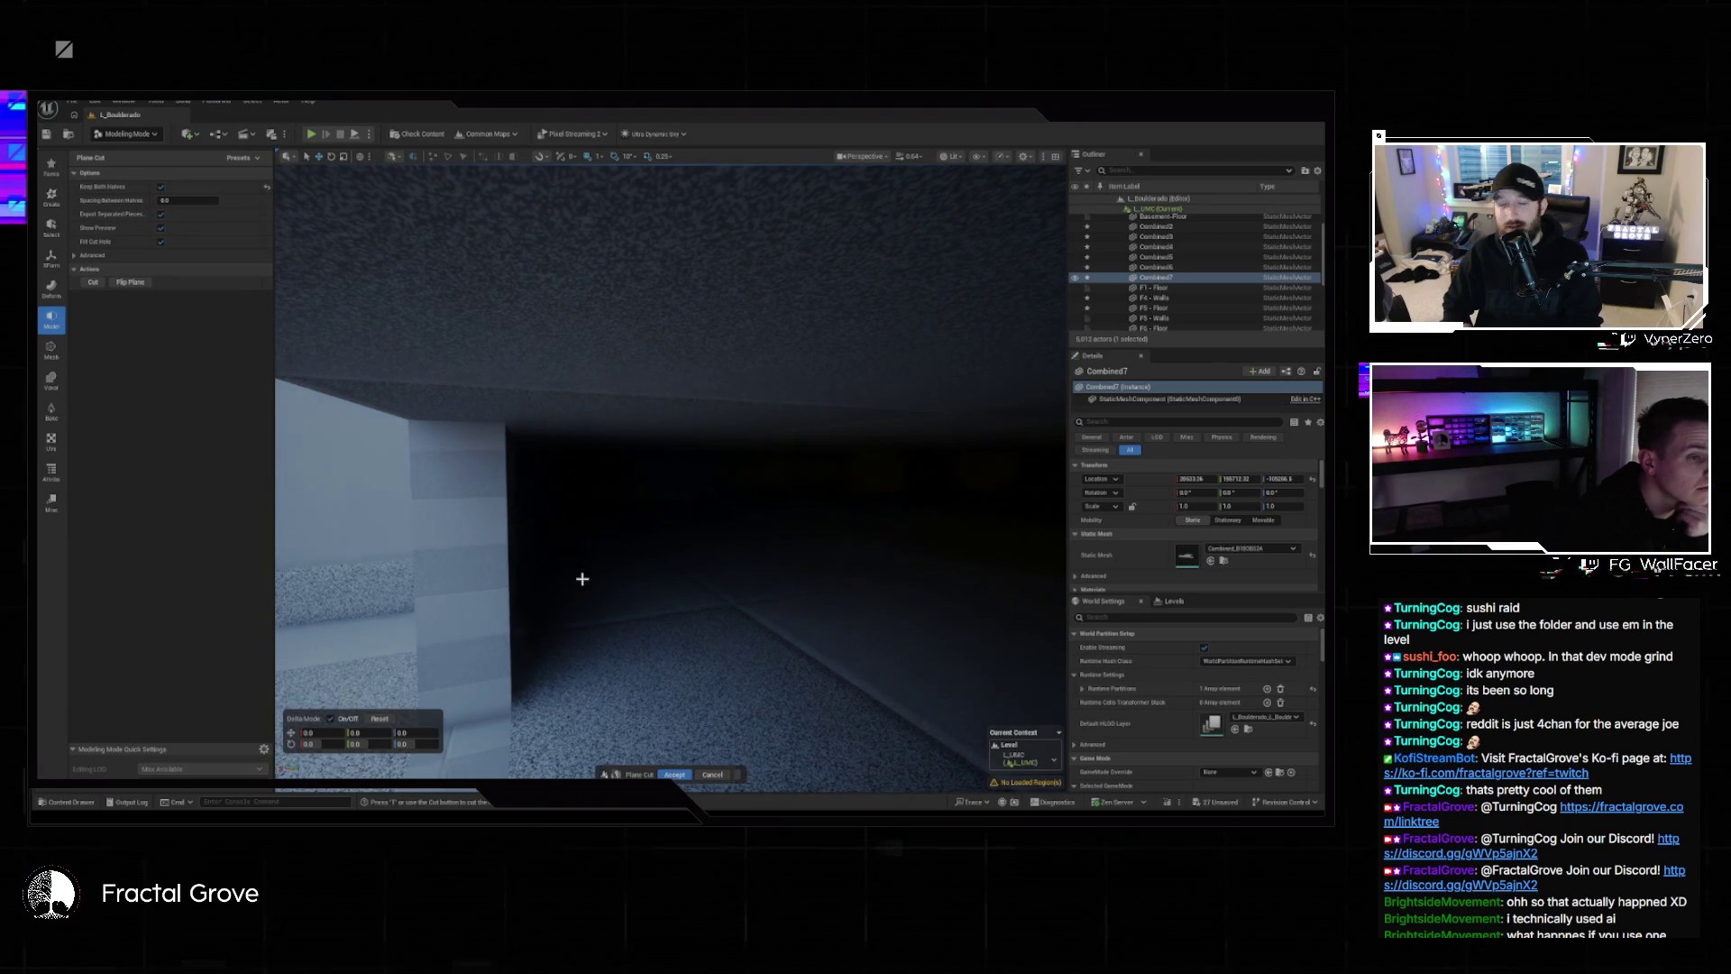
left_click_drag(679, 707, 678, 631)
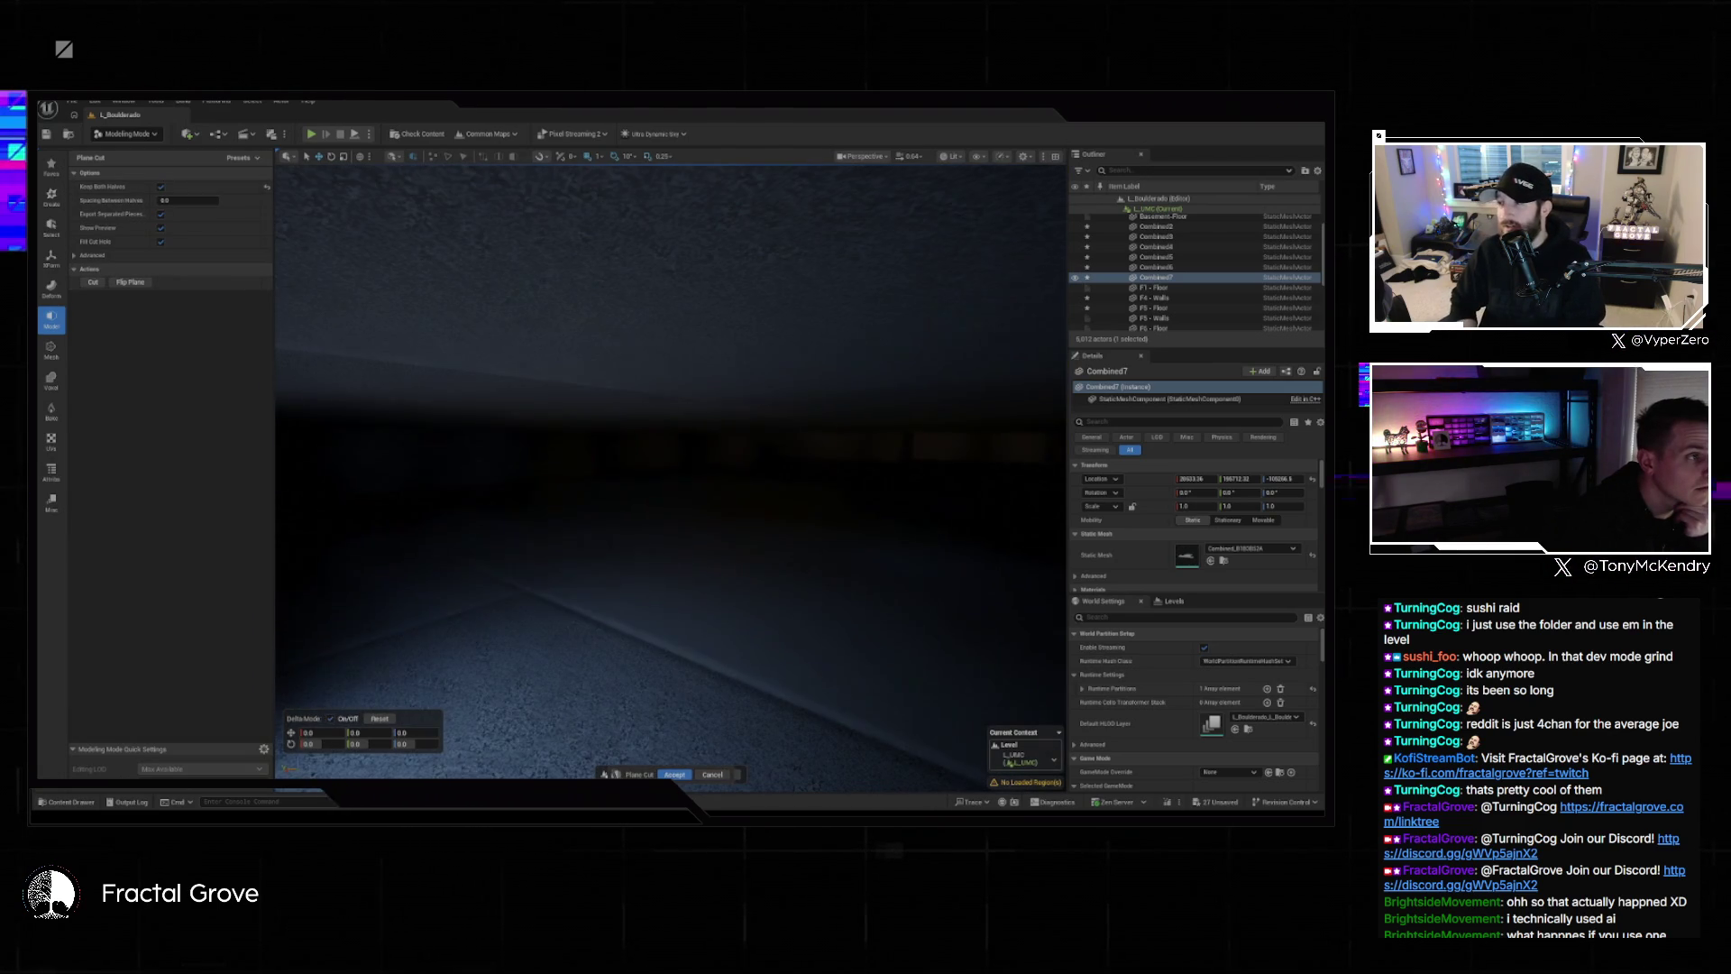
left_click(162, 188)
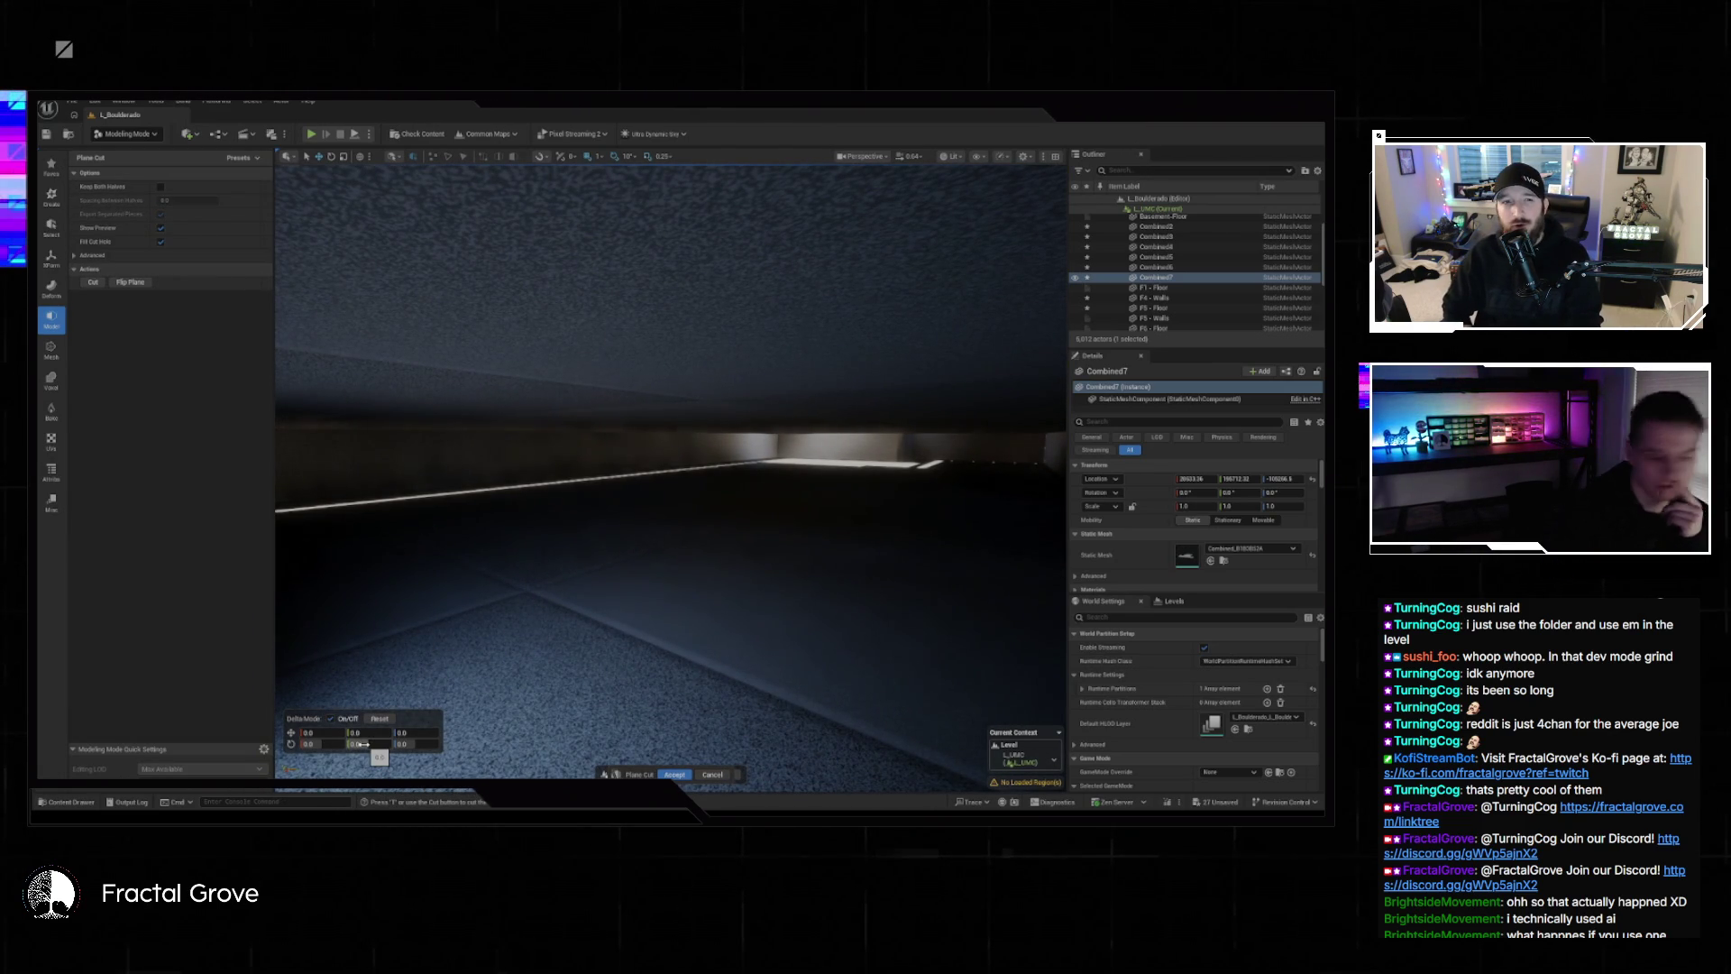
type("90")
key("Return")
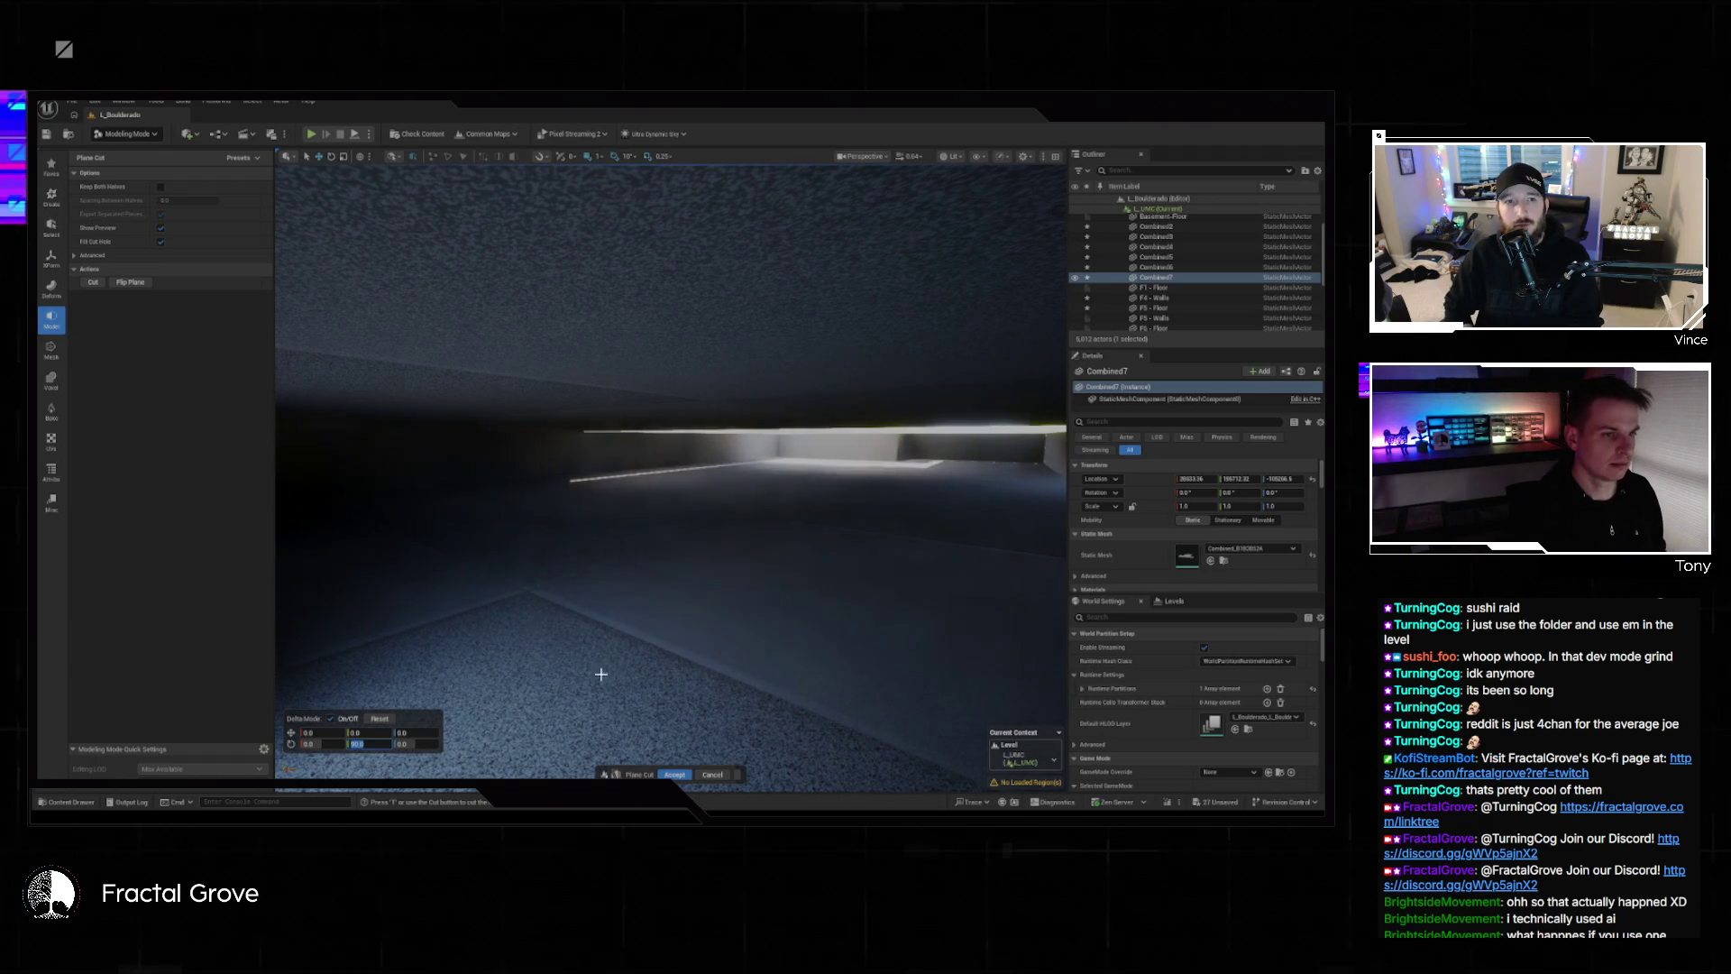
mouse_move(604, 506)
left_mouse_down()
mouse_move(604, 469)
mouse_move(586, 487)
mouse_move(604, 506)
mouse_move(981, 506)
mouse_move(951, 515)
left_mouse_up()
mouse_move(779, 472)
left_mouse_down()
mouse_move(779, 451)
mouse_move(779, 473)
mouse_move(734, 462)
left_mouse_up()
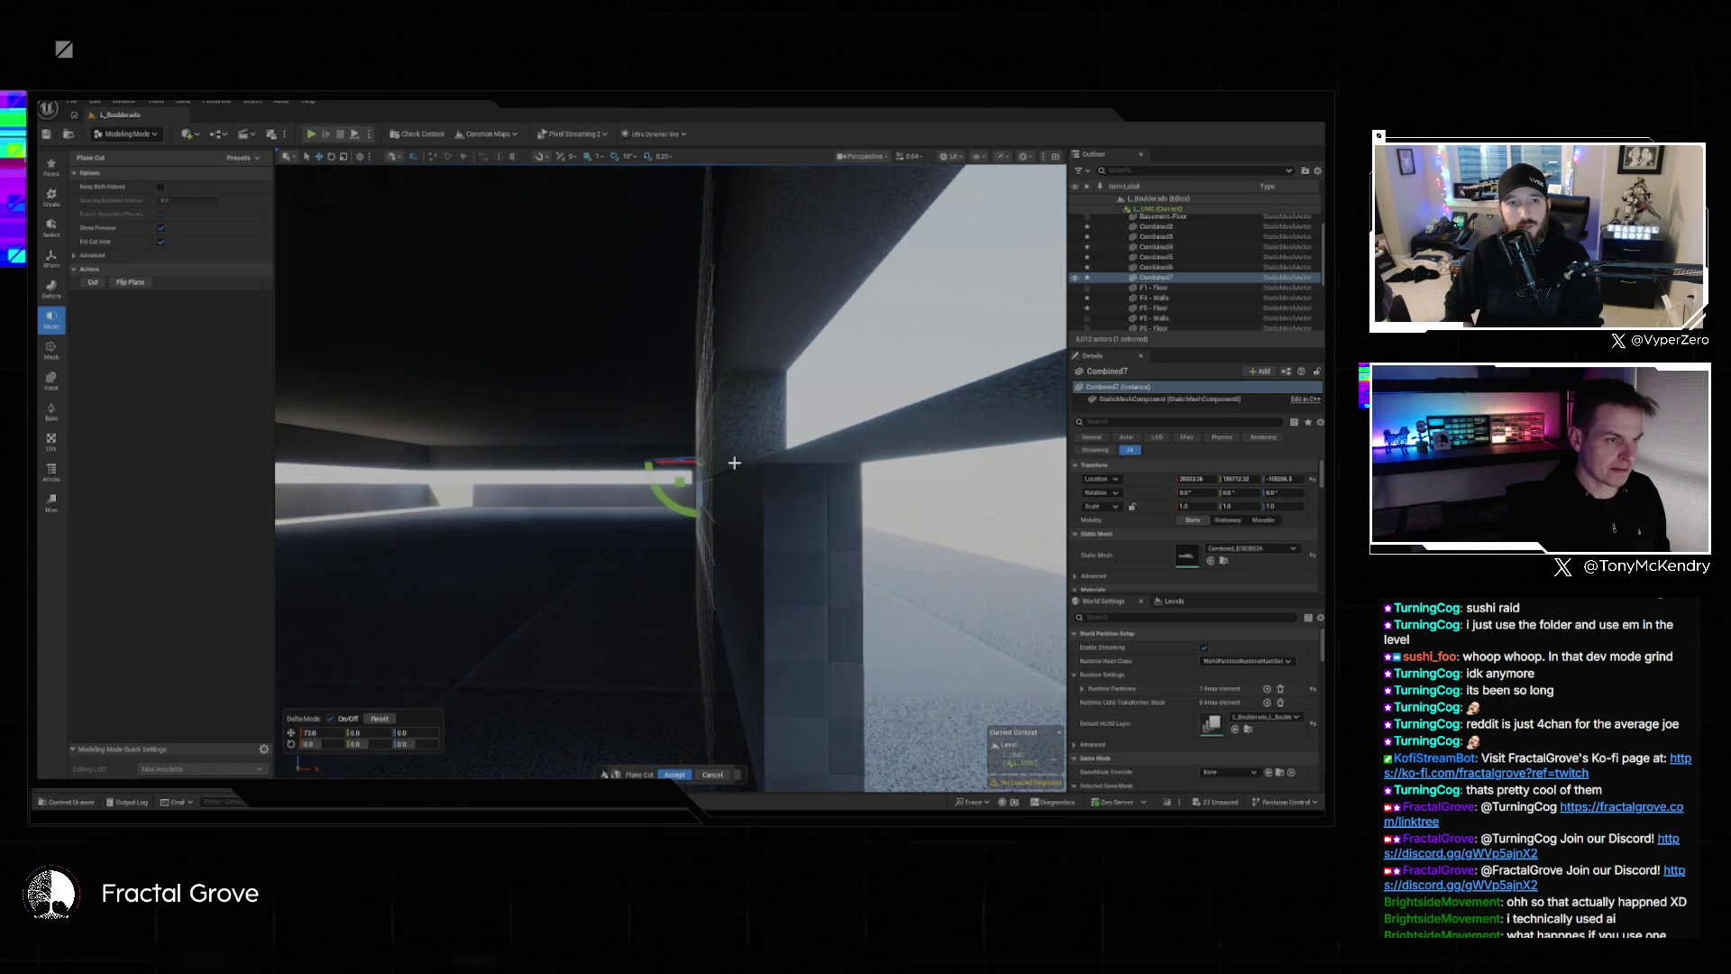
scroll(734, 463, "up", 5)
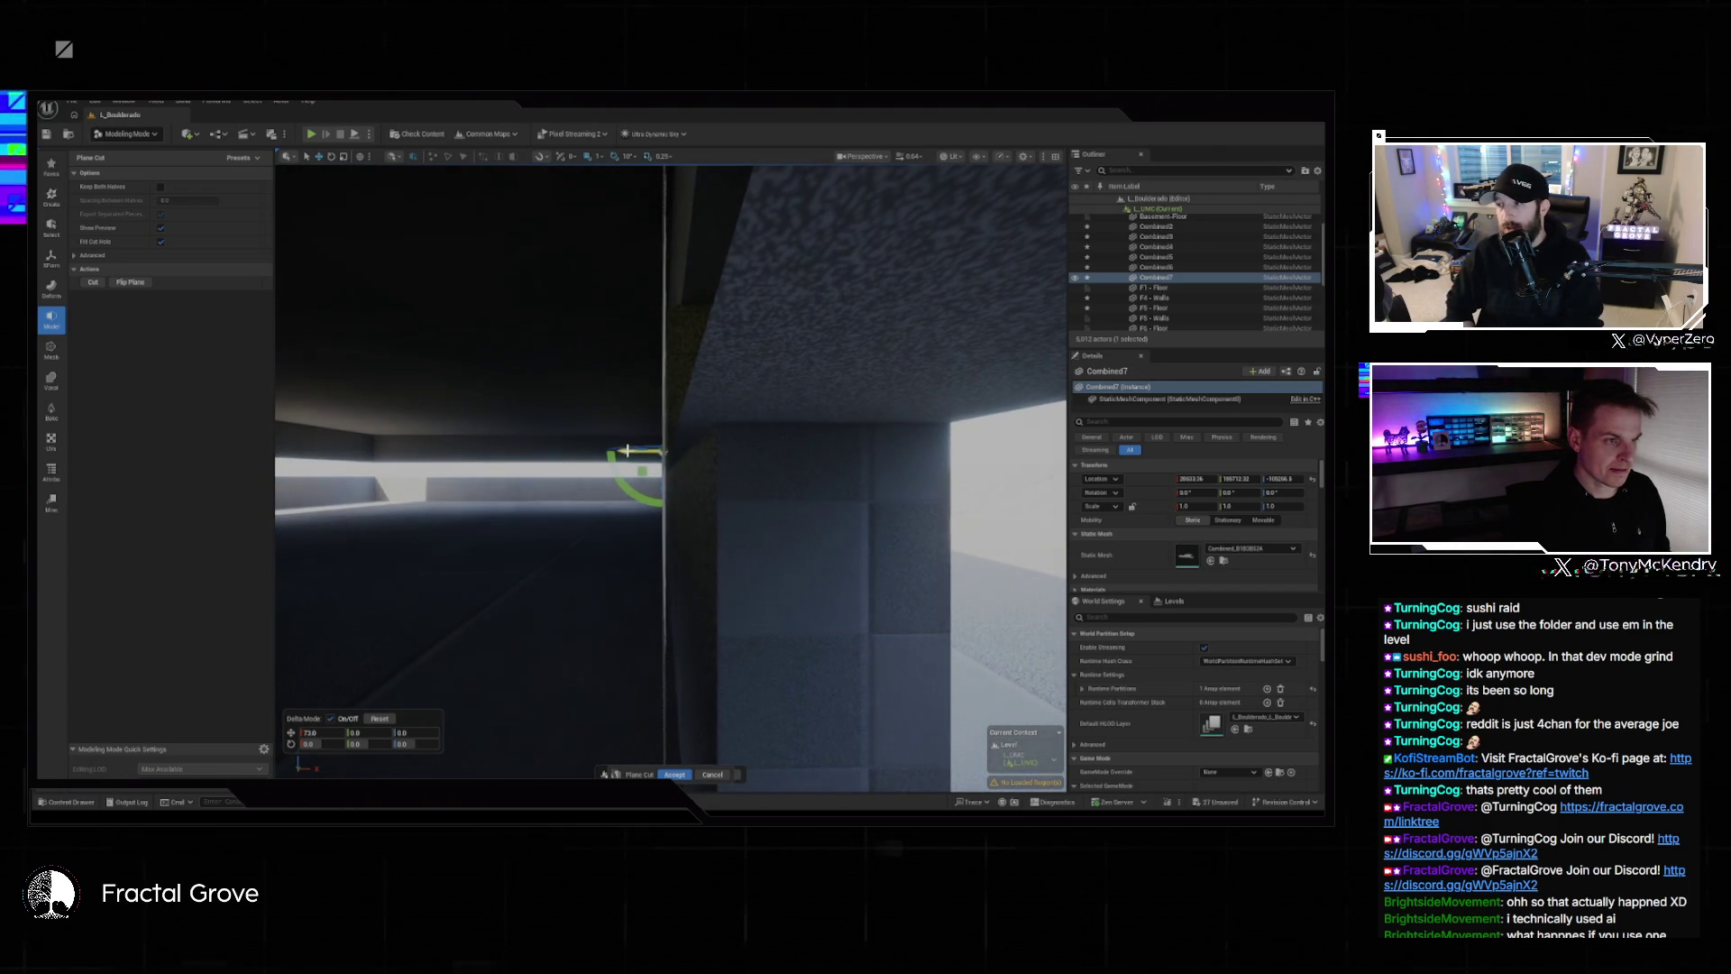
mouse_move(630, 450)
left_mouse_down()
mouse_move(532, 464)
mouse_move(563, 464)
left_mouse_up()
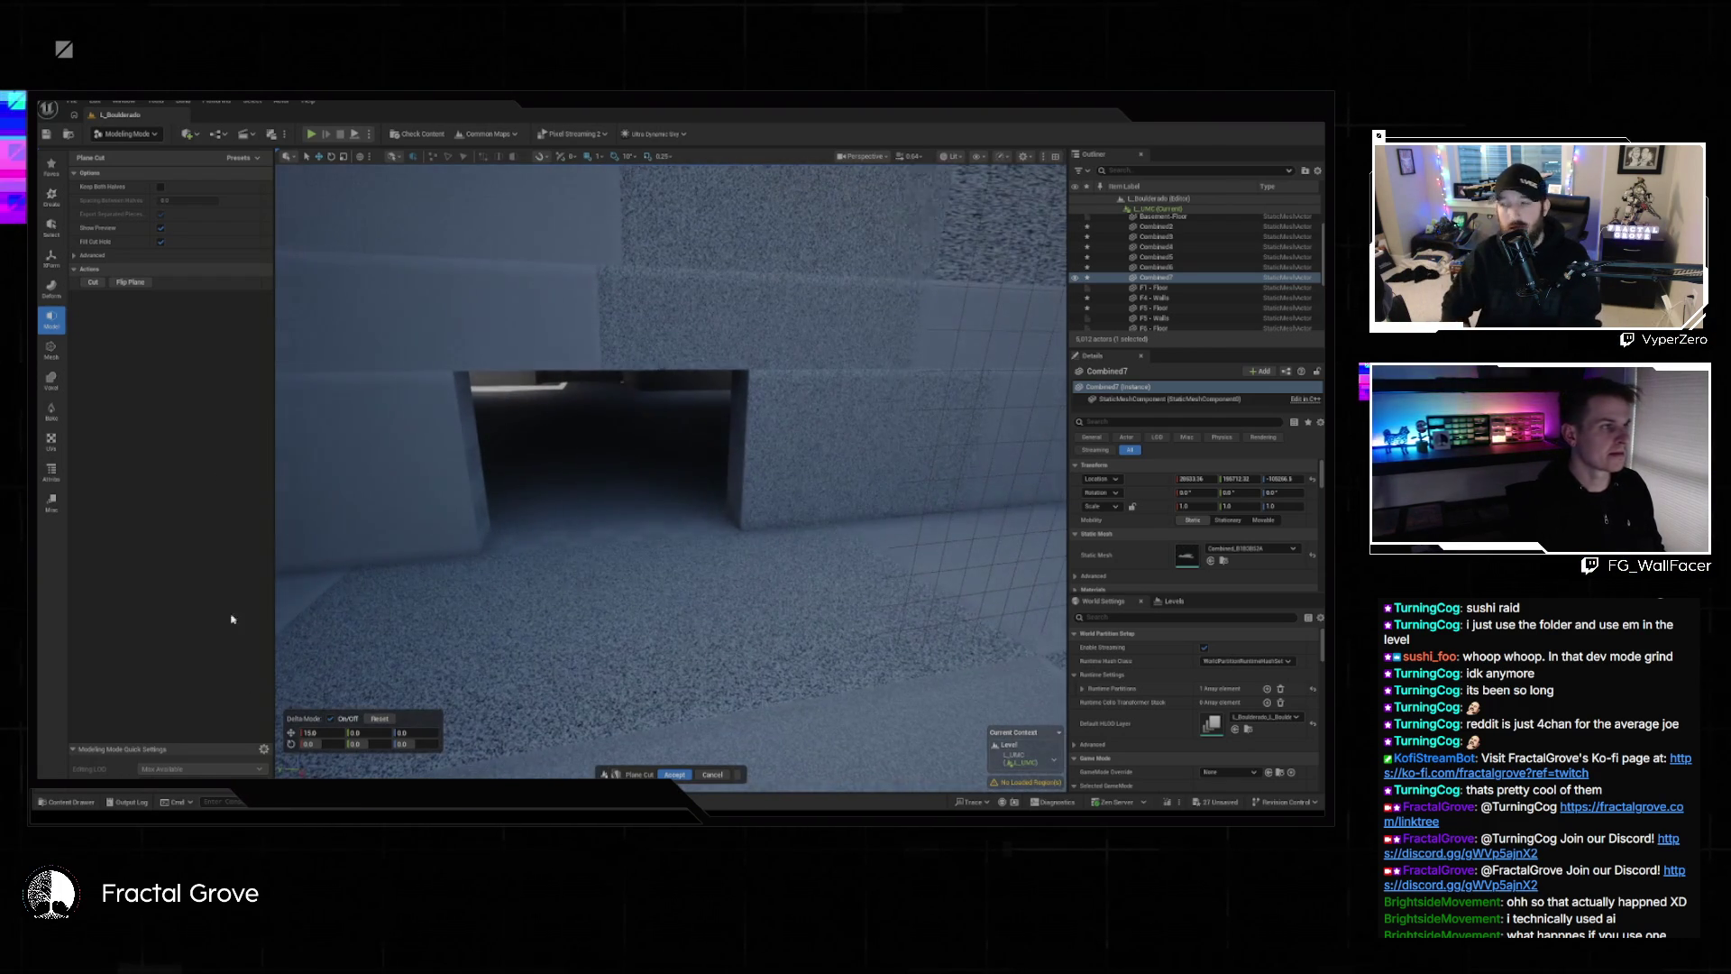
Apply the cut, merge the pieces into one Combined mesh, and start PolyGroup Edit on it.
left_click(676, 774)
left_click(53, 269)
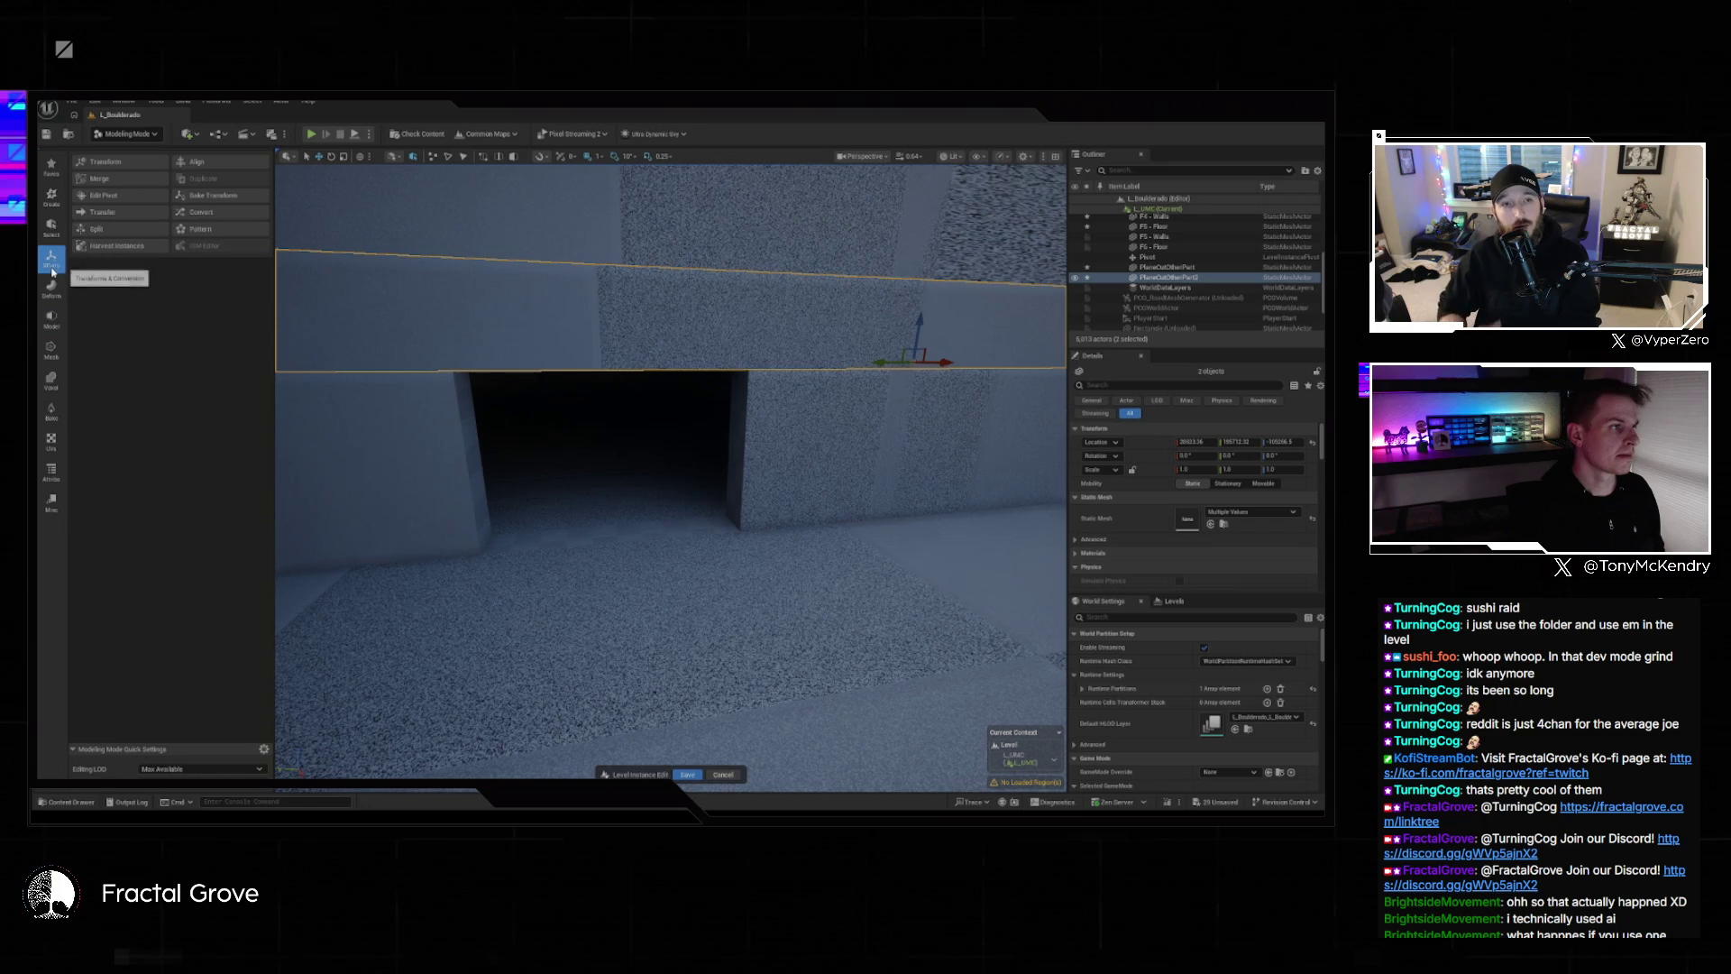
left_click(98, 179)
left_click(670, 774)
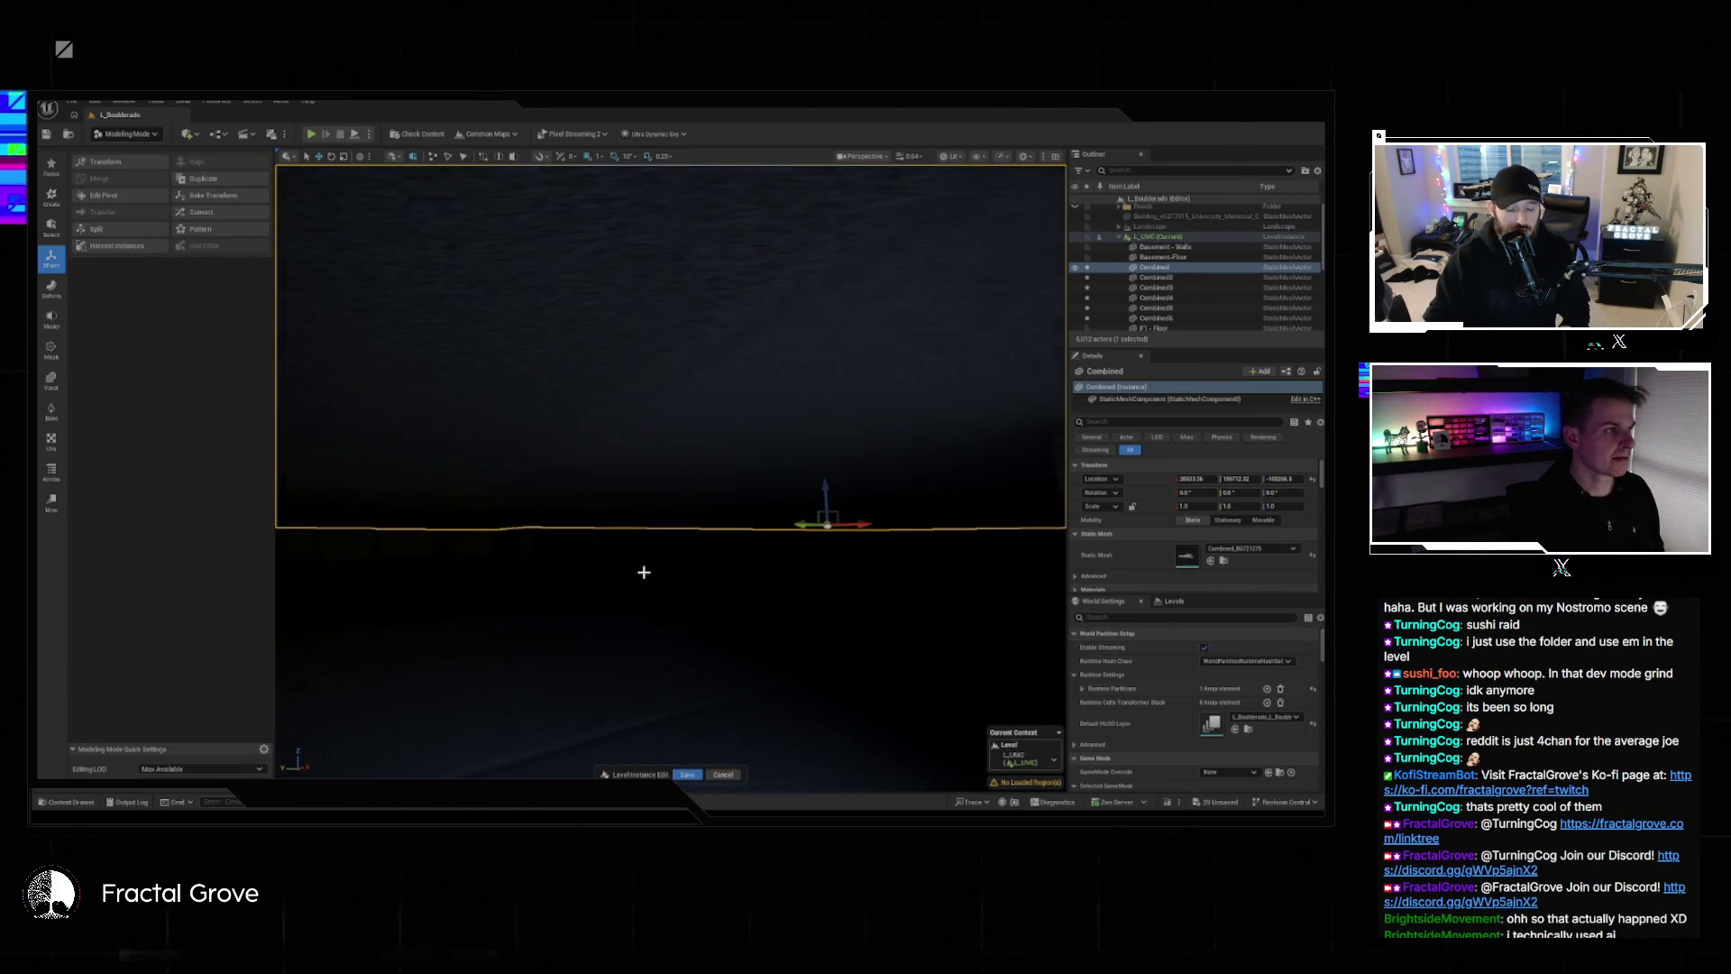
left_click(51, 287)
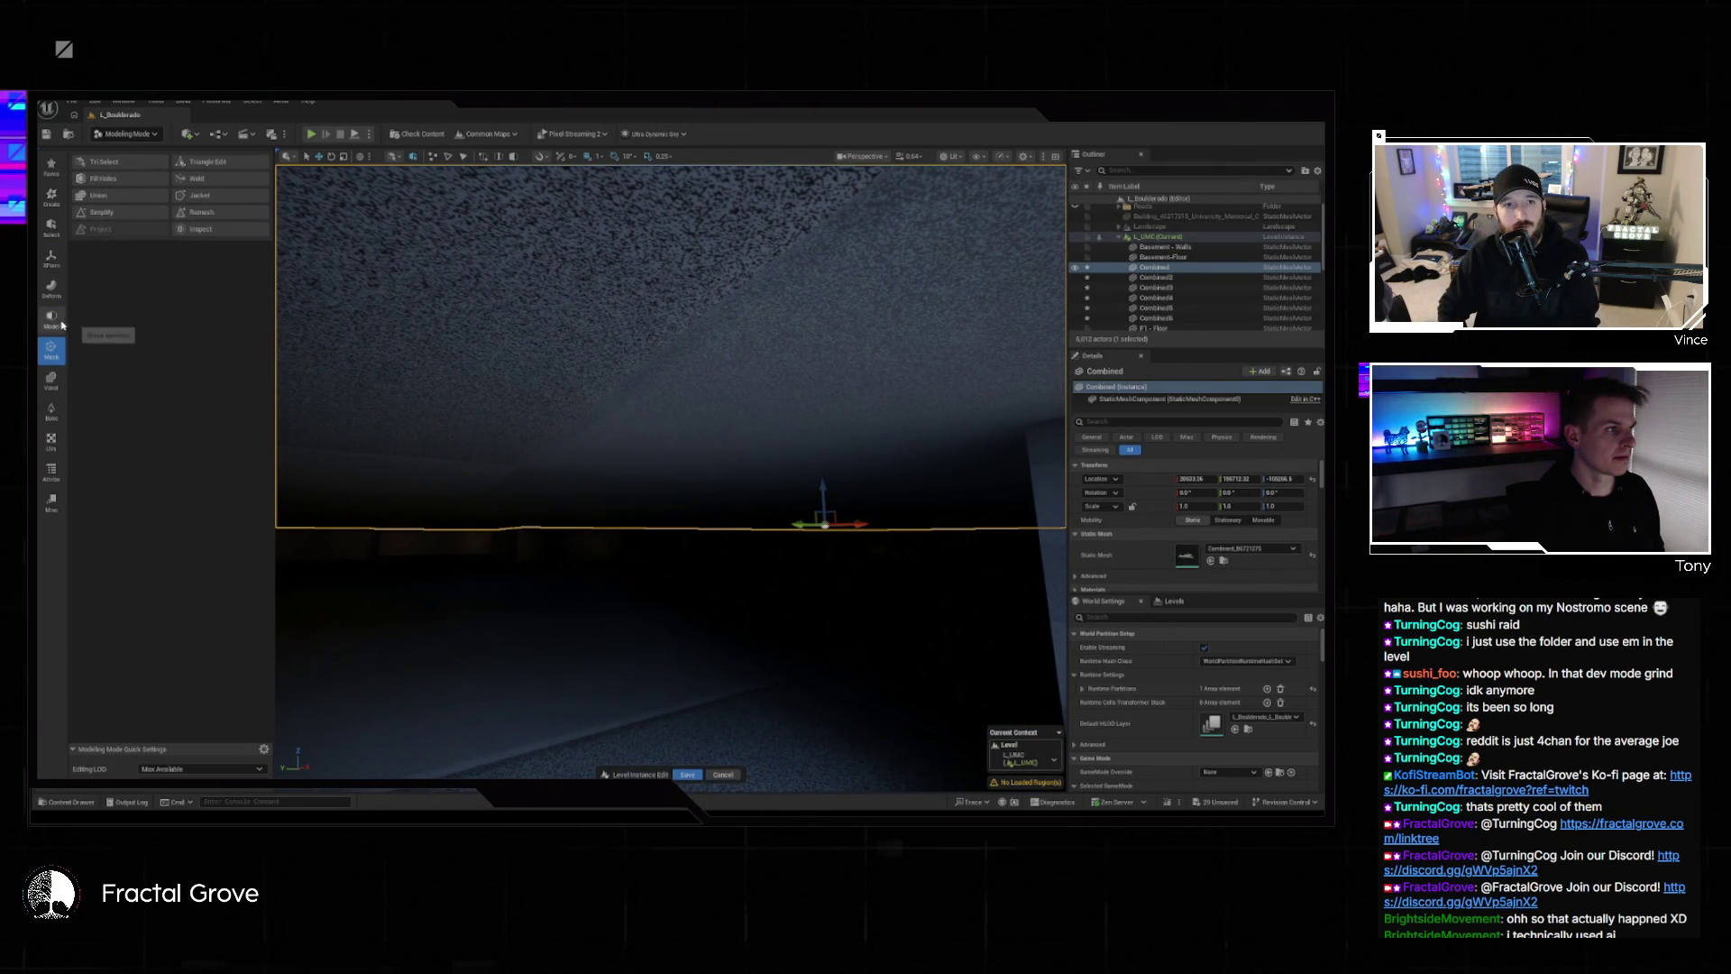
left_click(137, 163)
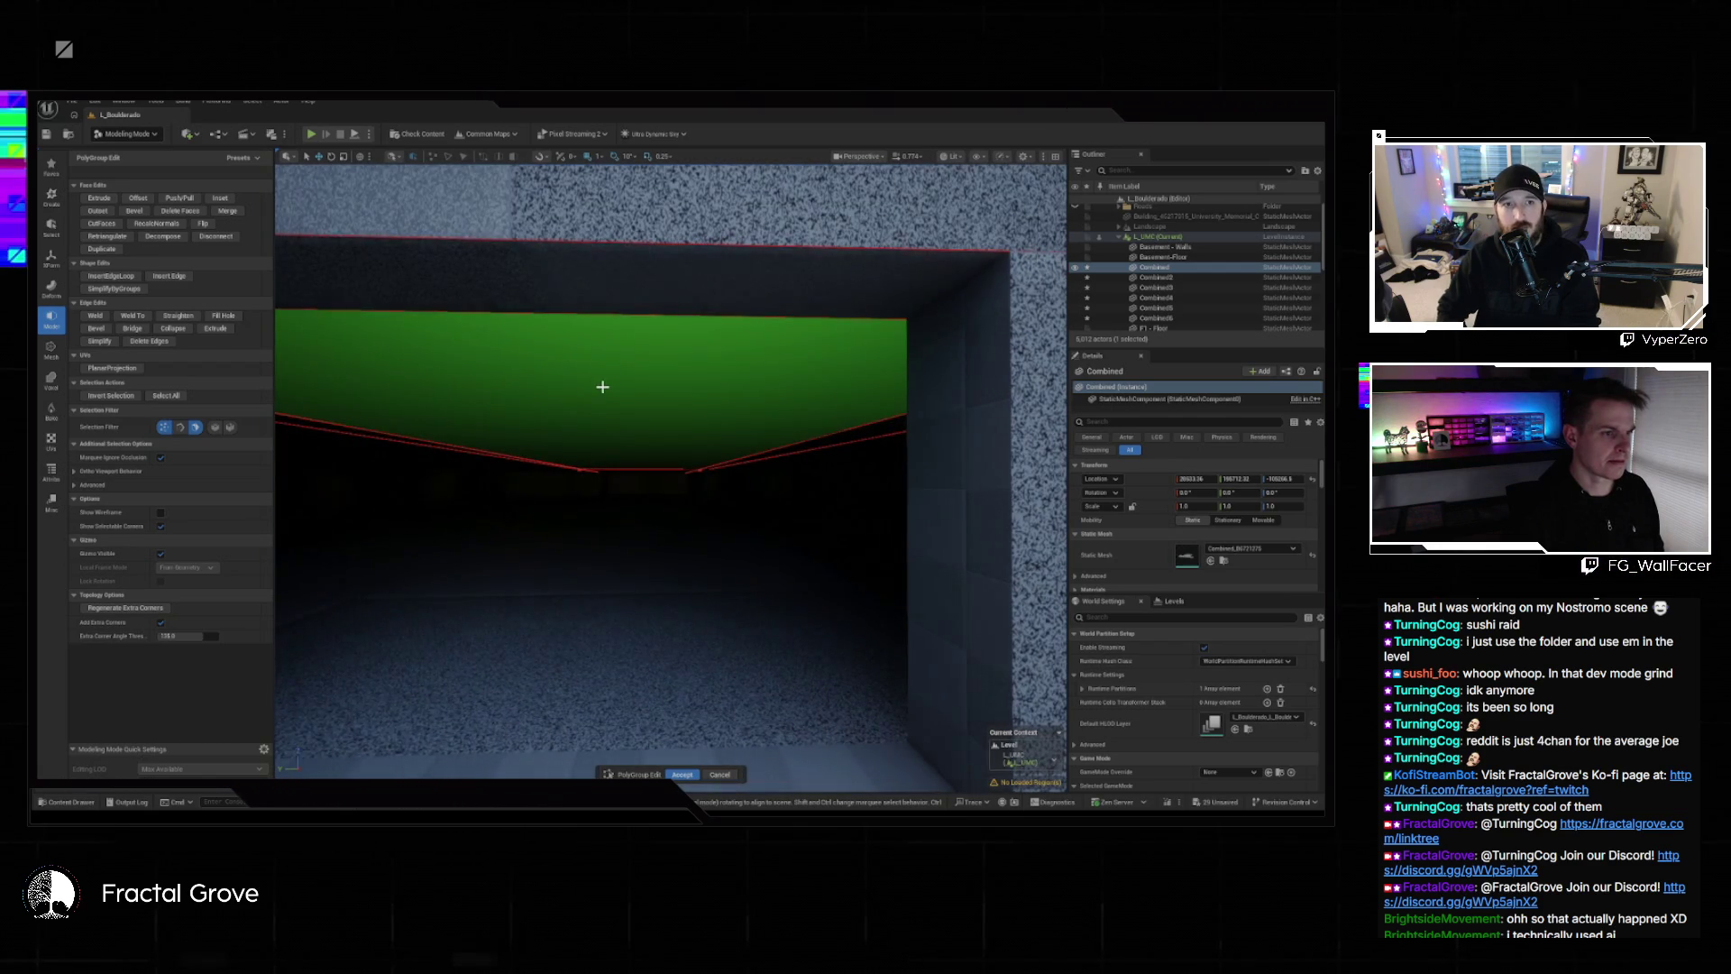
left_click(612, 381)
key("Escape")
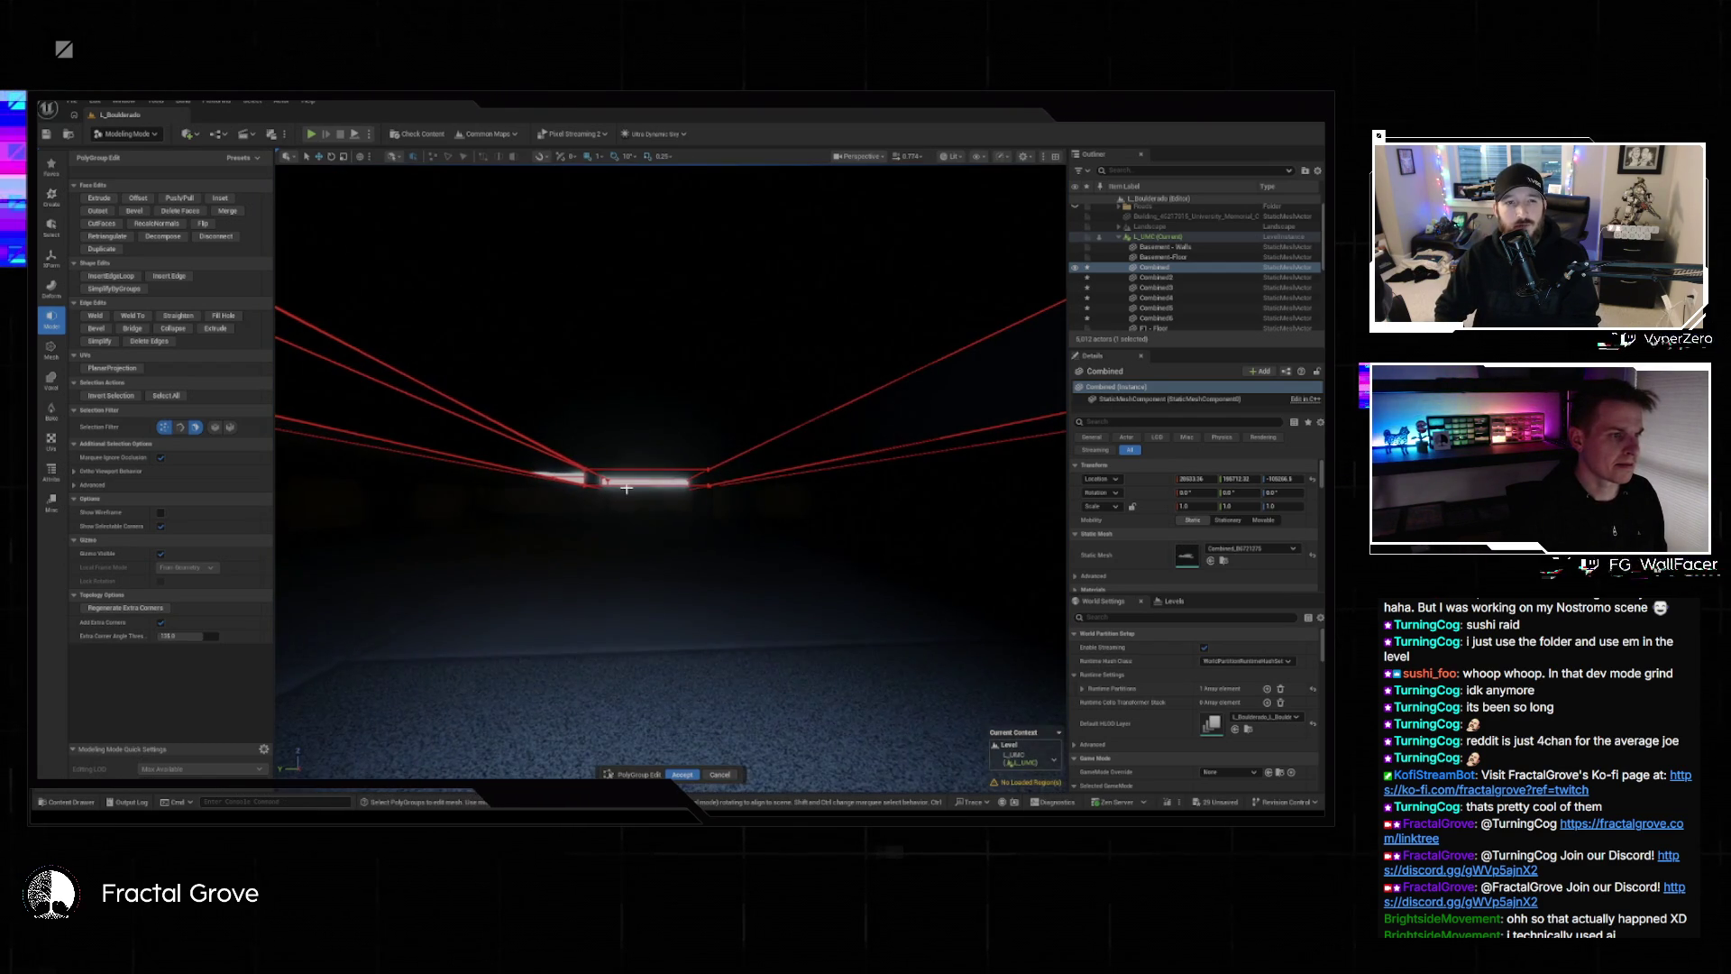
left_click(660, 348)
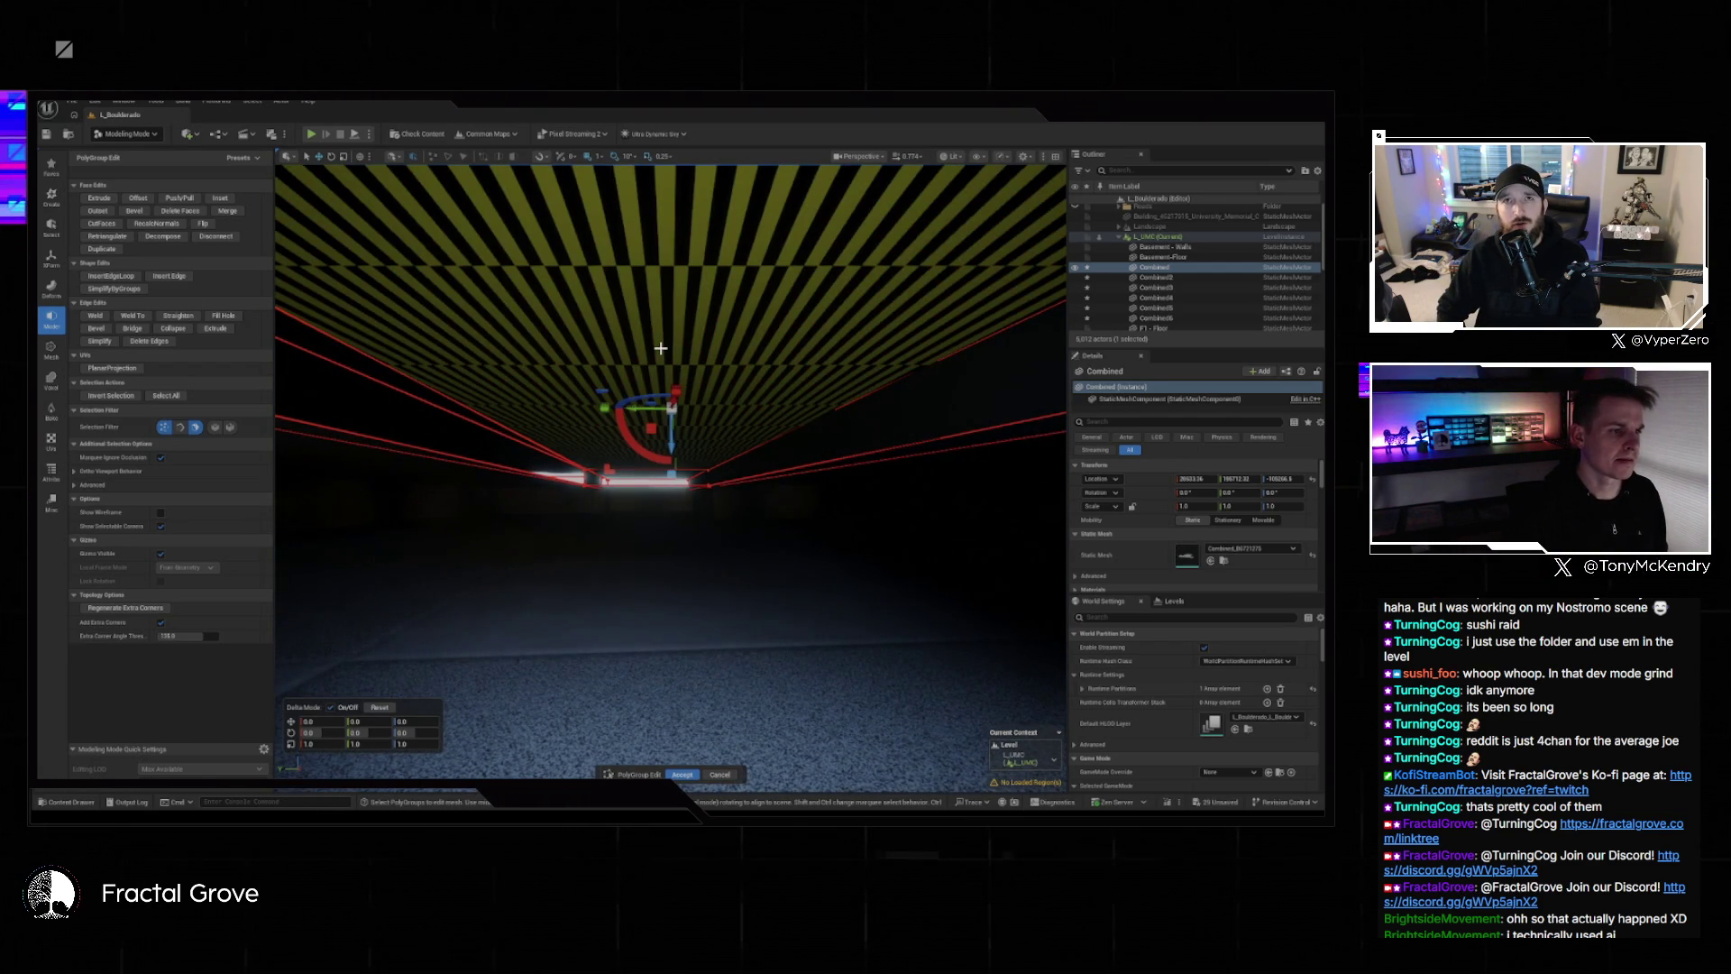
key("Delete")
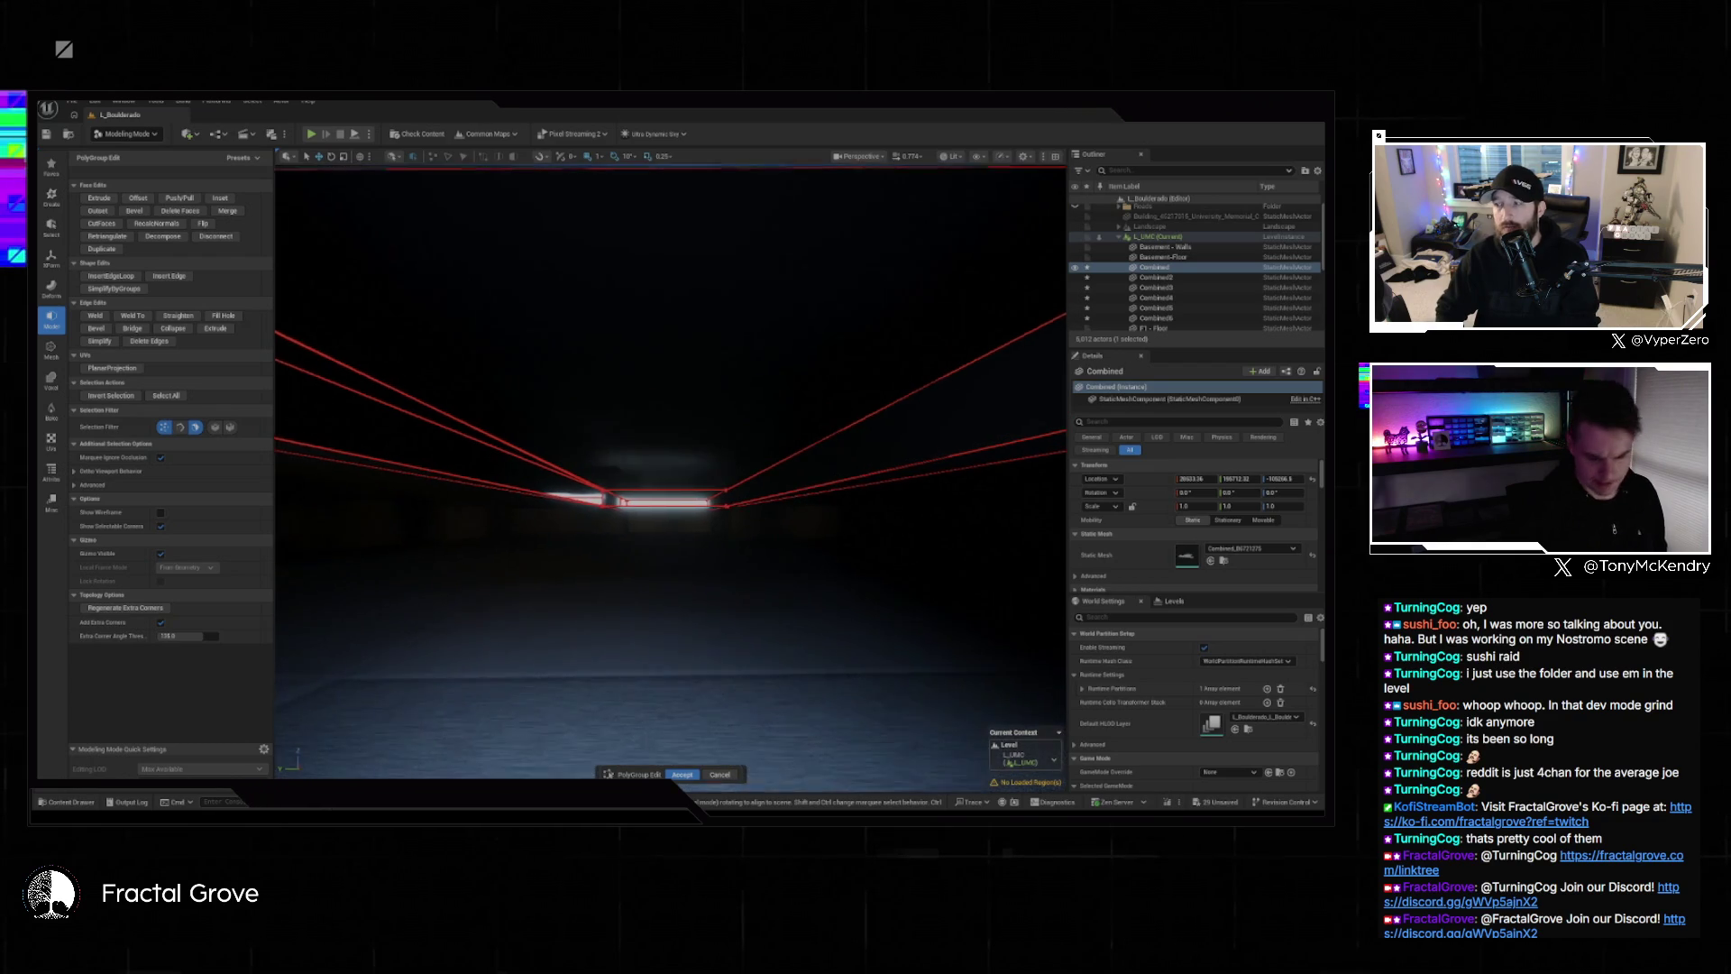
key("alt+3")
key("f")
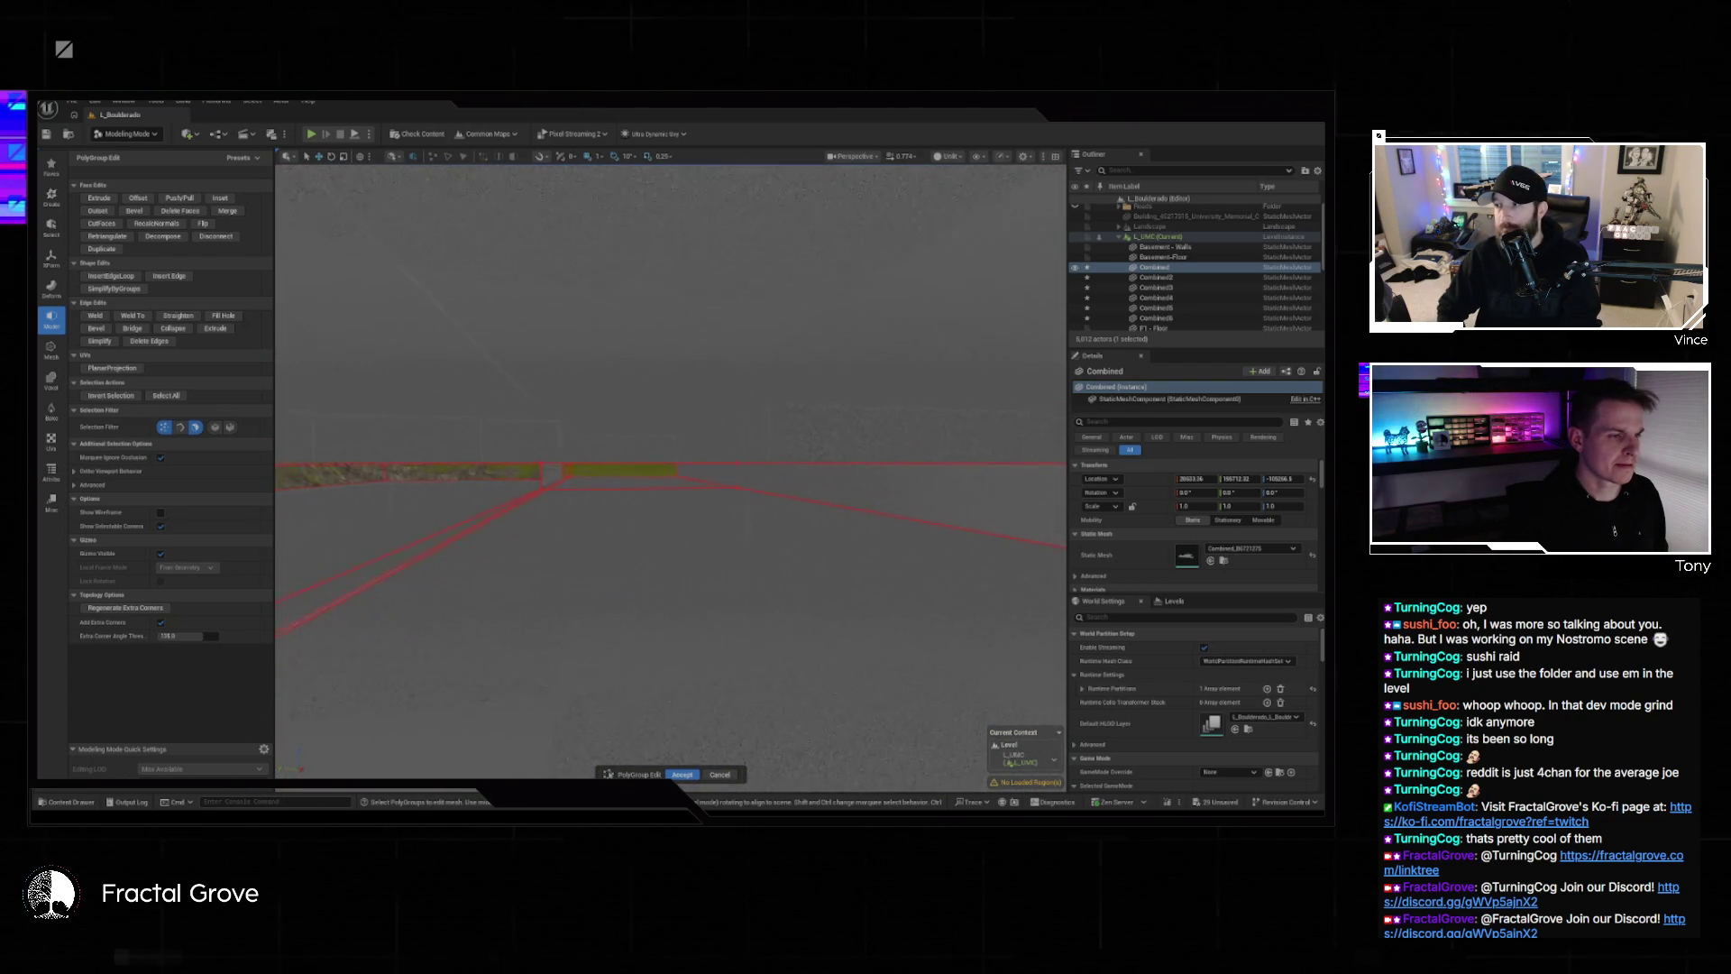
scroll(670, 468, "up", 3)
scroll(669, 469, "up", 5)
scroll(670, 468, "up", 5)
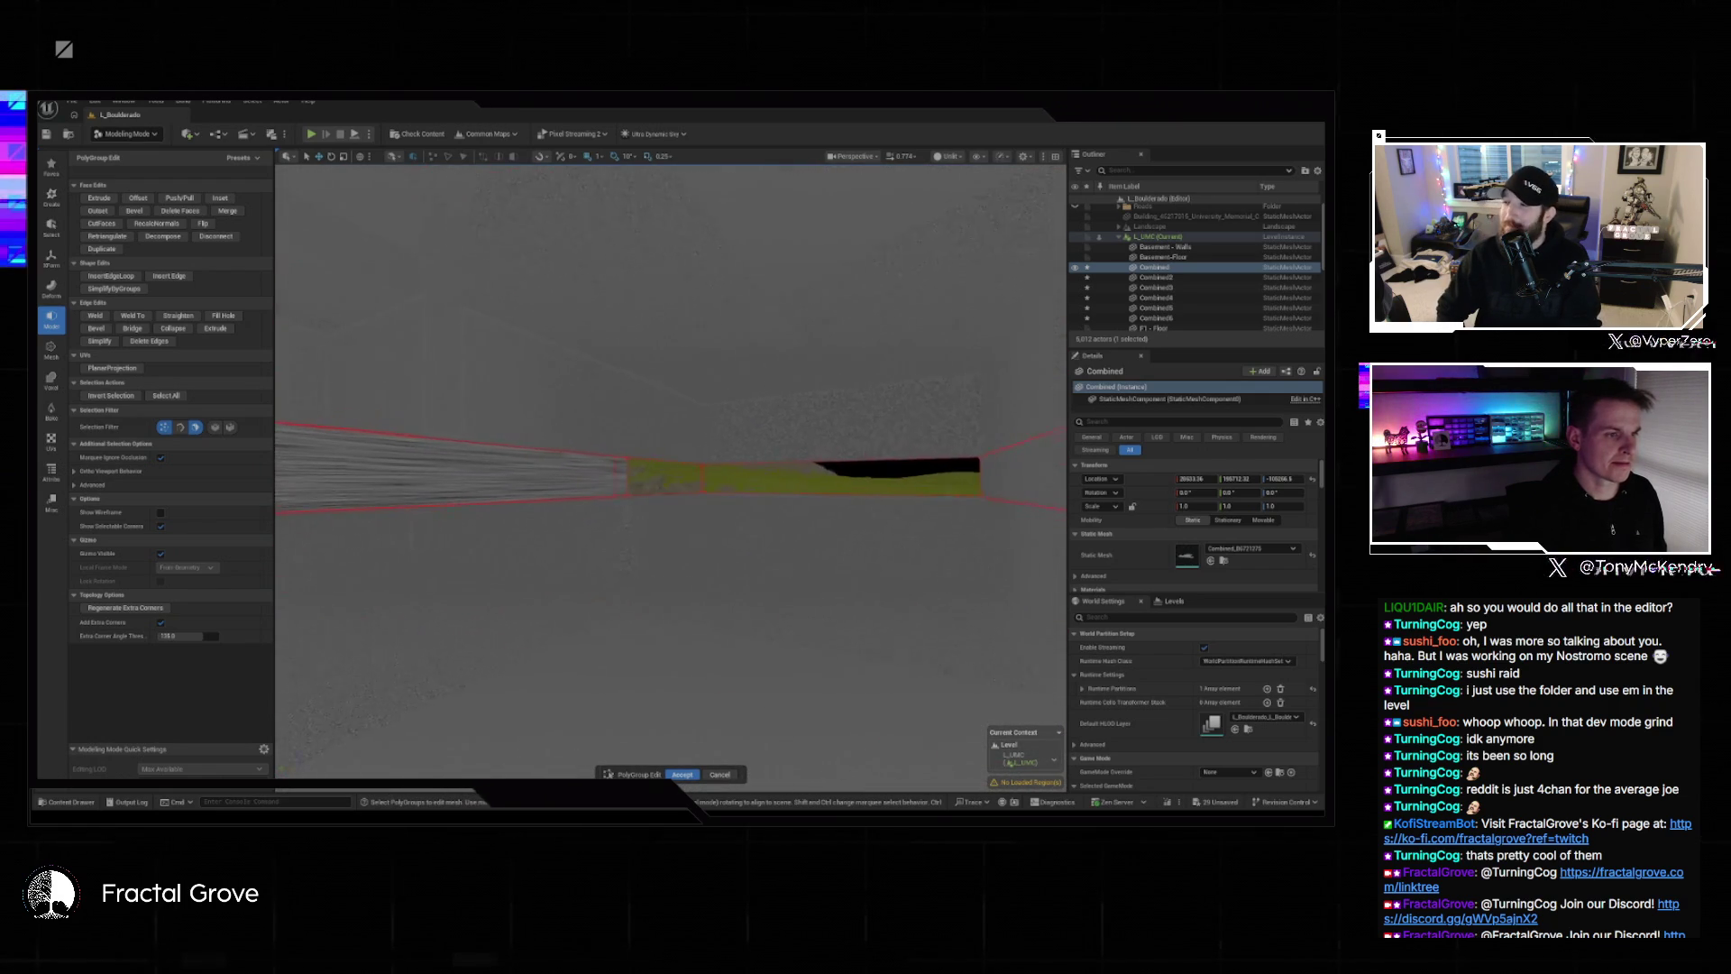
scroll(670, 469, "up", 2)
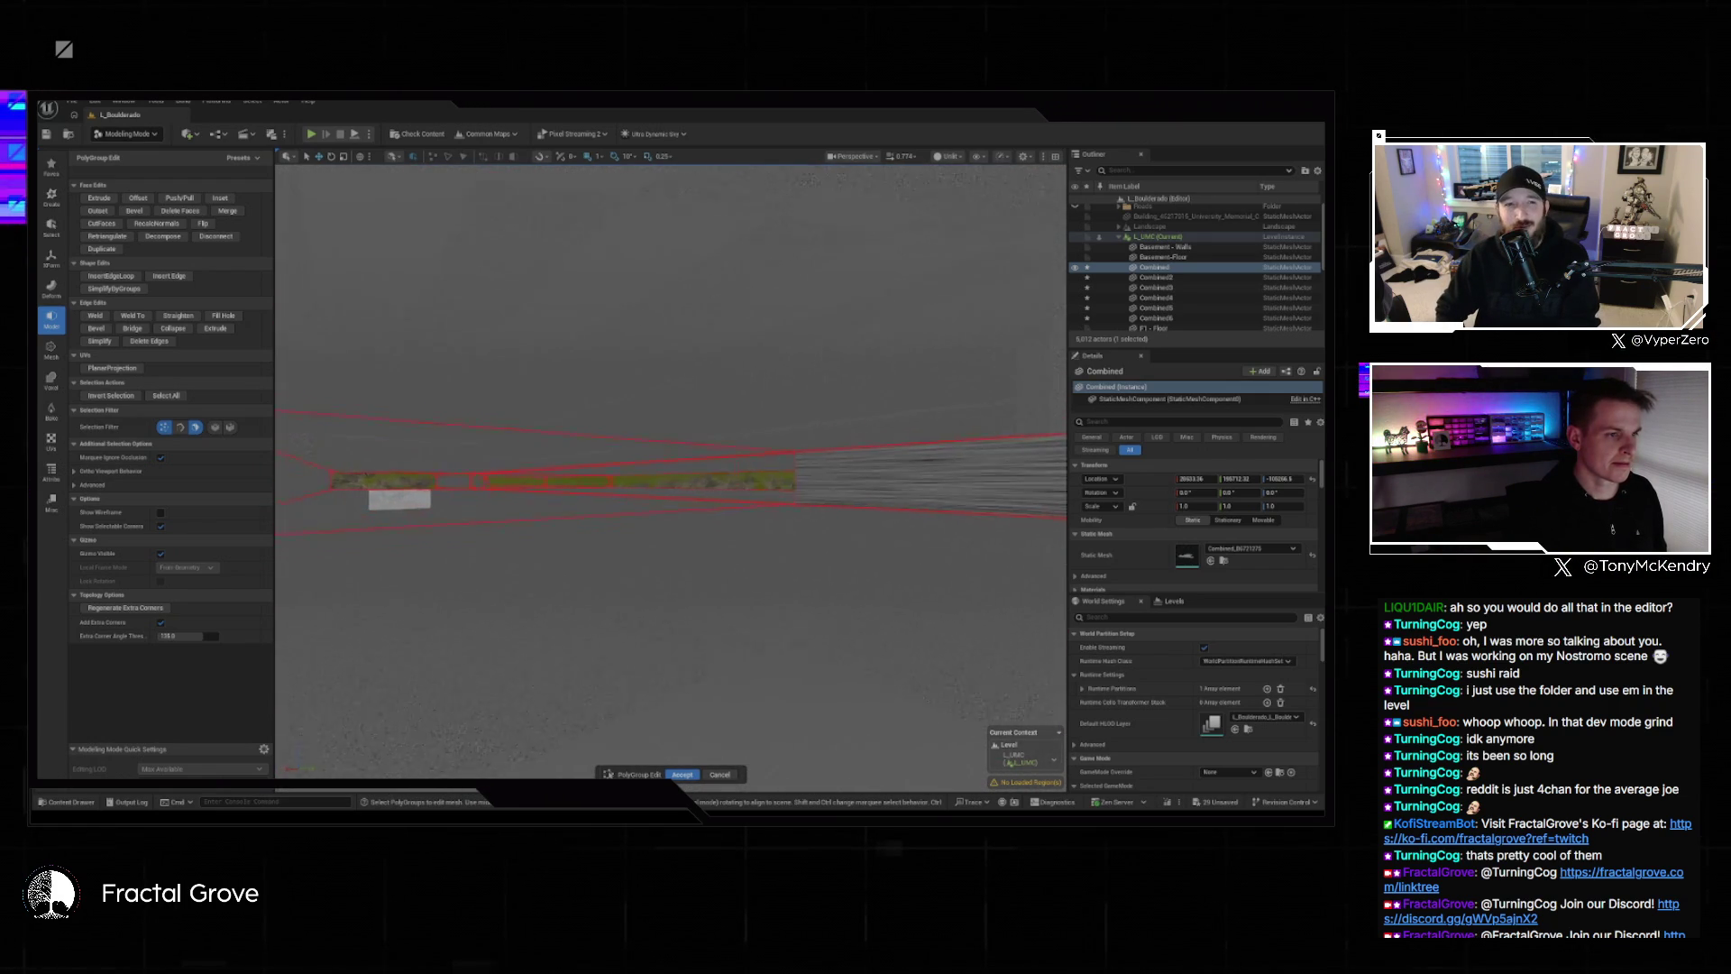
scroll(670, 469, "up", 3)
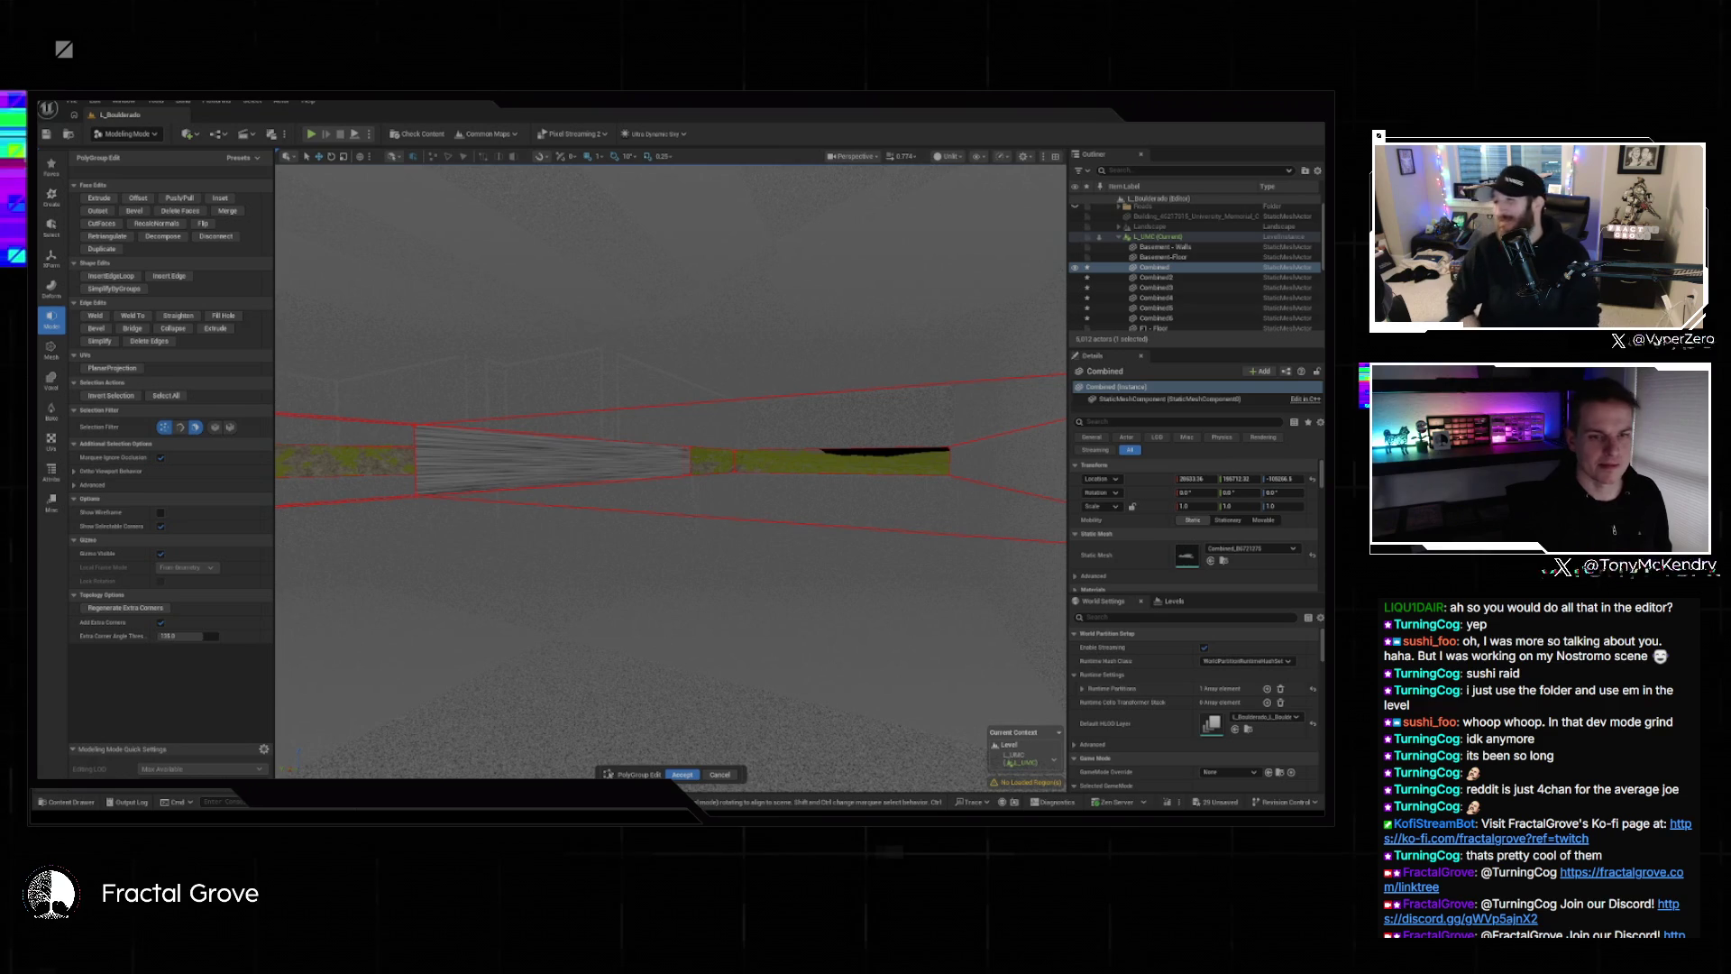
scroll(669, 469, "up", 4)
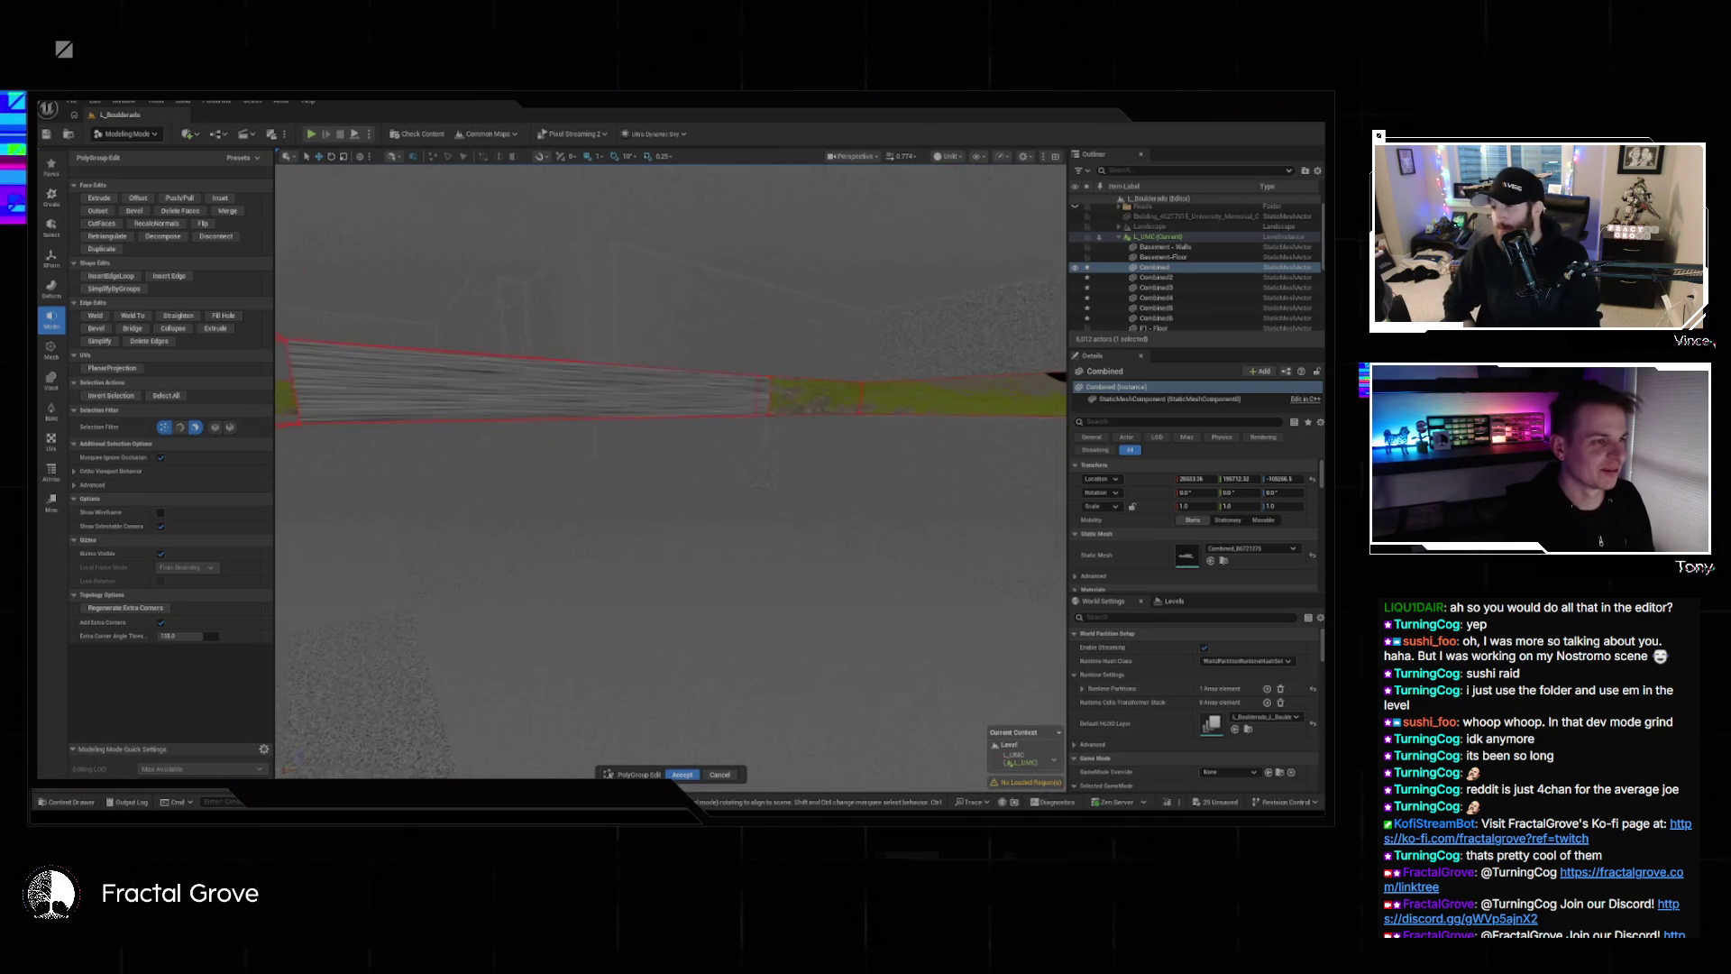
scroll(670, 469, "down", 5)
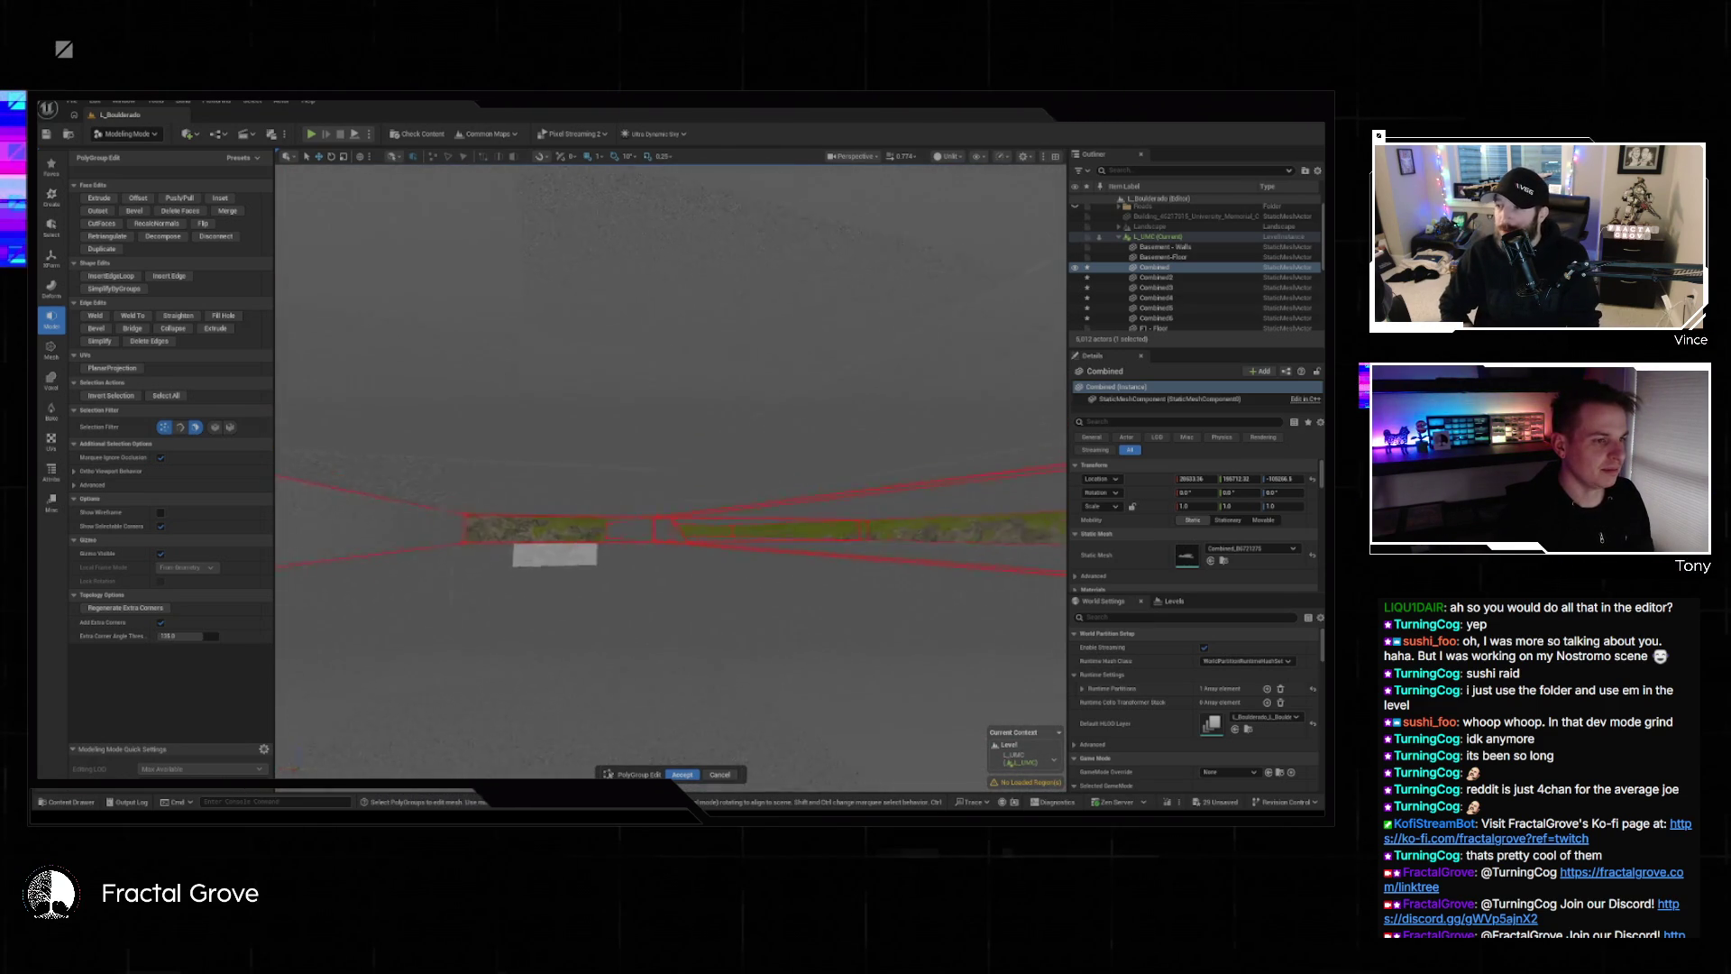
scroll(669, 469, "up", 5)
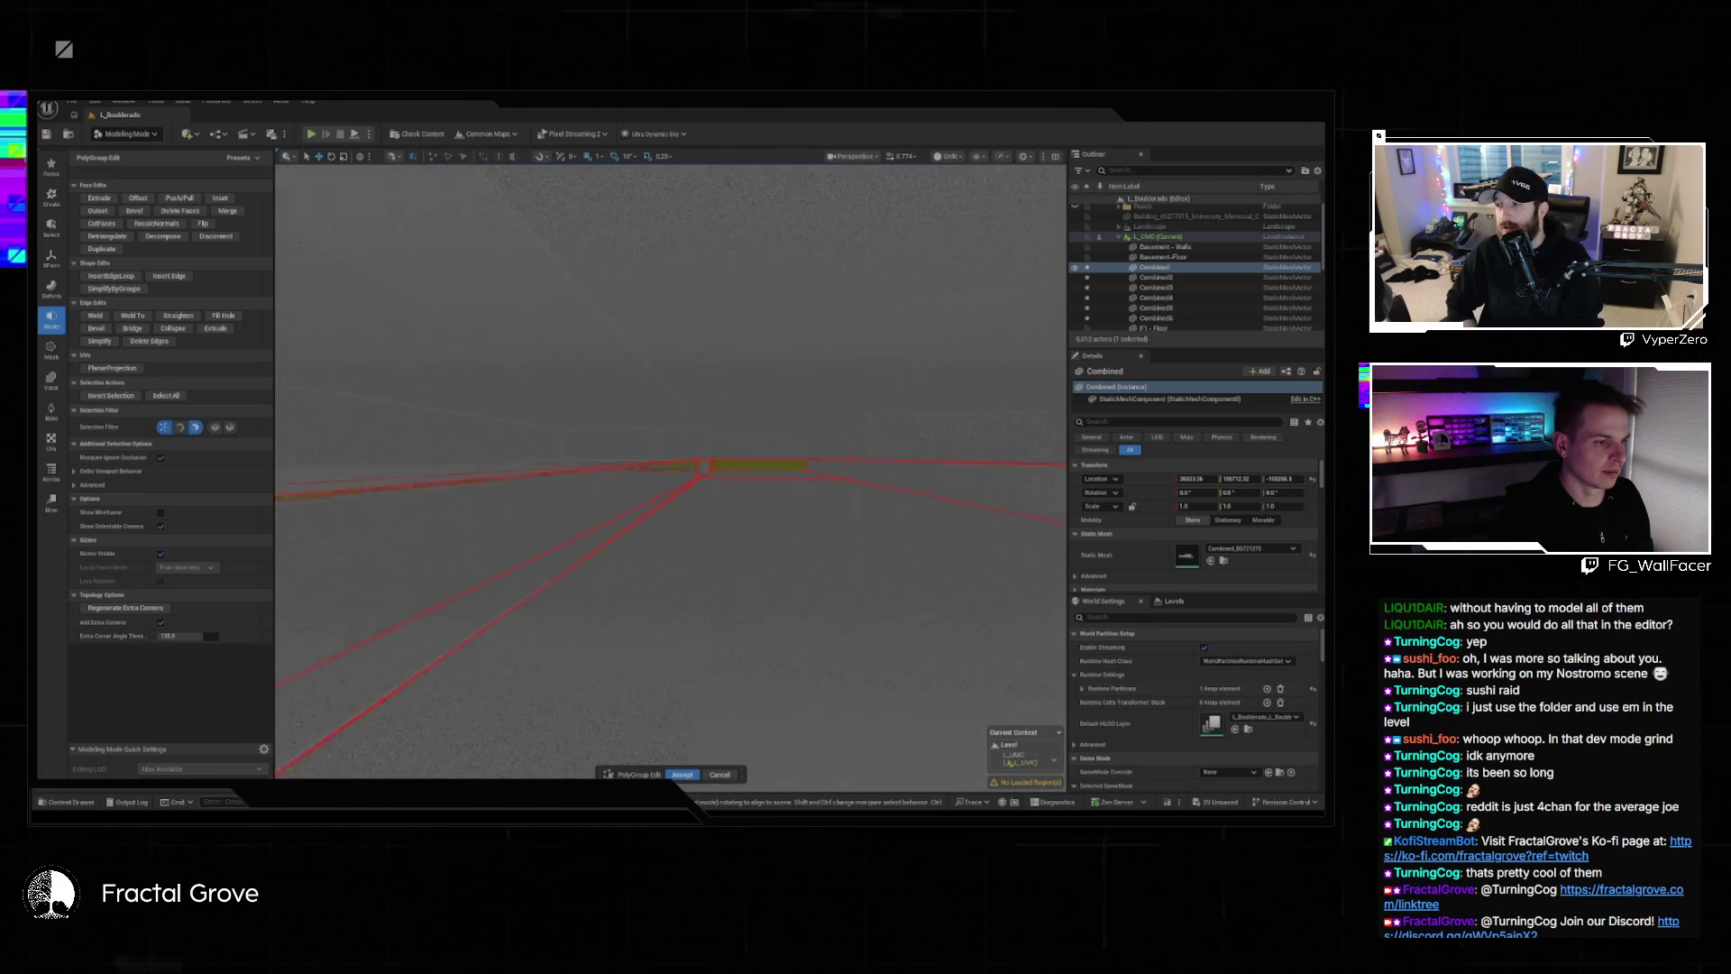
scroll(670, 469, "down", 3)
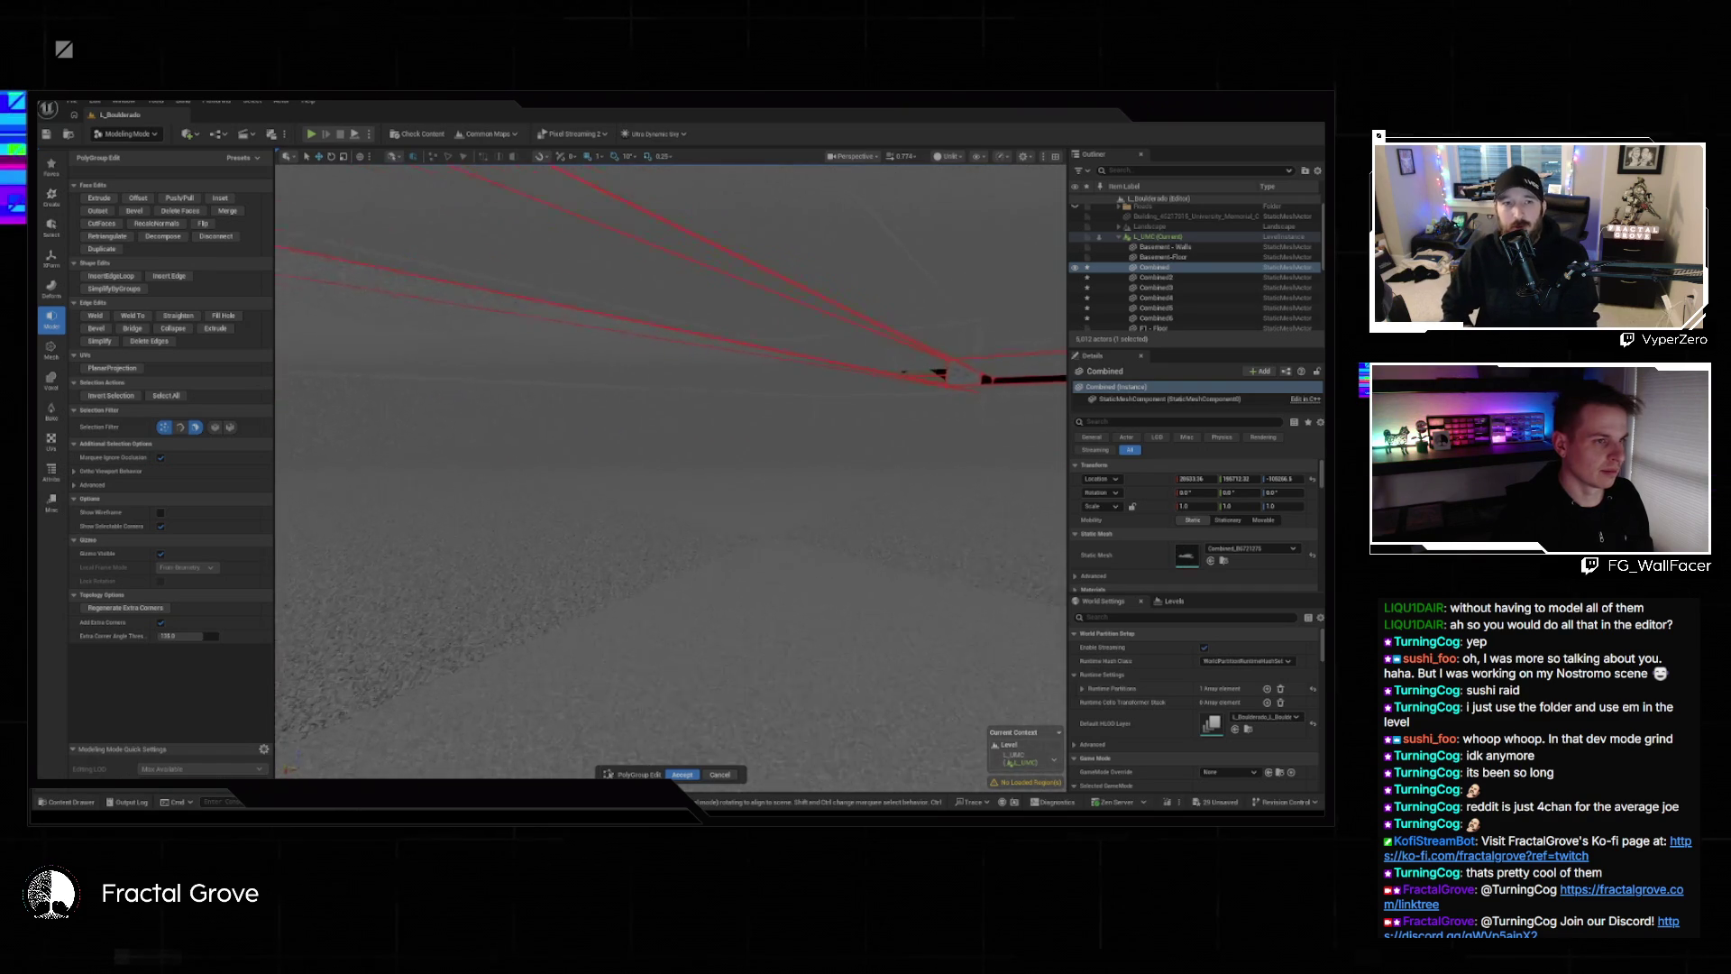
scroll(670, 469, "up", 2)
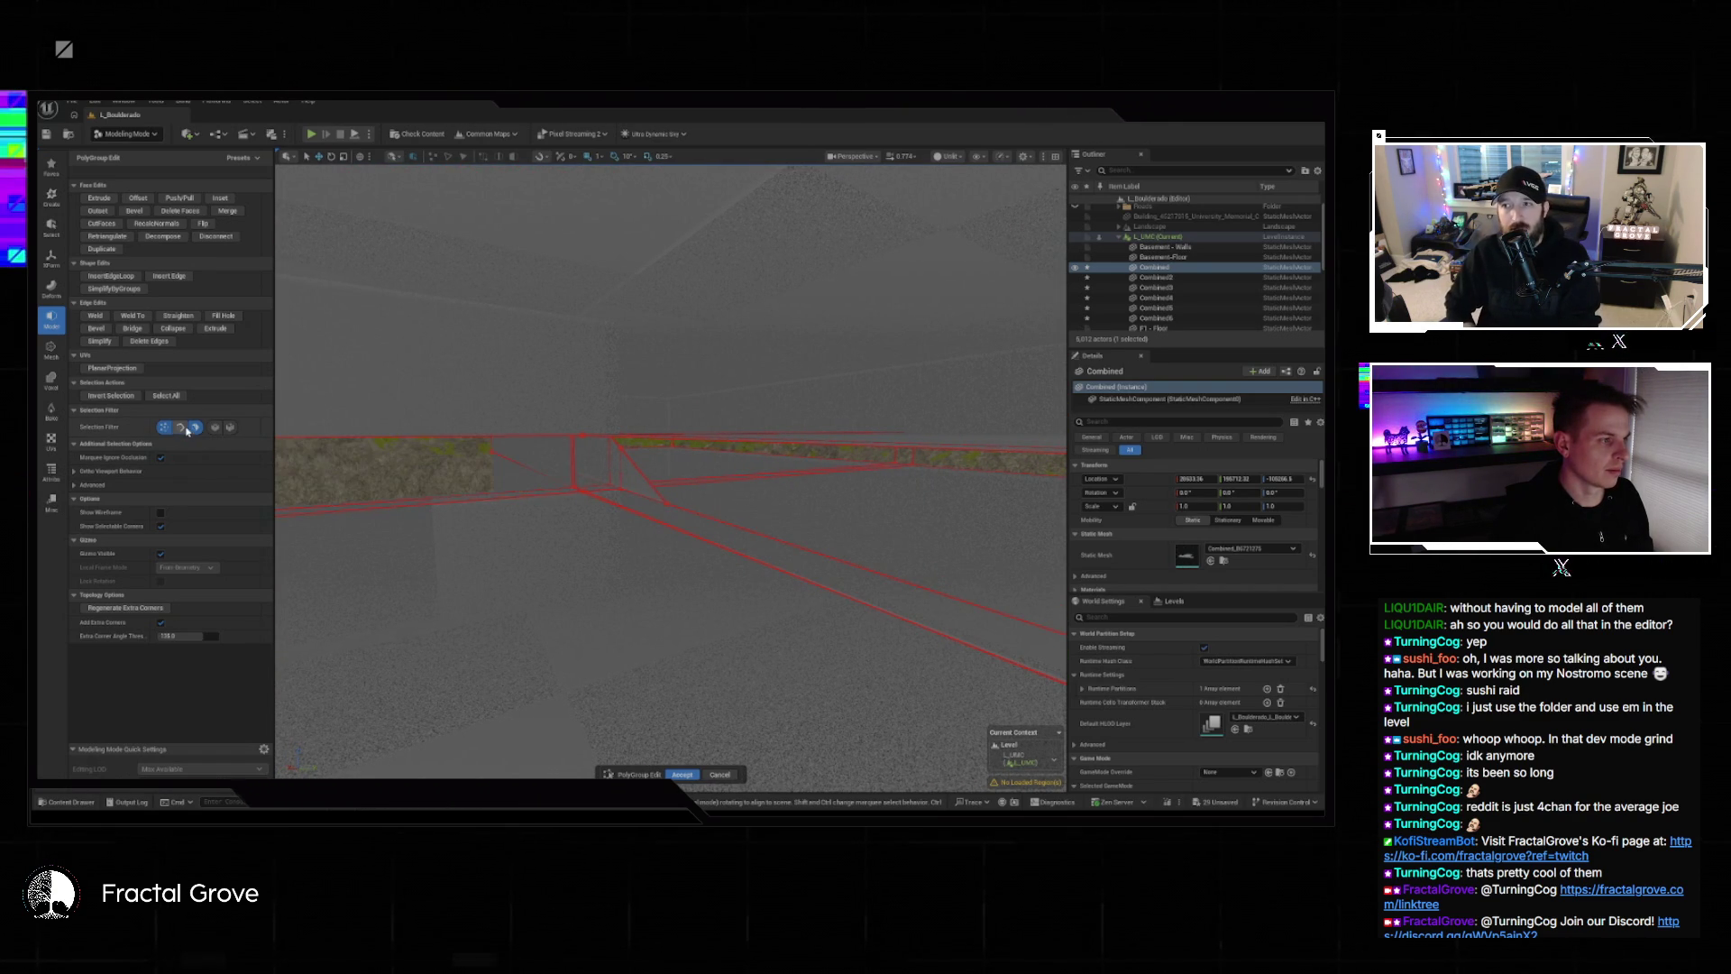
Select edges along the wall gap and try bridging them, then clear the selection.
left_click(816, 587)
mouse_move(720, 522)
left_mouse_down()
mouse_move(659, 514)
mouse_move(720, 522)
left_mouse_up()
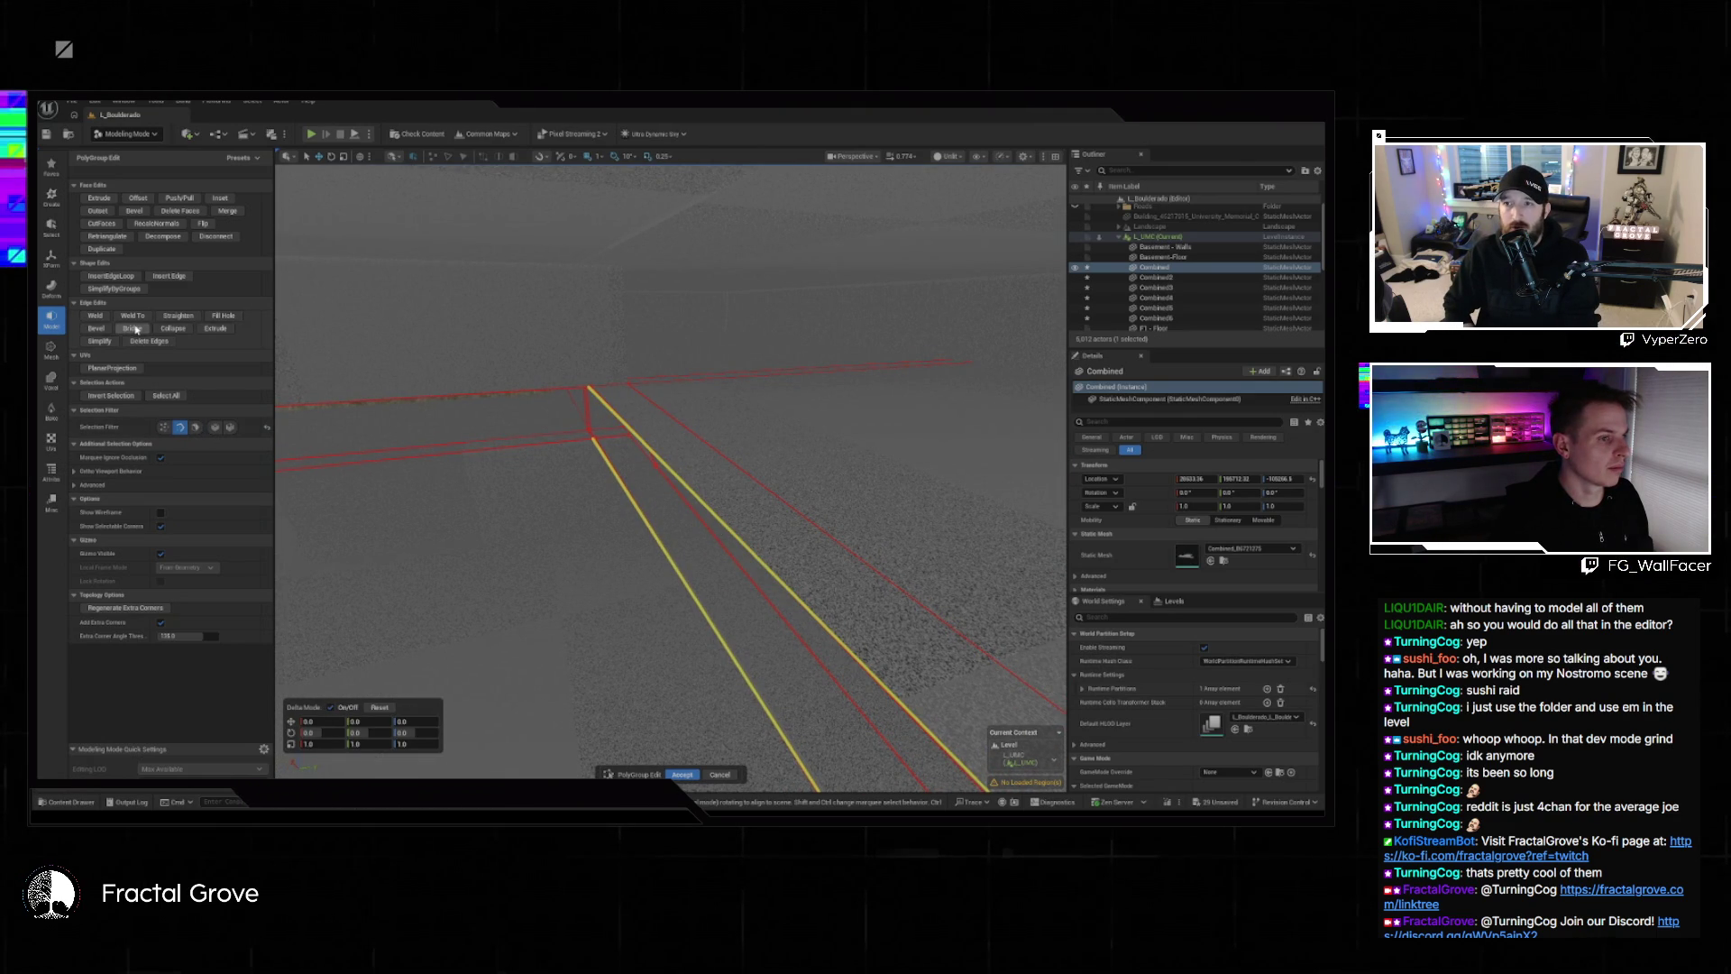
key("b")
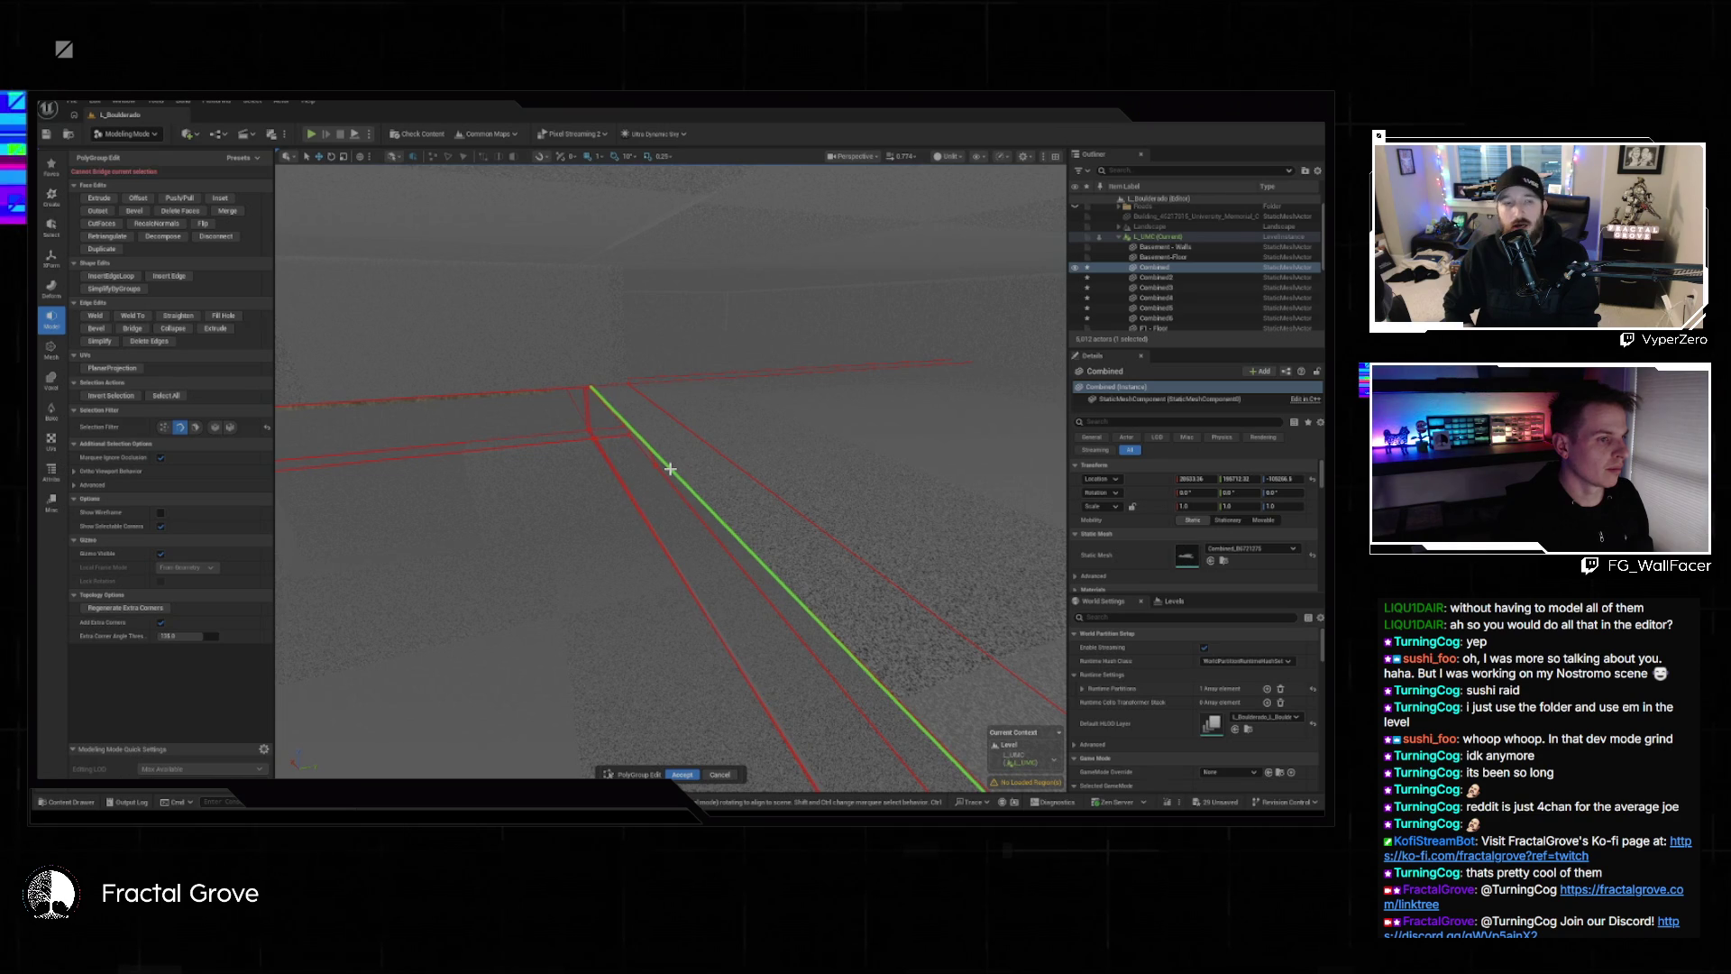
left_click(670, 468)
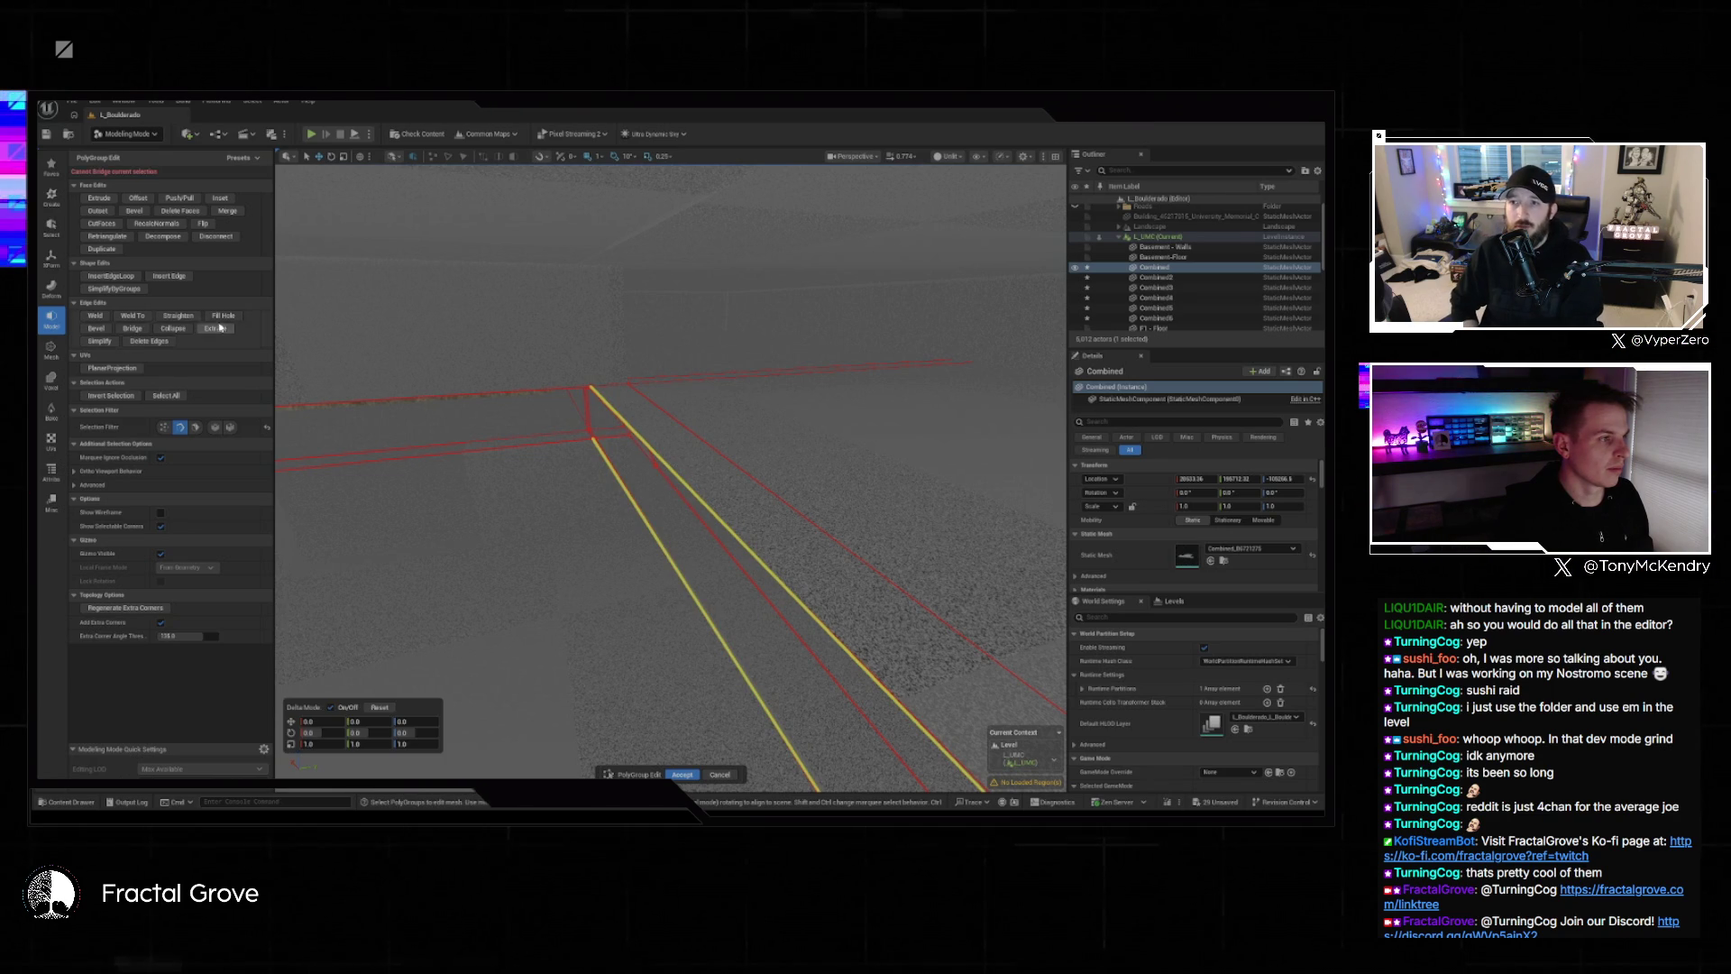
left_click(142, 331)
left_click_drag(672, 469, 577, 424)
left_click_drag(639, 476, 629, 471)
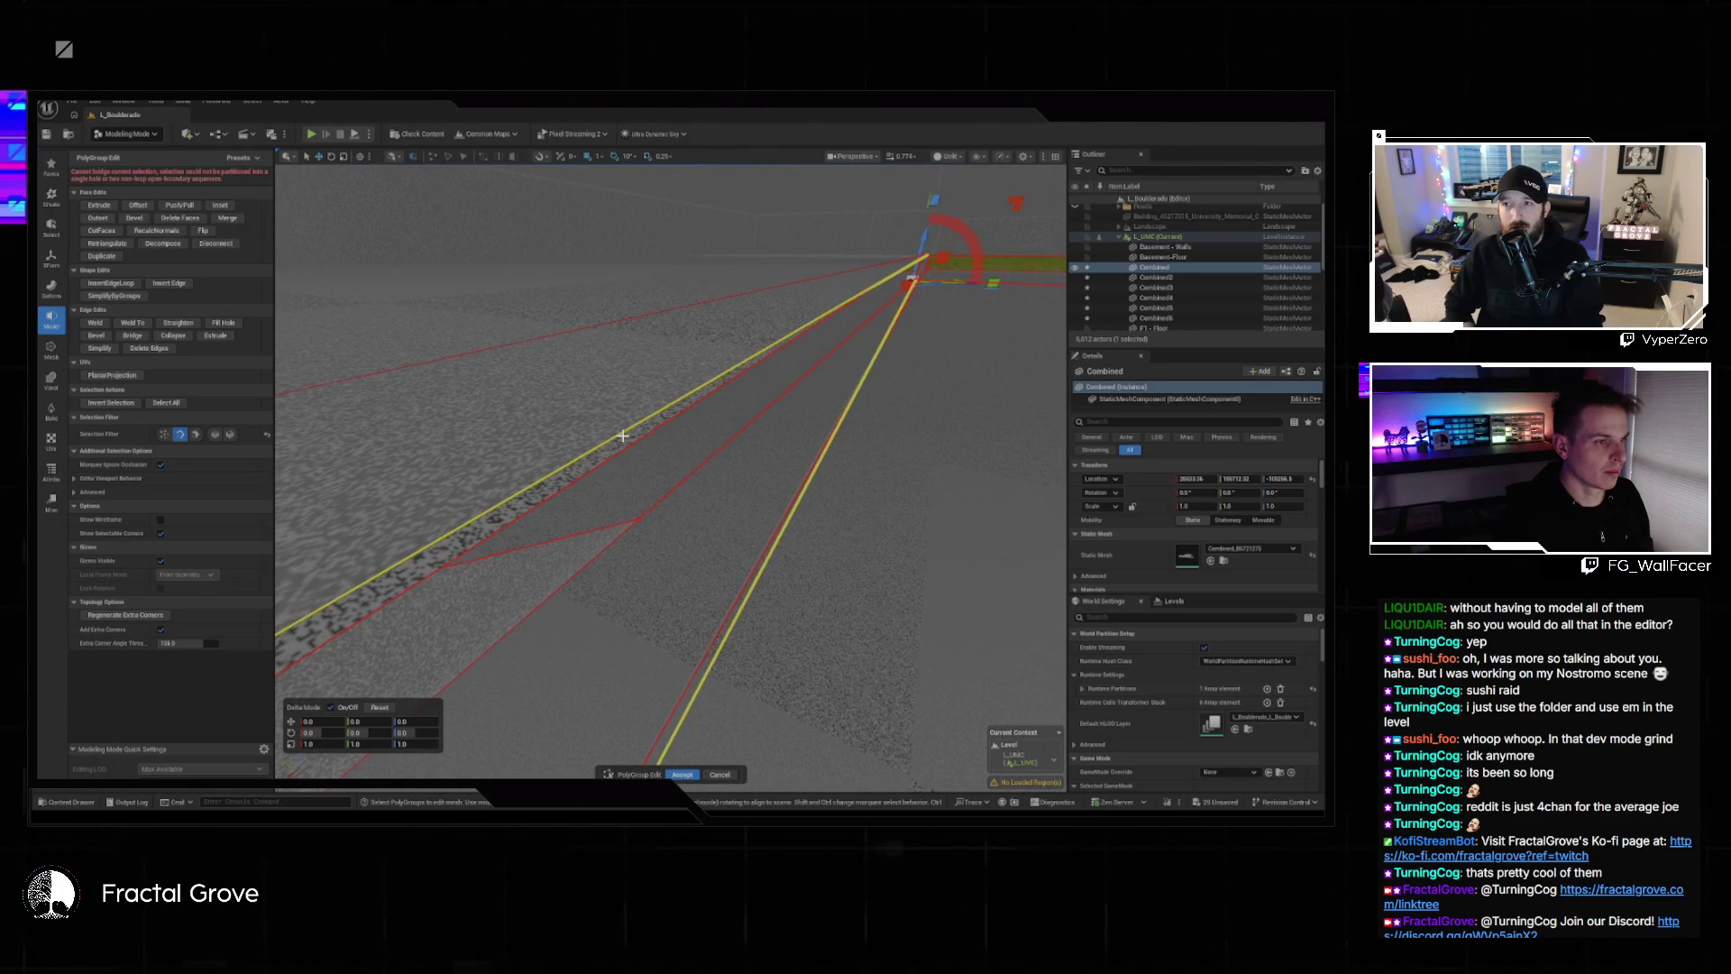
left_click(628, 444)
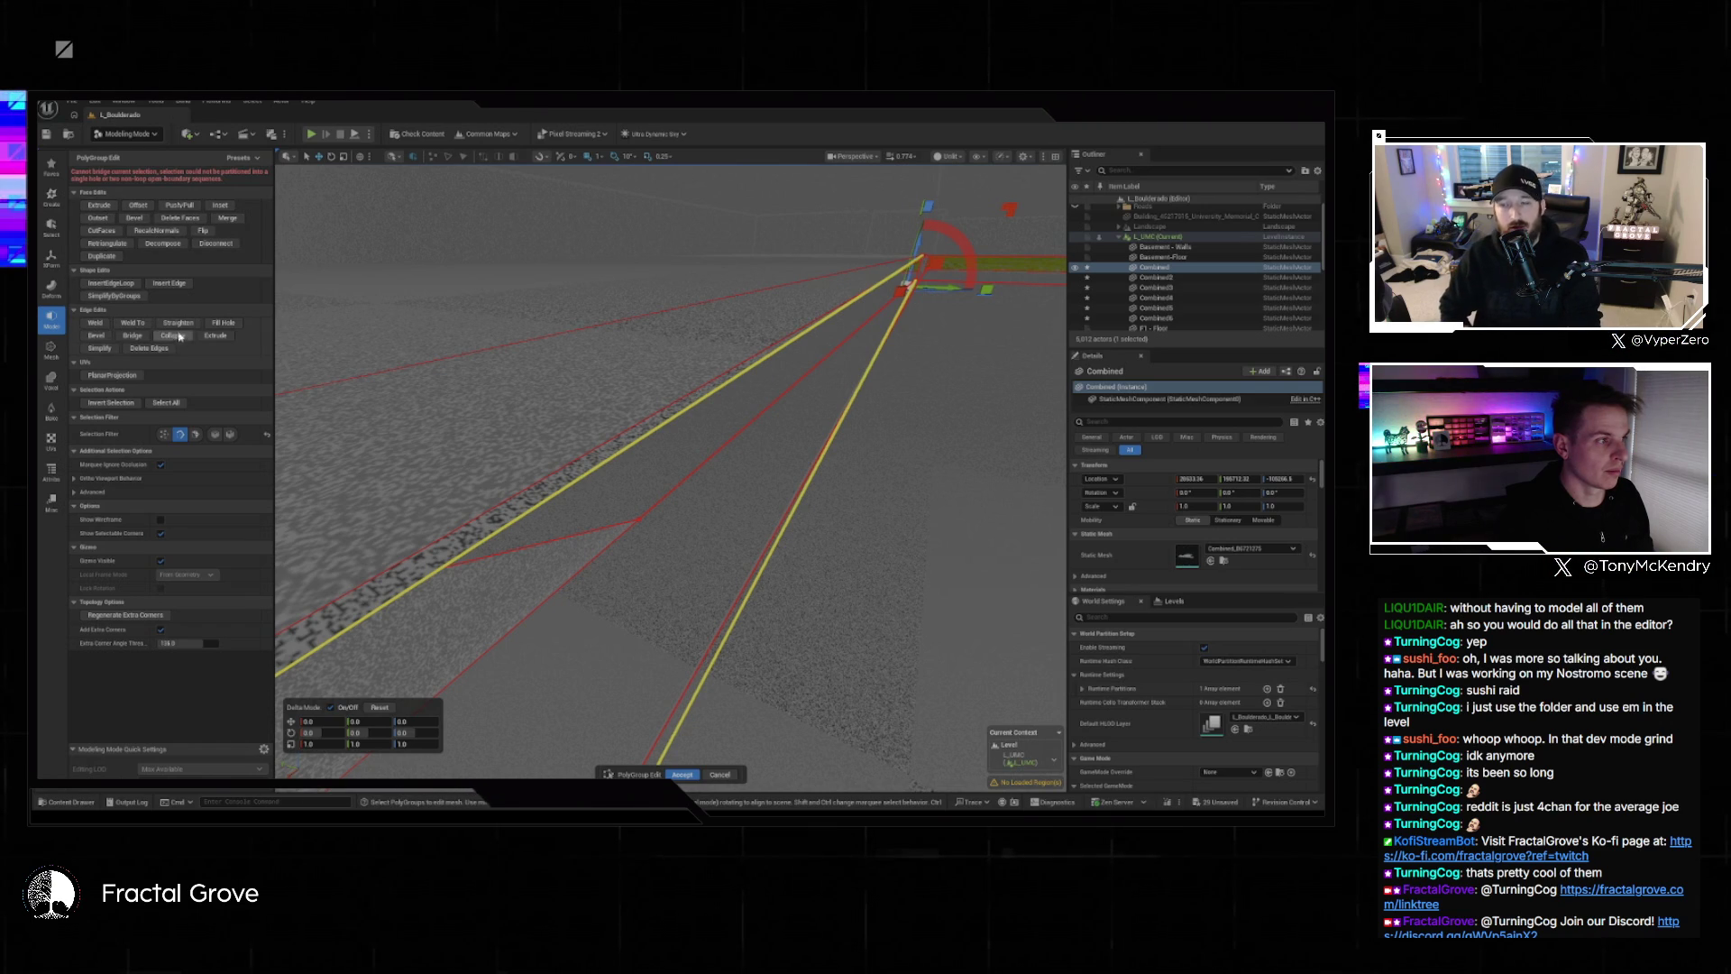
key("Escape")
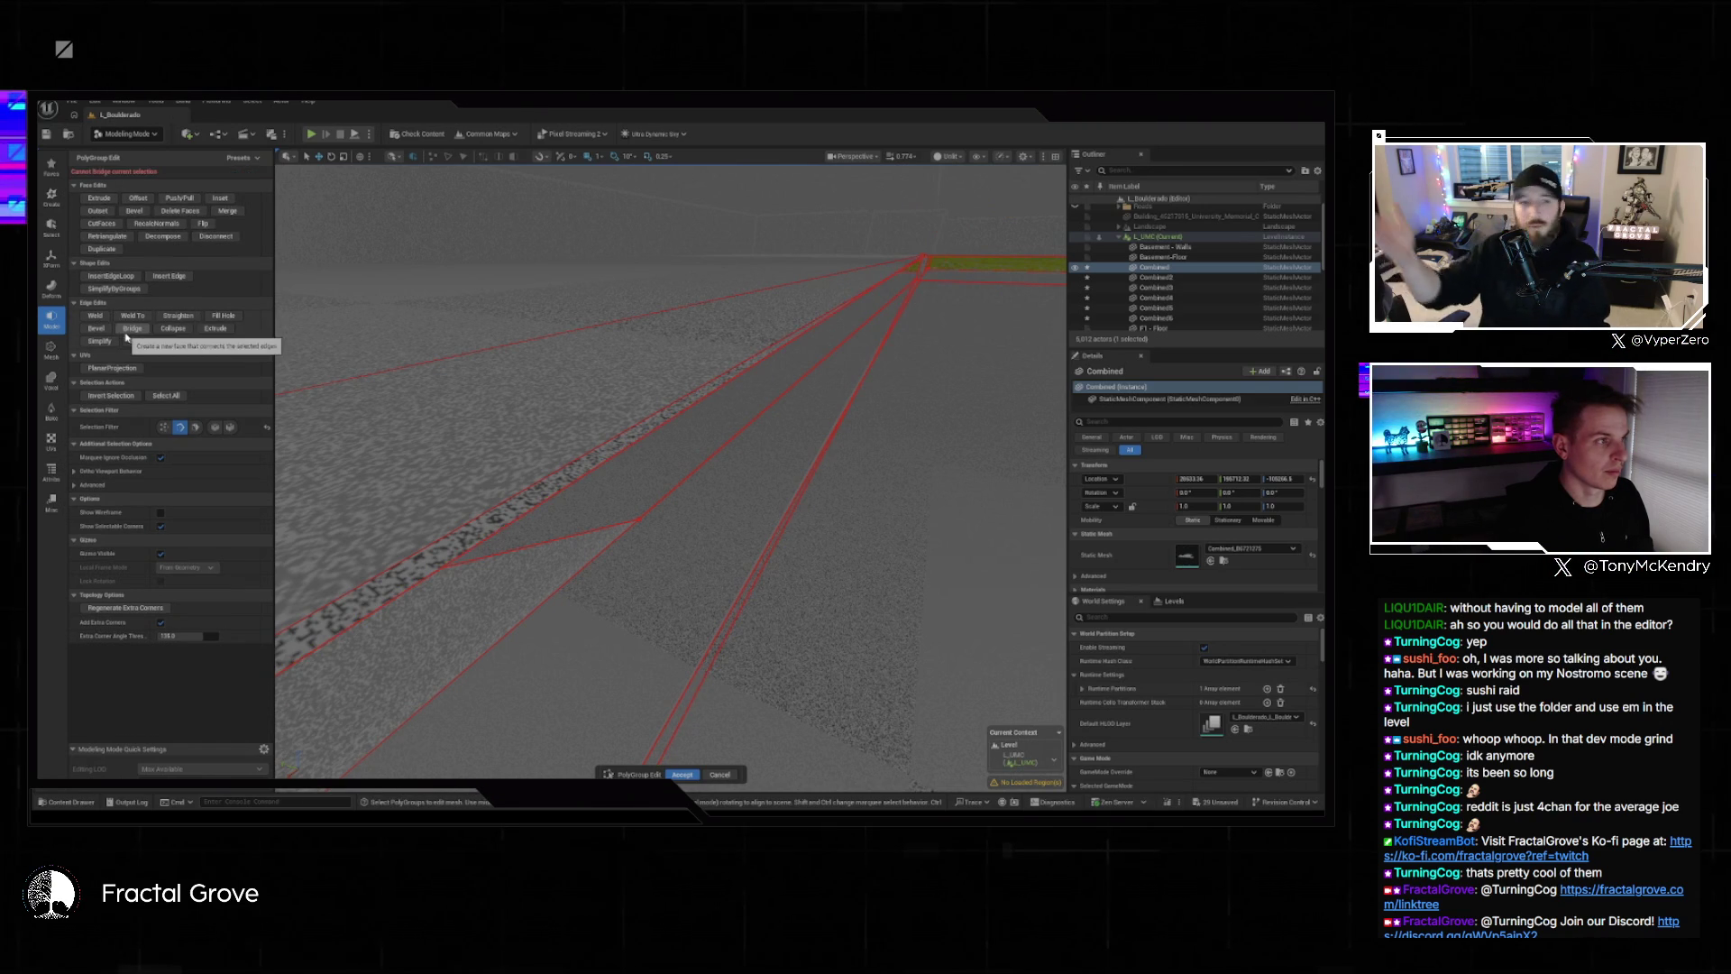
mouse_move(598, 456)
left_mouse_down()
mouse_move(690, 408)
mouse_move(694, 371)
mouse_move(831, 356)
mouse_move(879, 379)
mouse_move(694, 425)
left_mouse_up()
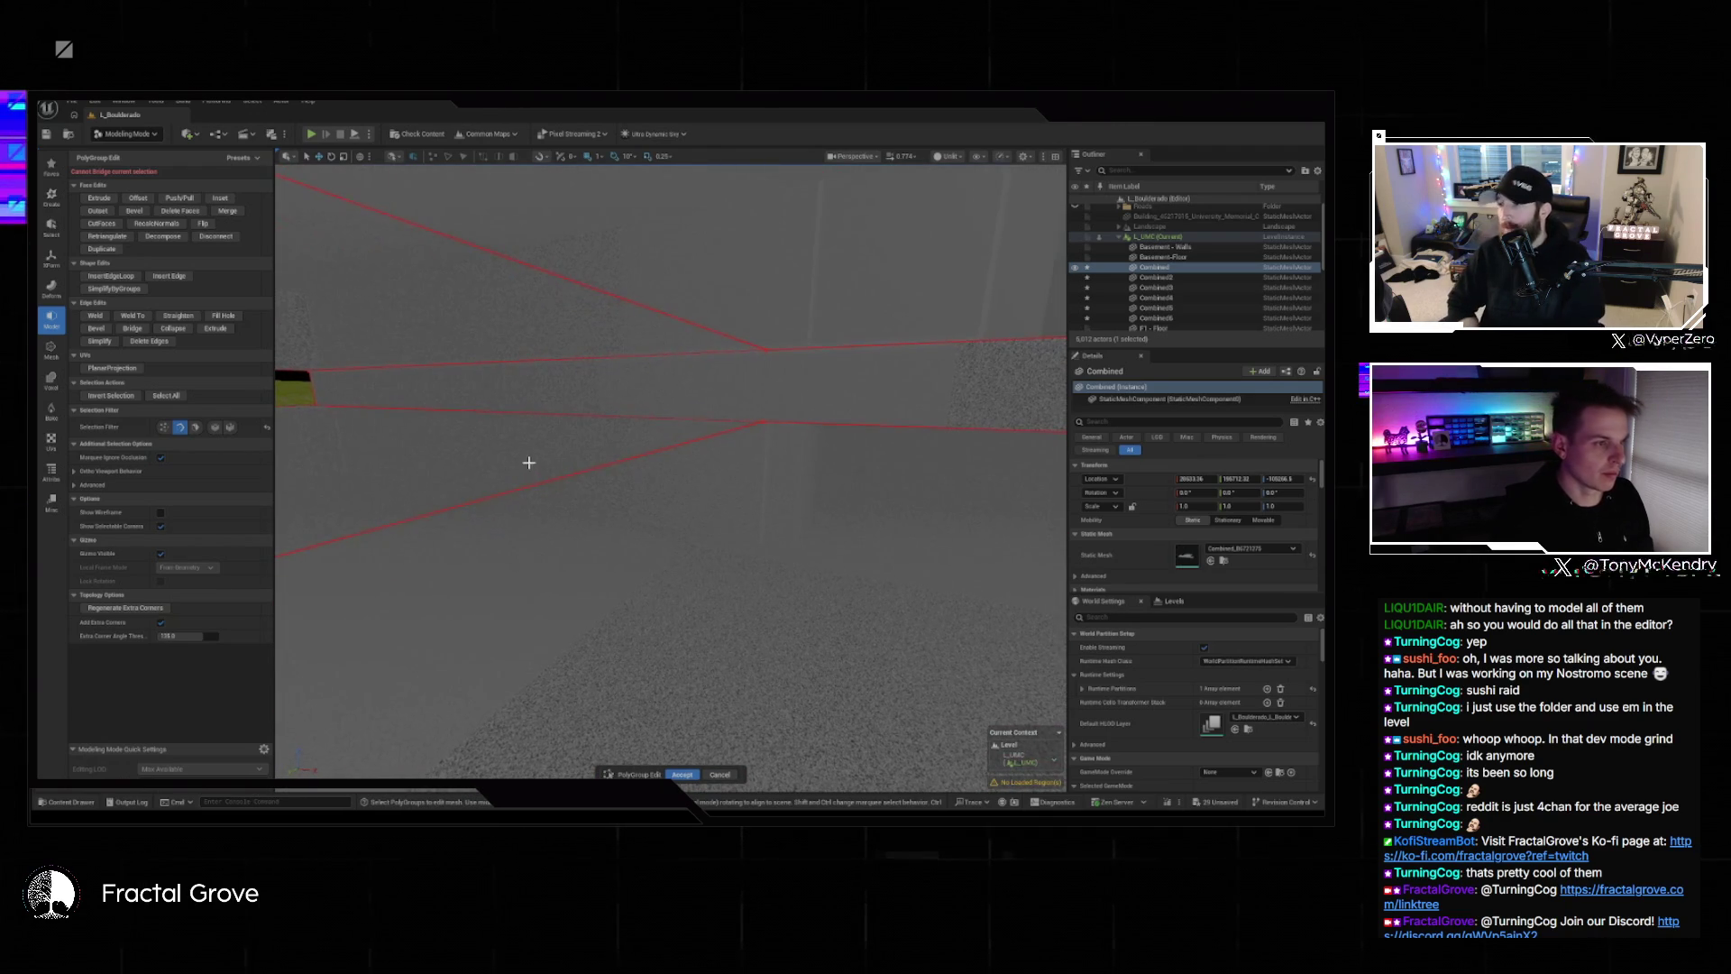
Bridge two opposite edges across the gap with a new face, accept, and begin extruding it.
left_click(532, 492)
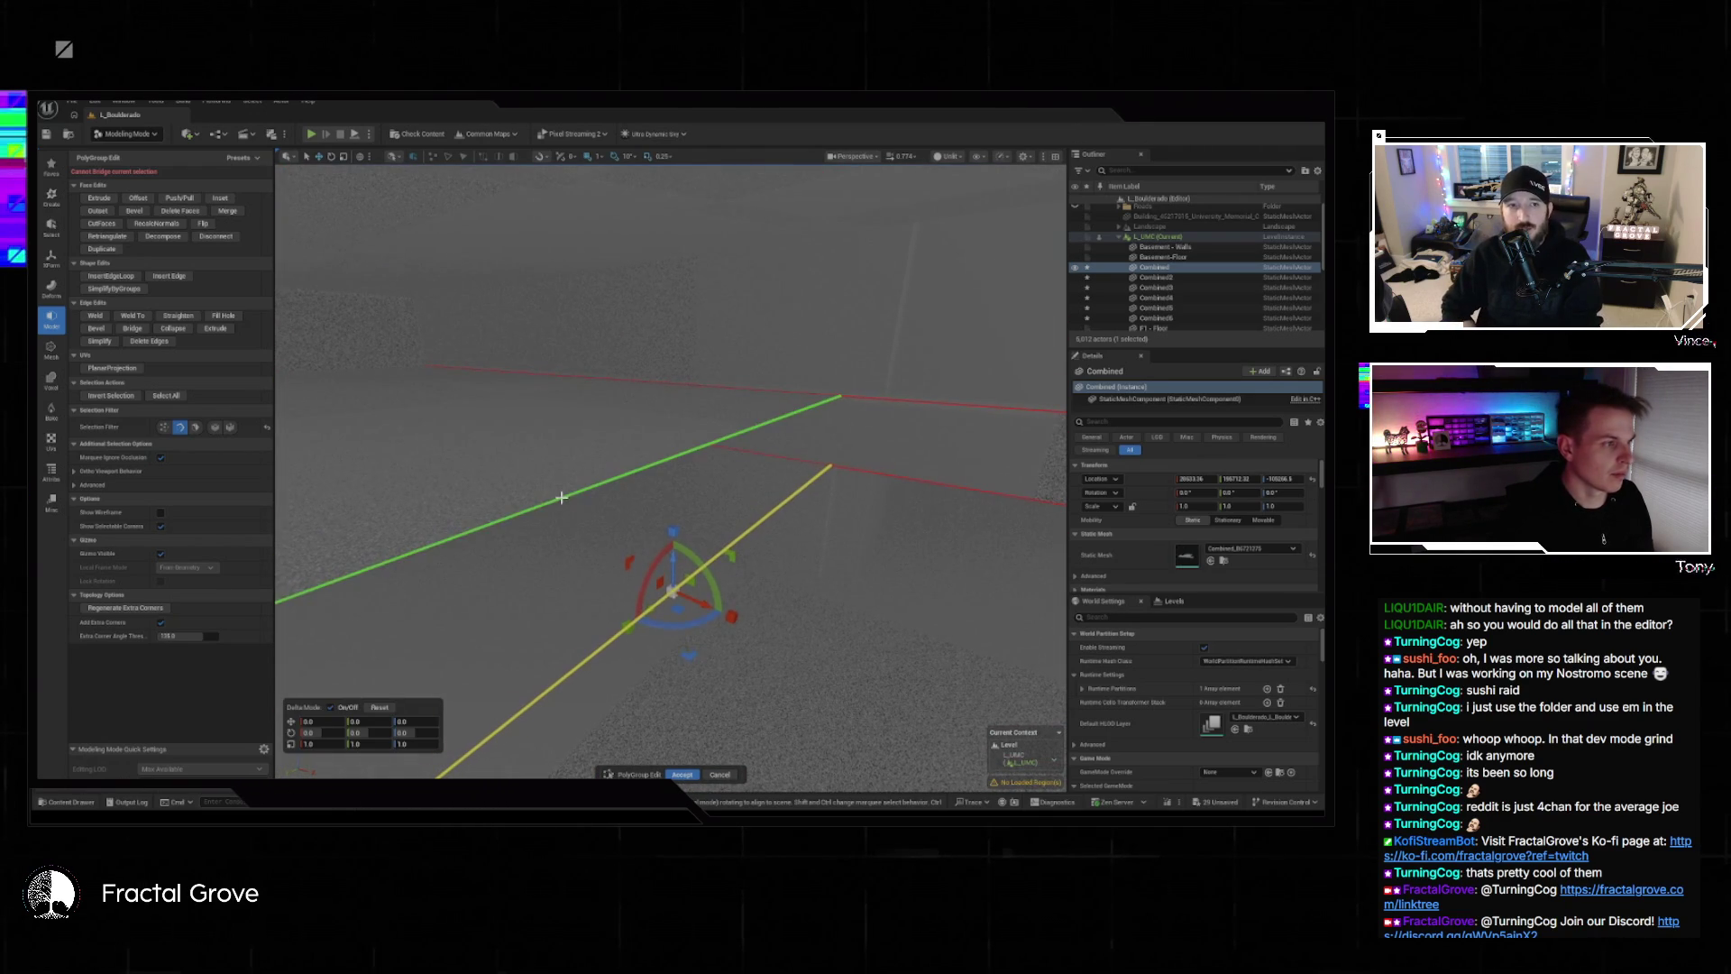
left_click(134, 330)
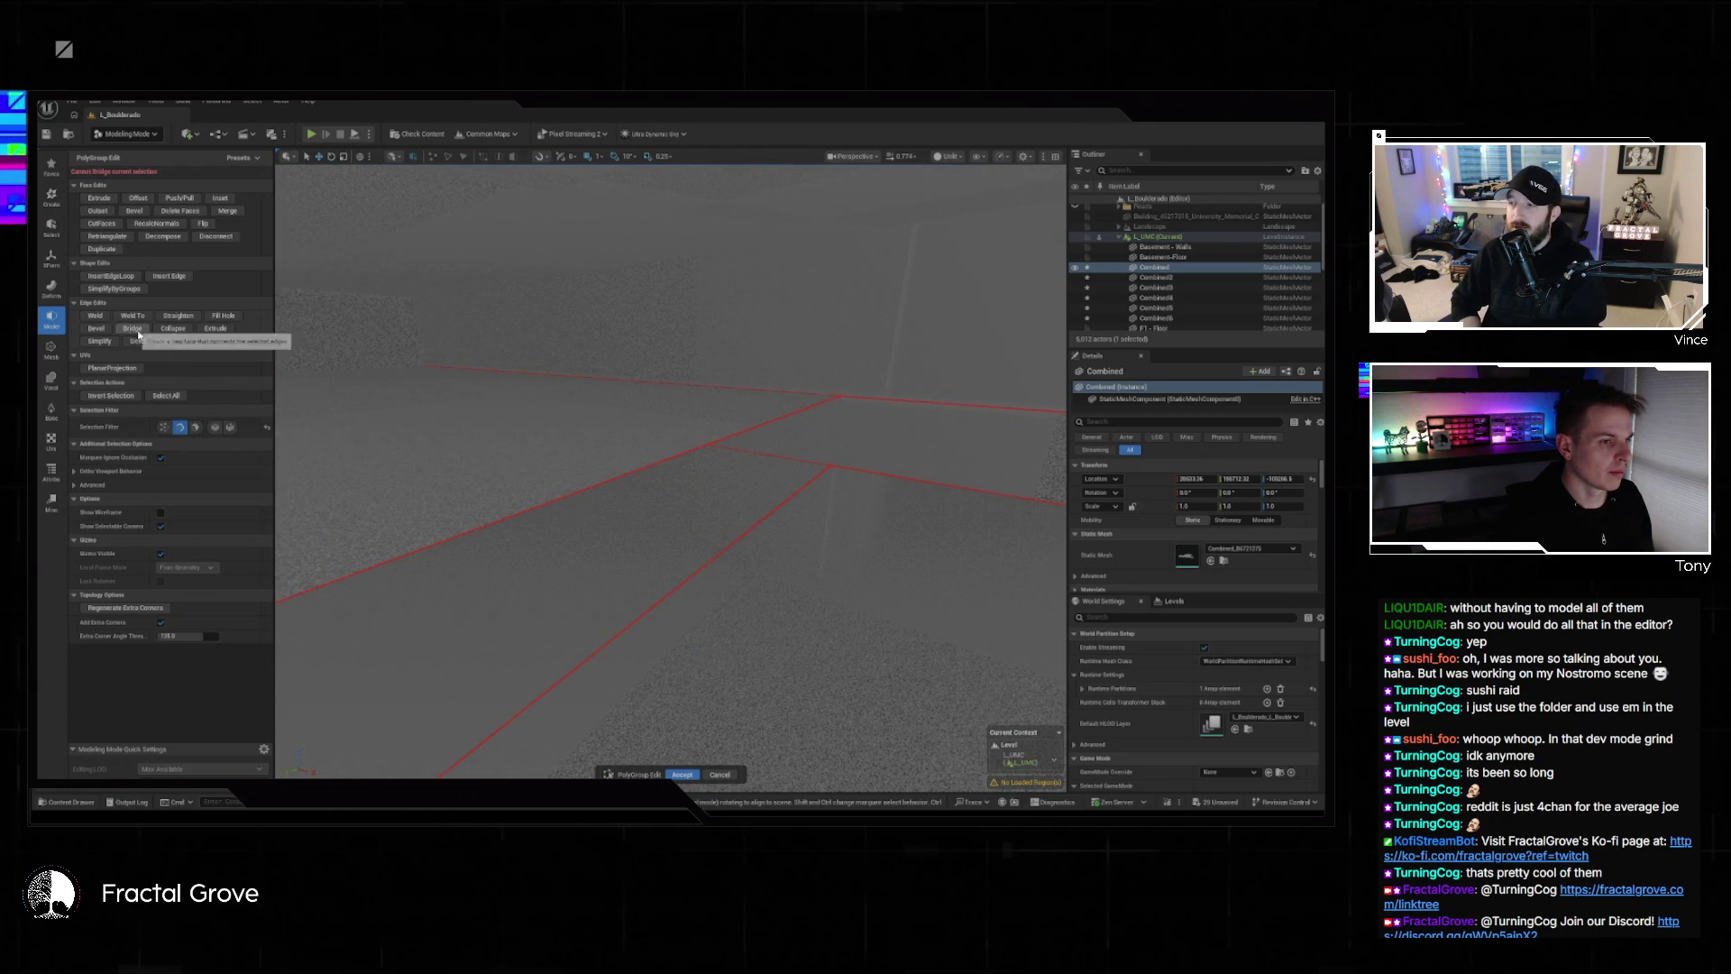
mouse_move(694, 425)
left_mouse_down()
mouse_move(623, 397)
mouse_move(560, 508)
left_mouse_up()
left_click(609, 242)
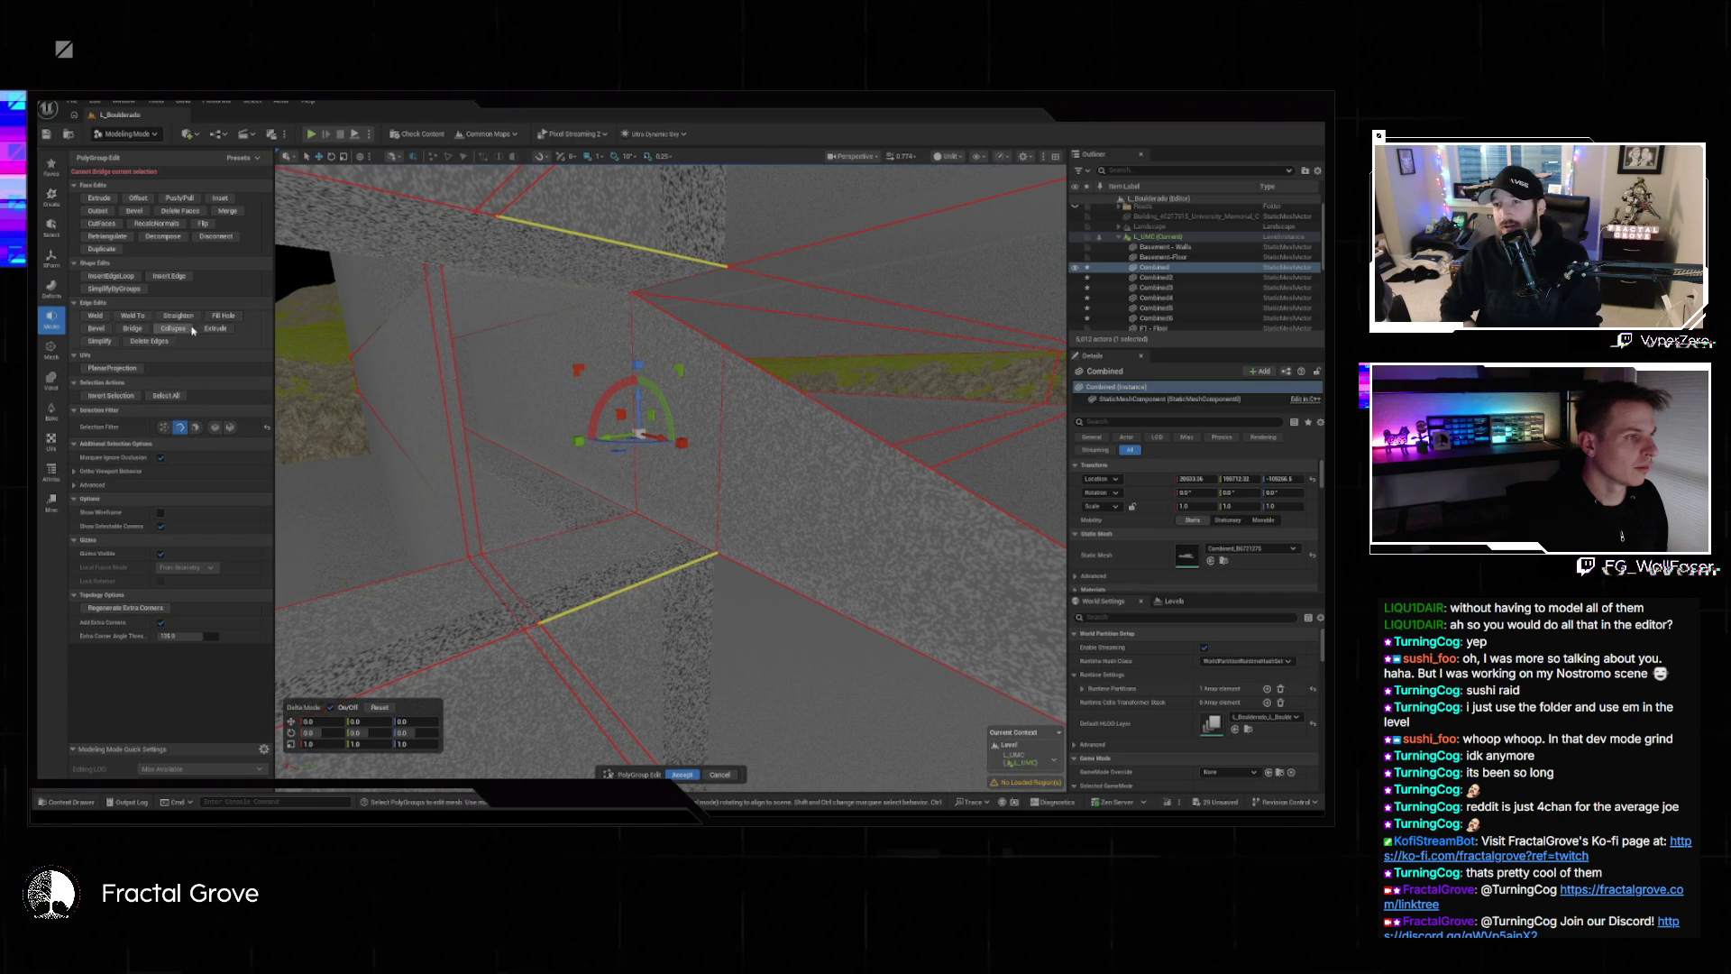
left_click(141, 330)
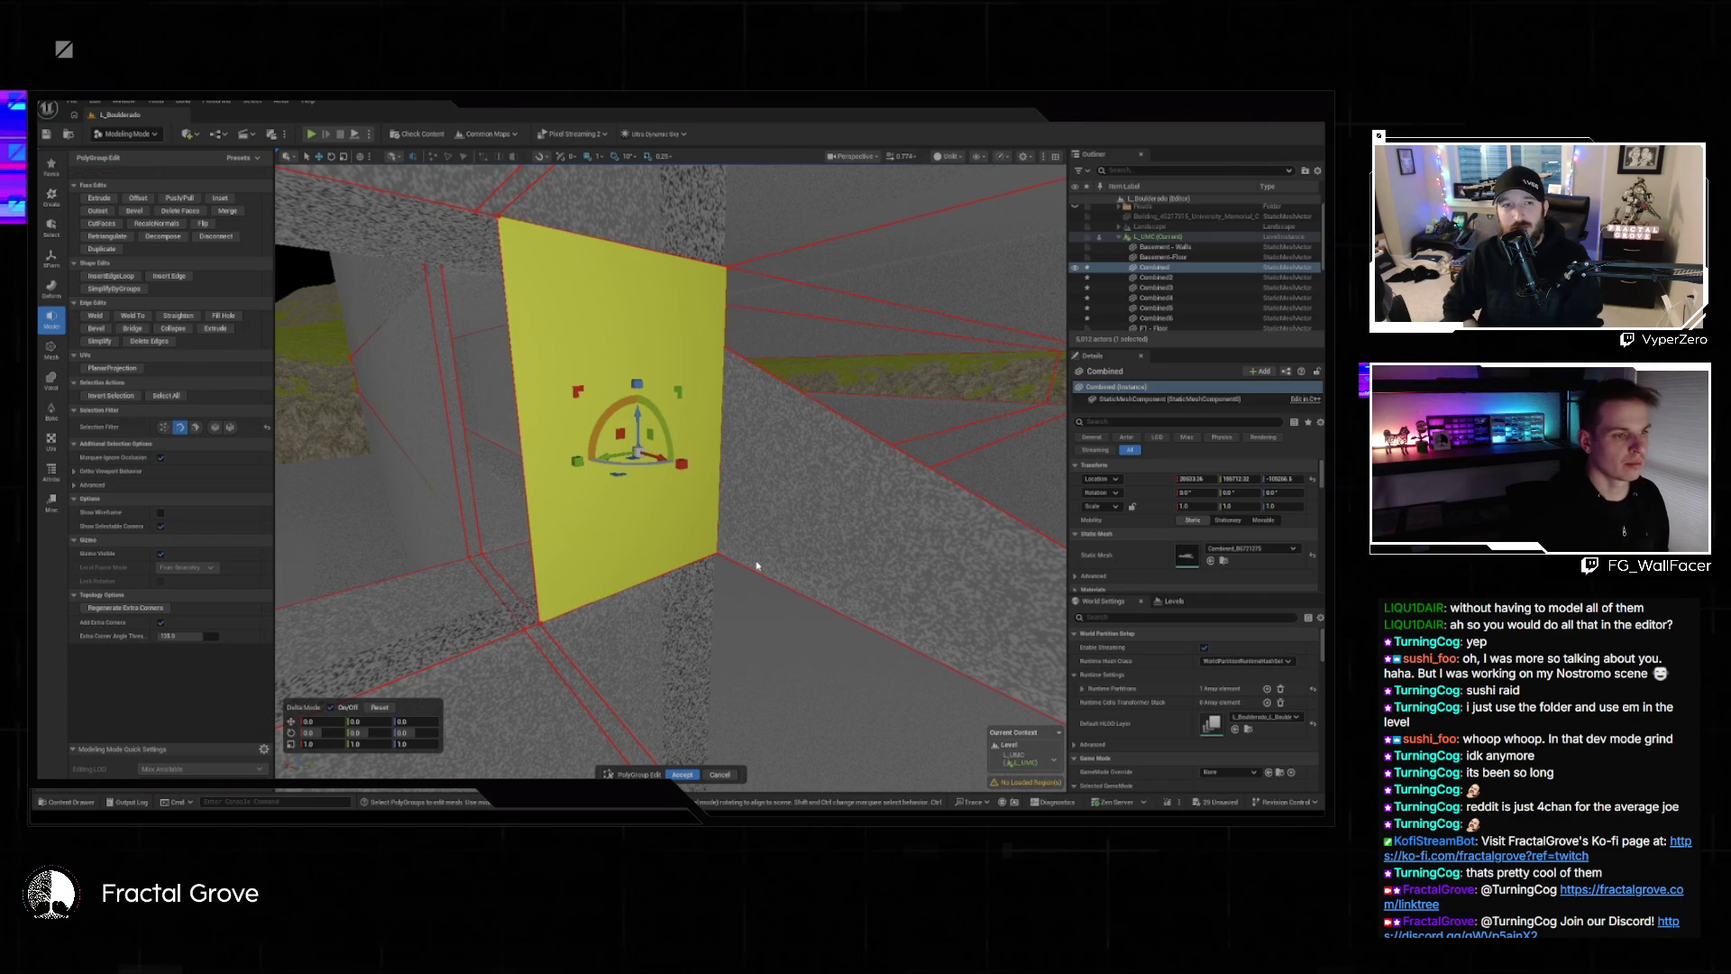
left_click(684, 773)
left_click(153, 165)
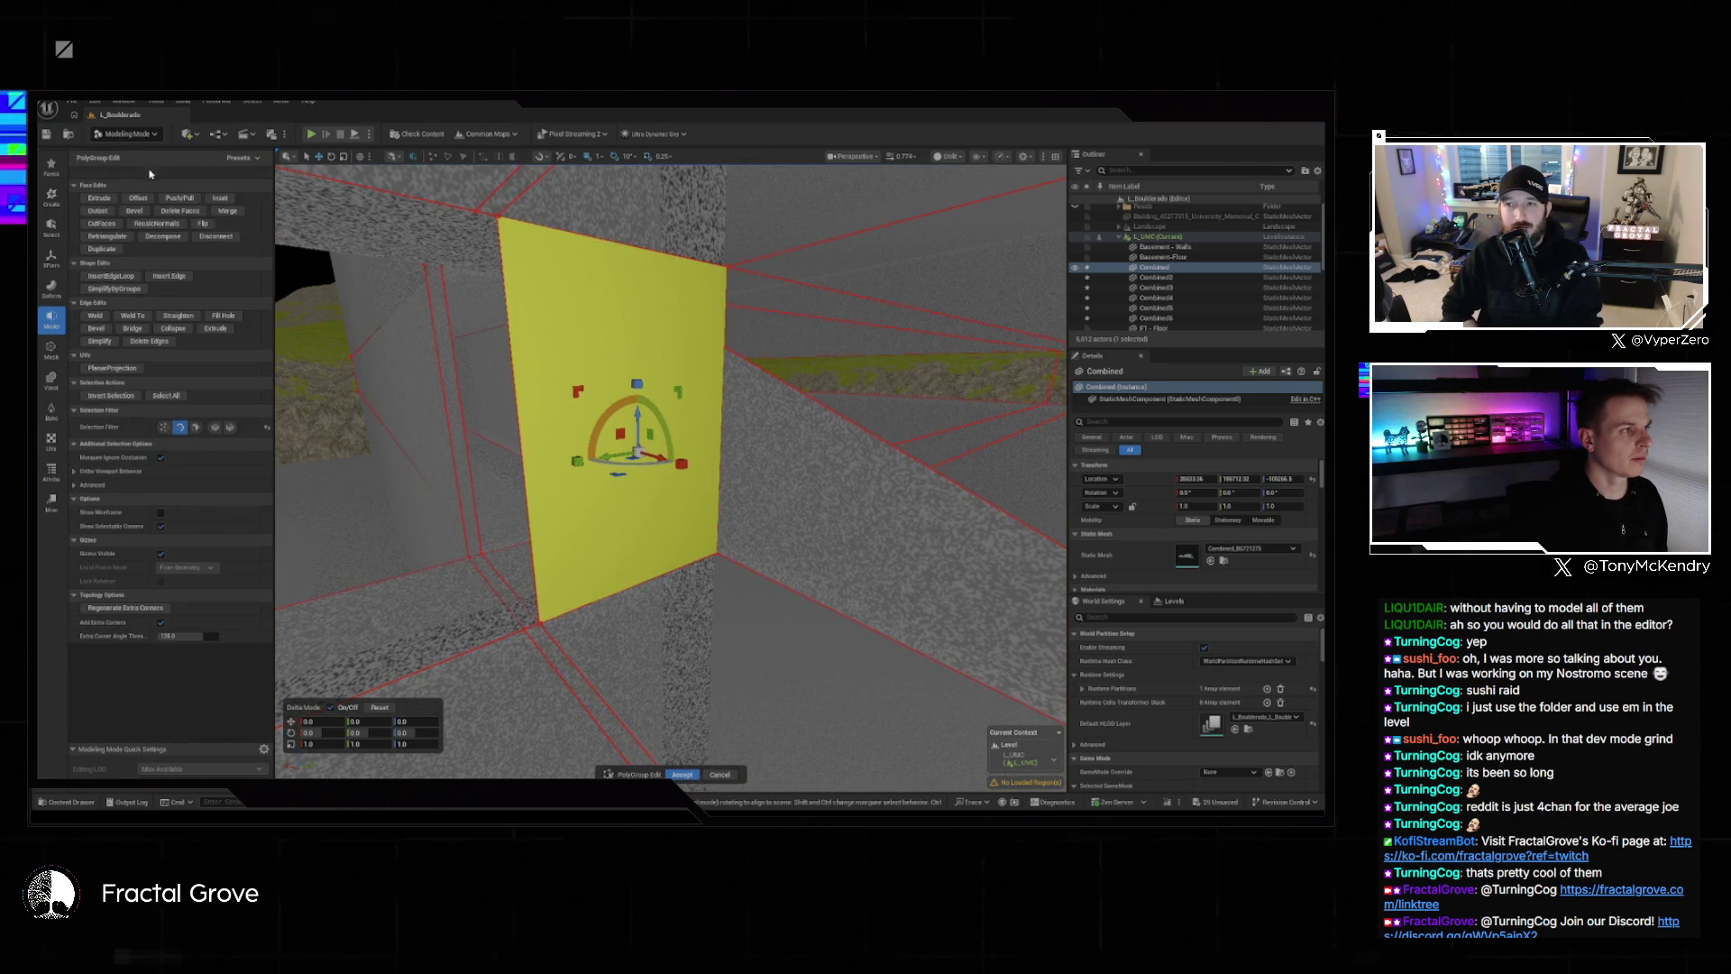
left_click(101, 198)
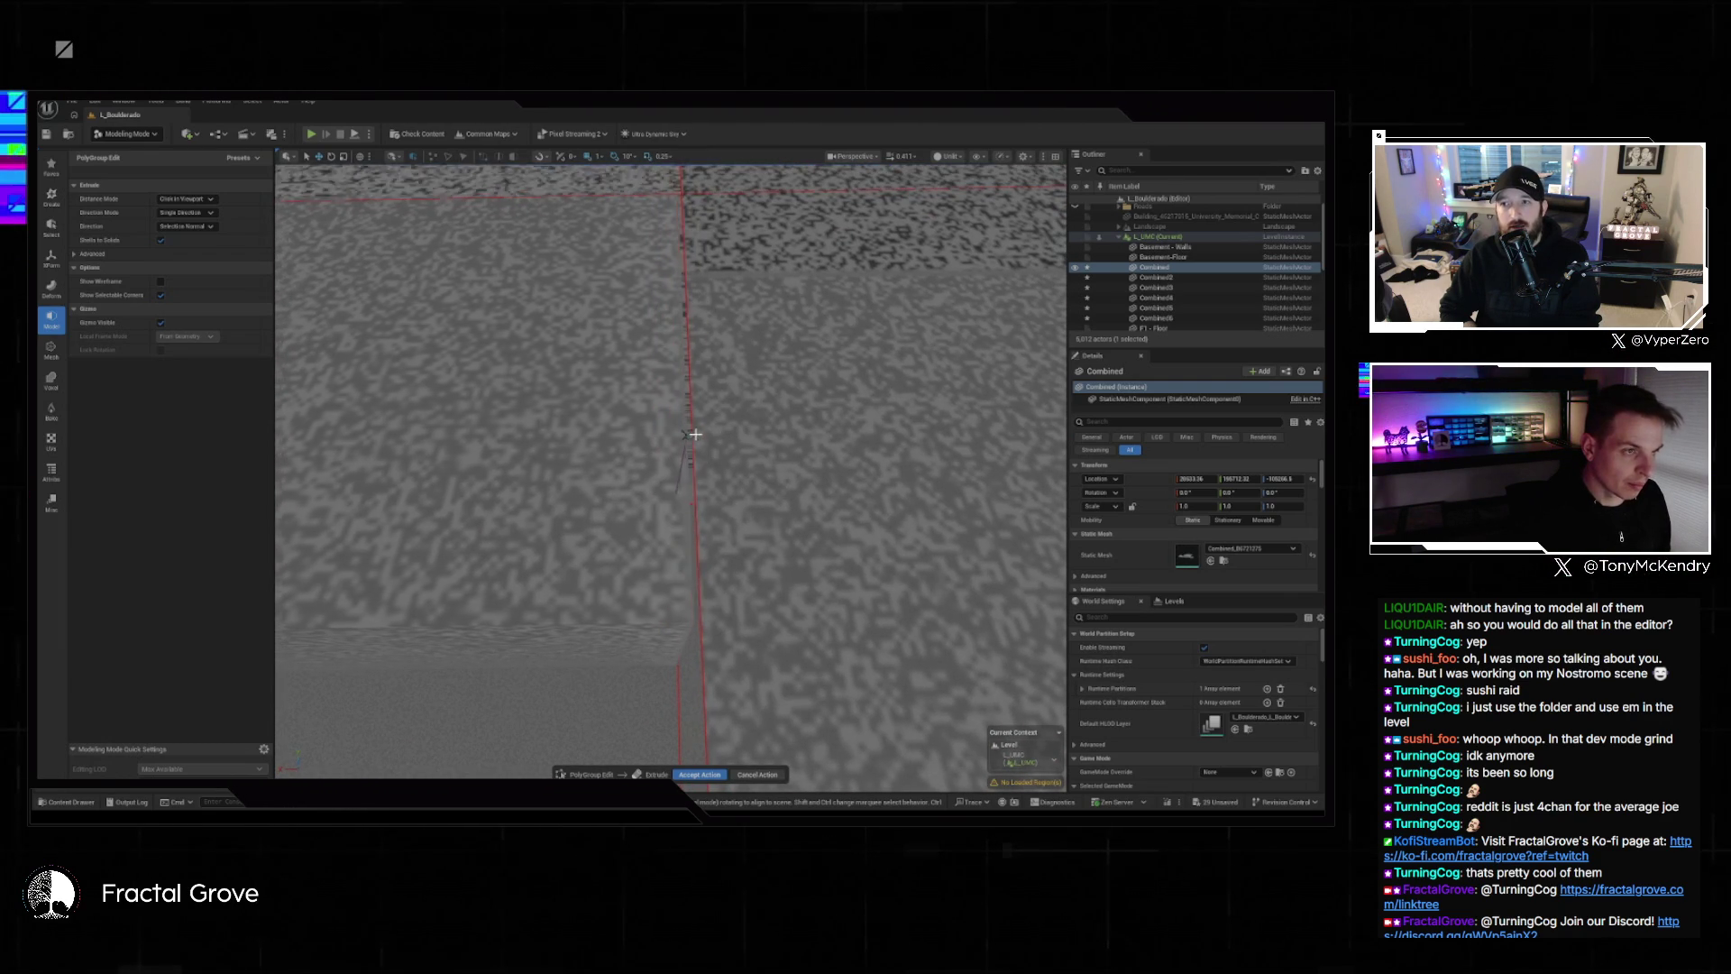
Finish extruding the bridged face into a wall section that closes the gap.
left_click(697, 438)
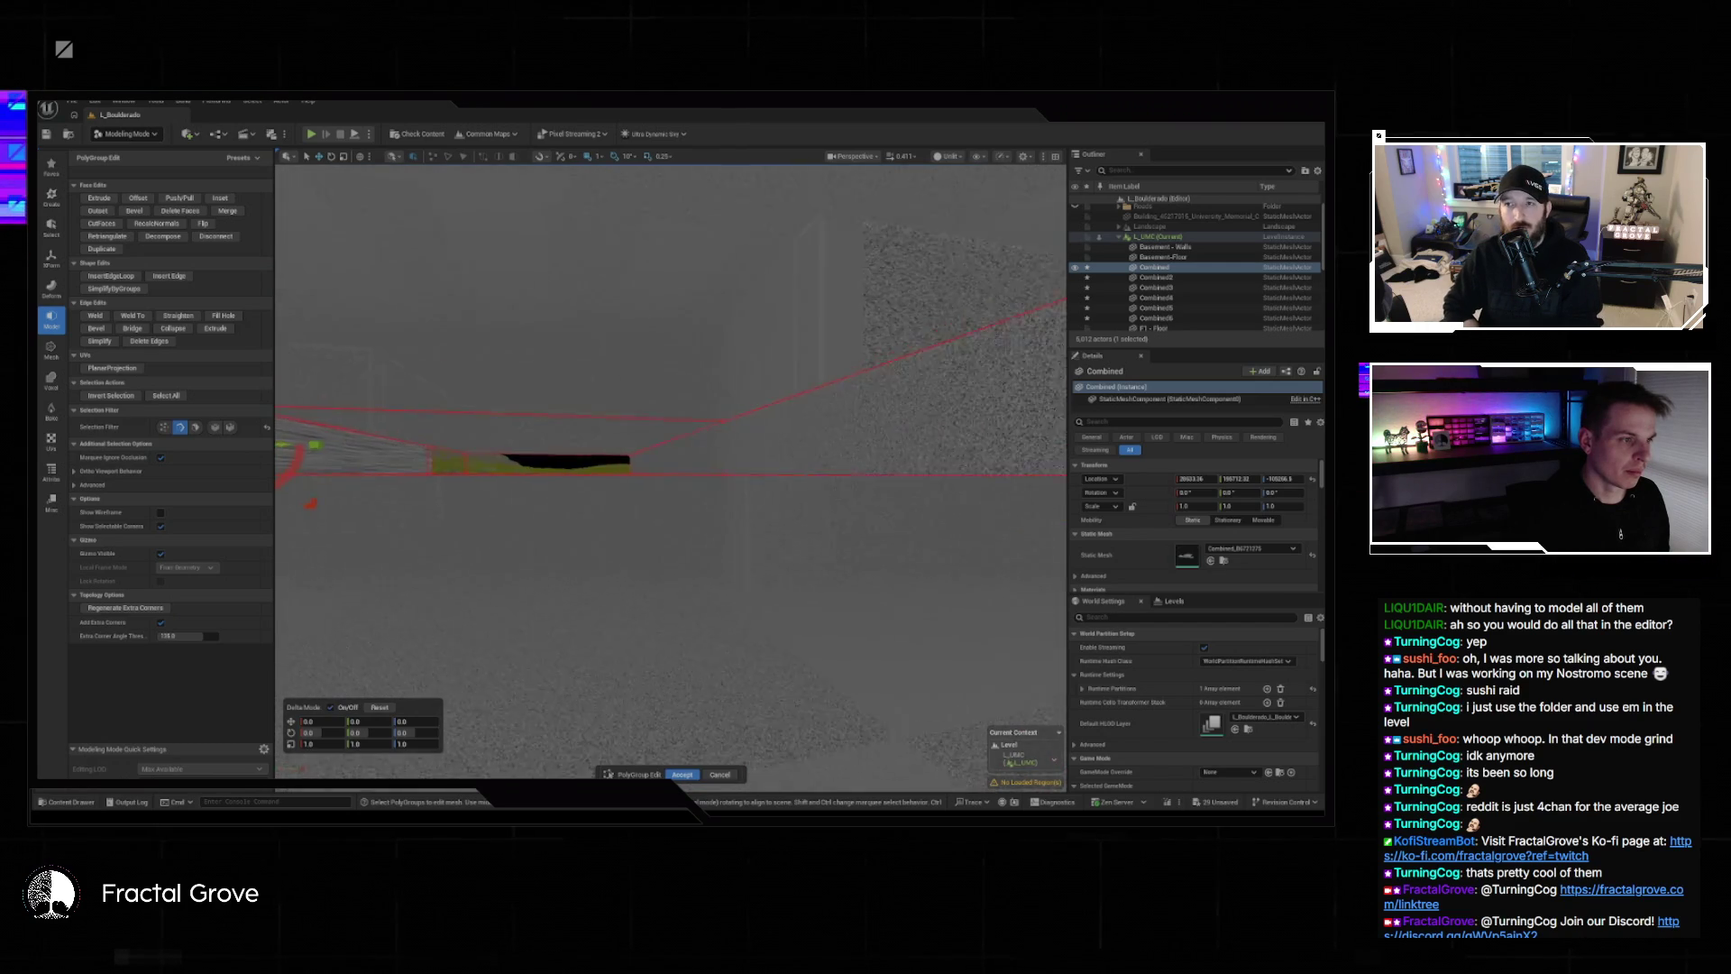
scroll(671, 469, "down", 5)
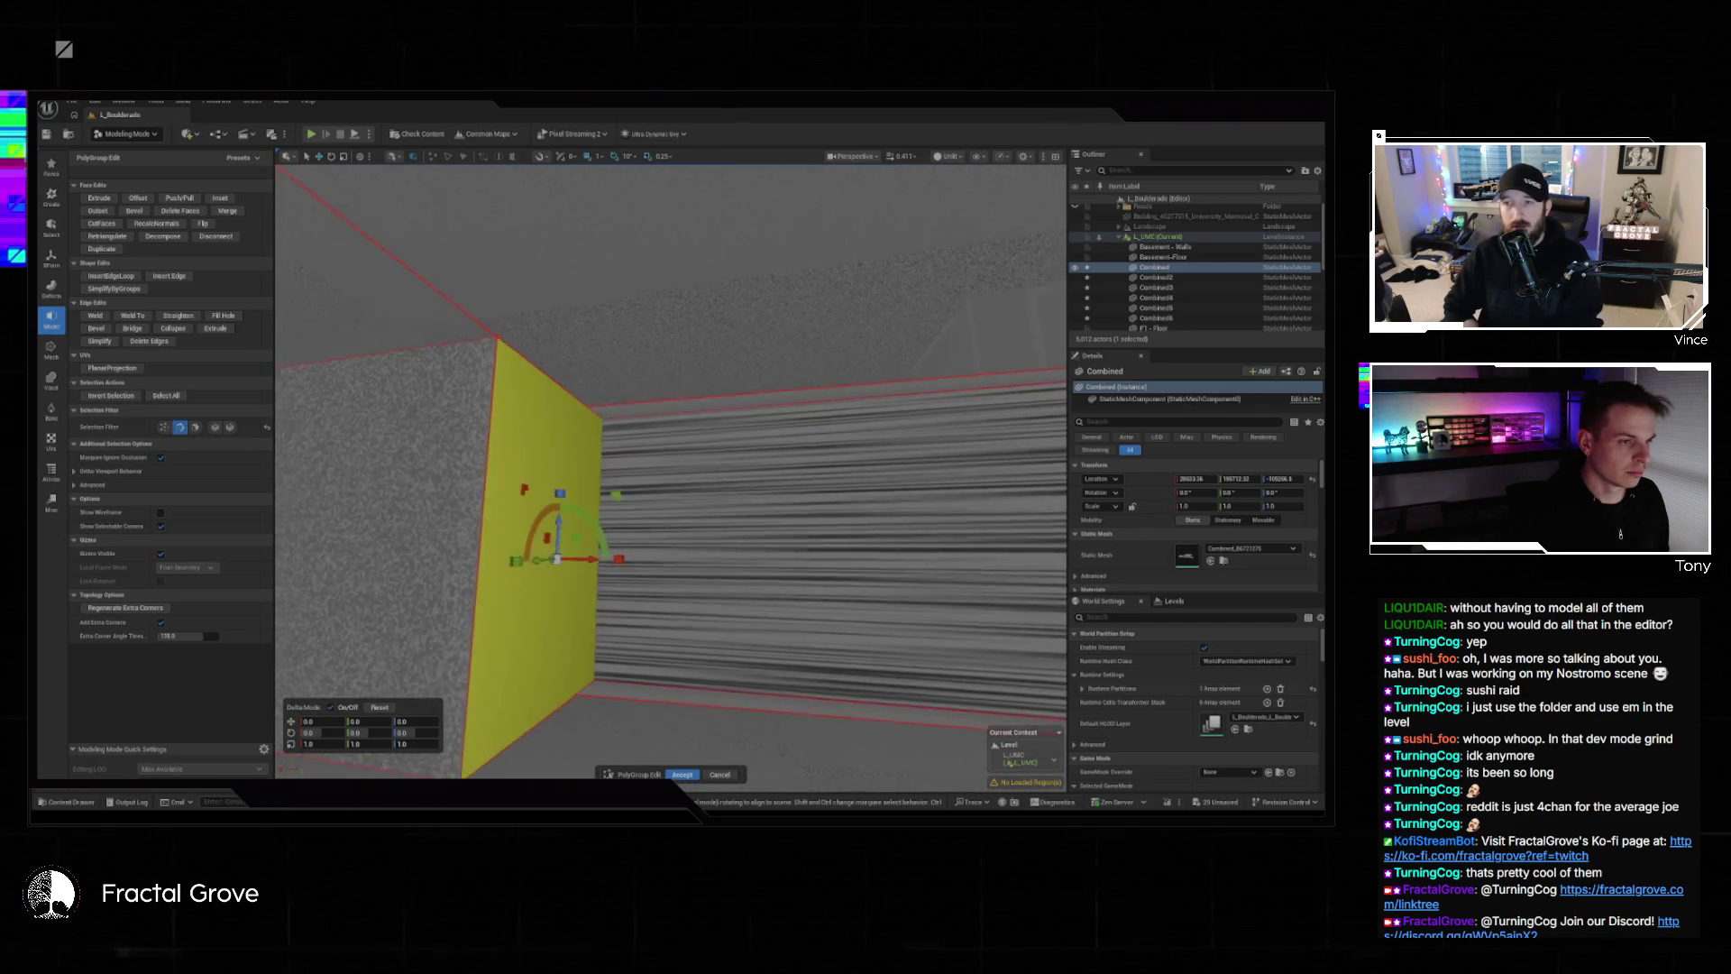
scroll(671, 468, "down", 3)
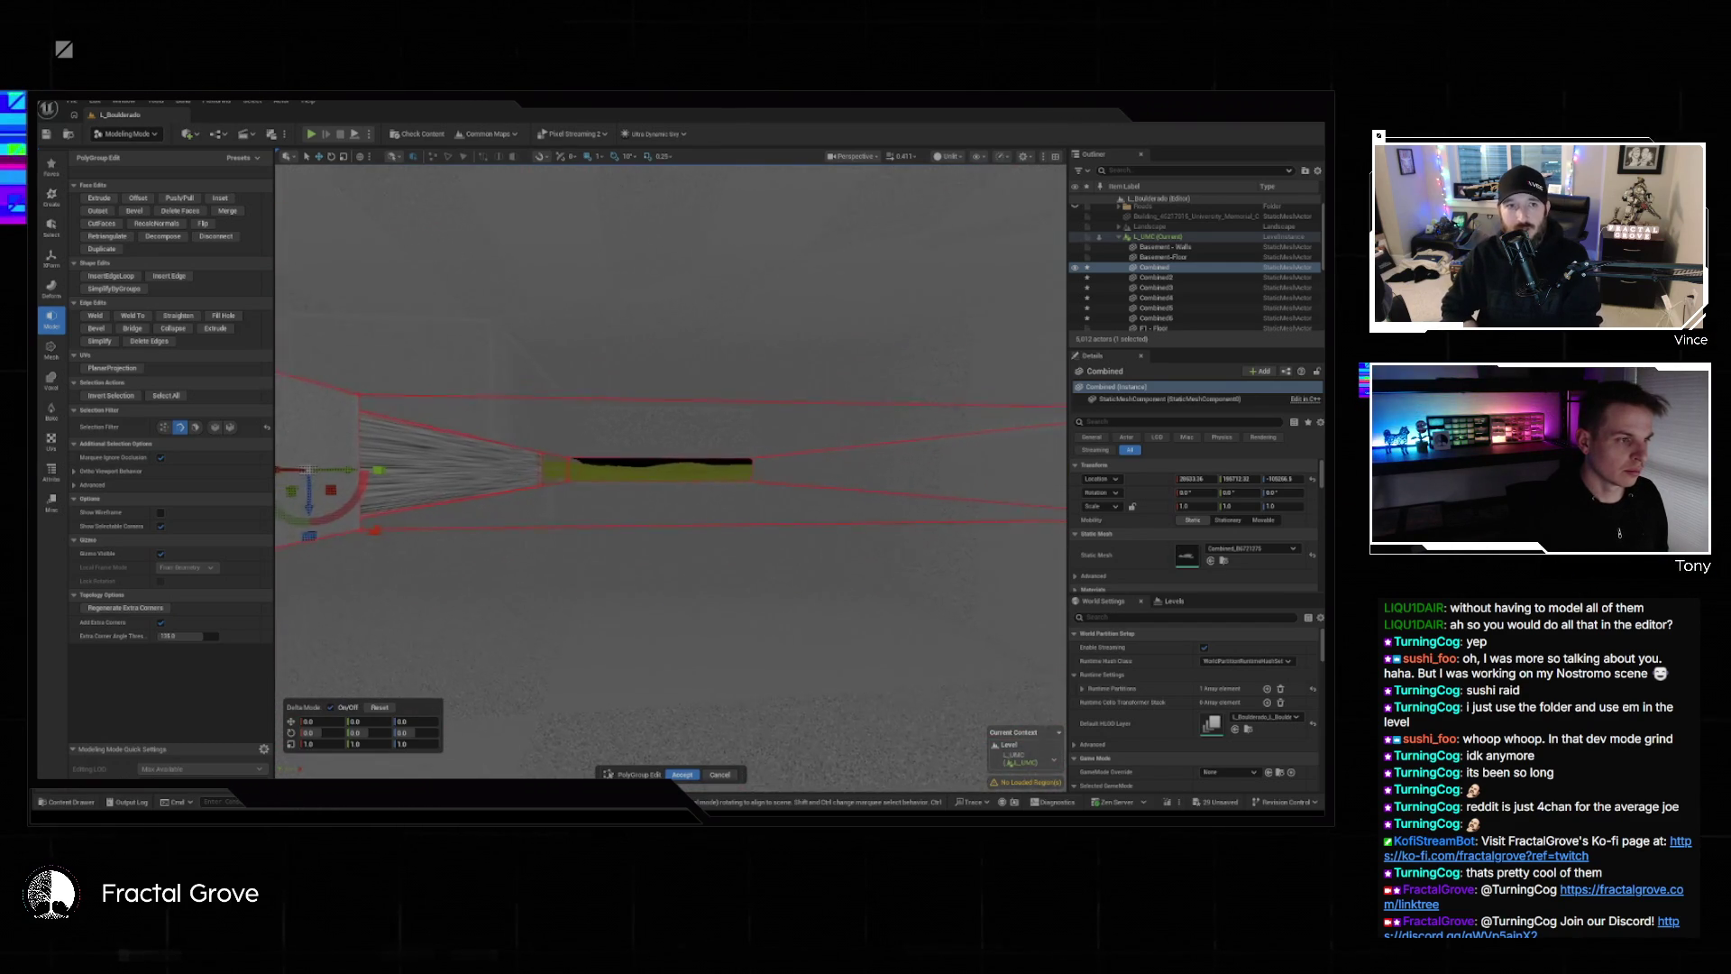
scroll(671, 469, "down", 5)
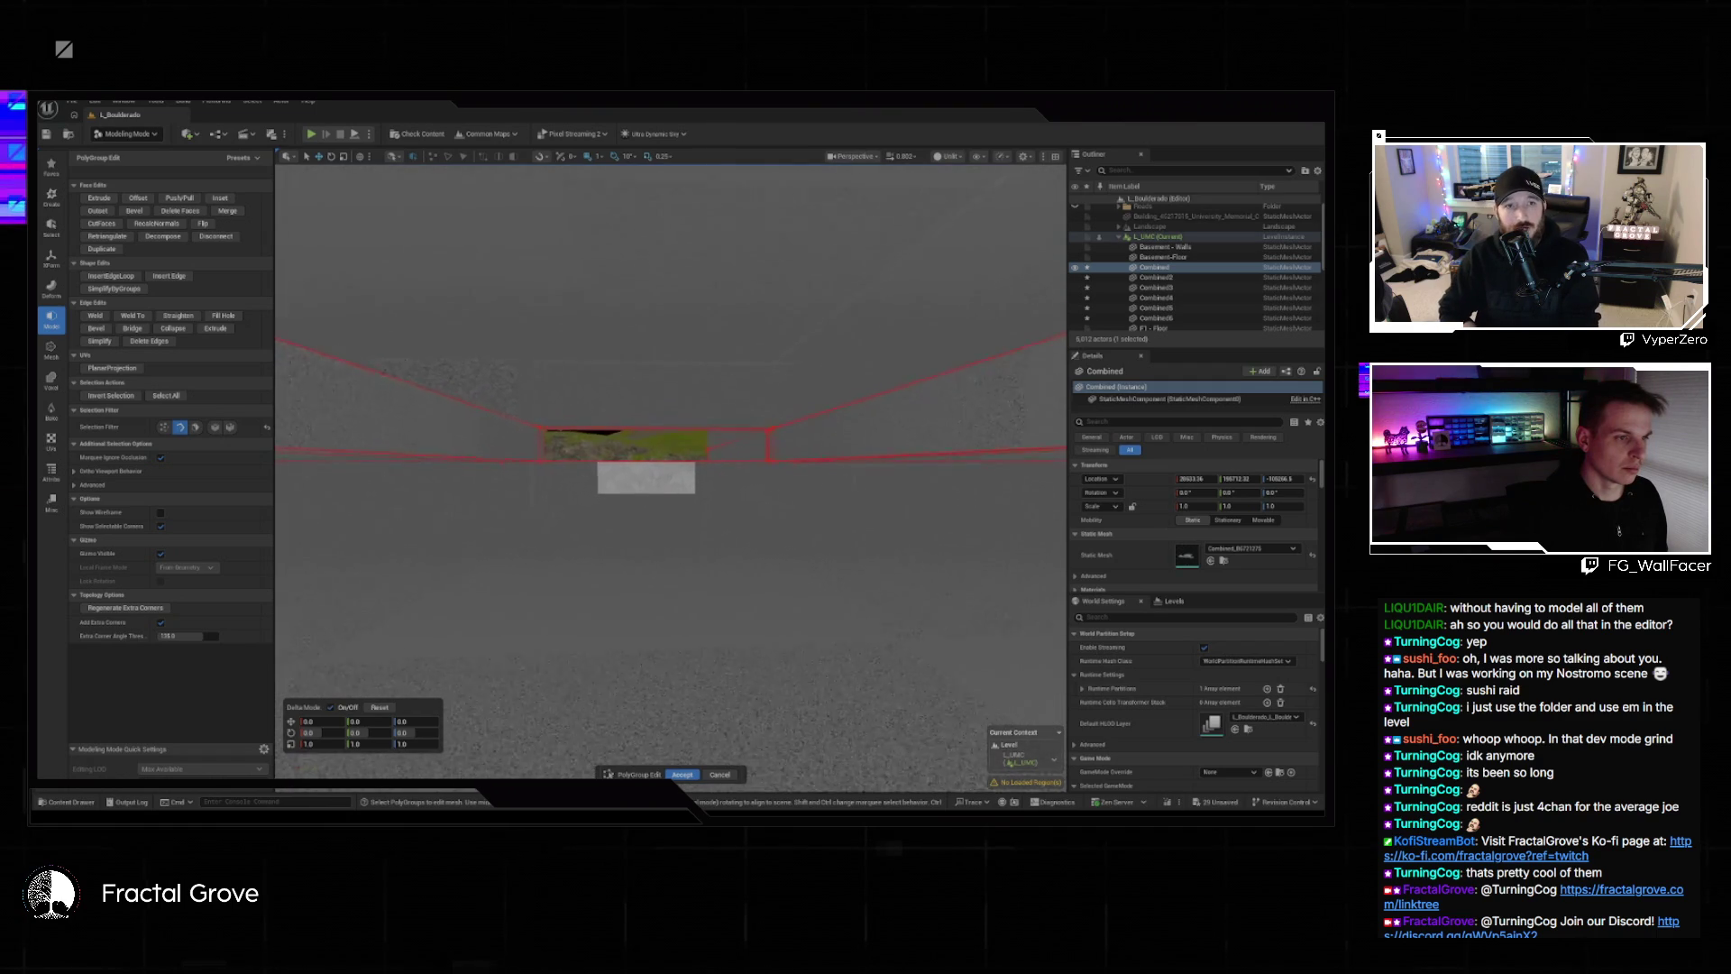
scroll(662, 542, "up", 5)
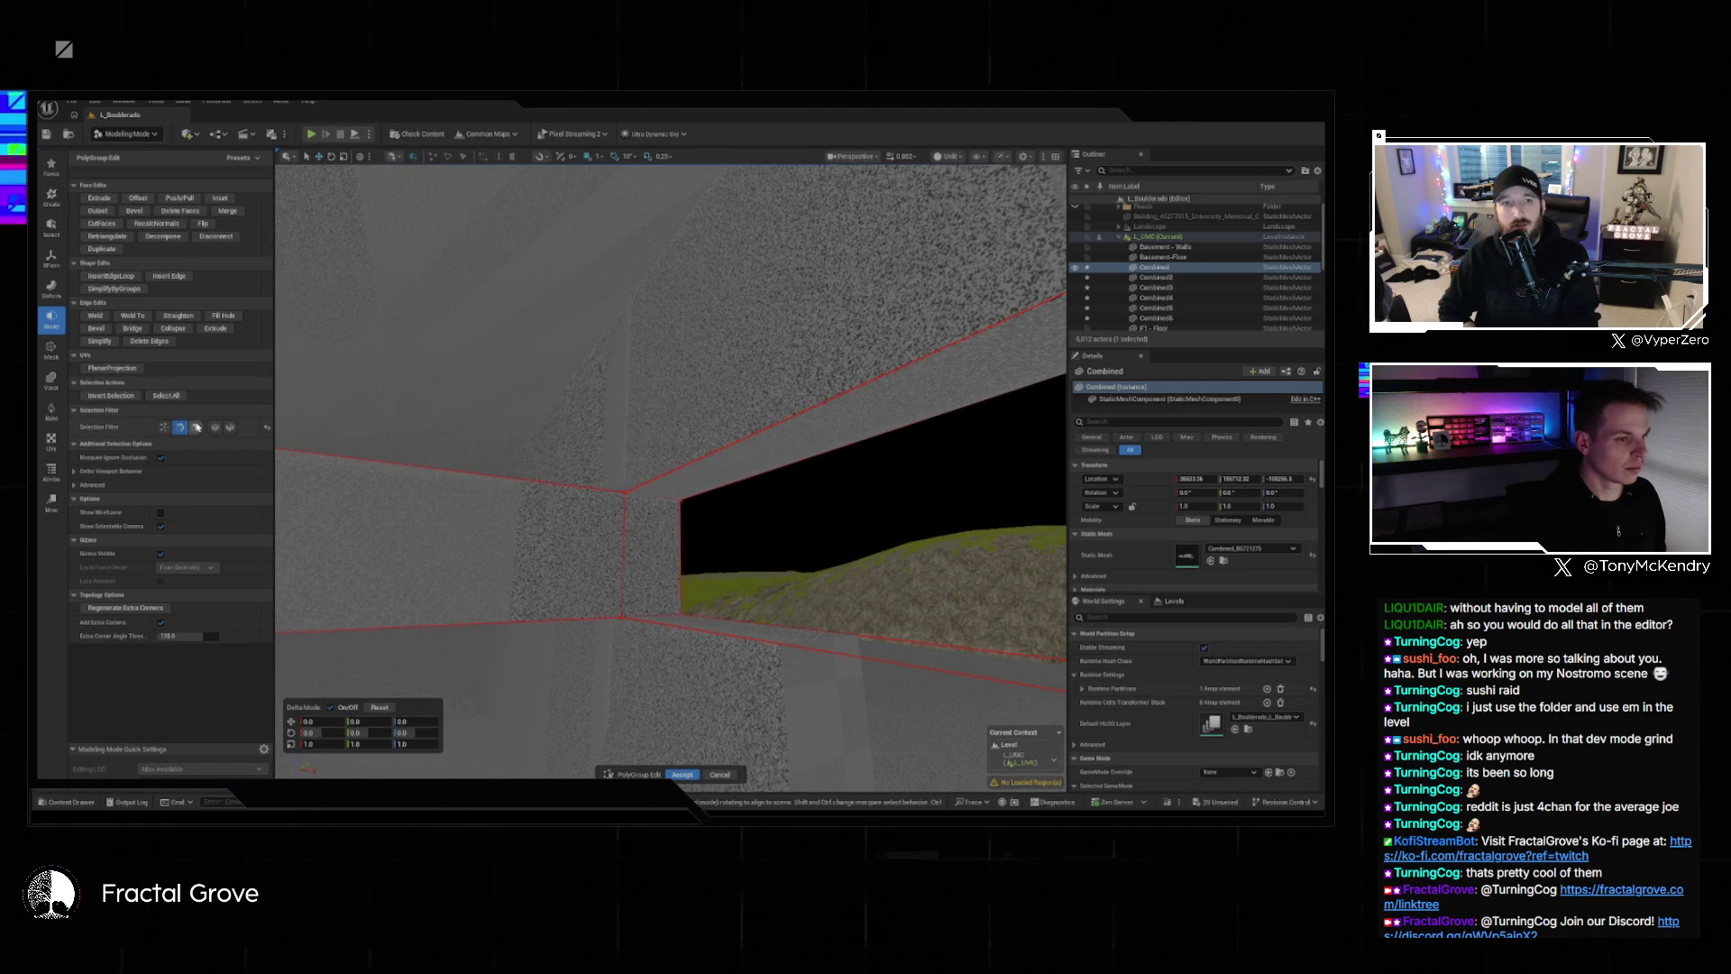
Select the face beside the opening, invert the selection, and extrude it.
left_click(677, 574)
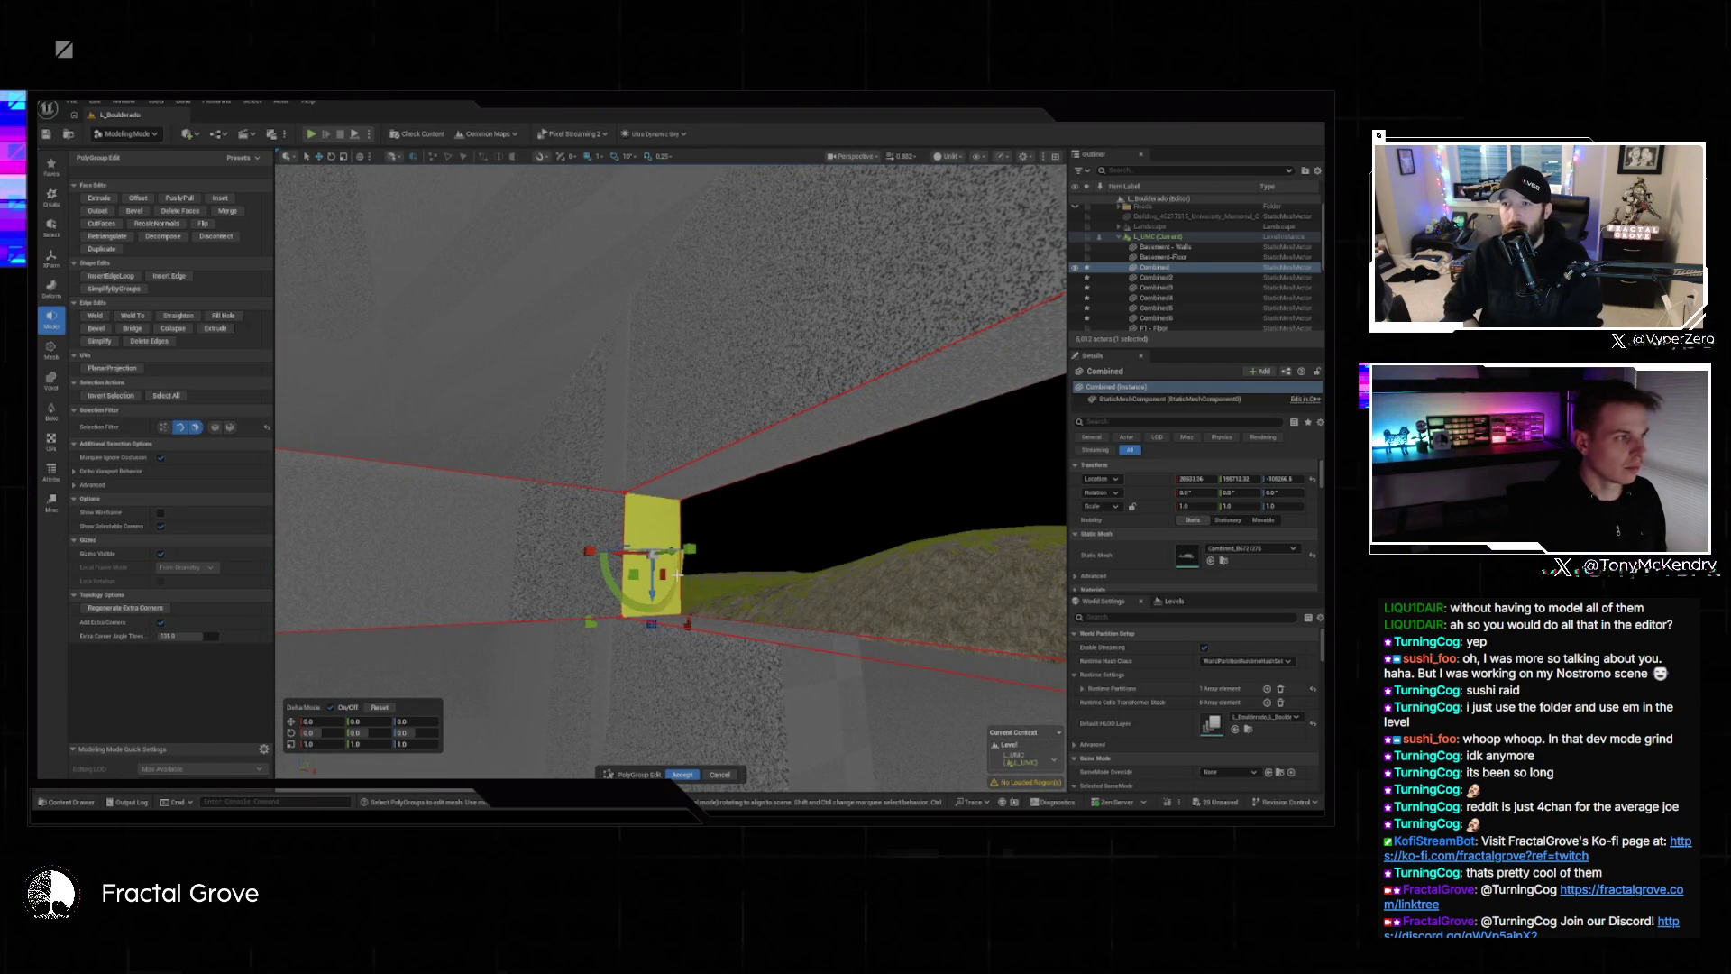
left_click(92, 395)
left_click(100, 197)
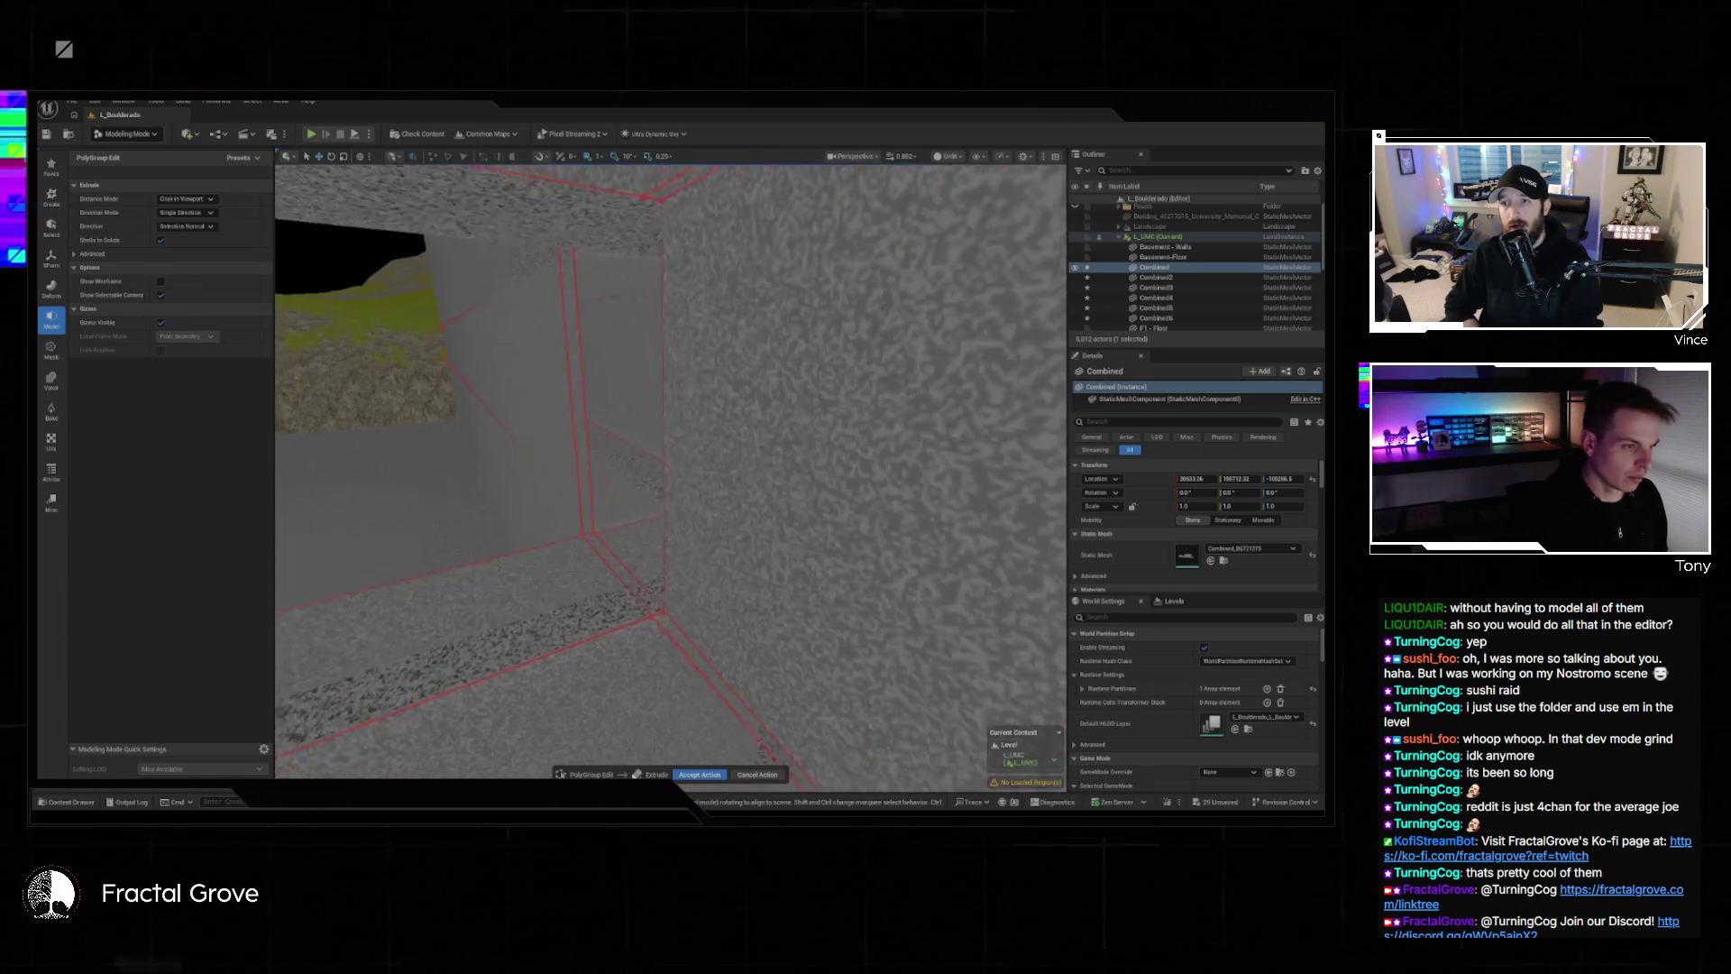
left_click(661, 579)
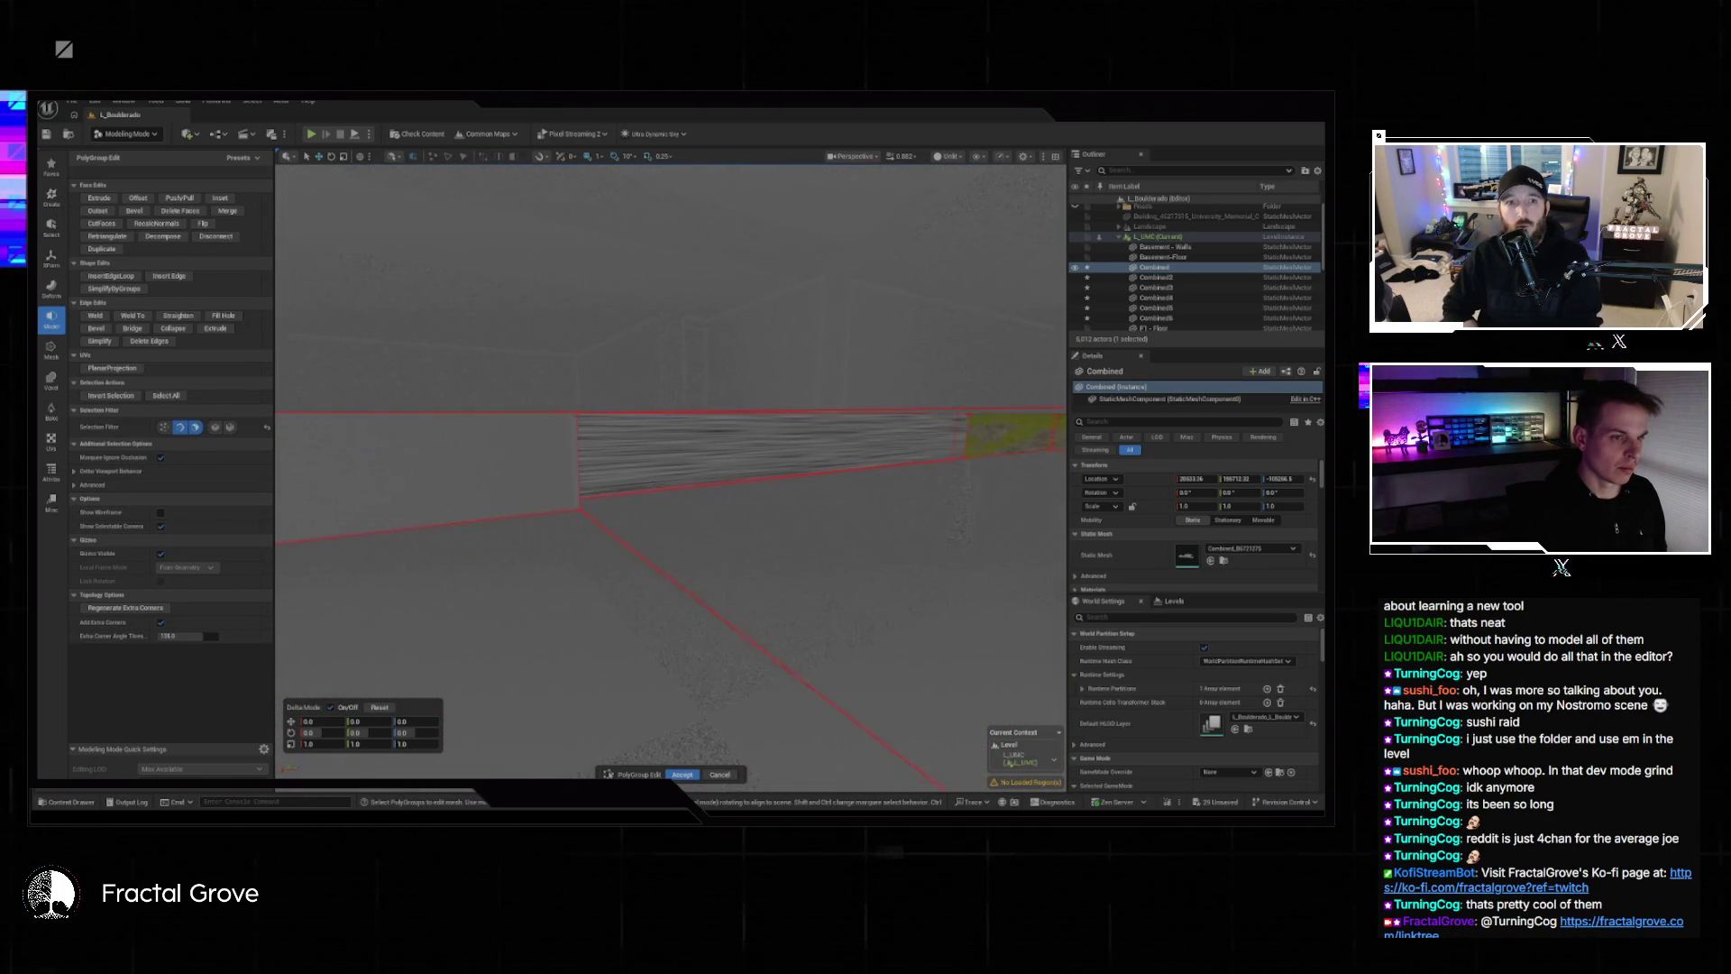
mouse_move(571, 584)
left_mouse_down()
mouse_move(706, 580)
mouse_move(914, 418)
left_mouse_up()
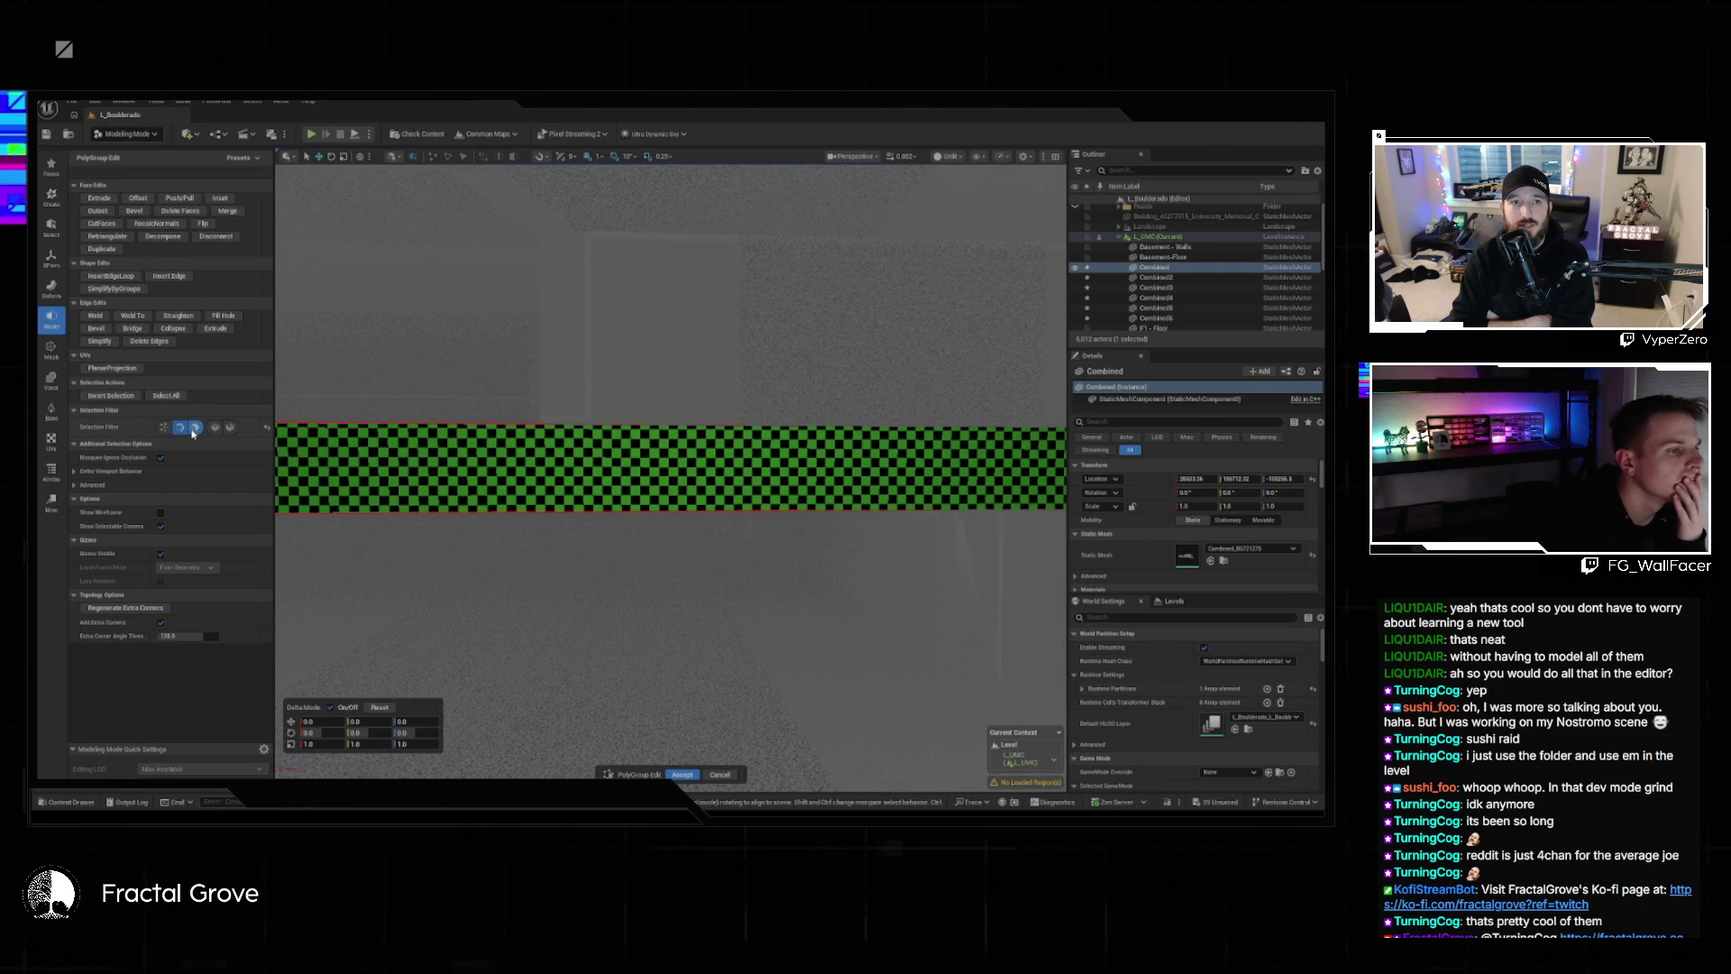
left_click(135, 278)
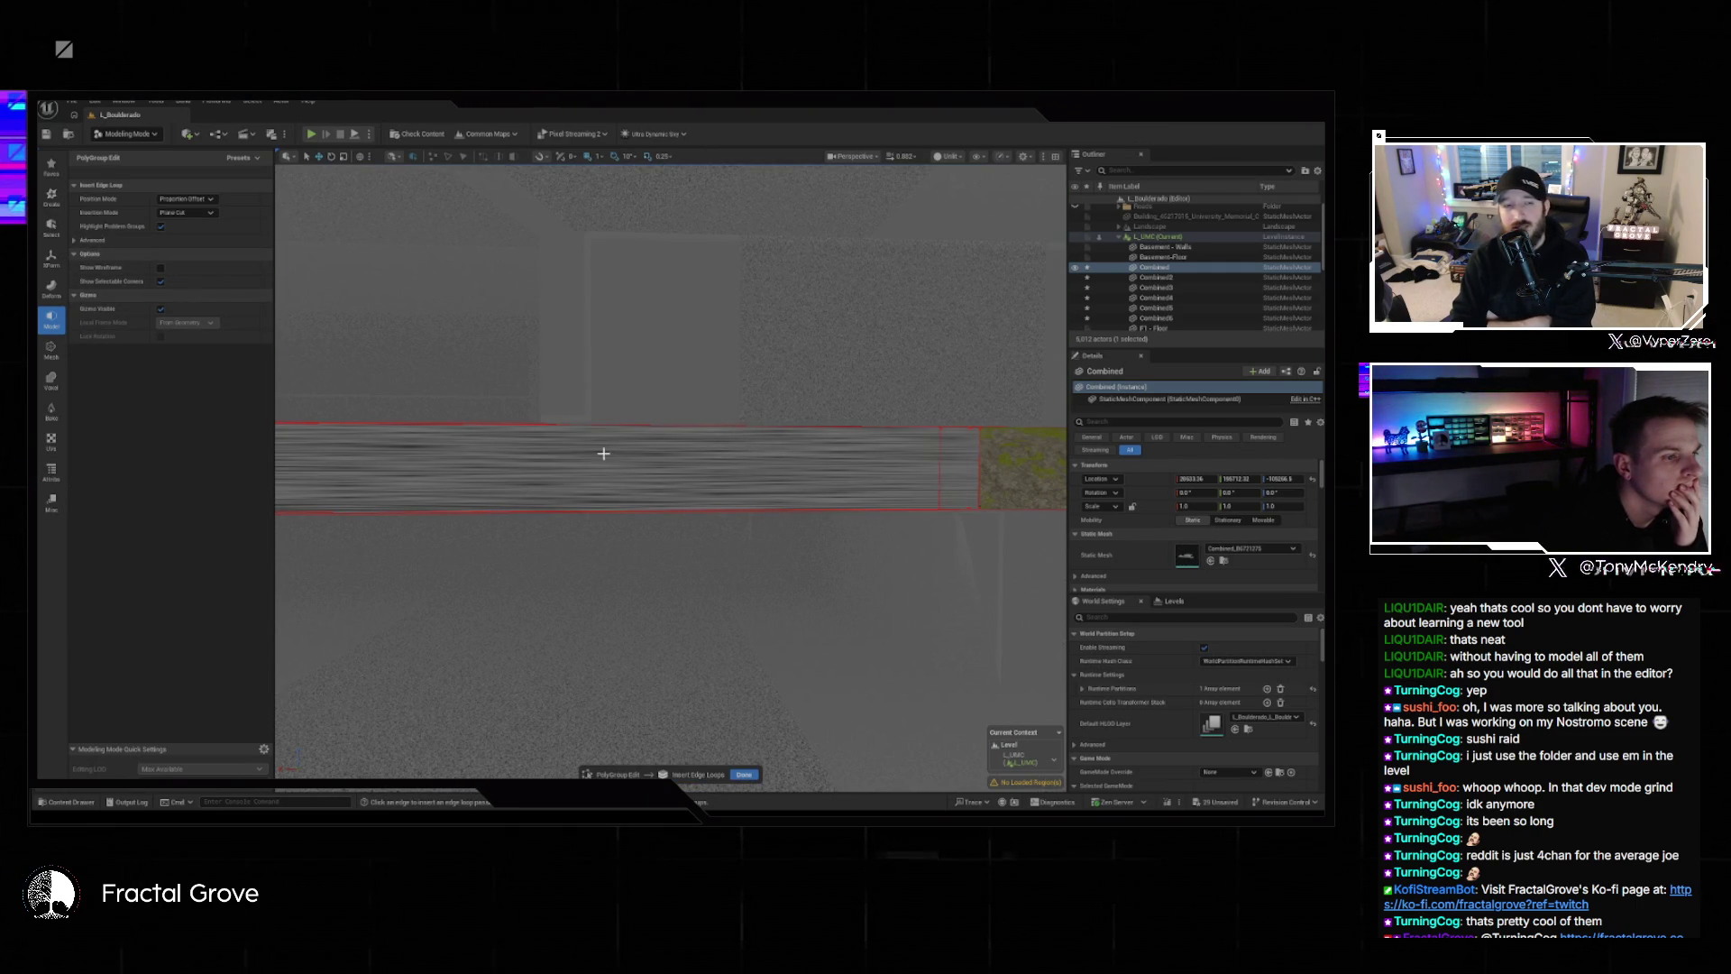
Finish inserting the new vertical edge that splits the Combined wall mesh.
mouse_move(610, 514)
left_mouse_down()
mouse_move(577, 451)
mouse_move(649, 491)
left_mouse_up()
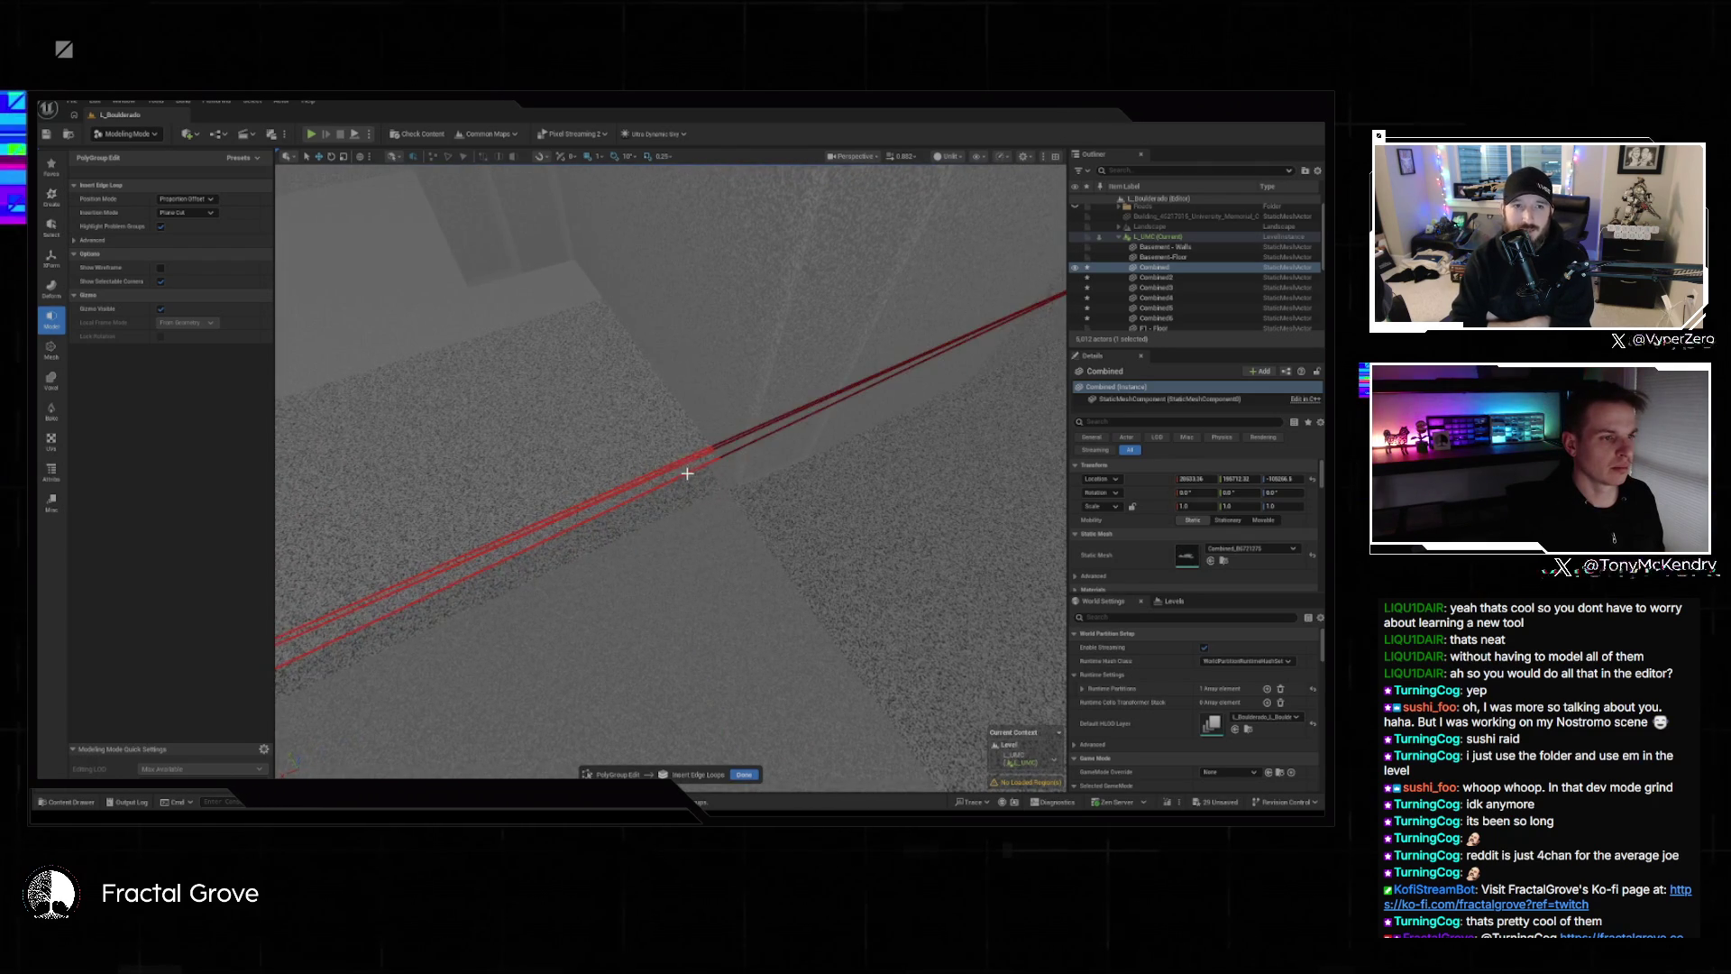
mouse_move(818, 409)
left_mouse_down()
mouse_move(798, 374)
mouse_move(938, 586)
left_mouse_up()
left_click(742, 774)
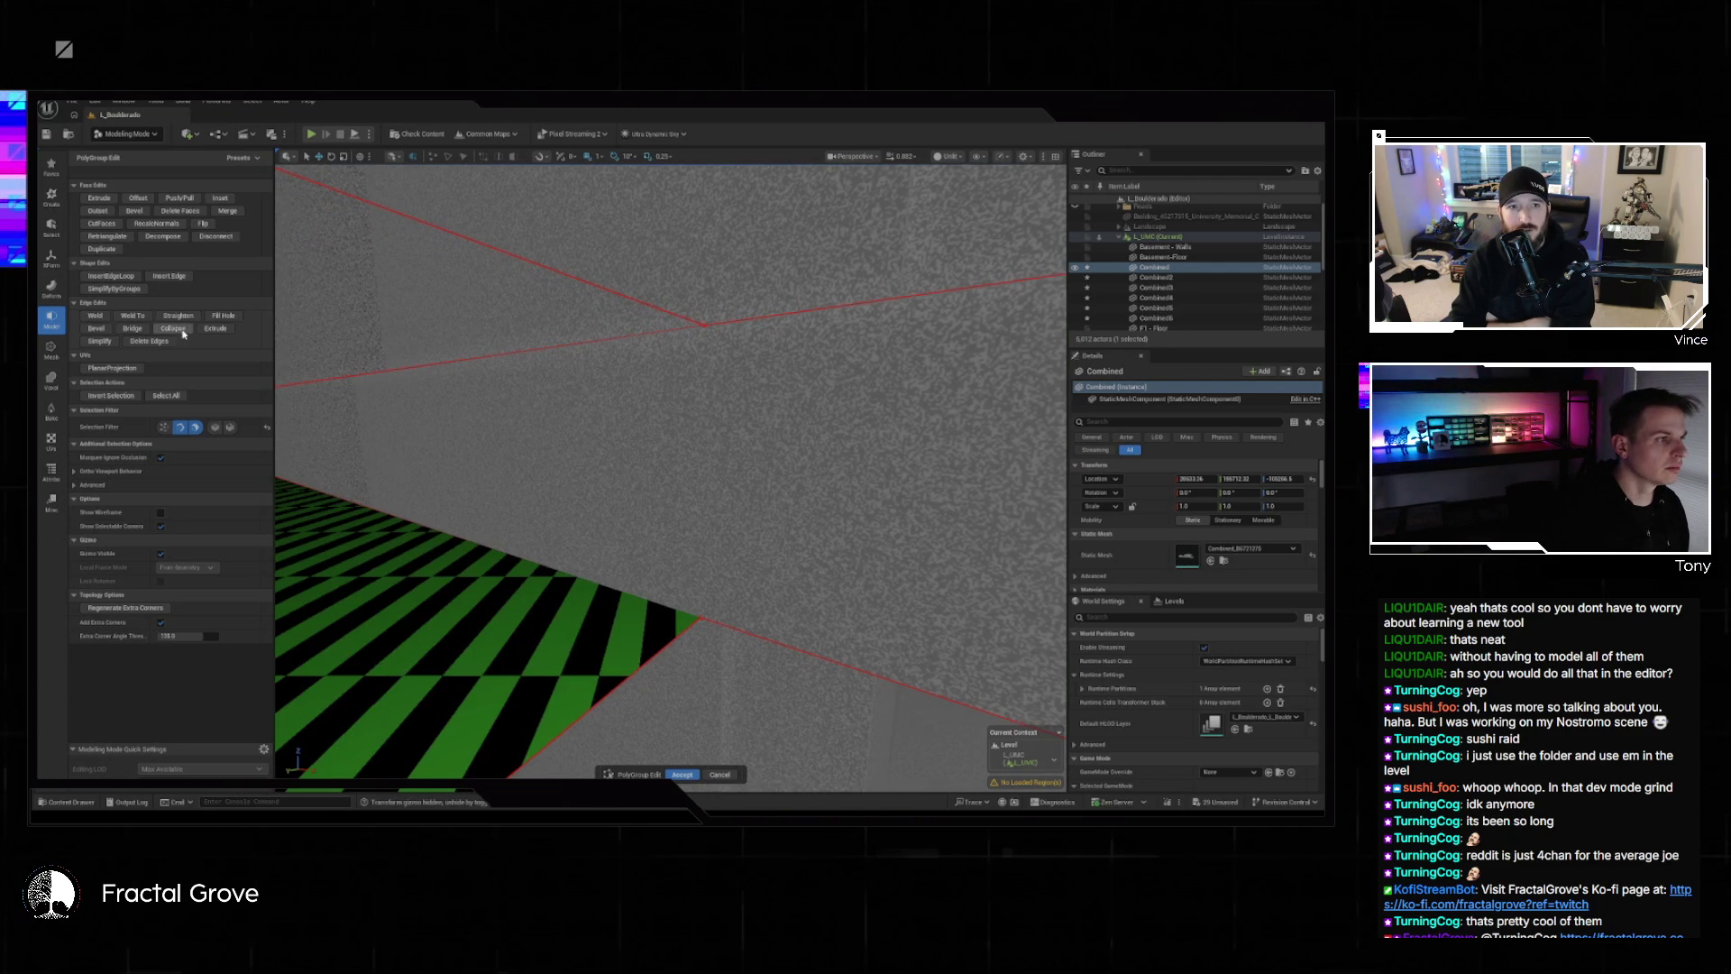
left_click(176, 278)
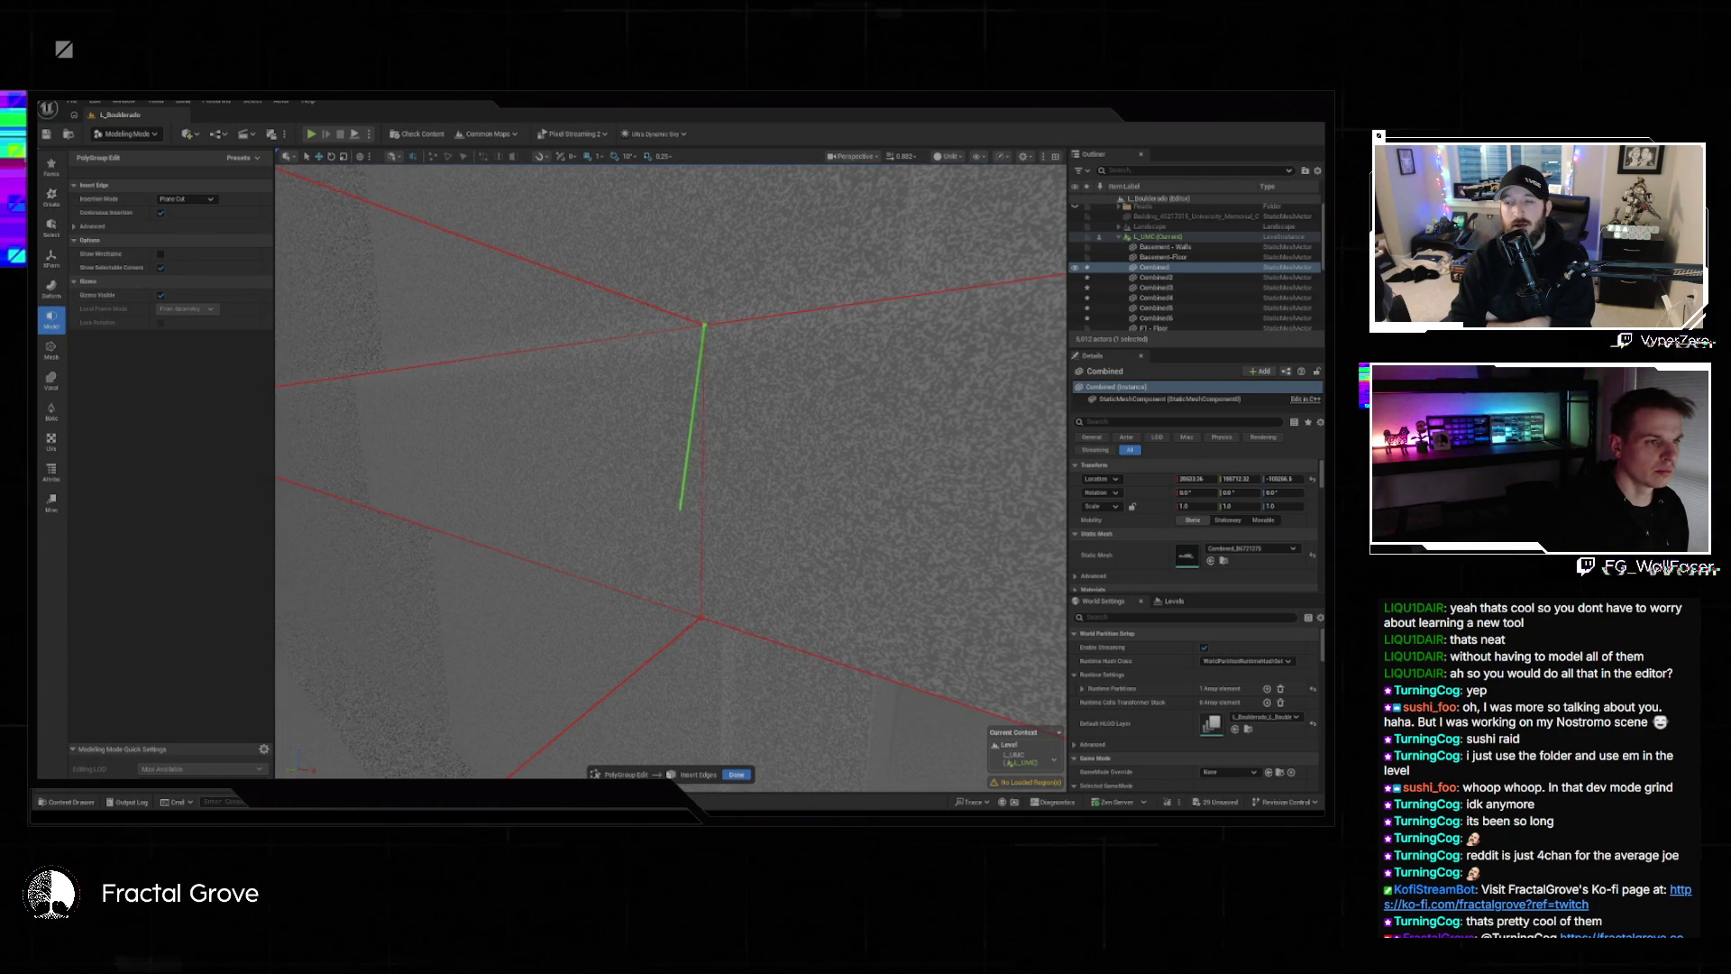
right_click(679, 510)
left_click(657, 458)
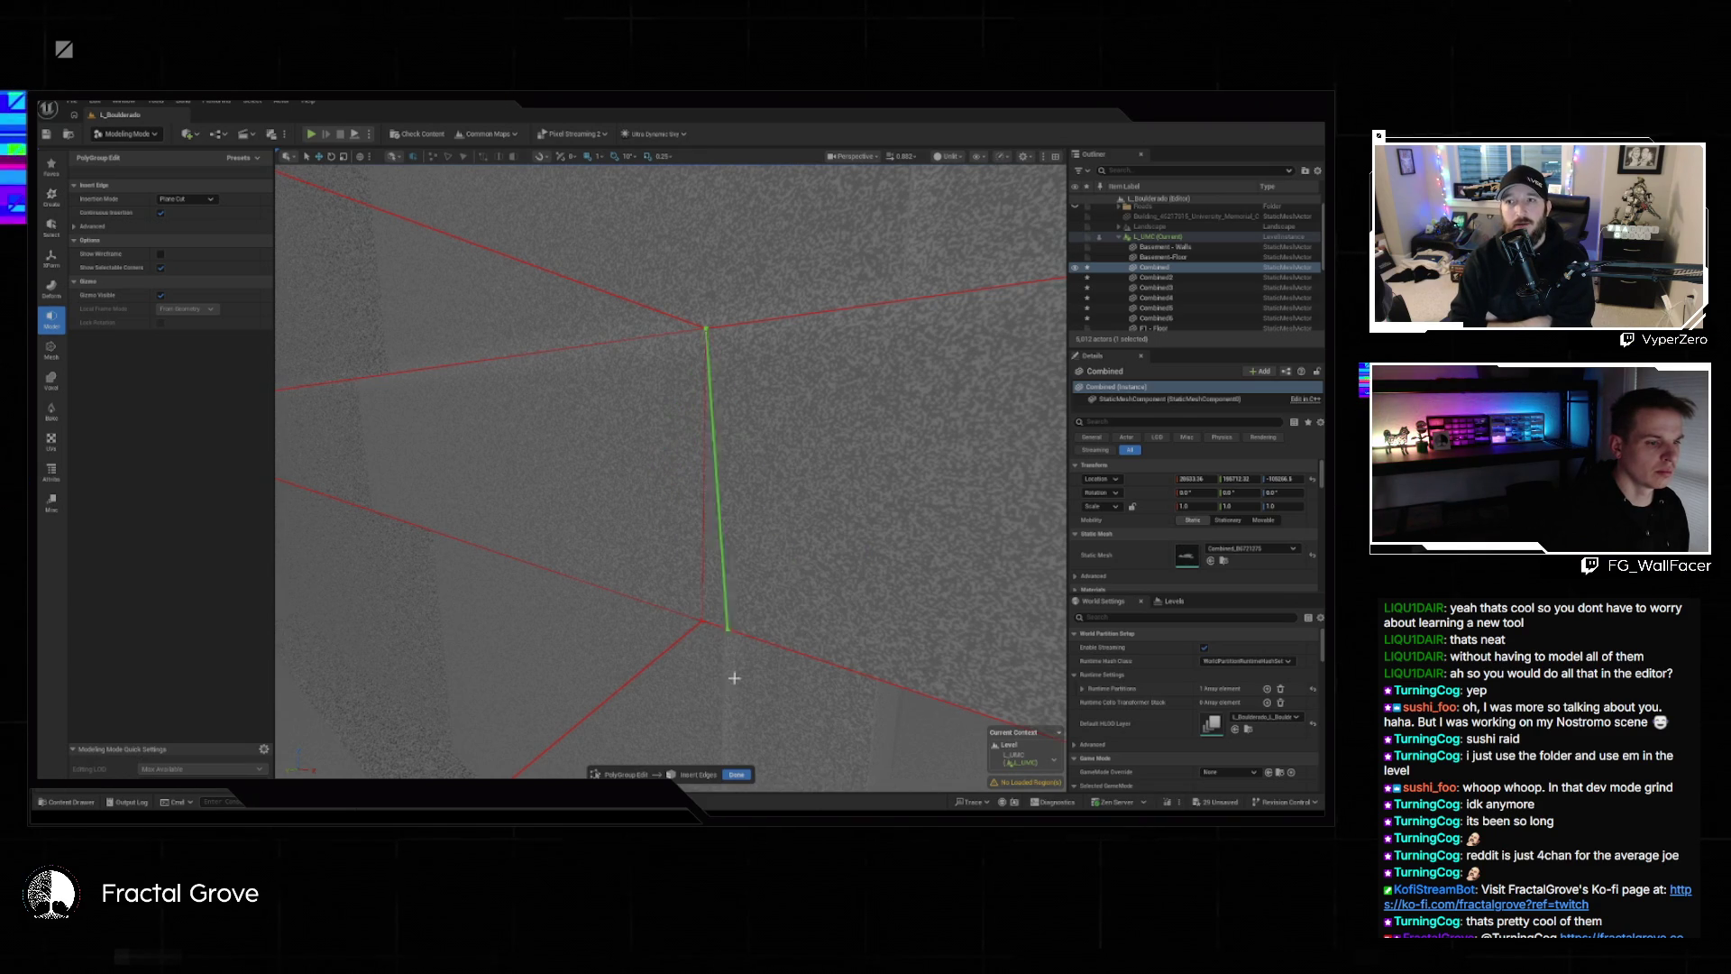
left_click(736, 774)
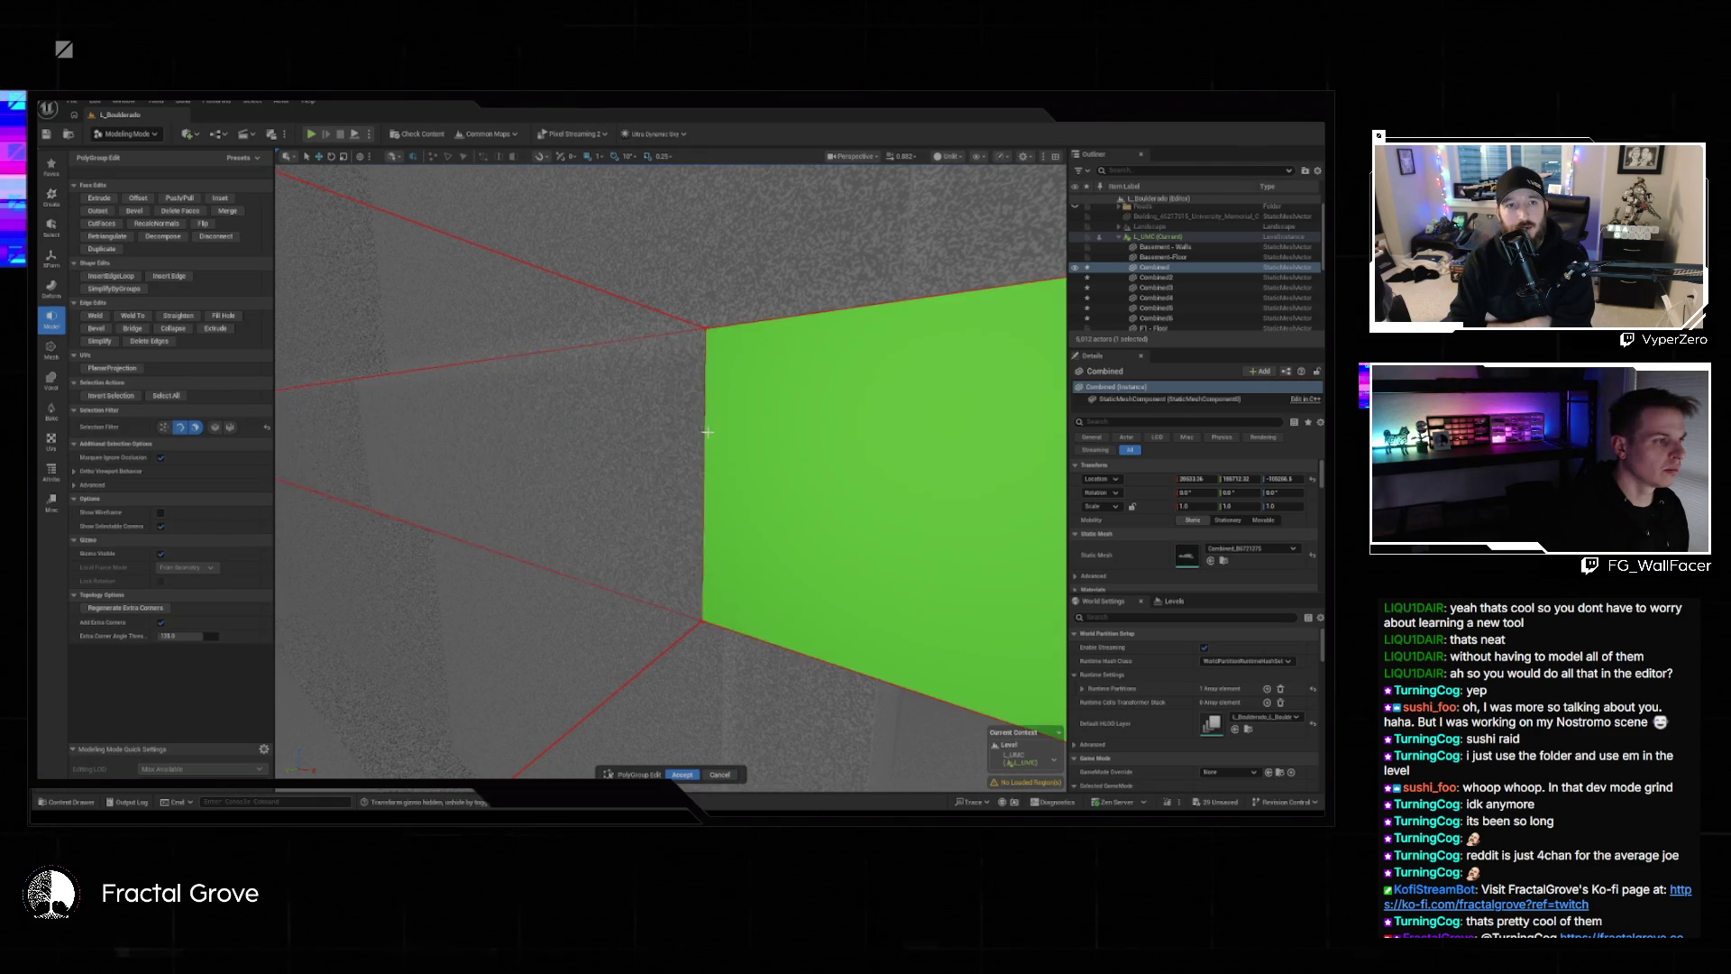
Select and clear a wall face, then select a wall edge and frame it.
left_click(333, 442)
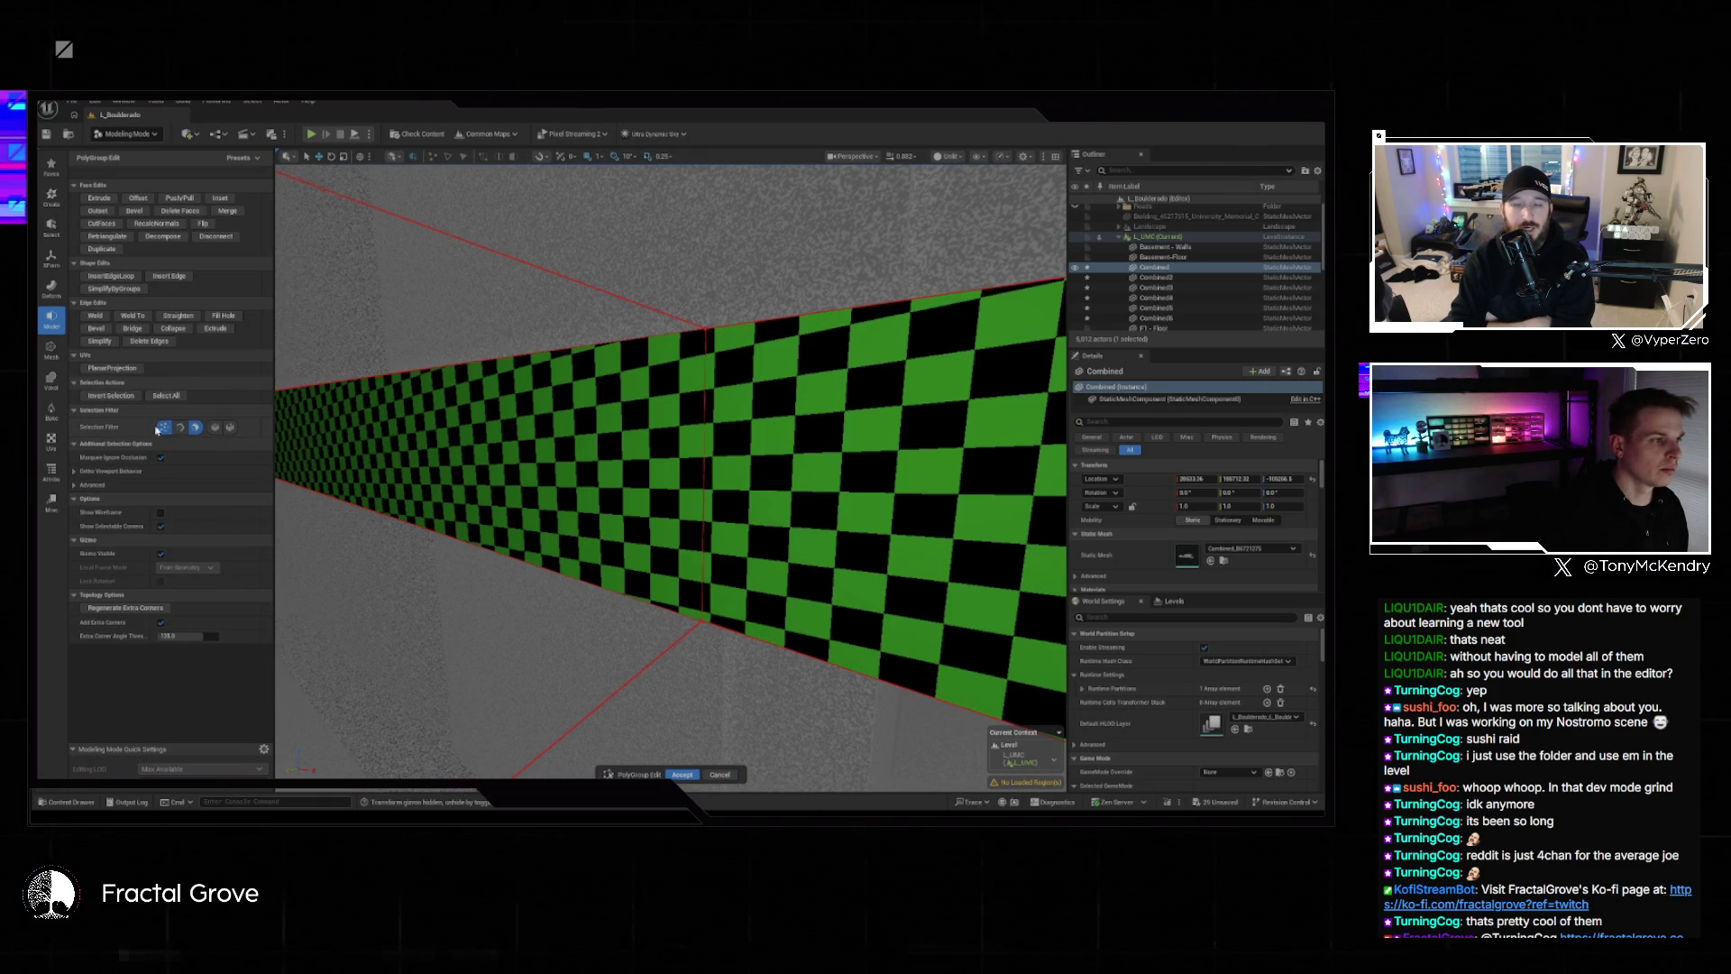
key("Escape")
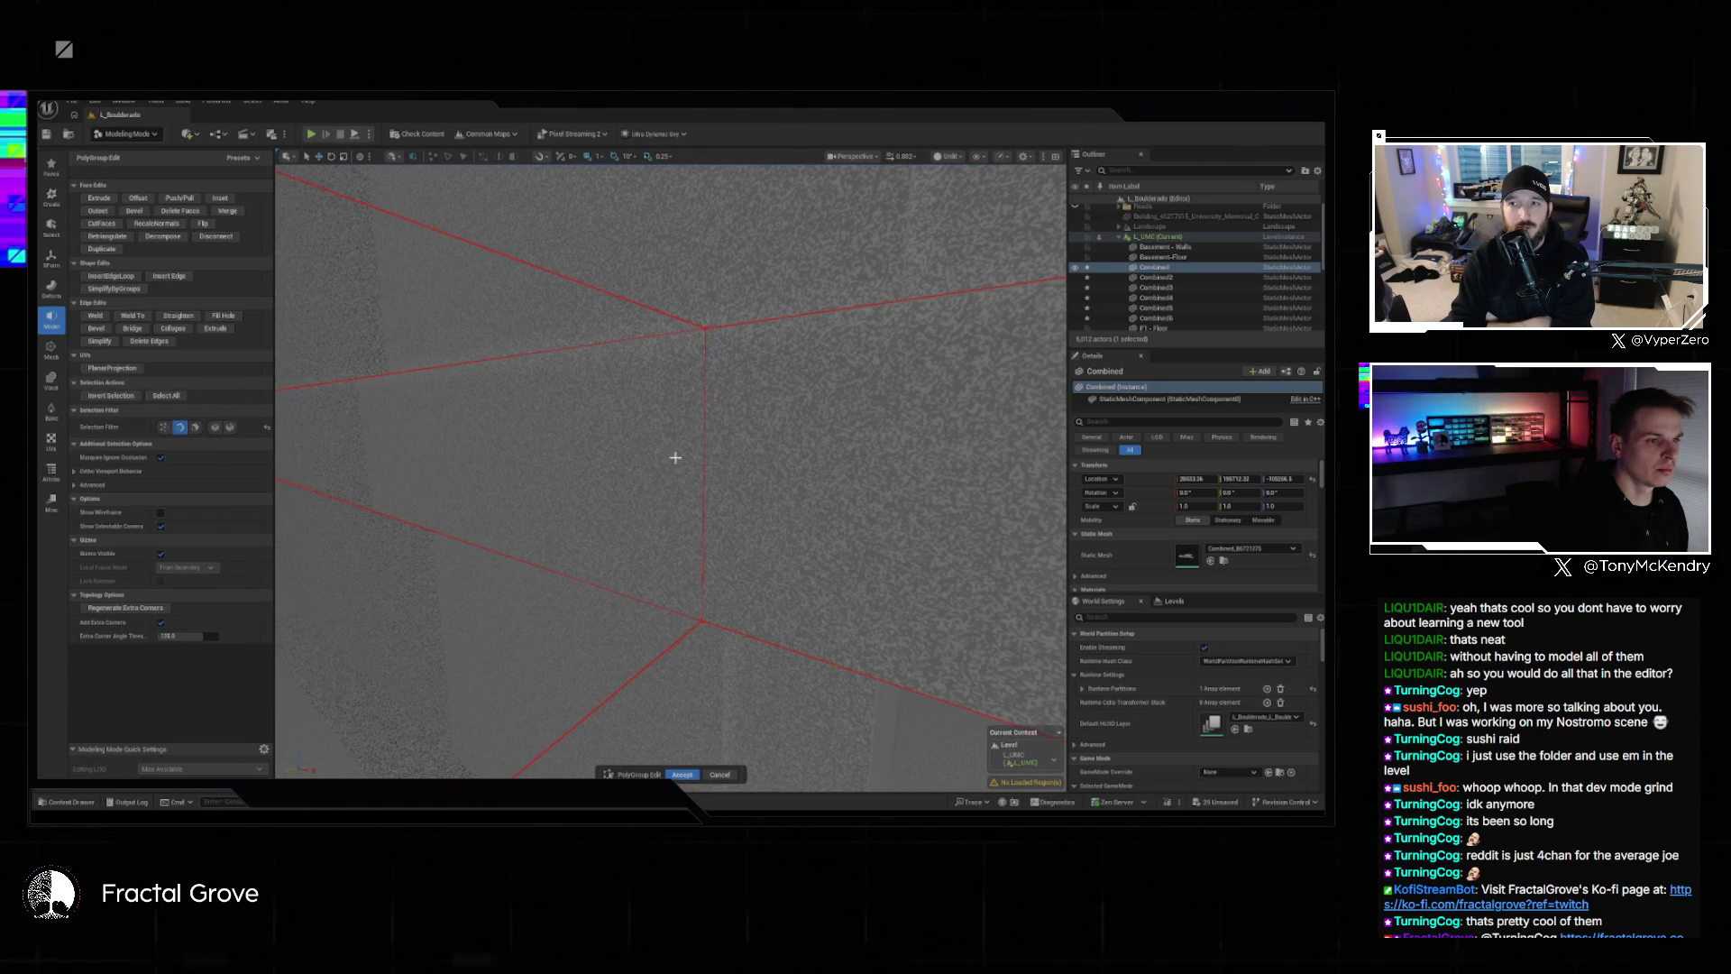
left_click(709, 450)
key("f")
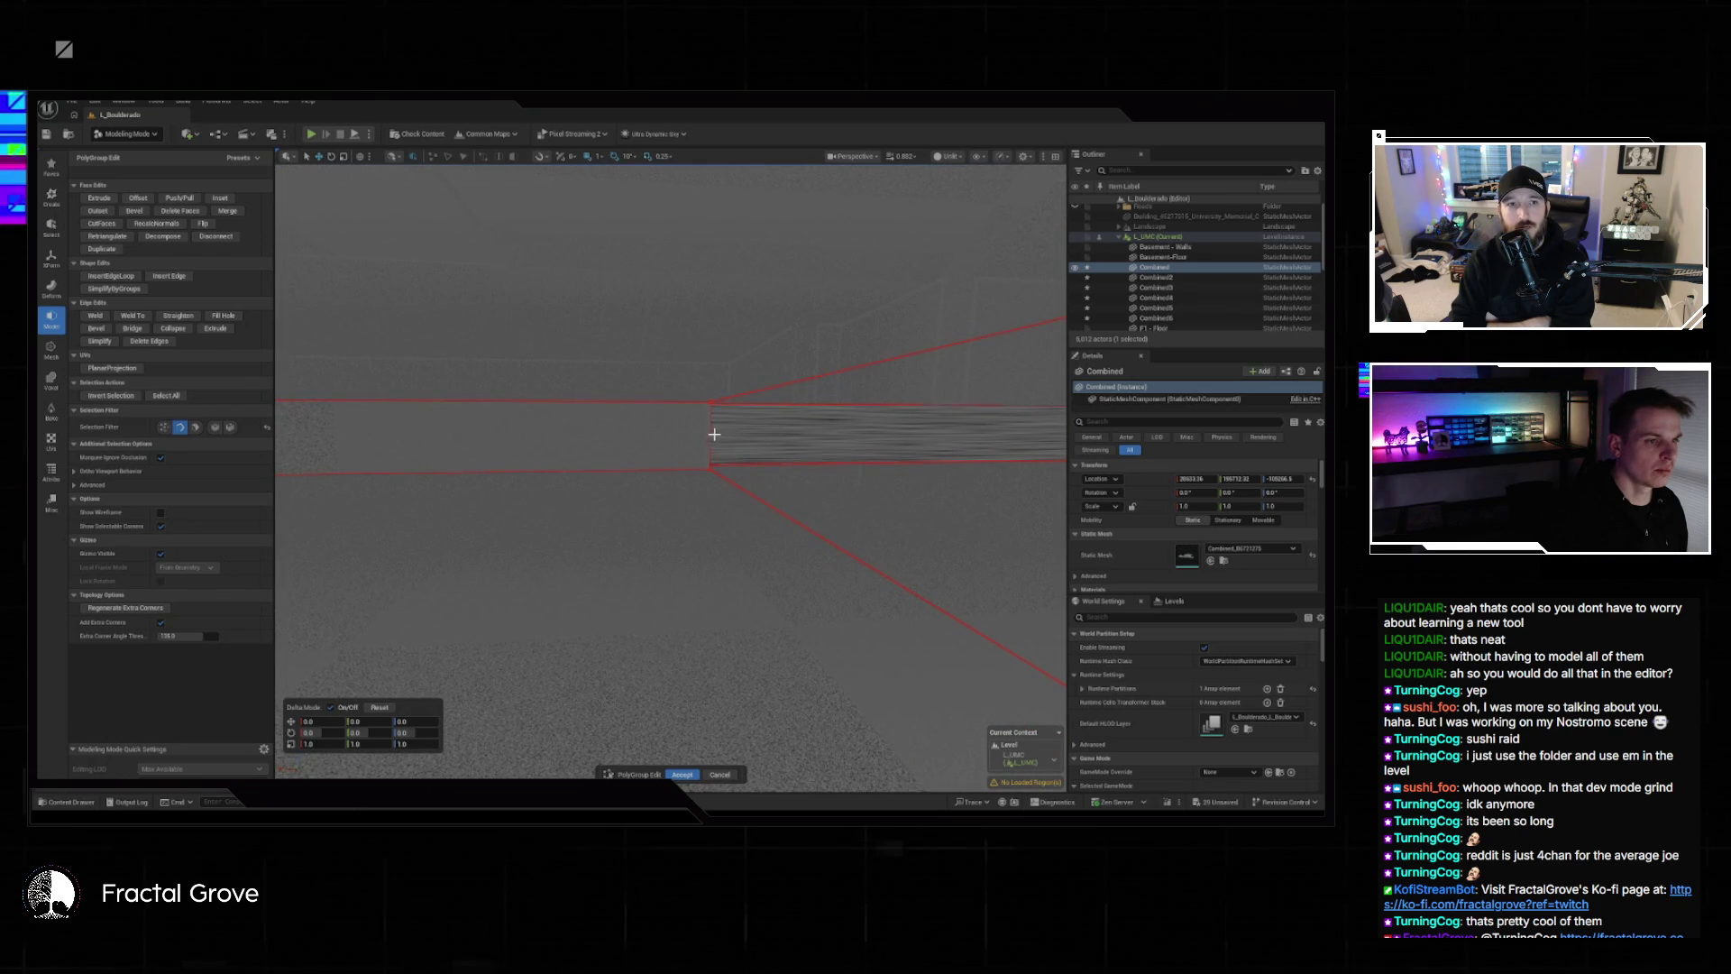
left_click_drag(844, 530, 844, 530)
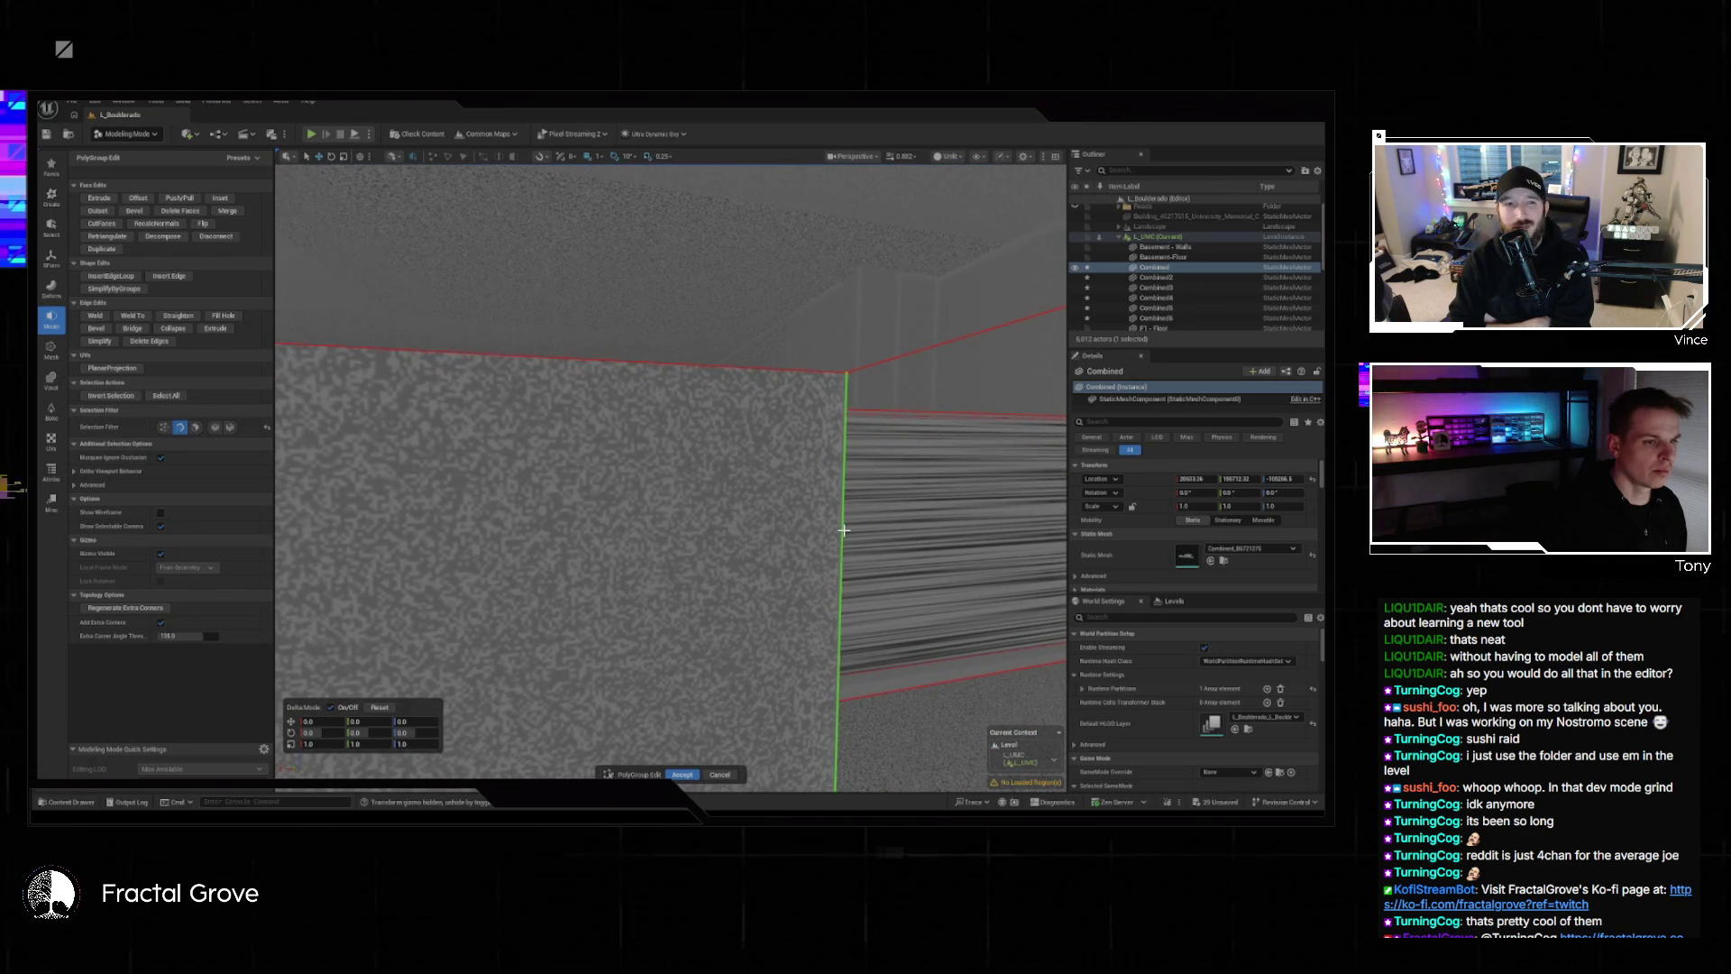
Try bridging the selected floor edges.
left_click(133, 328)
left_click_drag(483, 495, 483, 495)
left_click_drag(587, 569, 586, 569)
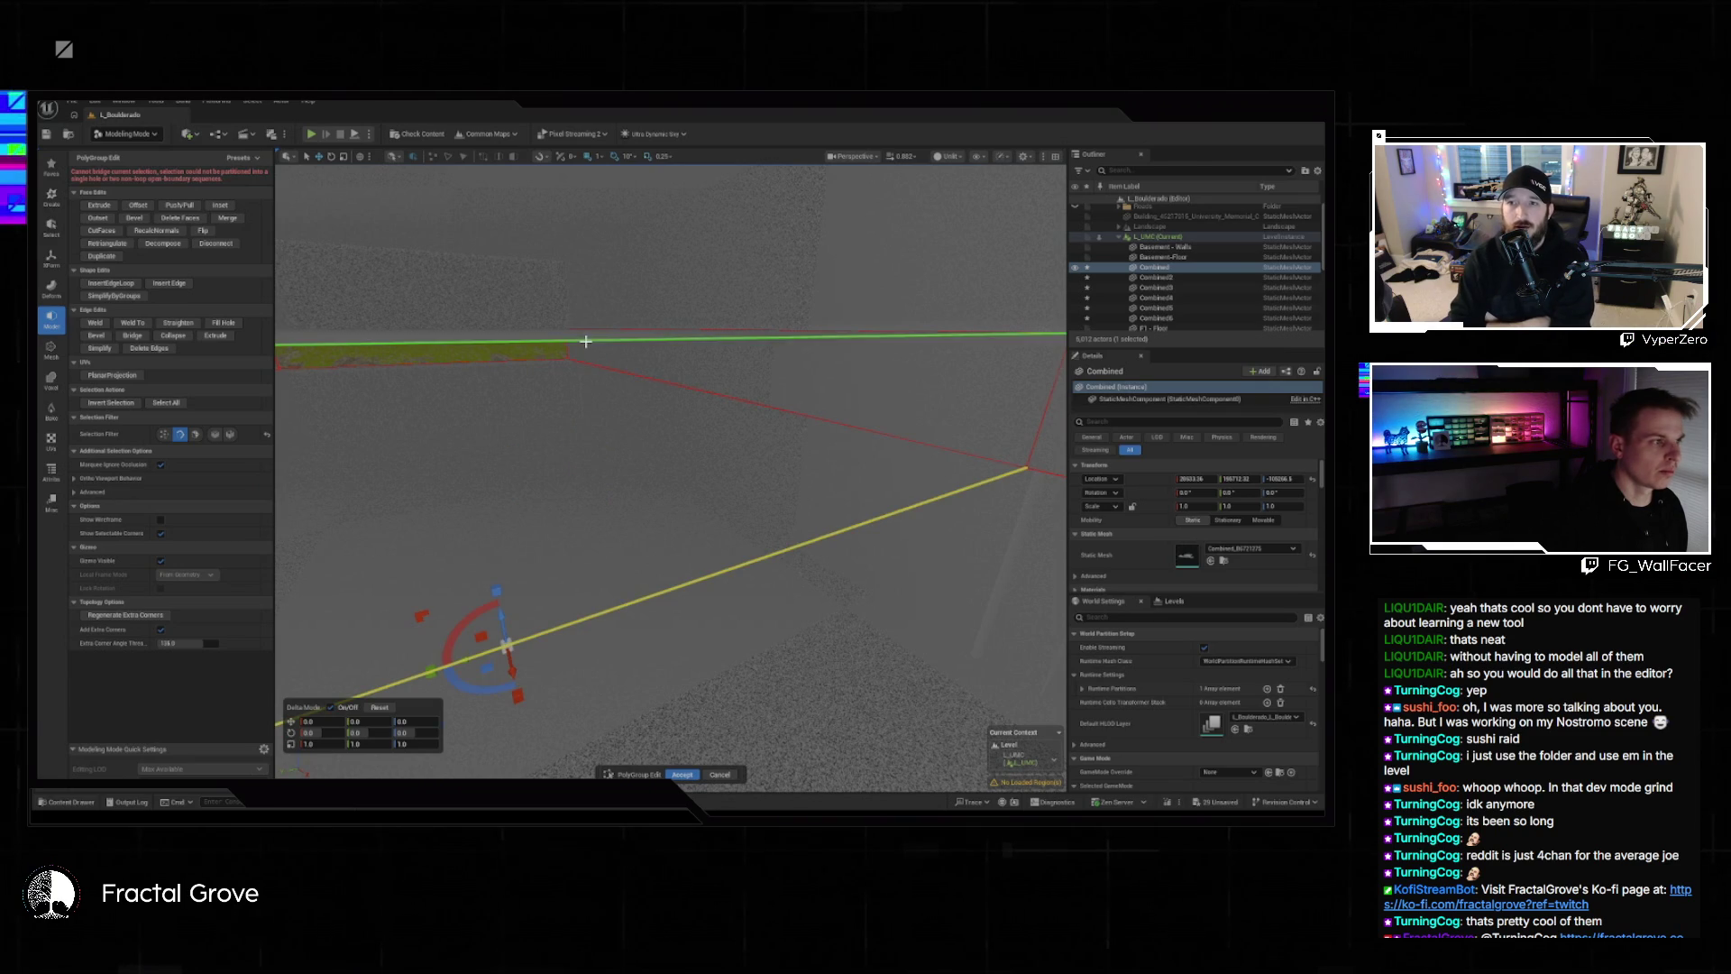
left_click(133, 336)
left_click_drag(631, 450, 640, 495)
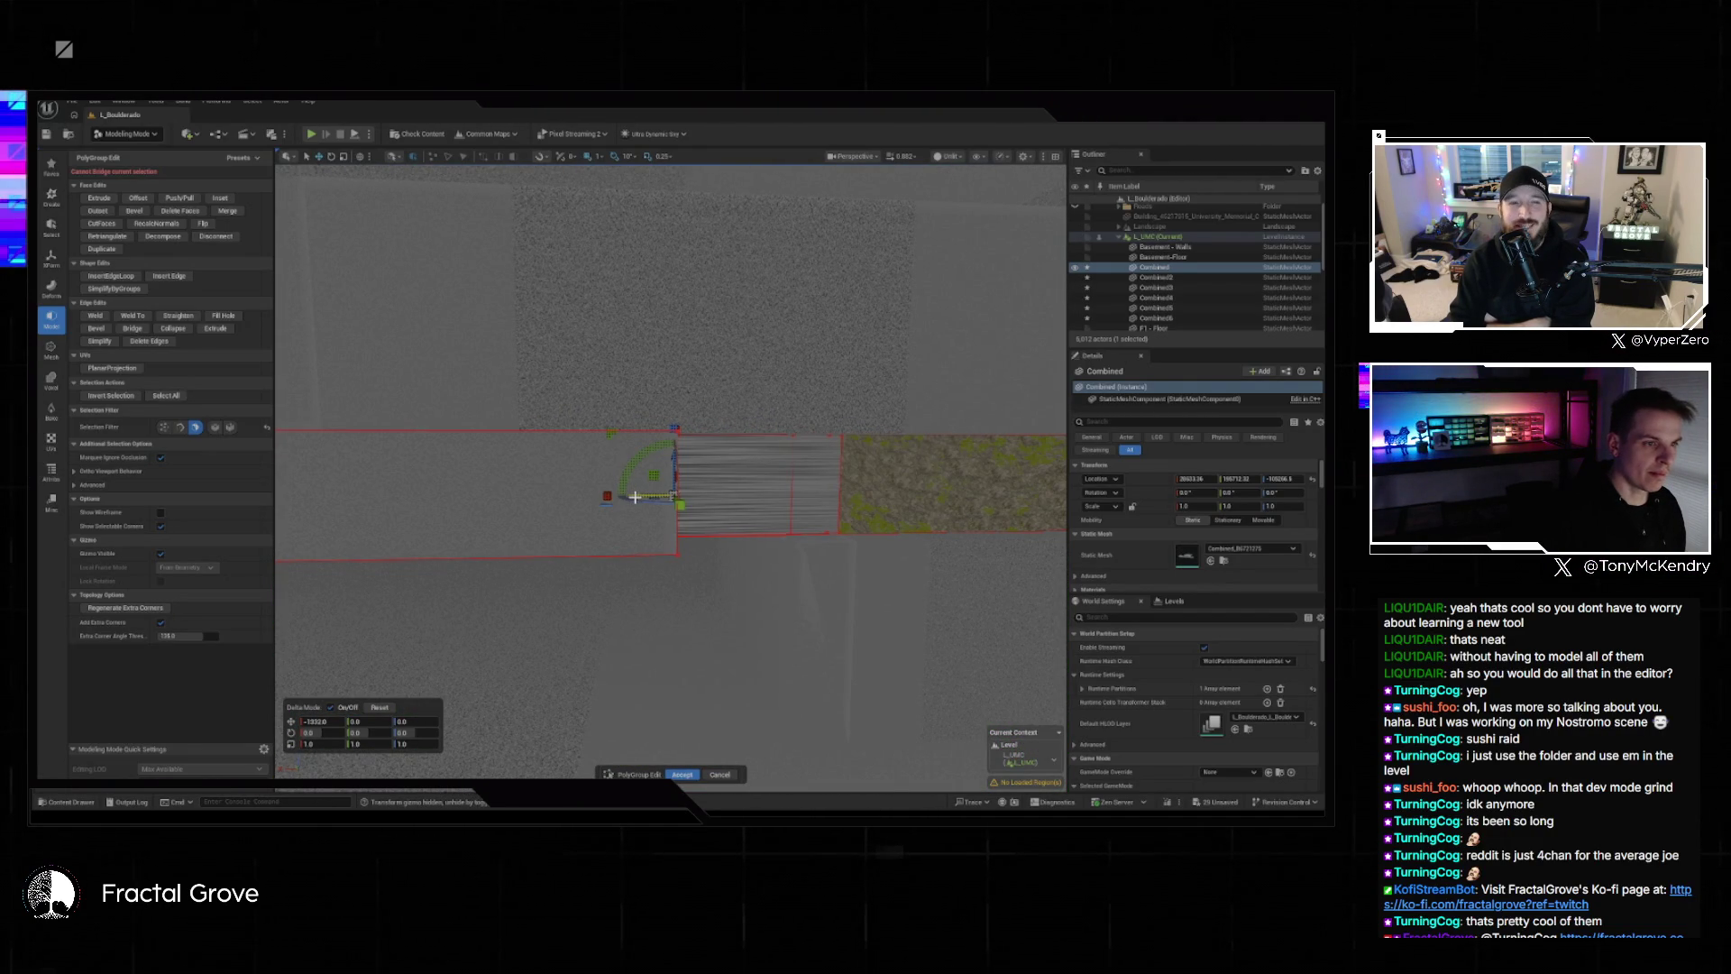
Slide floor edges to close gaps: 235 units sideways, then along X to -570 and -78.
left_click_drag(497, 497, 553, 598)
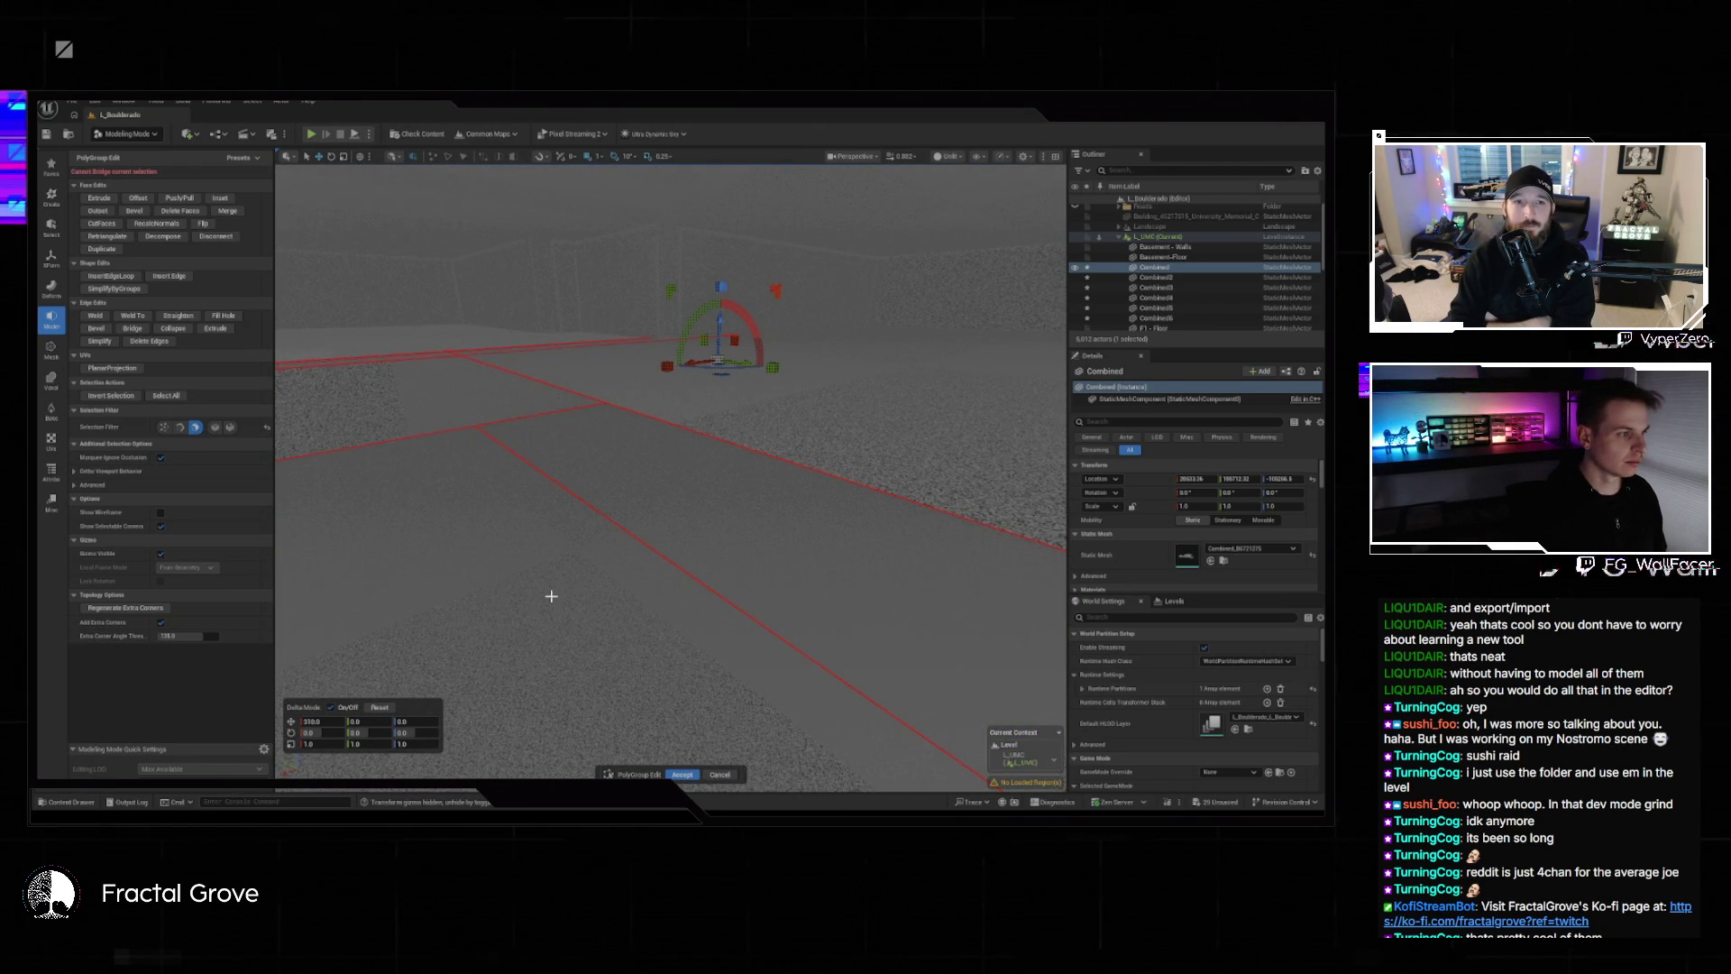
left_click(181, 434)
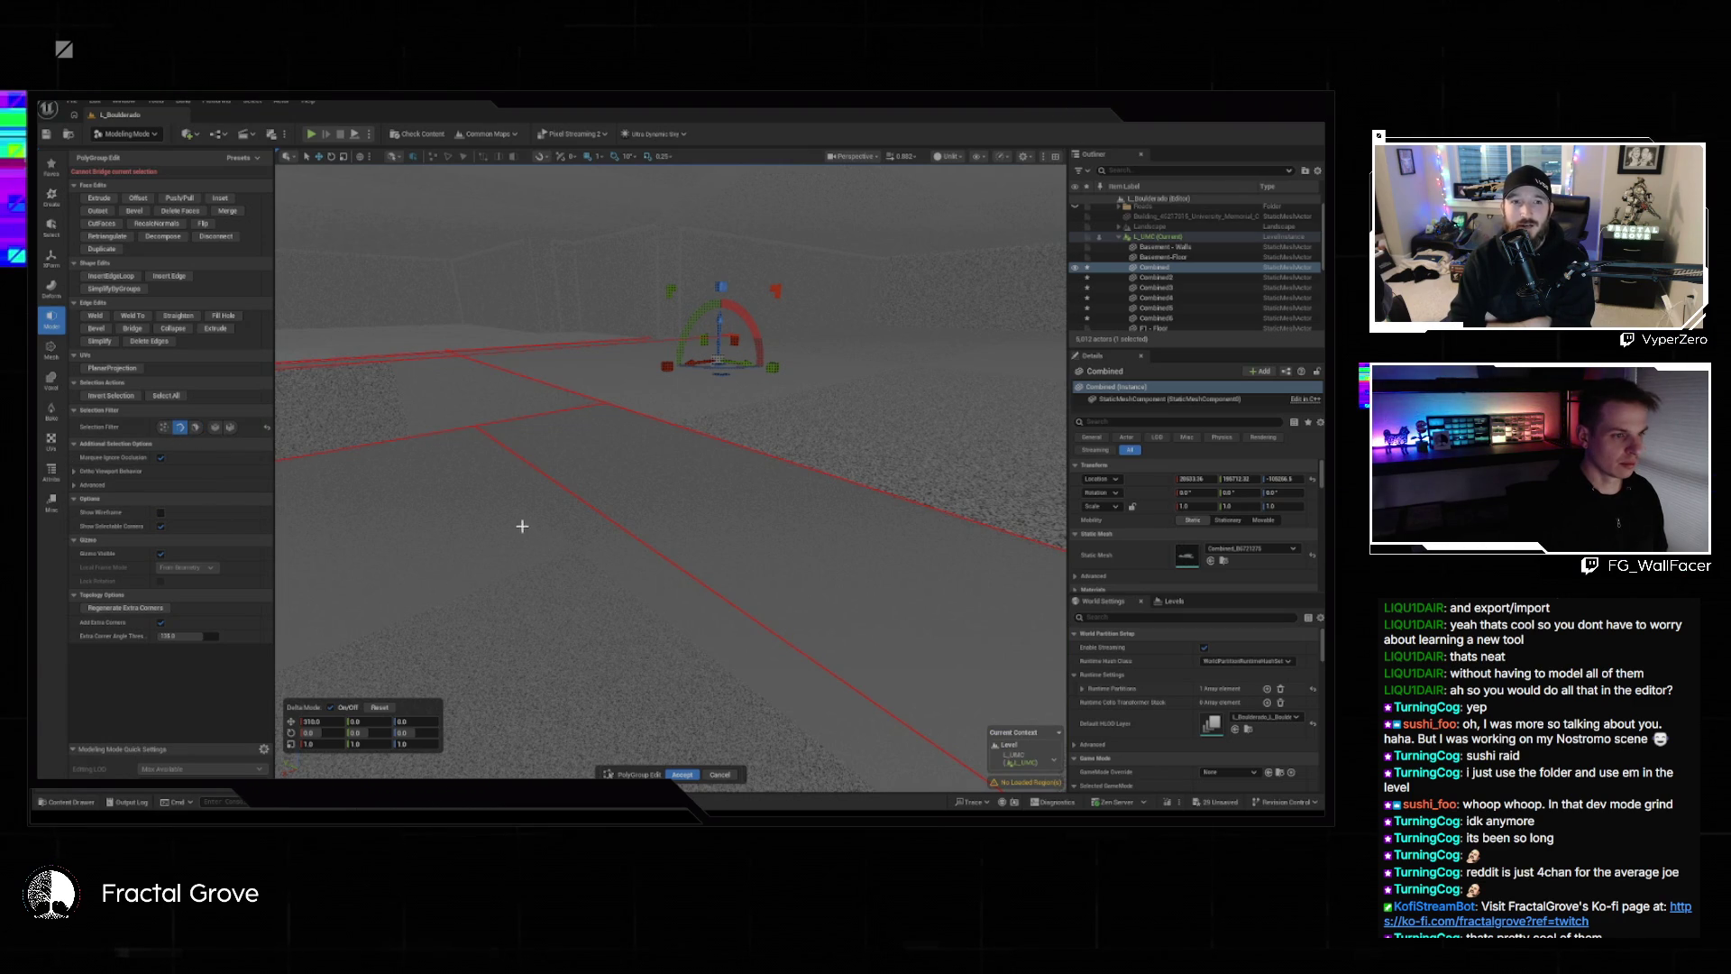
left_click_drag(548, 511, 548, 511)
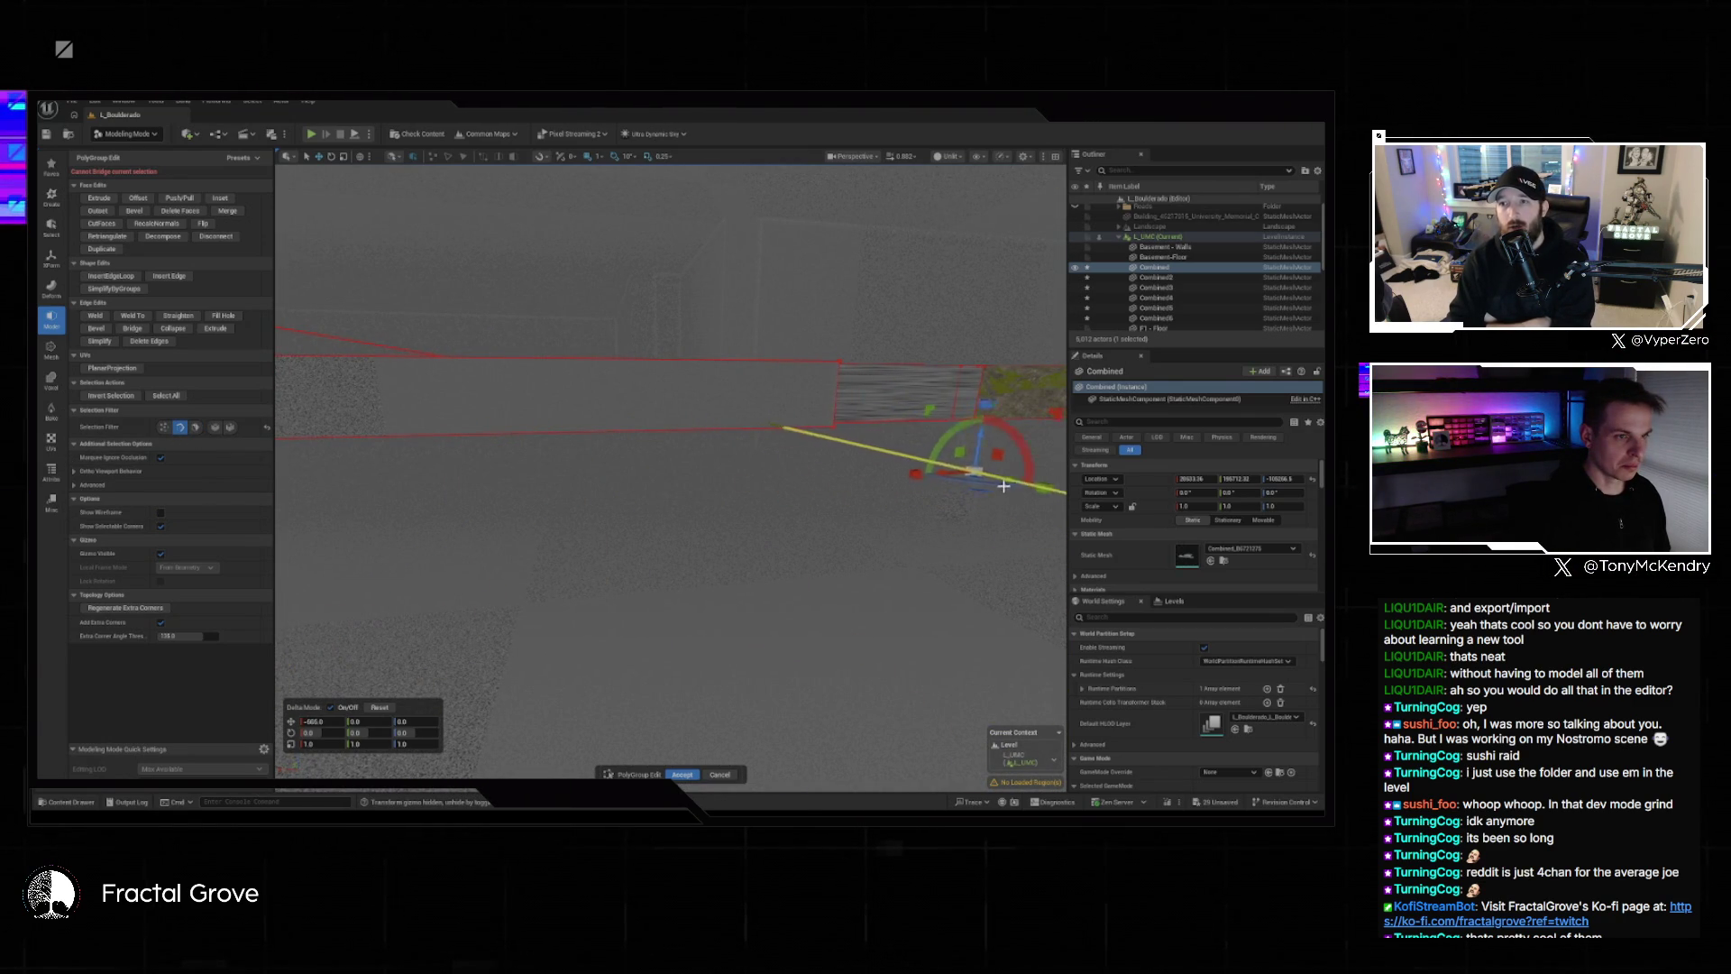
left_click_drag(671, 469, 670, 469)
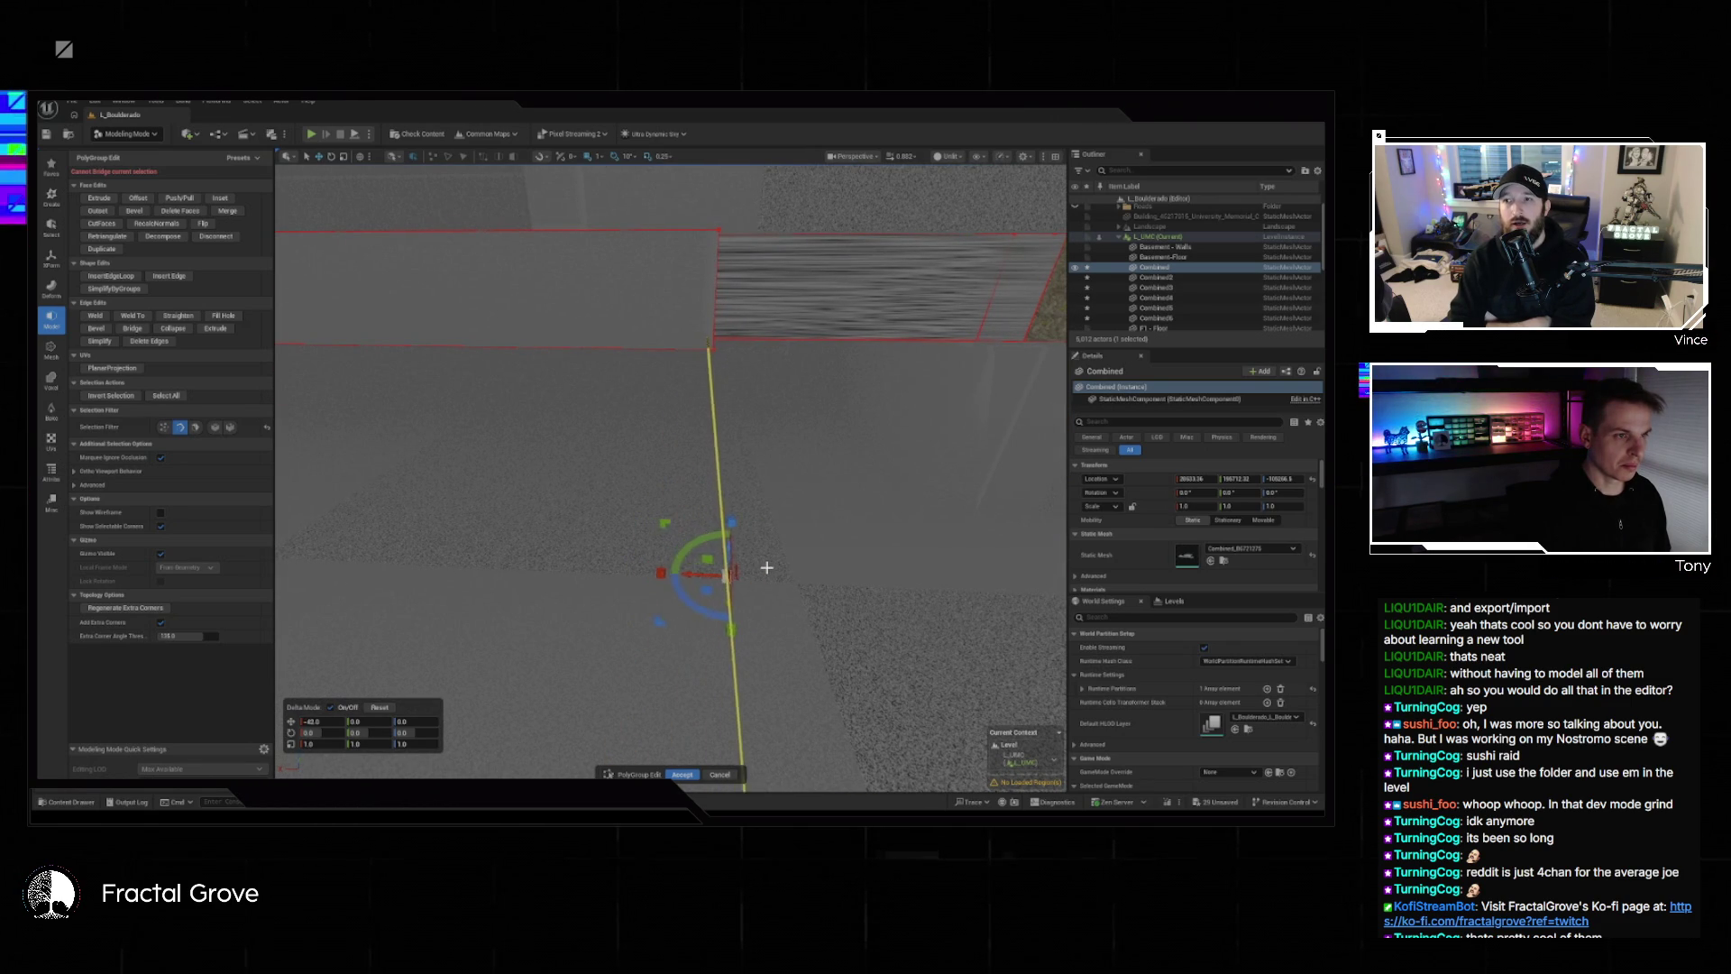
left_click_drag(783, 565, 783, 565)
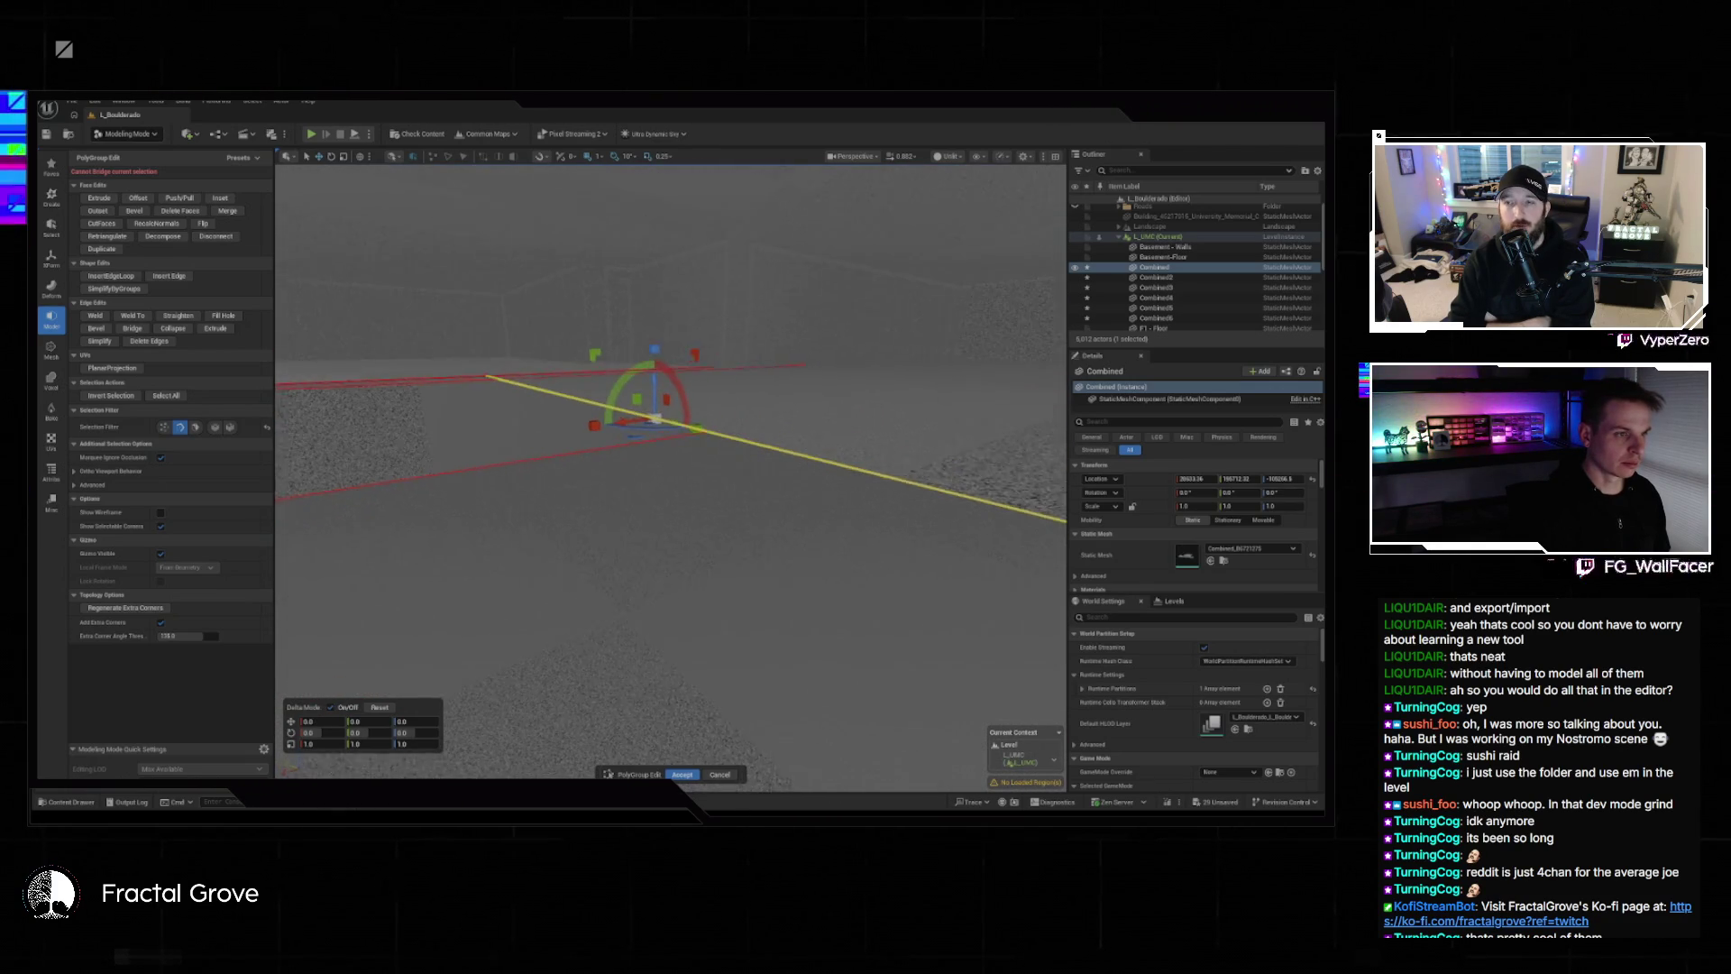
mouse_move(676, 495)
left_mouse_down()
mouse_move(933, 383)
mouse_move(753, 406)
mouse_move(588, 510)
mouse_move(1147, 501)
left_mouse_up()
key("f")
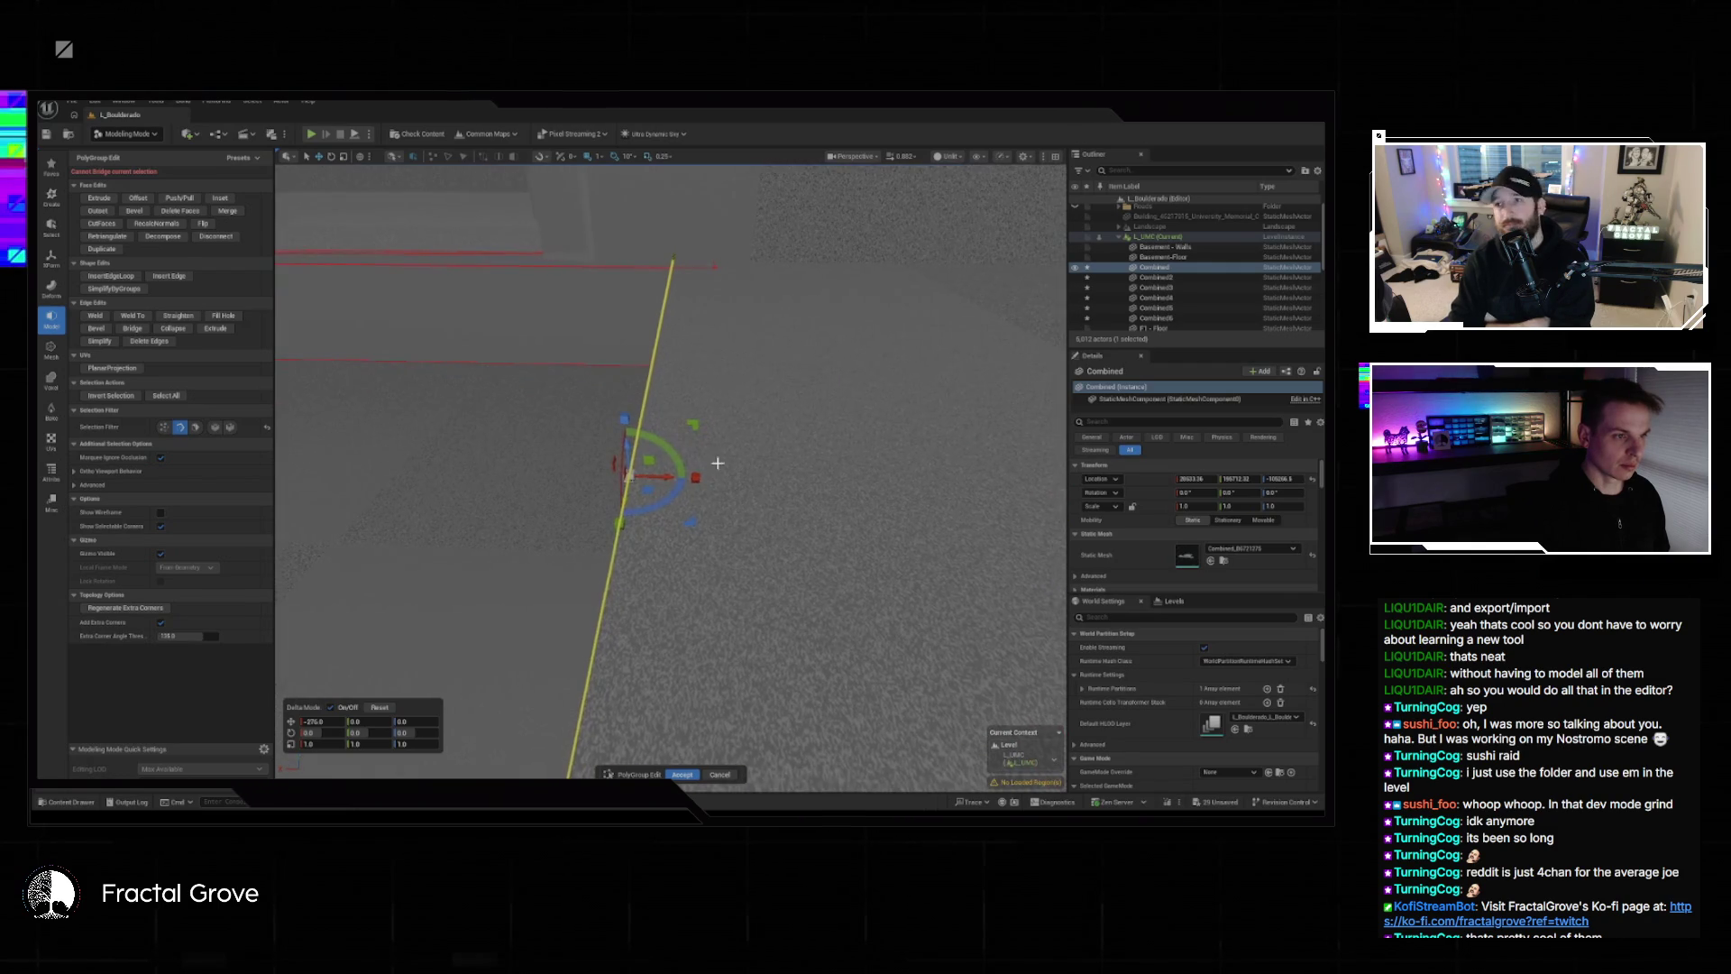
left_click_drag(665, 476, 788, 479)
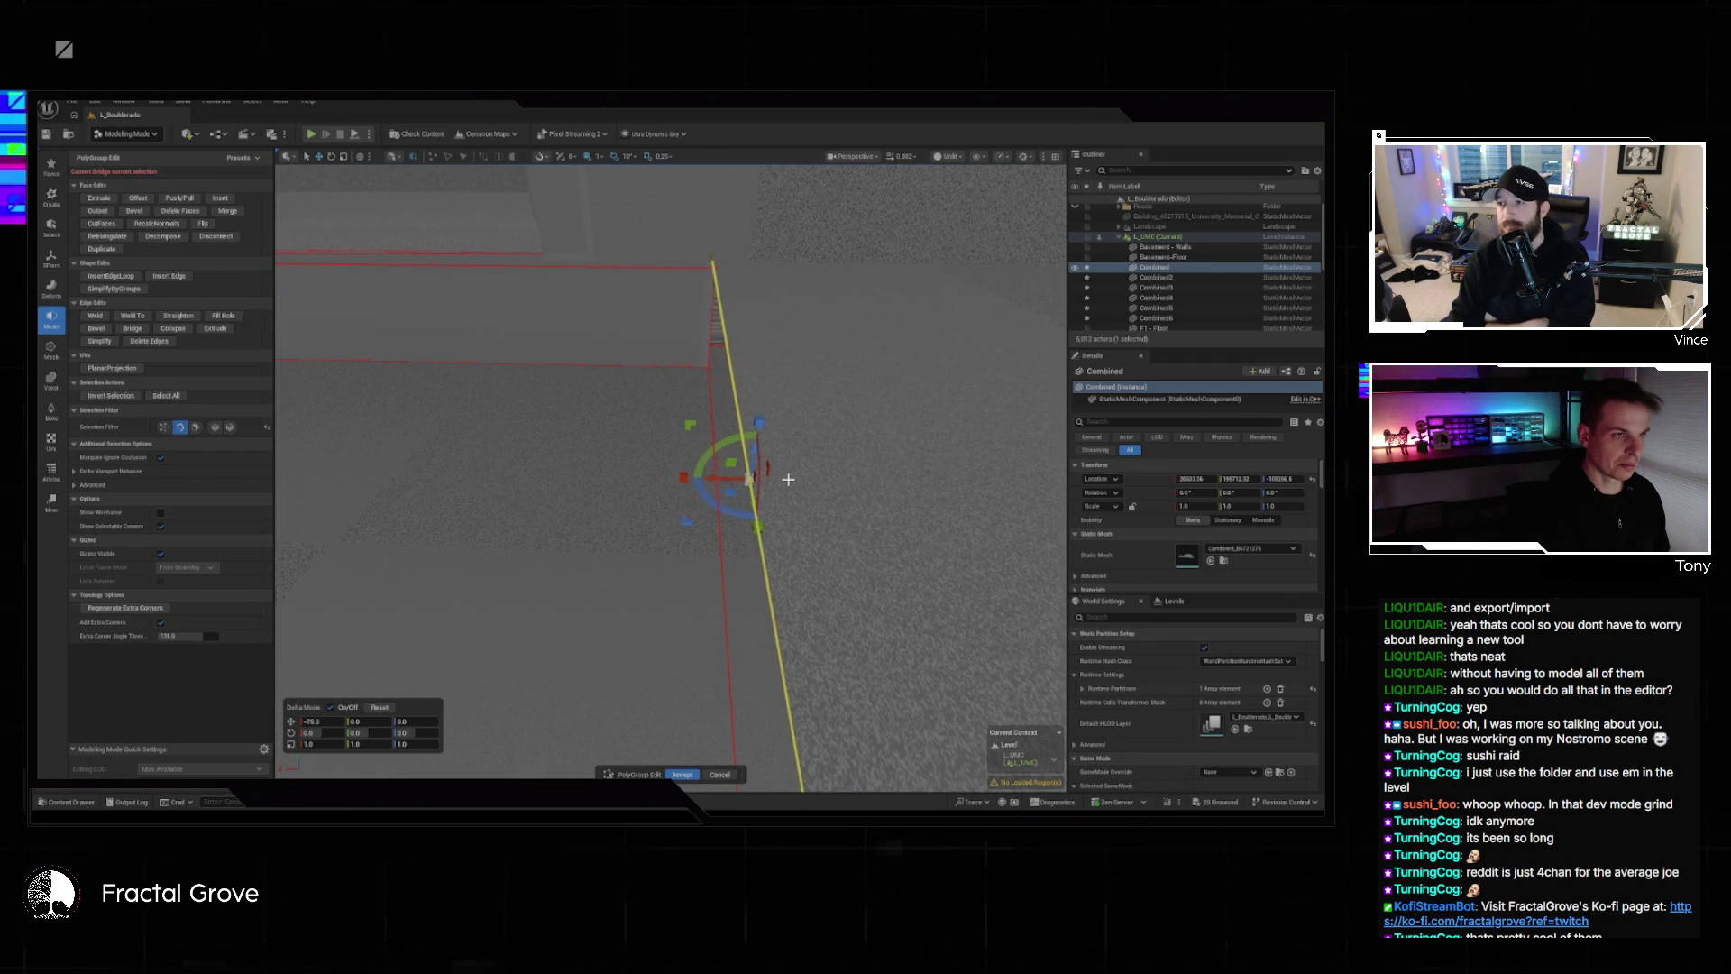
left_click_drag(673, 485, 550, 505)
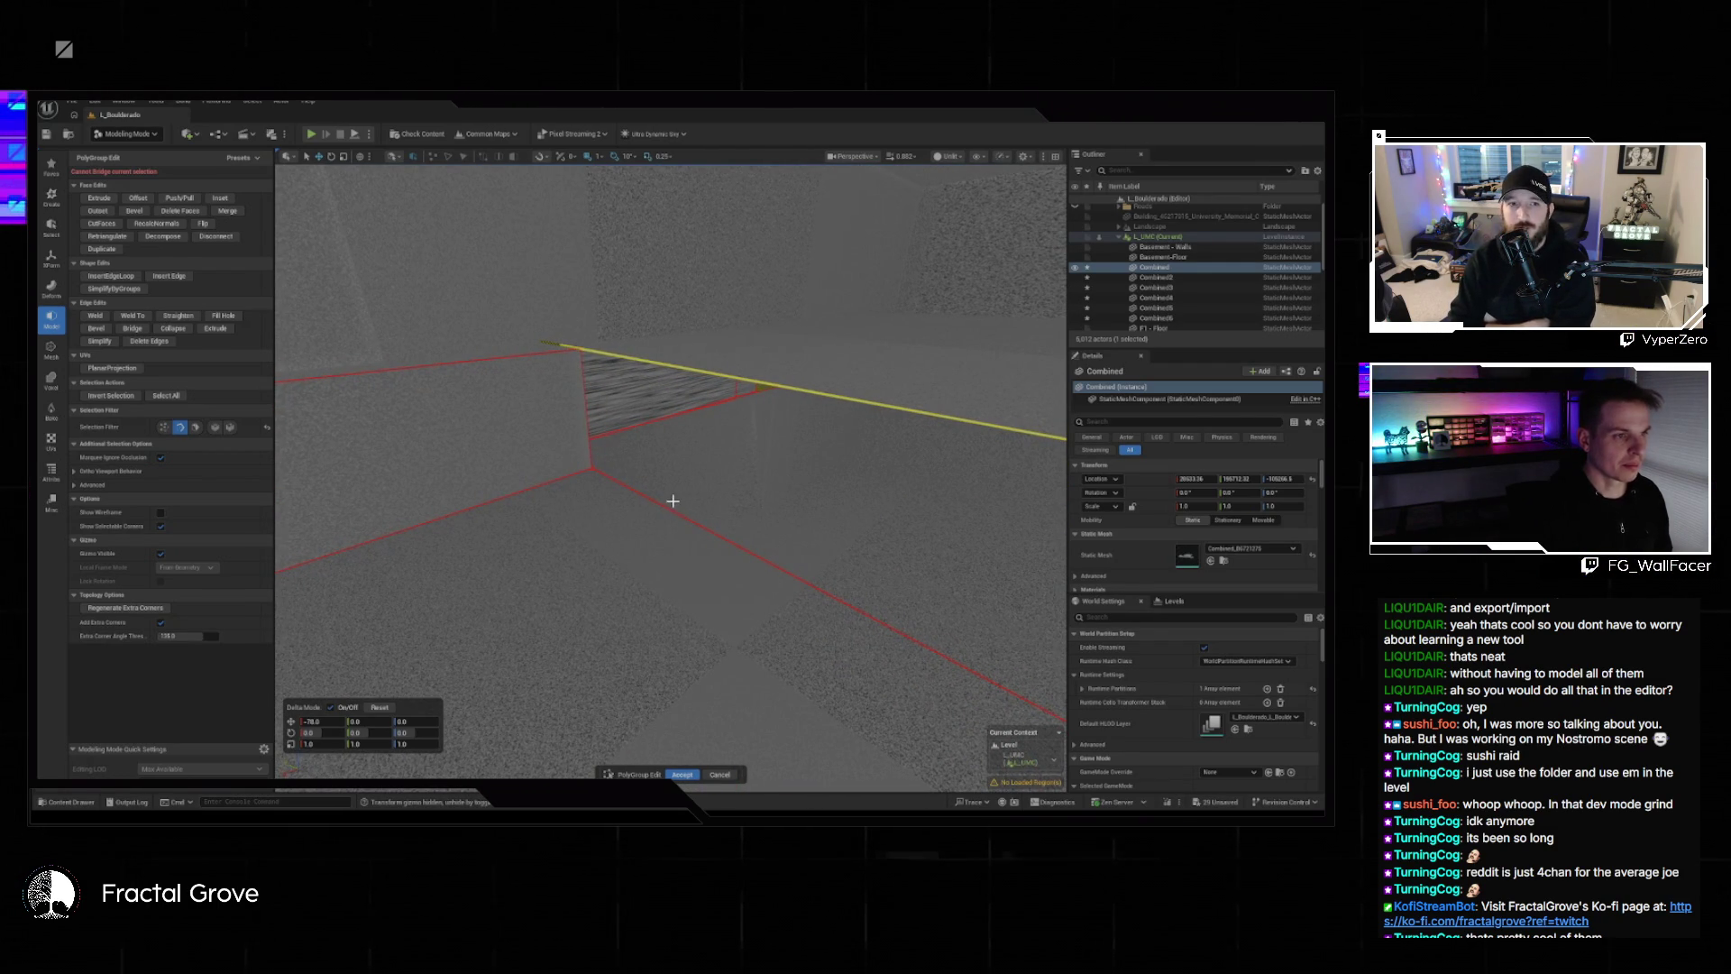
mouse_move(673, 501)
left_mouse_down()
mouse_move(622, 502)
mouse_move(640, 460)
left_mouse_up()
Select the diagonal floor edge, then start extruding a wall face.
left_click(370, 367)
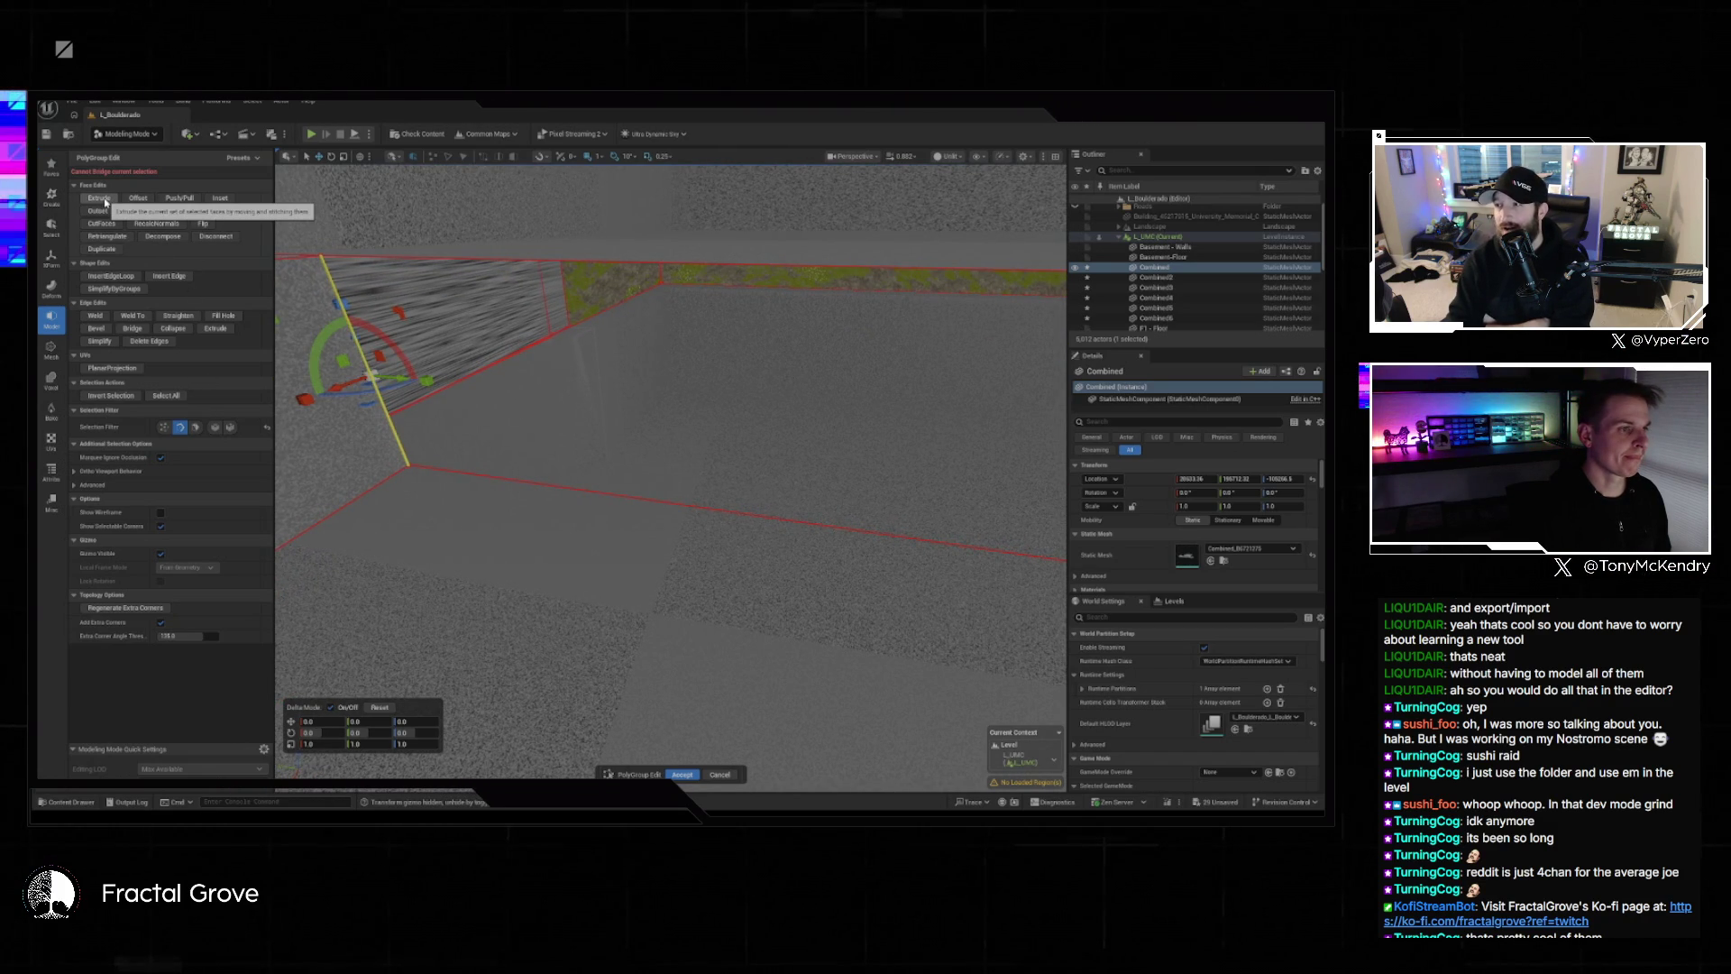
mouse_move(469, 424)
left_mouse_down()
mouse_move(496, 414)
mouse_move(469, 424)
left_mouse_up()
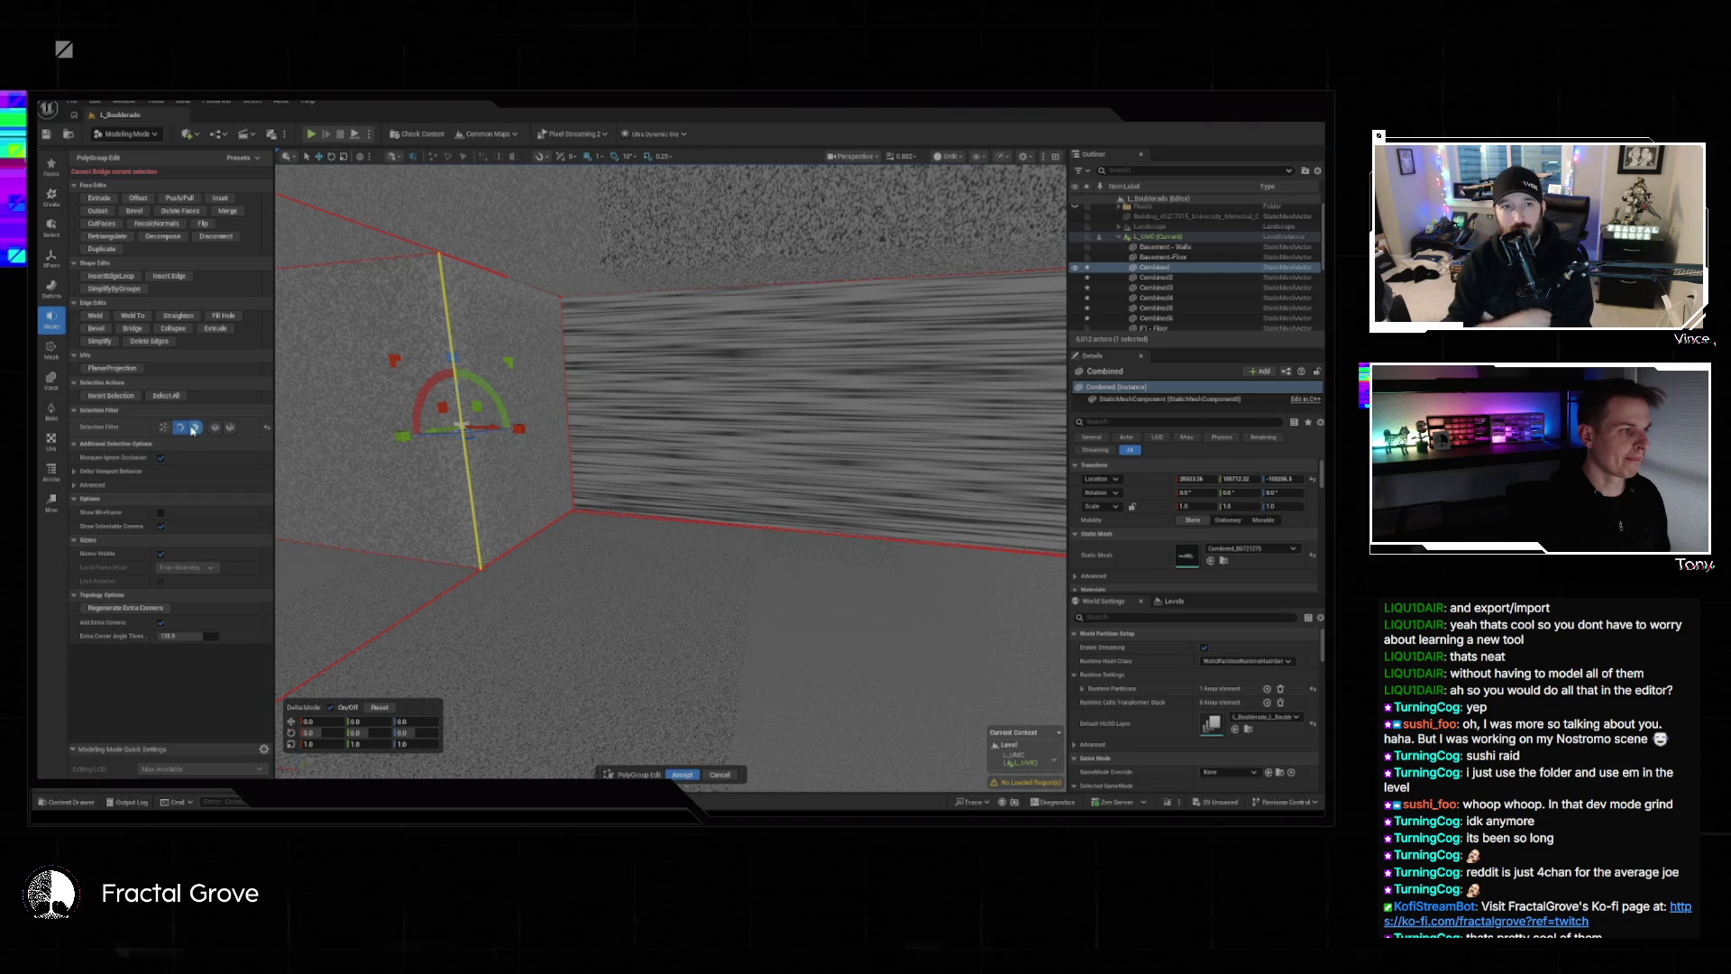
left_click(99, 197)
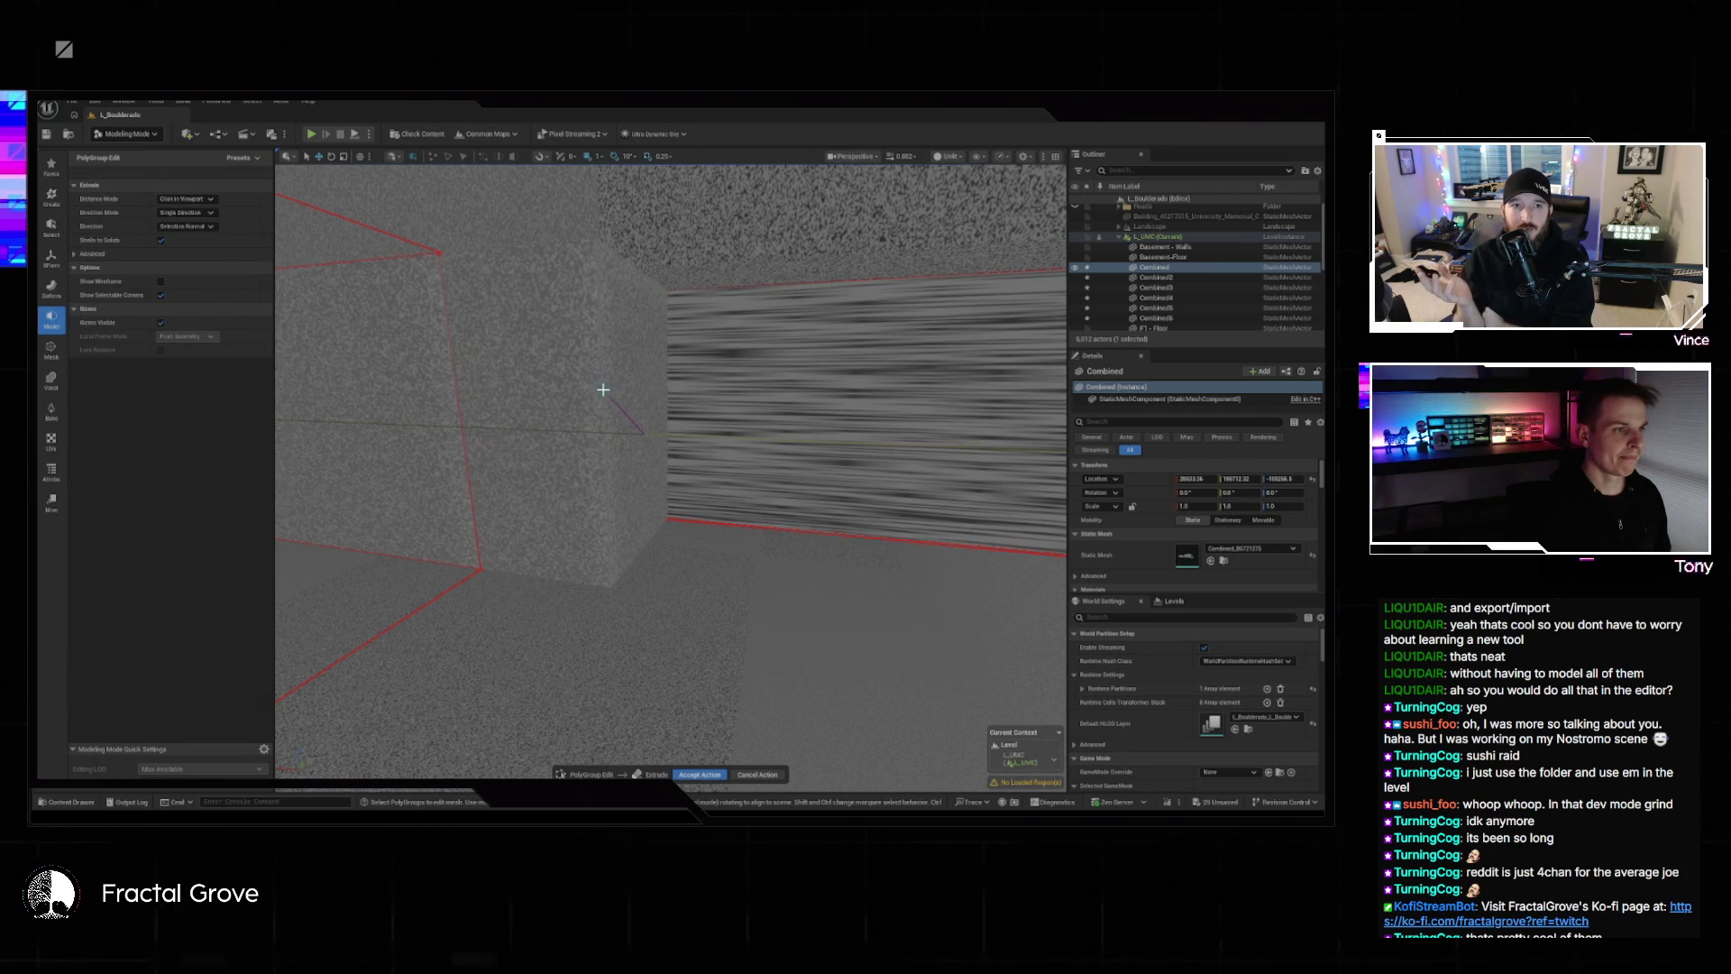
Accept the wall face extrusion, then try Outset on the face and exit it.
left_click(603, 389)
mouse_move(541, 433)
left_mouse_down()
mouse_move(494, 447)
mouse_move(514, 347)
mouse_move(700, 358)
left_mouse_up()
left_click(110, 210)
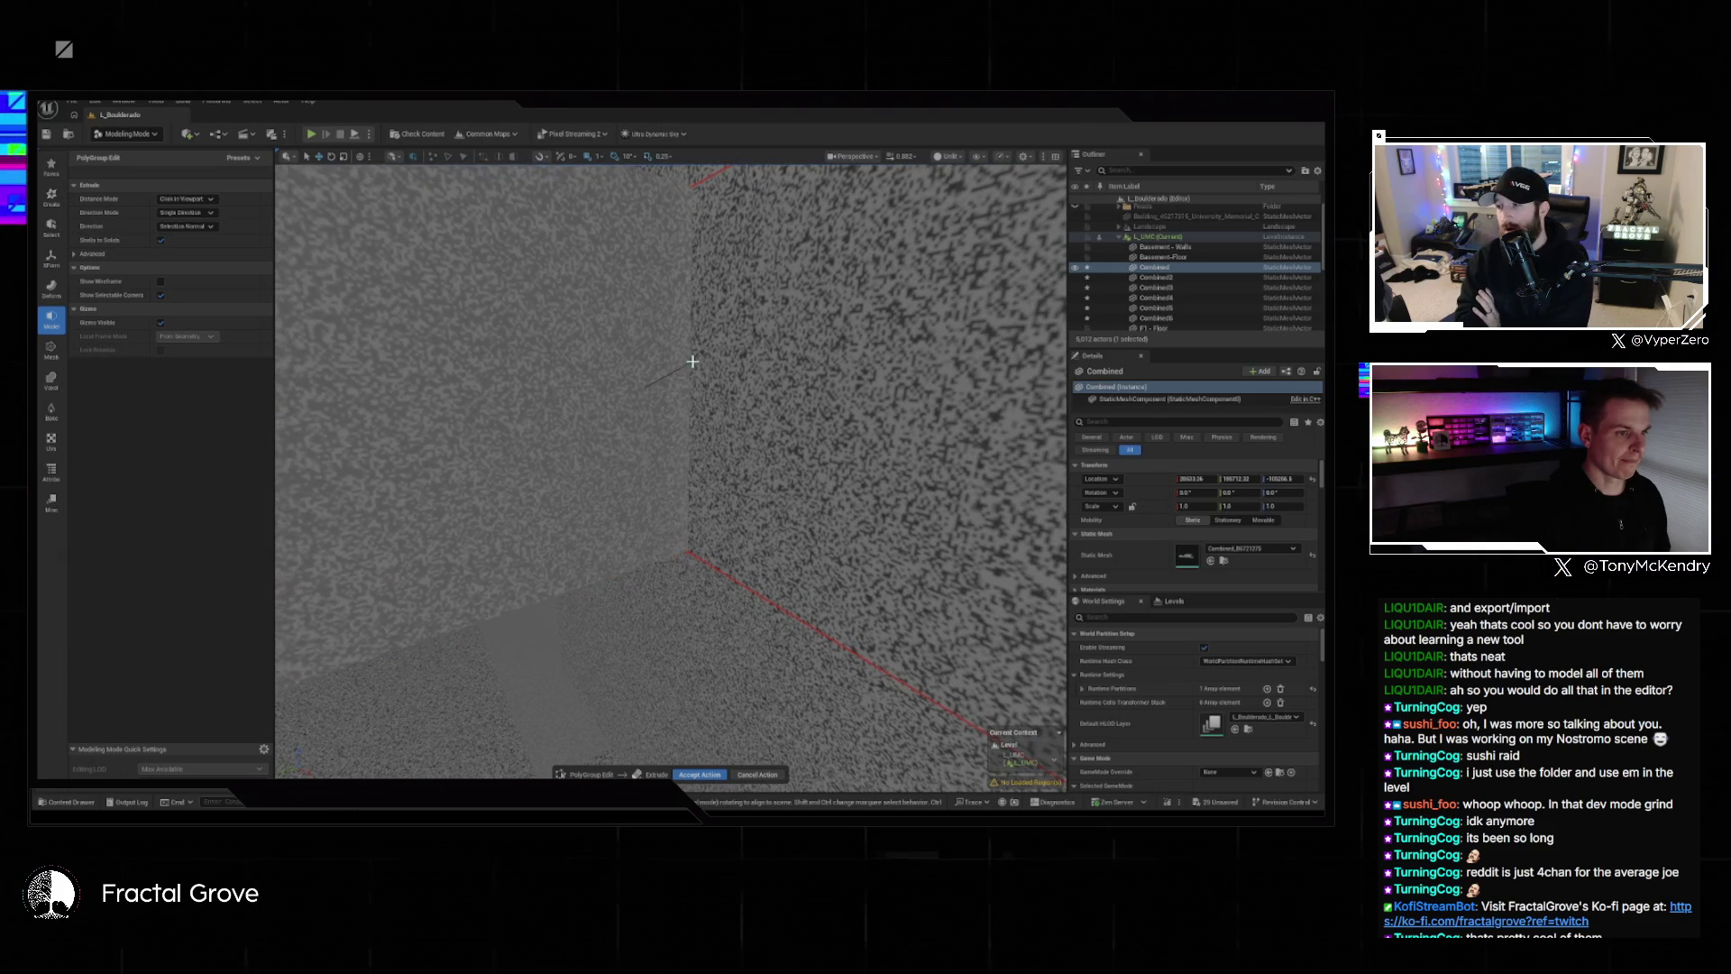
key("Return")
mouse_move(671, 450)
left_mouse_down()
mouse_move(550, 460)
mouse_move(523, 487)
mouse_move(613, 446)
mouse_move(847, 441)
left_mouse_up()
left_click_drag(597, 400, 598, 401)
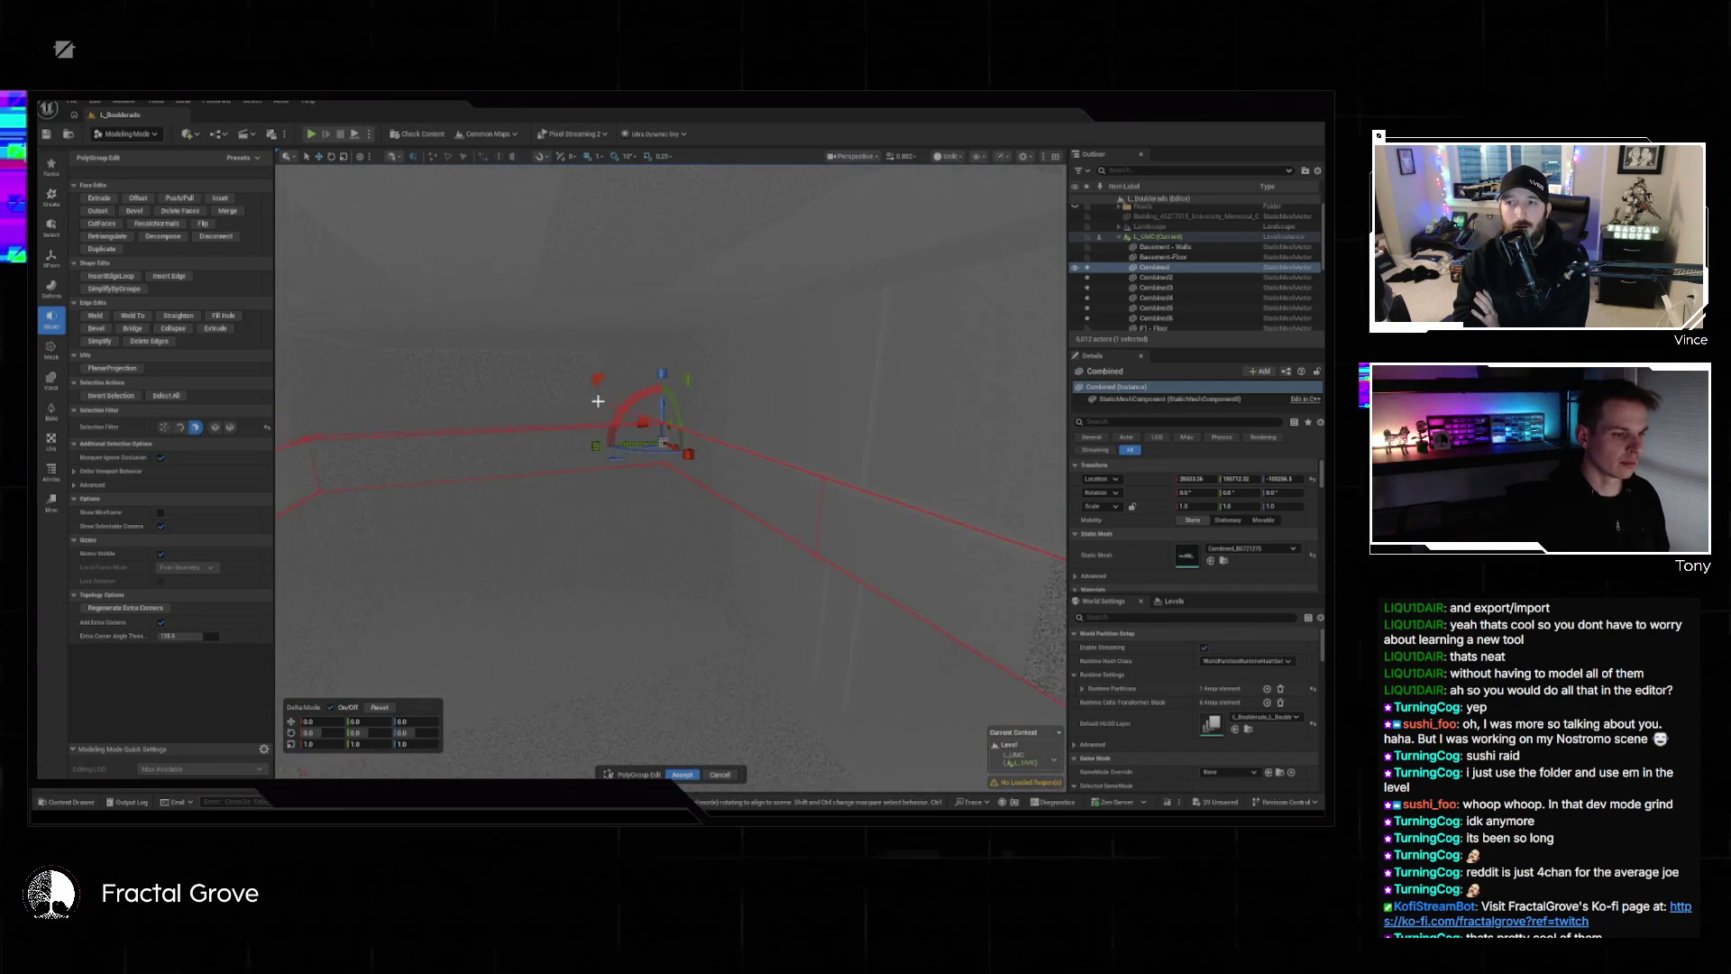
Accept the PolyGroup edits, toggle lit/unlit shading, and select the PlaneCutOtherPart mesh.
left_click(686, 772)
key("alt+4")
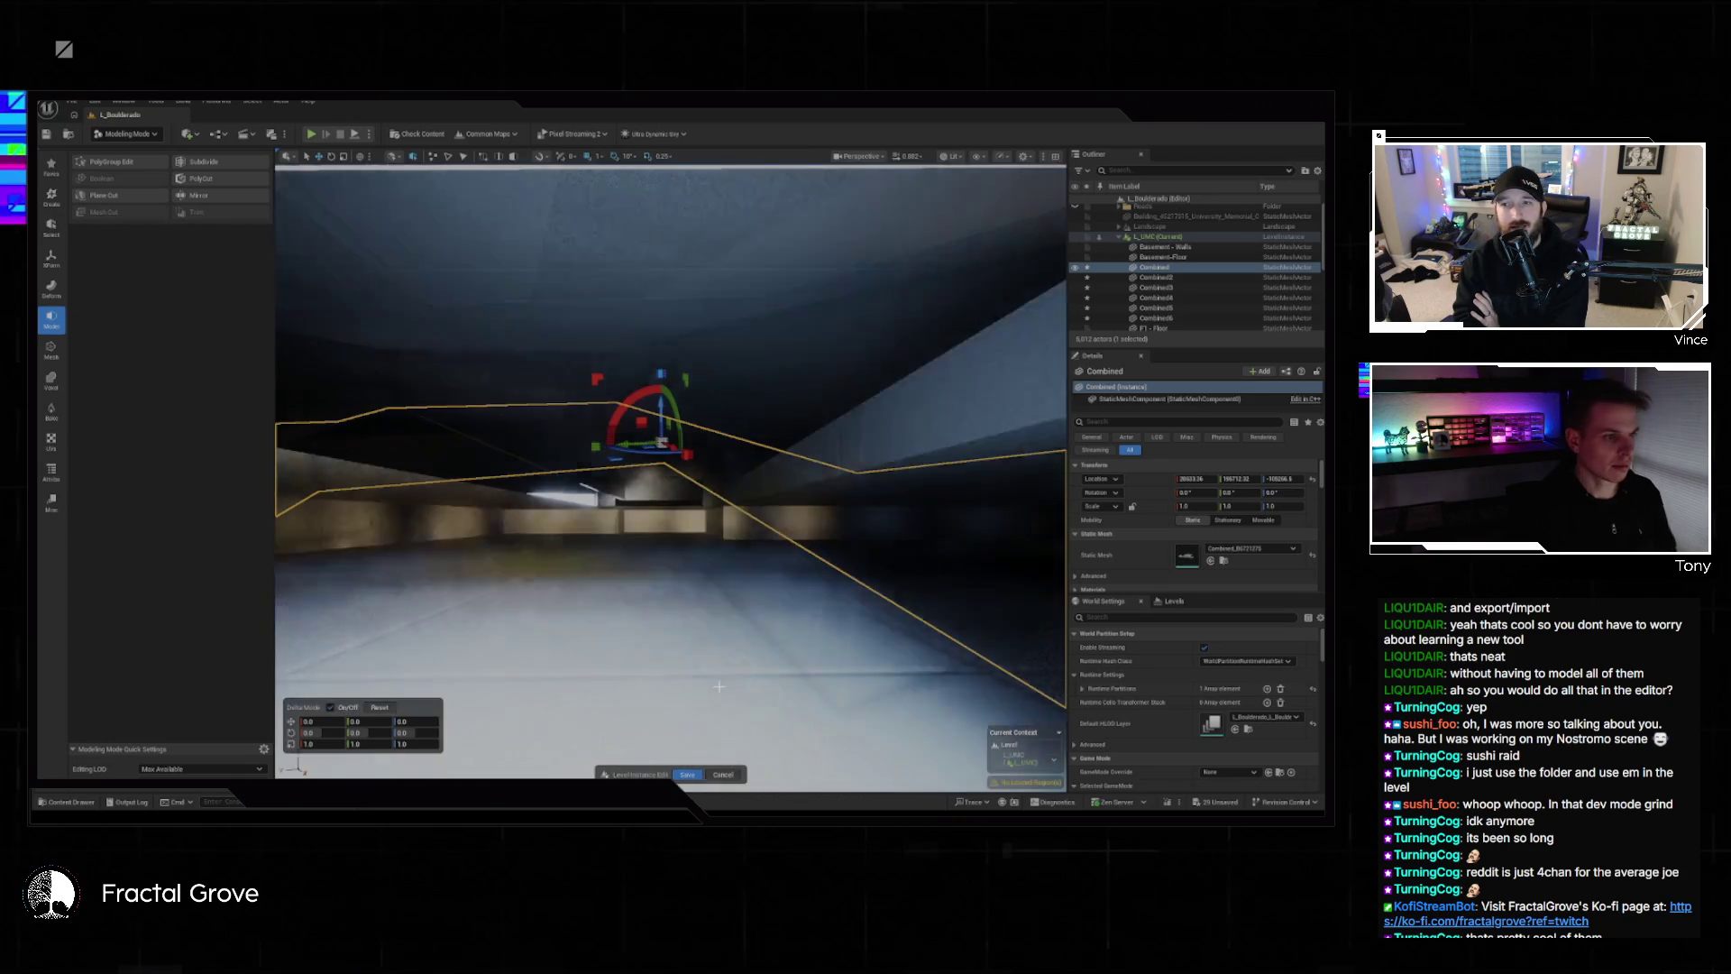
left_click_drag(742, 642, 743, 605)
key("alt+3")
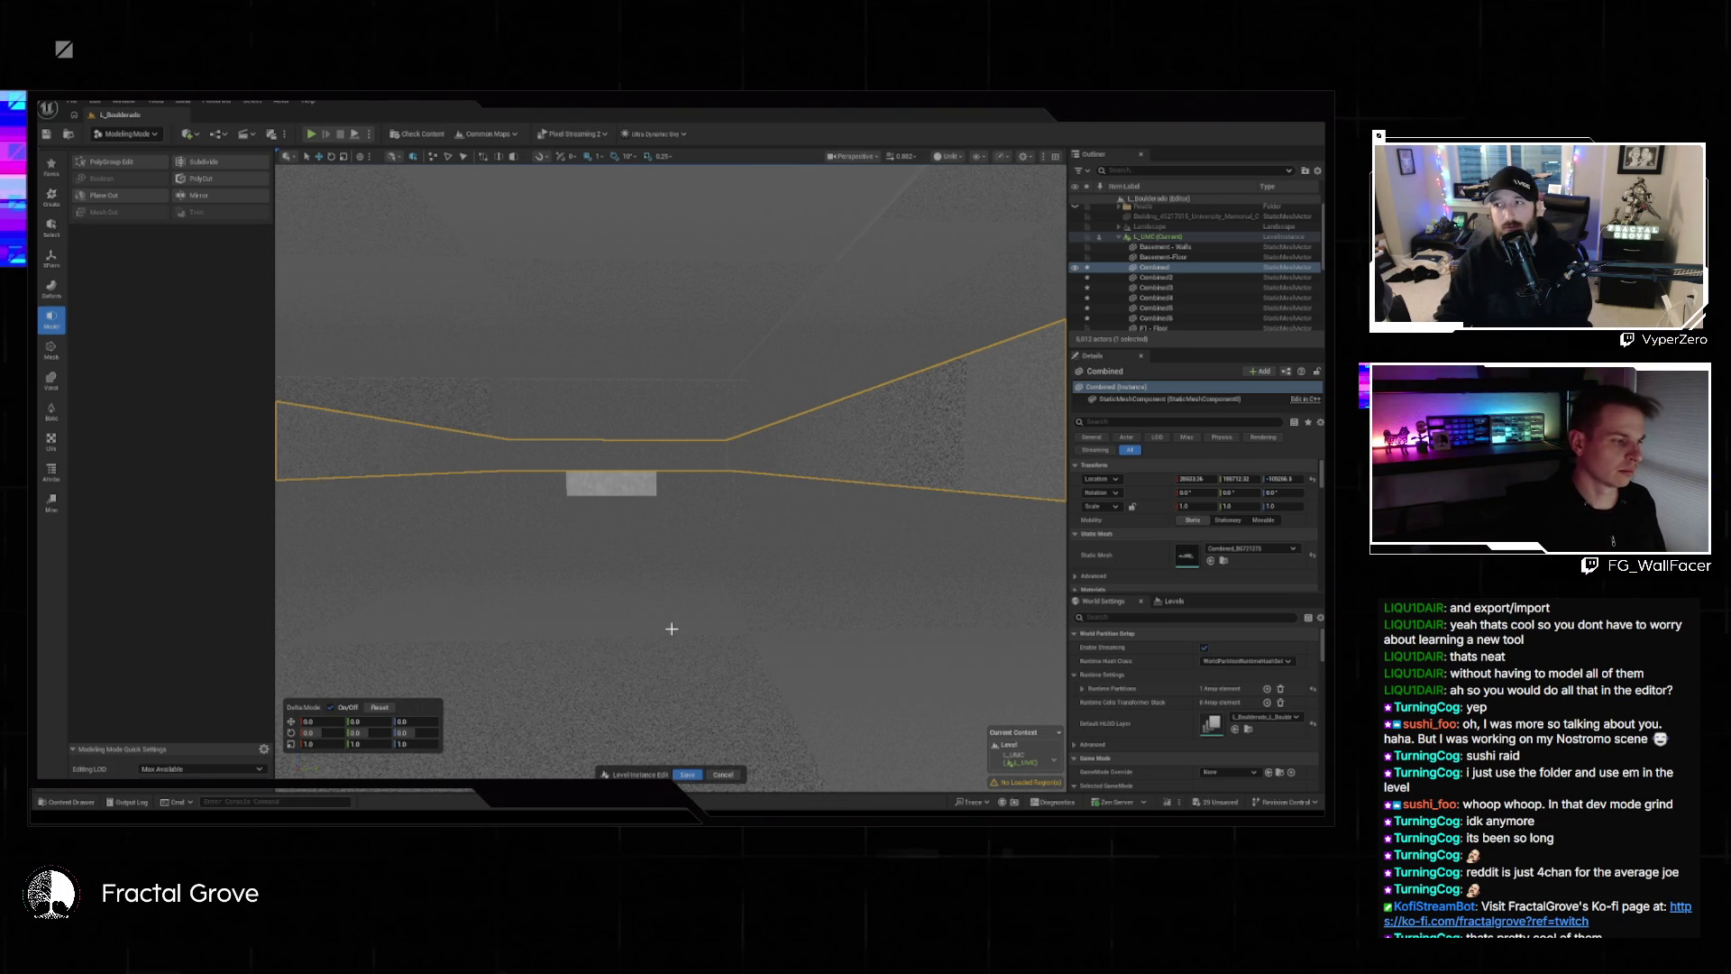
left_click_drag(675, 598, 641, 639)
left_click(676, 599)
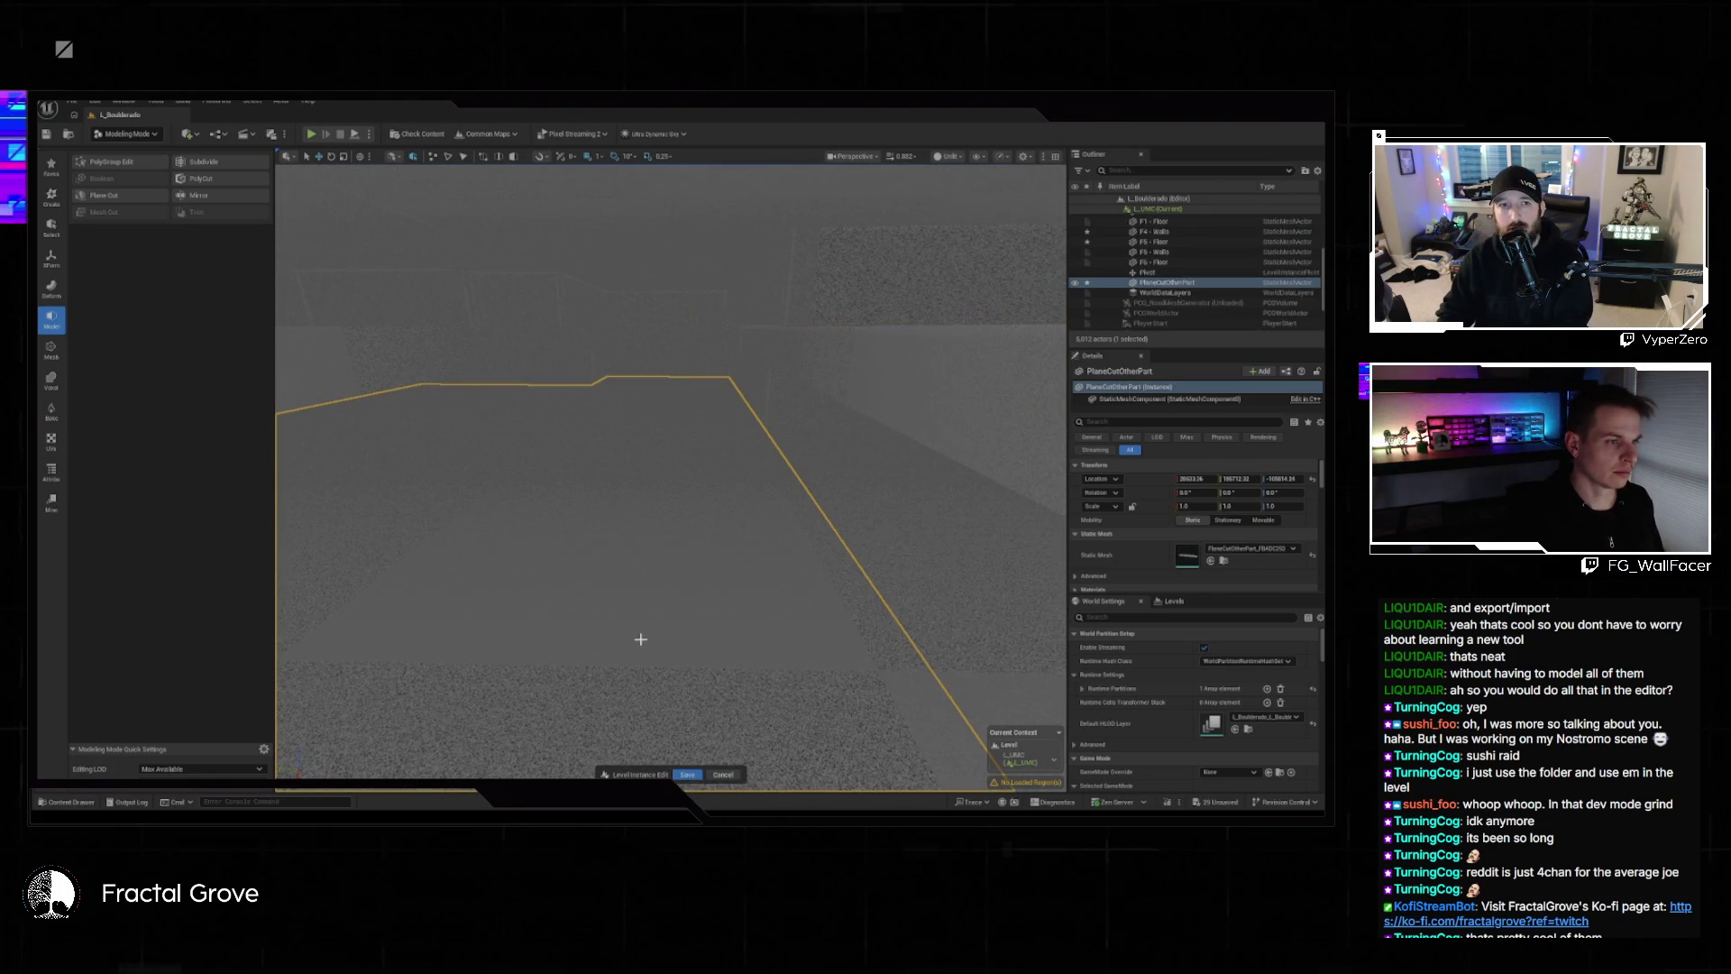
Start PolyGroup Edit on PlaneCutOtherPart and select a floor edge with the edges-only filter.
left_click(126, 165)
mouse_move(672, 540)
left_mouse_down()
mouse_move(631, 545)
mouse_move(784, 550)
mouse_move(694, 546)
mouse_move(723, 515)
left_mouse_up()
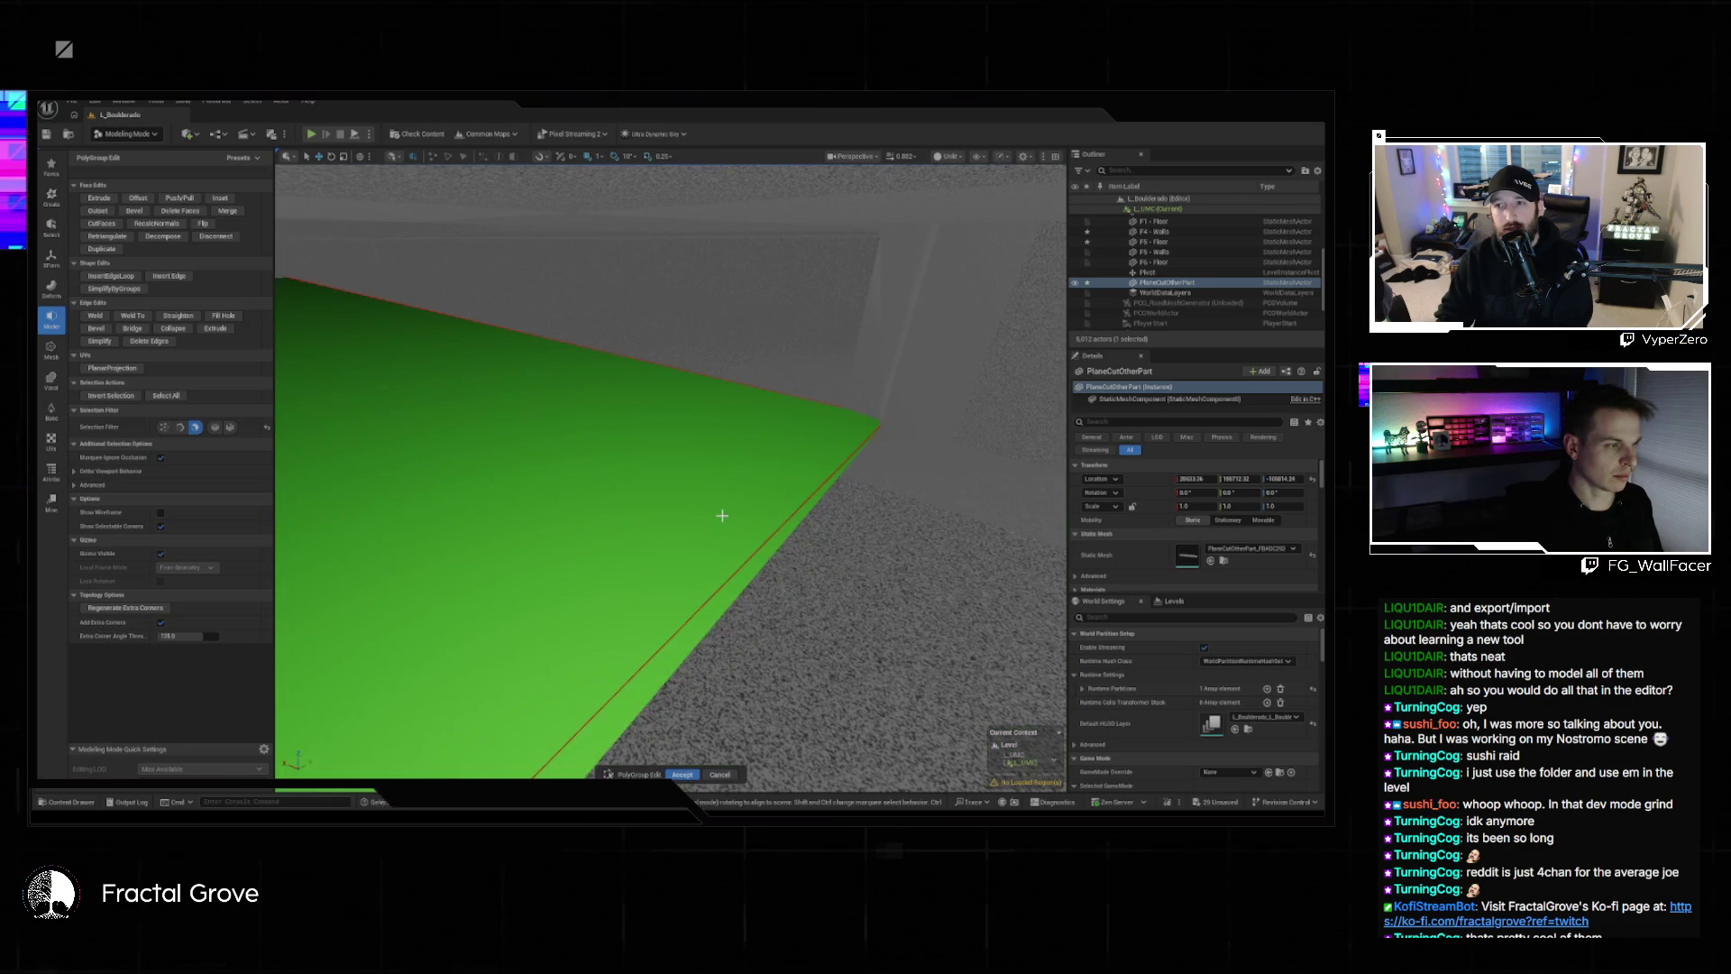
left_click(179, 427)
left_click(717, 595)
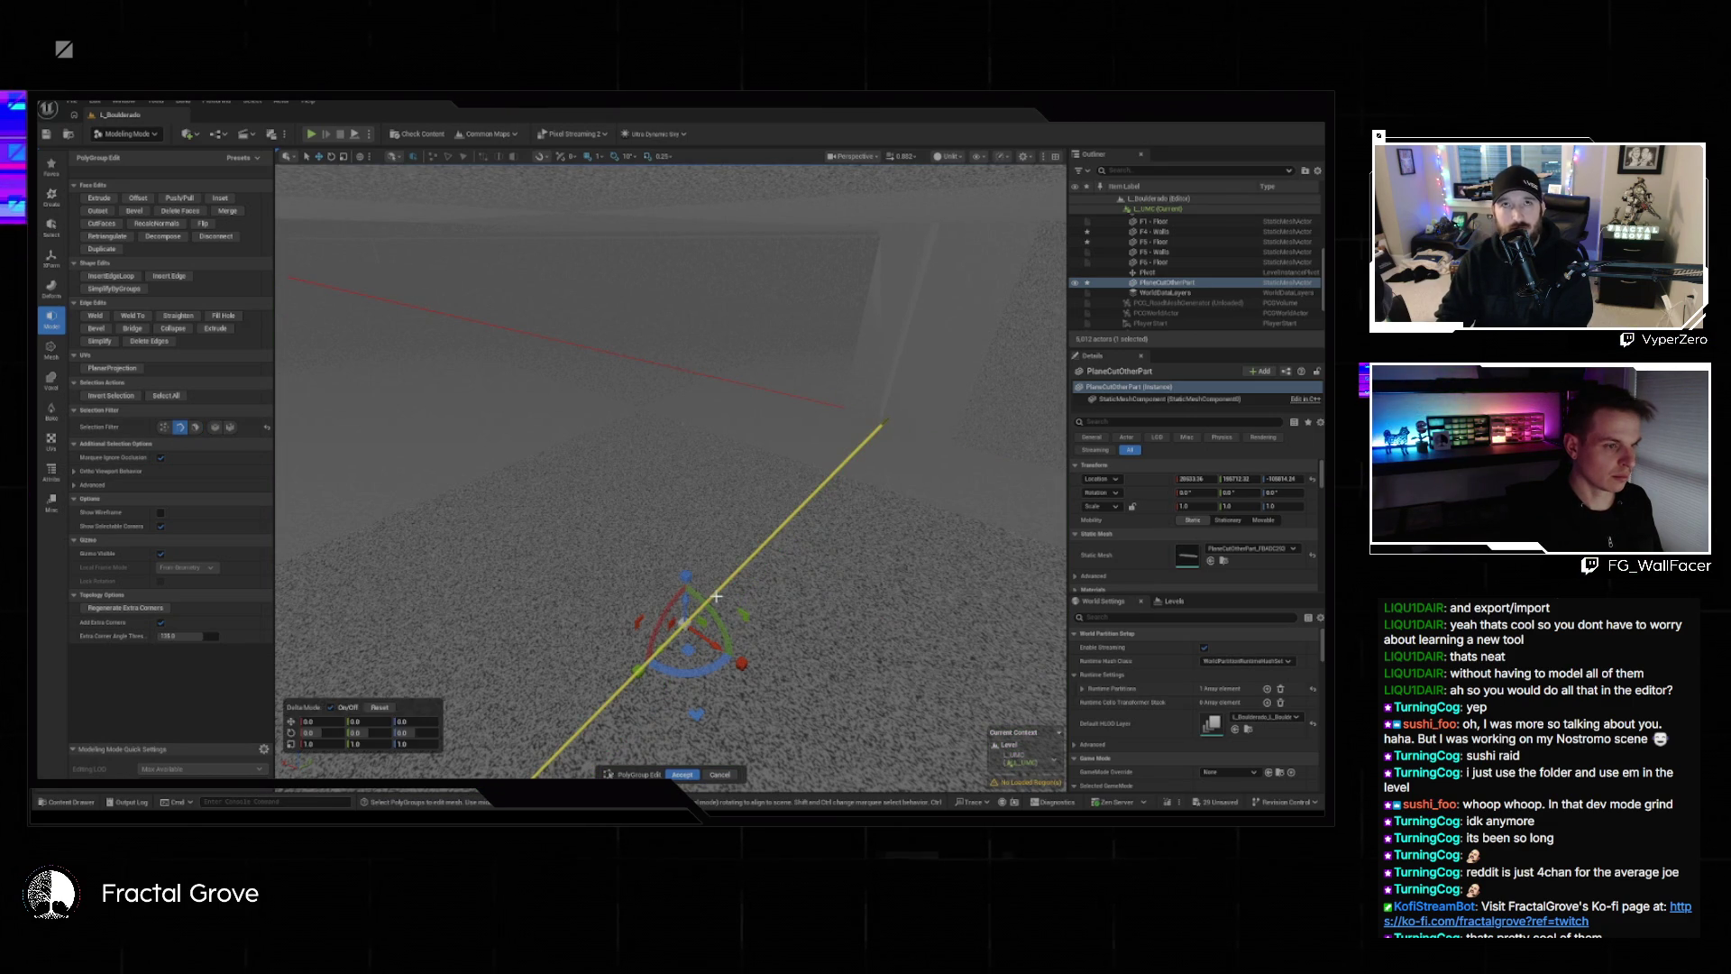
left_click_drag(738, 597, 751, 601)
Select the wall face and push it 650 units along X.
left_click(194, 428)
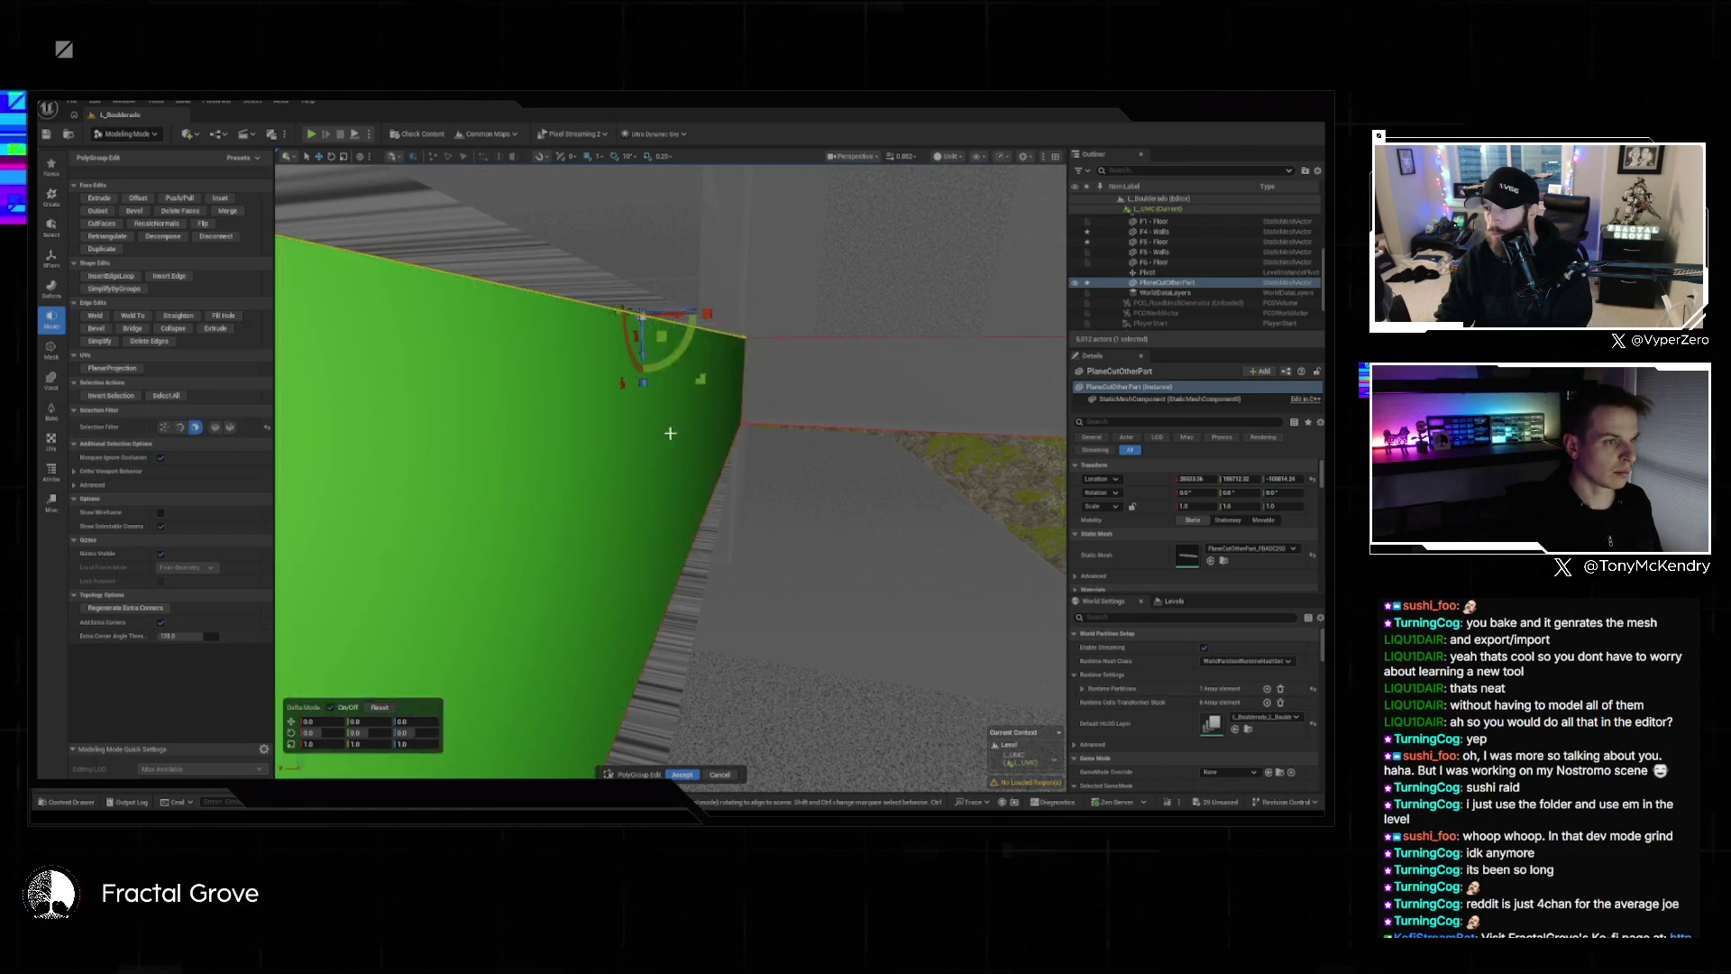
left_click(541, 451)
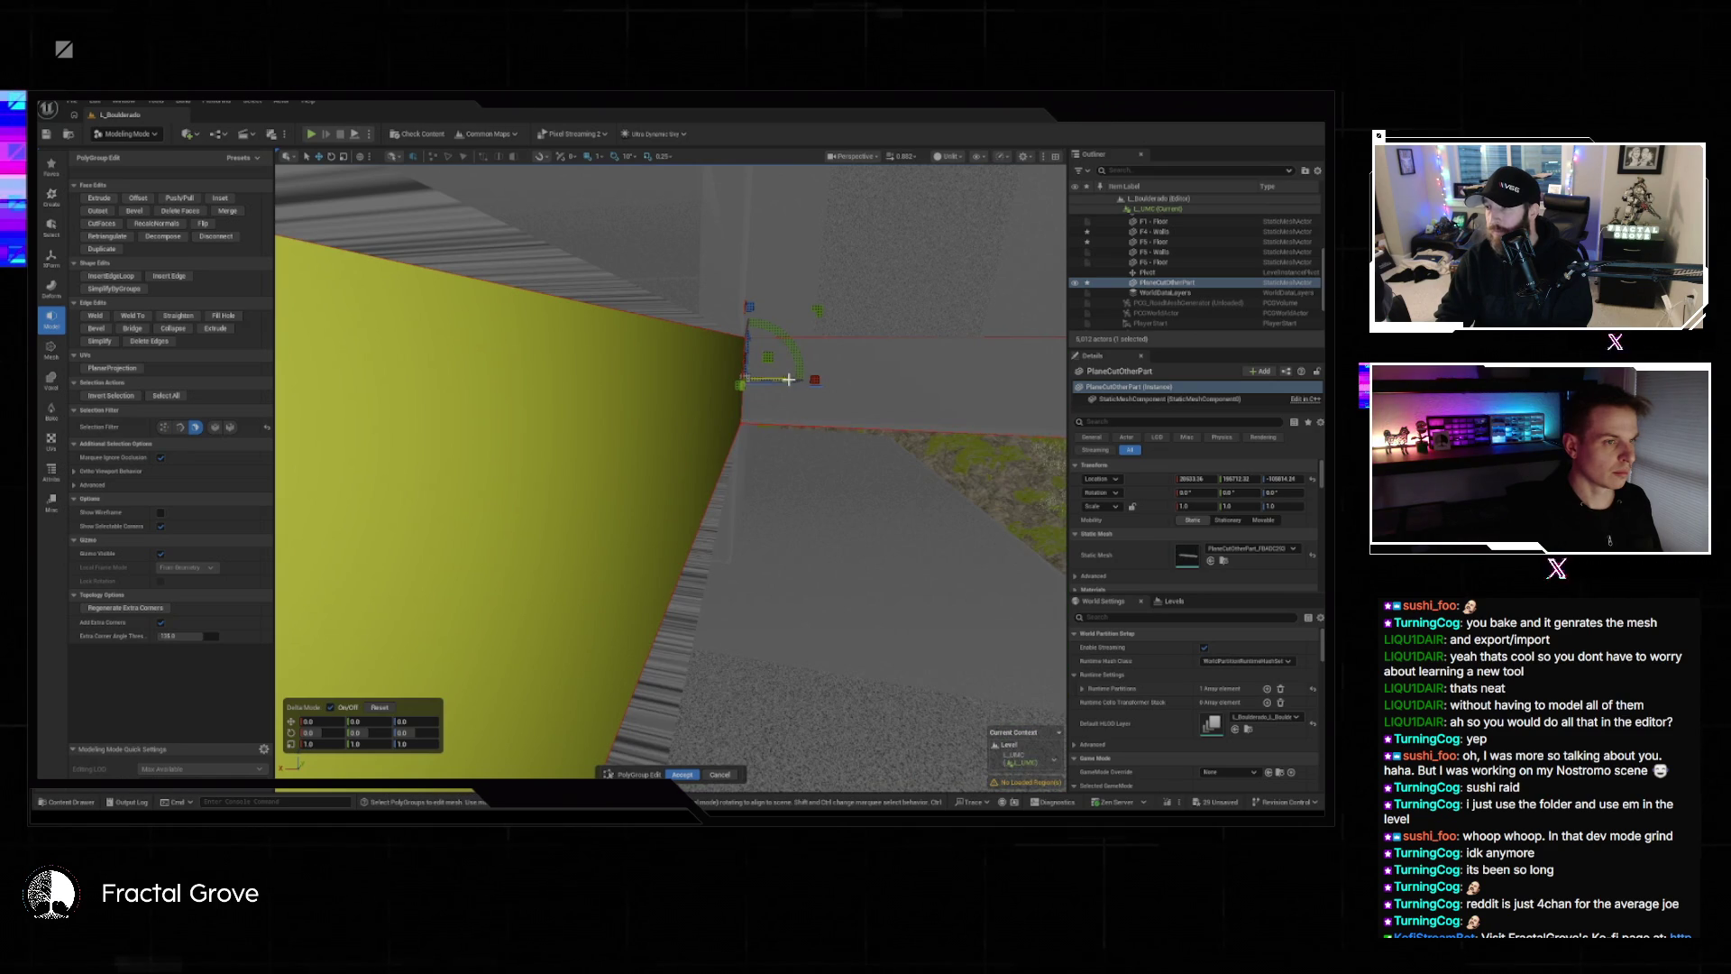
left_click_drag(786, 377, 599, 367)
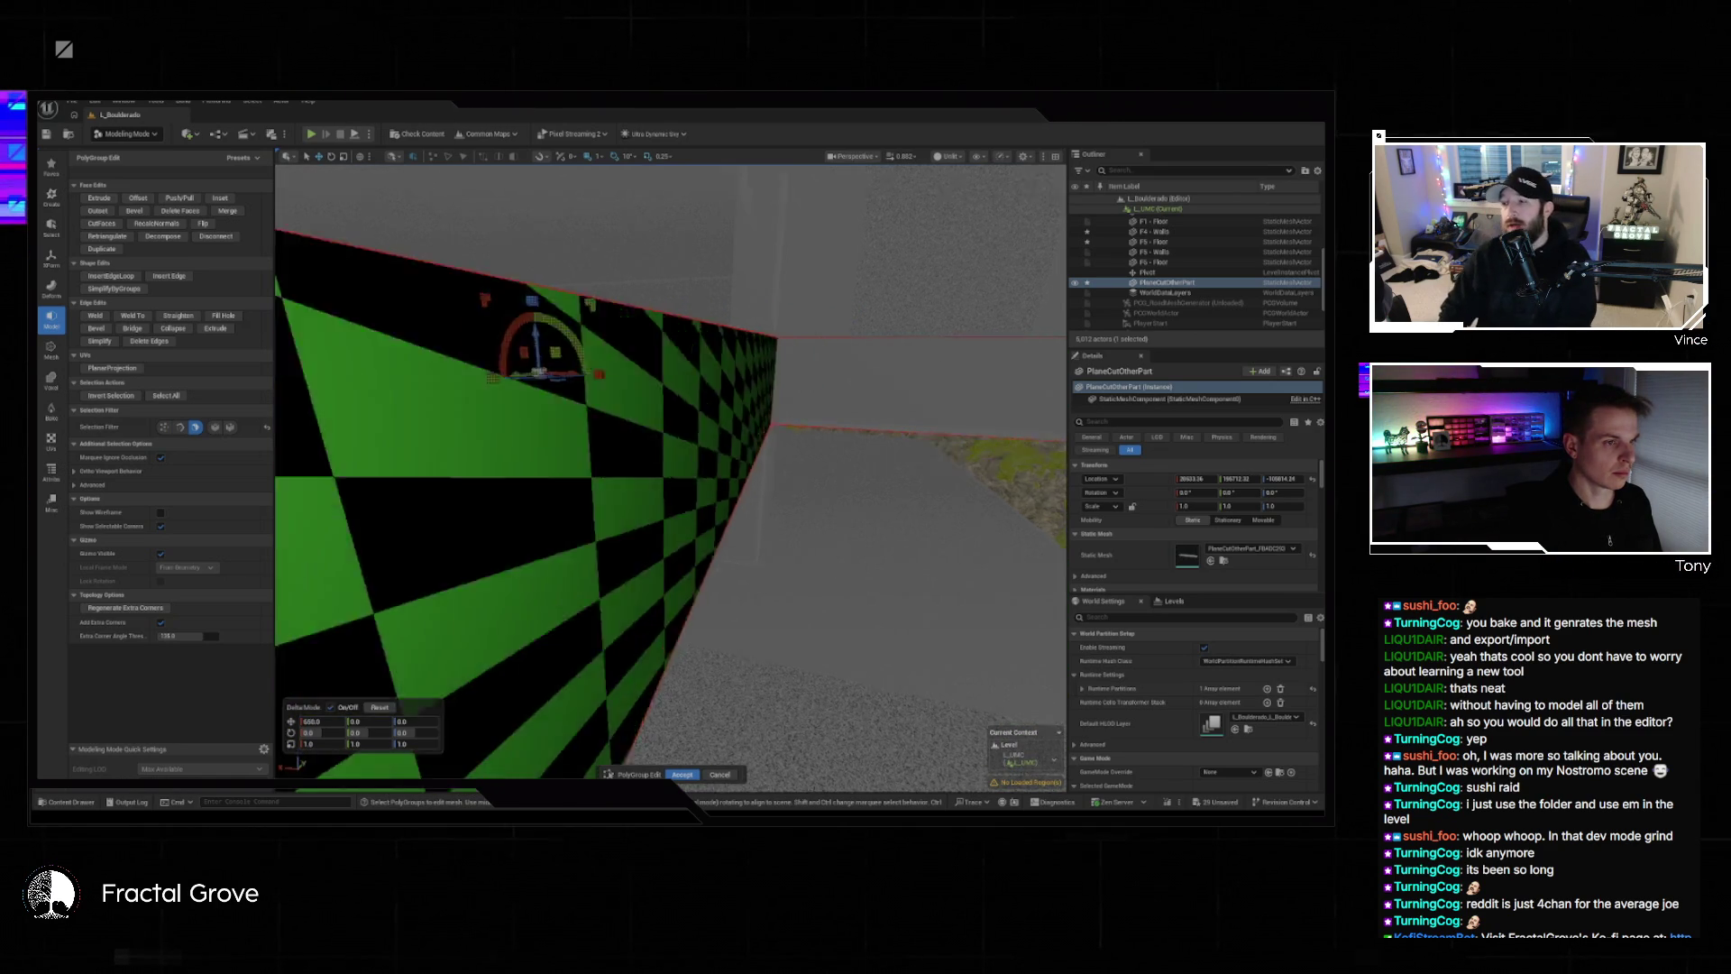
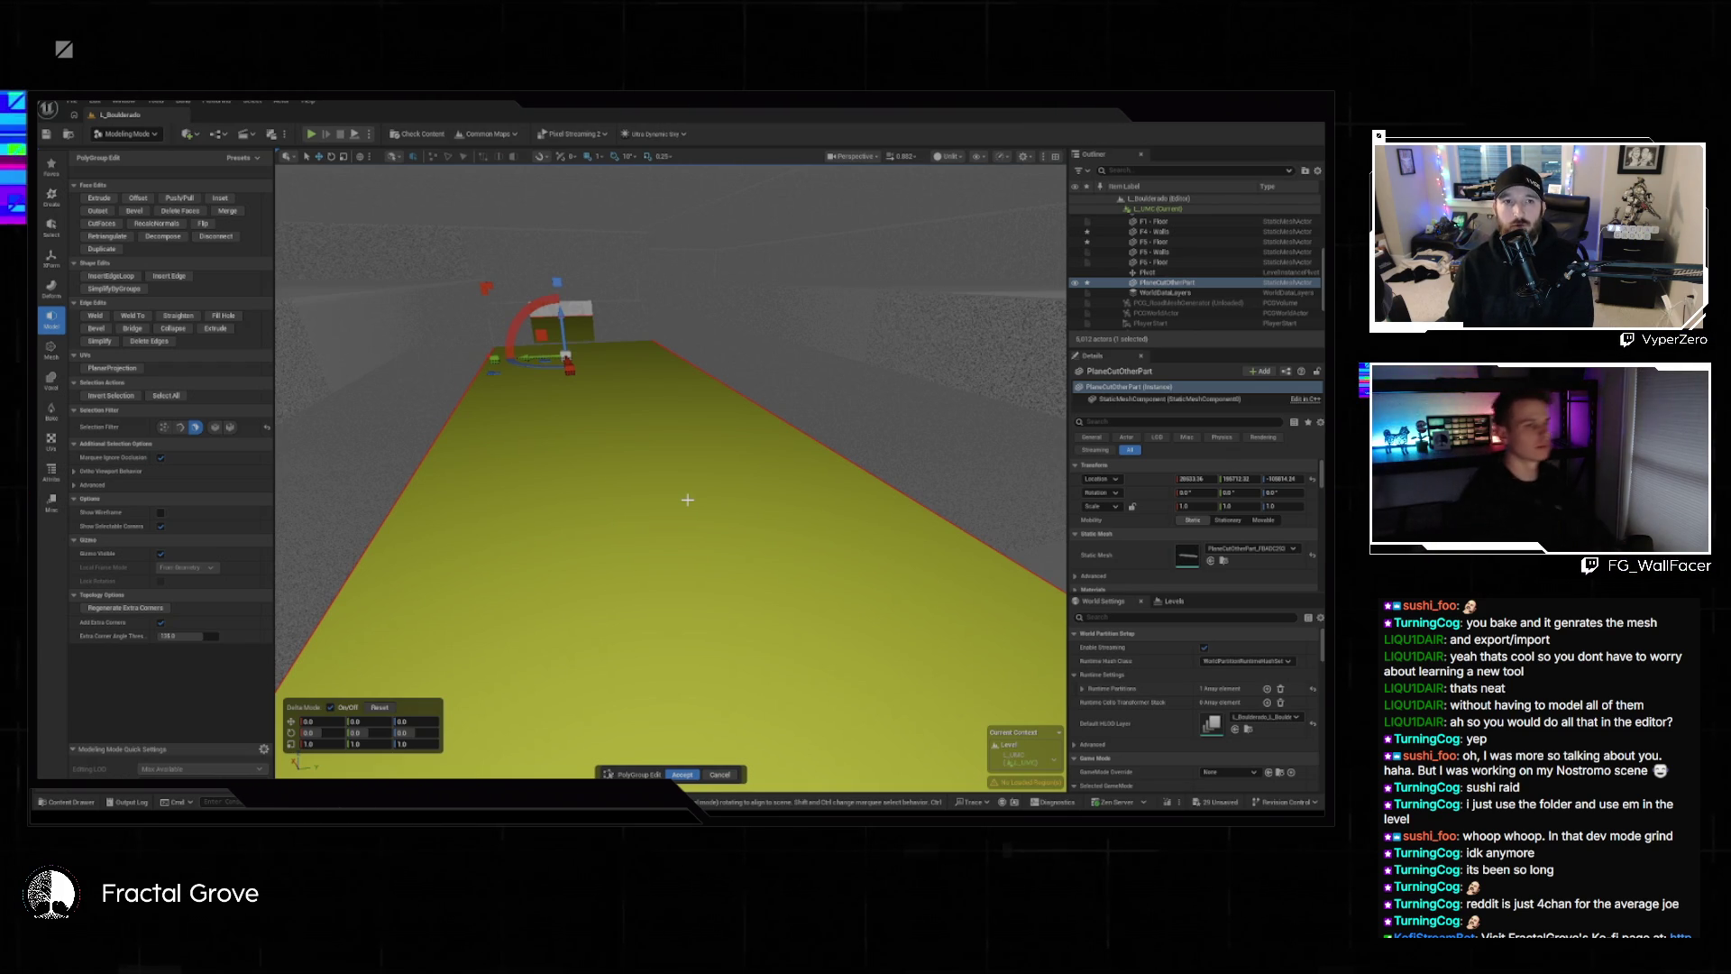
Orbit around the yellow floor plane and start Insert Edge Loop on its mesh.
mouse_move(687, 499)
left_mouse_down()
mouse_move(631, 514)
mouse_move(622, 541)
mouse_move(709, 442)
mouse_move(693, 271)
left_mouse_up()
mouse_move(693, 202)
left_mouse_down()
mouse_move(666, 362)
mouse_move(778, 389)
mouse_move(428, 478)
left_mouse_up()
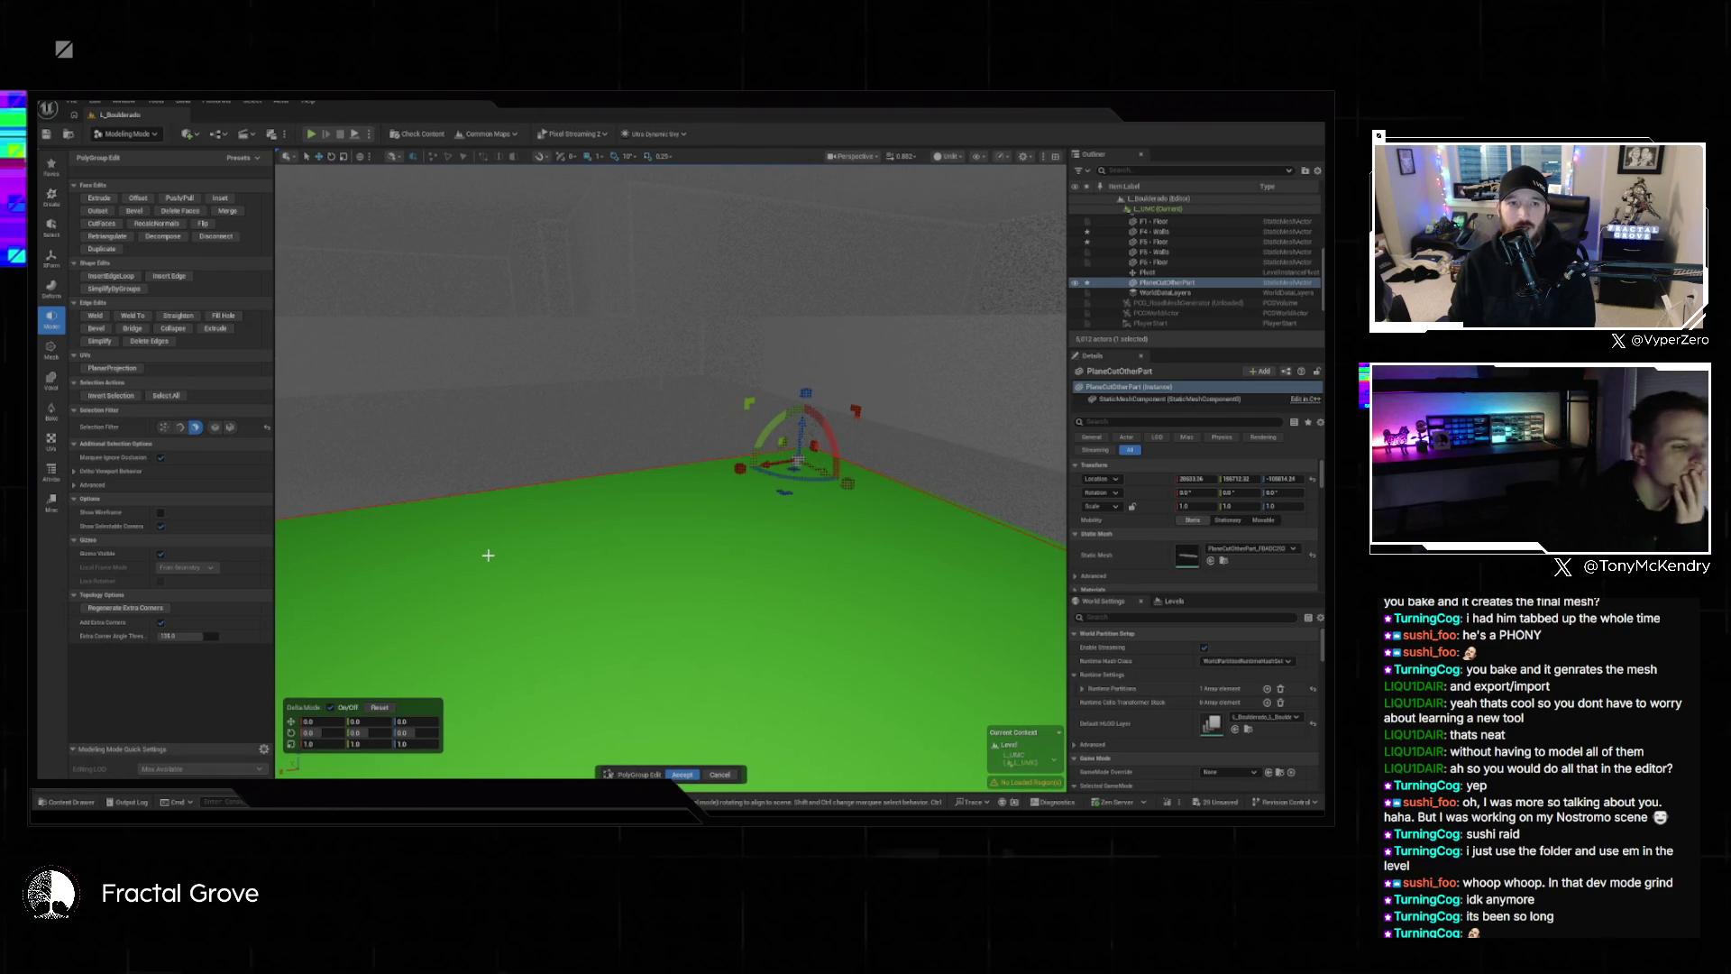
left_click_drag(554, 598, 559, 591)
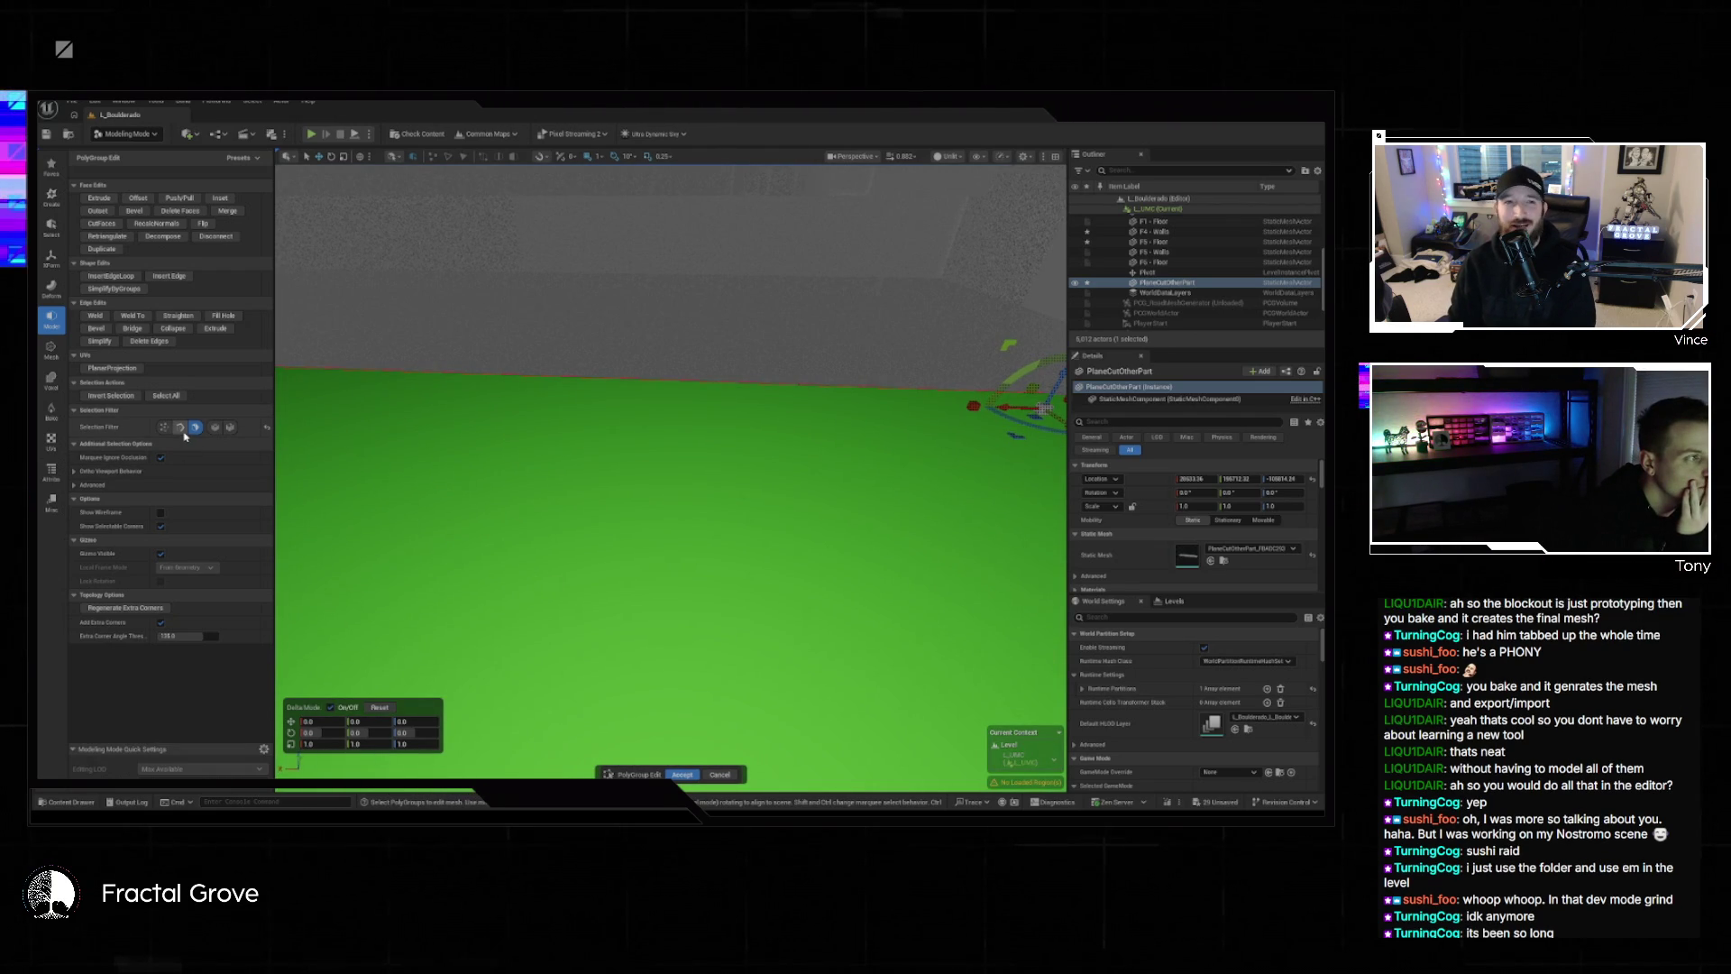
left_click(110, 276)
left_click_drag(375, 402, 375, 402)
left_click_drag(499, 452, 526, 430)
mouse_move(678, 449)
left_mouse_down()
mouse_move(560, 490)
mouse_move(856, 420)
left_mouse_up()
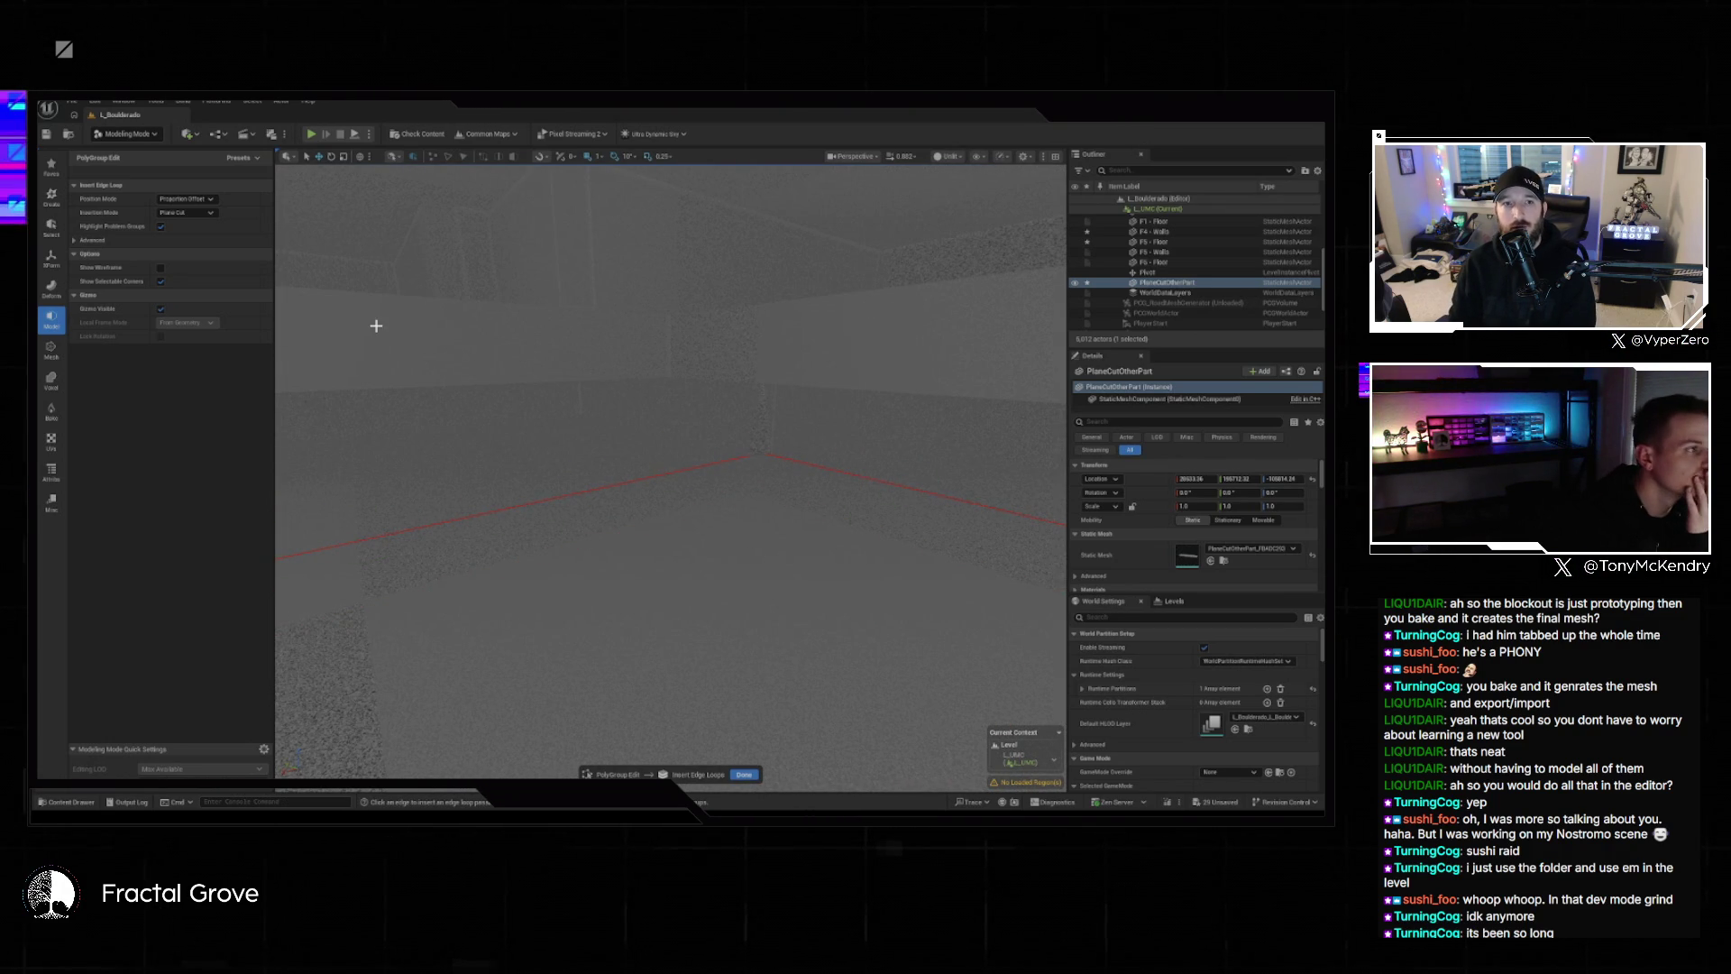
Select and deselect the floor face, then accept and close the PolyGroup Edit.
left_click(562, 613)
key("f")
scroll(670, 469, "down", 5)
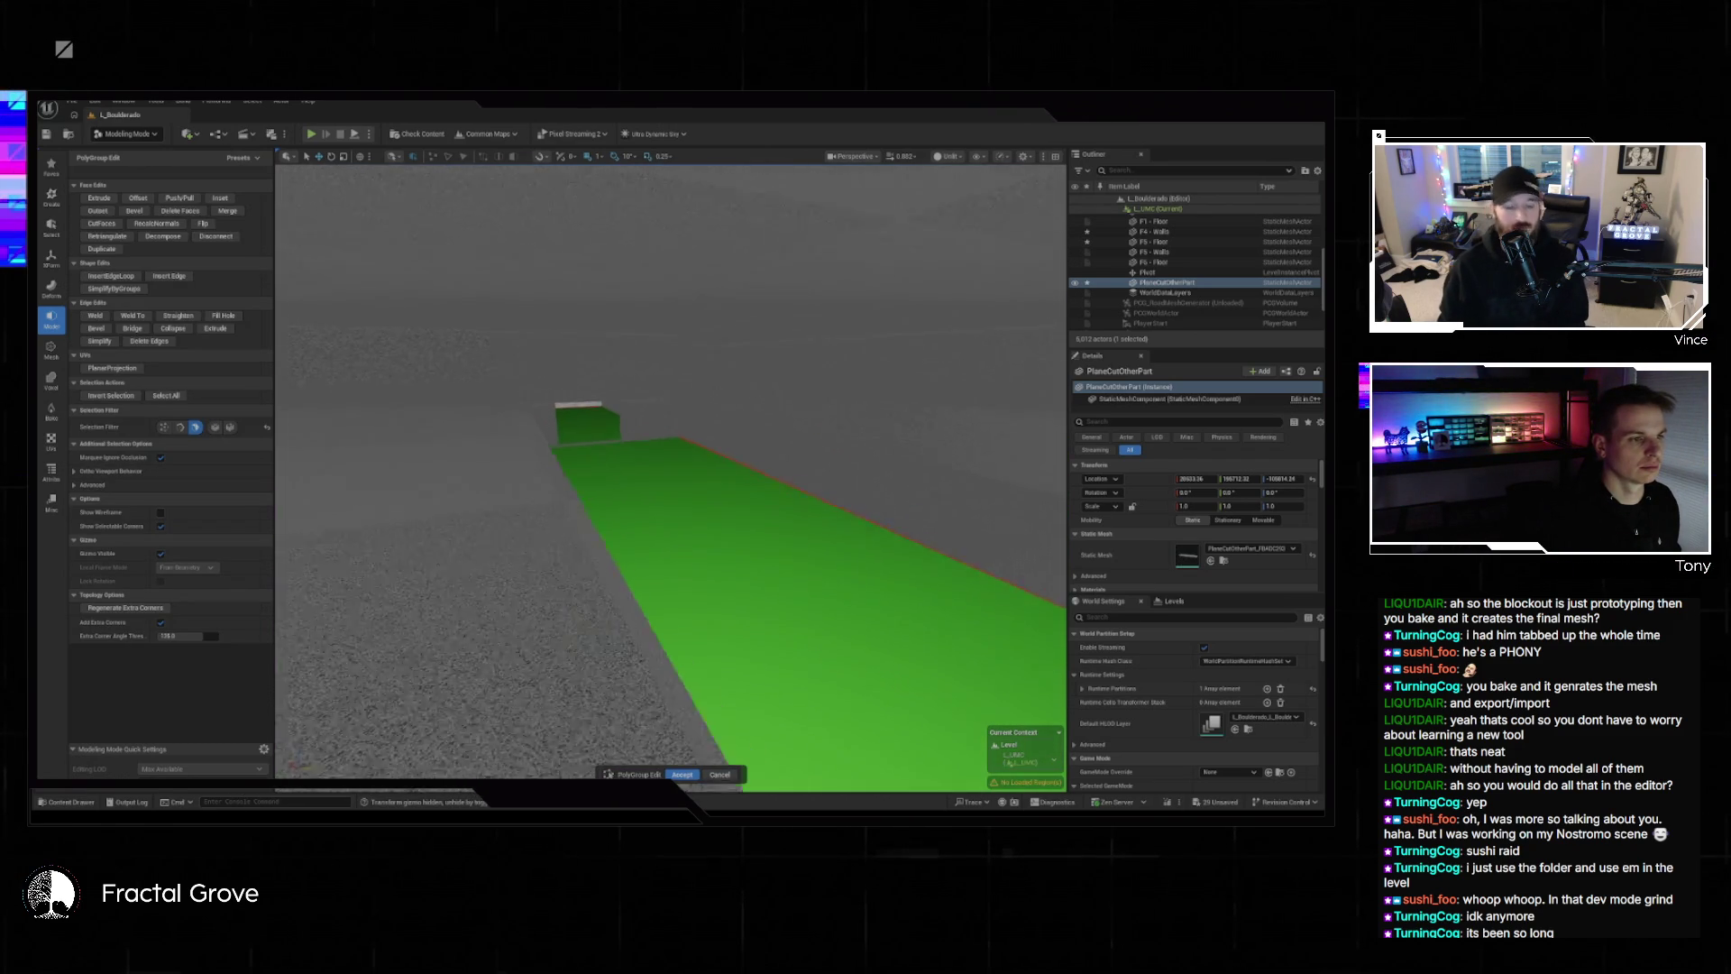
scroll(778, 575, "up", 10)
scroll(778, 574, "down", 3)
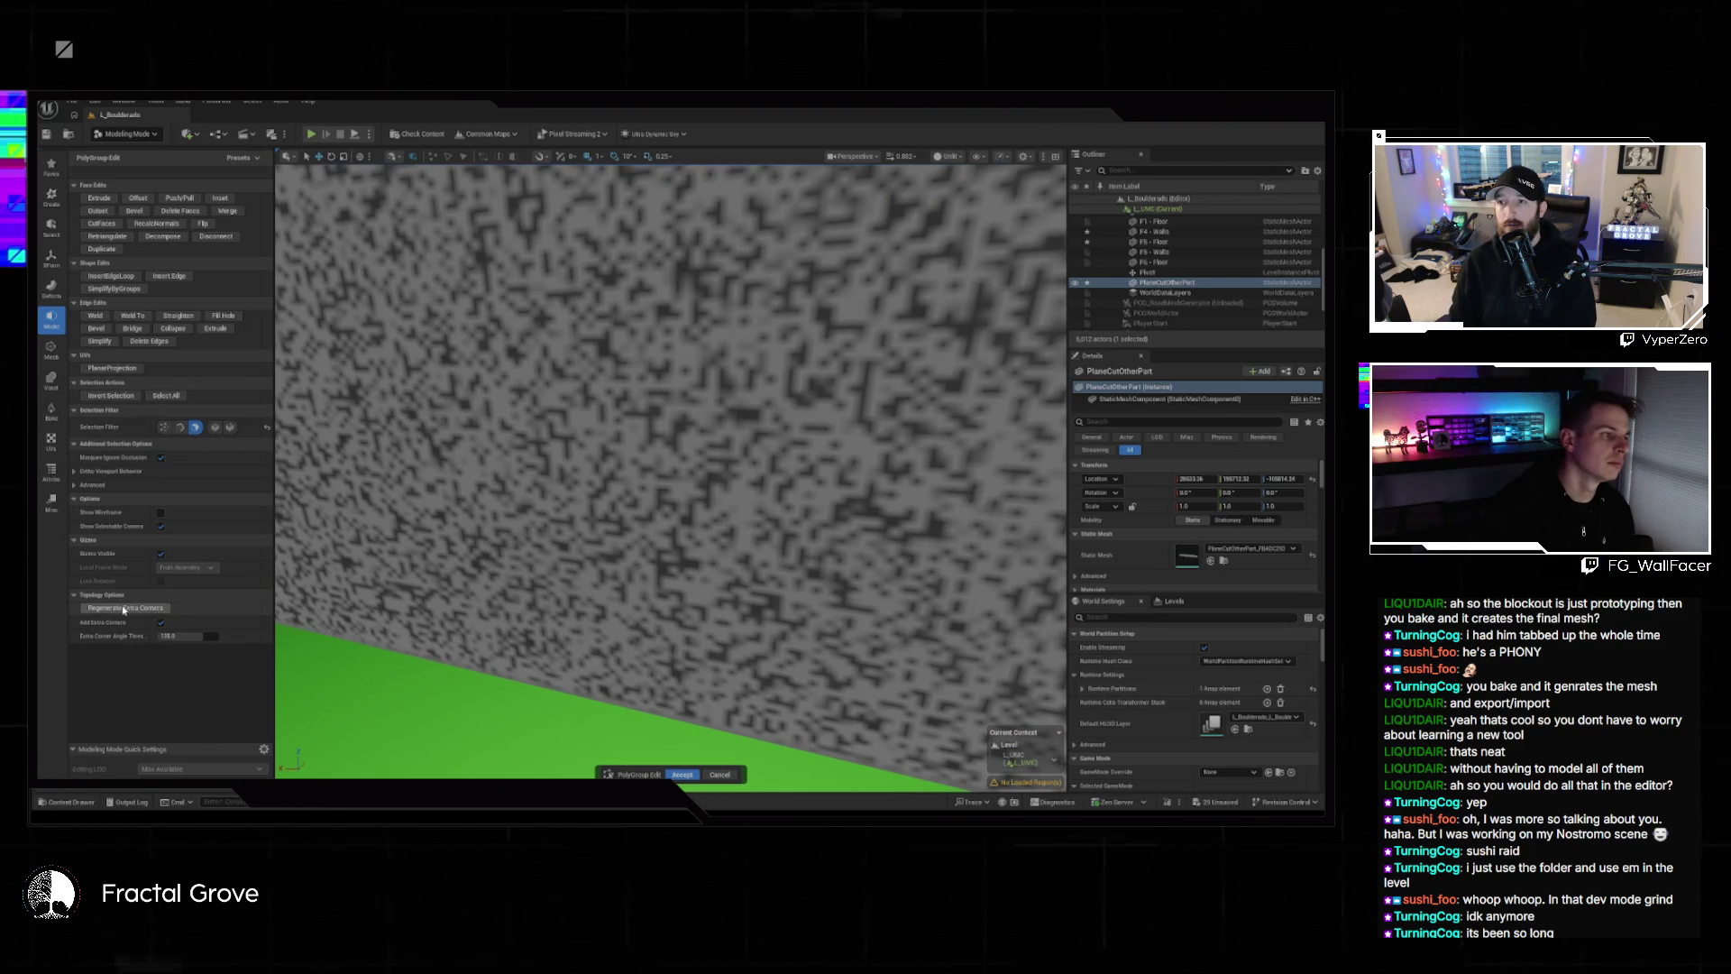
left_click(455, 436)
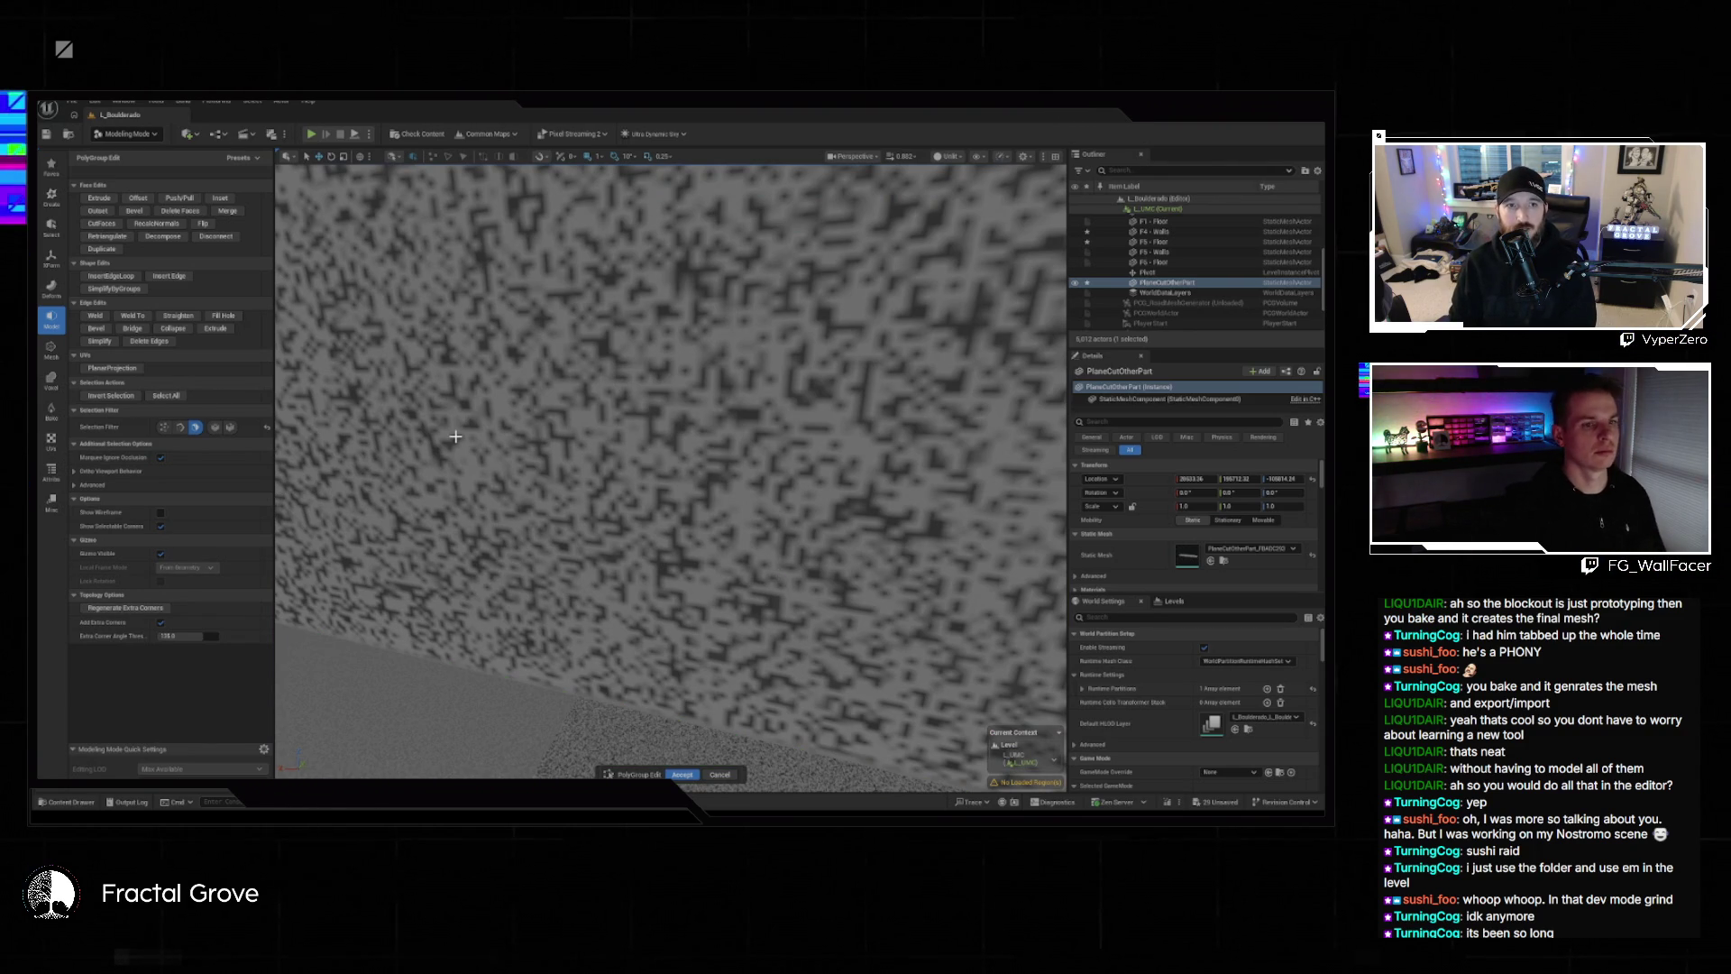
key("Escape")
scroll(466, 410, "down", 5)
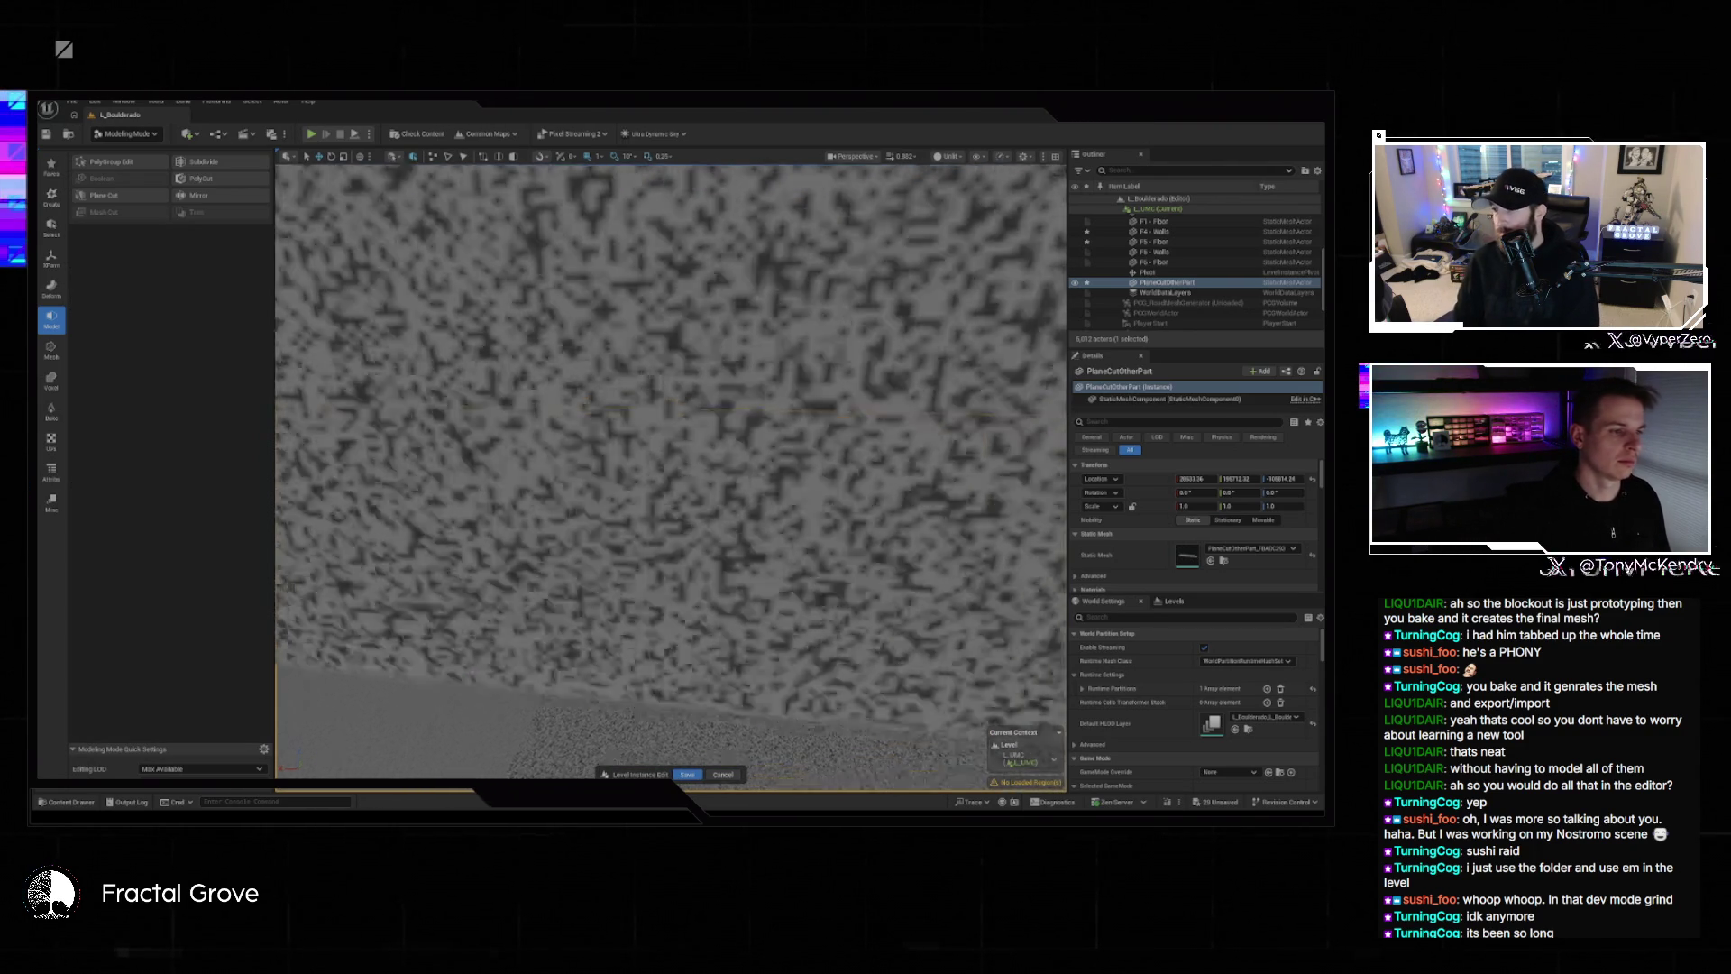
scroll(671, 468, "down", 5)
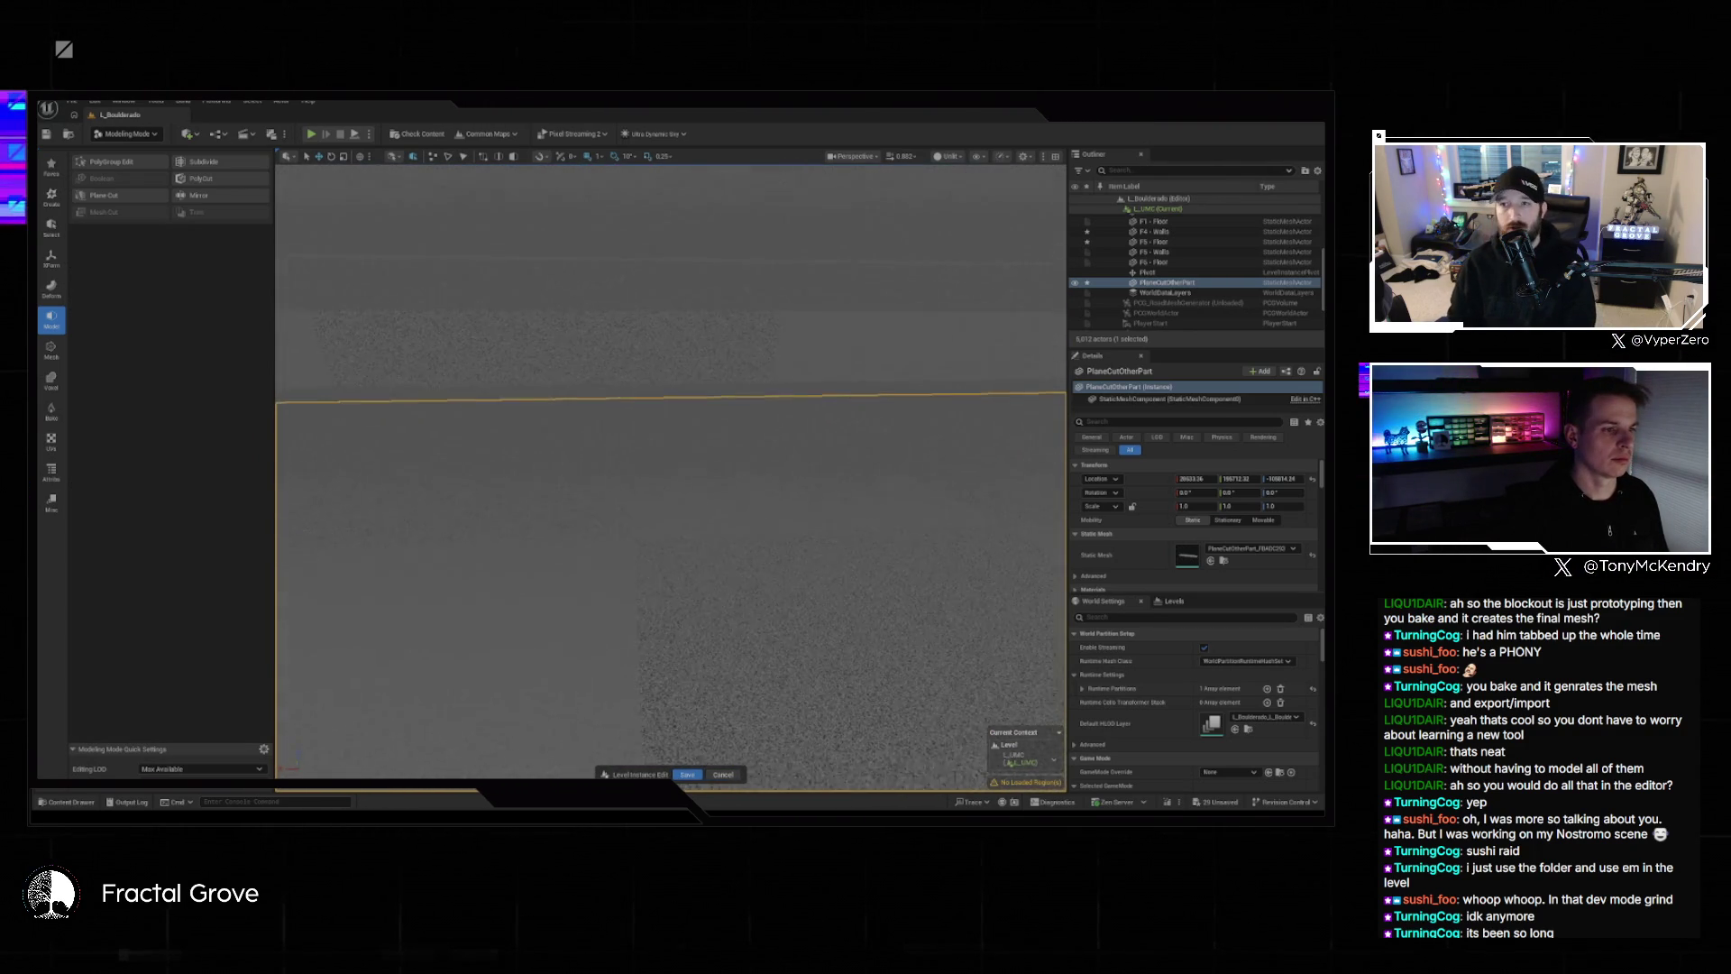
scroll(593, 608, "up", 5)
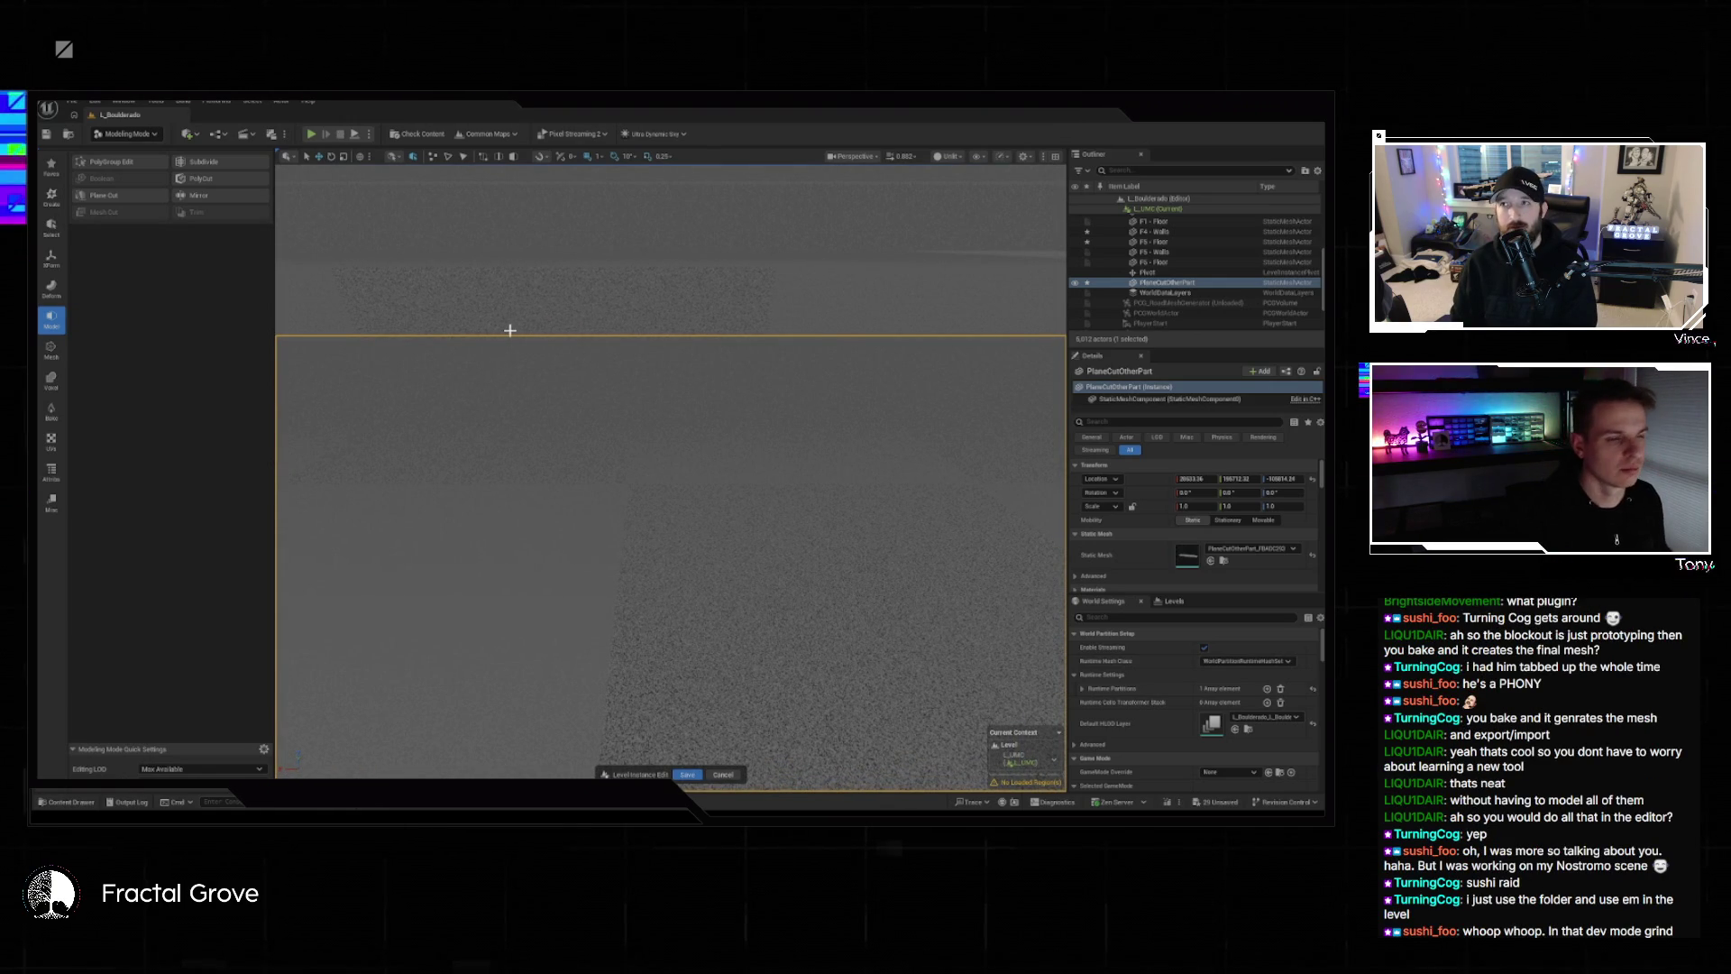
Switch to Selection Mode, save the level instance edits, and start a Play session.
left_click(126, 133)
left_click(126, 148)
left_click(567, 773)
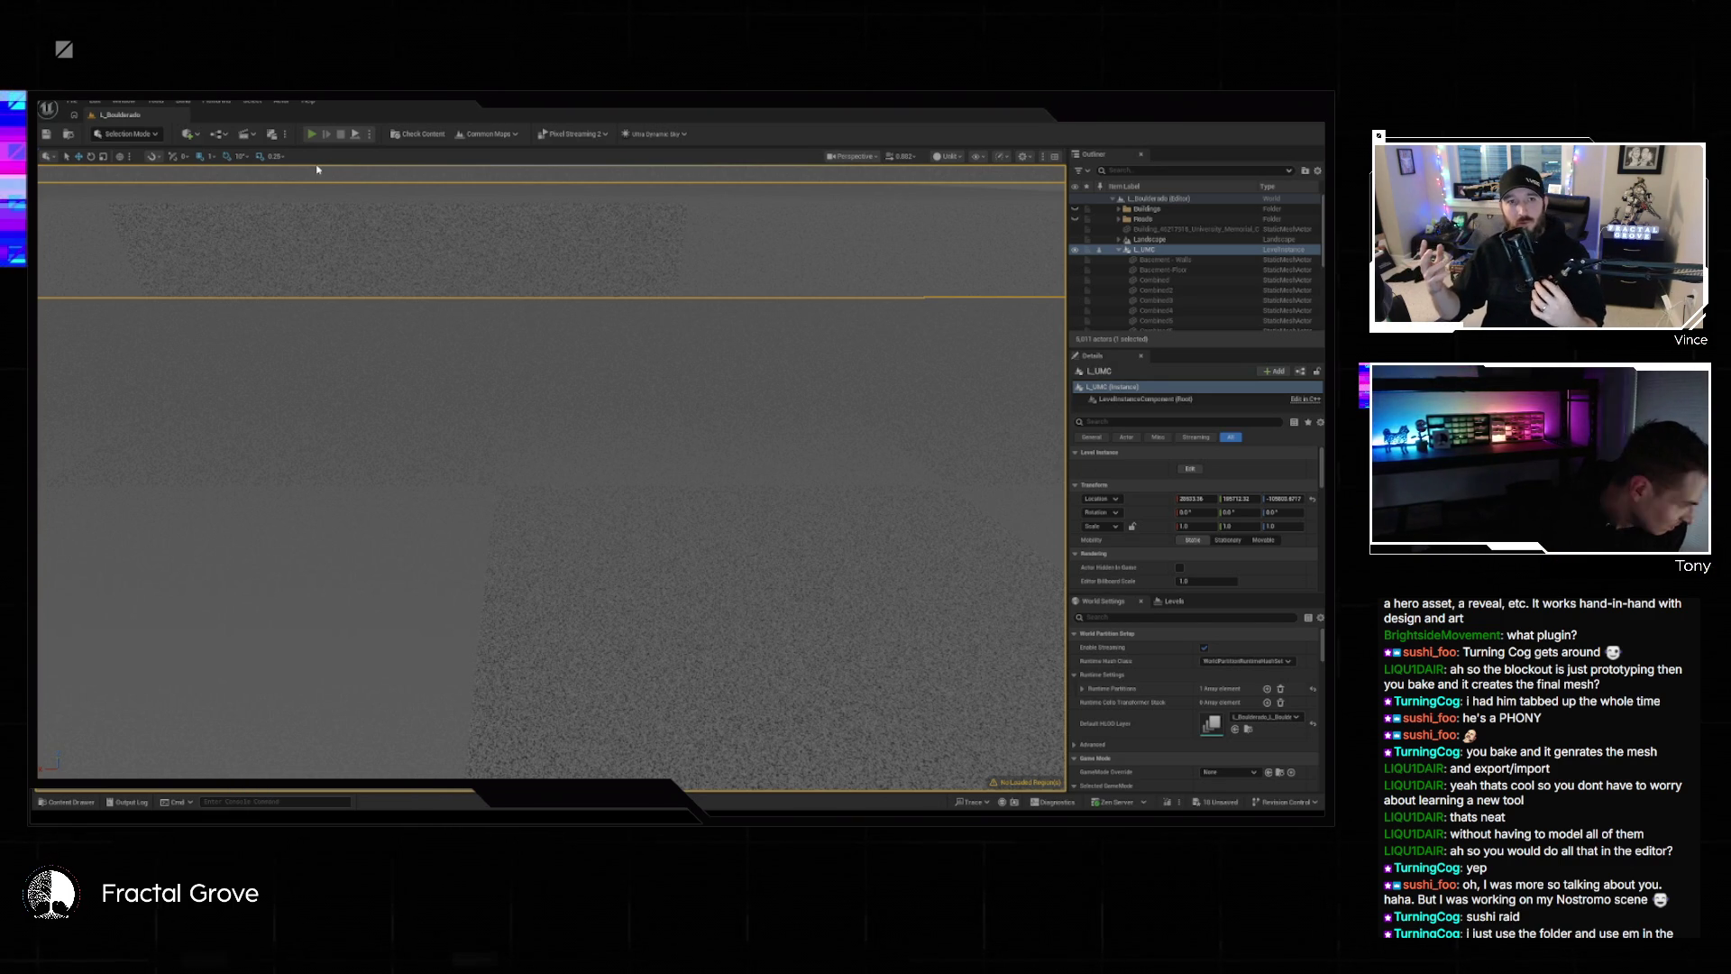
left_click(311, 133)
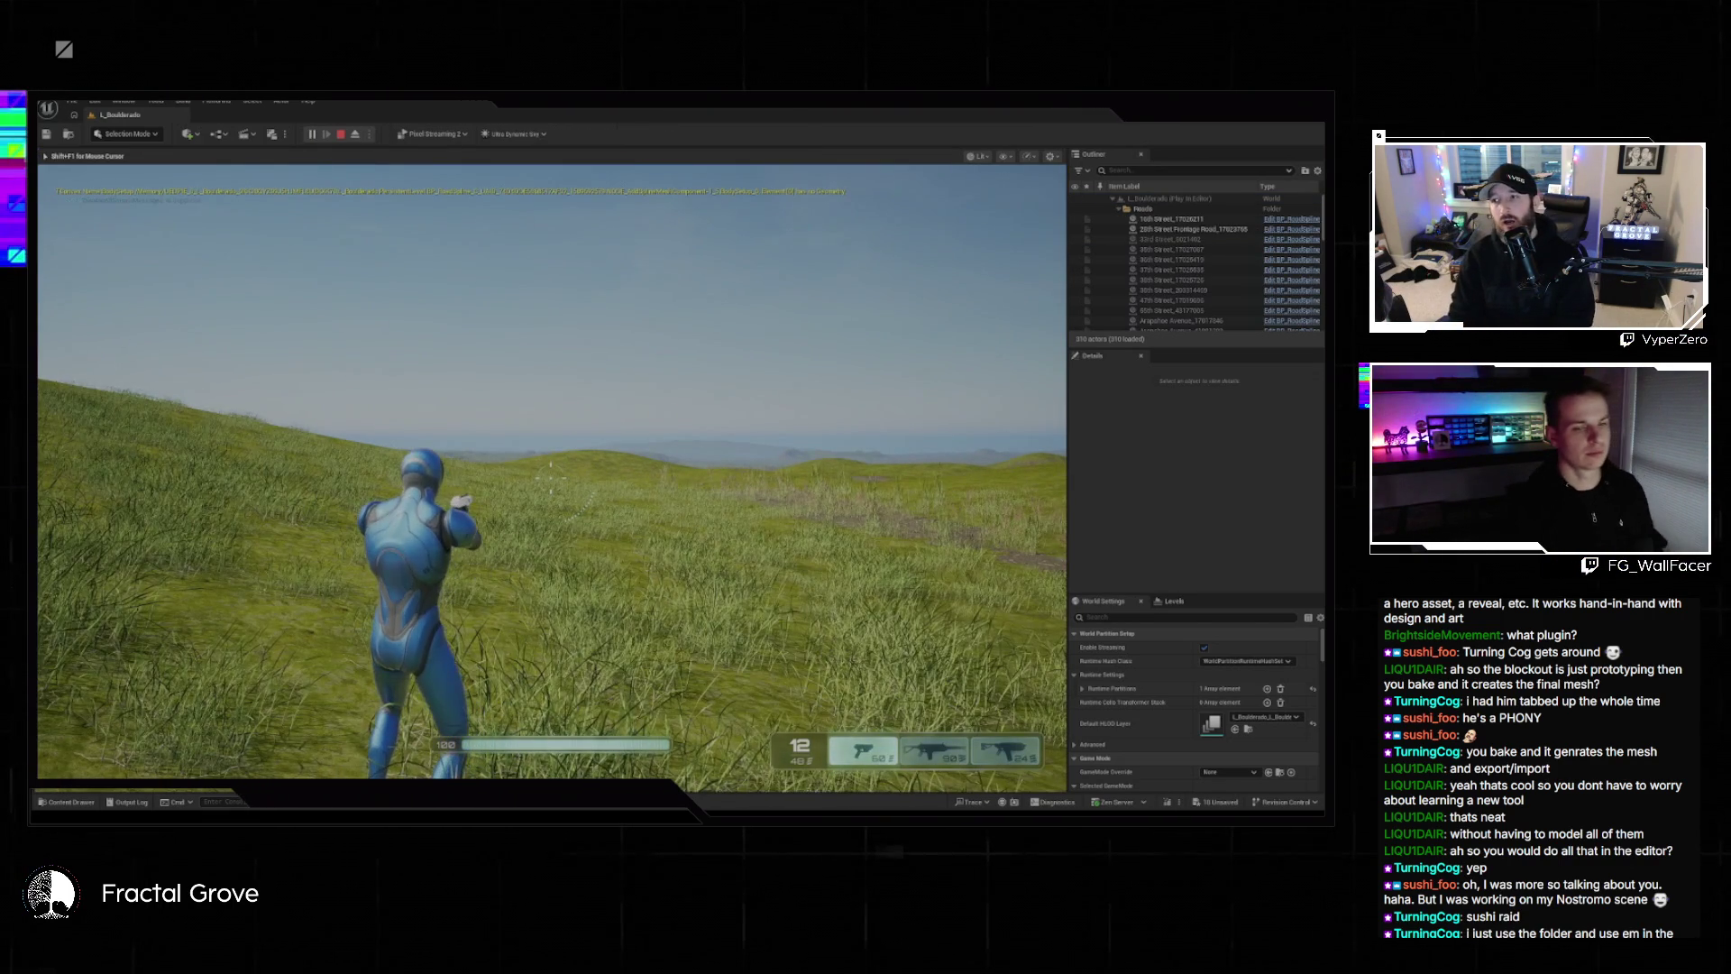
Run the character across the grass, fire toward the tunnel, then pause the game.
key("w")
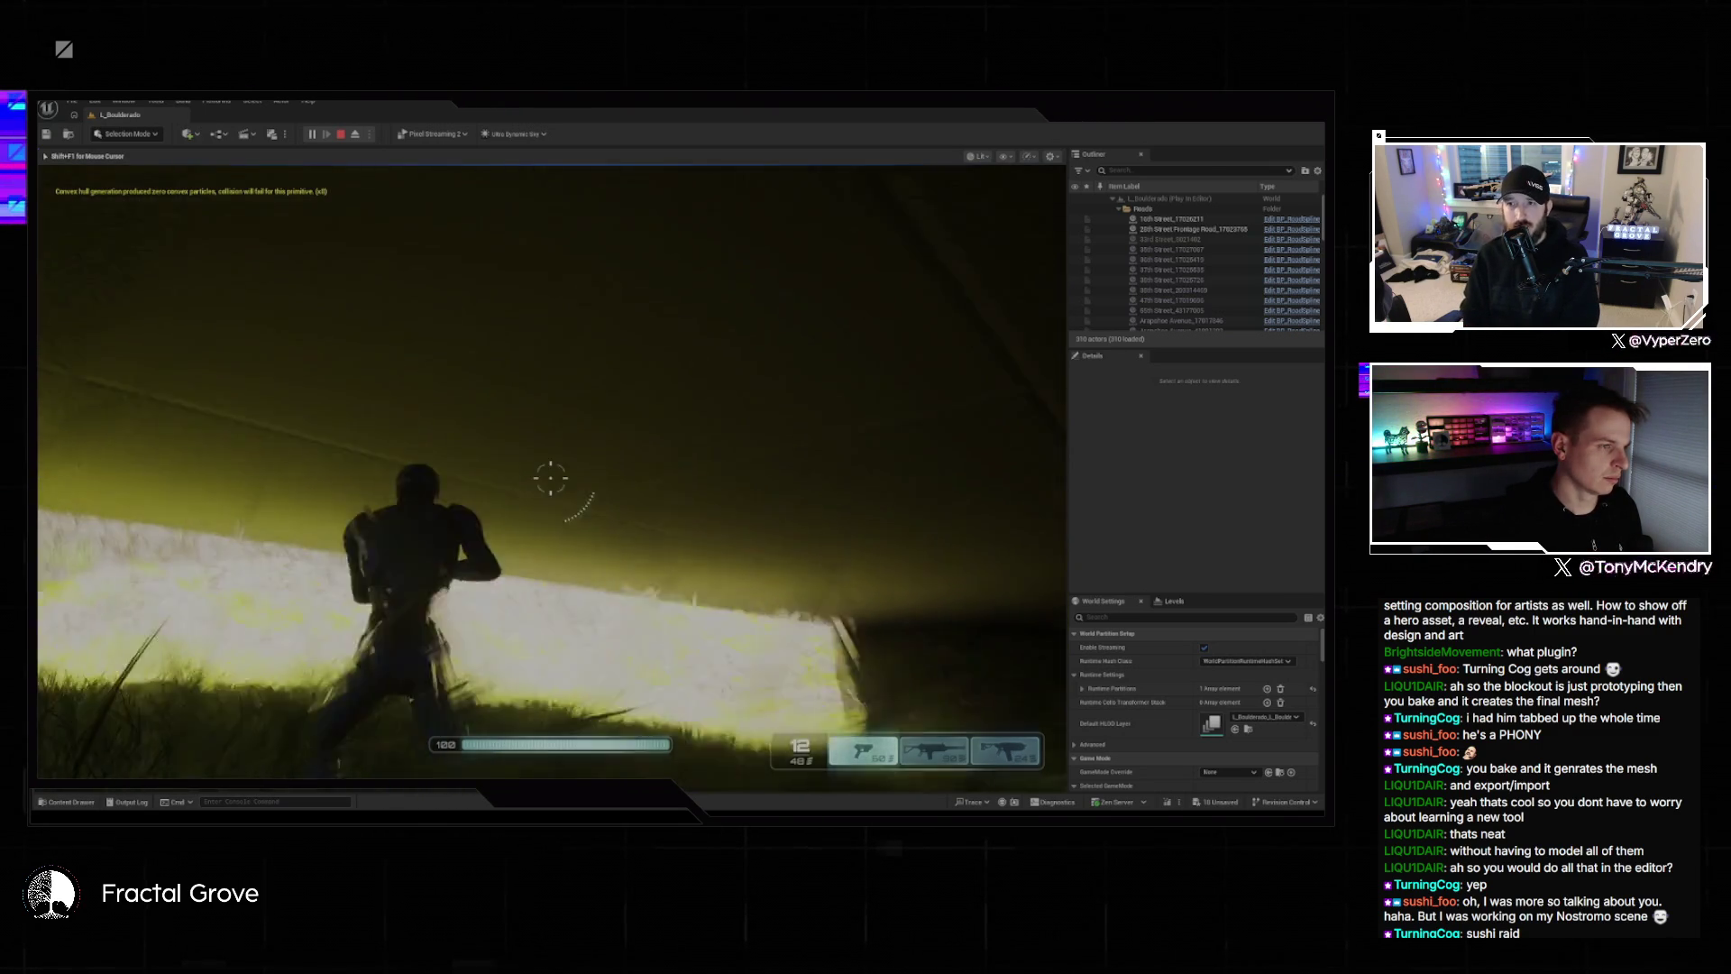
left_click(550, 478)
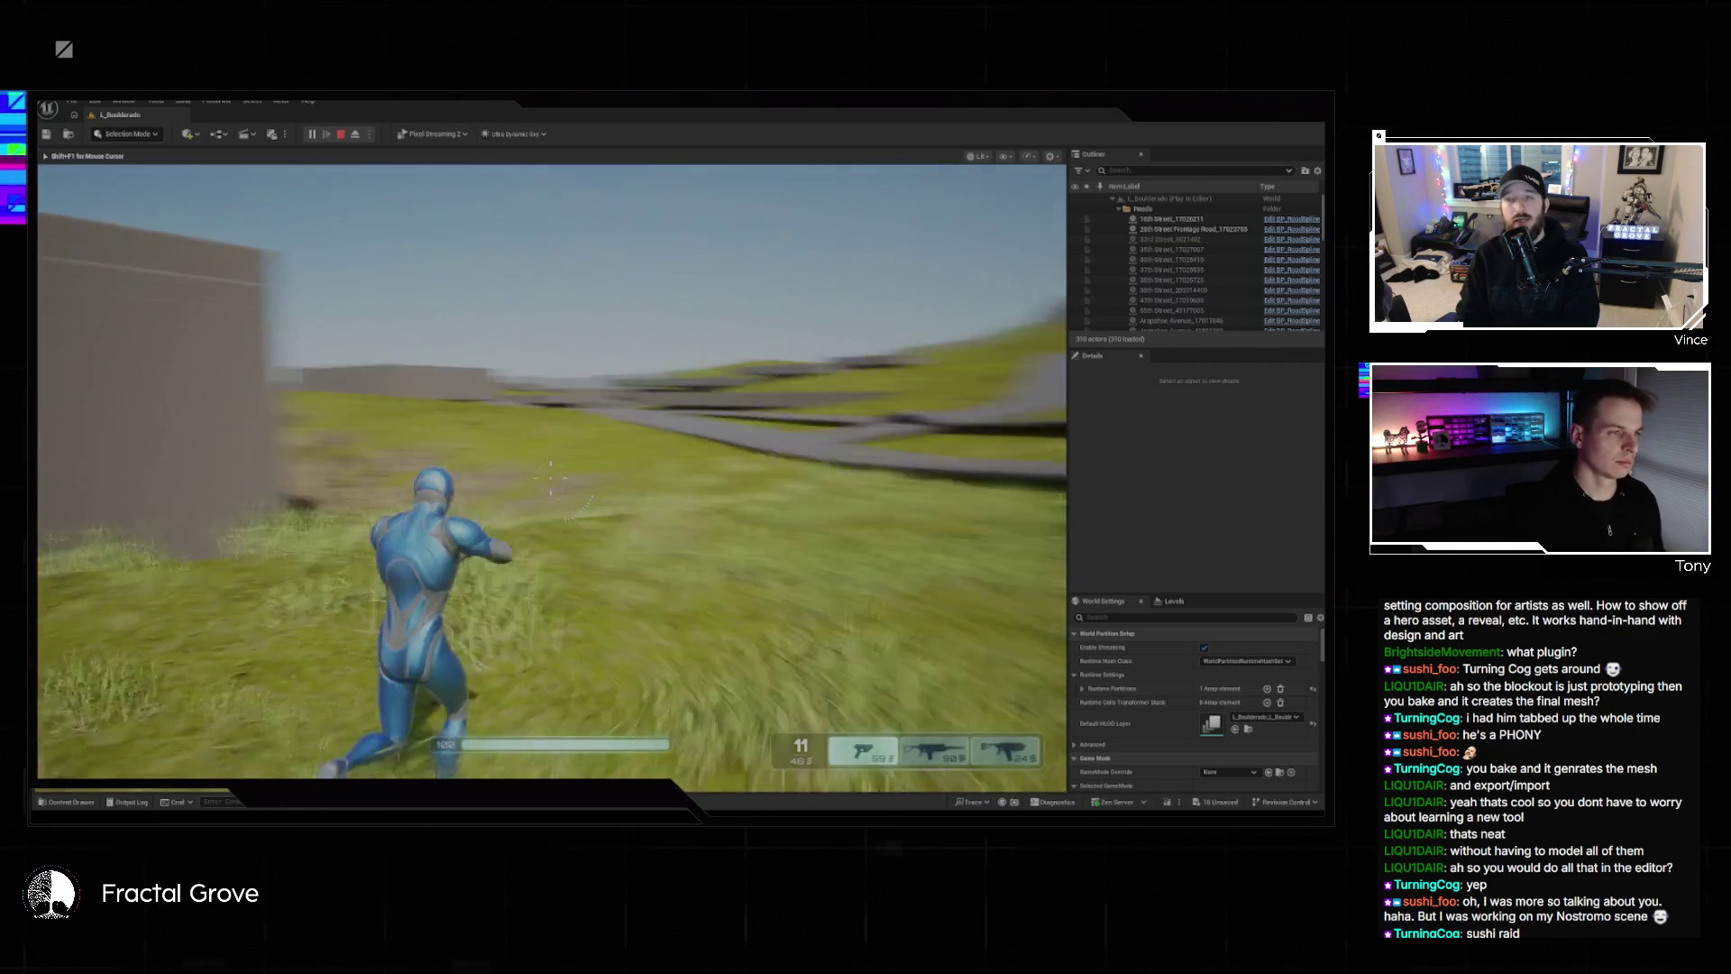
key("Escape")
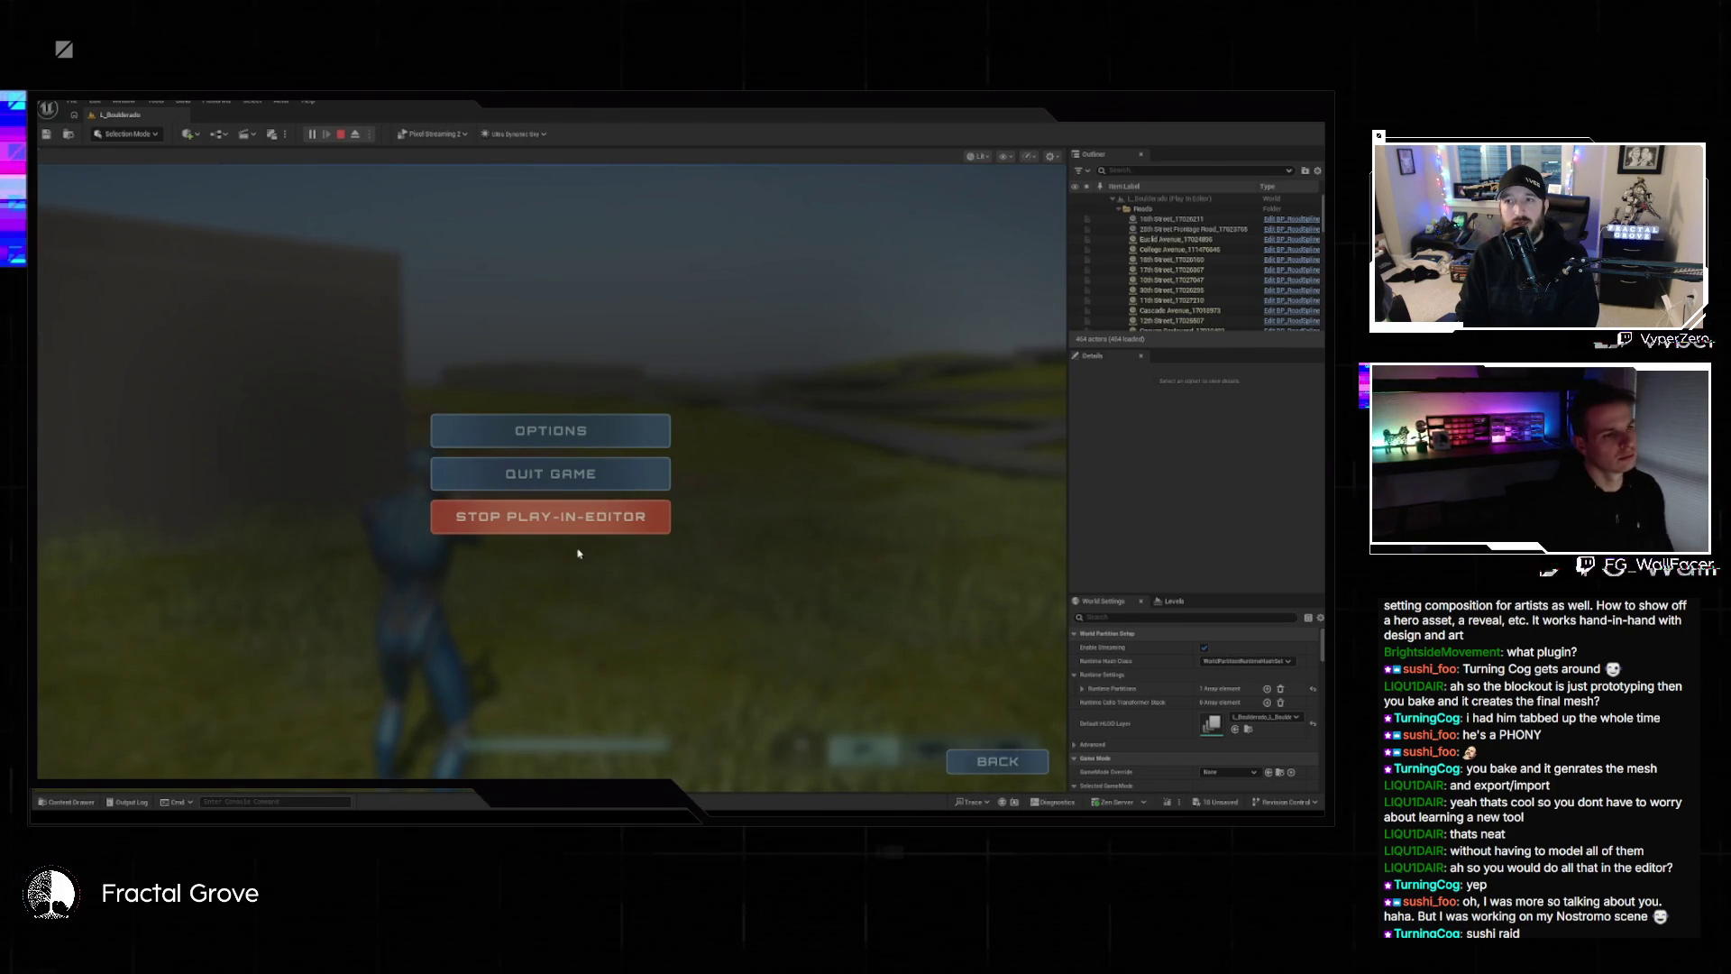
Stop the play session, close the Message Log, and fly the camera around the blockout walls.
left_click(513, 529)
left_click(1127, 395)
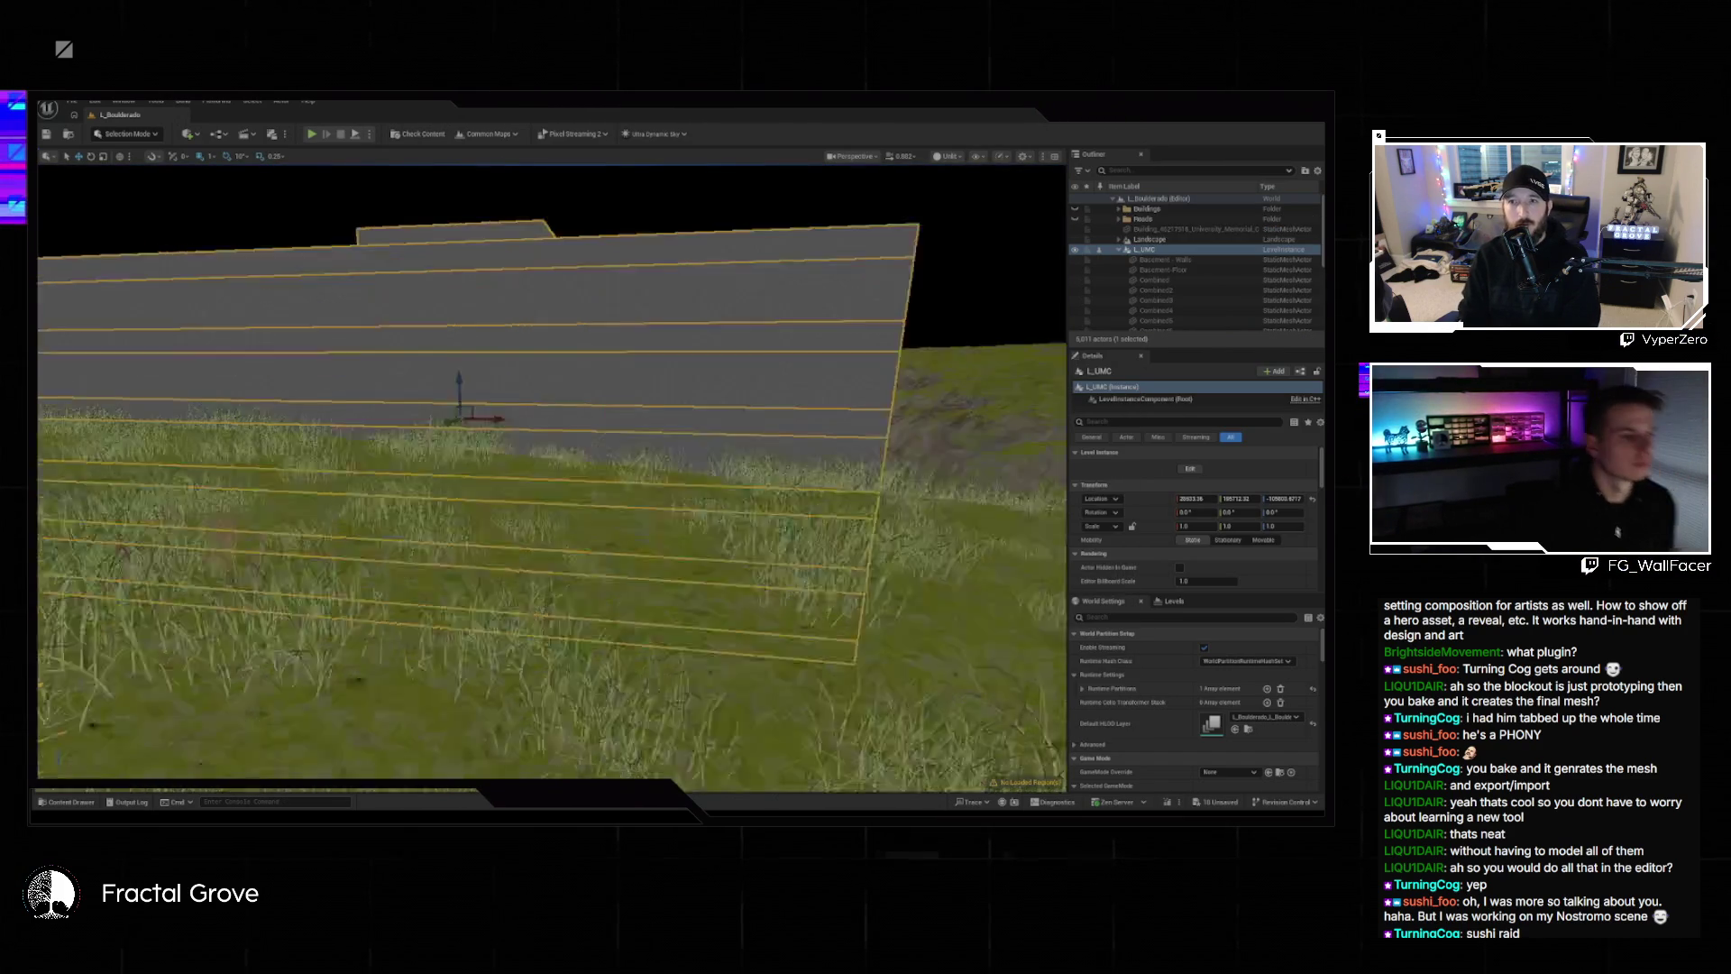
key("w")
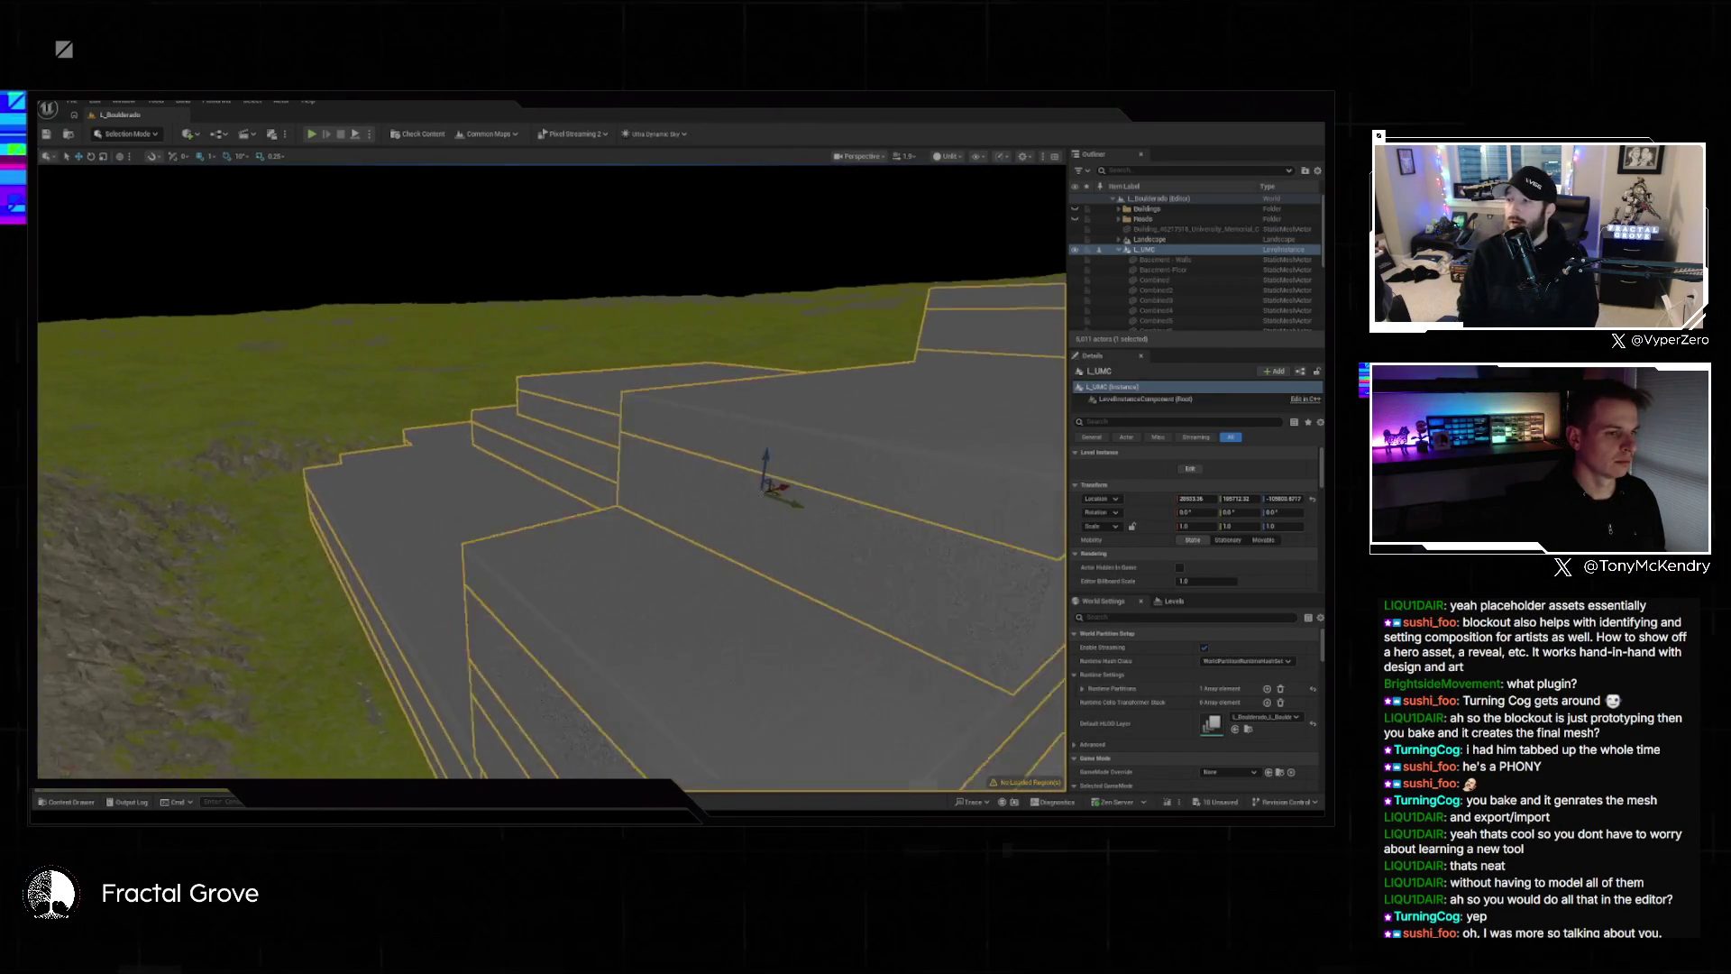
key("s")
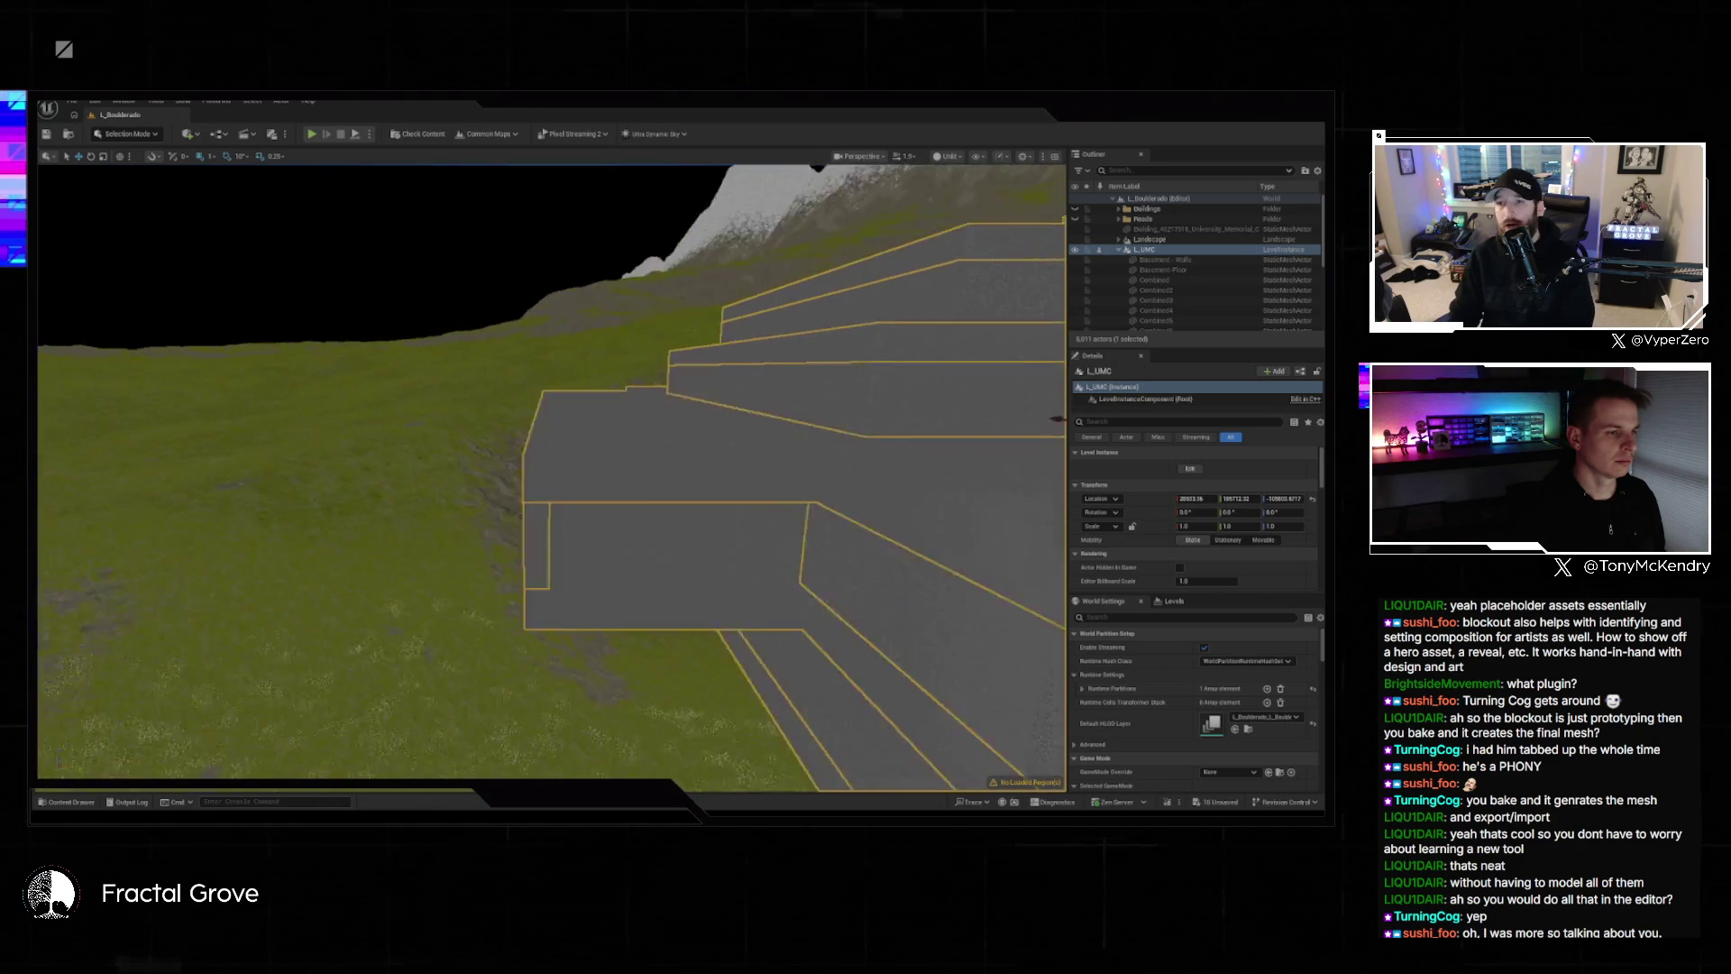
key("s")
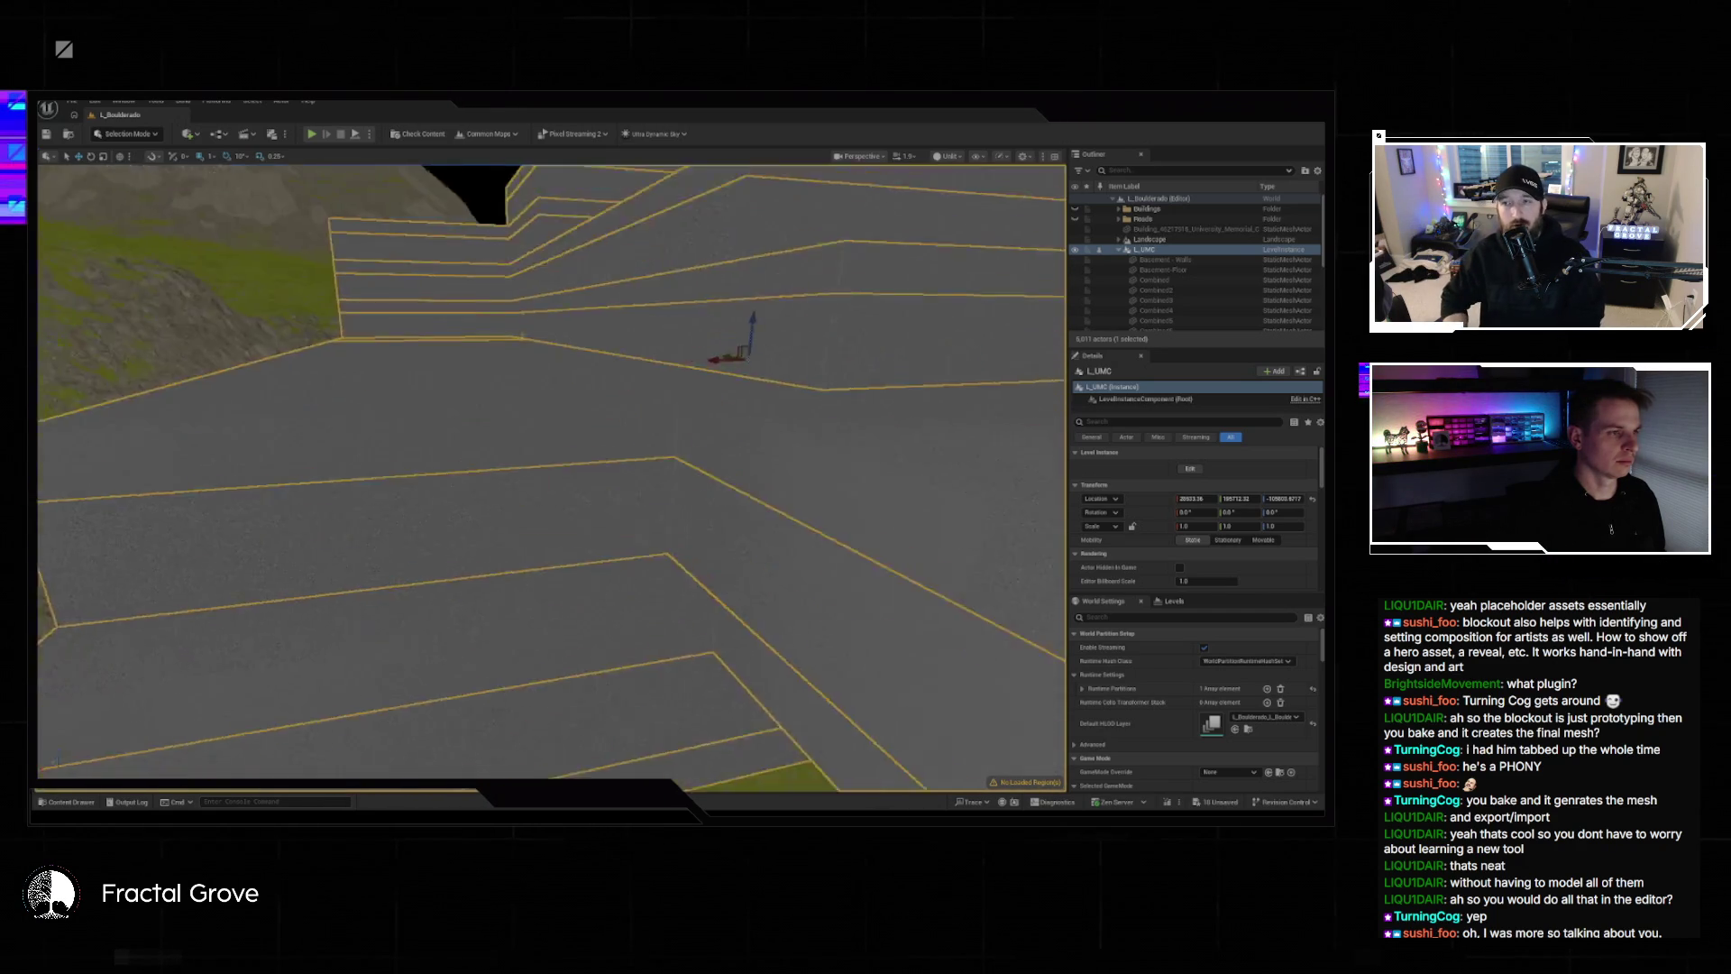
key("w")
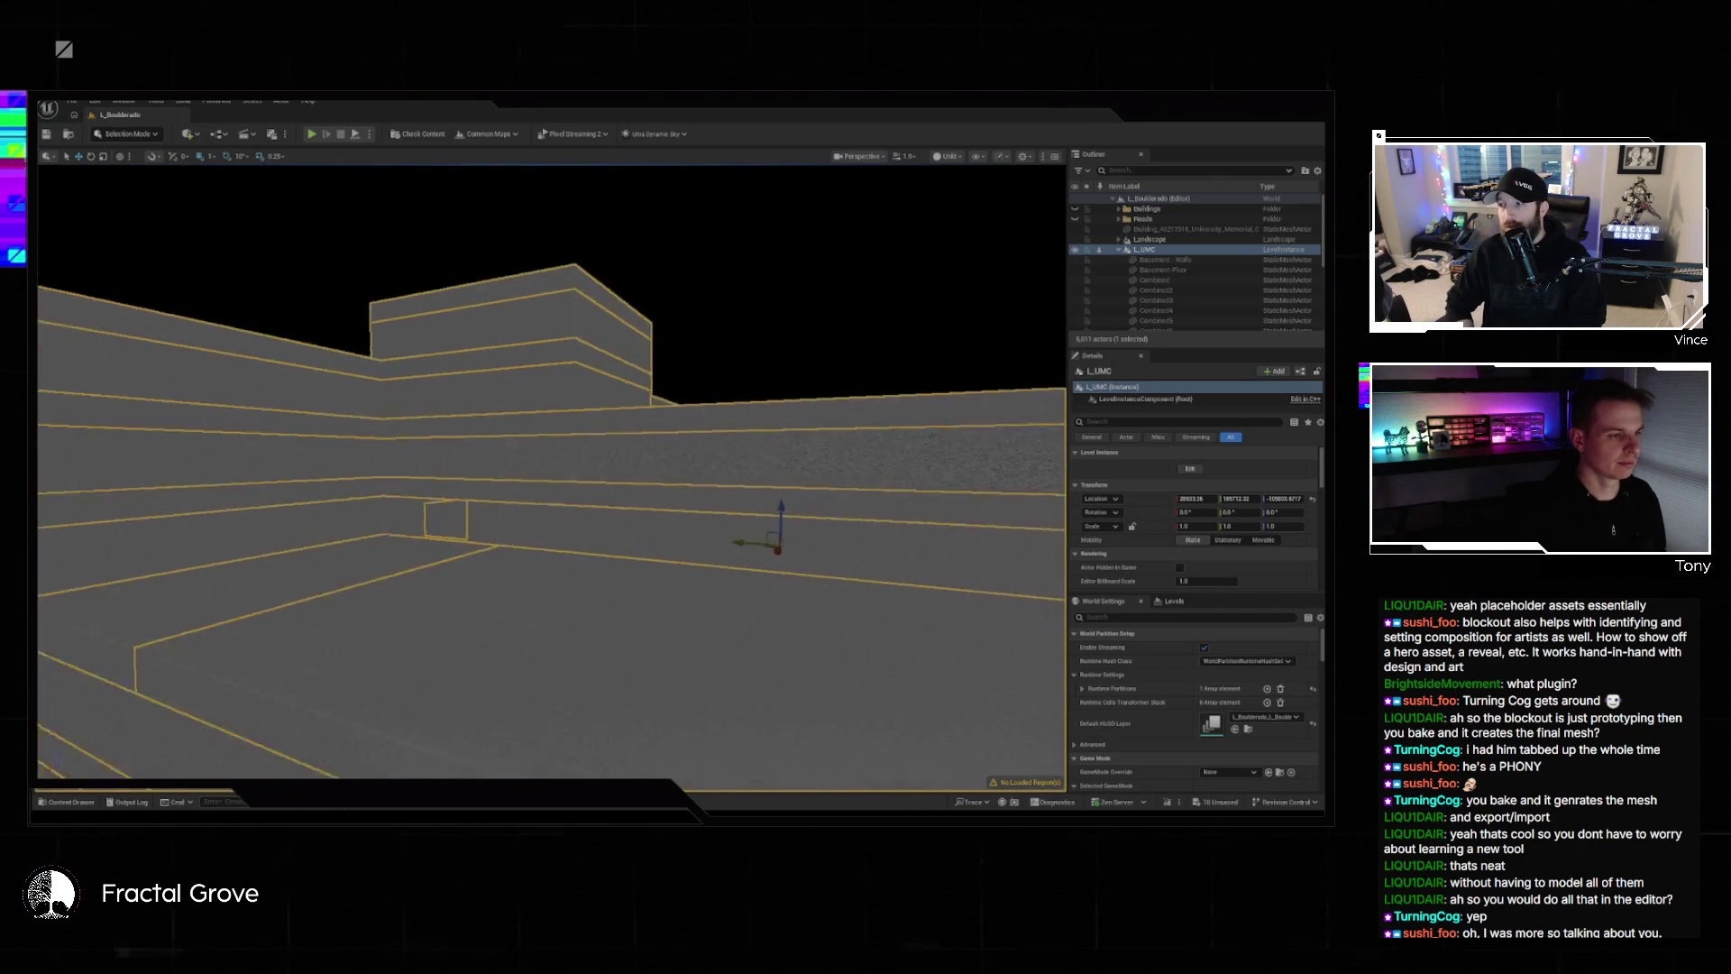
key("w")
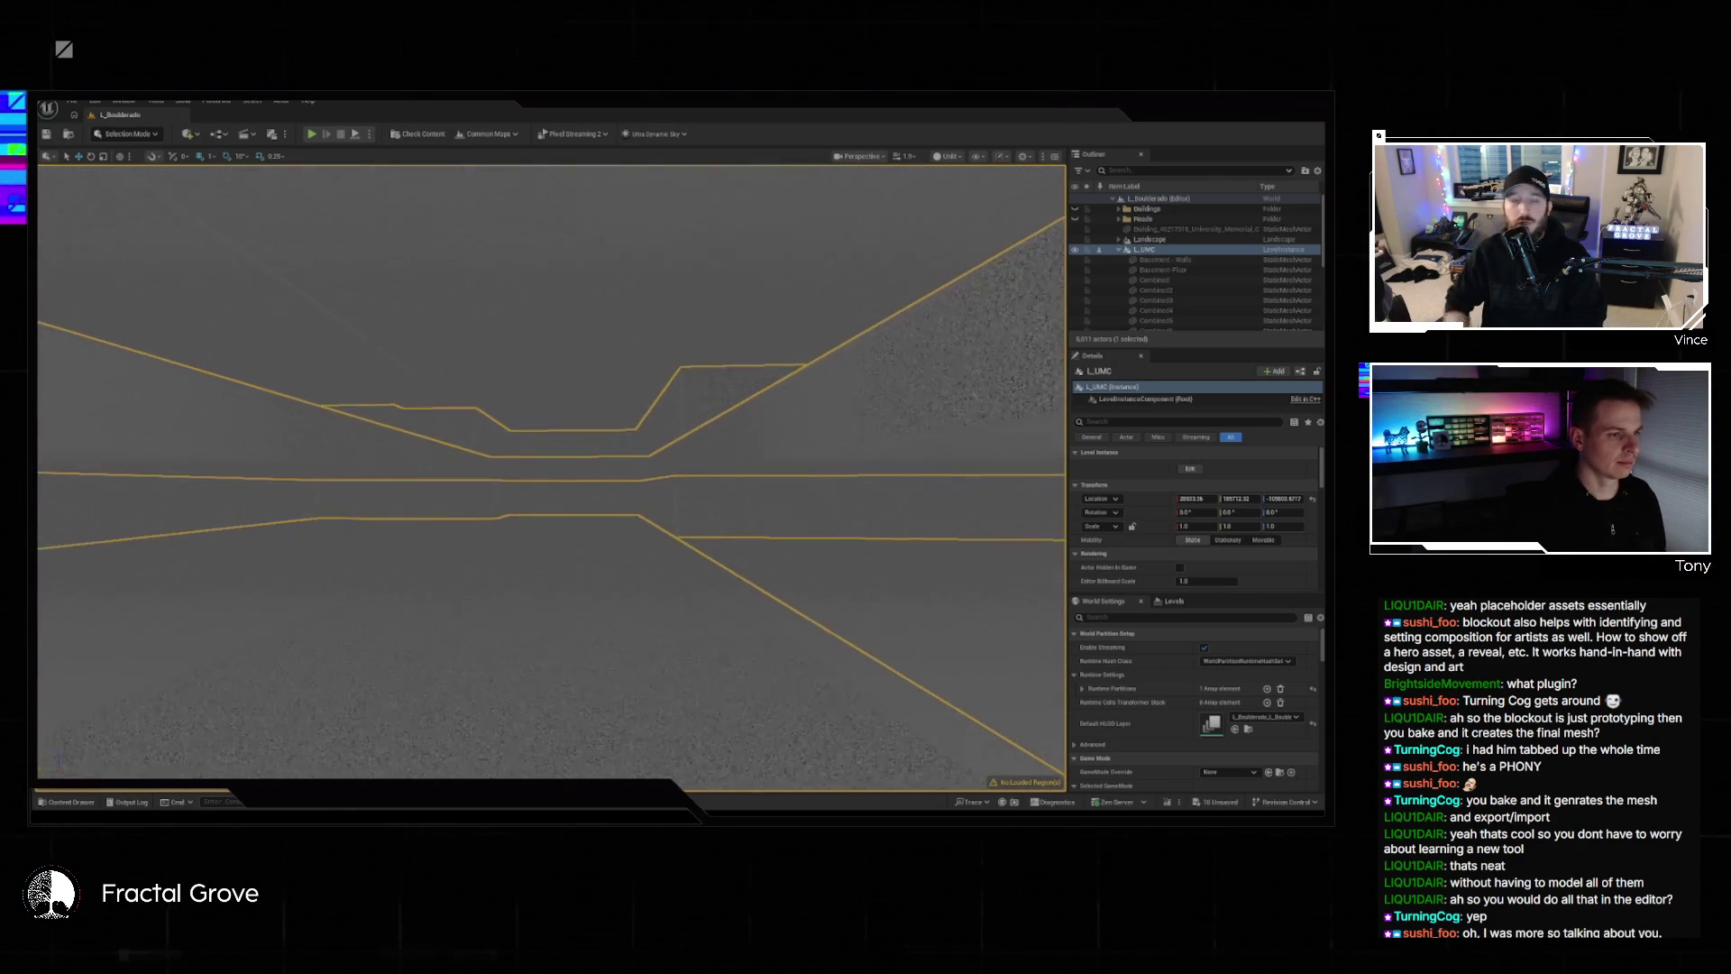
key("s")
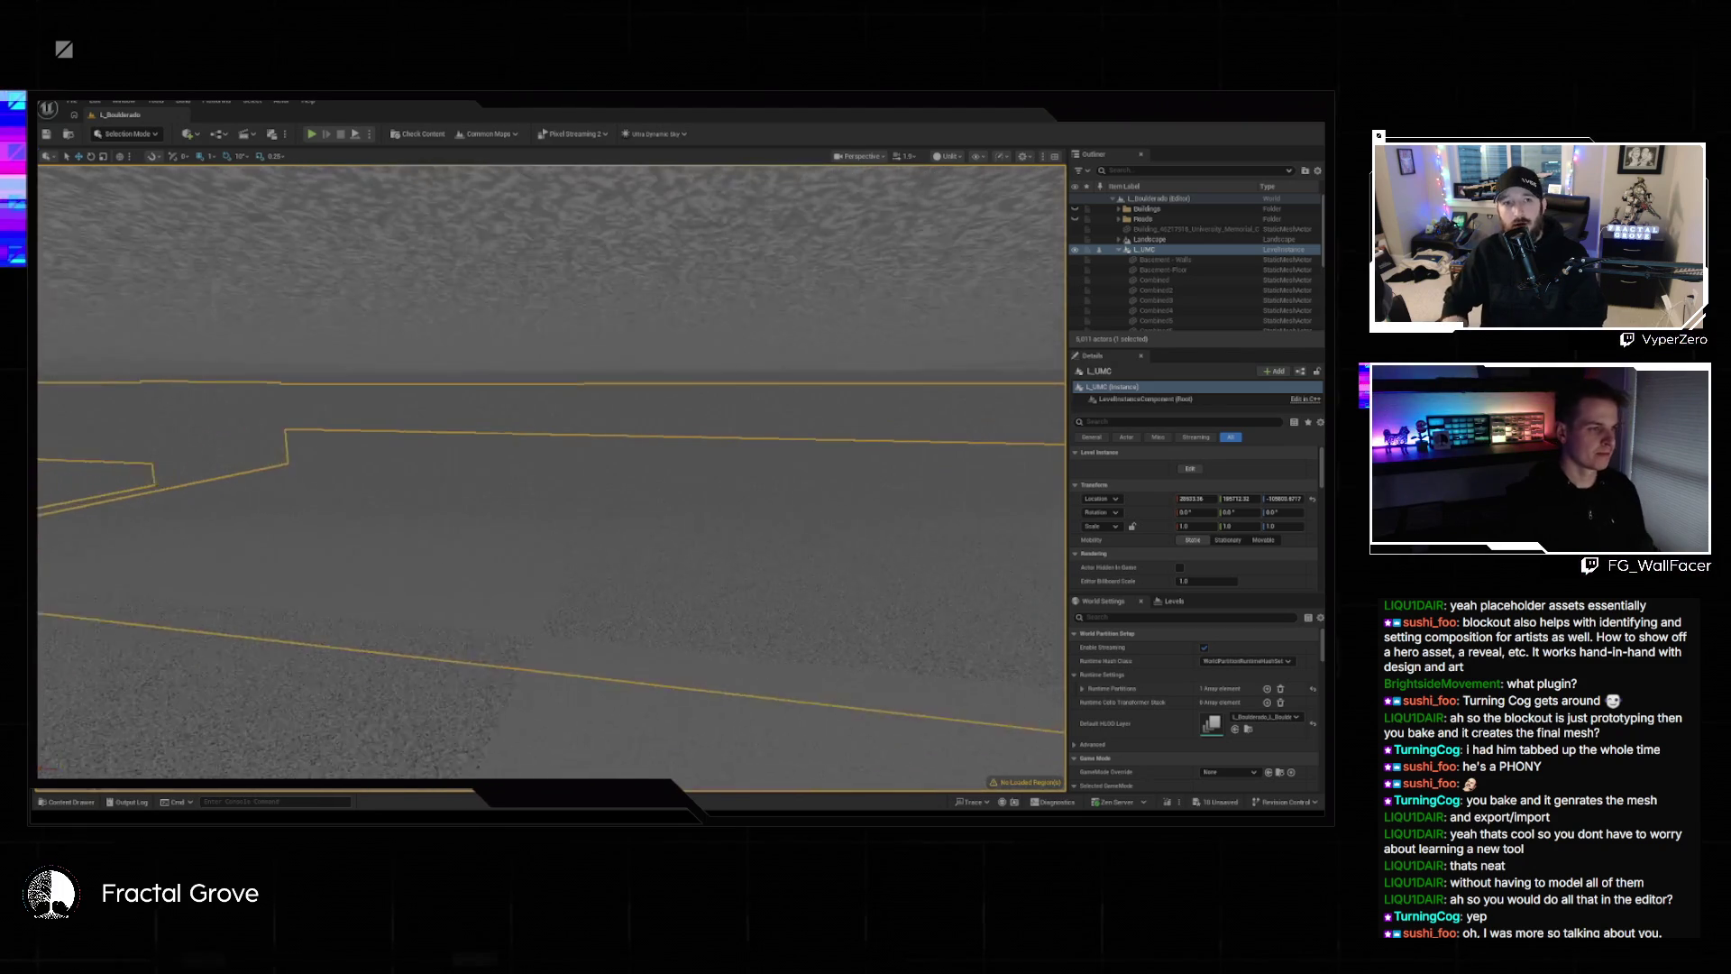
key("d")
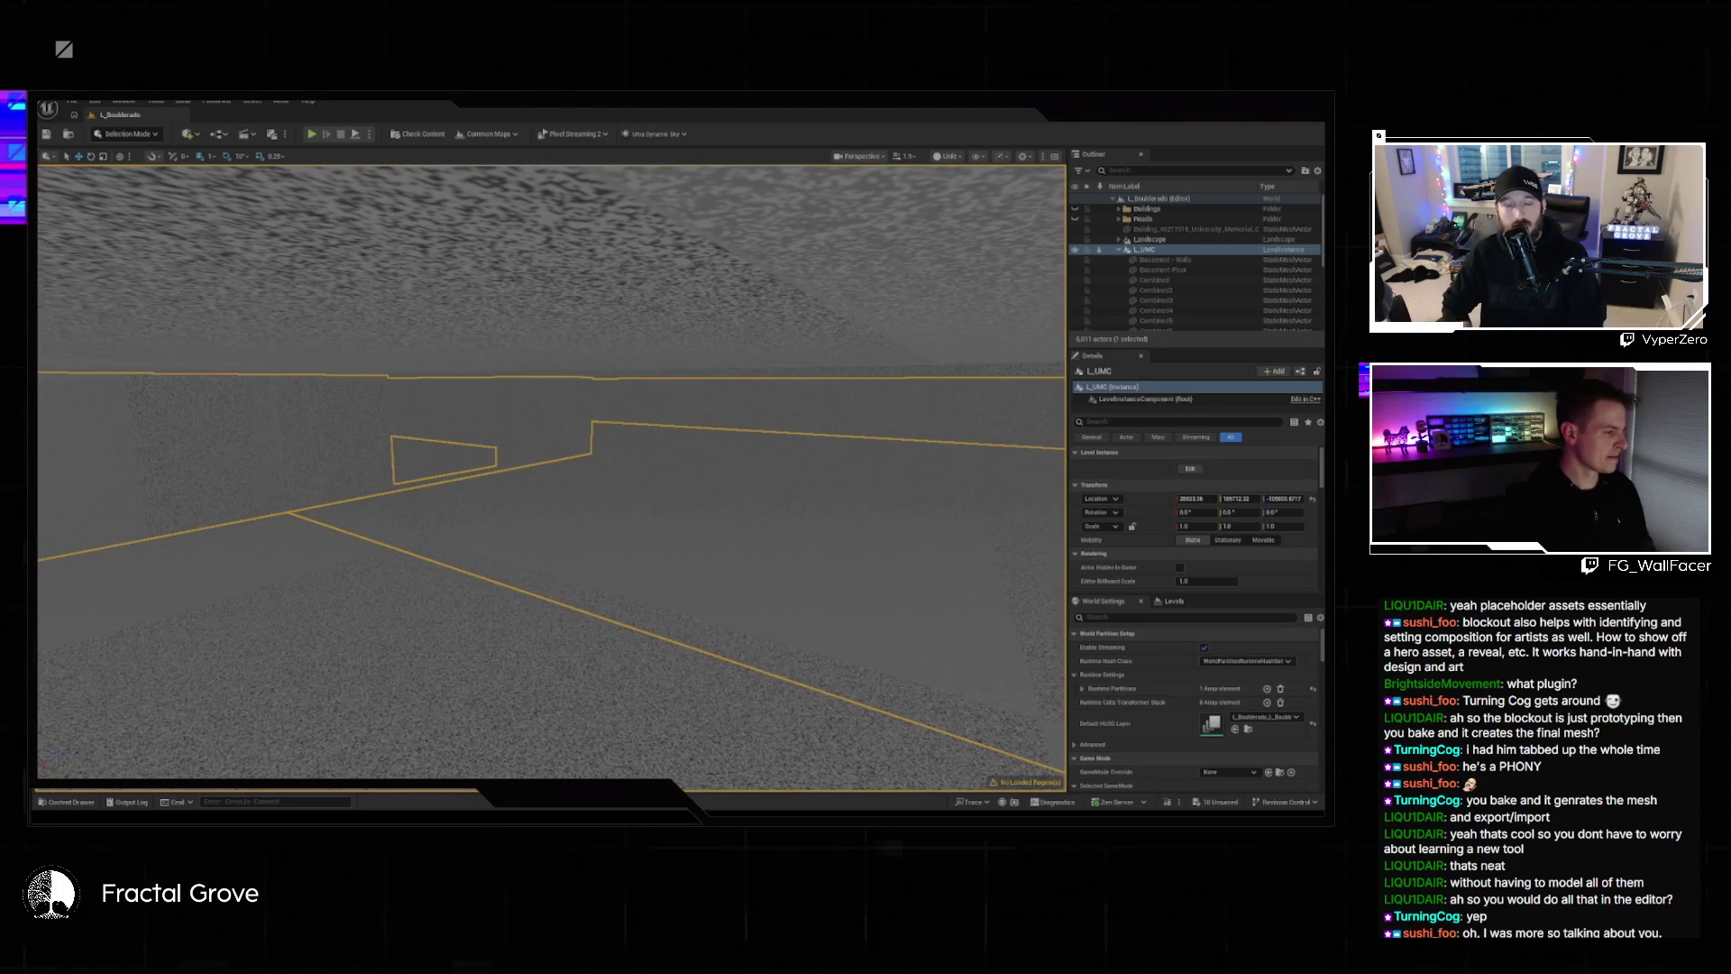
key("w")
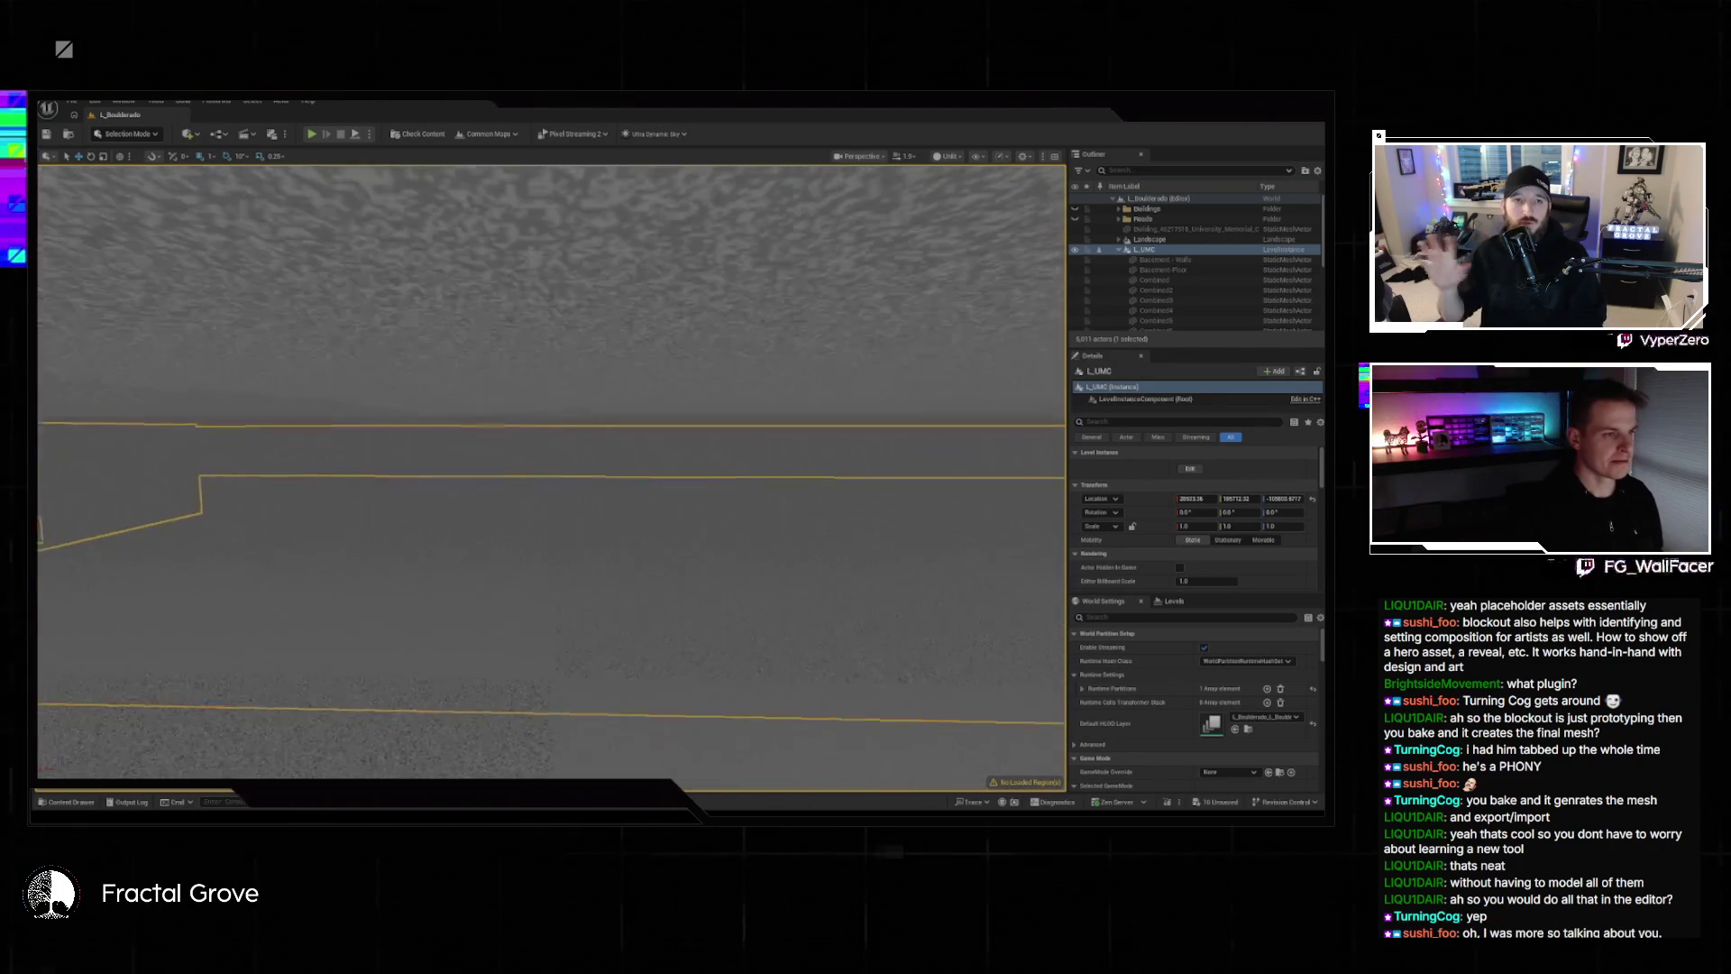
key("s")
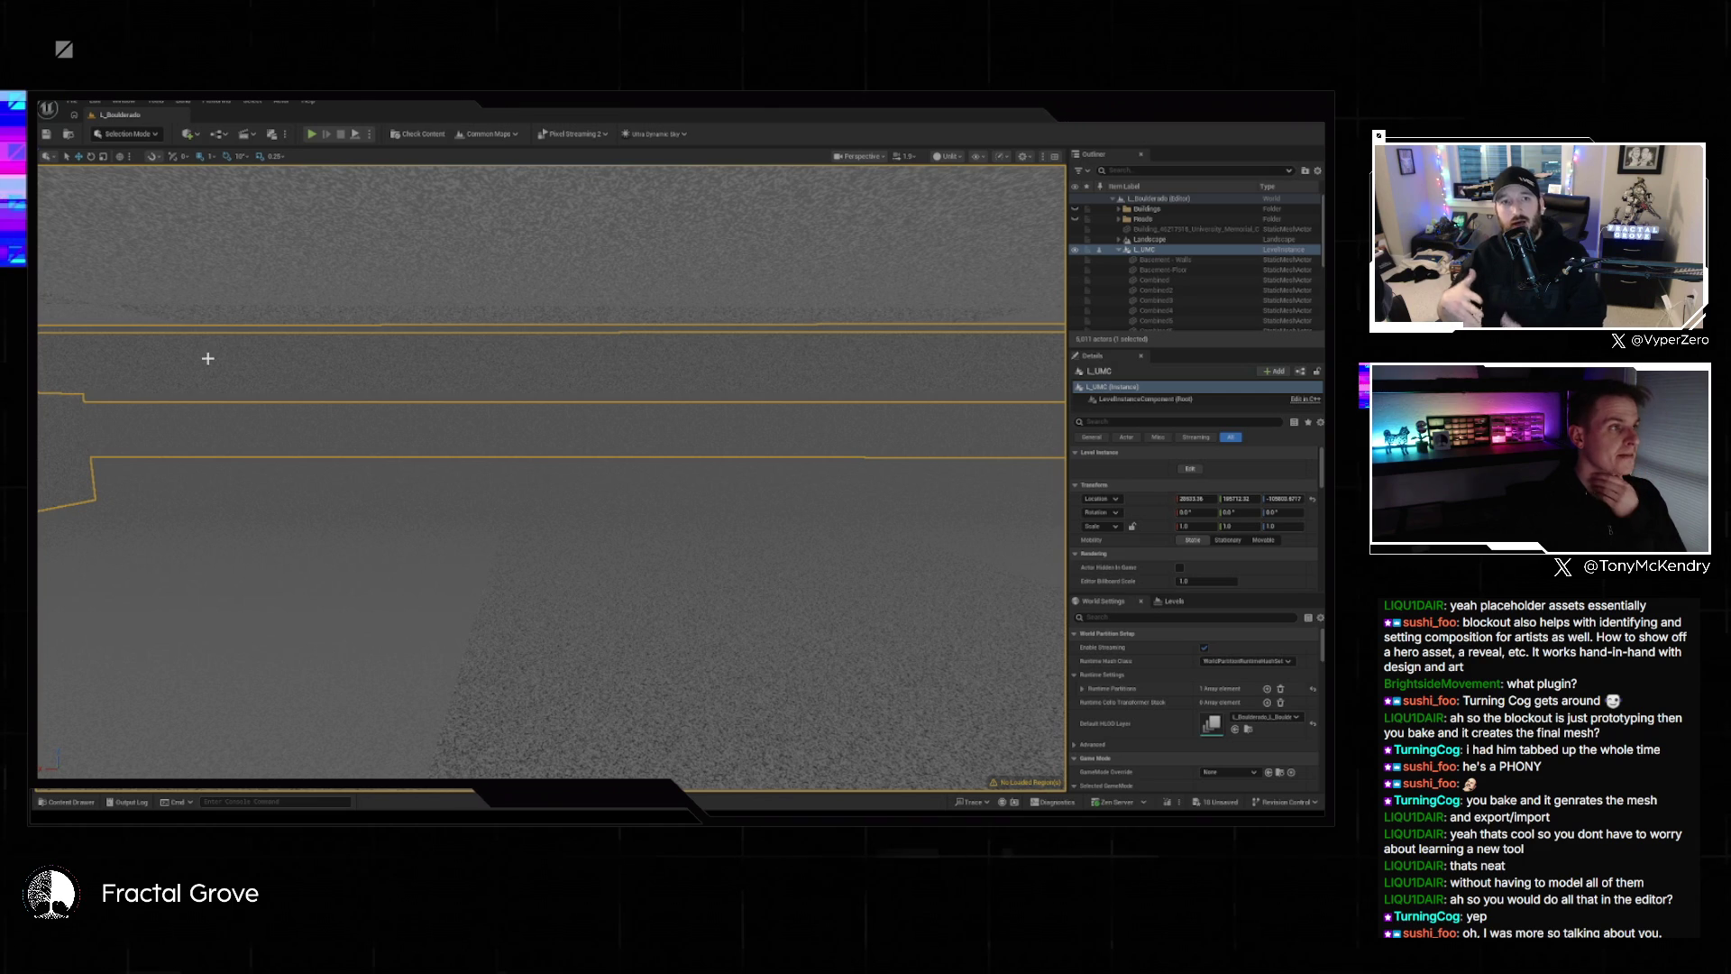
Open the editor mode dropdown.
left_click(147, 136)
left_click(147, 136)
left_click(147, 136)
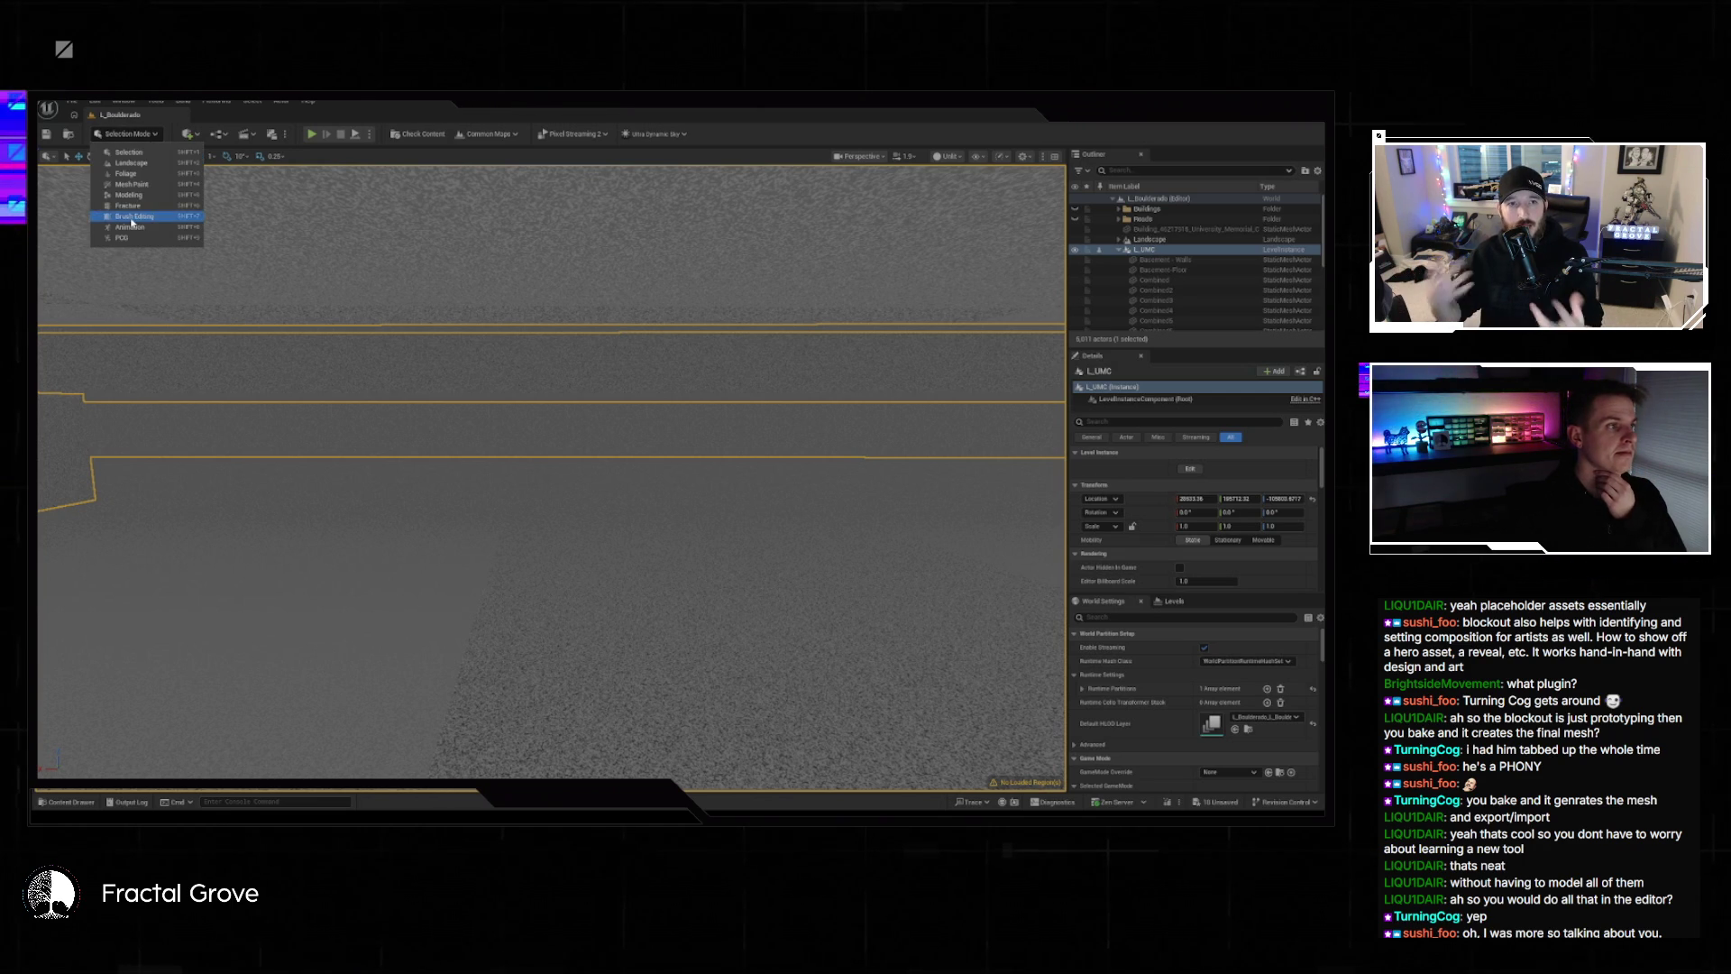
Open the blockout walls level instance for editing and select the PlaneCutOtherPart mesh.
left_click(145, 196)
right_click(750, 390)
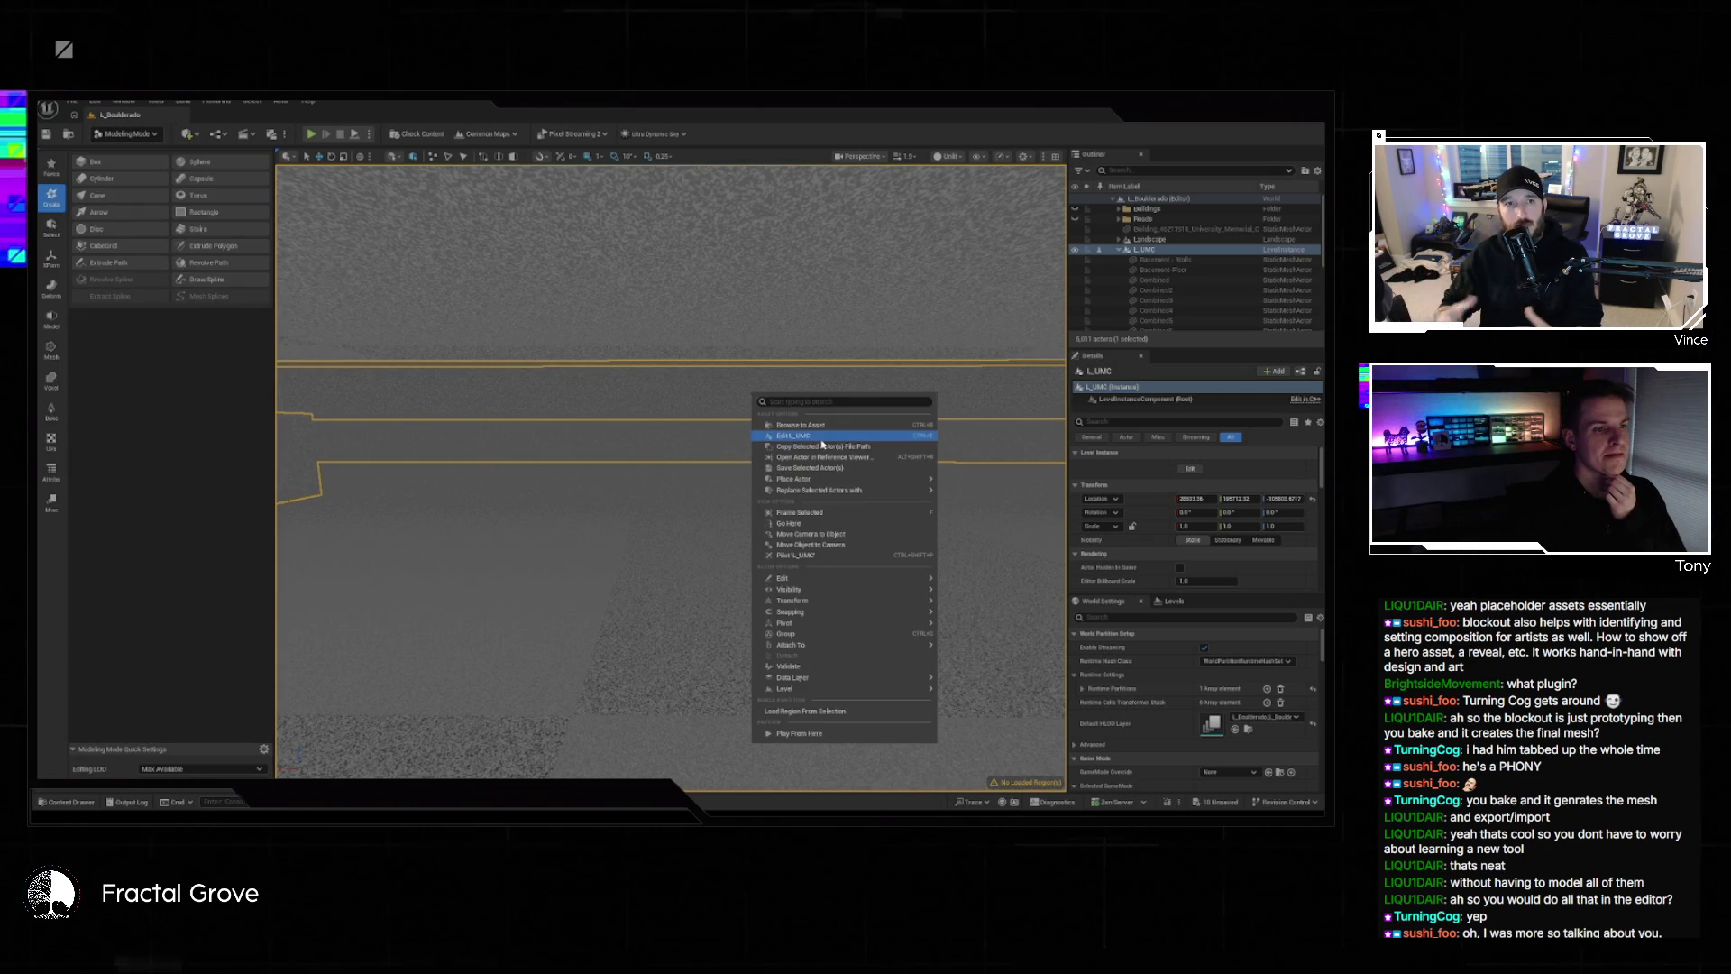
left_click(810, 442)
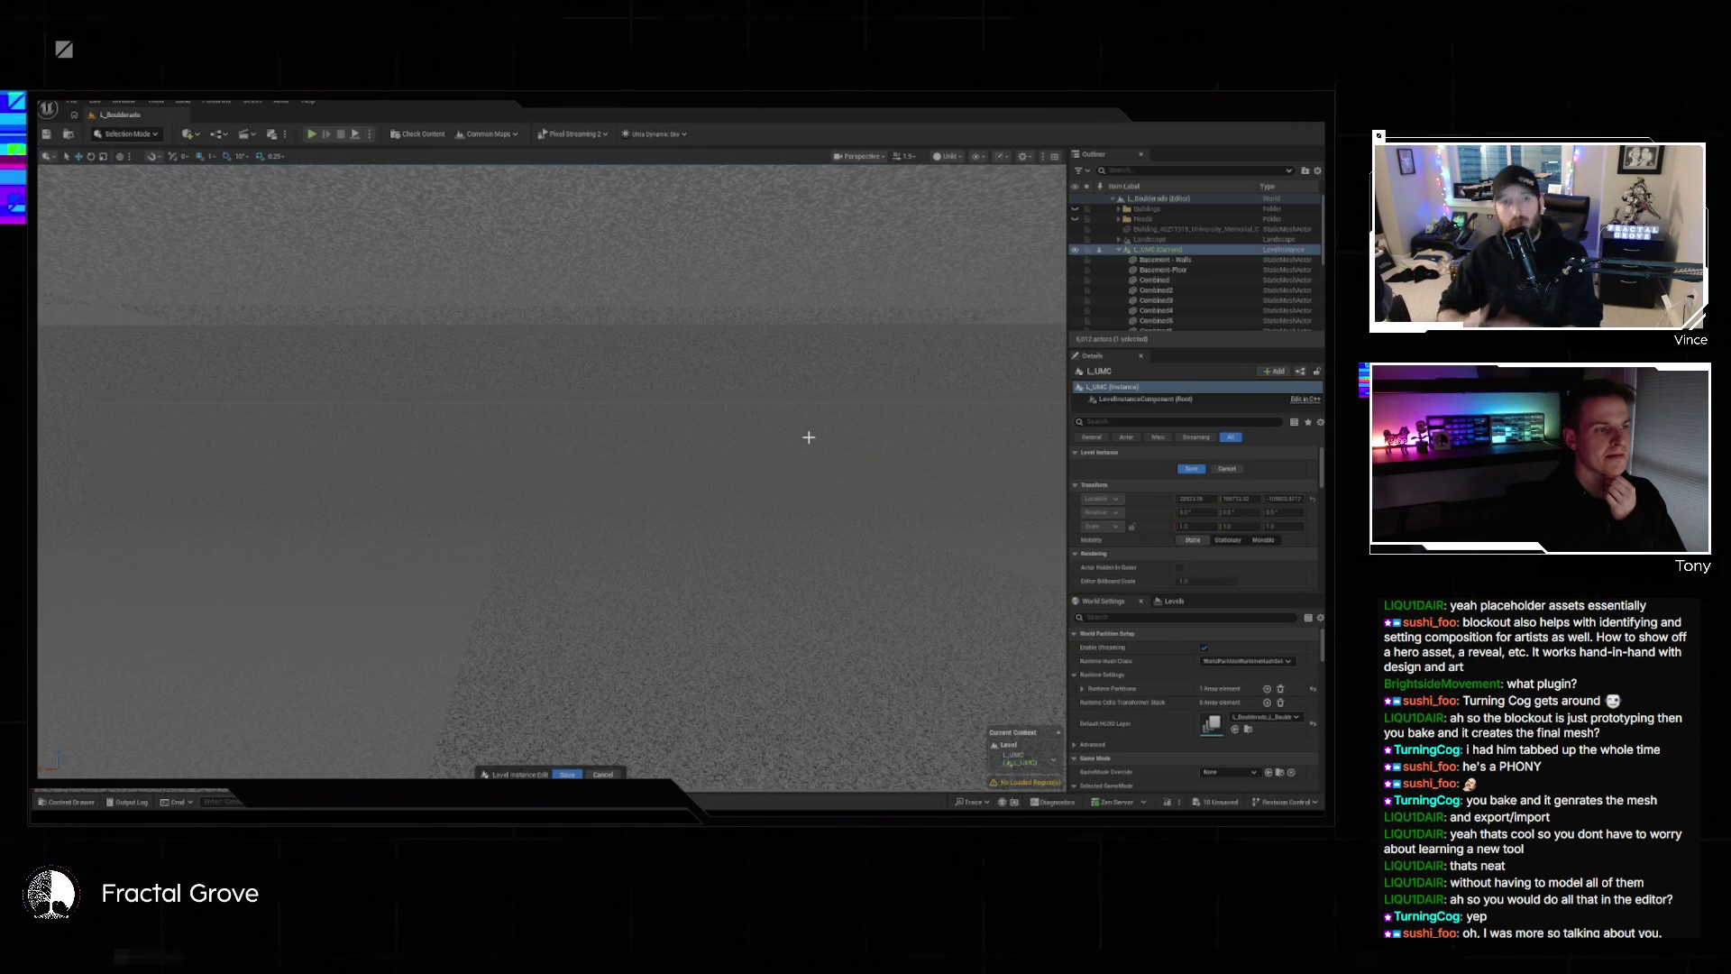
left_click(568, 528)
Switch to Modeling Mode and start the Plane Cut tool on the mesh.
left_click(127, 135)
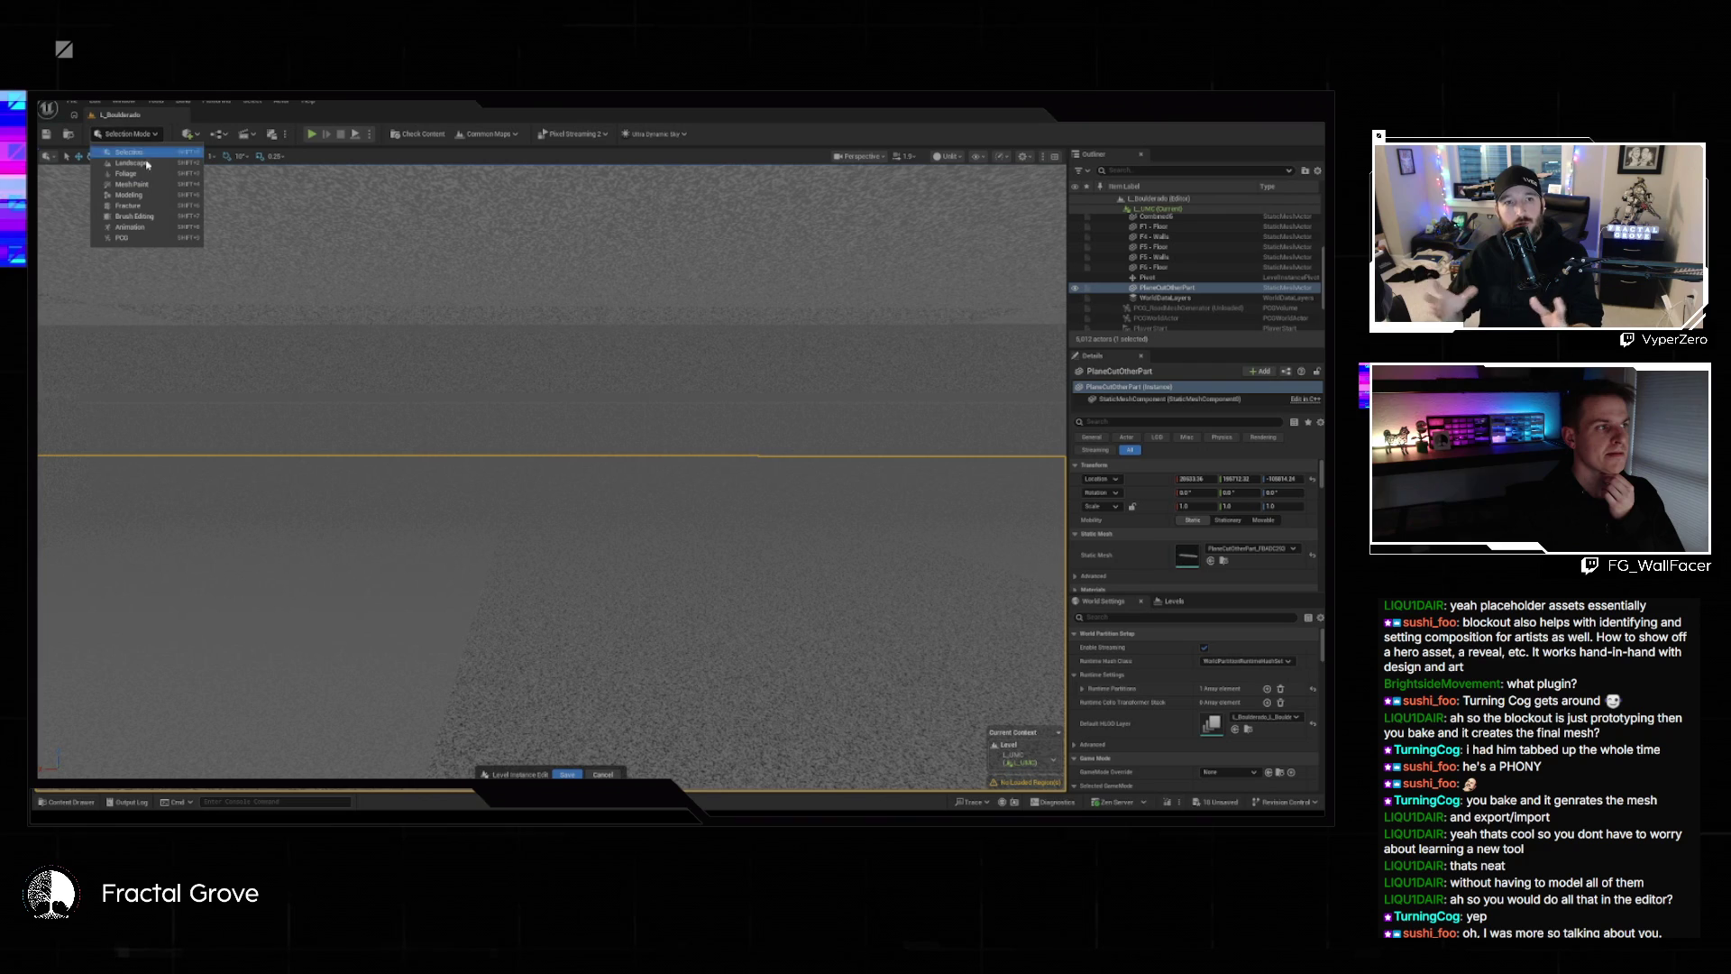
left_click(141, 196)
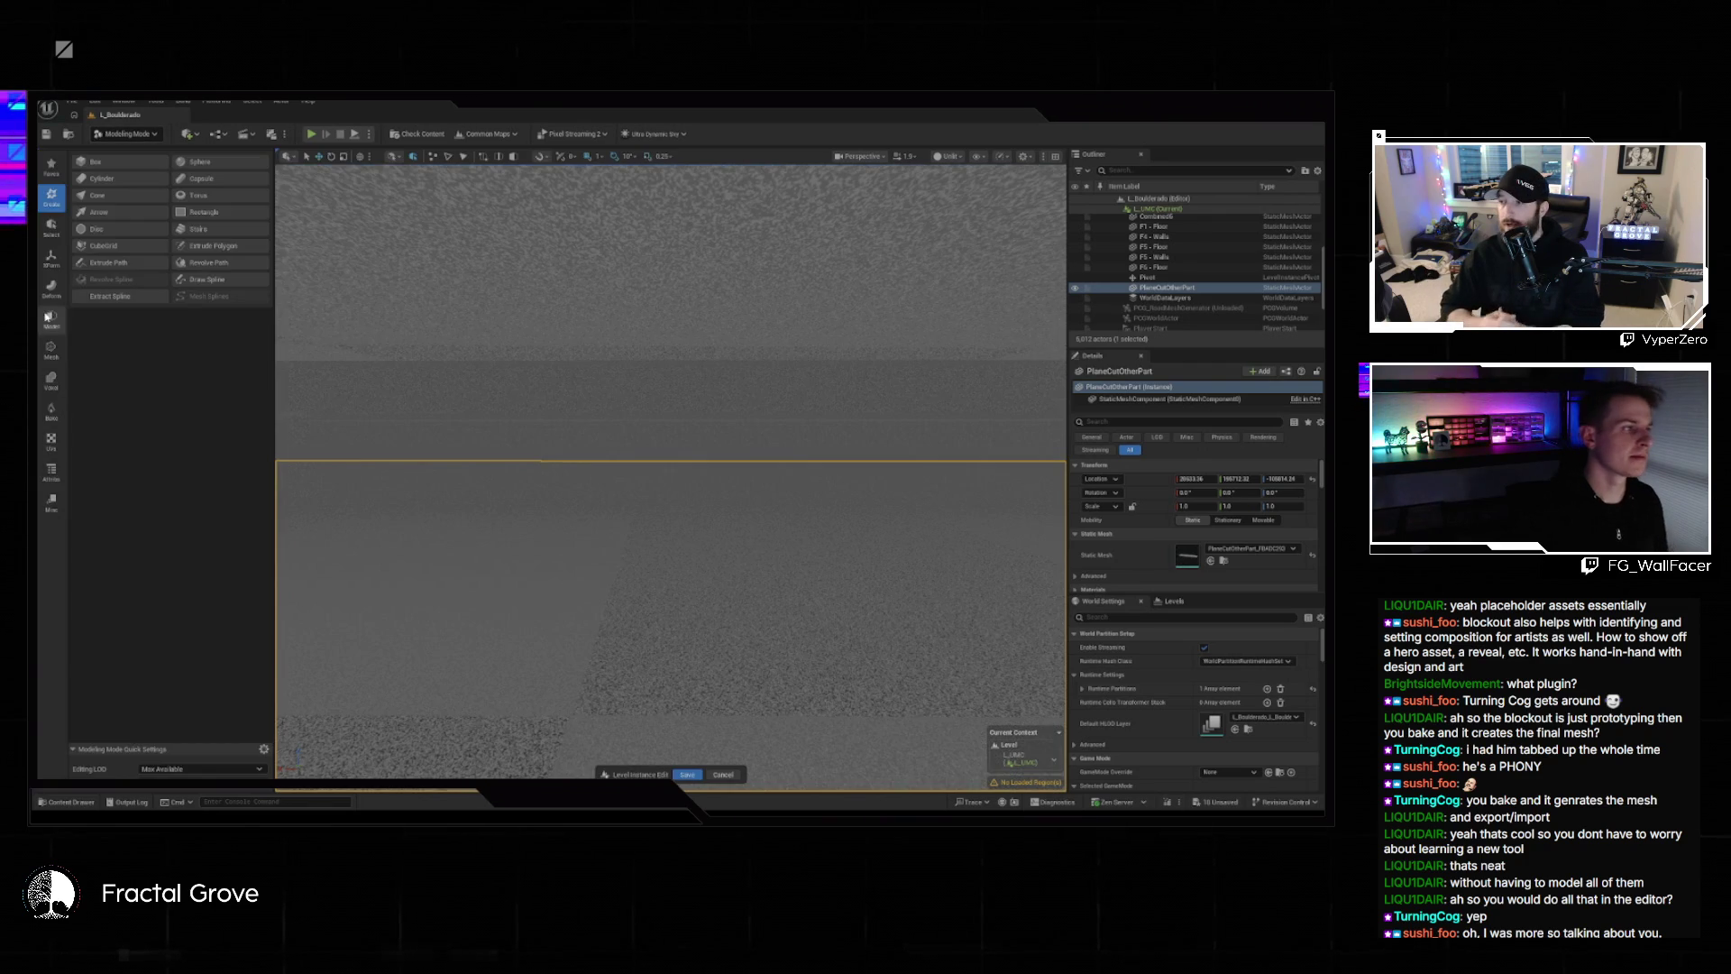
left_click(53, 320)
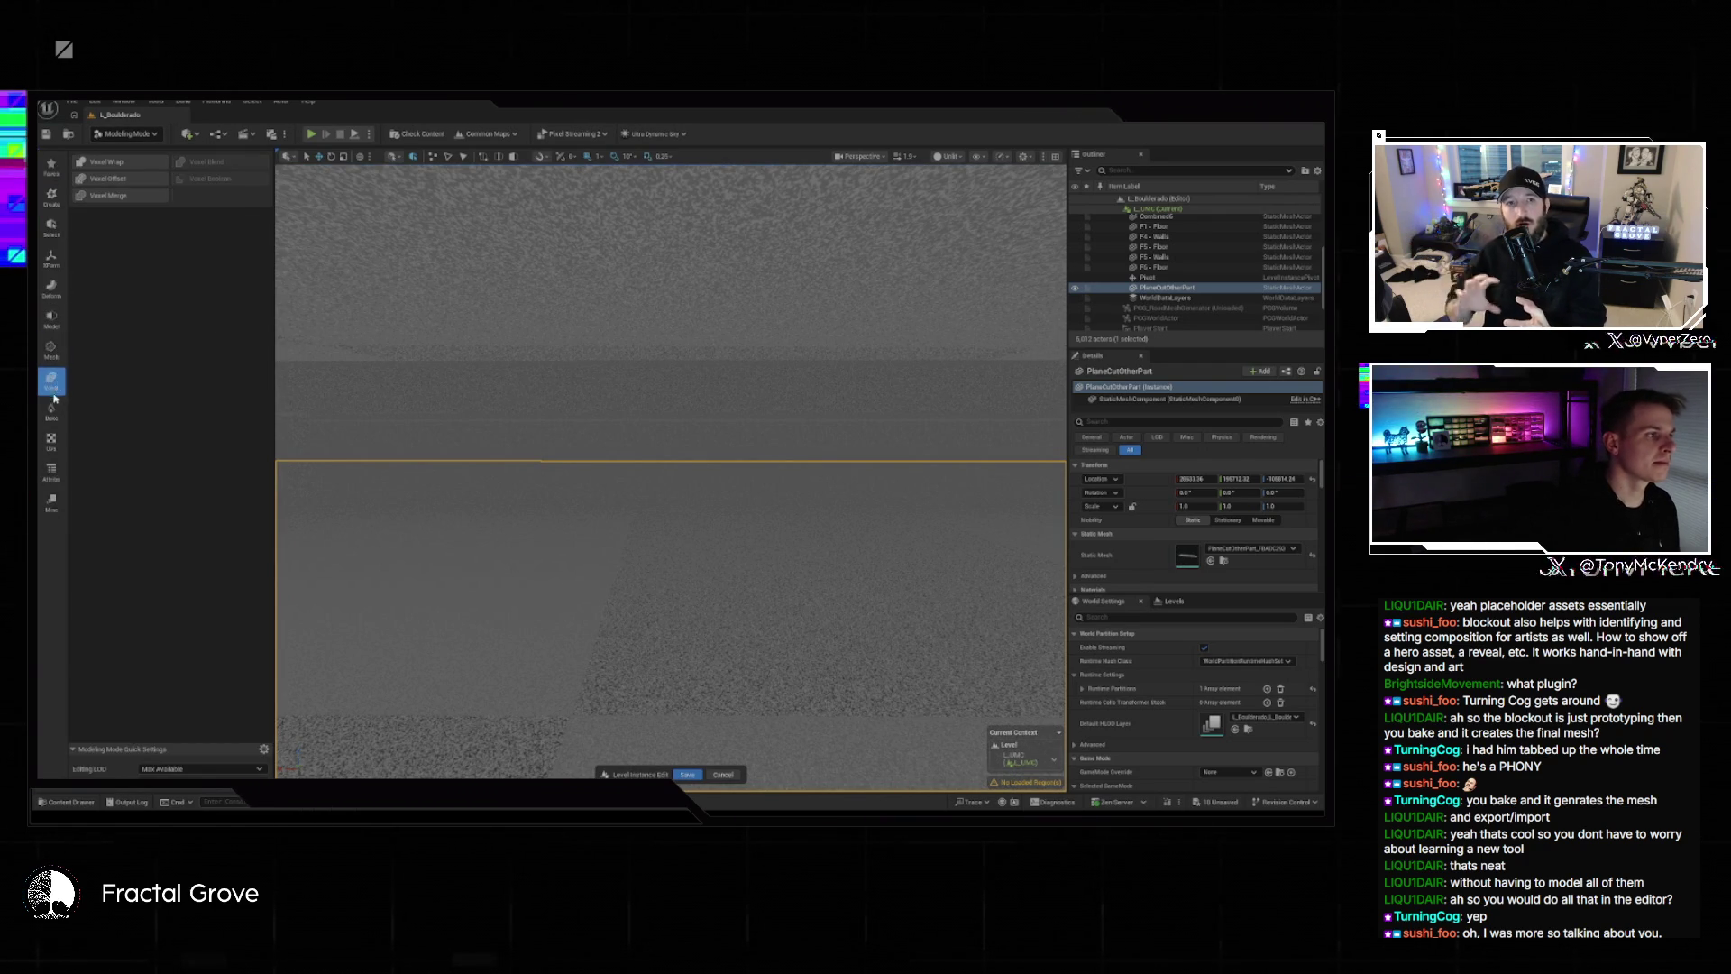
left_click(135, 197)
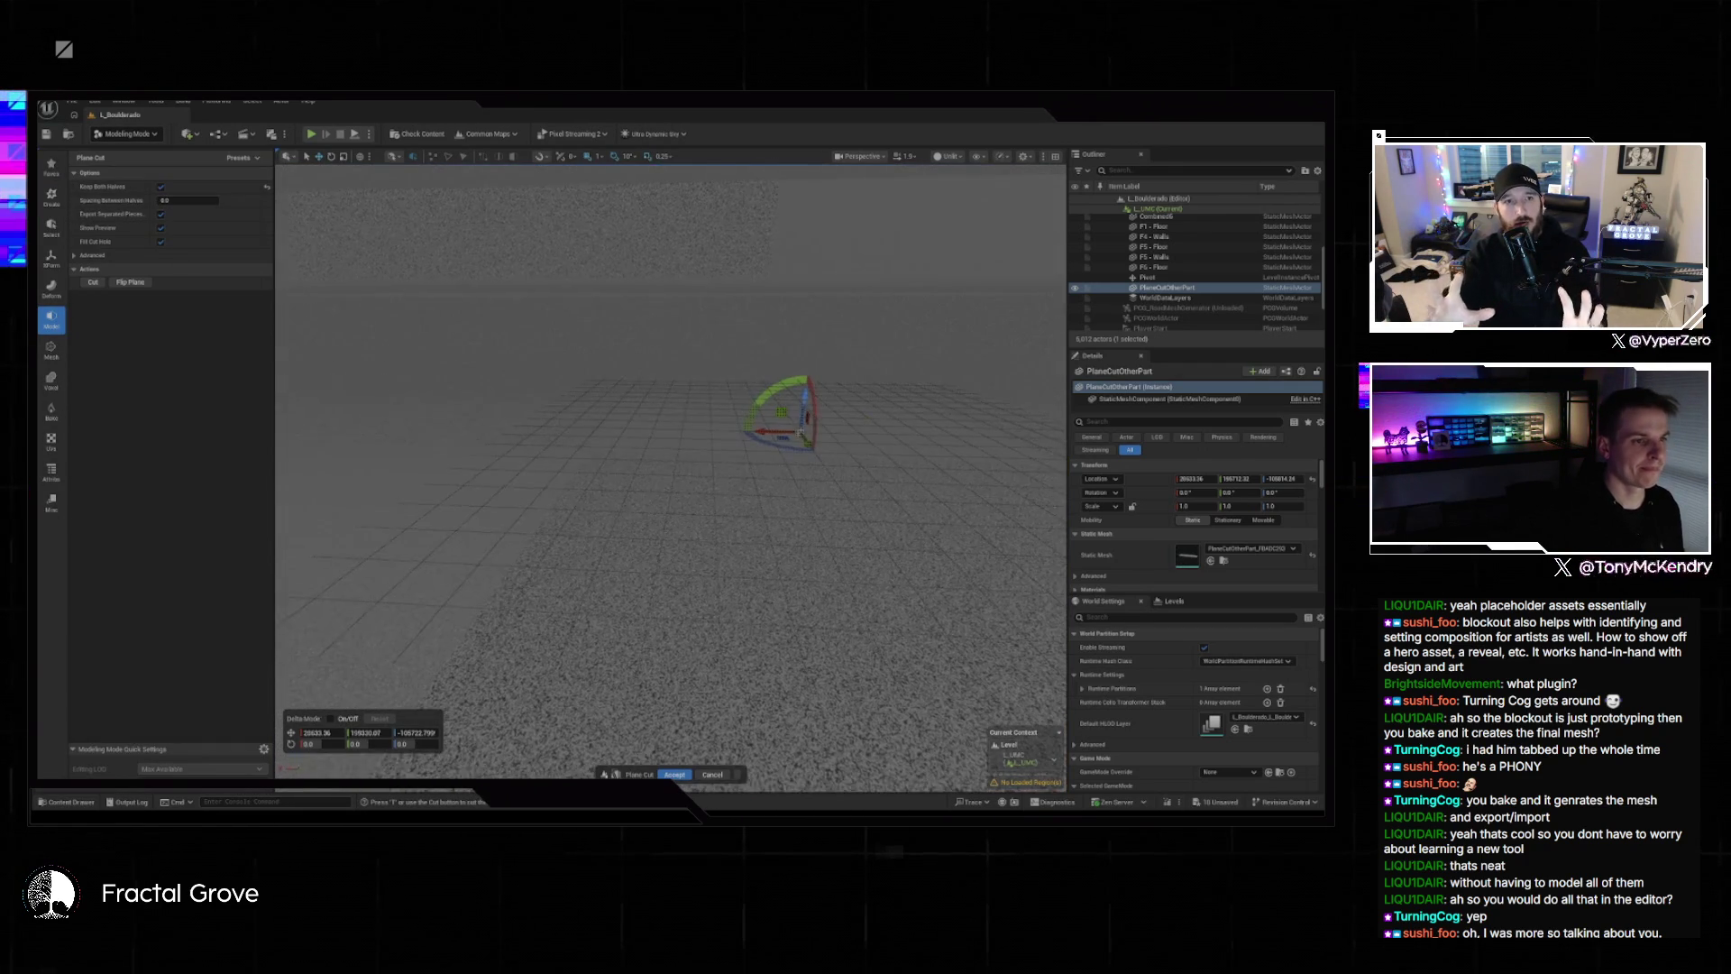
Rotate the cut plane 90 degrees, keep only one side, and inspect the preview.
left_click(373, 744)
type("90")
key("Return")
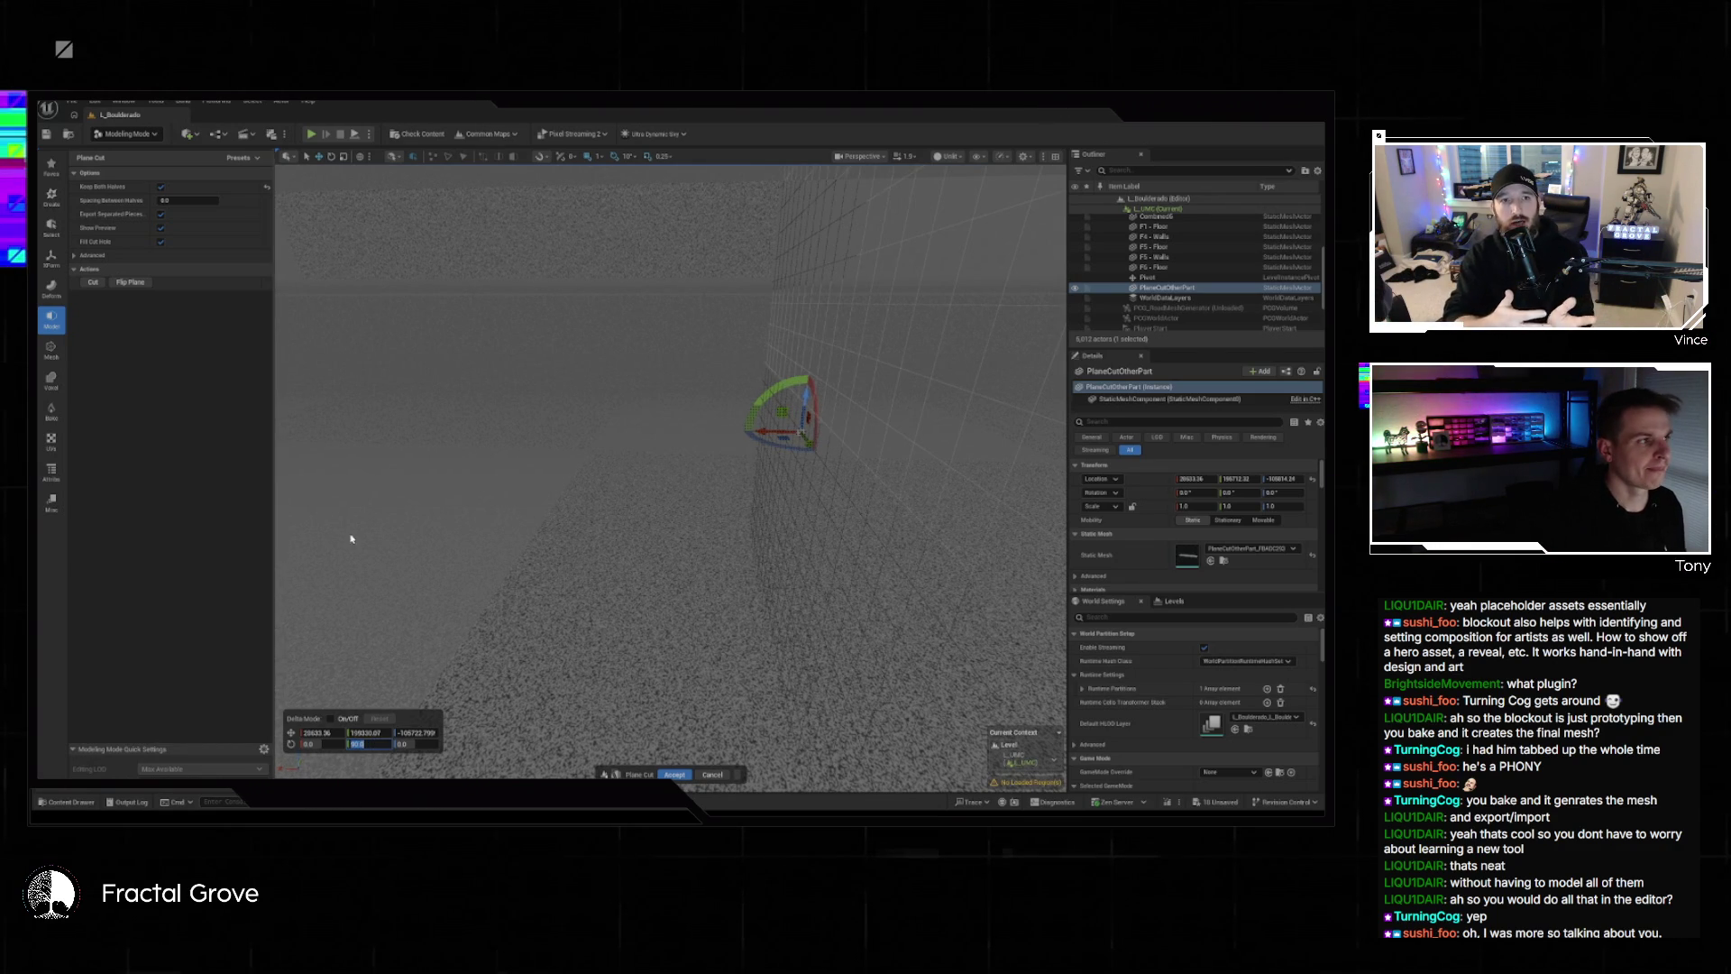
left_click(161, 187)
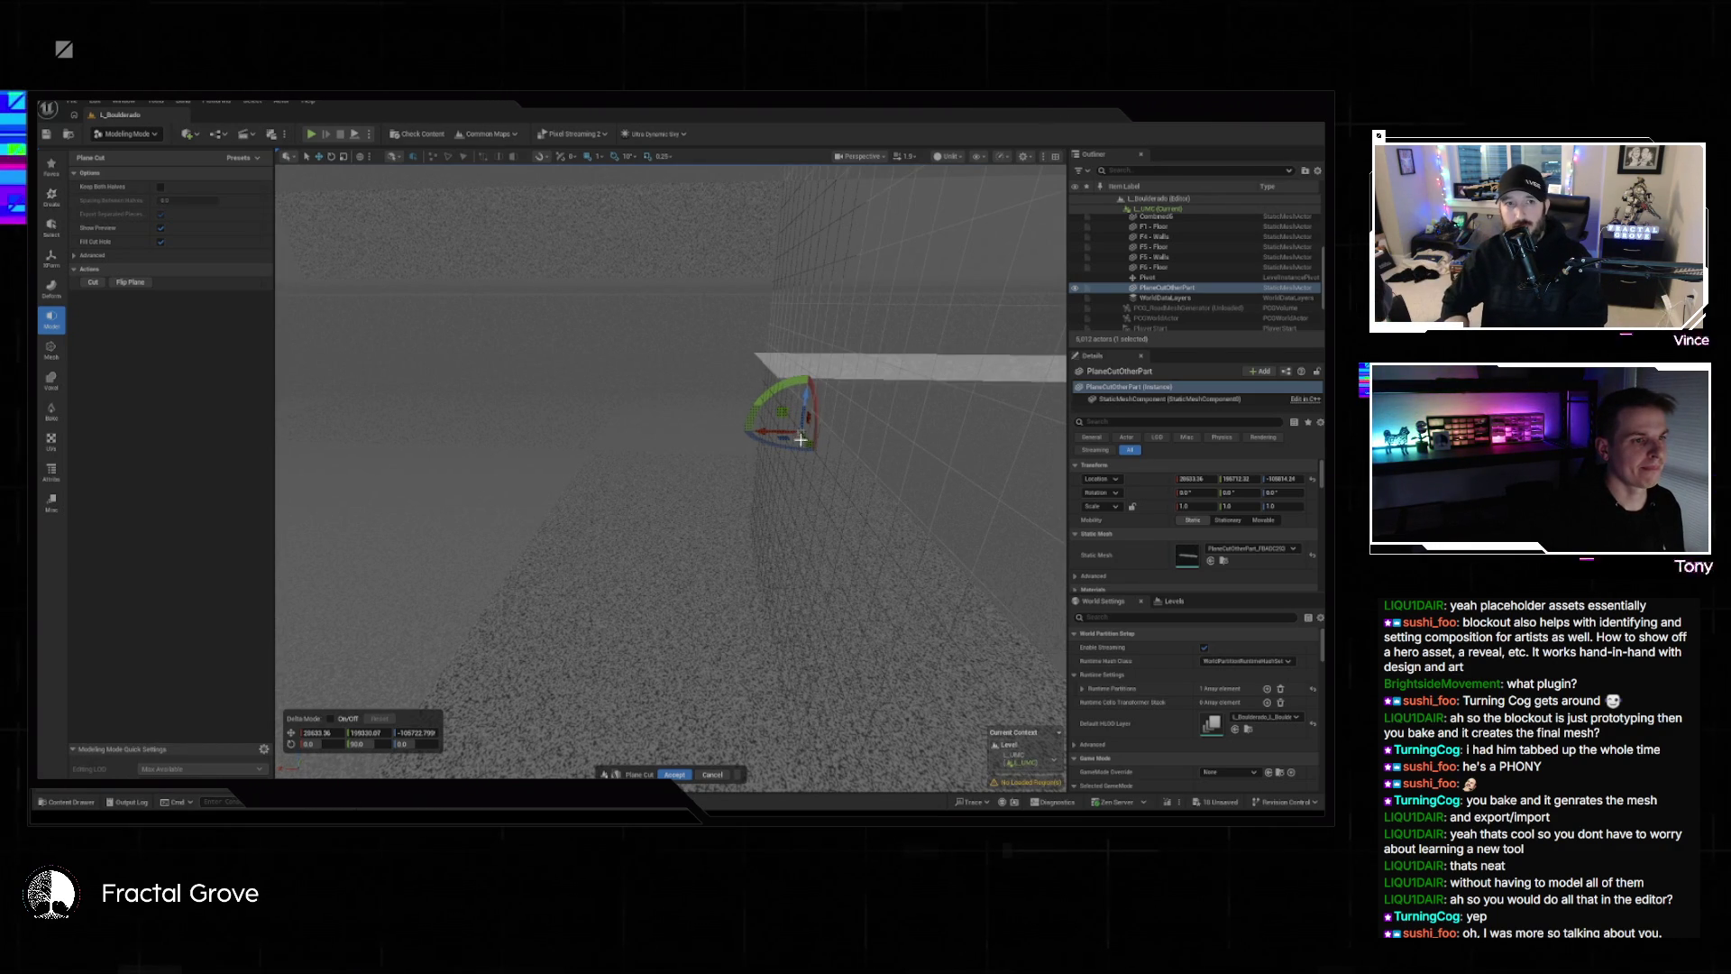
mouse_move(803, 439)
left_mouse_down()
mouse_move(920, 424)
mouse_move(811, 410)
mouse_move(803, 321)
mouse_move(803, 370)
mouse_move(667, 397)
mouse_move(667, 424)
mouse_move(712, 401)
mouse_move(748, 428)
left_mouse_up()
Apply the plane cut keeping both halves, then merge the two parts with XForm Merge.
left_click(160, 187)
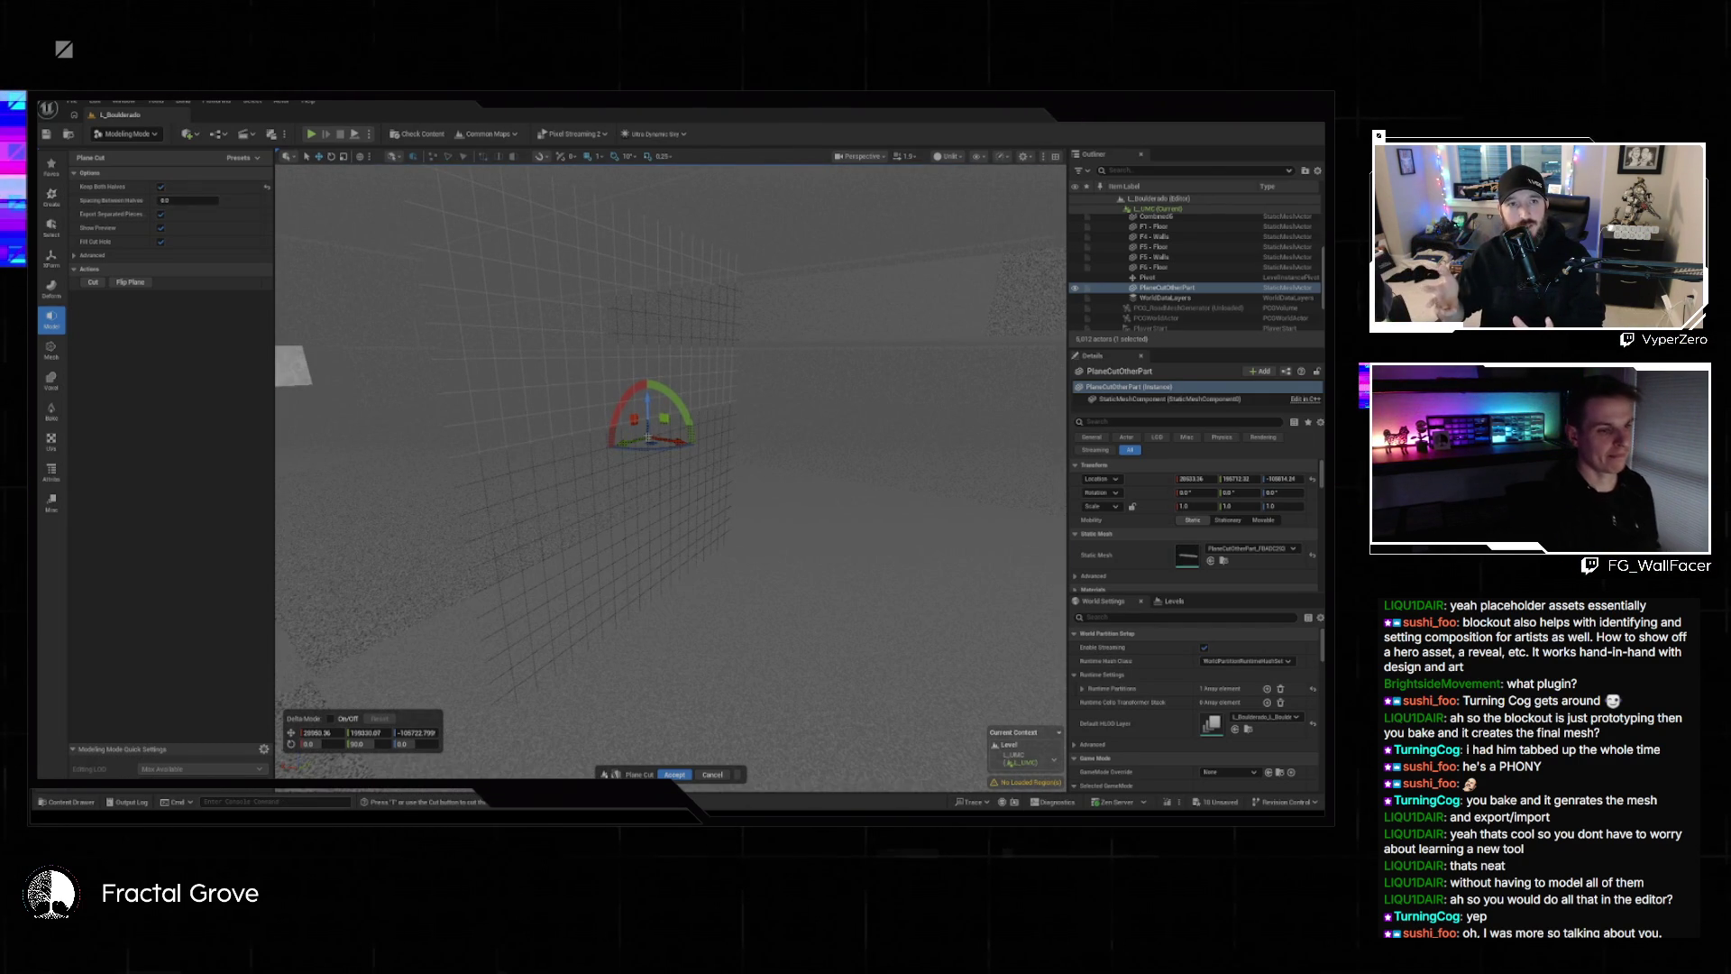
left_click(674, 775)
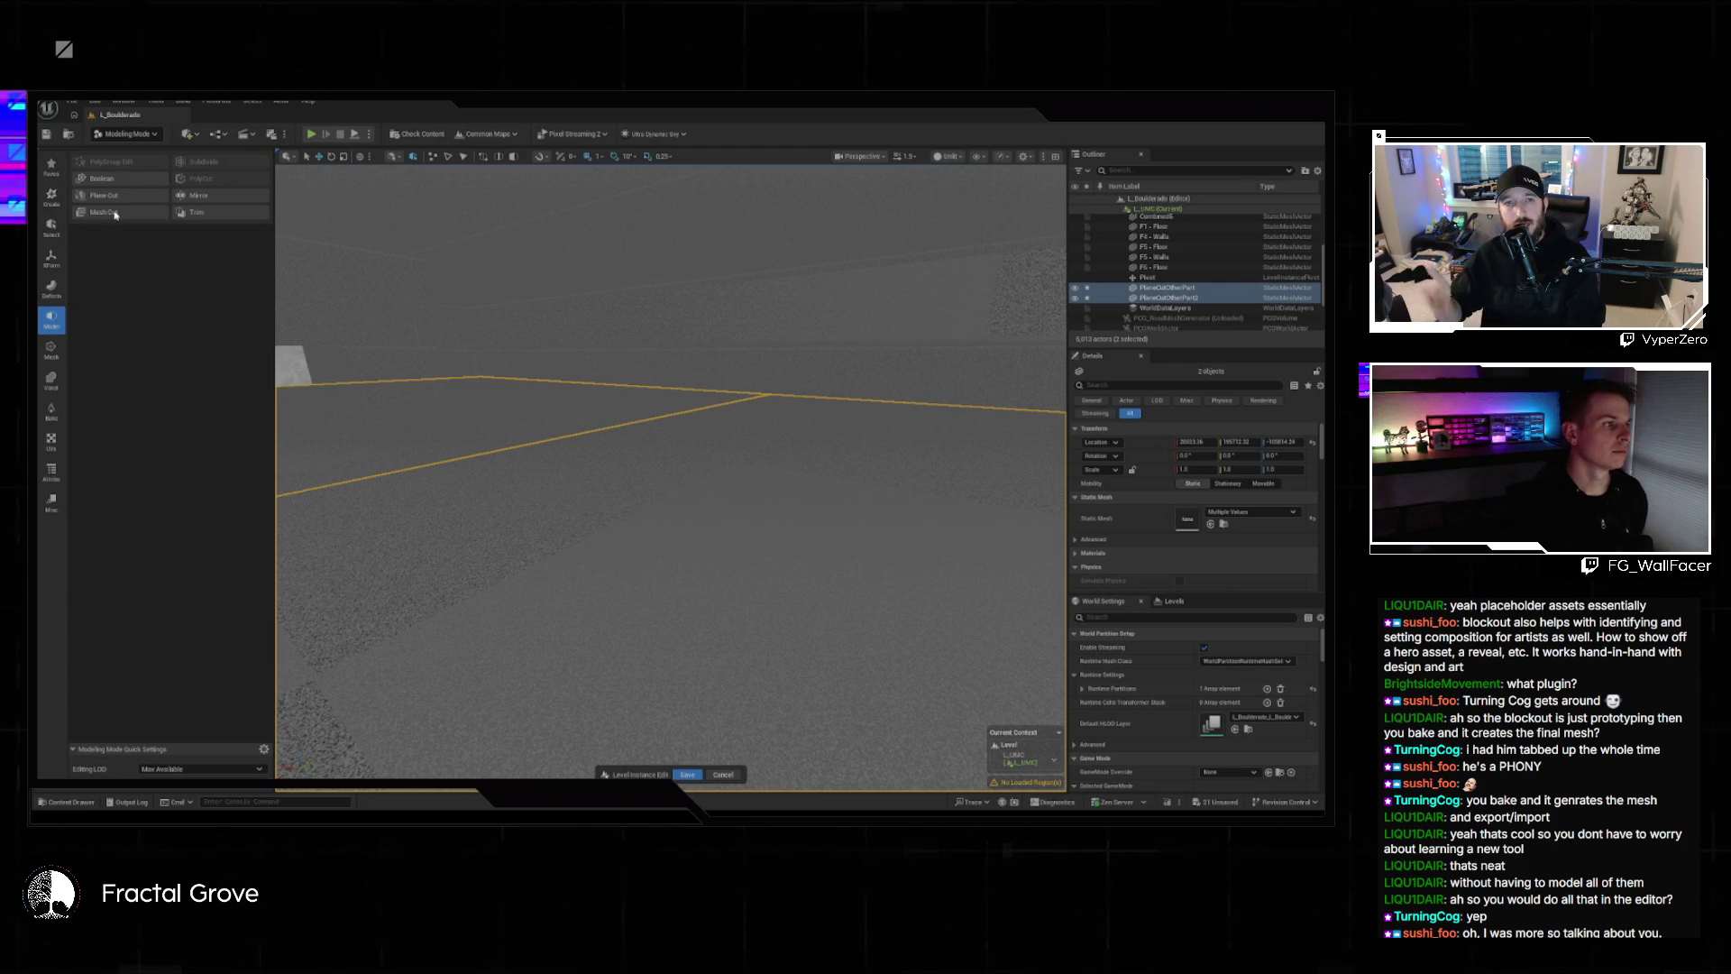
left_click(52, 258)
left_click(114, 180)
left_click(672, 775)
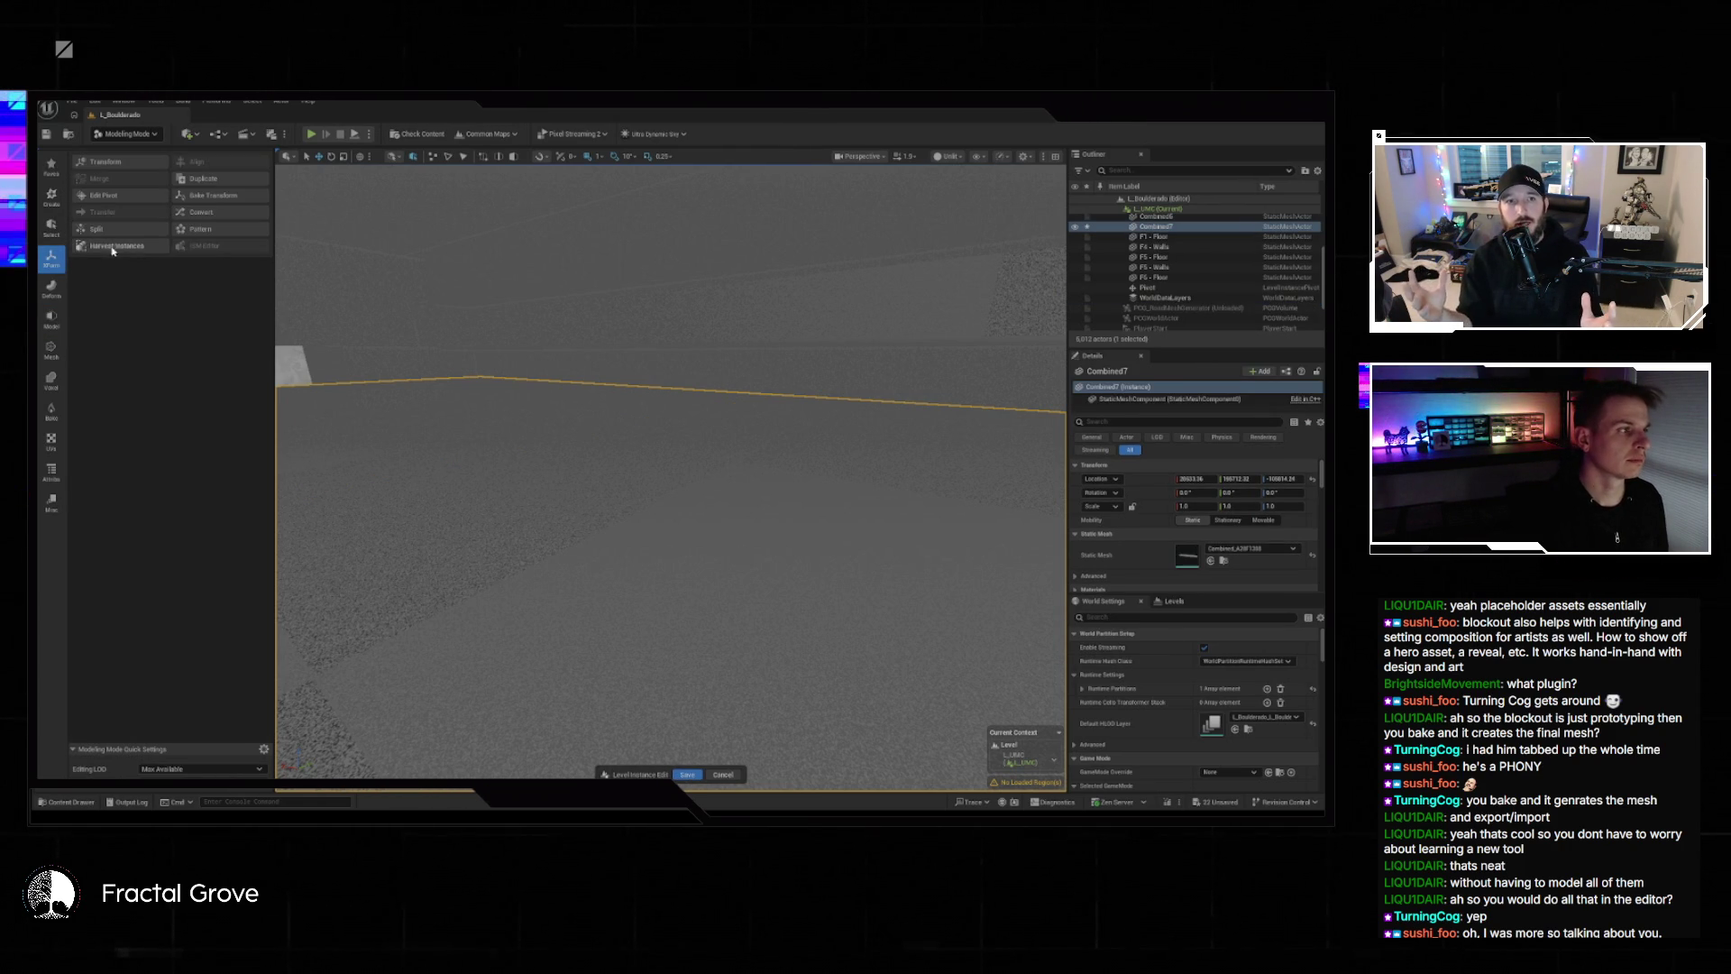
In PolyGroup Edit, select and delete the corridor floor face.
left_click(51, 318)
left_click(108, 162)
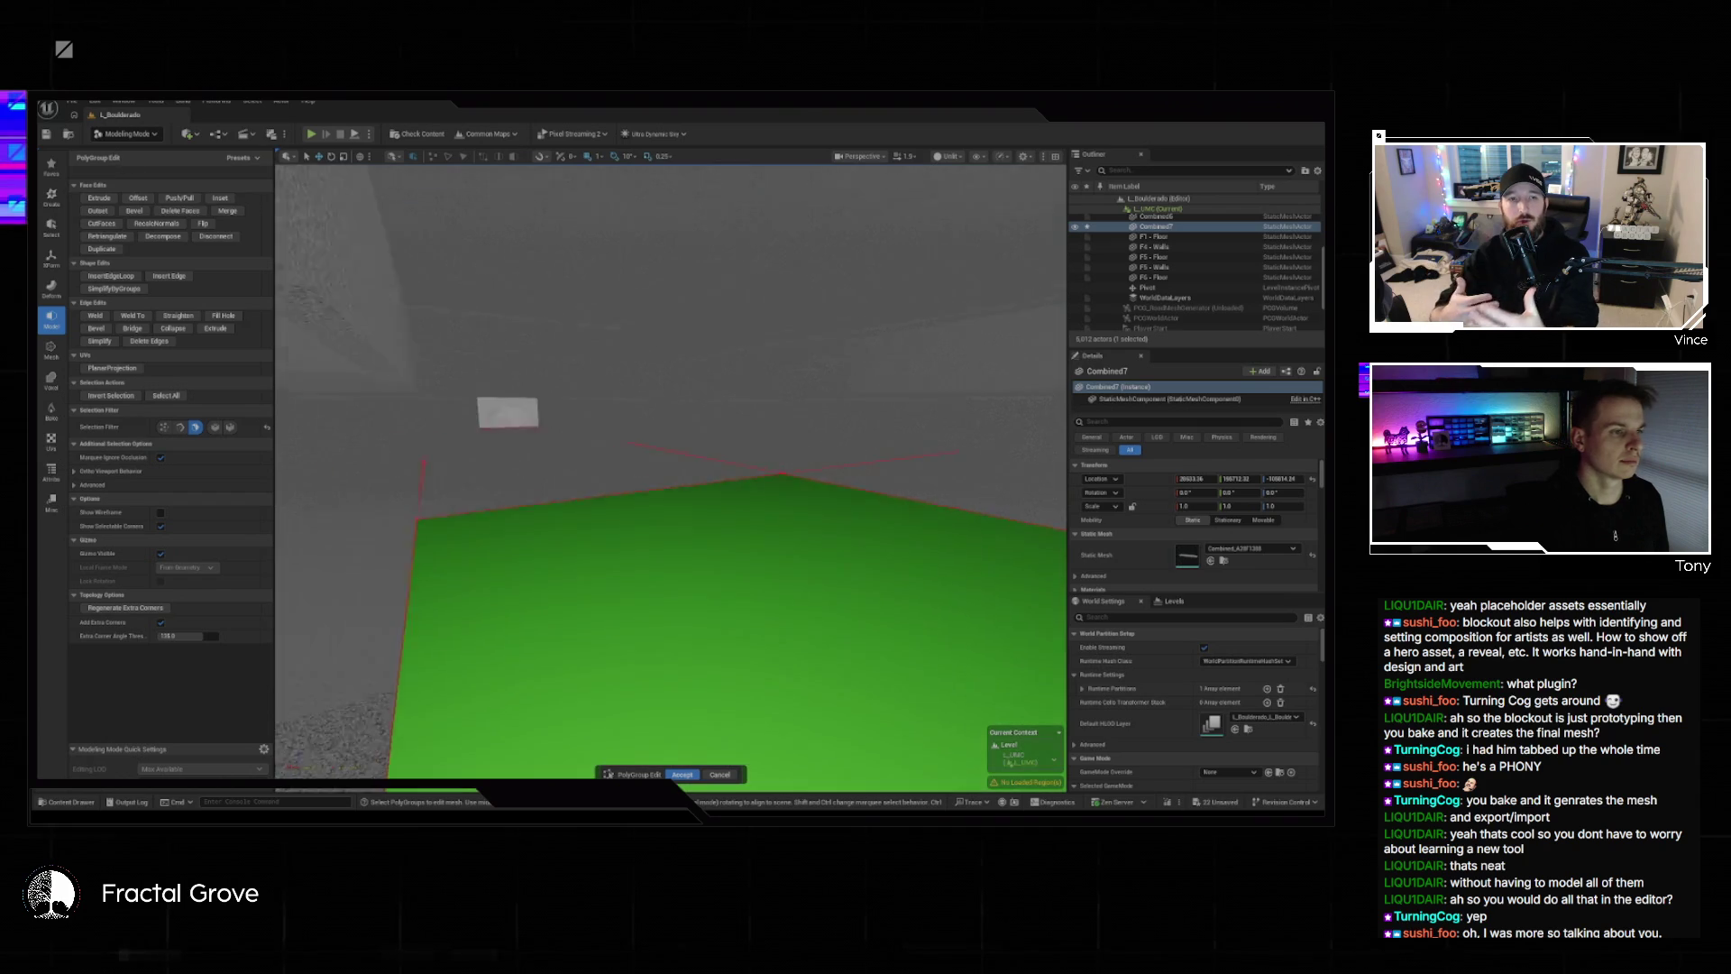
mouse_move(670, 541)
left_mouse_down()
mouse_move(672, 568)
mouse_move(697, 519)
mouse_move(722, 607)
mouse_move(693, 591)
mouse_move(694, 509)
left_mouse_up()
left_click(697, 519)
key("ctrl+z")
left_click(725, 611)
key("Delete")
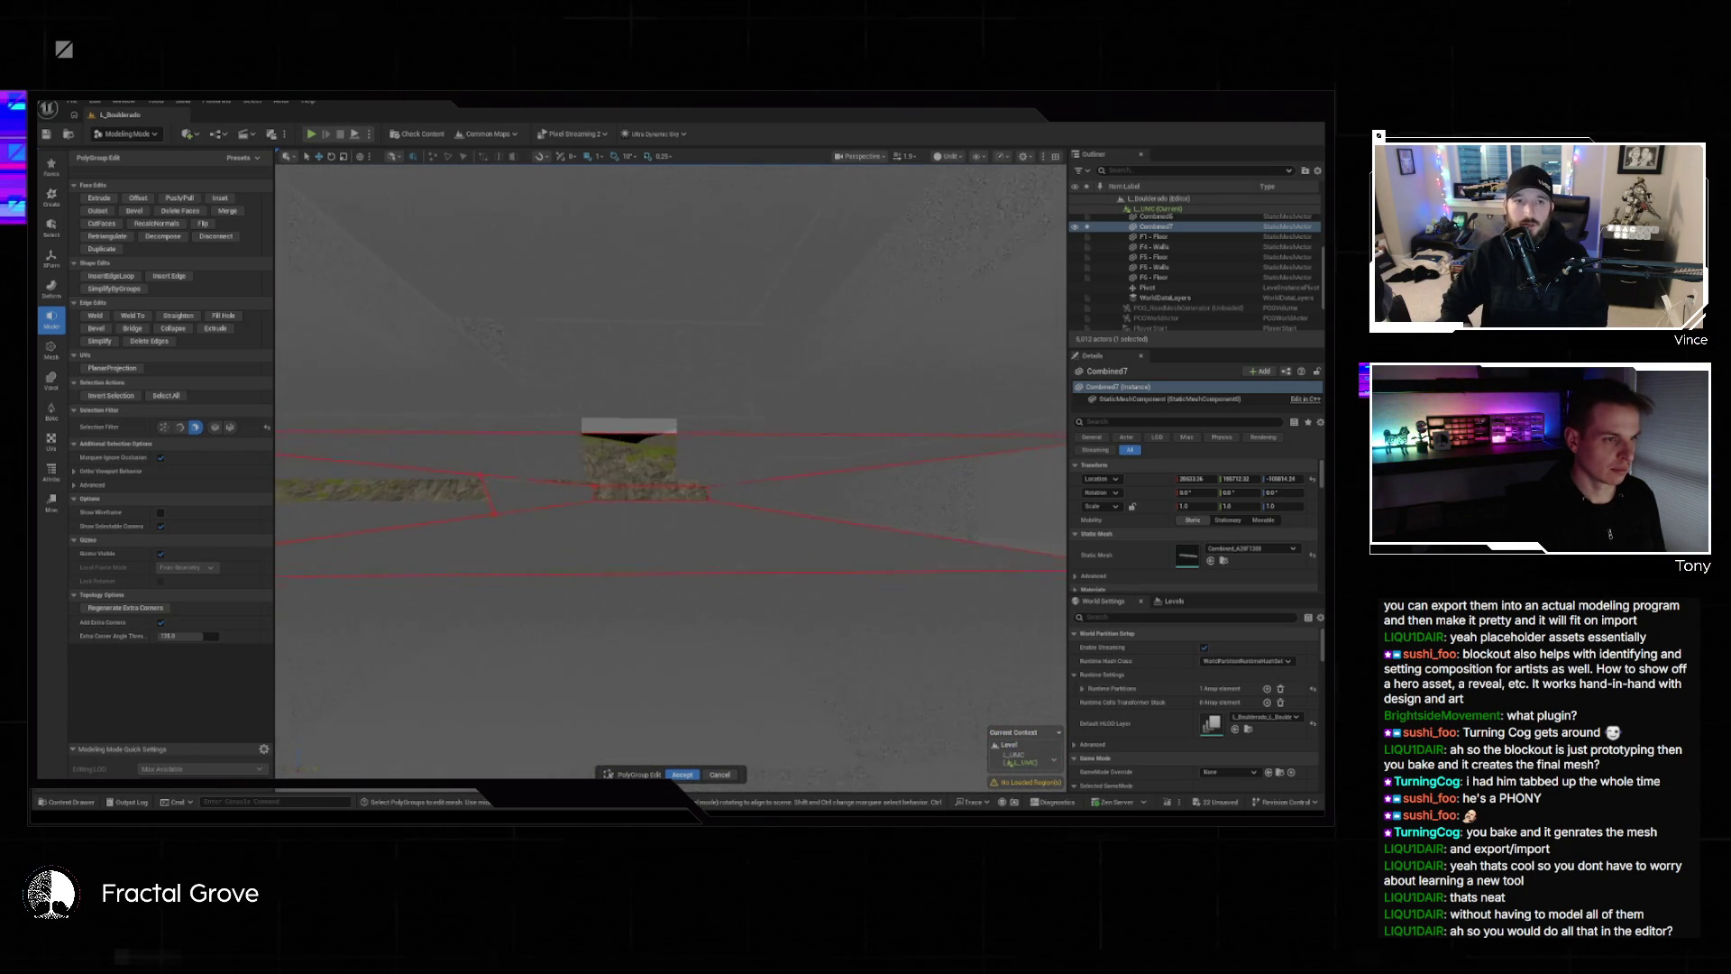
Bridge a new face between two opposite floor edges and accept the edit.
left_click(188, 429)
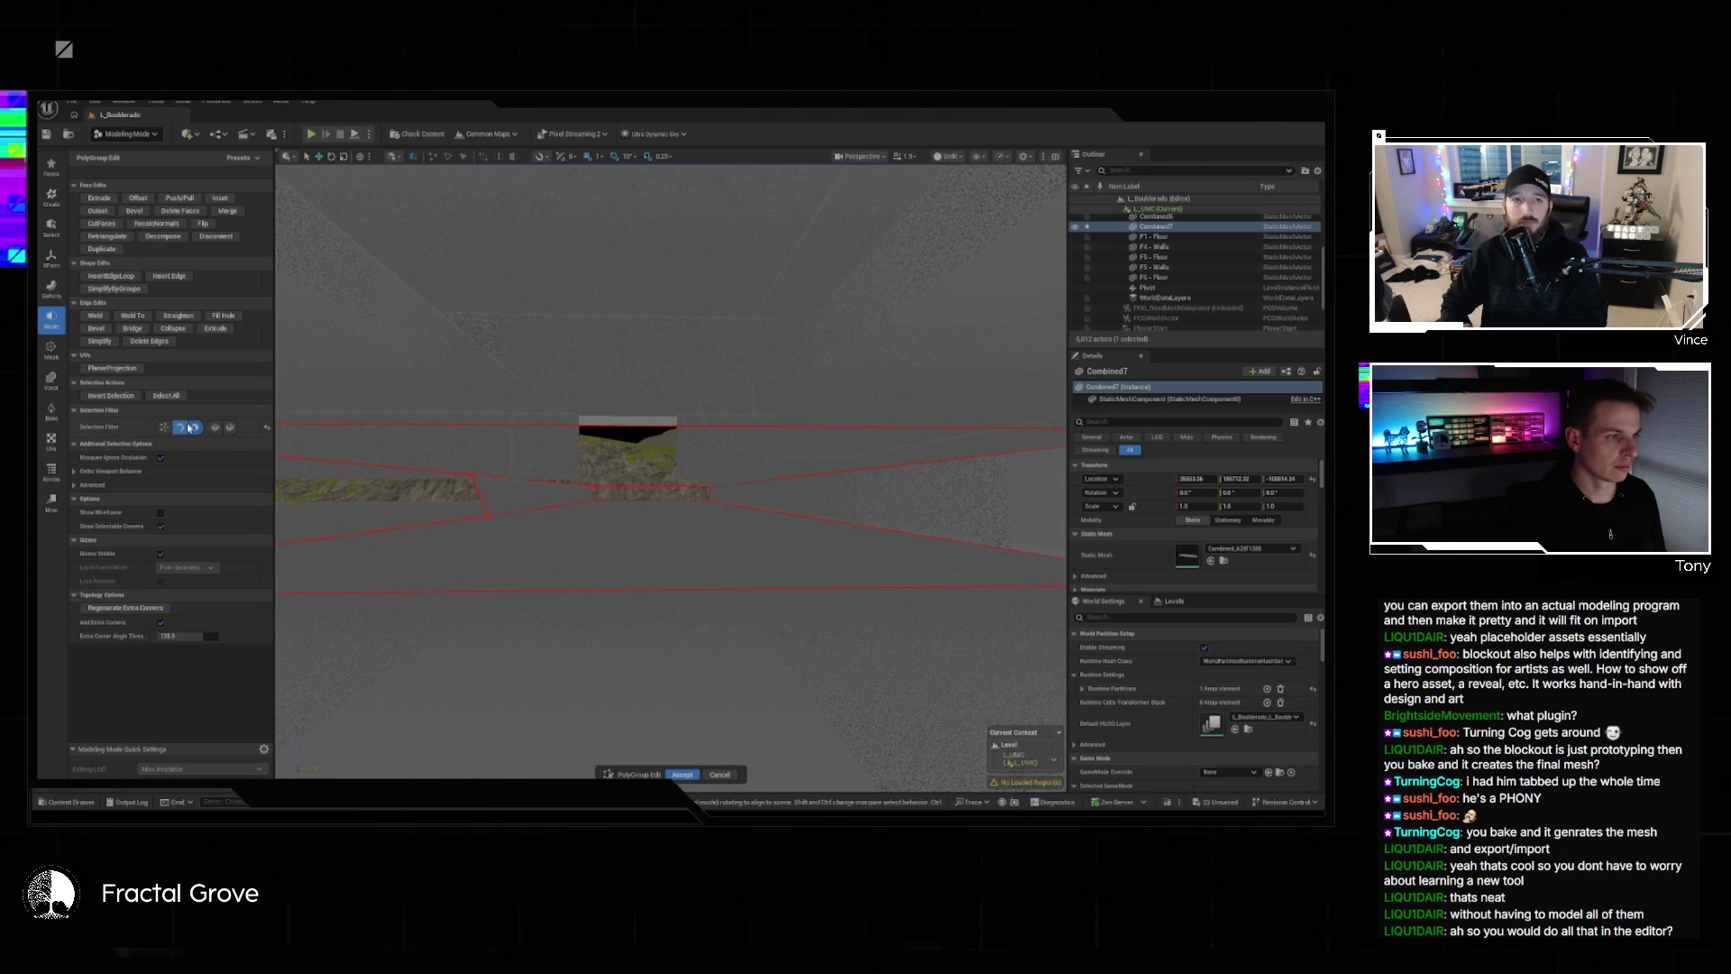
left_click(487, 426)
left_click(588, 590, "shift")
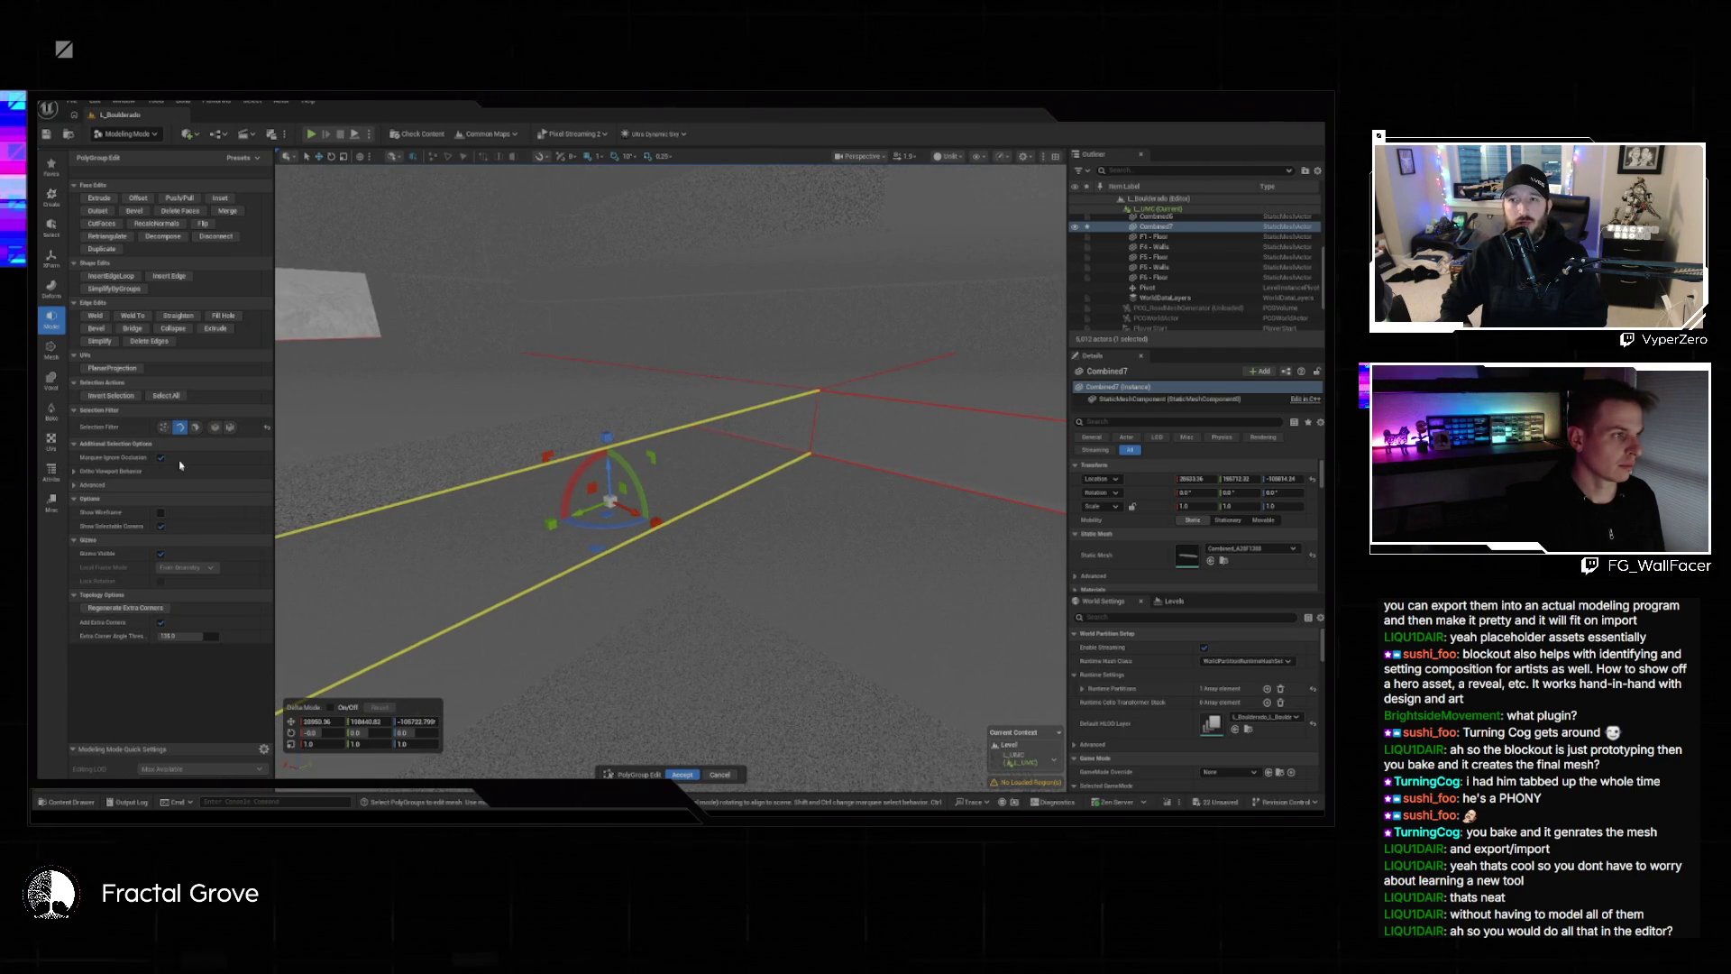
left_click(132, 328)
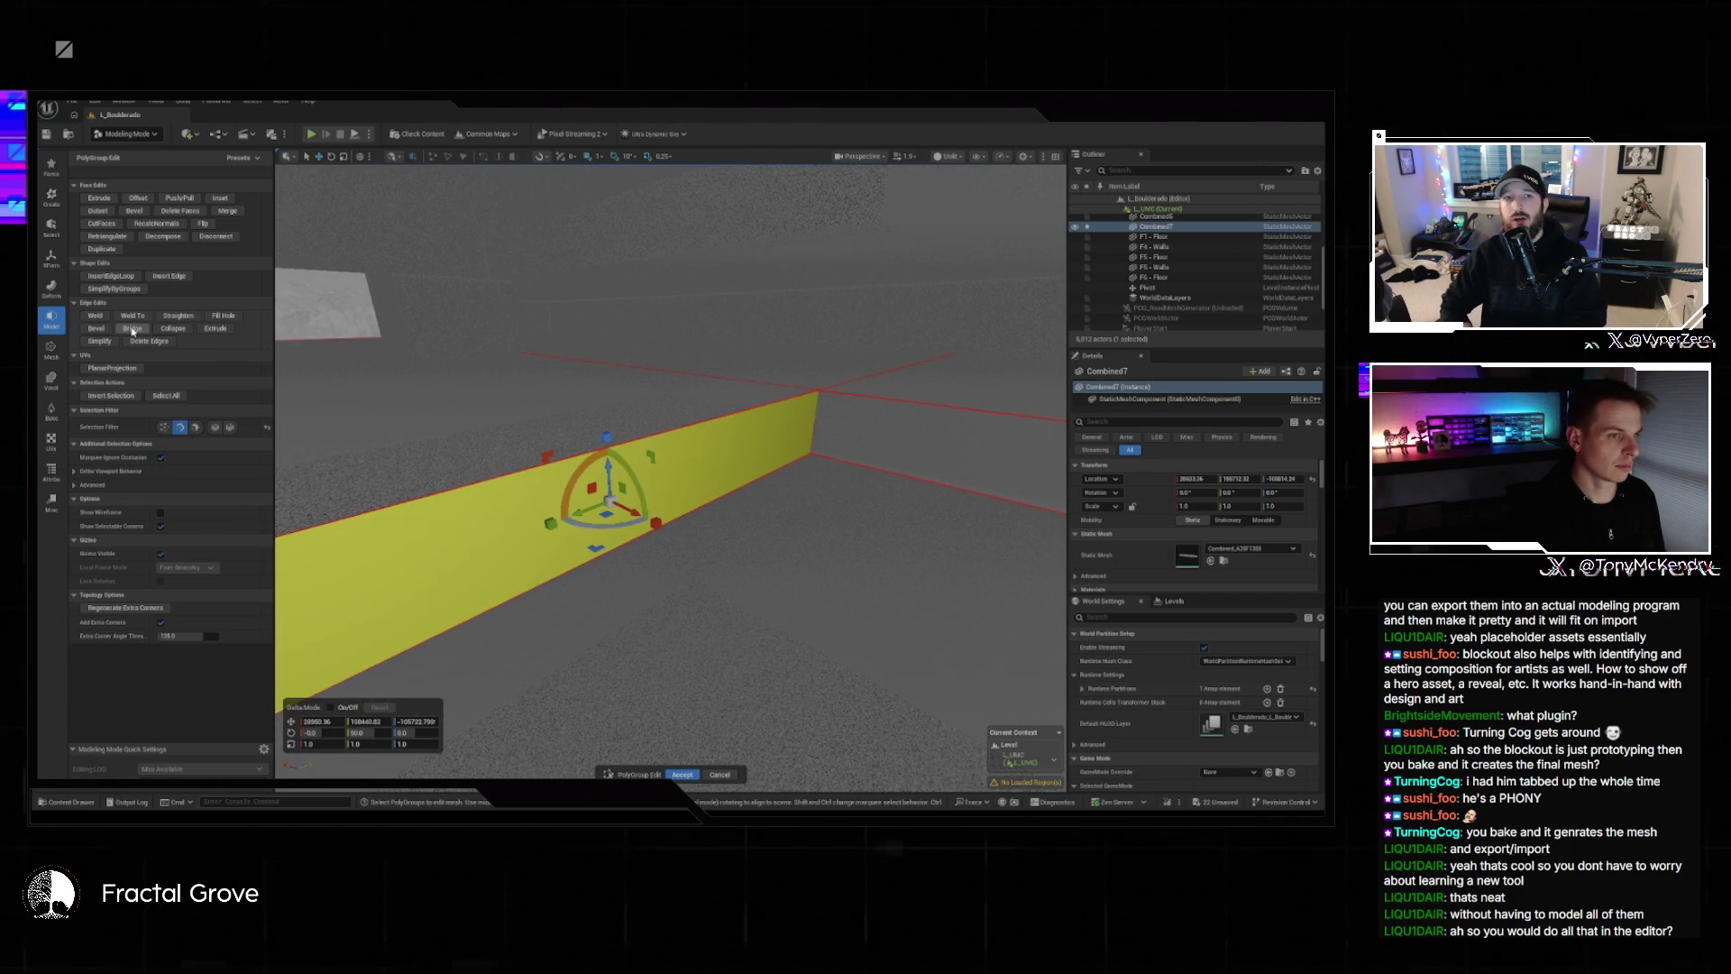
left_click_drag(785, 689, 784, 689)
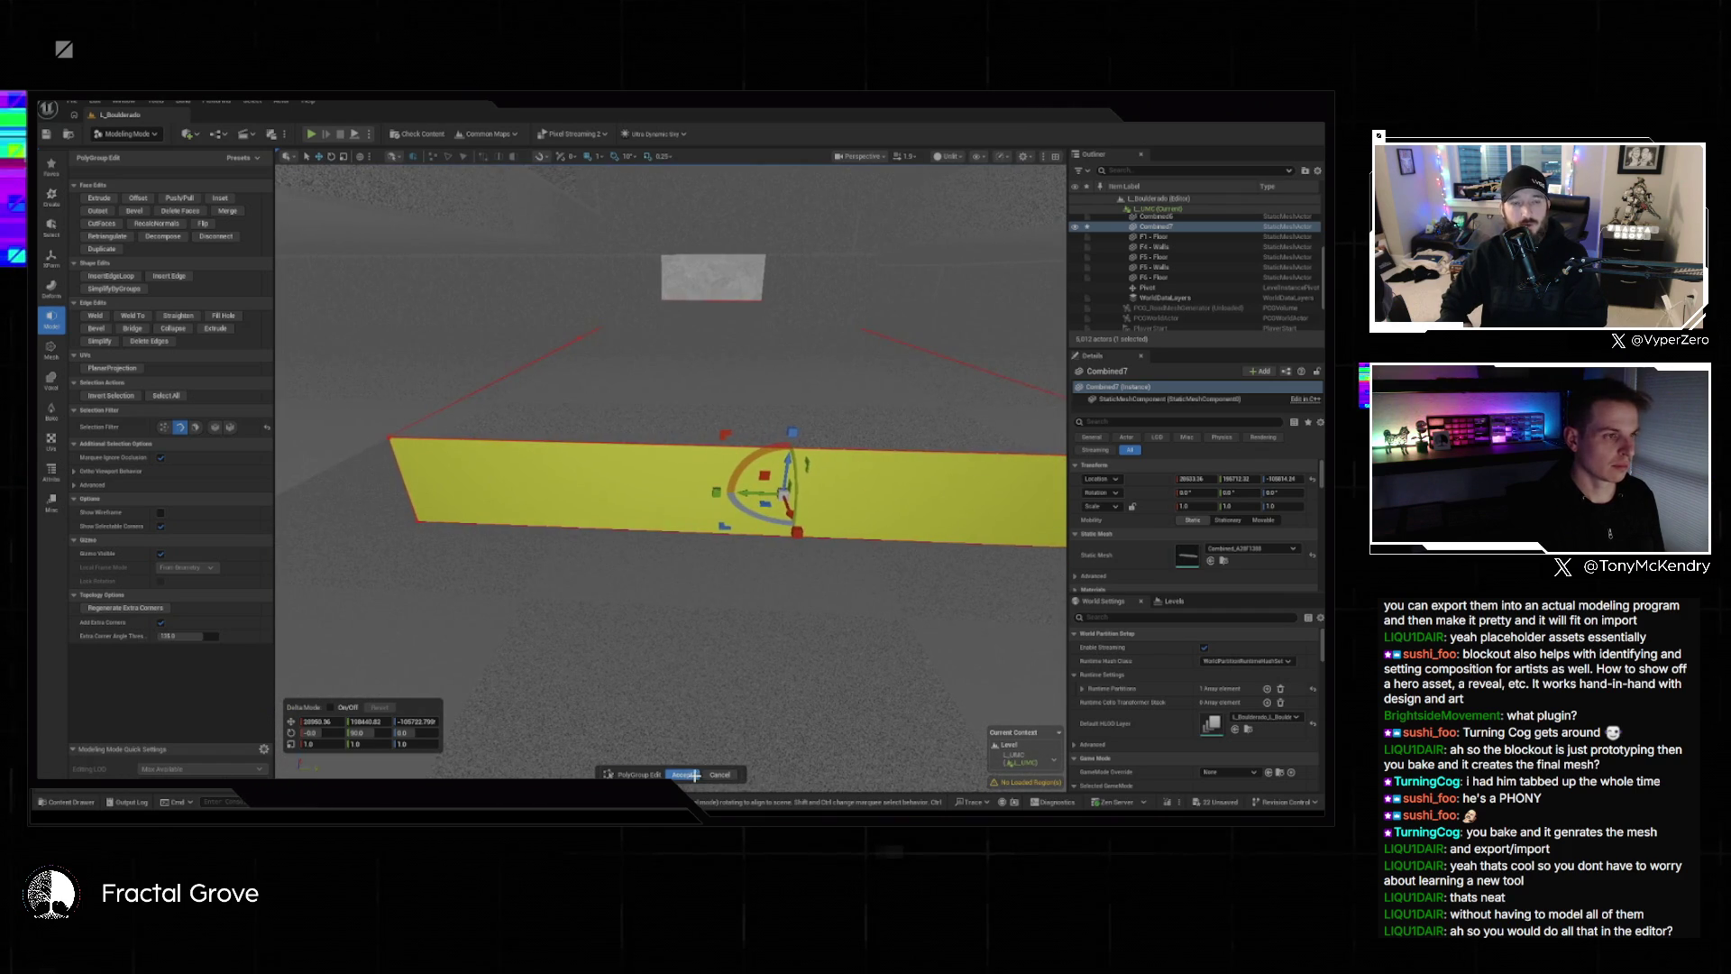
left_click(694, 776)
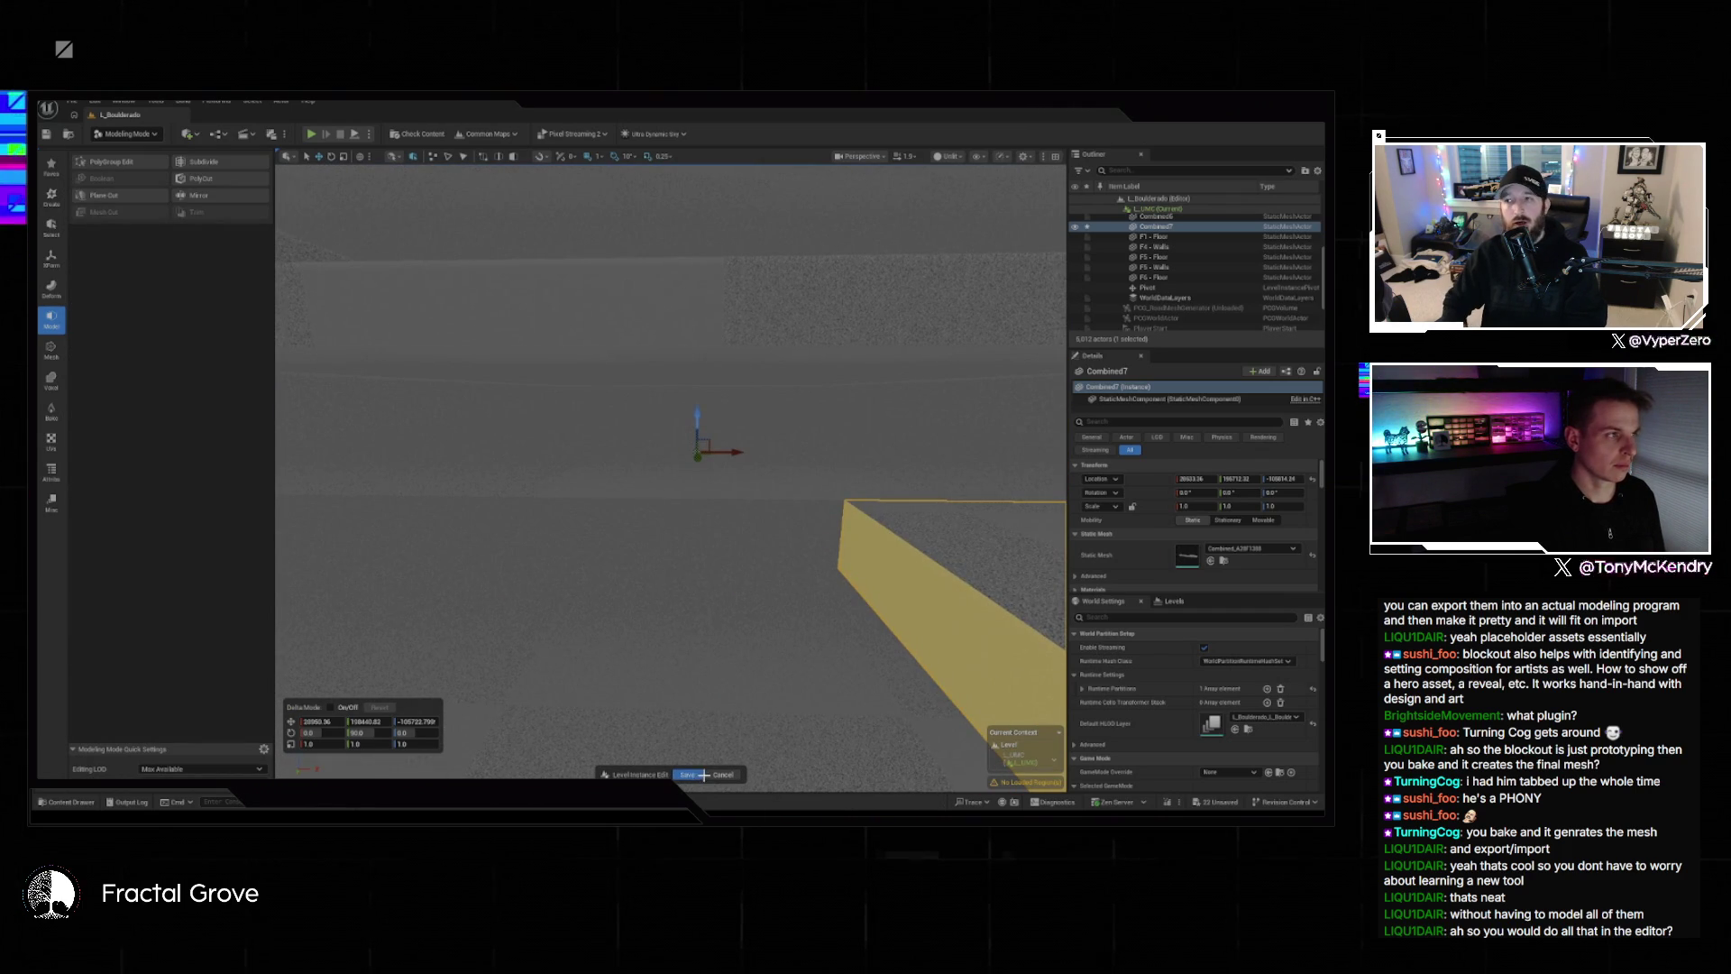
left_click(133, 167)
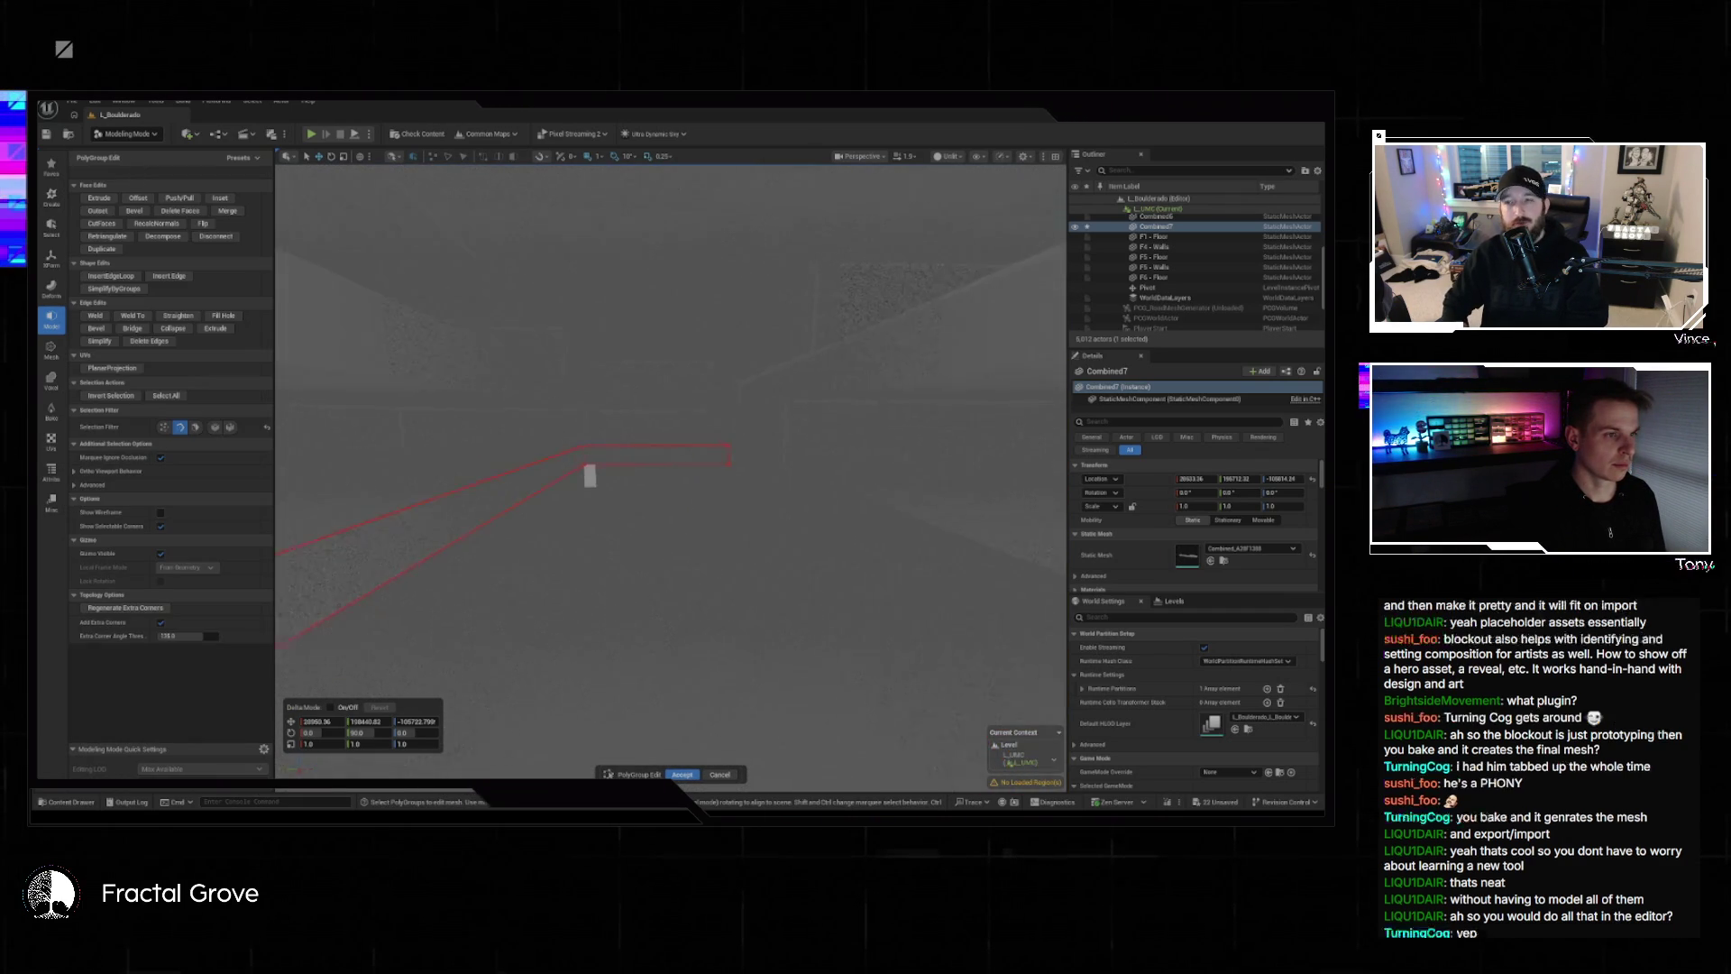
mouse_move(671, 469)
left_mouse_down()
mouse_move(767, 437)
mouse_move(739, 448)
mouse_move(807, 610)
left_mouse_up()
key("Return")
Select the Combined6 and Combined7 wall meshes and open the Append tool.
left_click(686, 491)
mouse_move(686, 491)
left_mouse_down()
mouse_move(568, 406)
mouse_move(816, 415)
left_mouse_up()
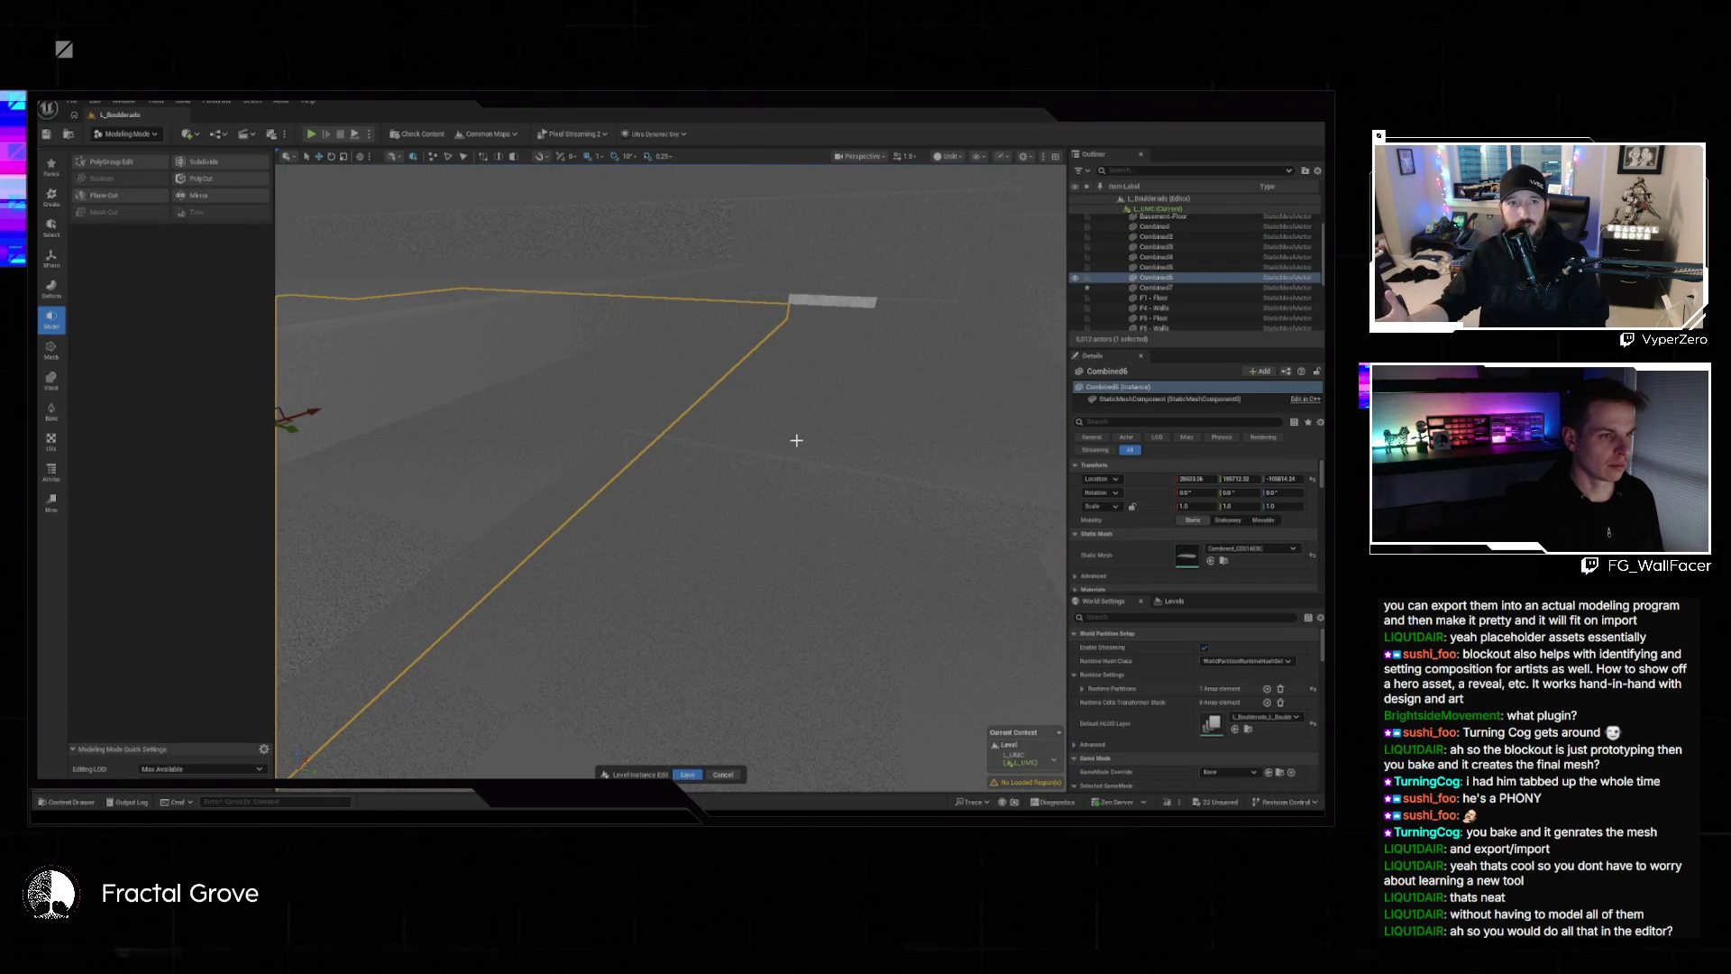
left_click(796, 445, "ctrl")
key("f")
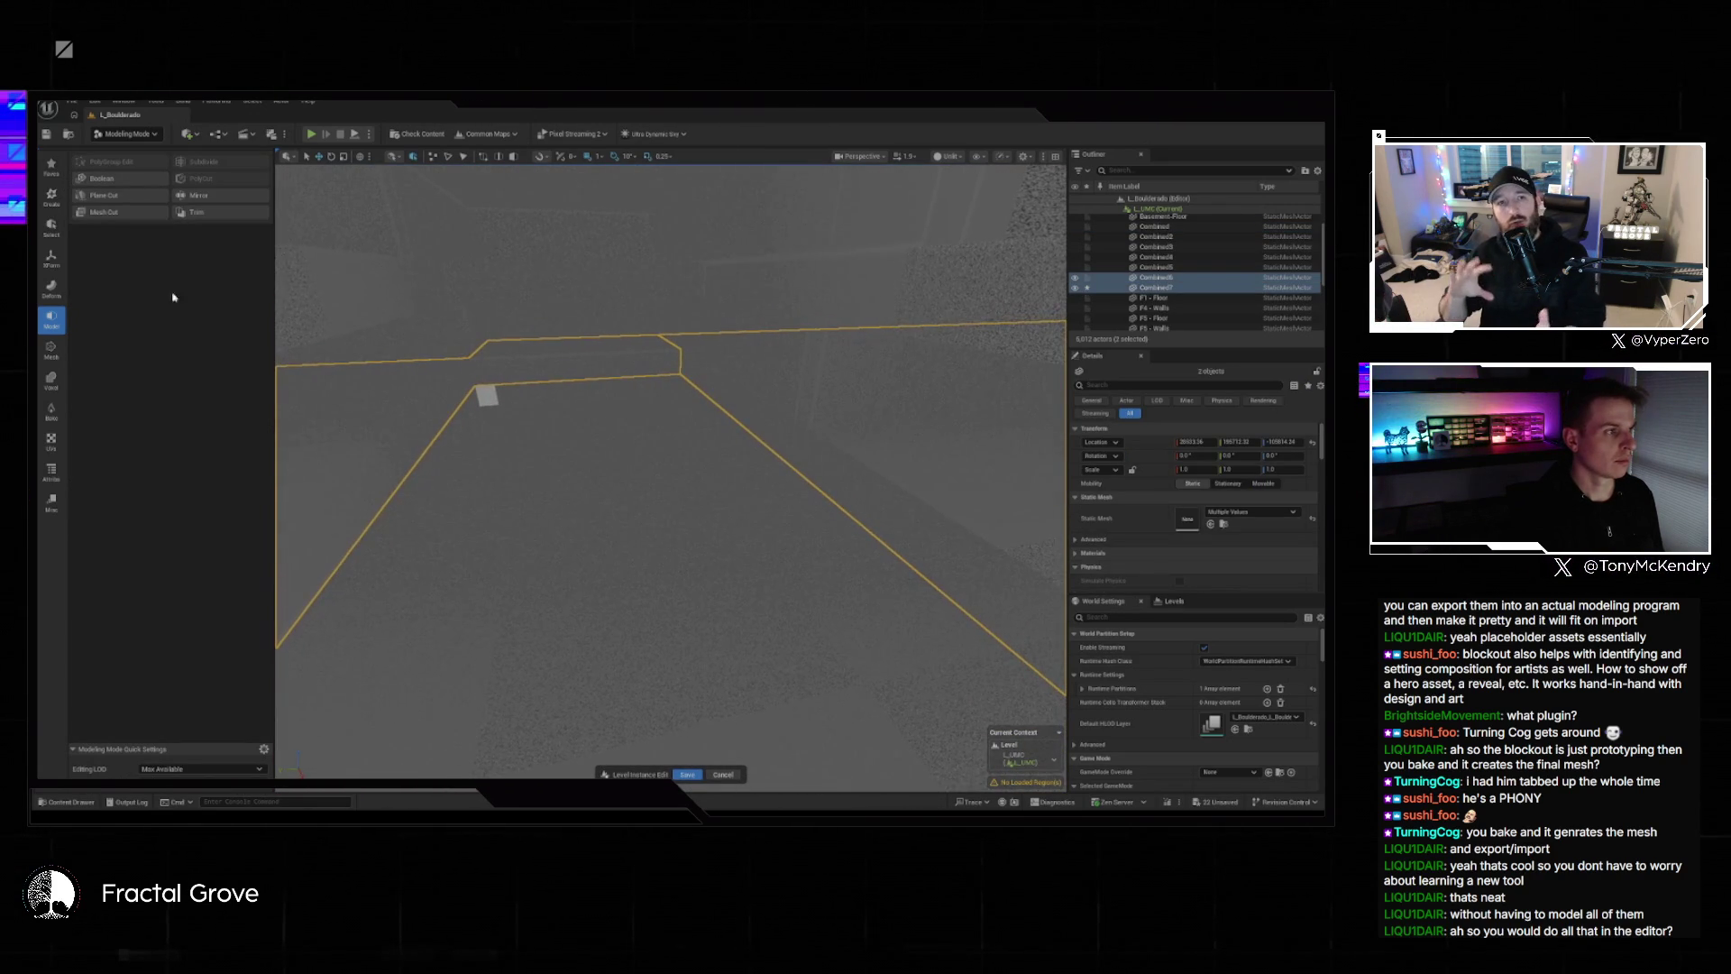
left_click(52, 258)
left_click(104, 229)
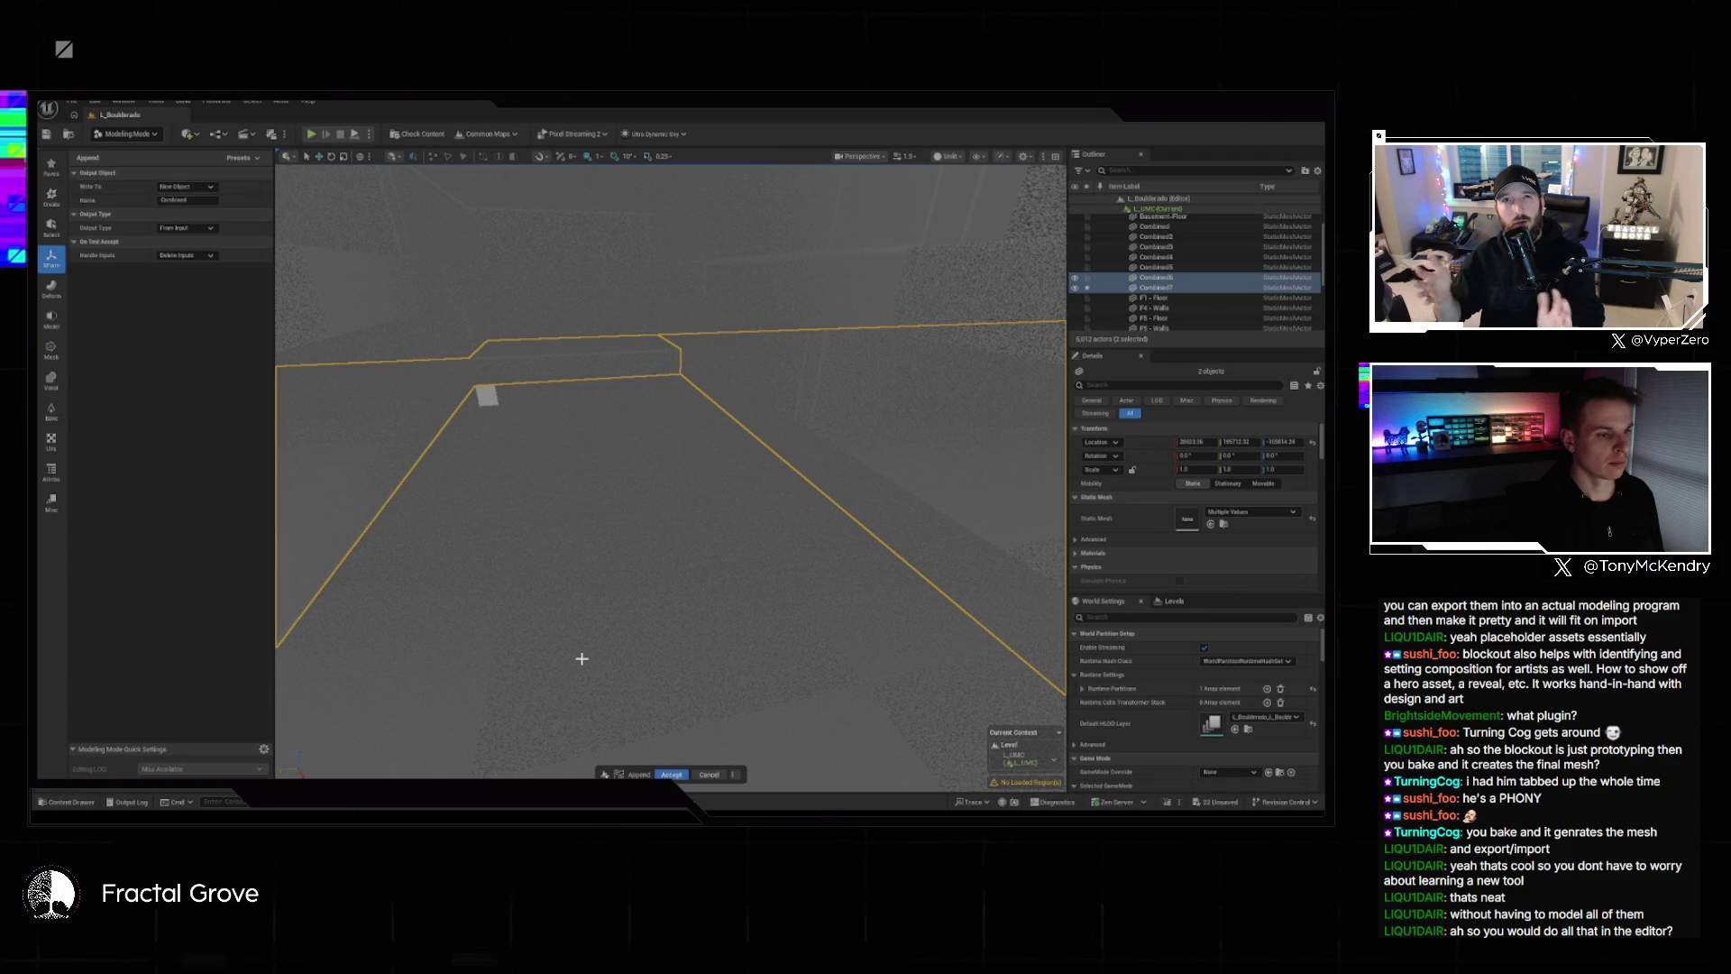
Append the two meshes into Combined8, then bridge a new face from an edge in PolyGroup Edit.
left_click(670, 774)
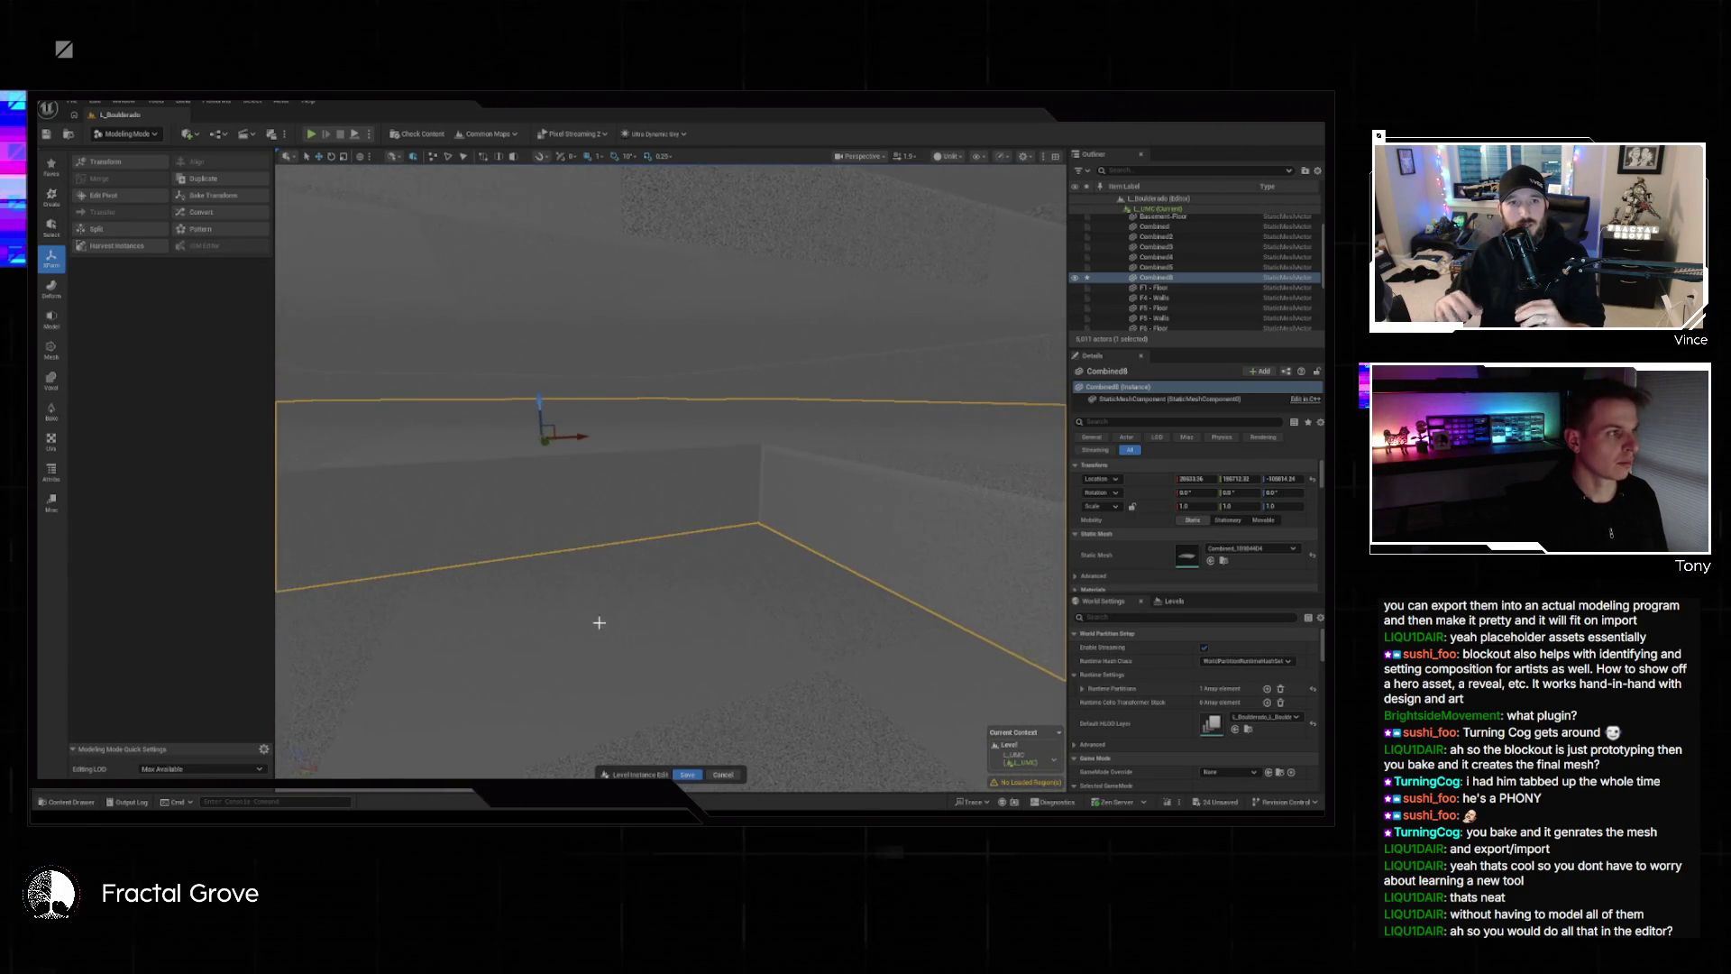
left_click(52, 288)
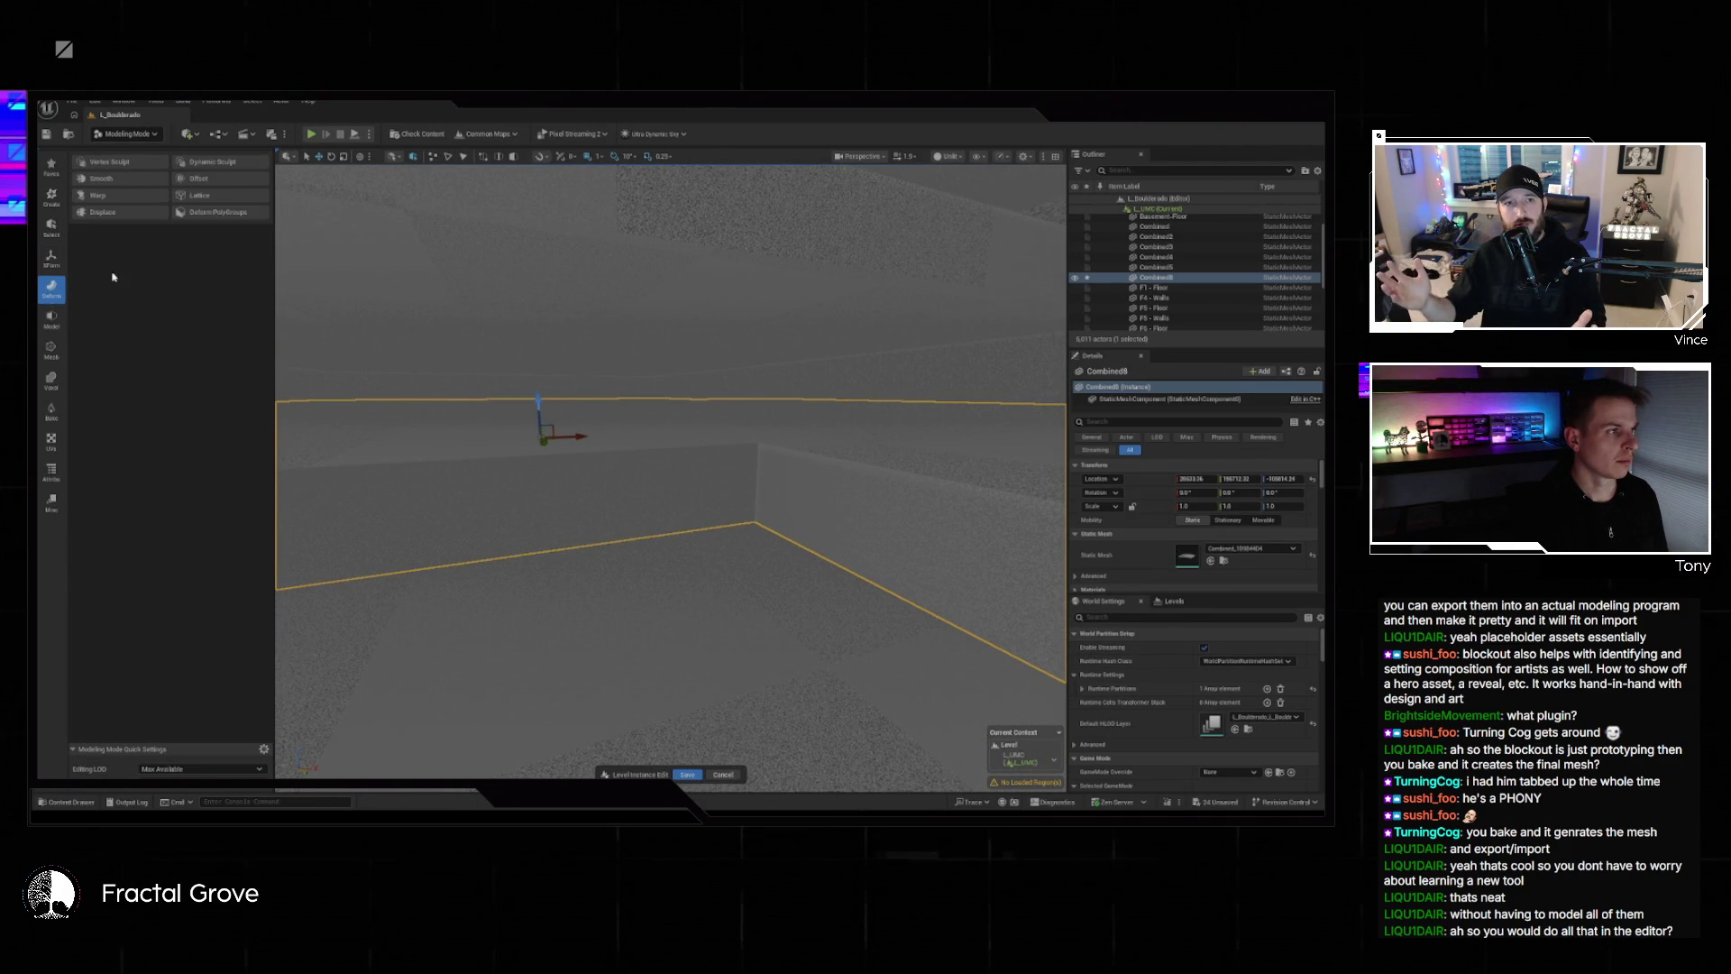
left_click(51, 319)
left_click(108, 162)
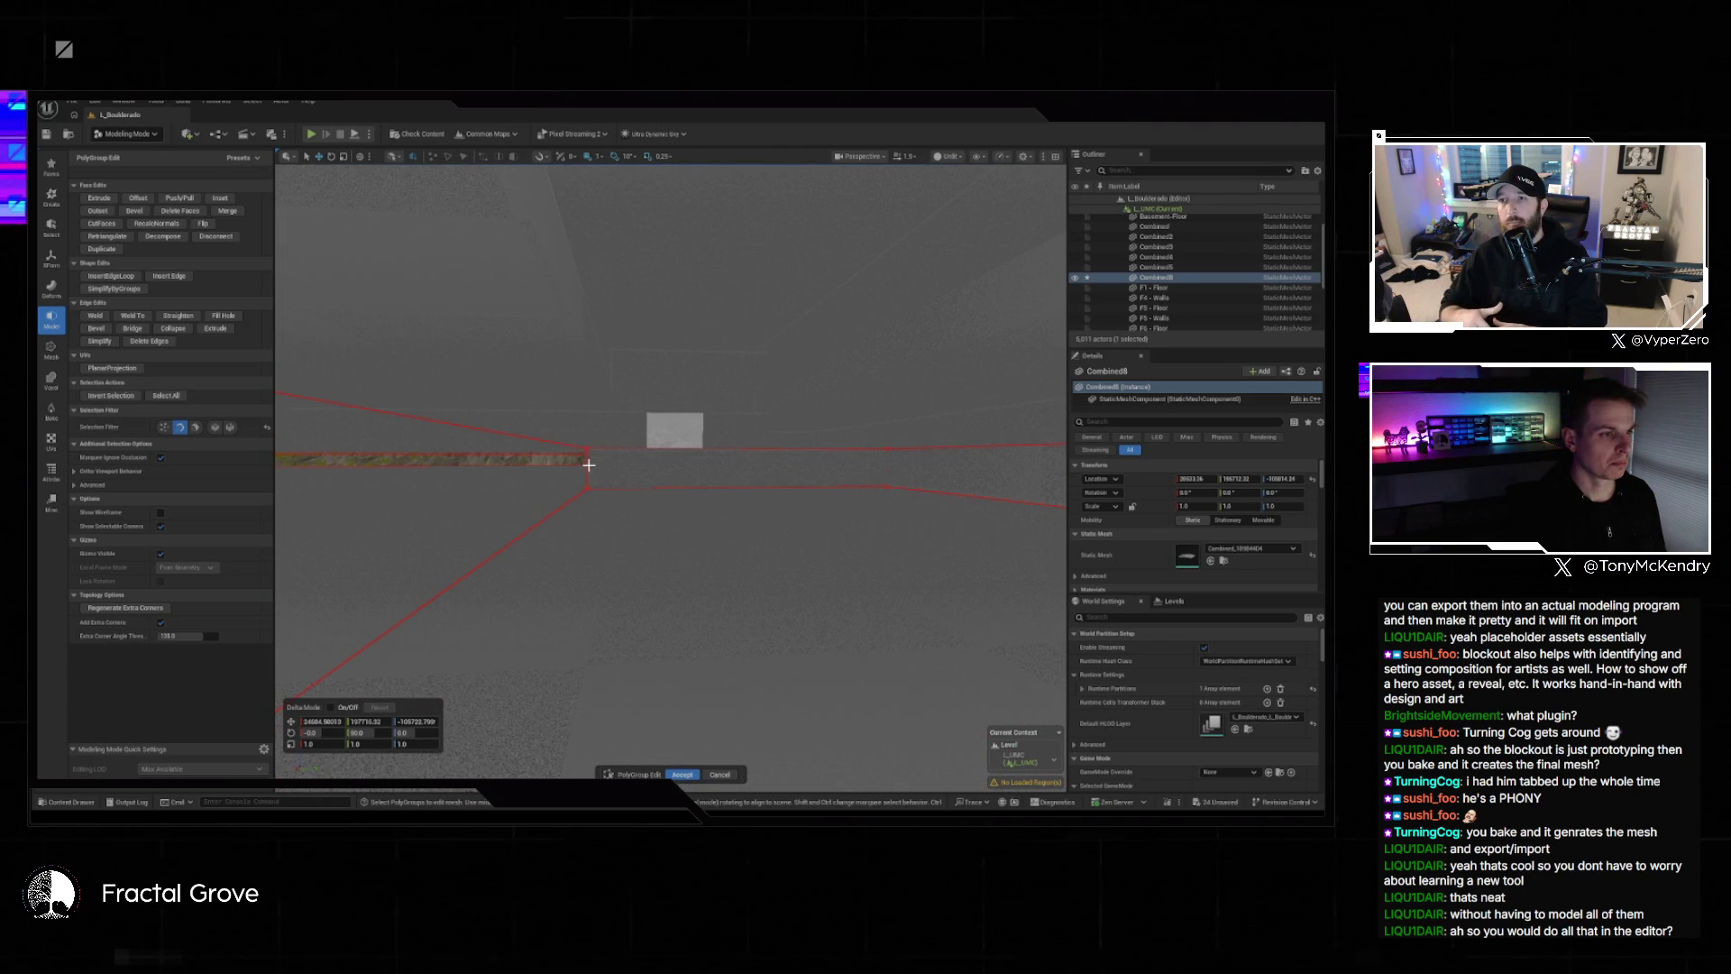
left_click(142, 330)
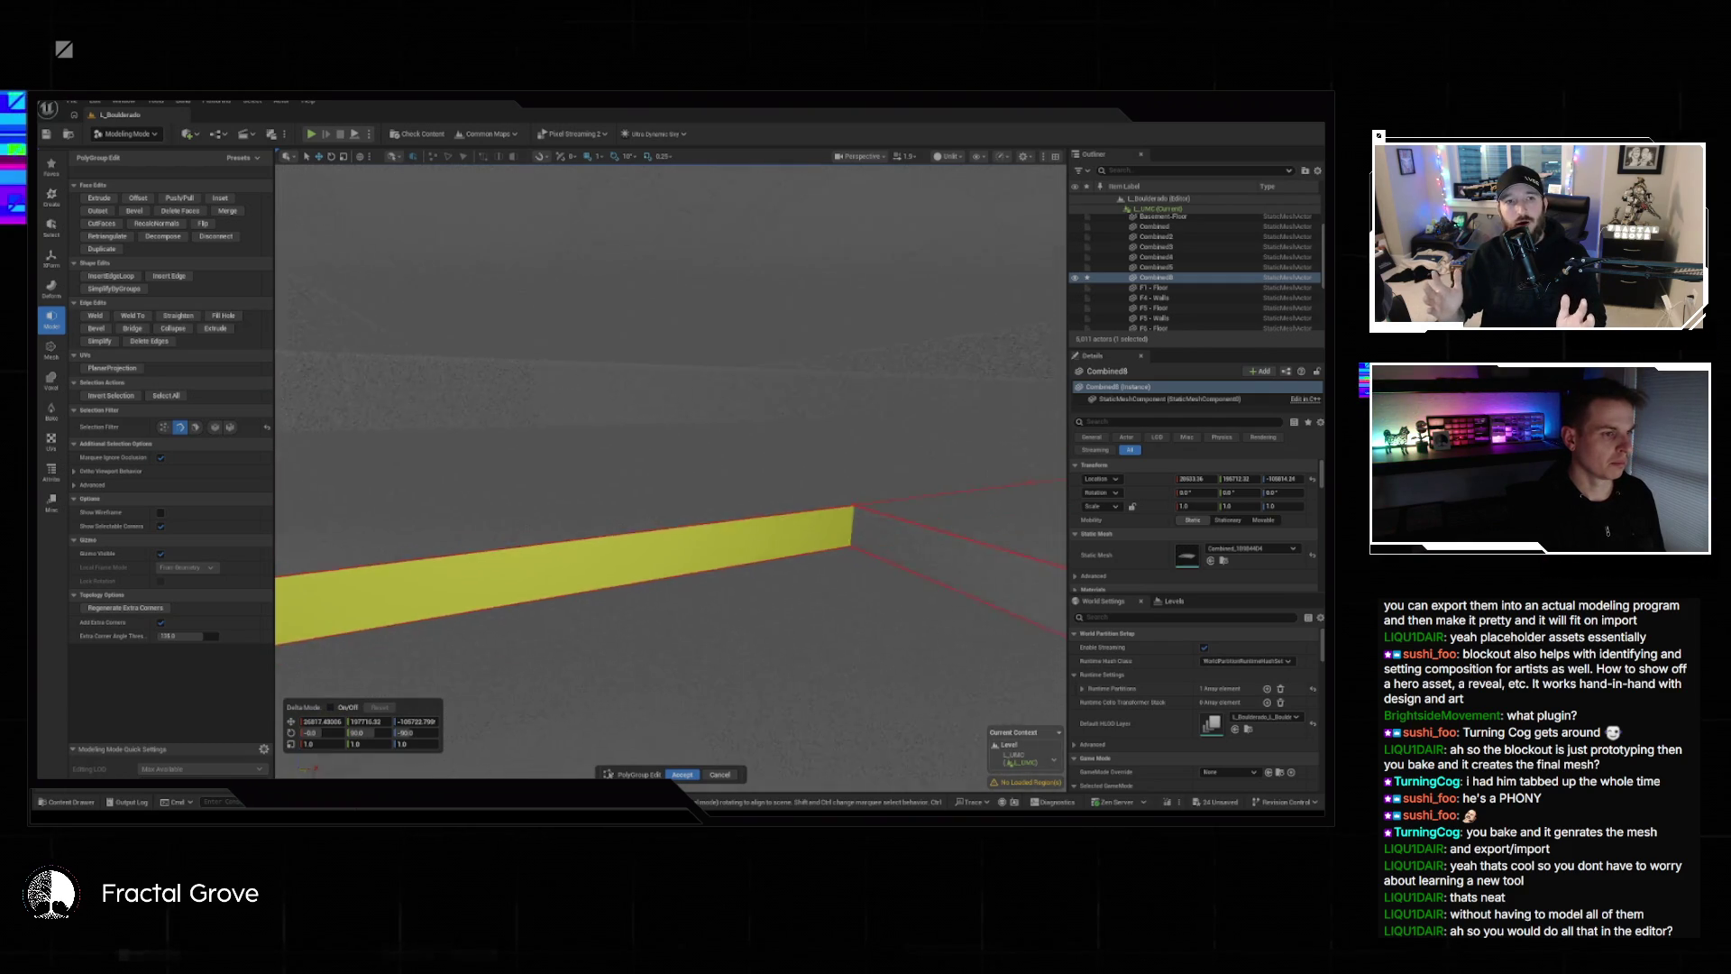
left_click(686, 774)
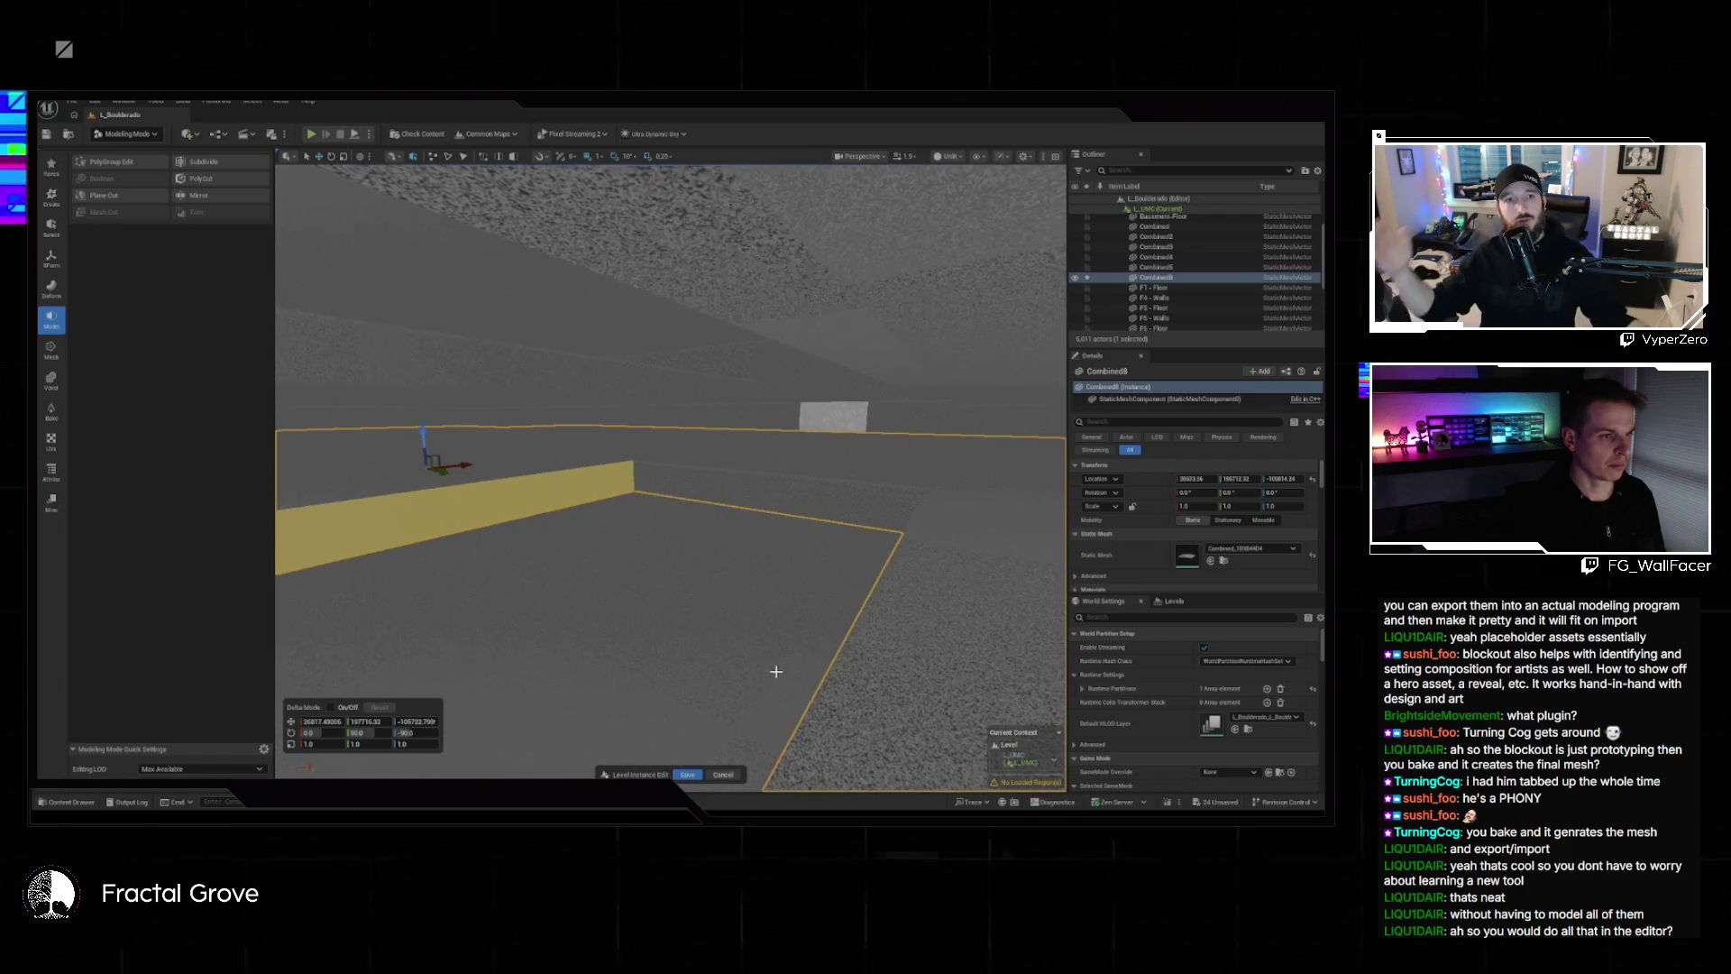
Deselect the mesh, switch the viewport to Lit, and fly the camera out of the corridor.
key("Escape")
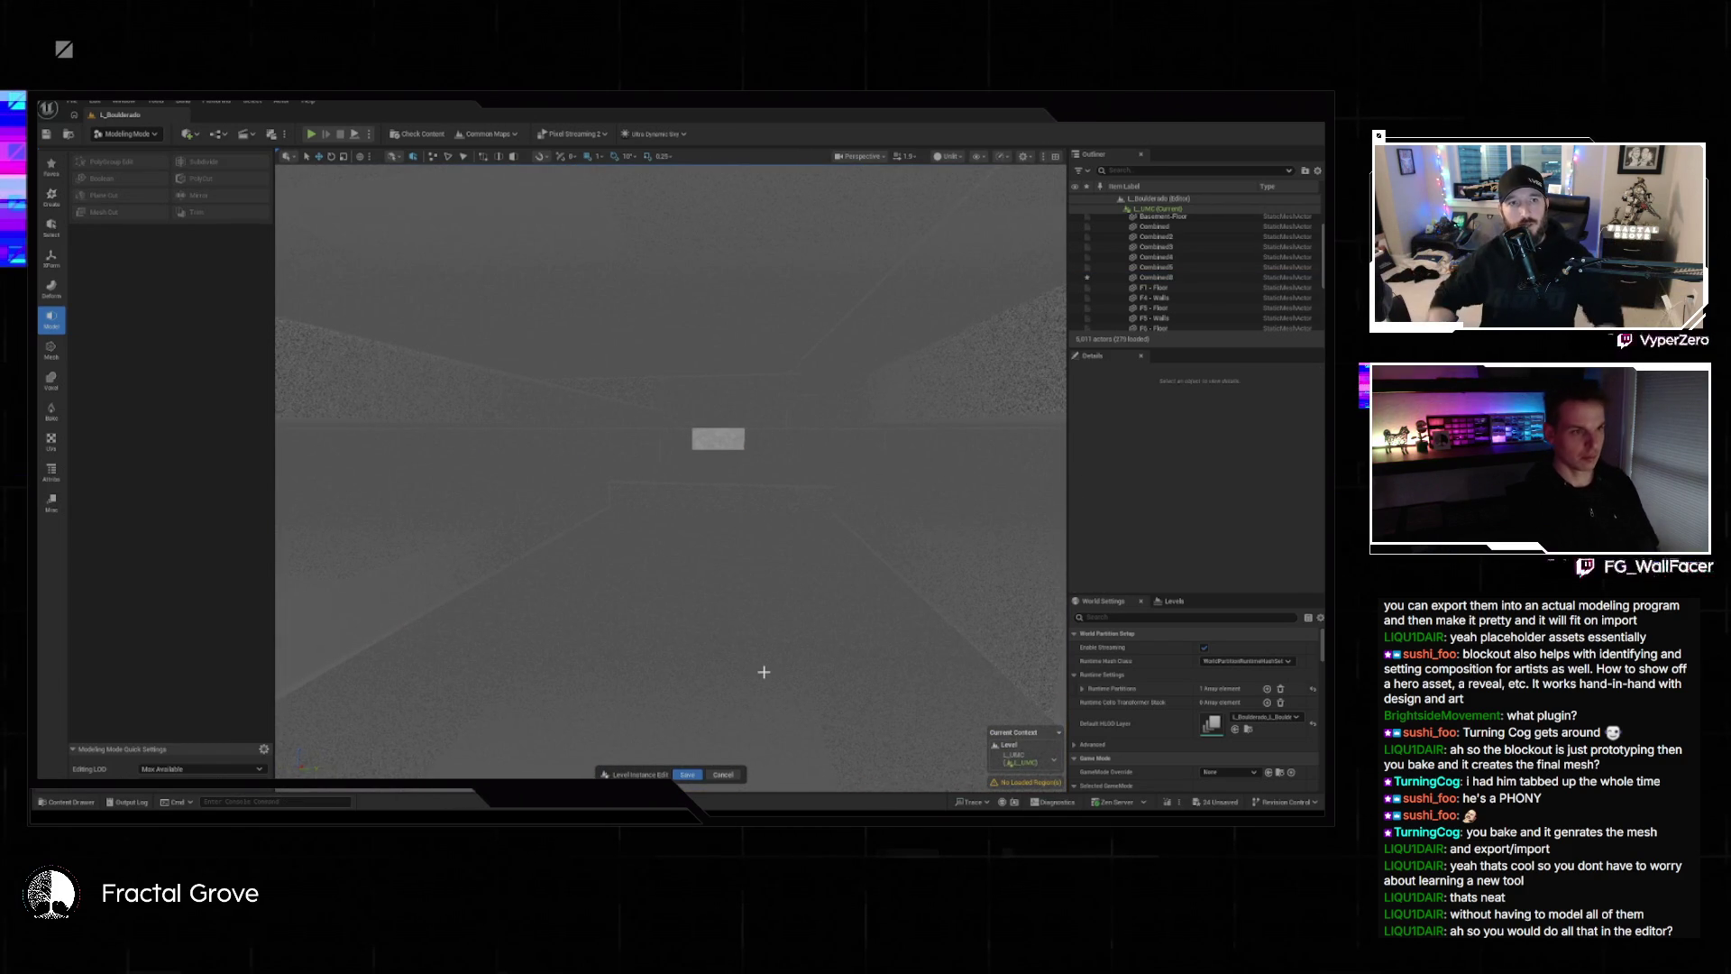
key("alt+4")
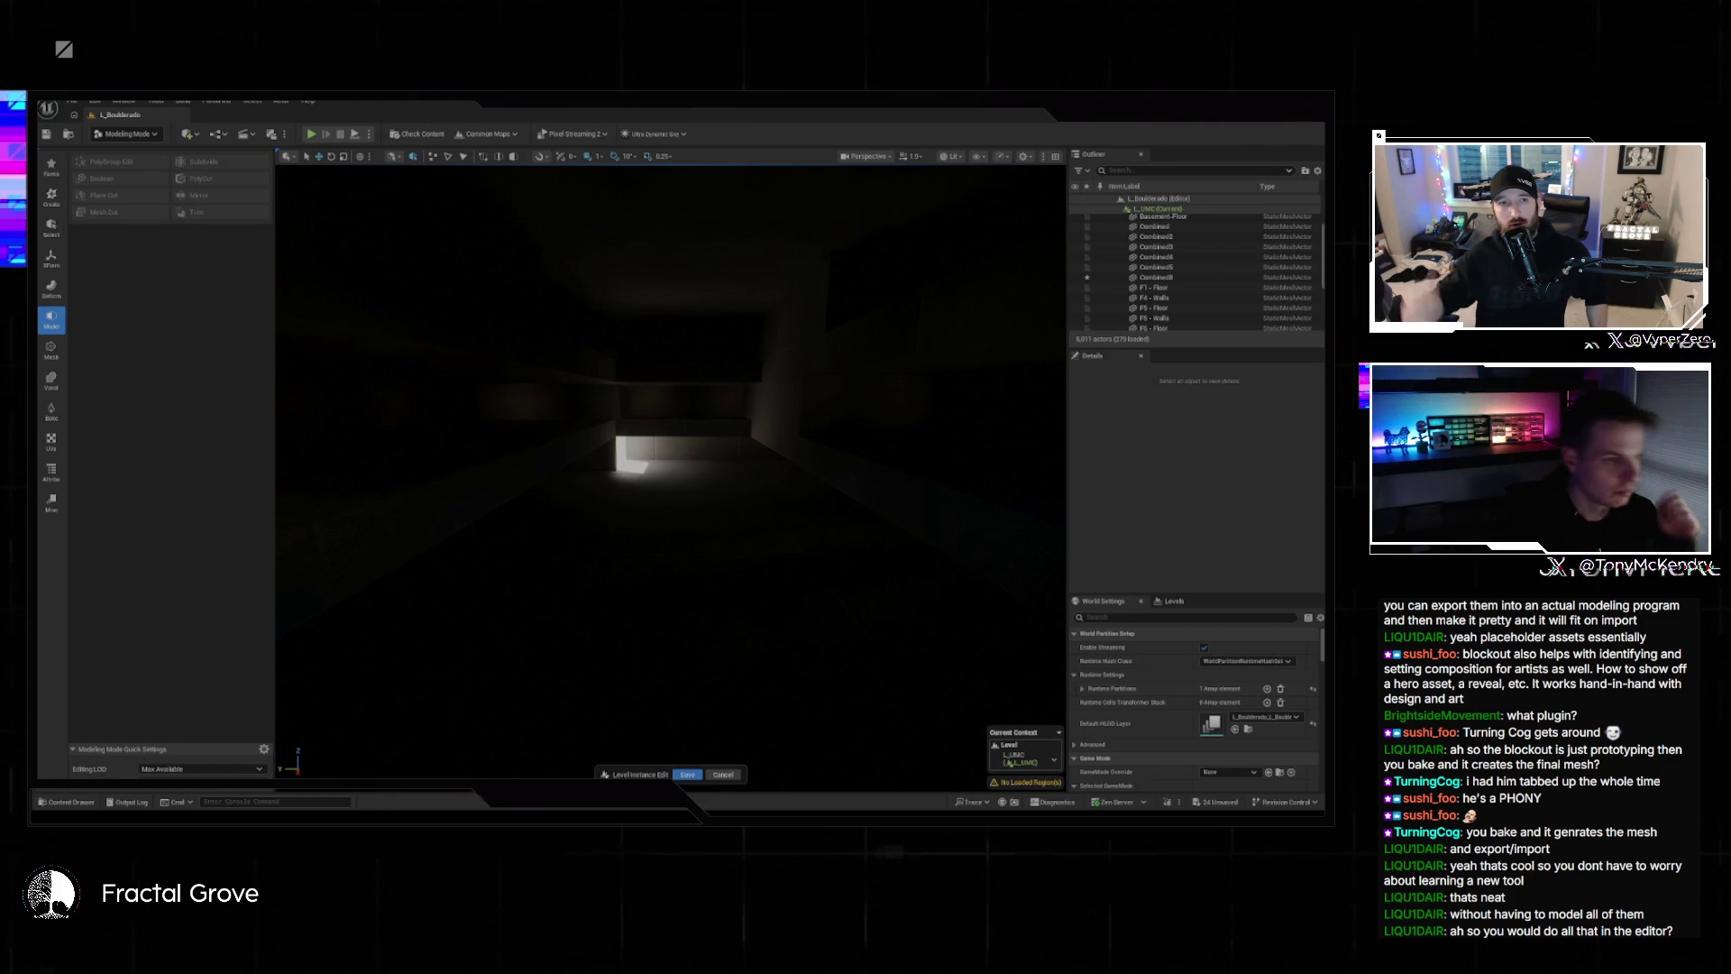
mouse_move(723, 725)
left_mouse_down()
mouse_move(685, 378)
mouse_move(681, 621)
left_mouse_up()
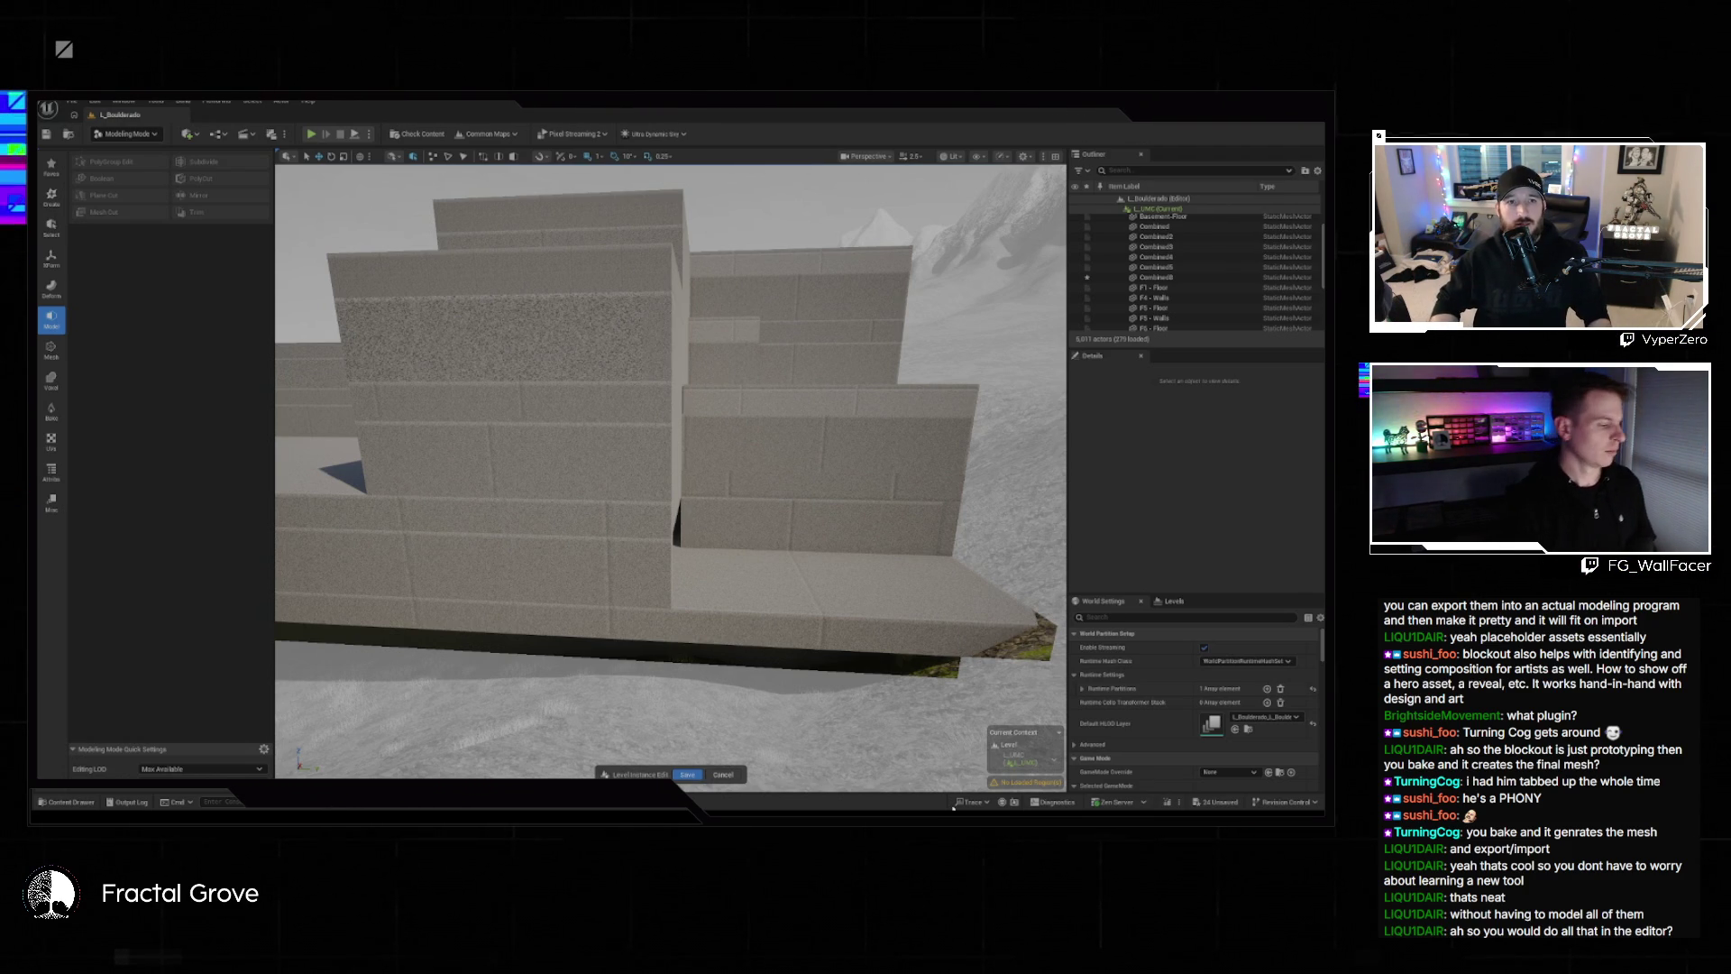
Select the Combined3 wall, inspect its opening in PolyGroup Edit, then cancel without changes.
left_click(591, 572)
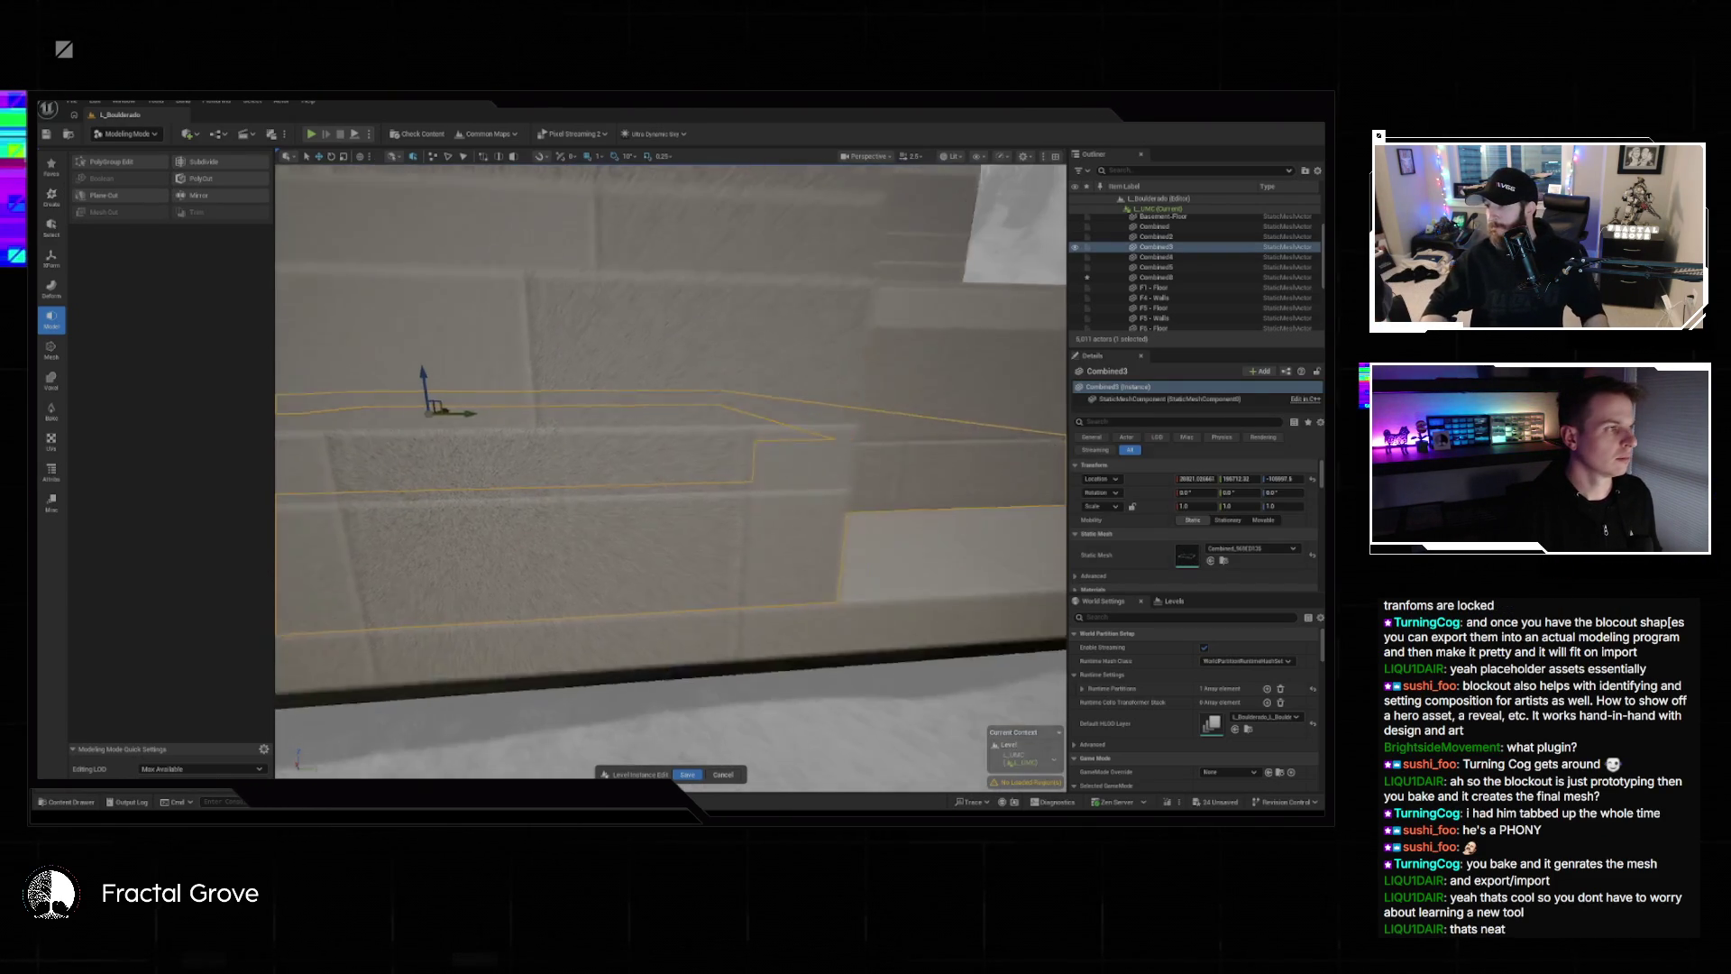
left_click(133, 163)
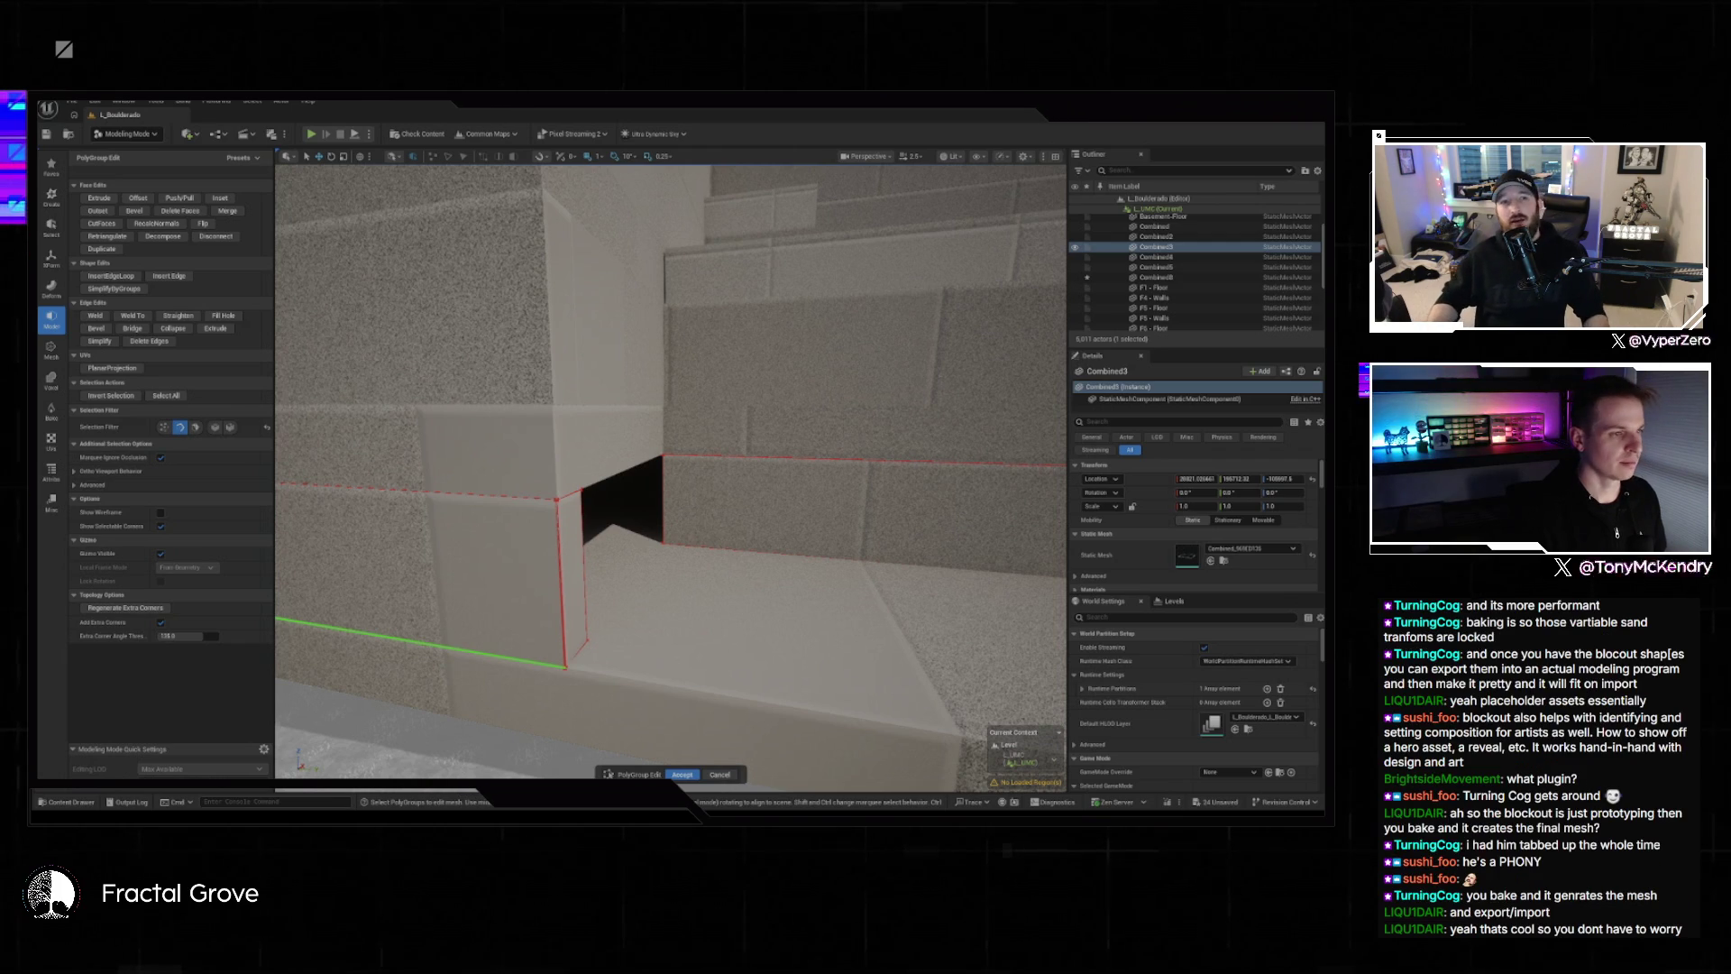
scroll(704, 739, "down", 10)
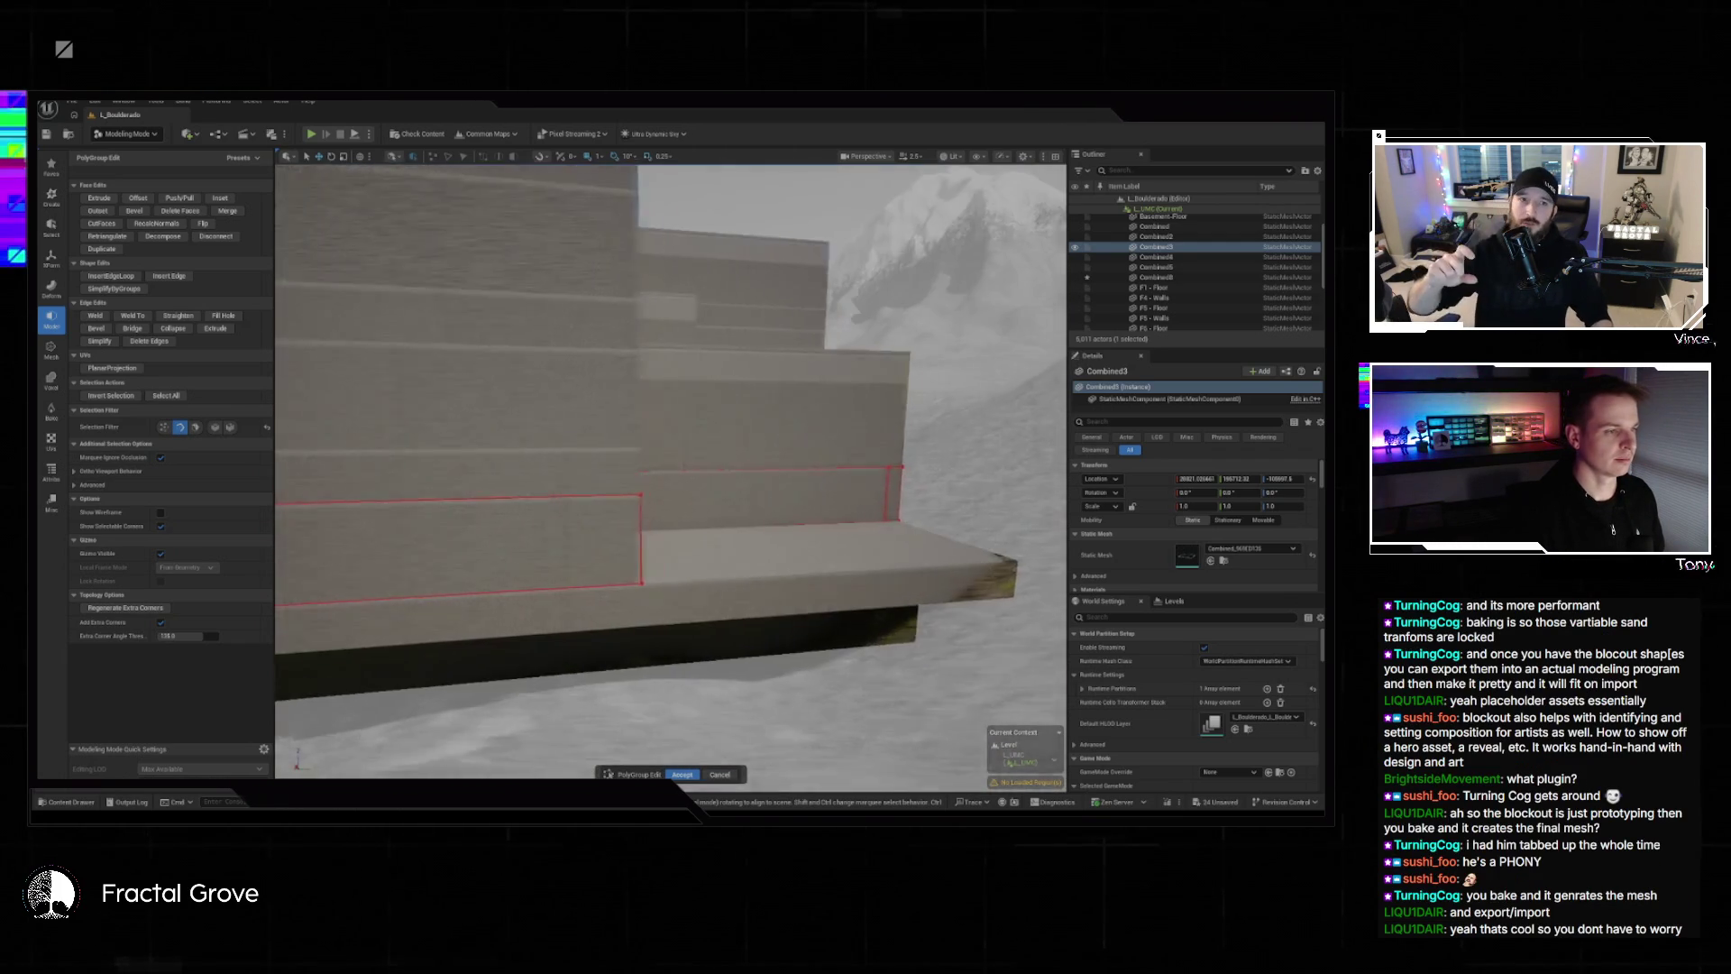
scroll(694, 728, "up", 10)
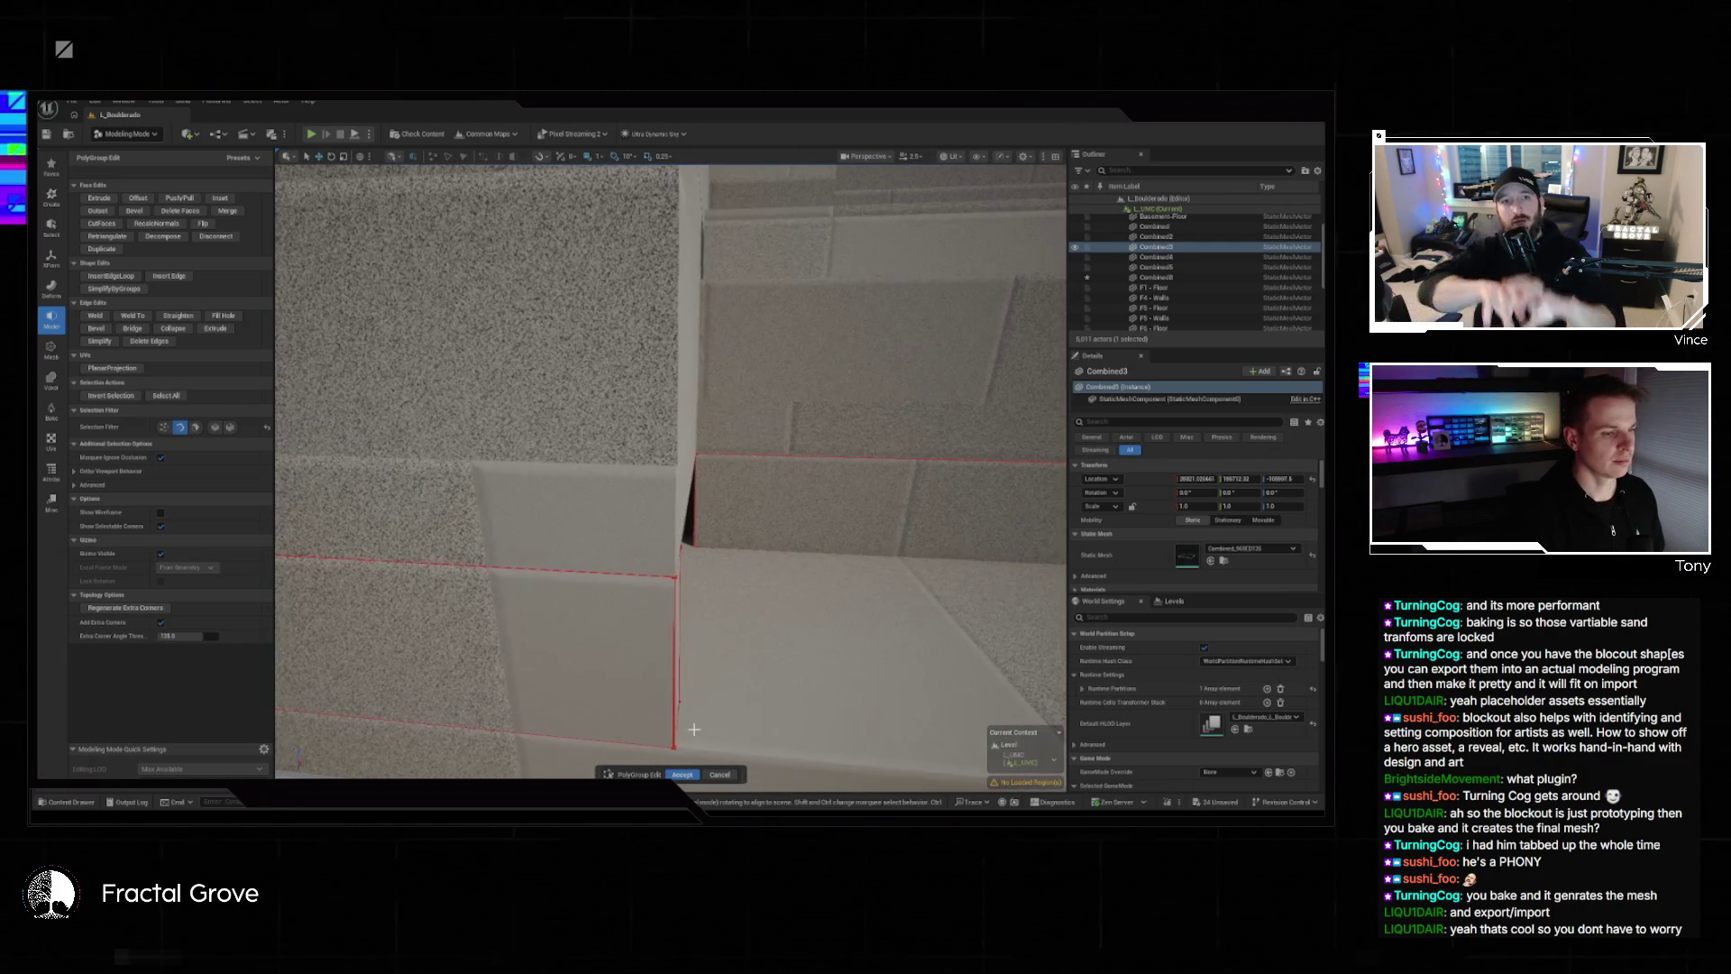
left_click(730, 774)
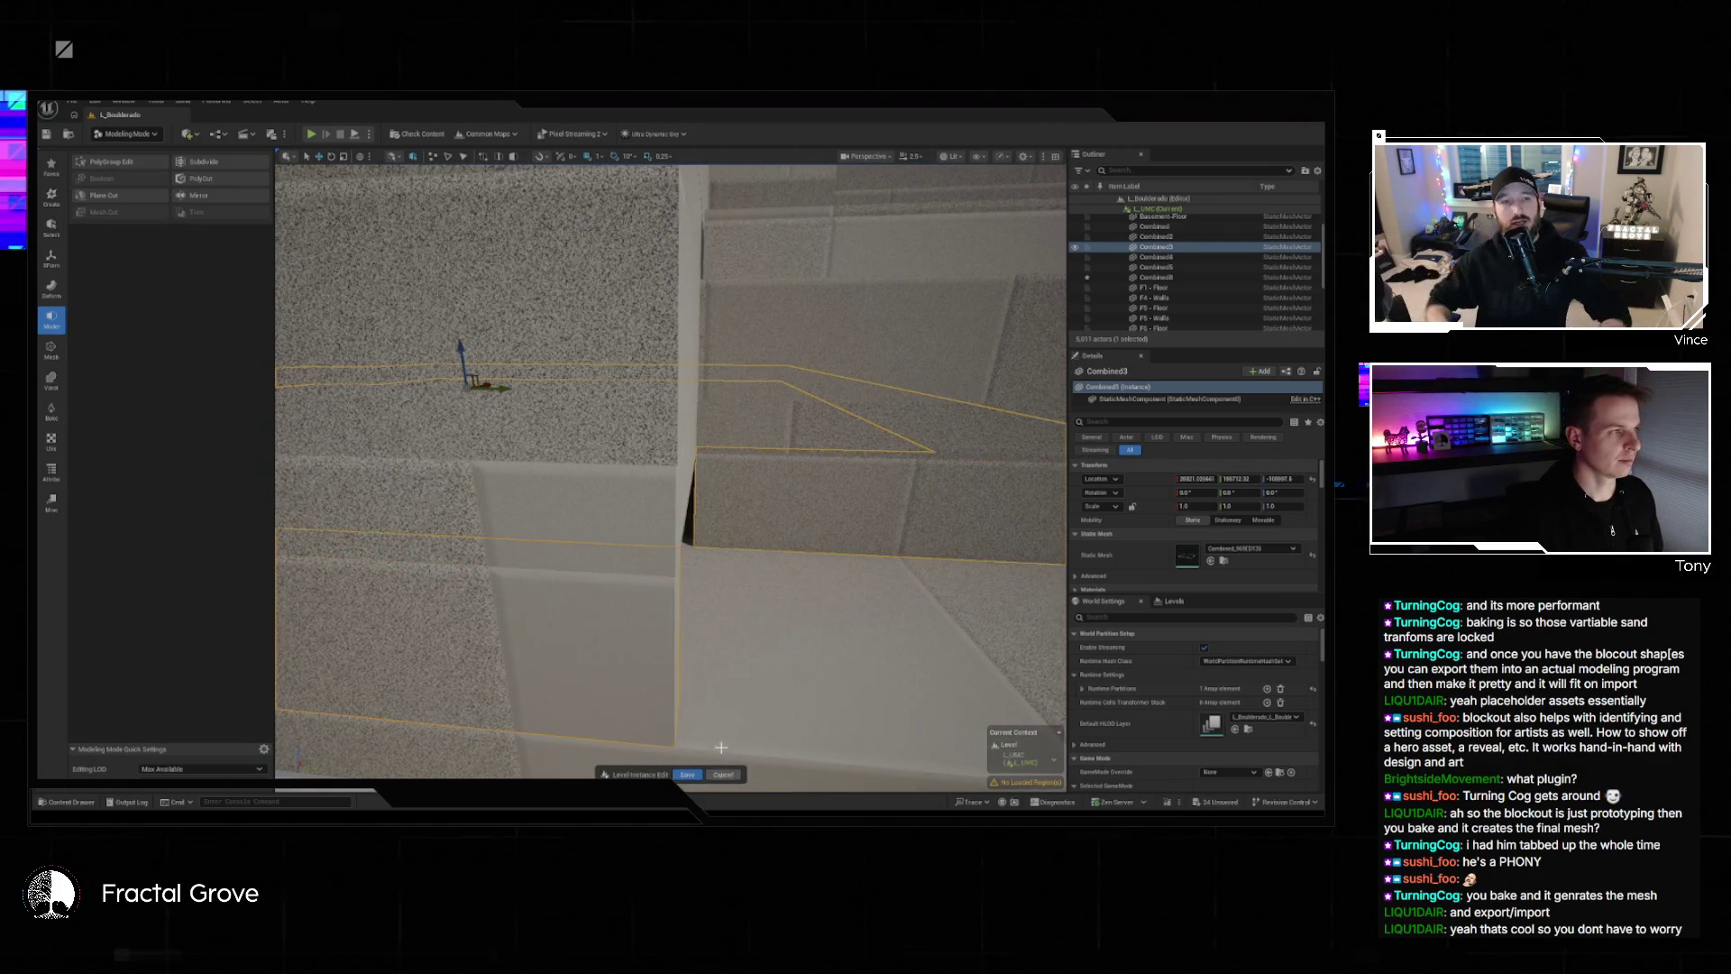
Start a plane cut on the wall, rotate the plane 90 degrees, and discard the cut-off half.
left_click(139, 193)
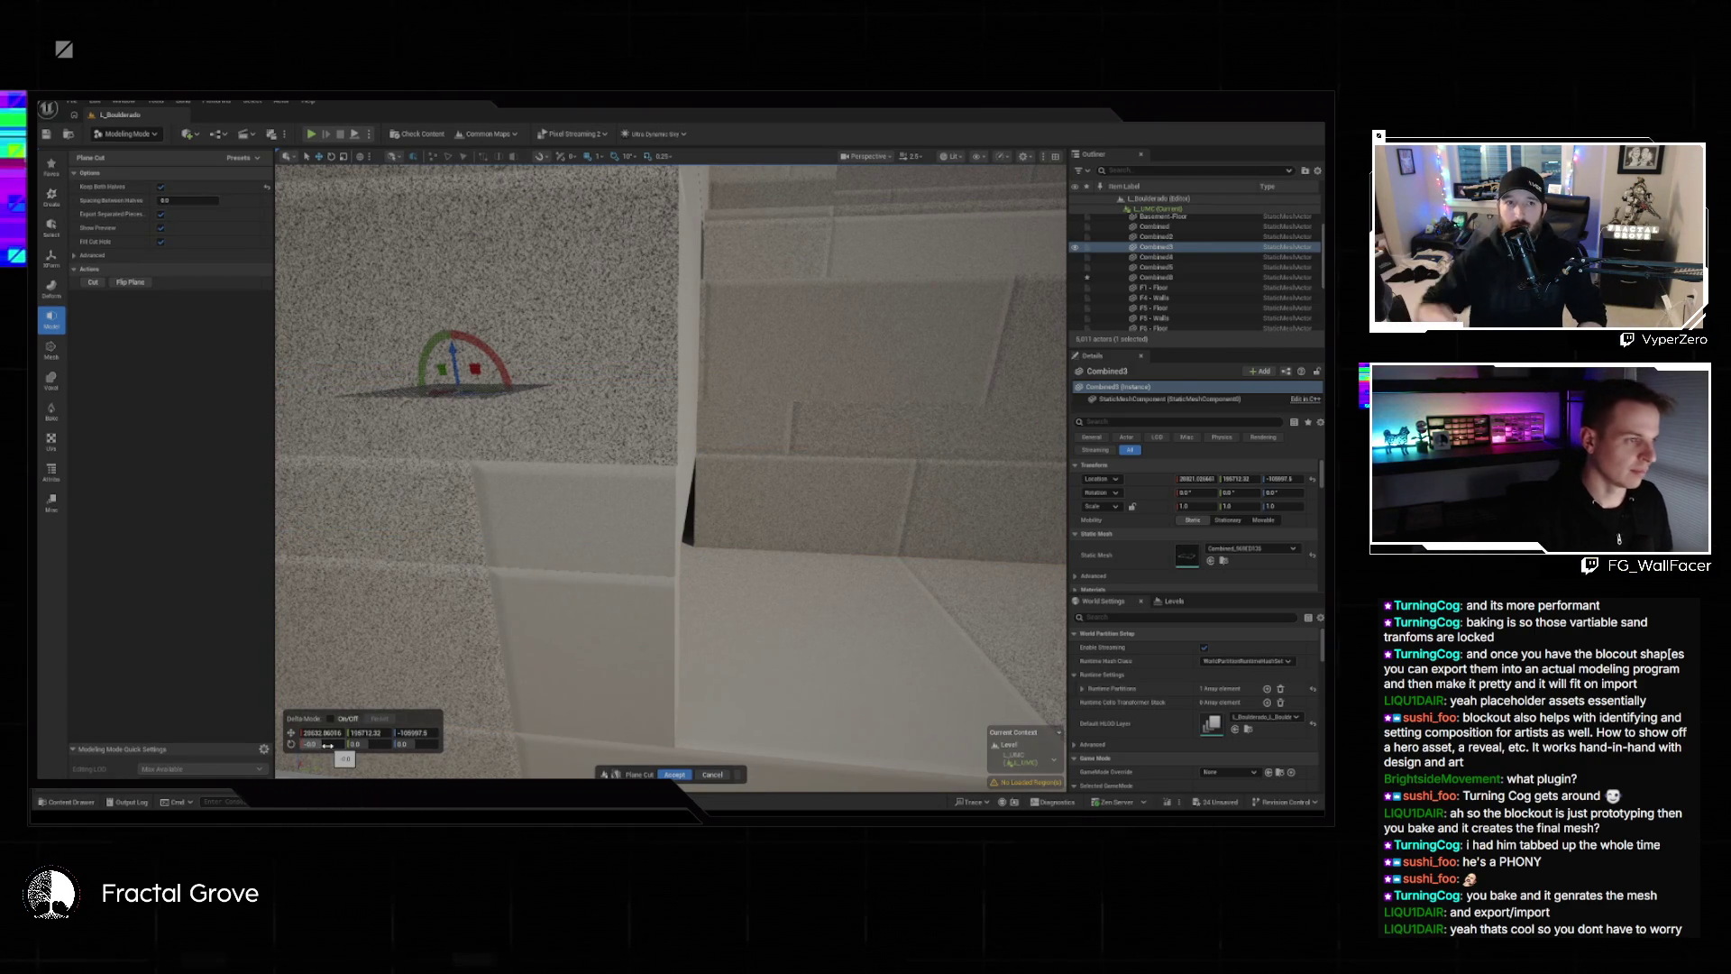
left_click(328, 745)
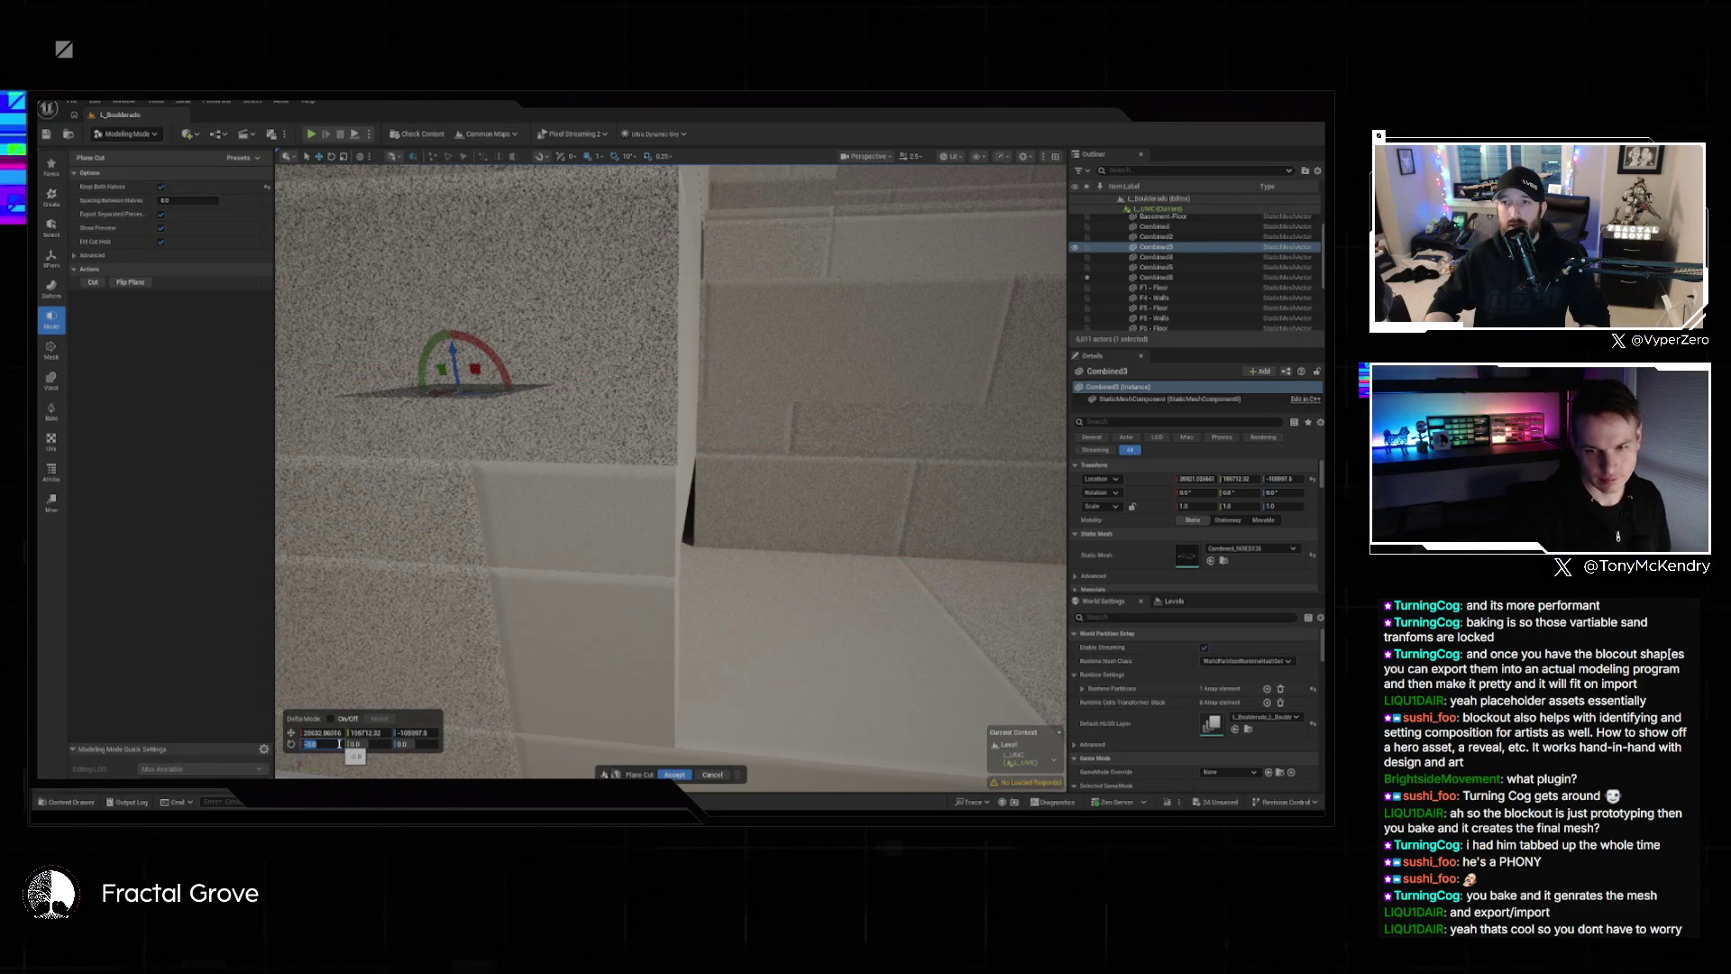
type("90")
key("Return")
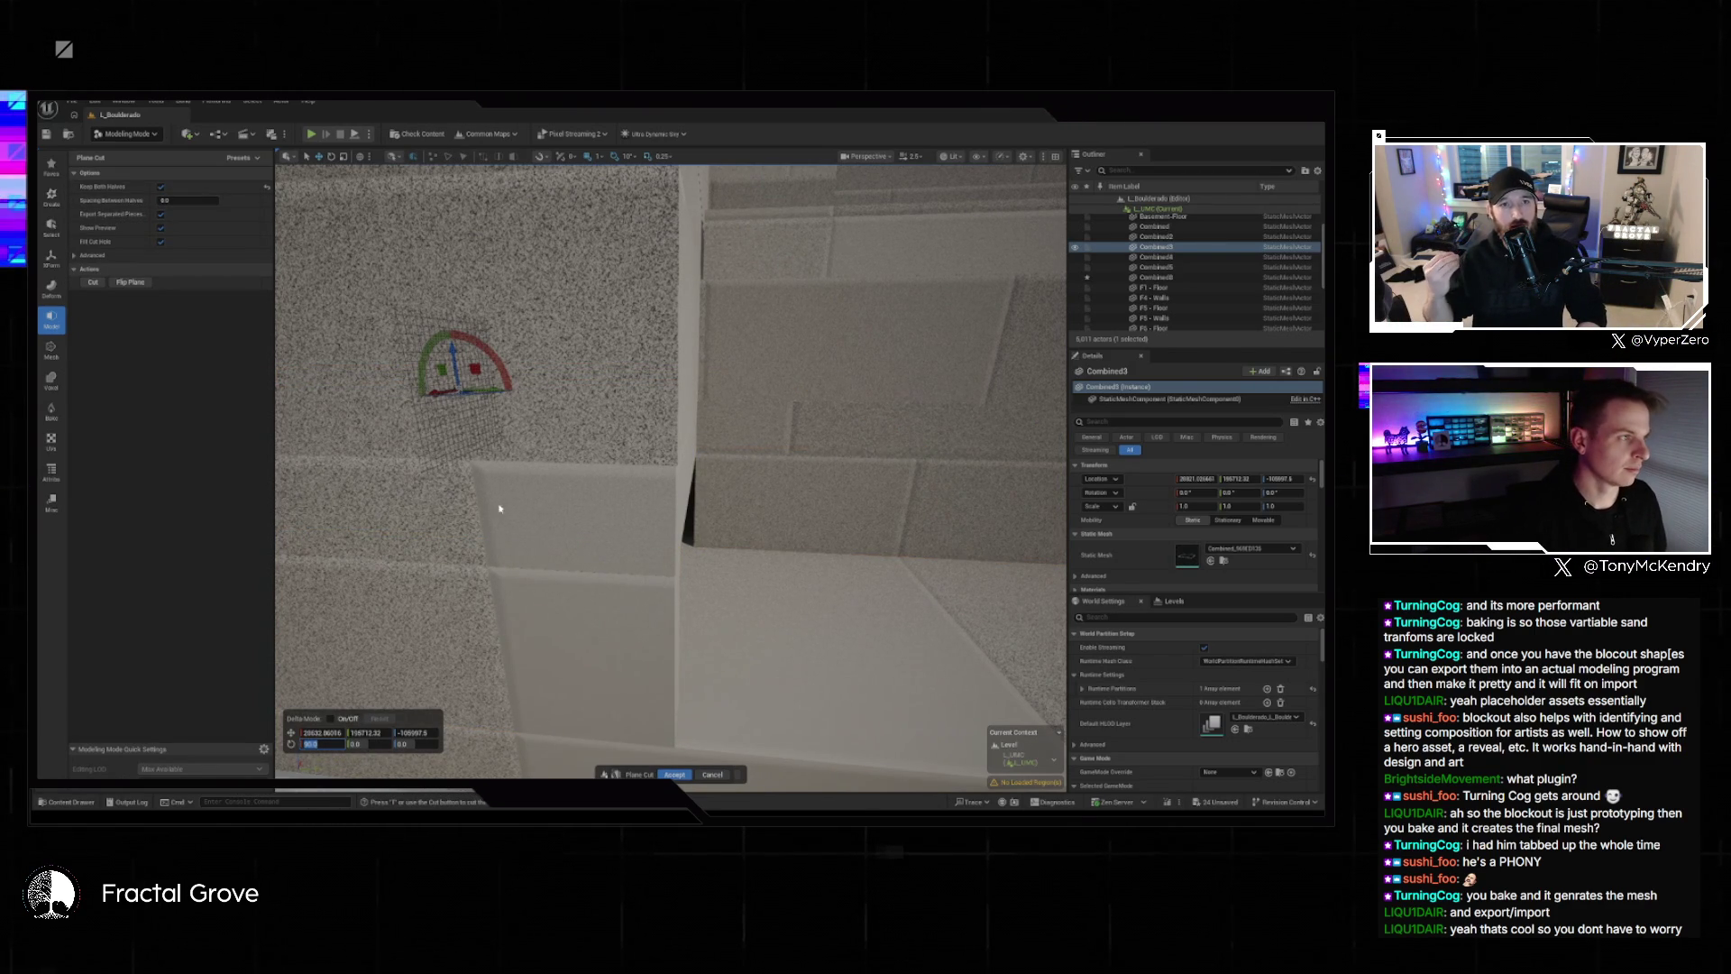
left_click(161, 186)
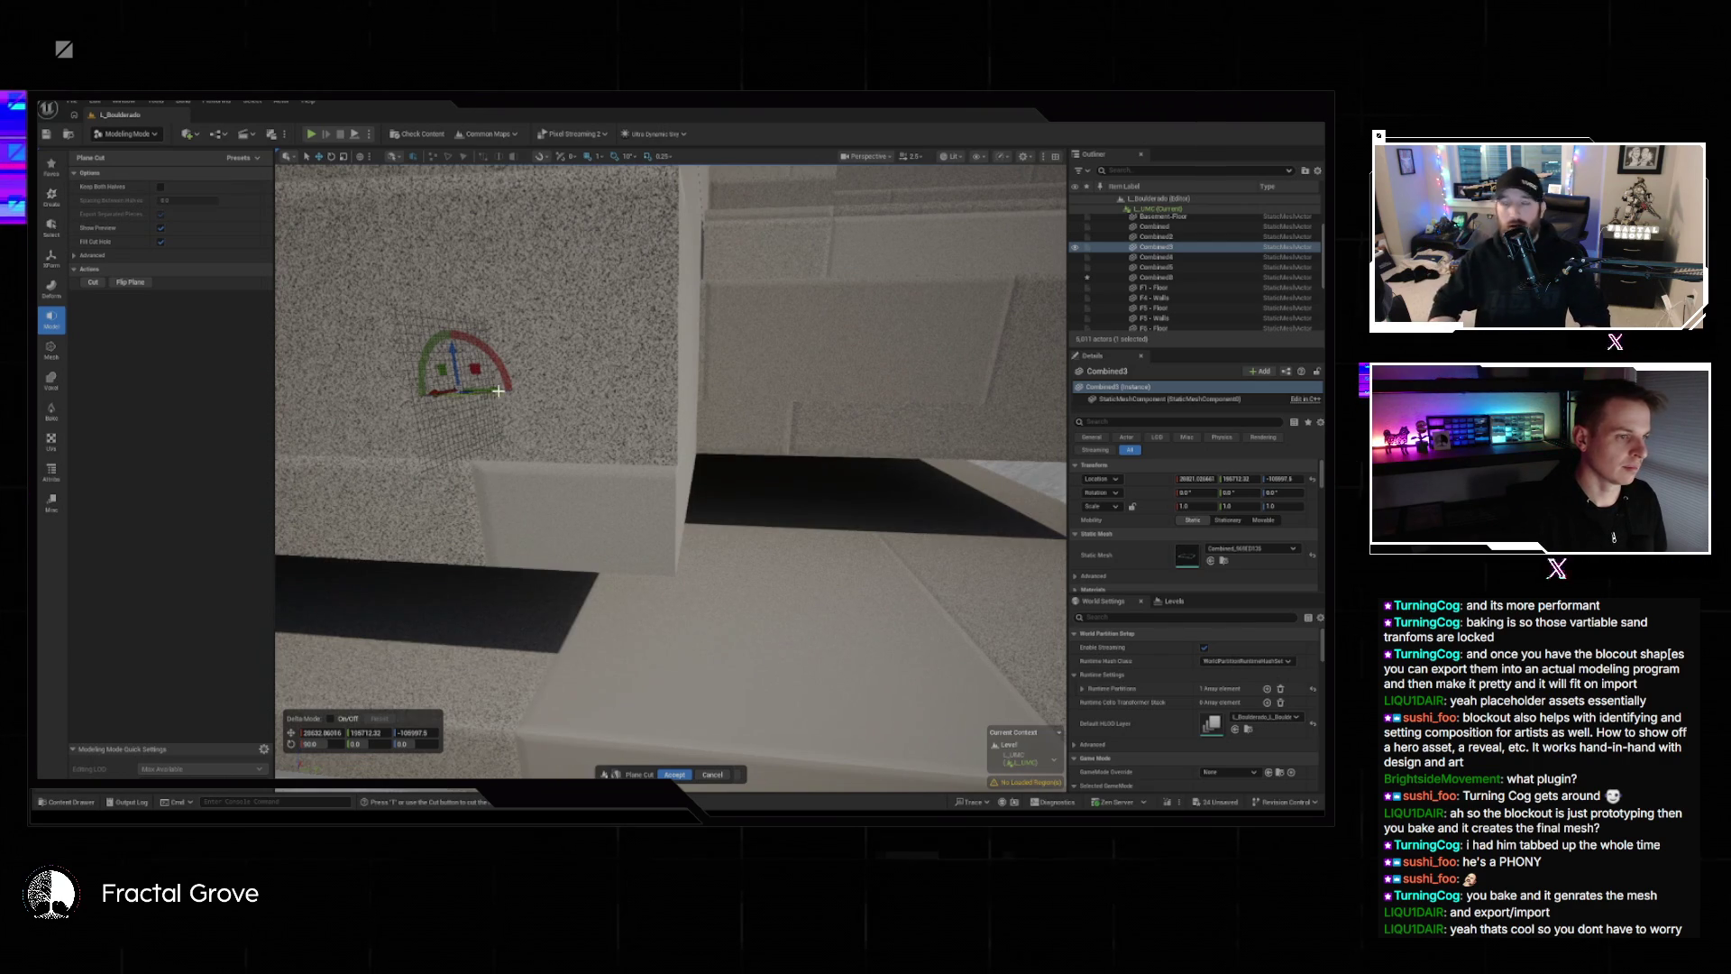
Move the cut plane to the wall edge and fine-tune its position.
left_click_drag(497, 389, 752, 409)
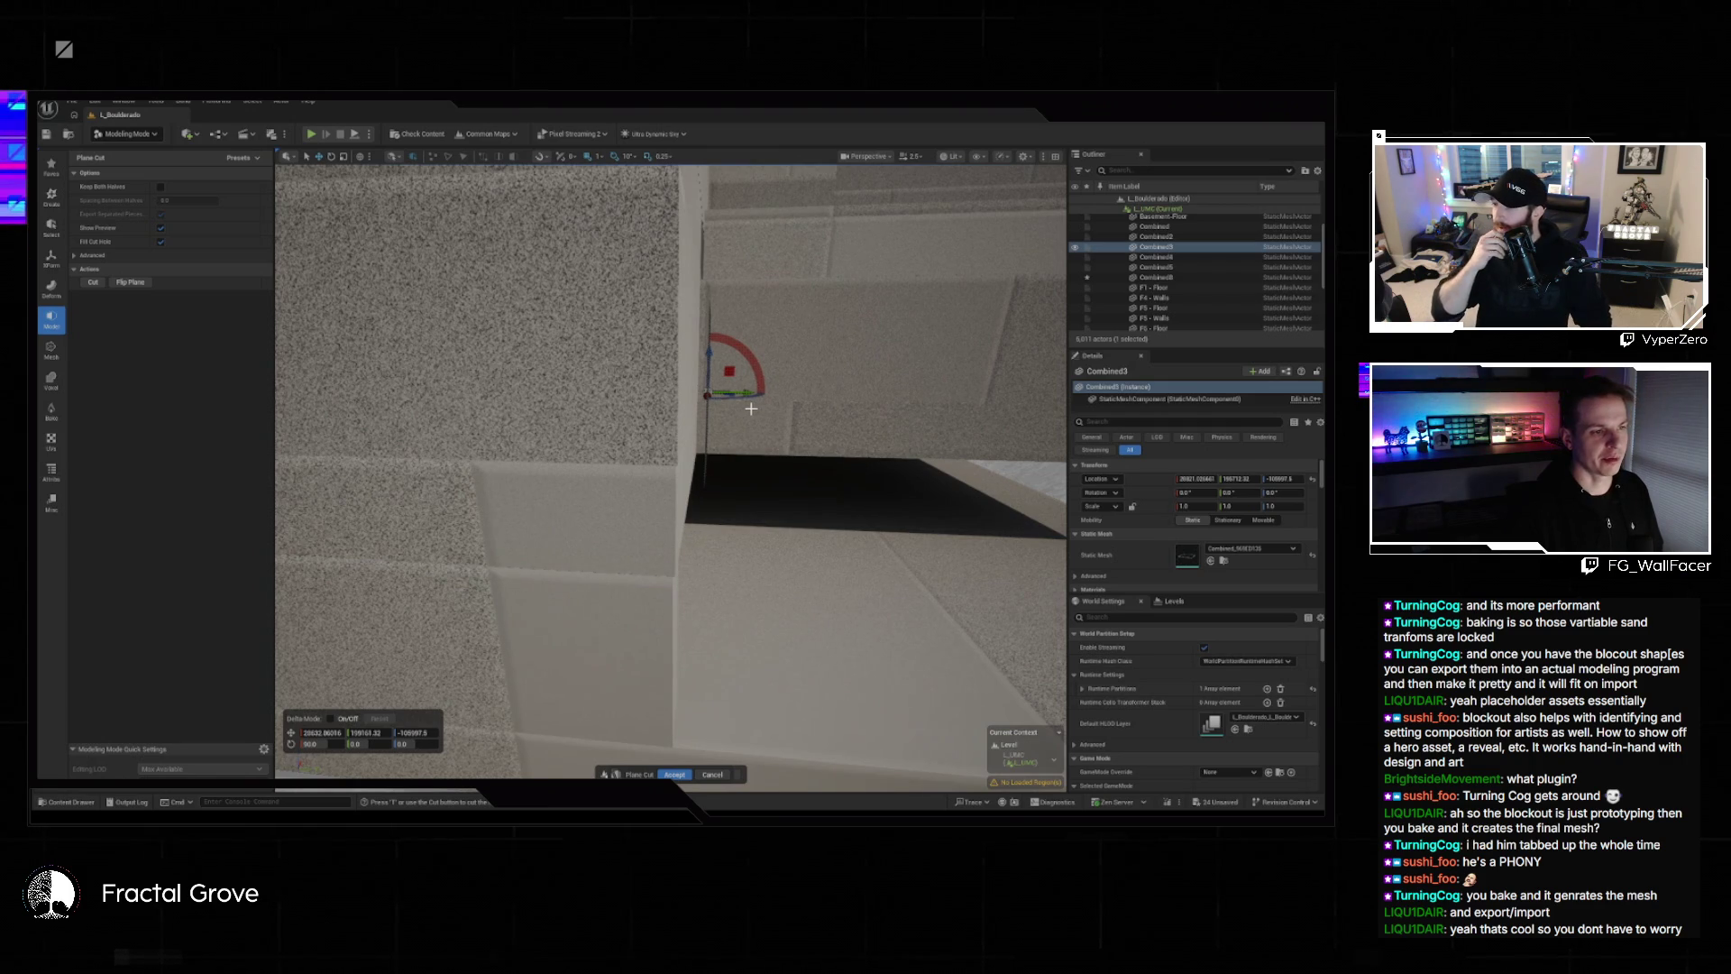
scroll(749, 450, "up", 5)
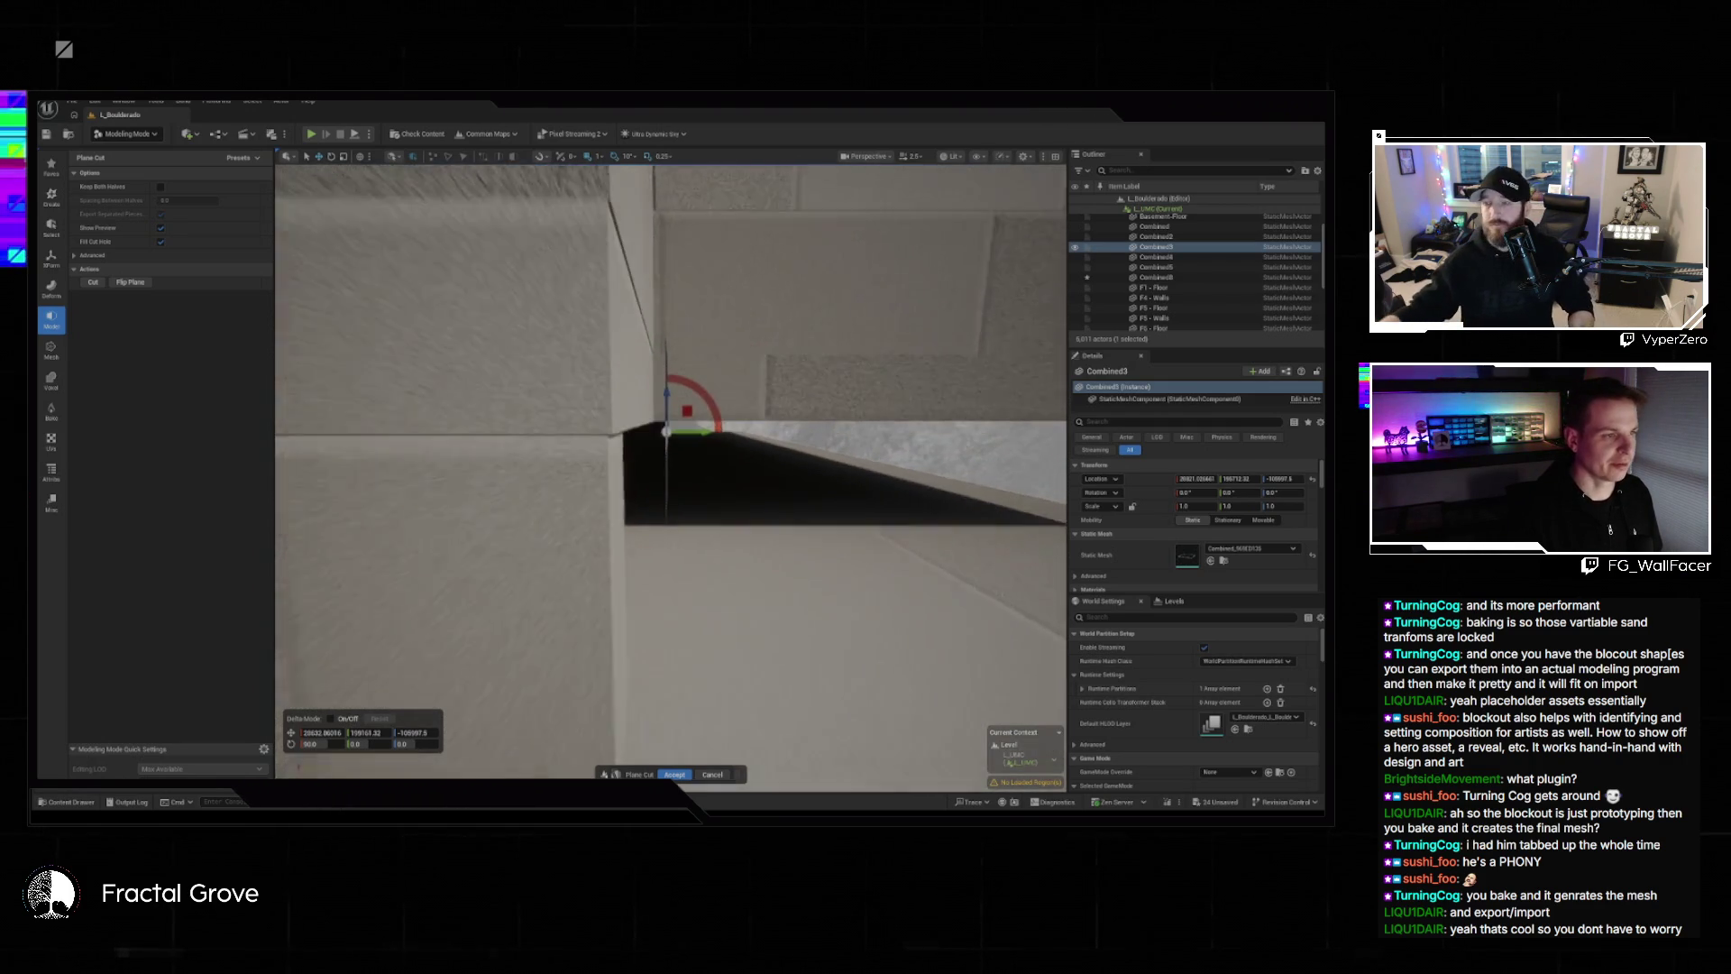
scroll(730, 487, "up", 1)
left_click_drag(710, 441, 713, 441)
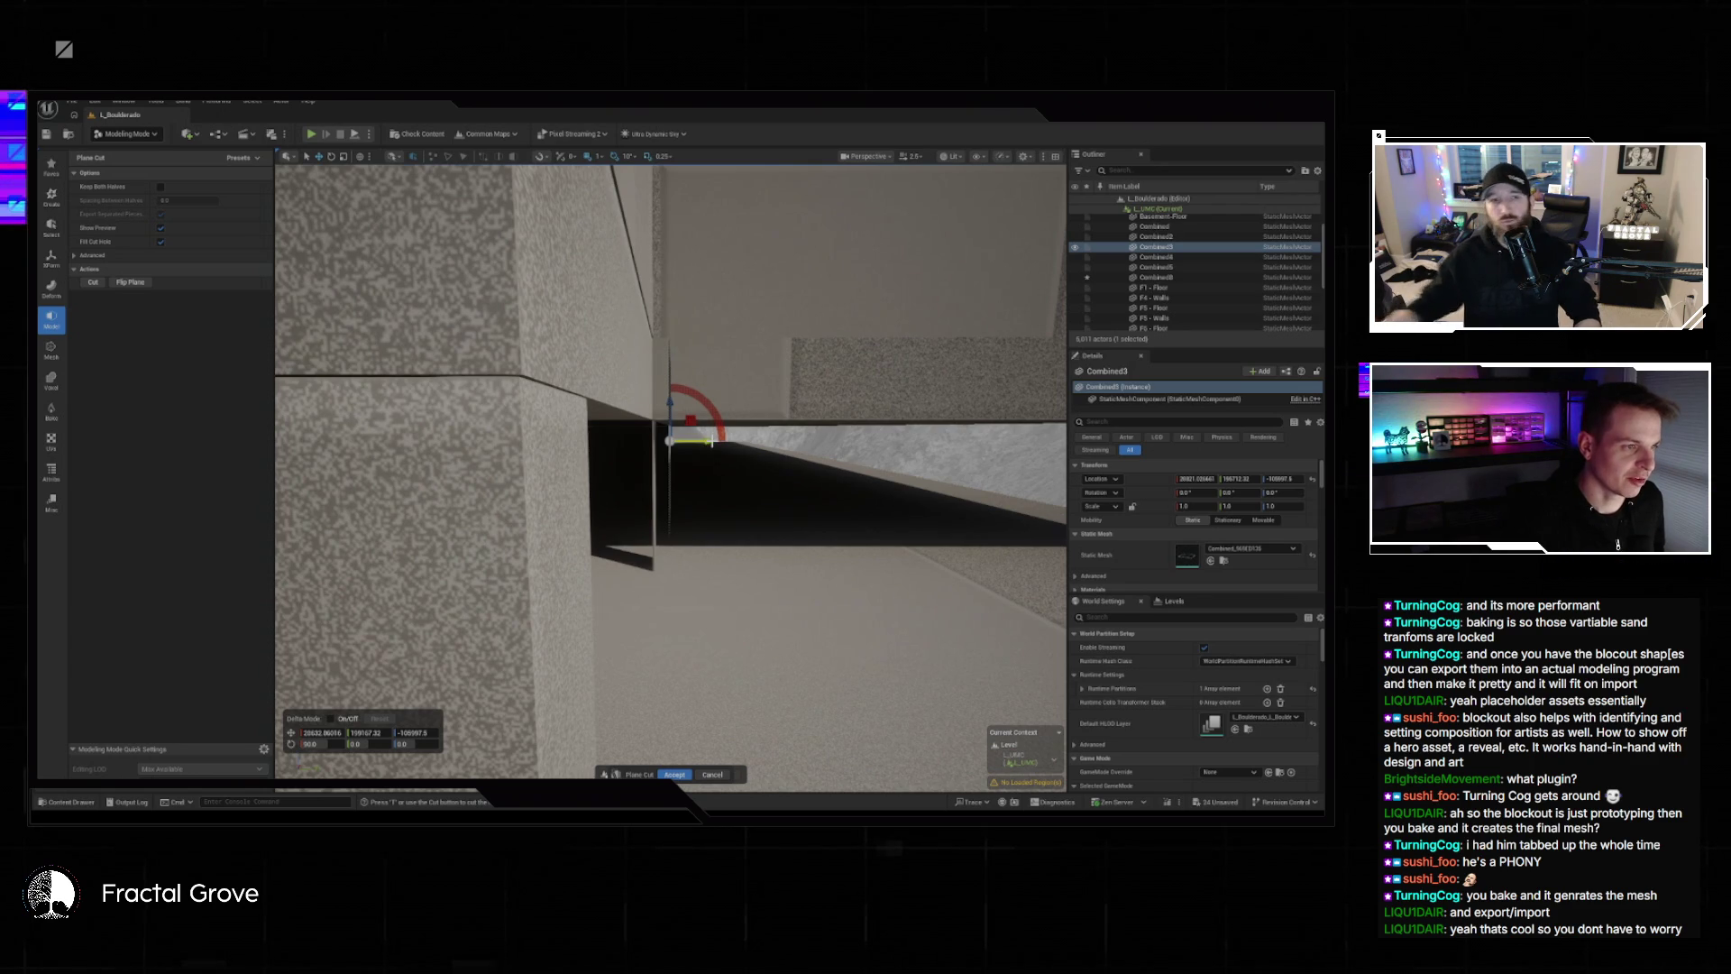
left_click_drag(712, 441, 711, 440)
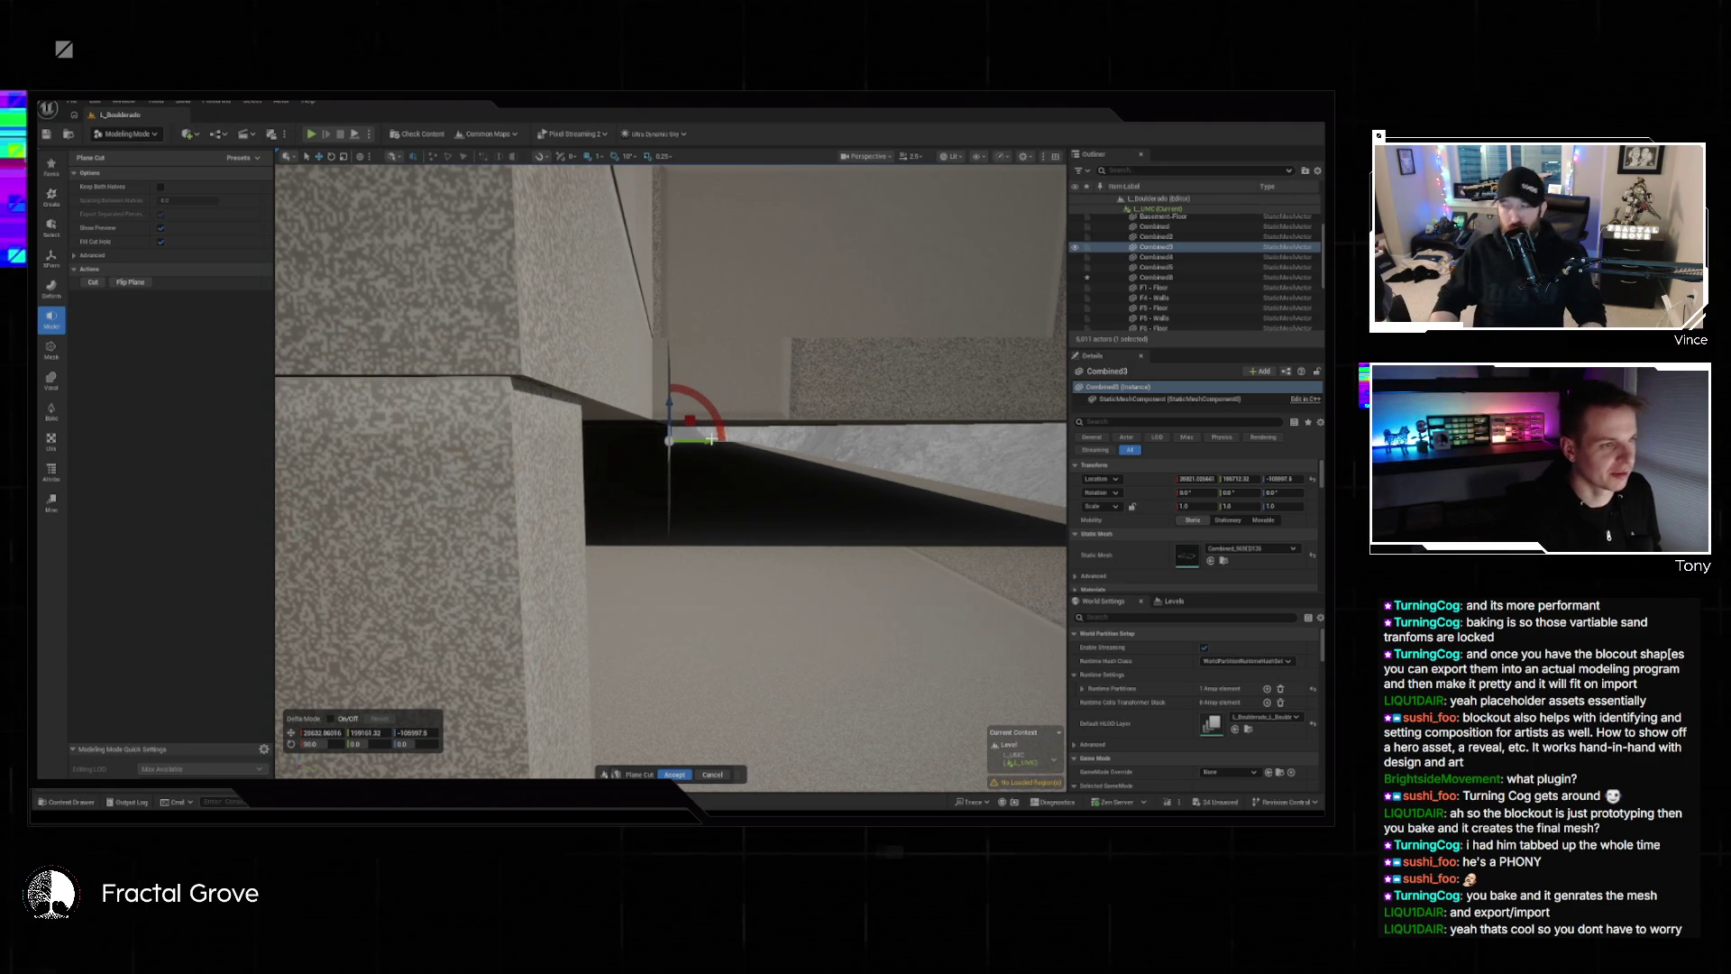
left_click_drag(711, 439, 710, 440)
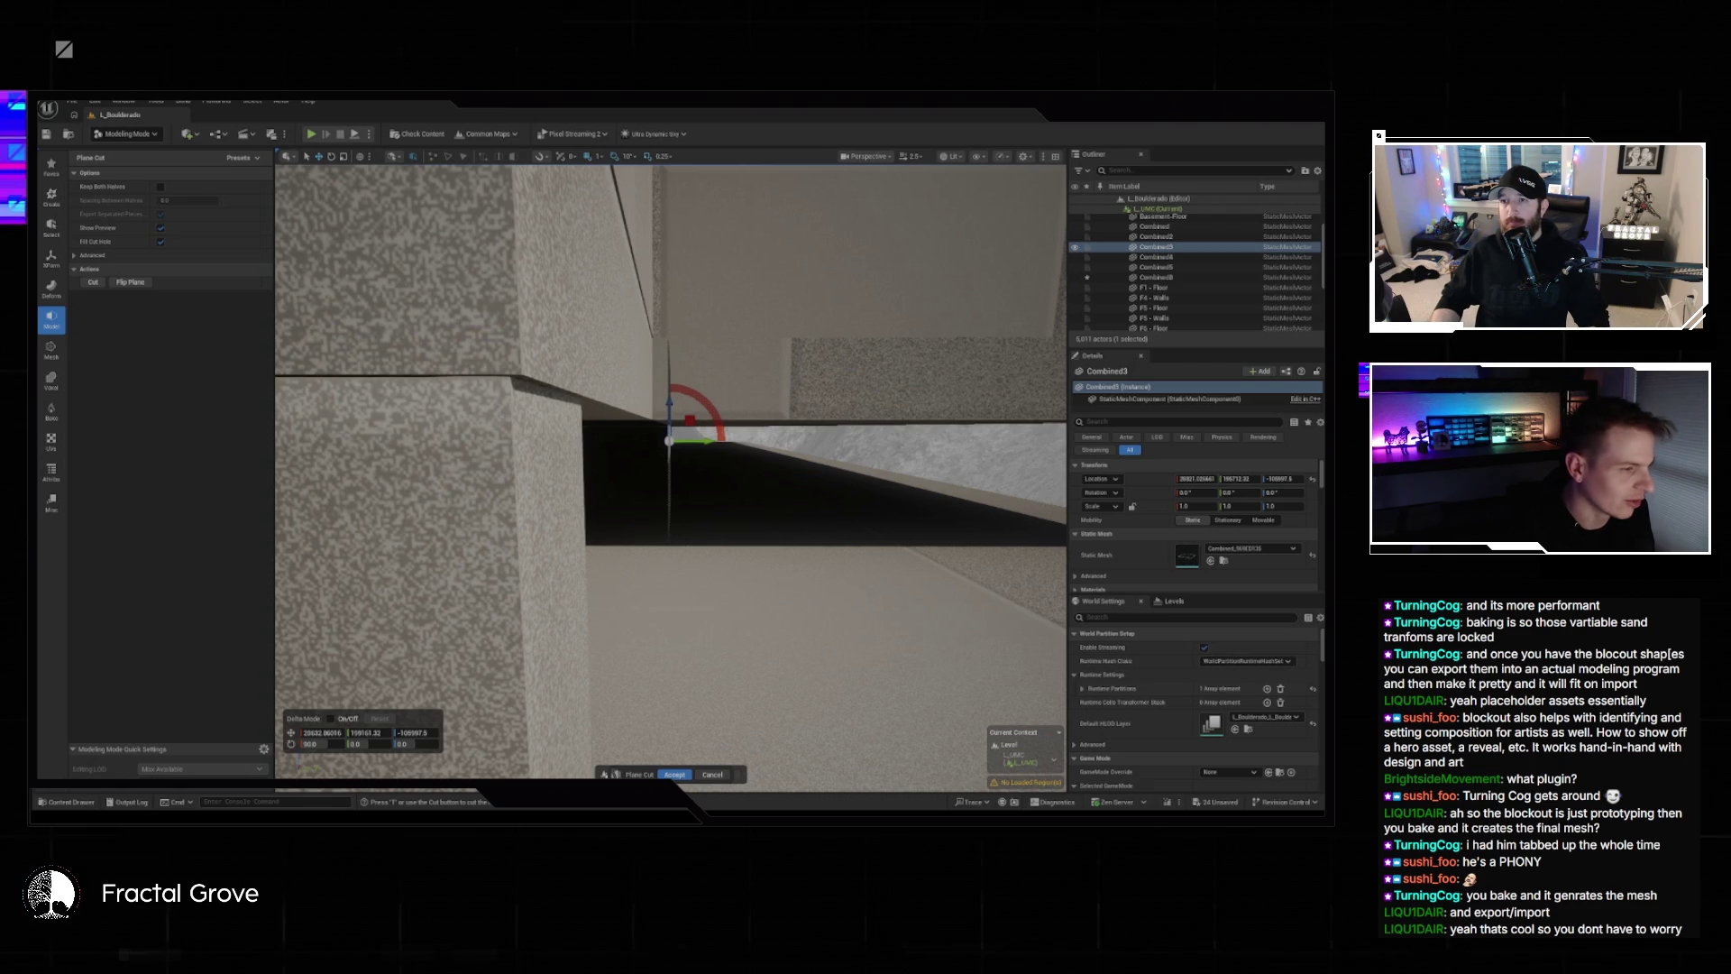
key("alt+Tab")
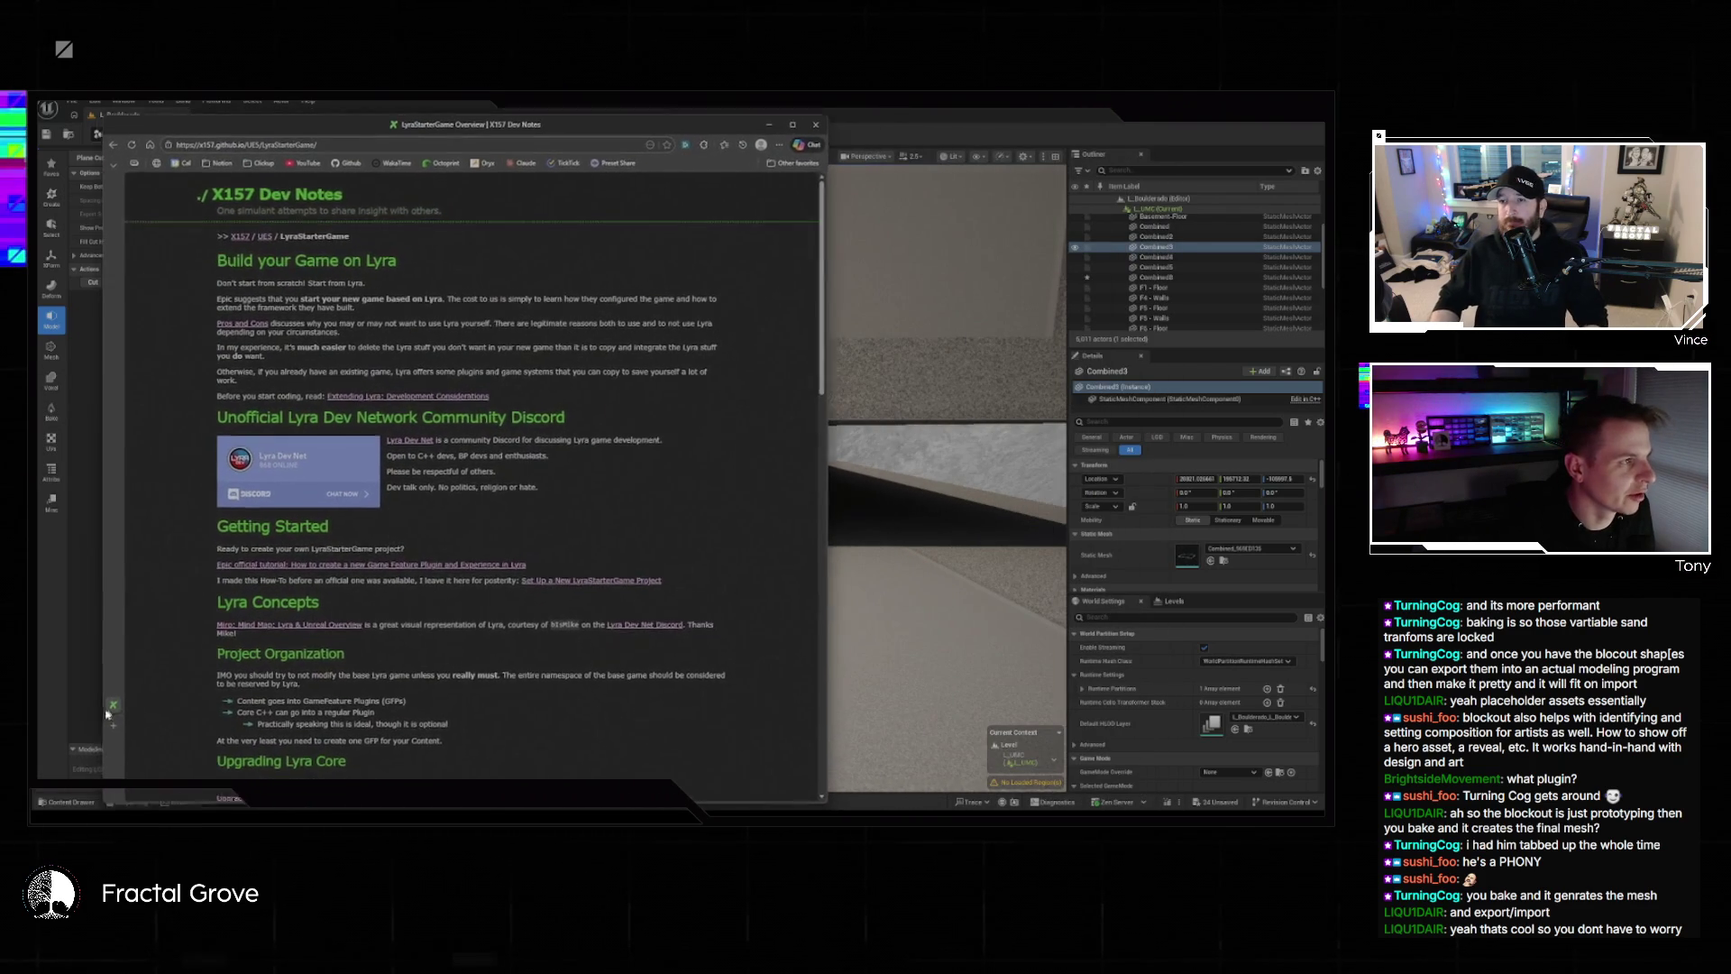
Widen the browser window showing the LyraStarterGame overview over Unreal.
left_click_drag(668, 134, 661, 121)
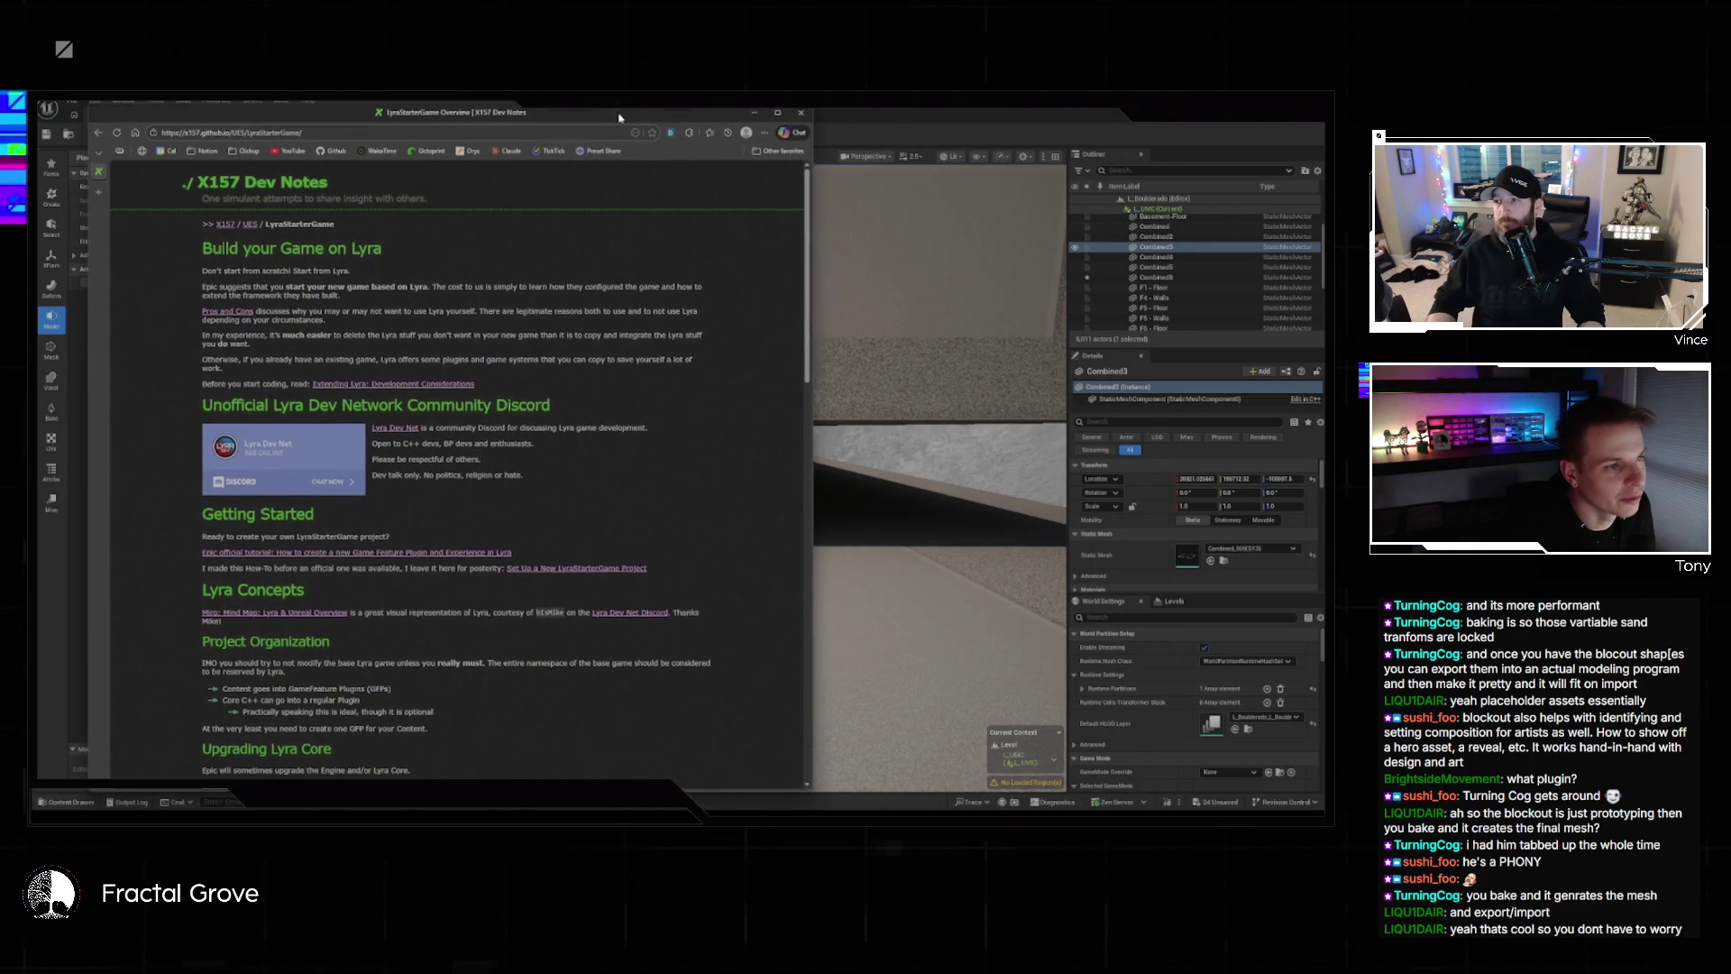
left_click_drag(805, 250, 996, 251)
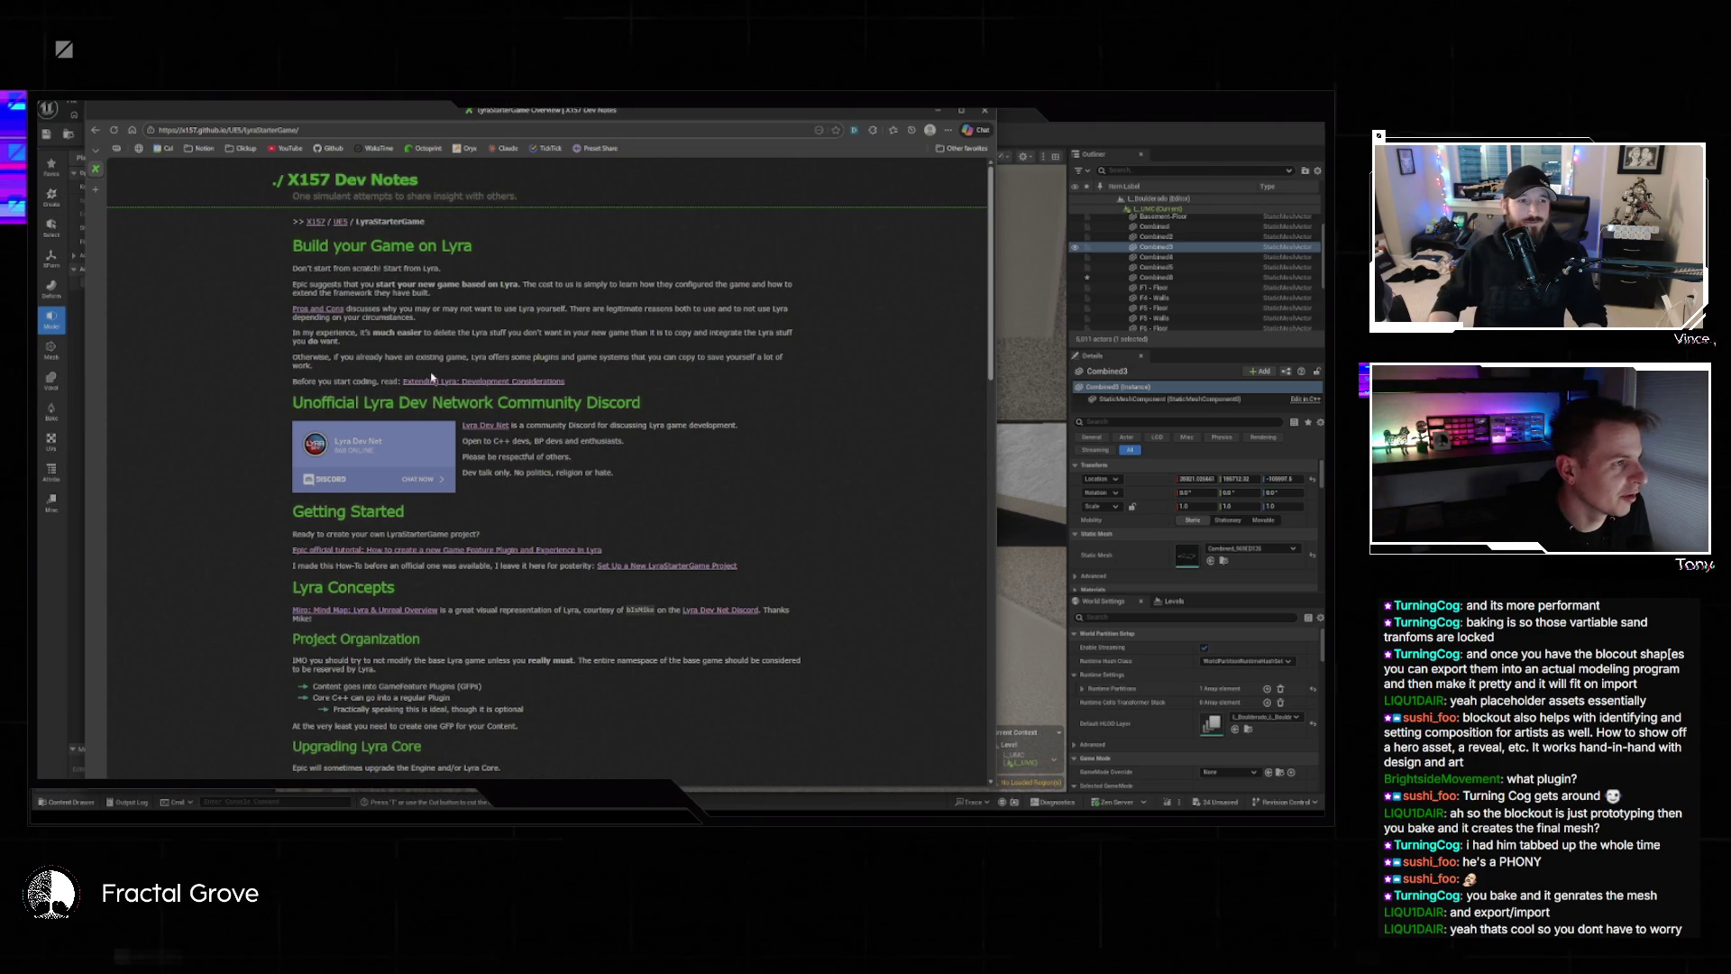
scroll(419, 286, "down", 4)
scroll(499, 420, "up", 4)
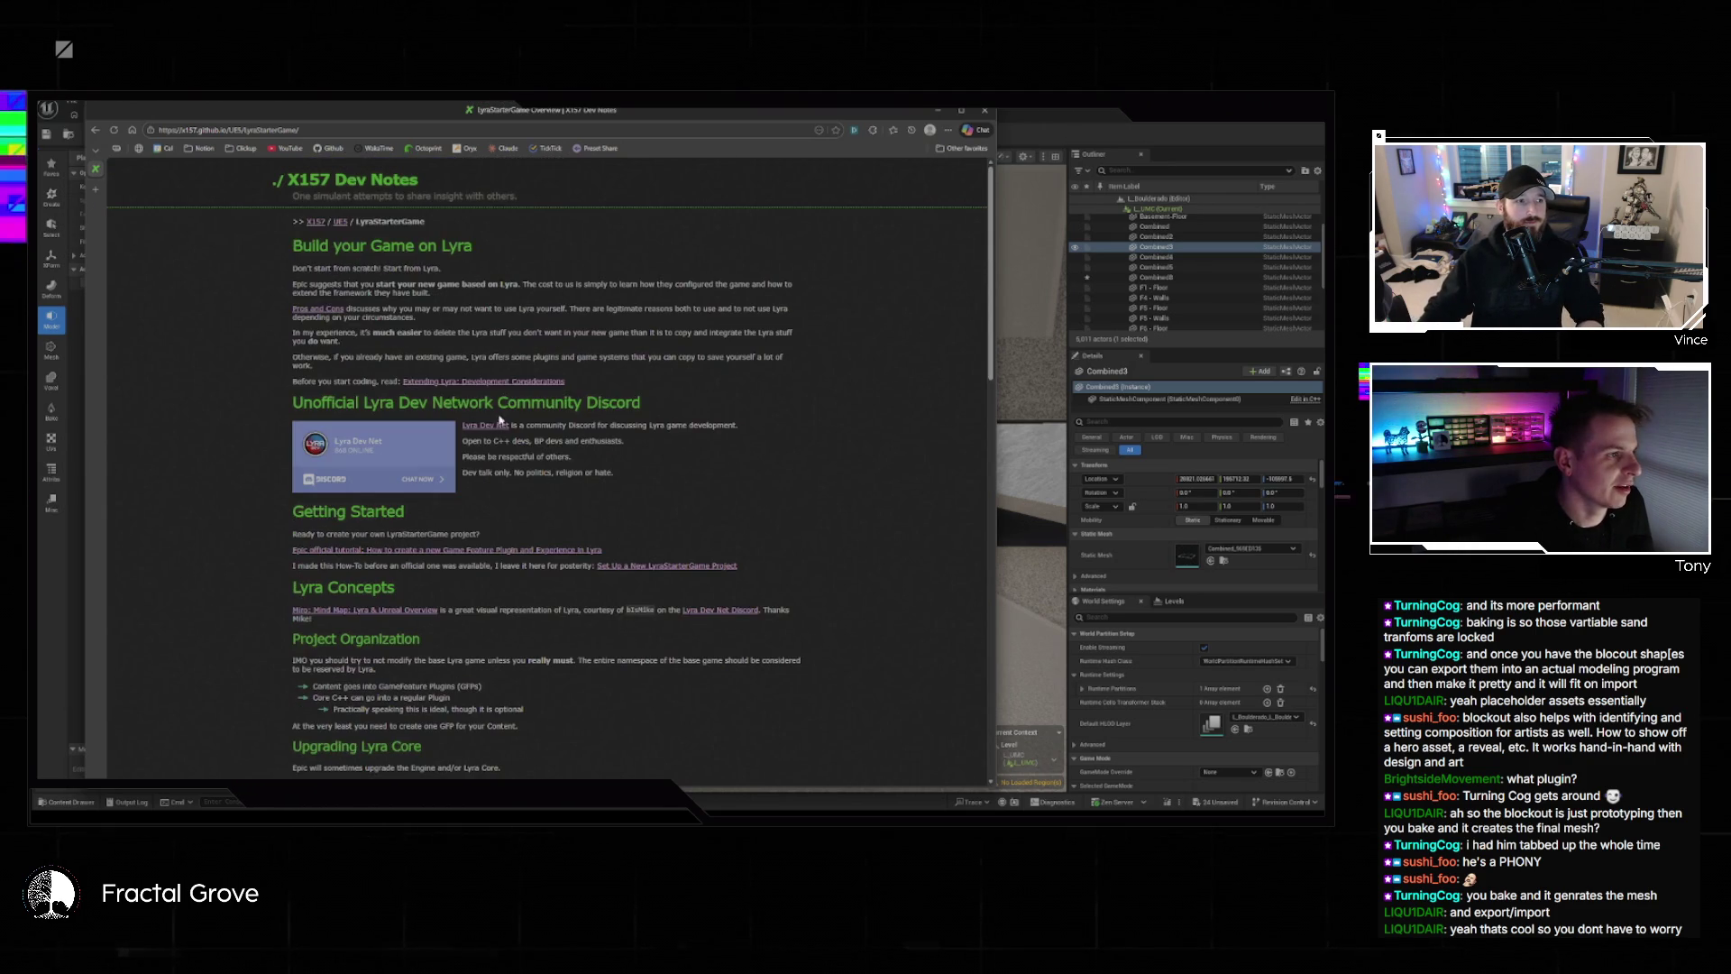
Look at the Pros and Cons of using Lyra page, then return to the overview.
left_click(331, 311)
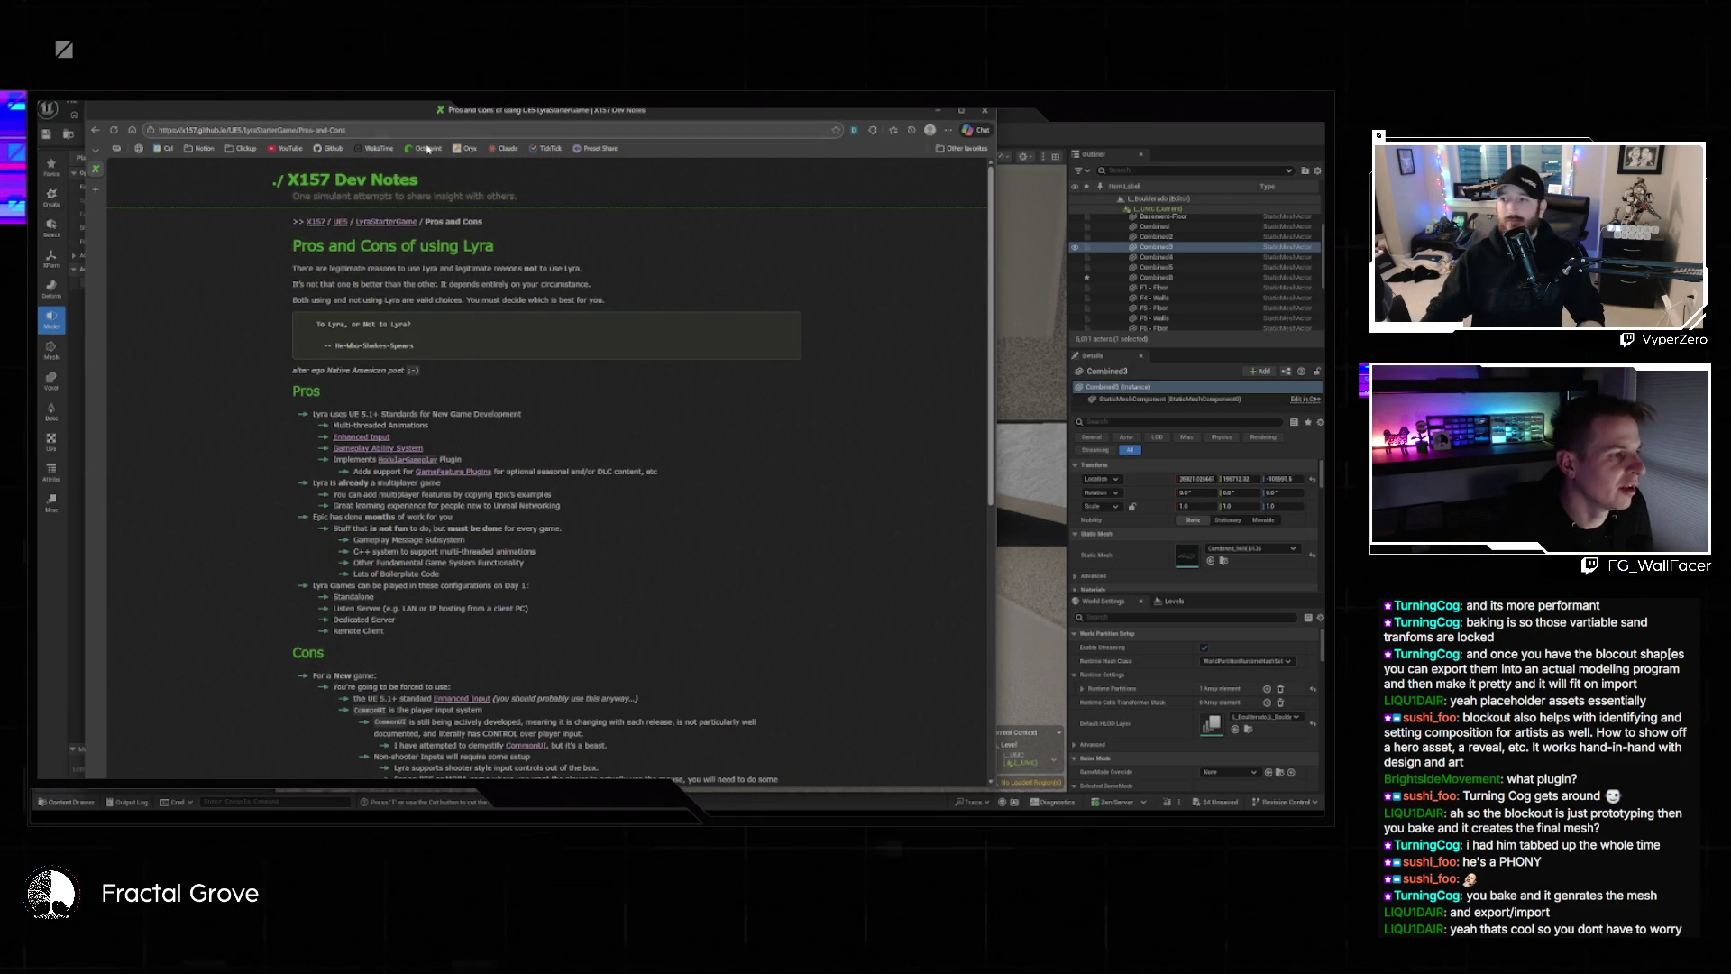
scroll(454, 242, "down", 10)
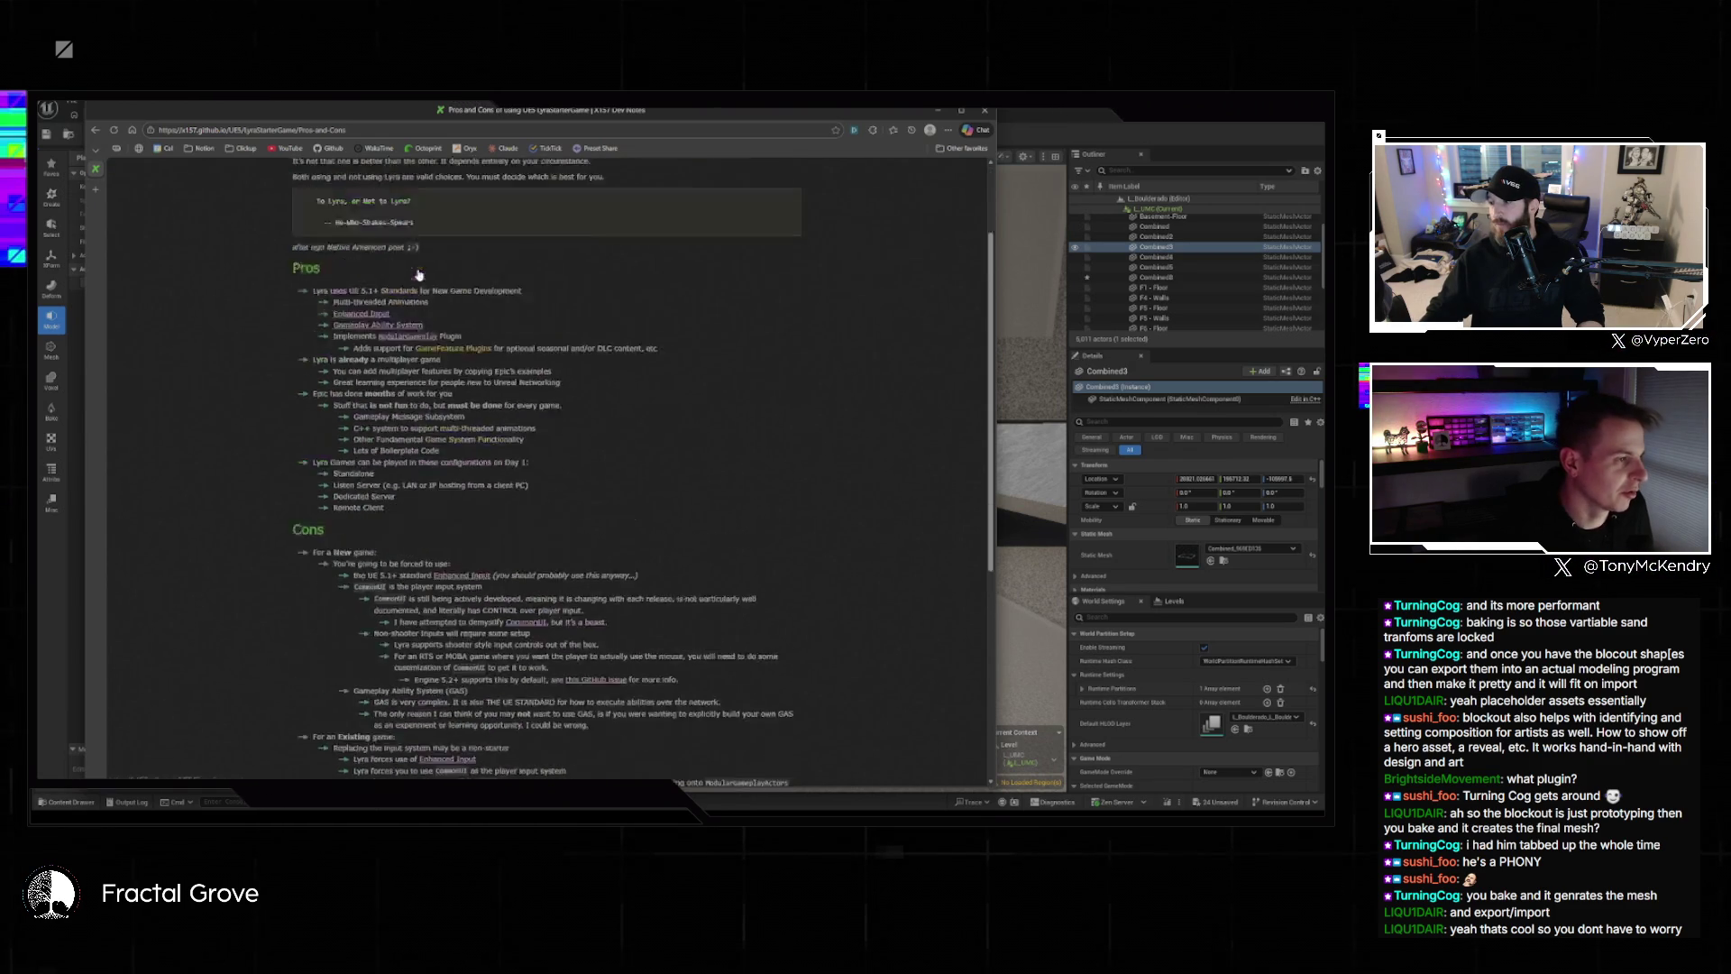
key("alt+Left")
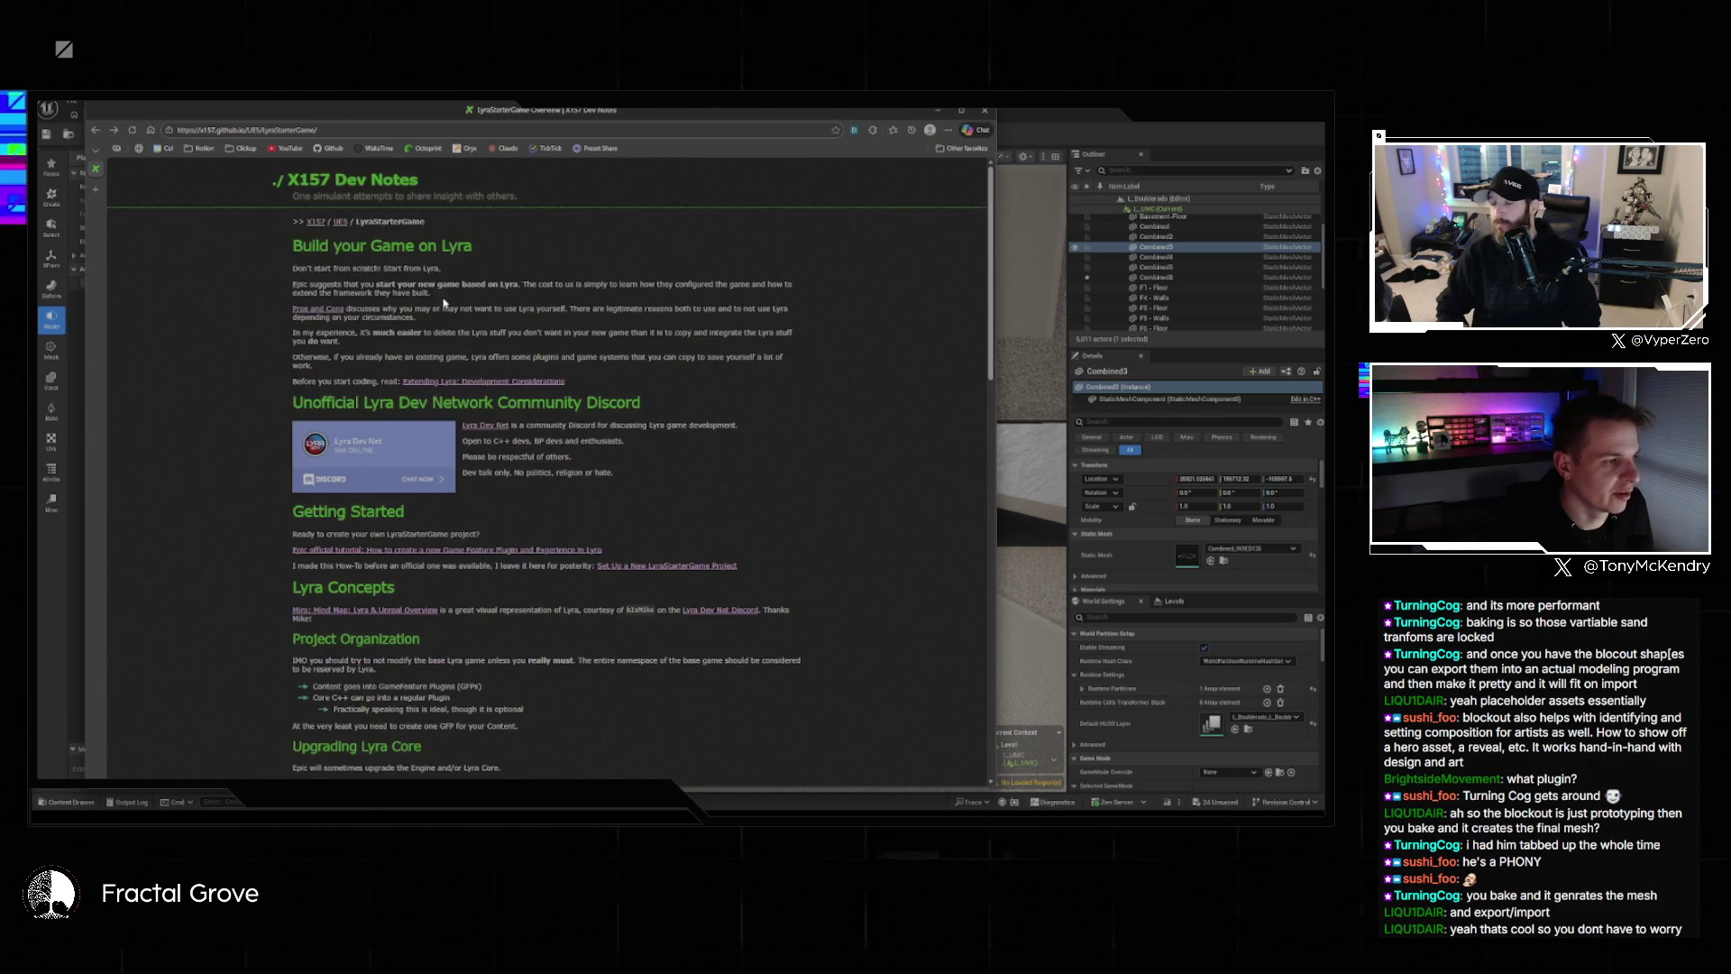
Scroll down through the LyraStarterGame overview notes and back up slightly.
scroll(468, 320, "down", 3)
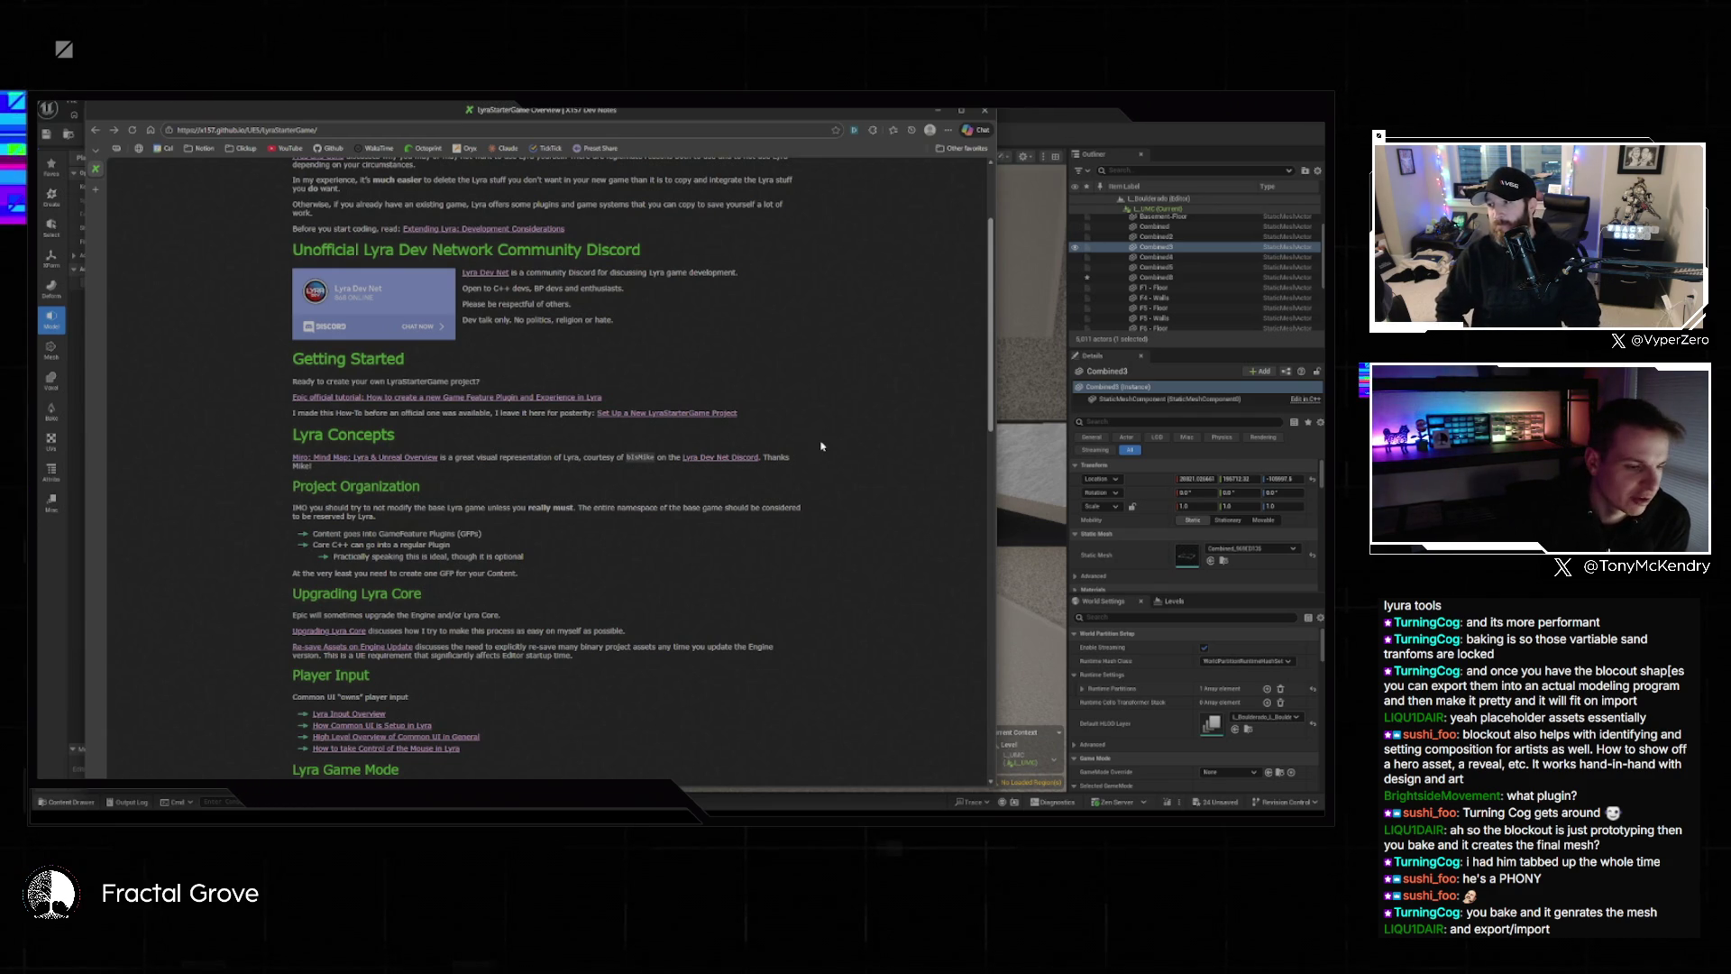
scroll(784, 448, "down", 3)
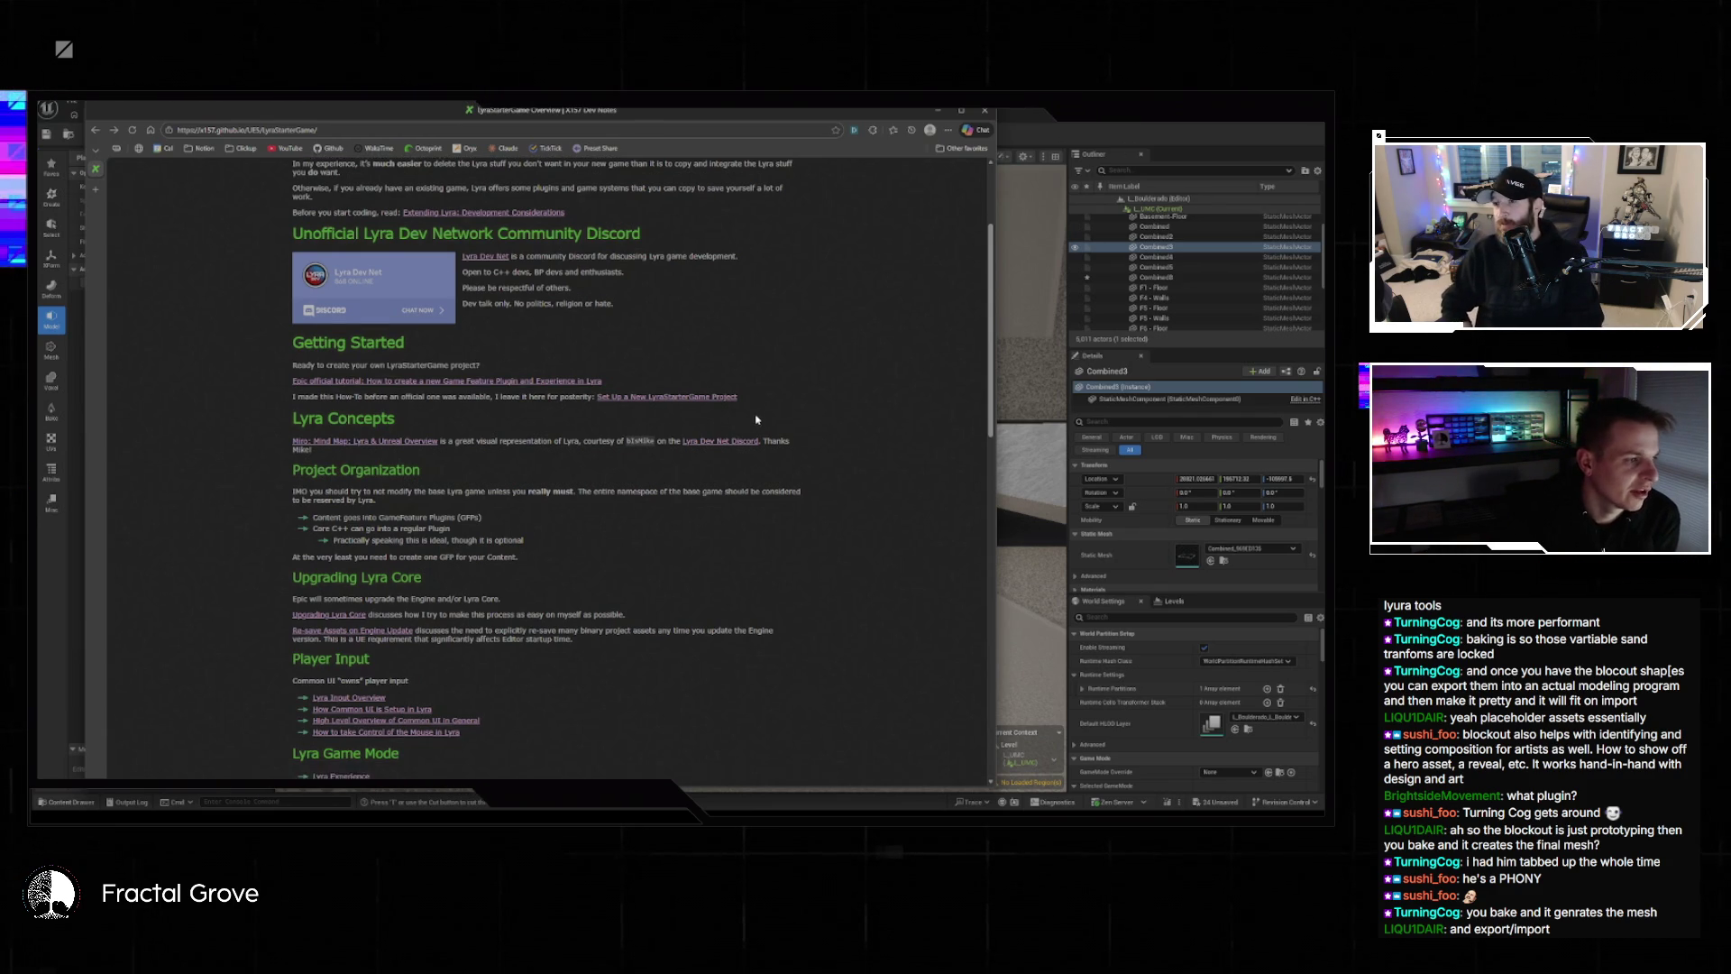
scroll(754, 450, "down", 2)
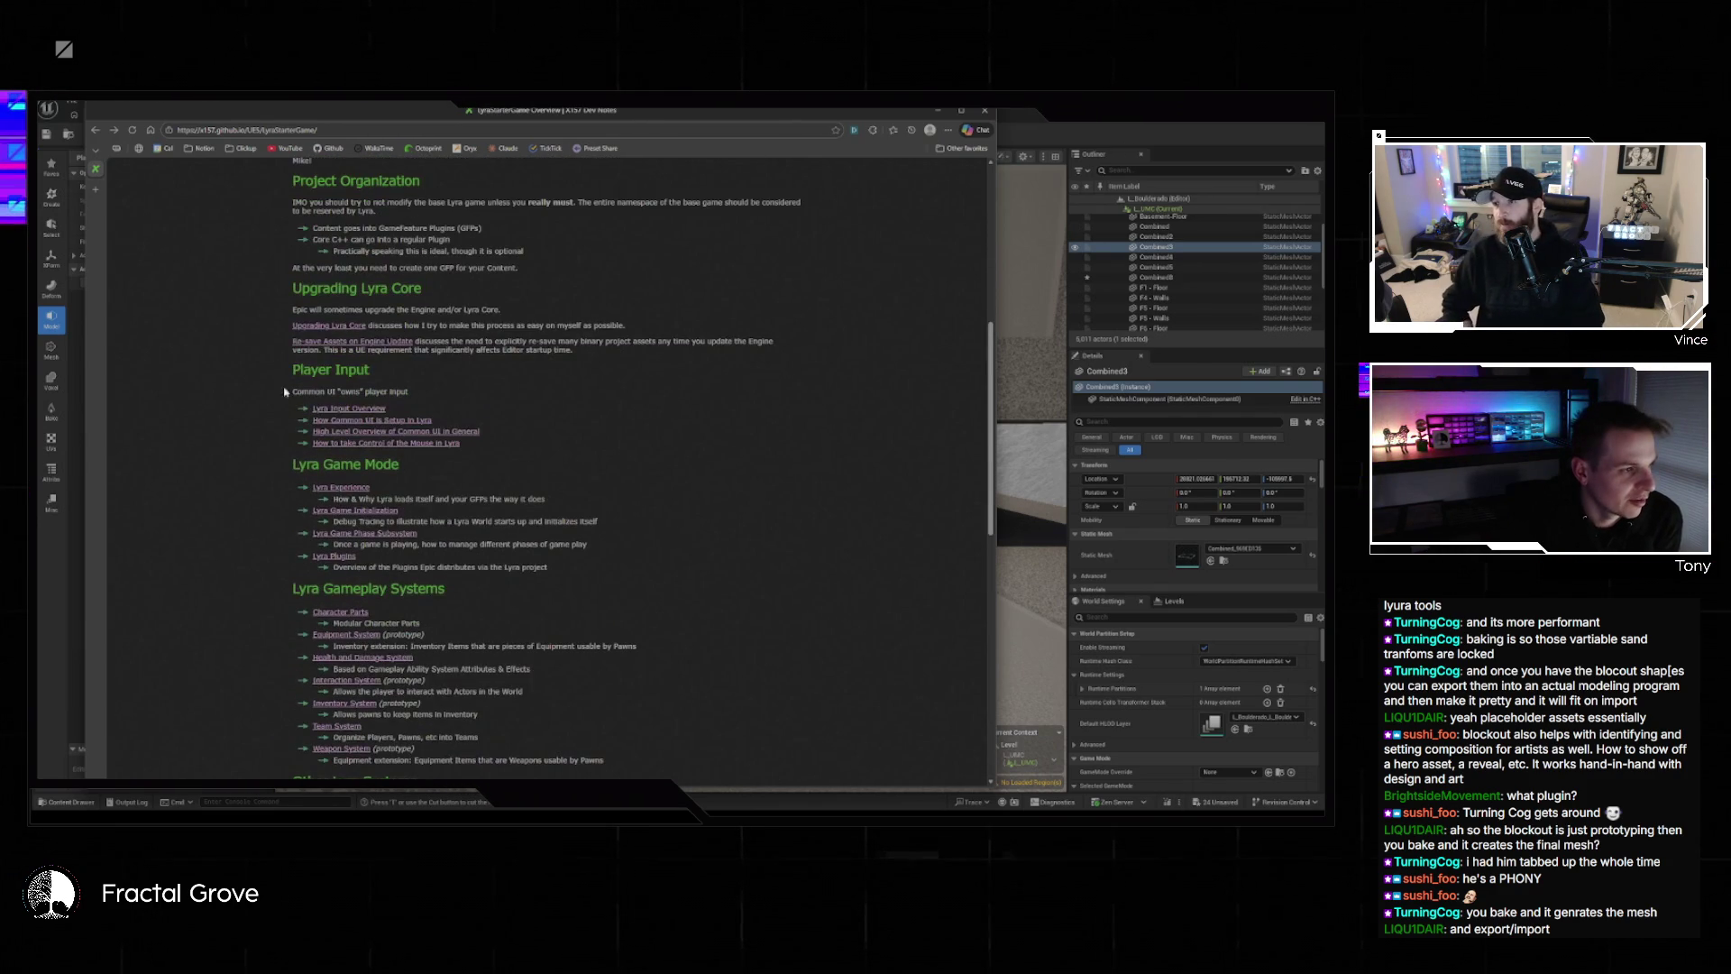
scroll(352, 378, "down", 2)
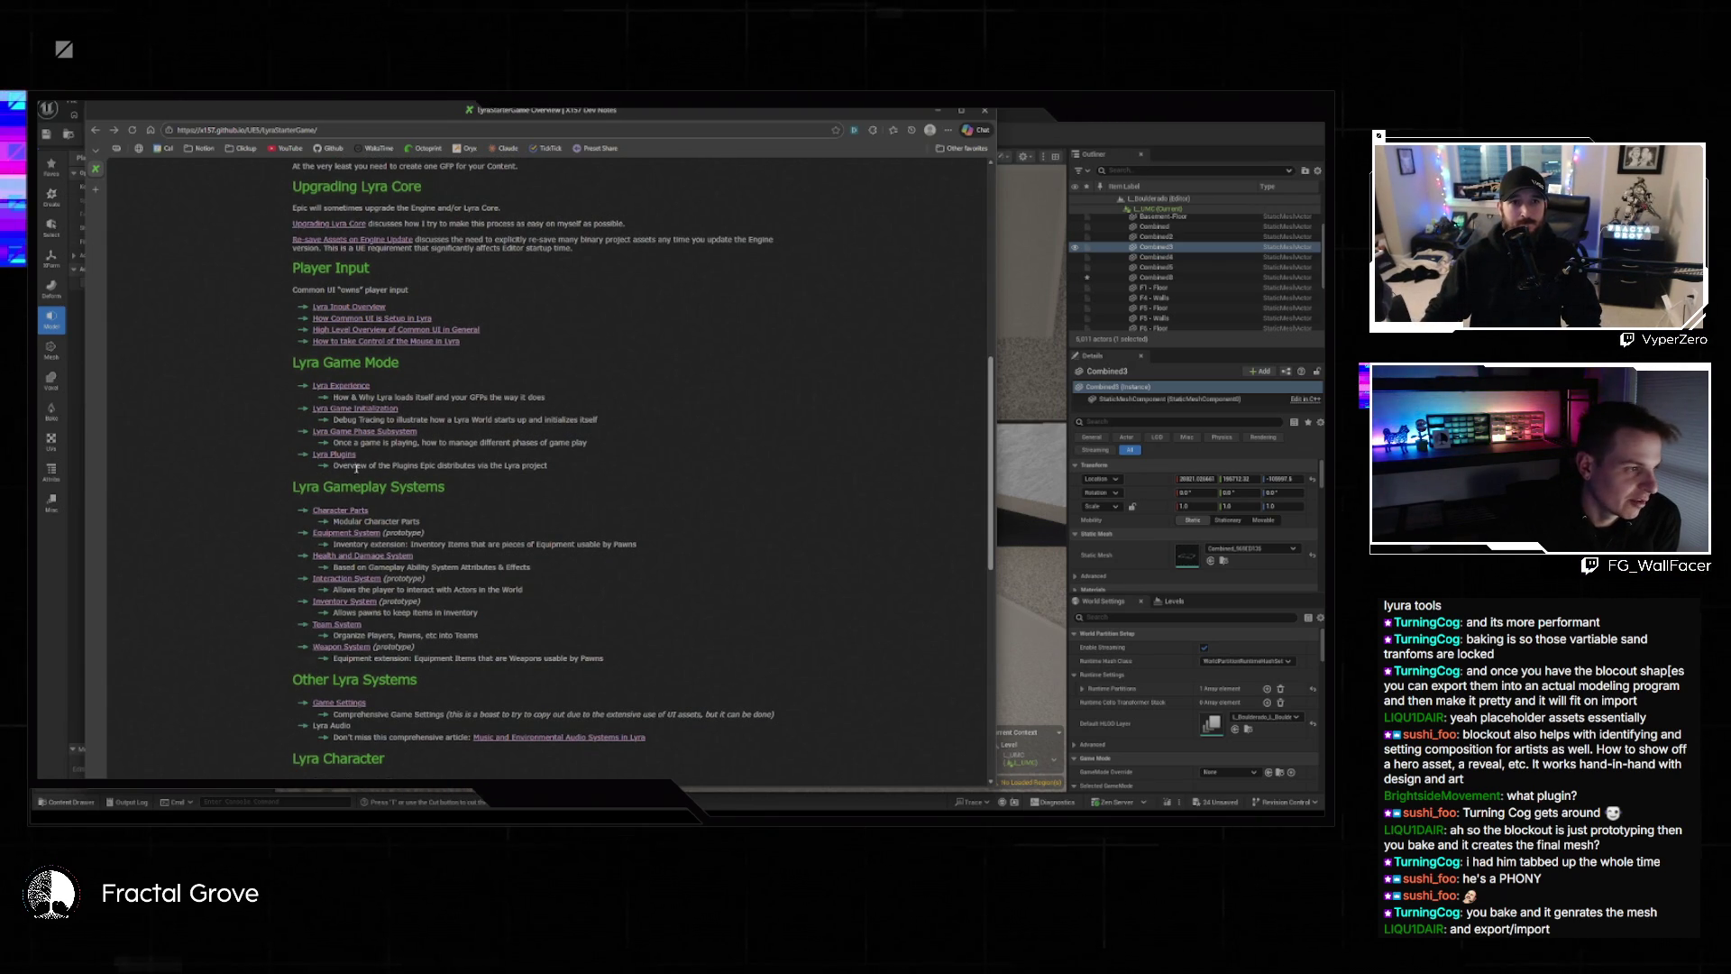
scroll(381, 465, "down", 2)
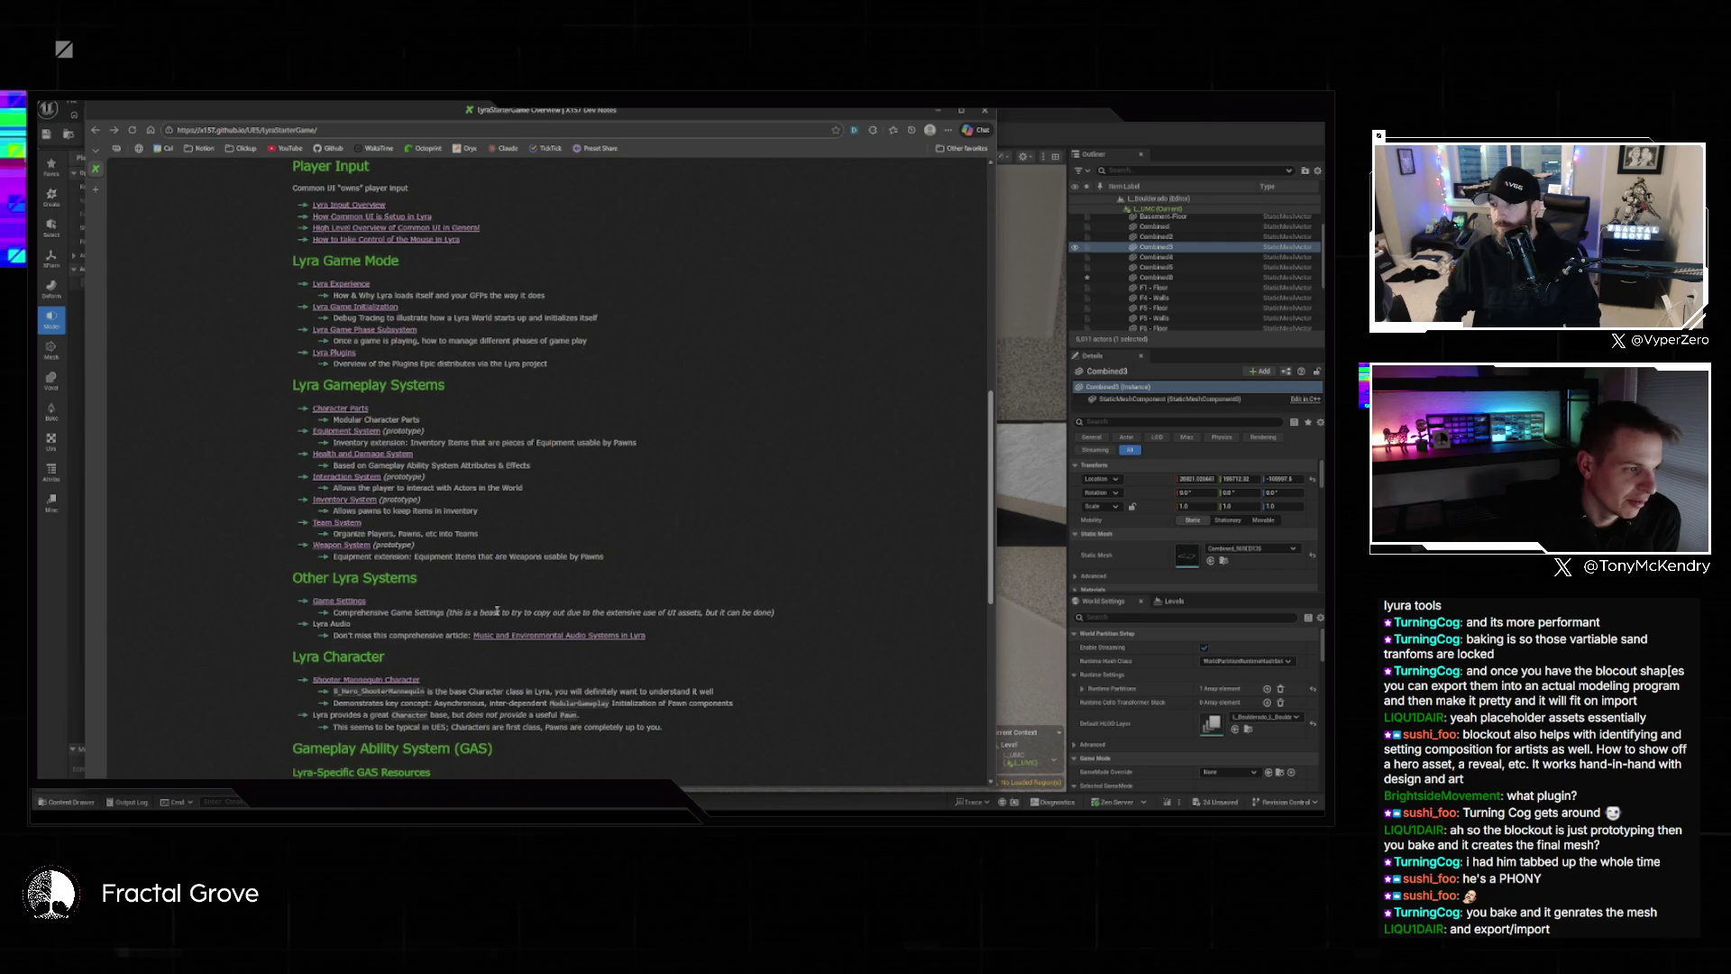
scroll(495, 611, "down", 8)
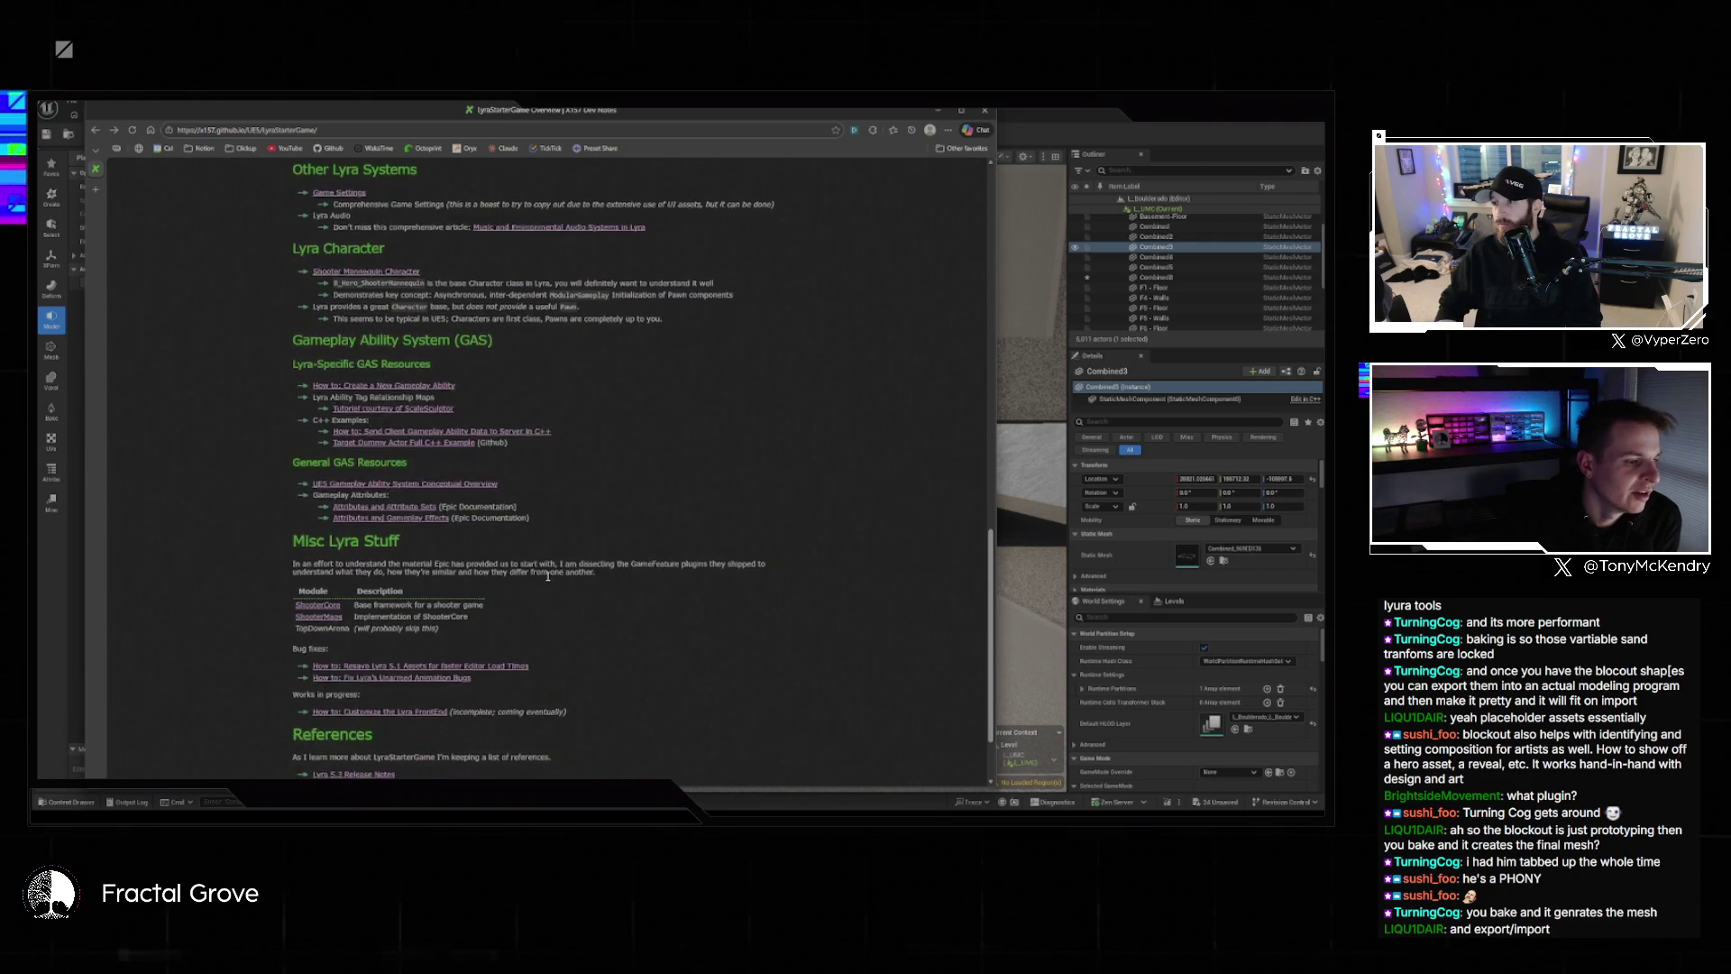
scroll(547, 577, "down", 2)
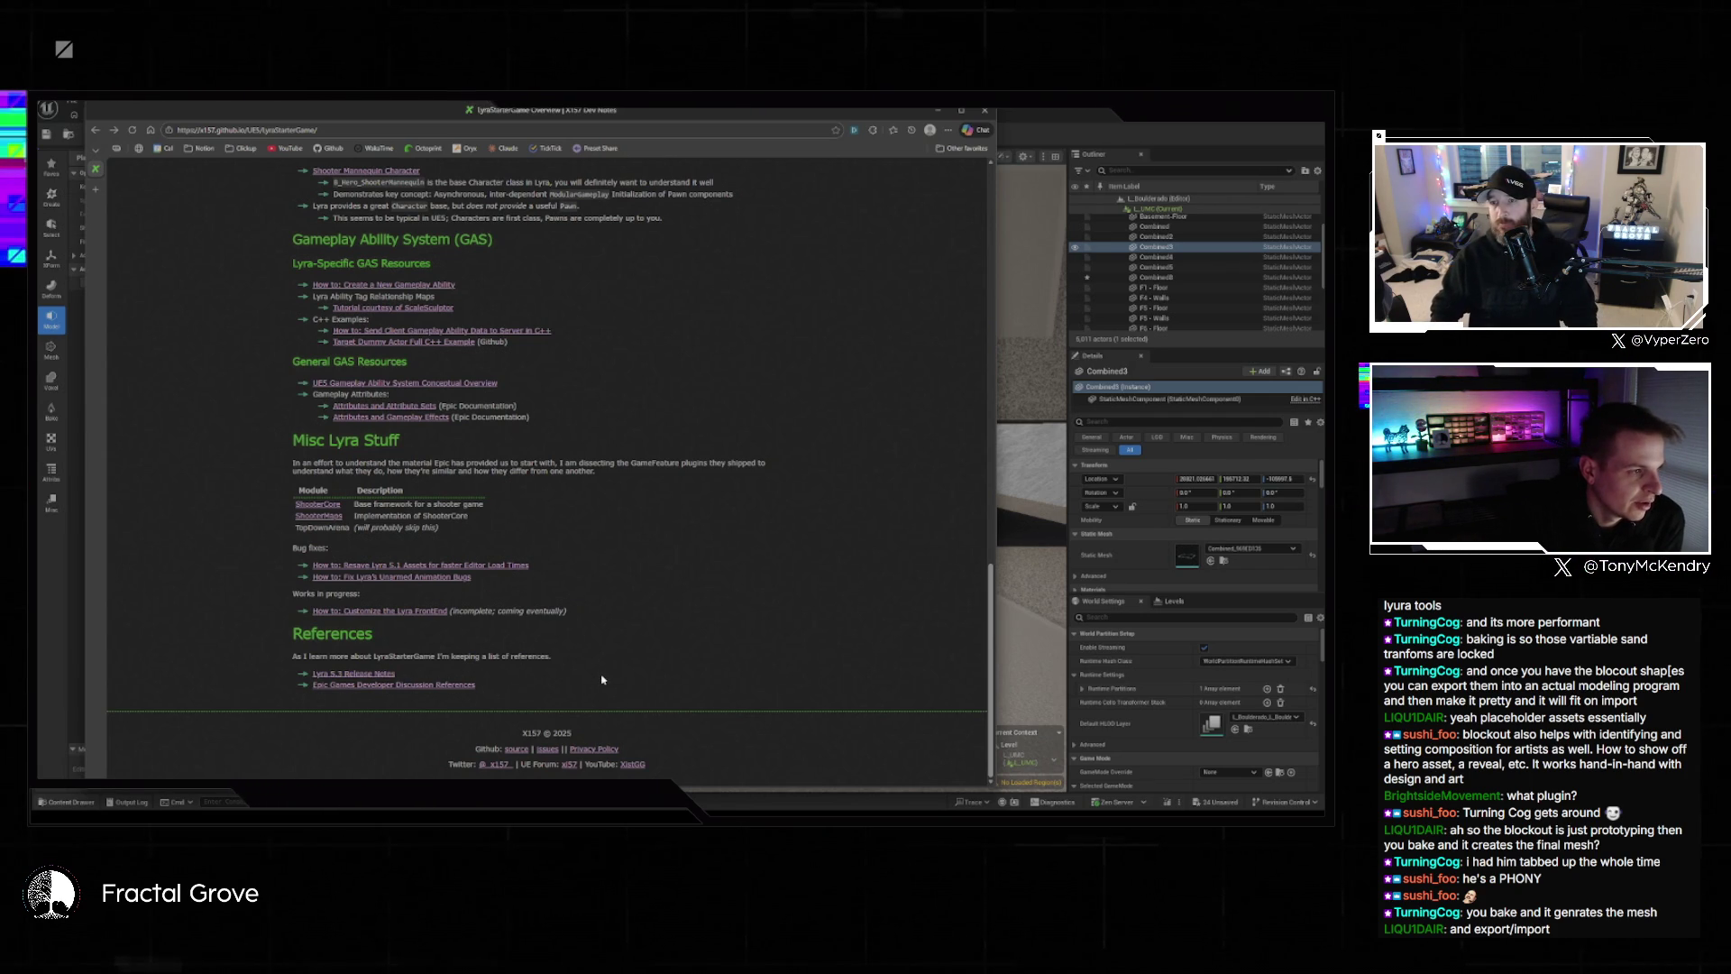
scroll(602, 679, "up", 10)
Search the page for 'map' and follow the Lyra & Unreal Overview mind map link.
key("ctrl+f")
type("map")
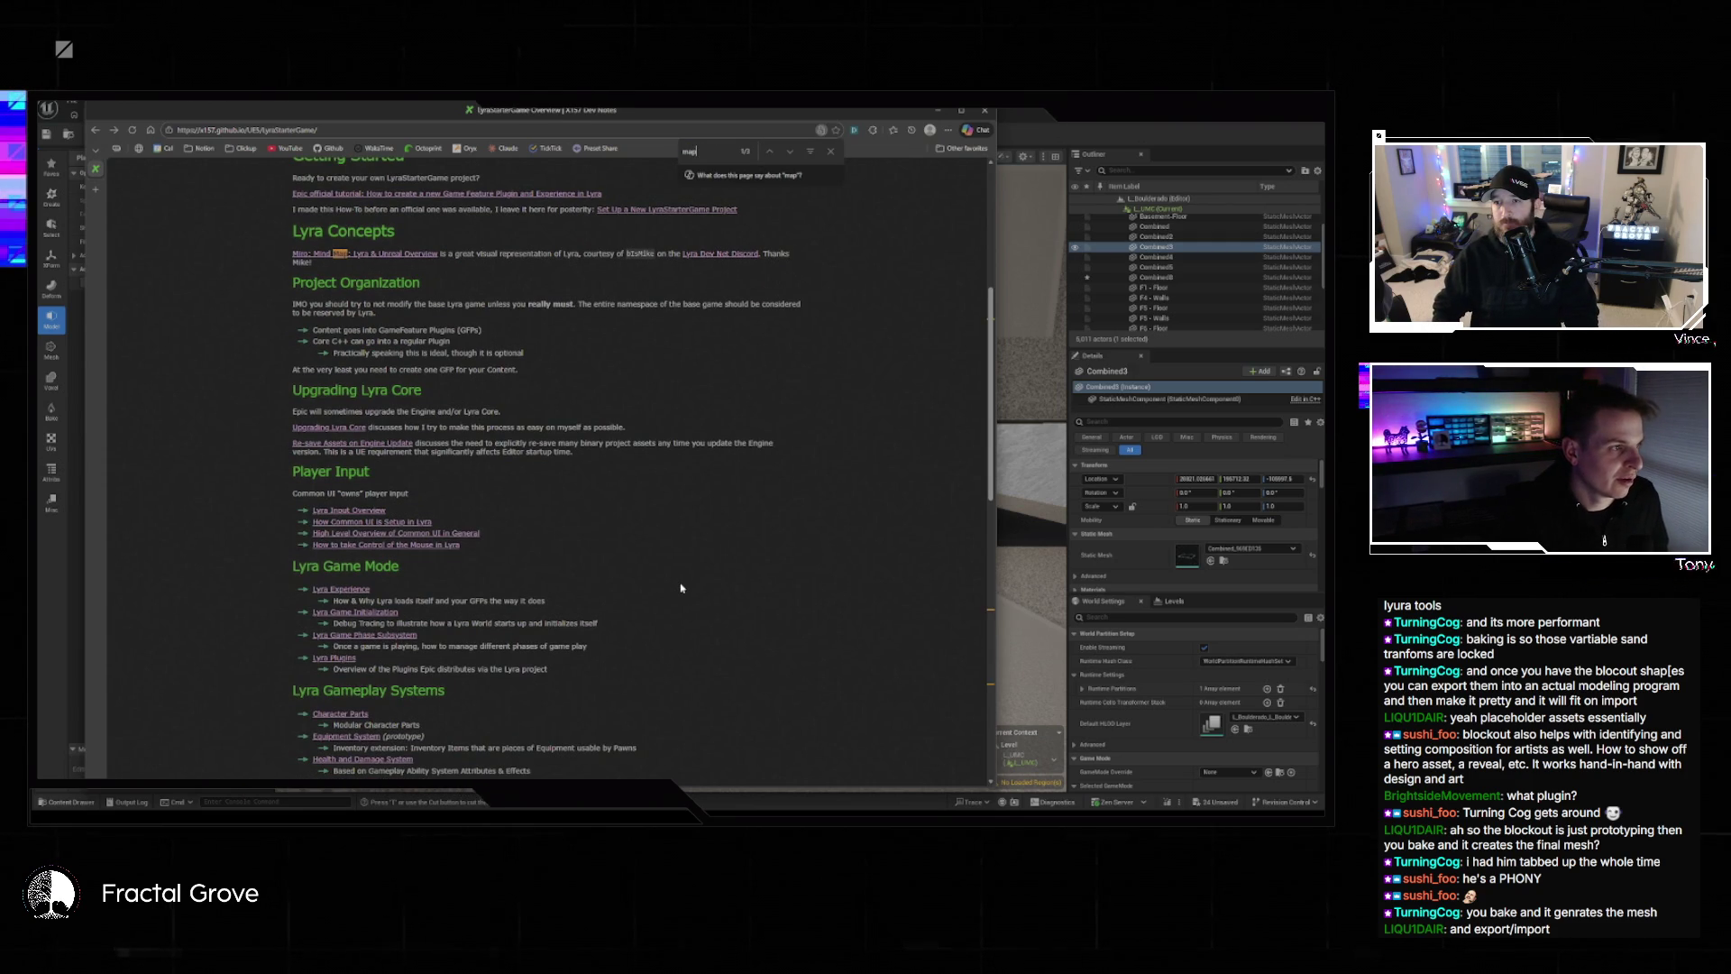
left_click(394, 259)
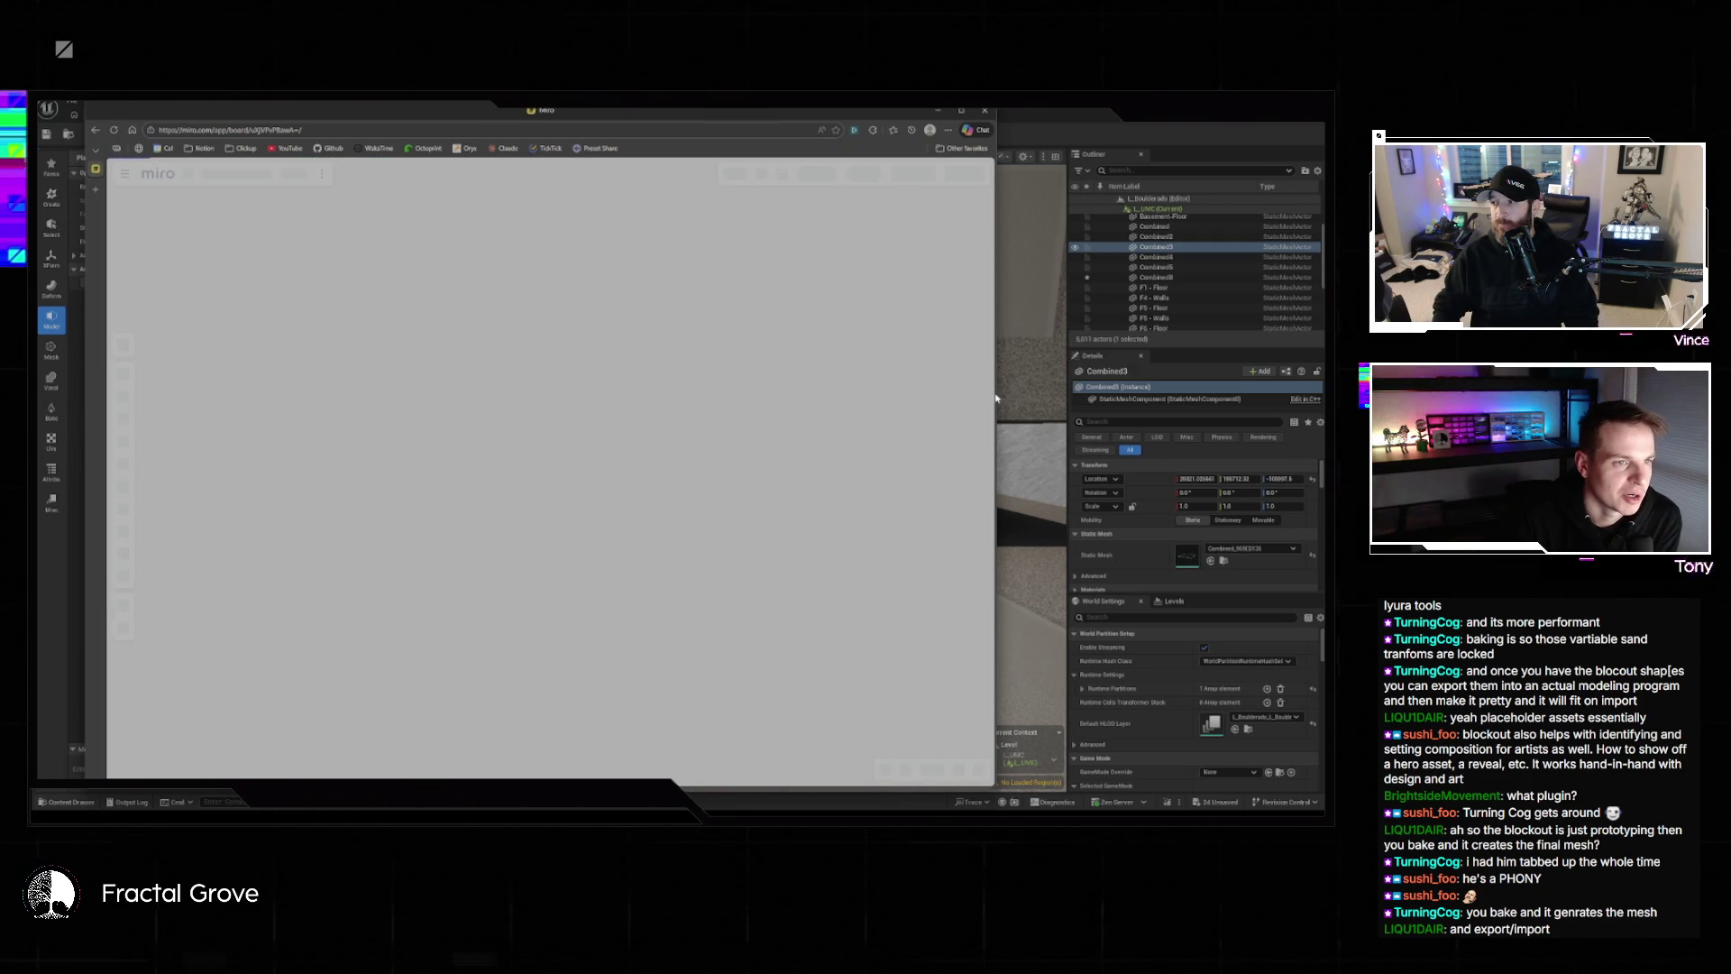
Widen the browser, navigate the Miro board to the Lyra Pistol Weapon Diagram, then go back.
left_click_drag(999, 390, 1153, 379)
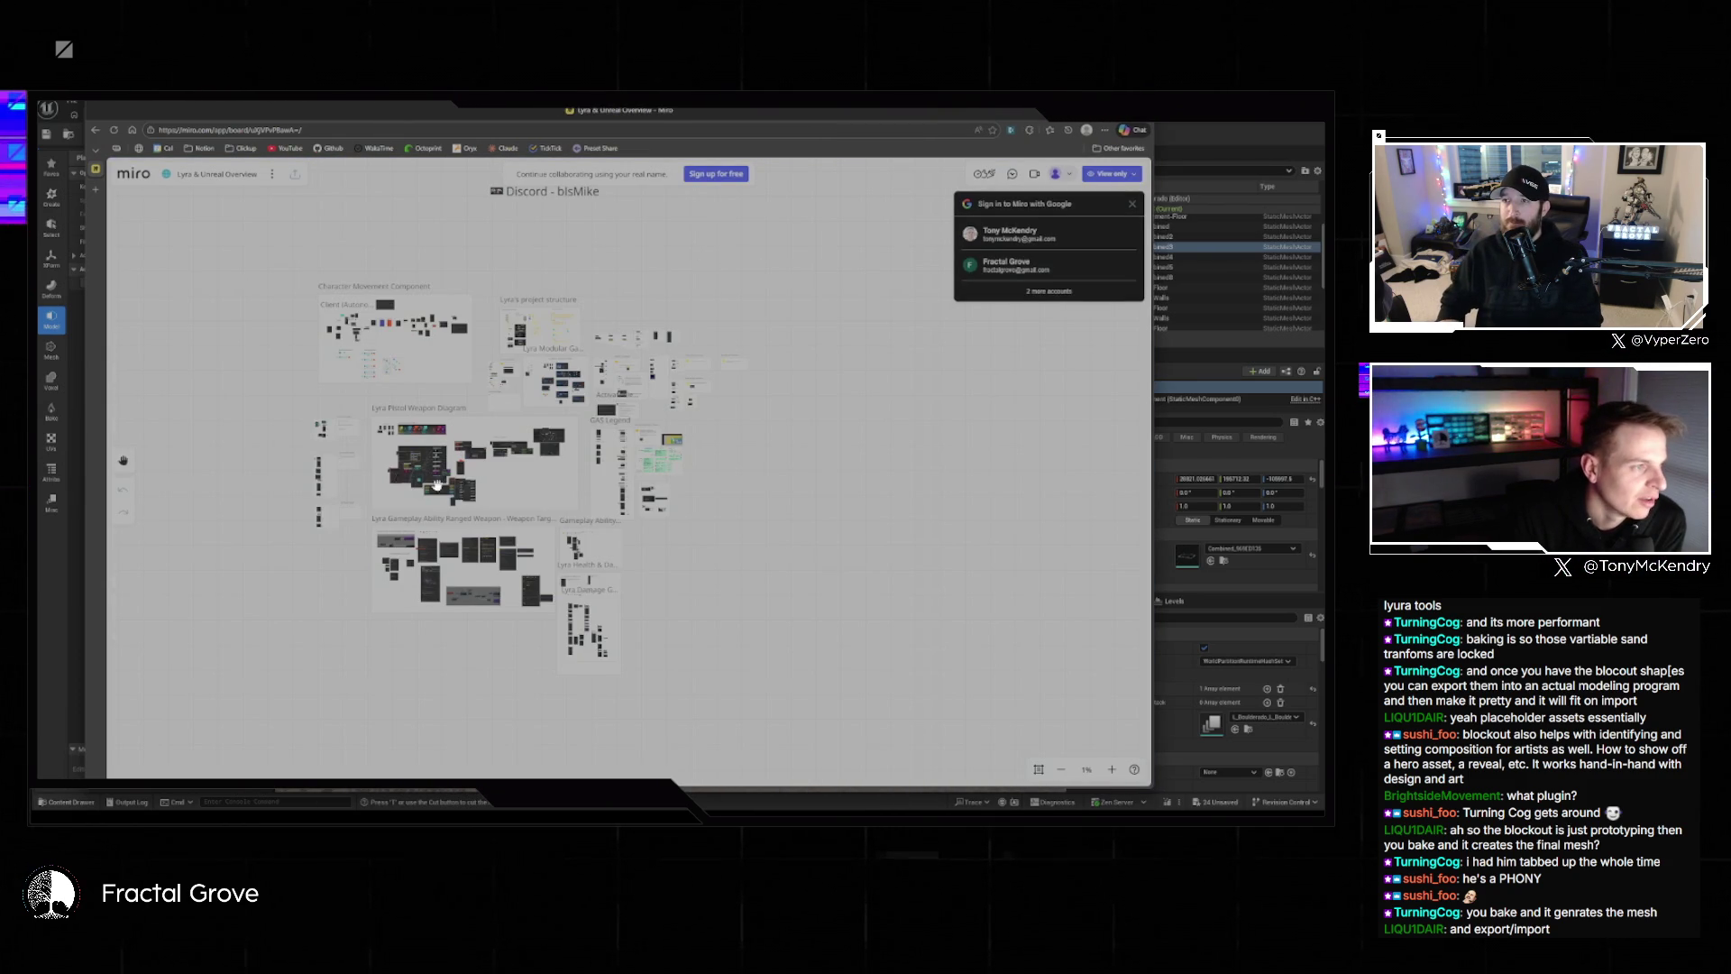
scroll(426, 458, "up", 5)
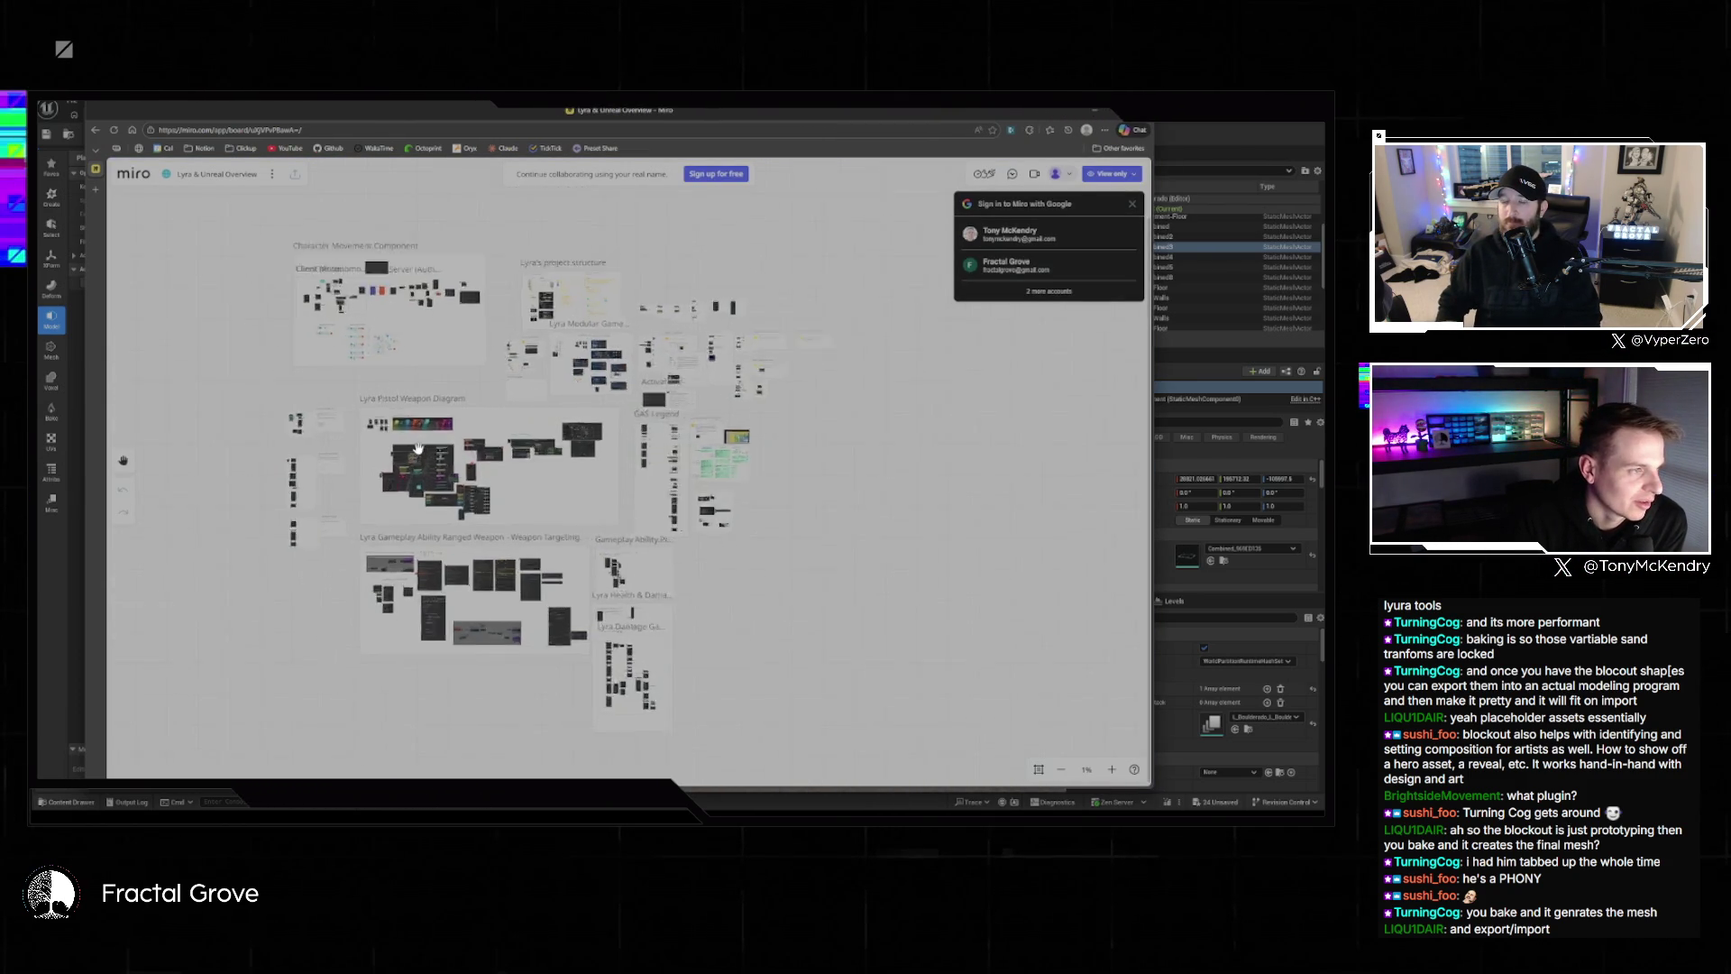
scroll(398, 475, "up", 8)
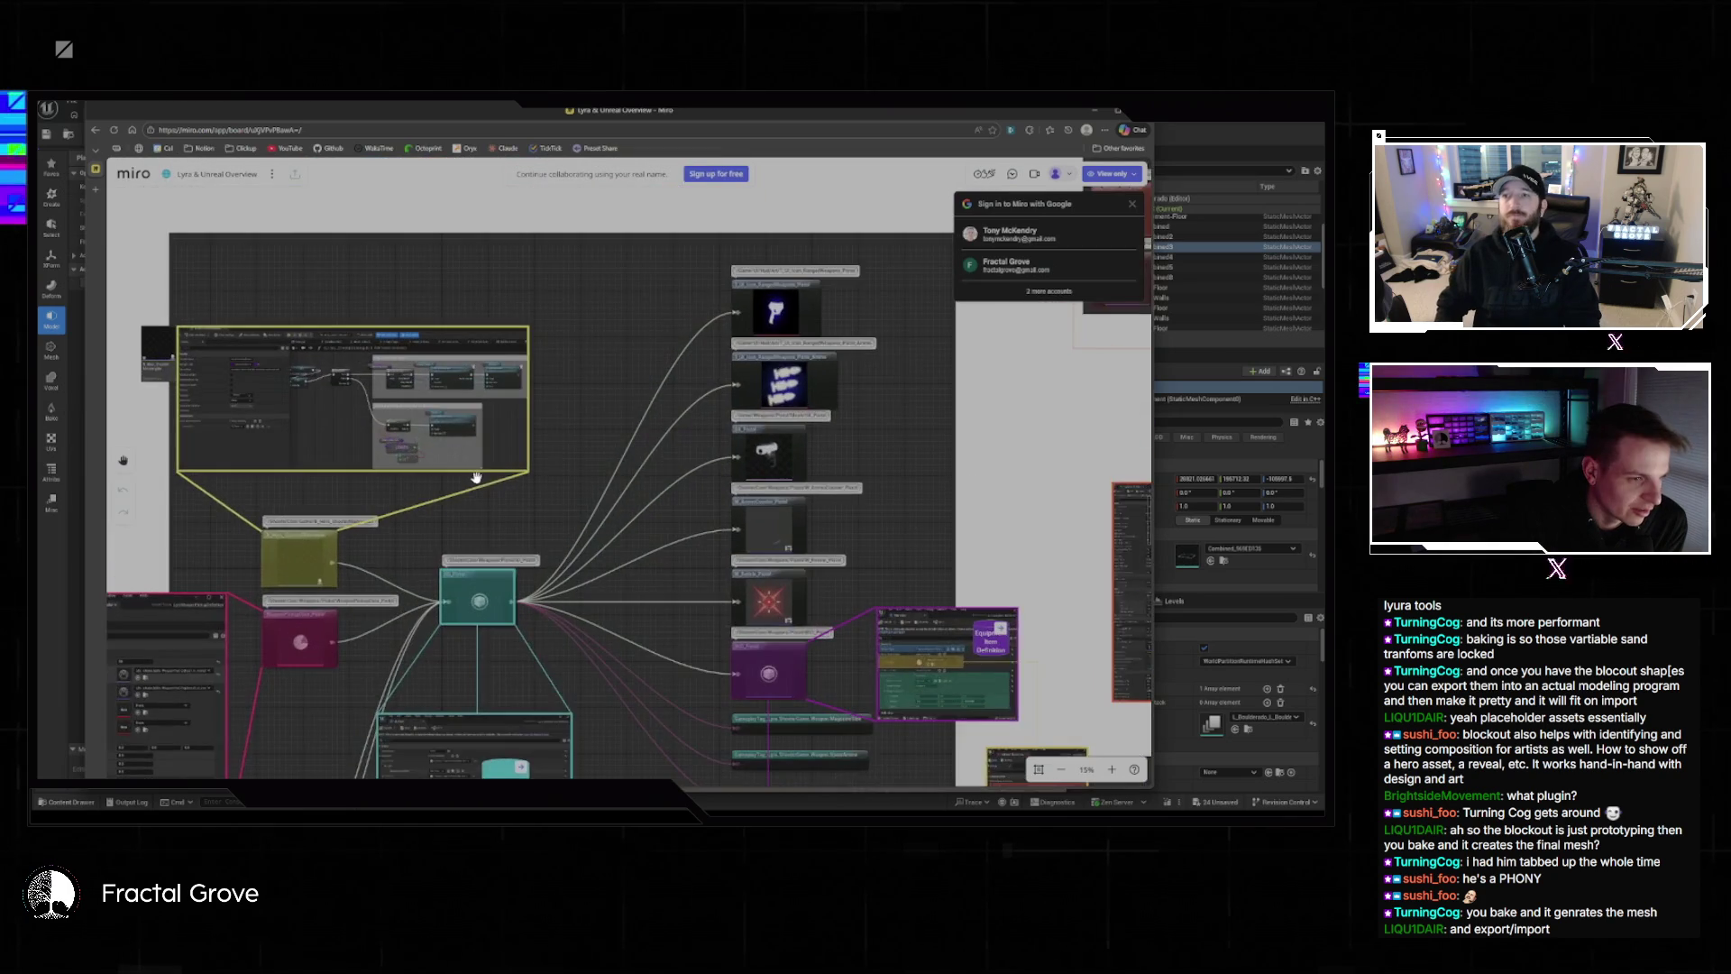
scroll(515, 485, "down", 4)
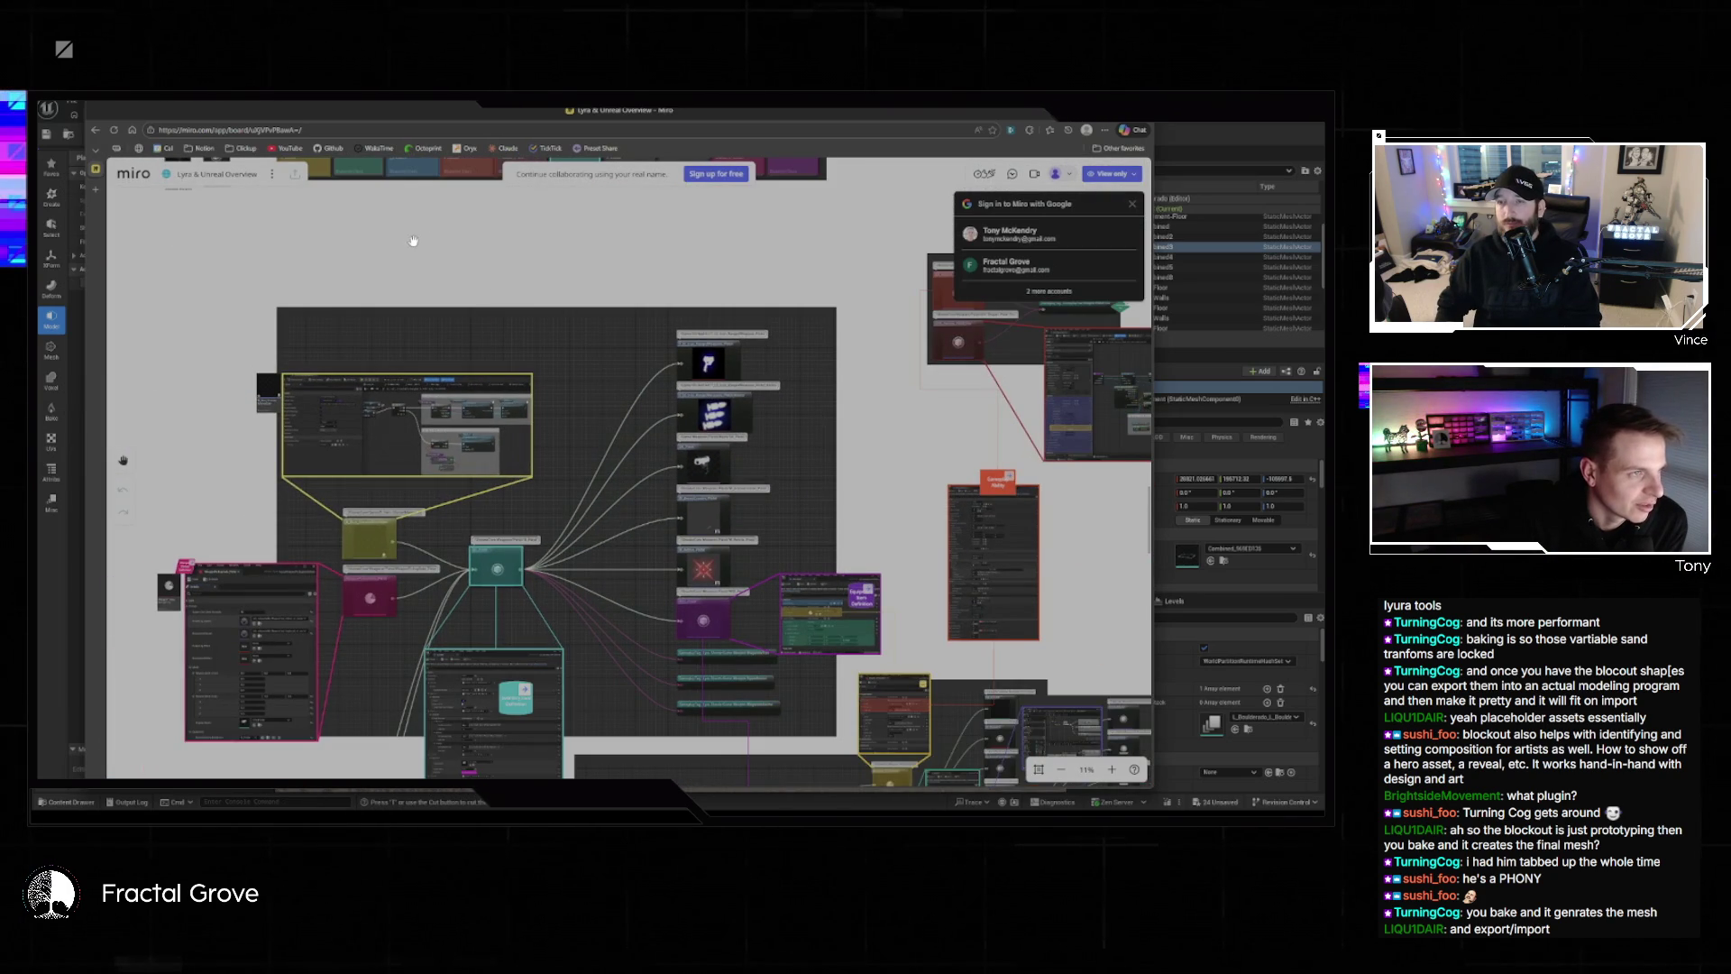
left_click_drag(412, 242, 523, 580)
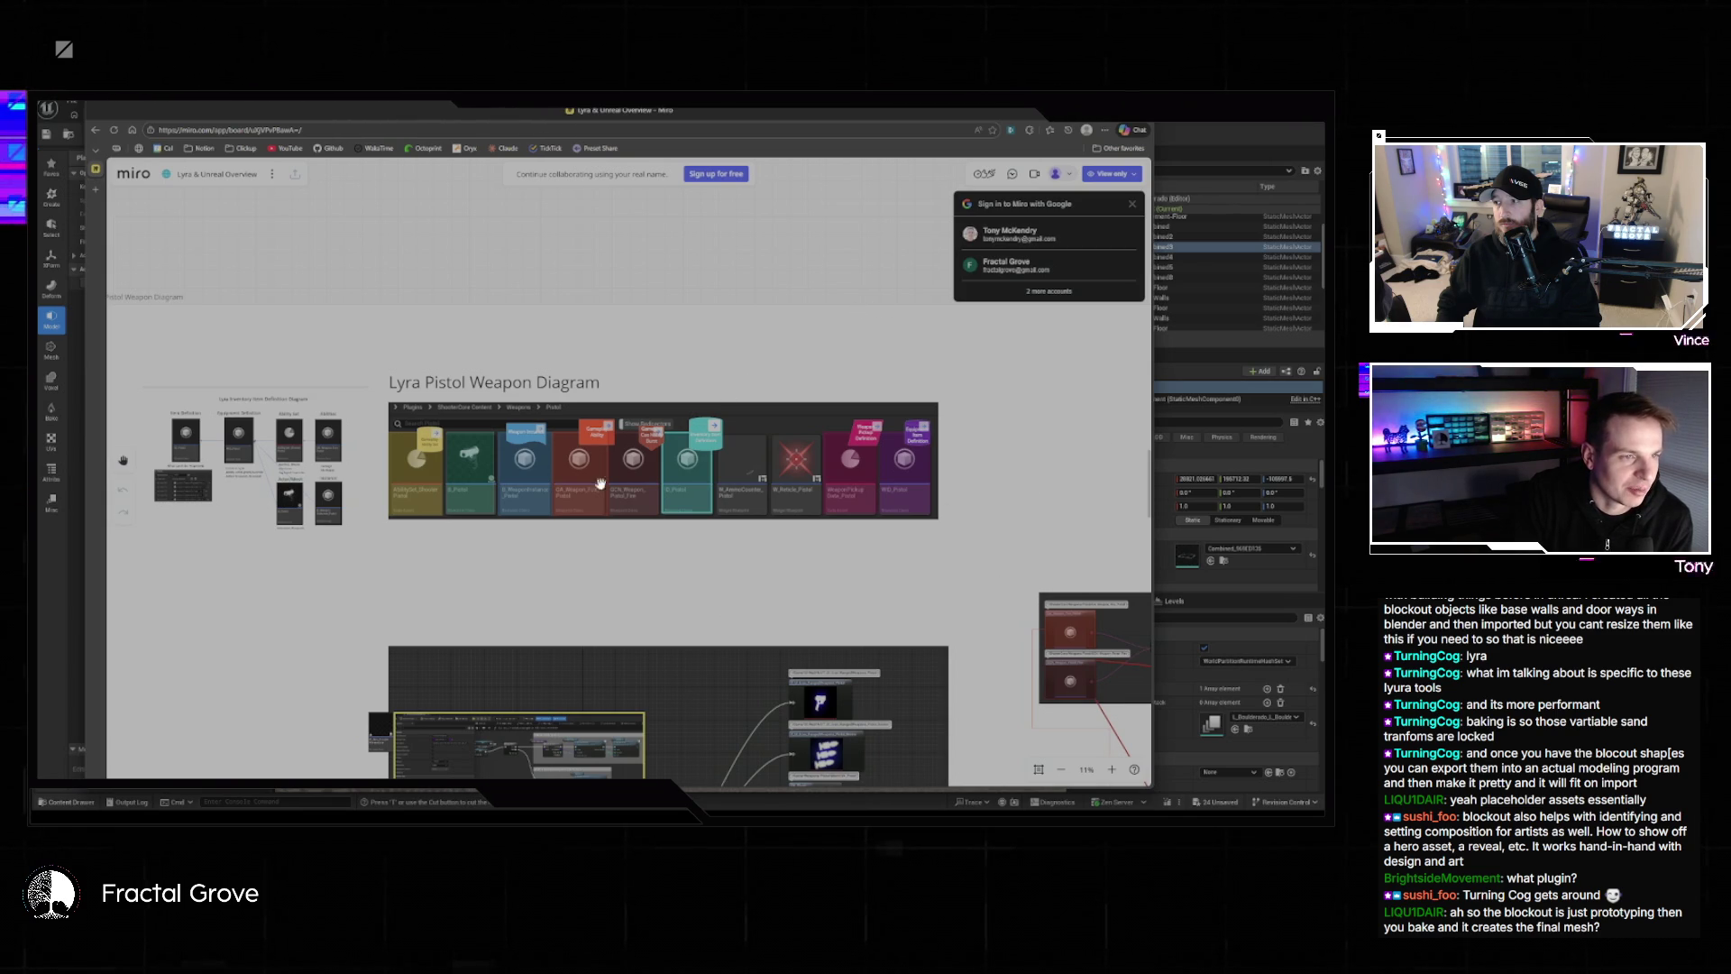
scroll(811, 610, "right", 2)
scroll(811, 610, "down", 1)
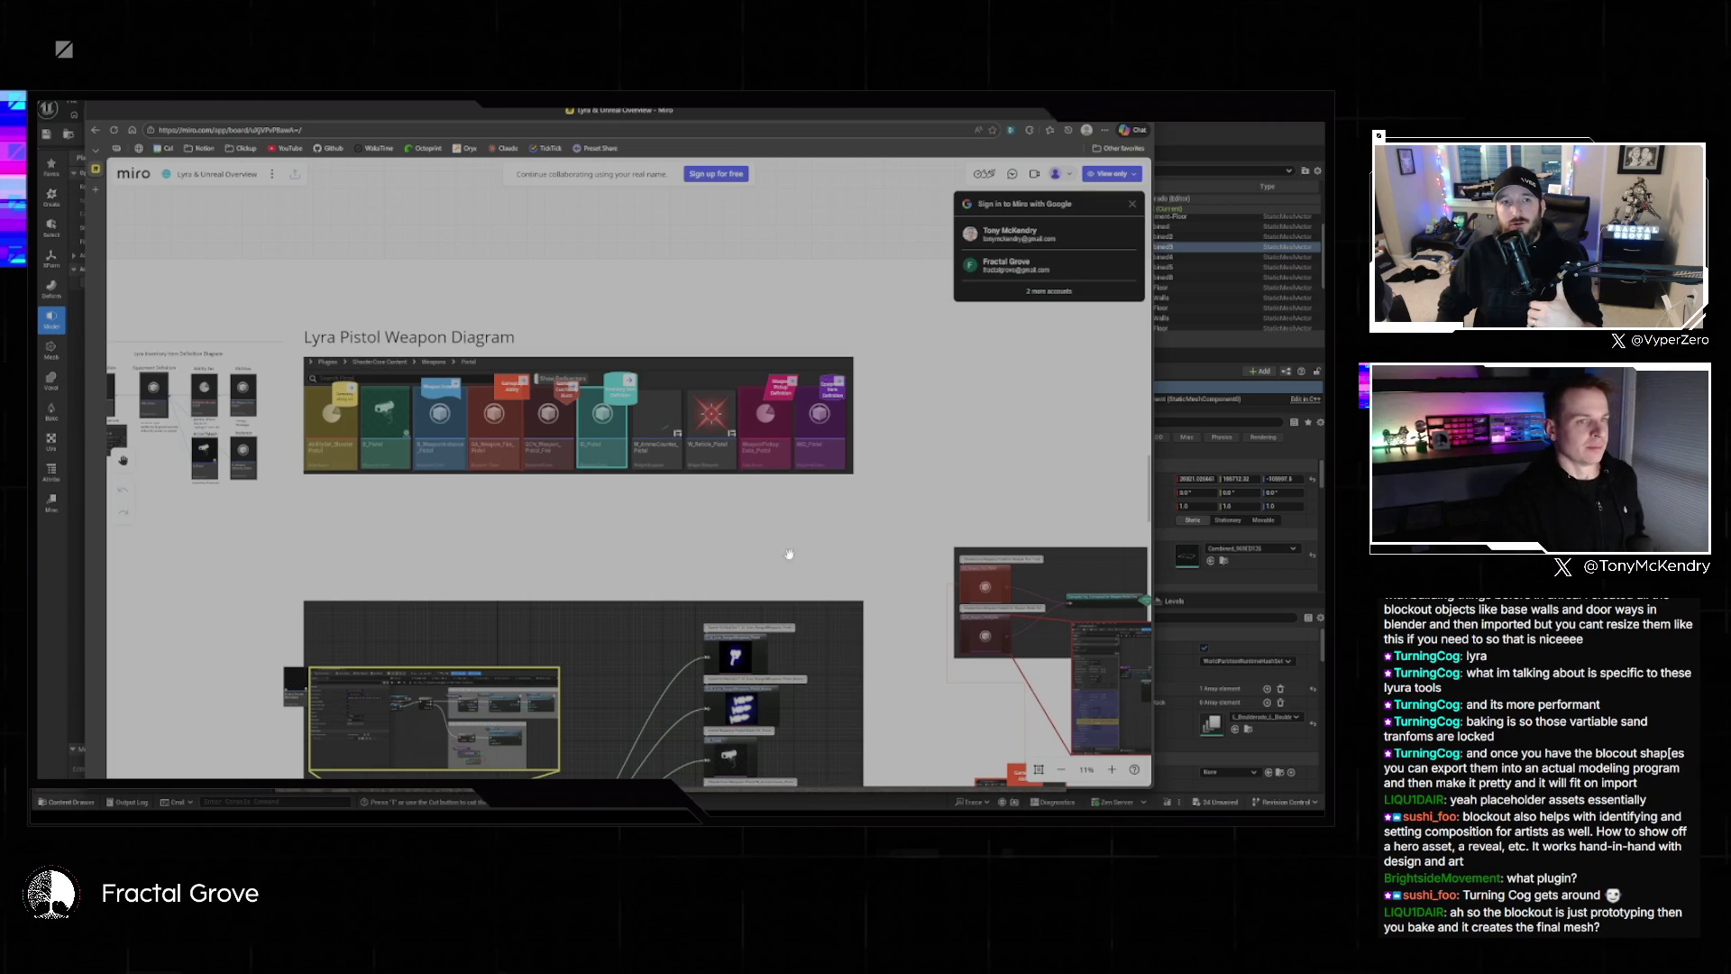
key("alt+Left")
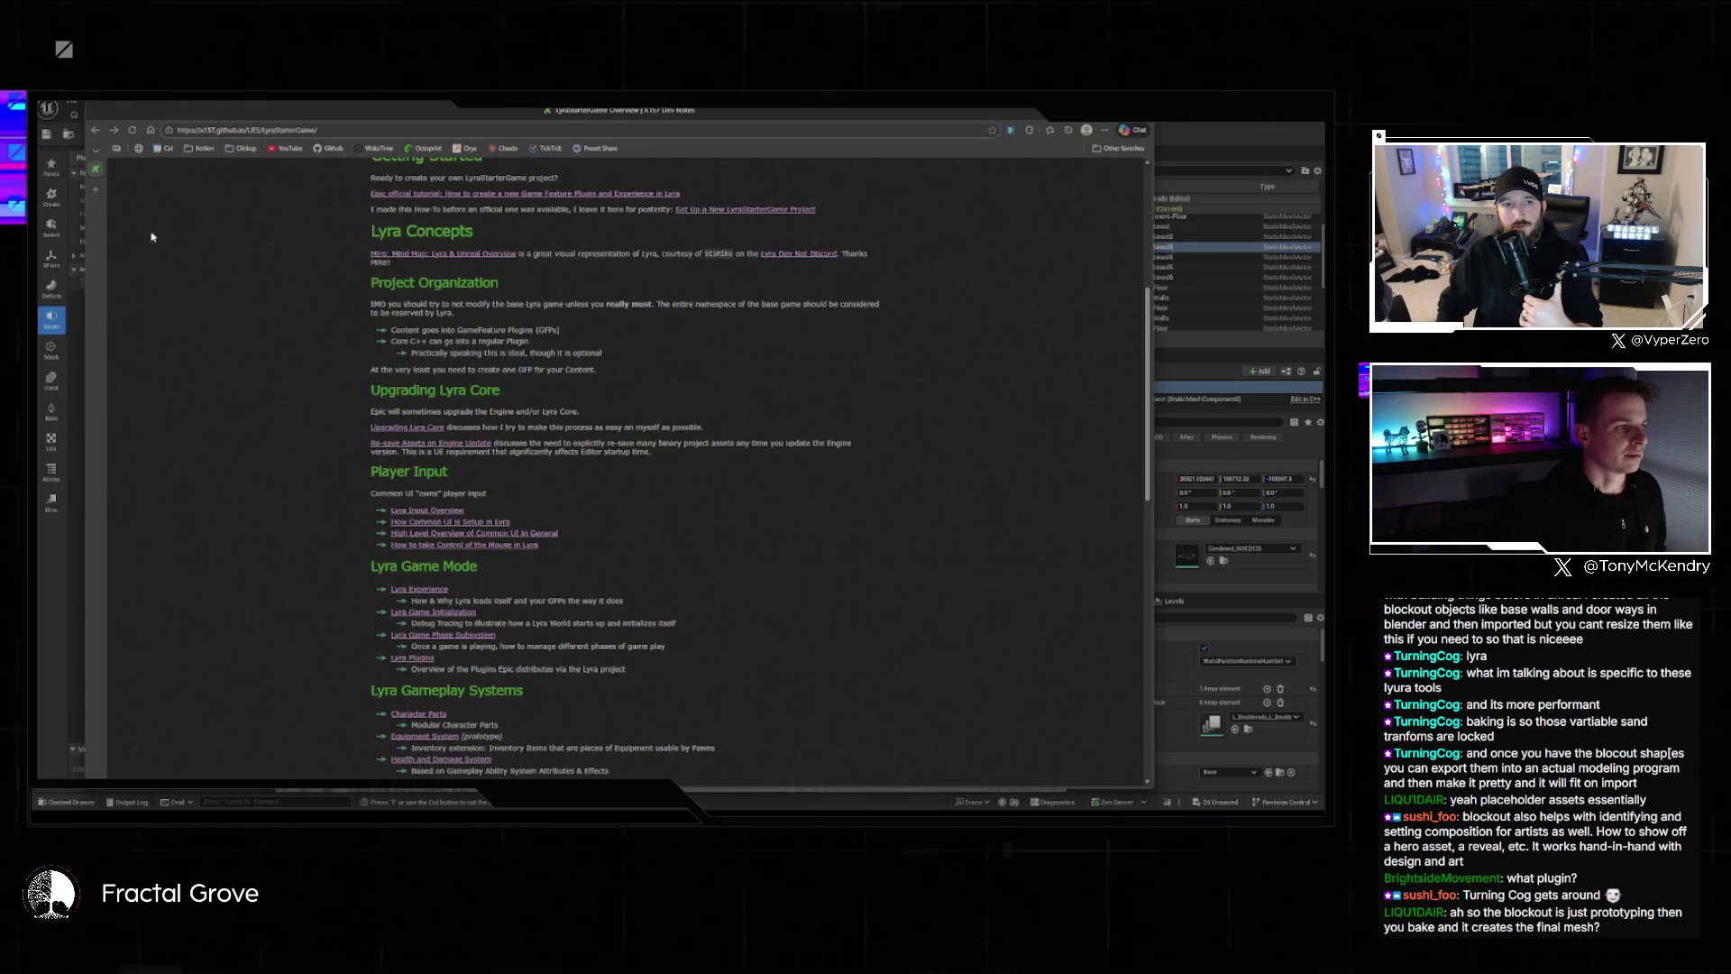
Select the notes page address, dismiss the recent searches list, and return to the Miro board.
left_click(271, 130)
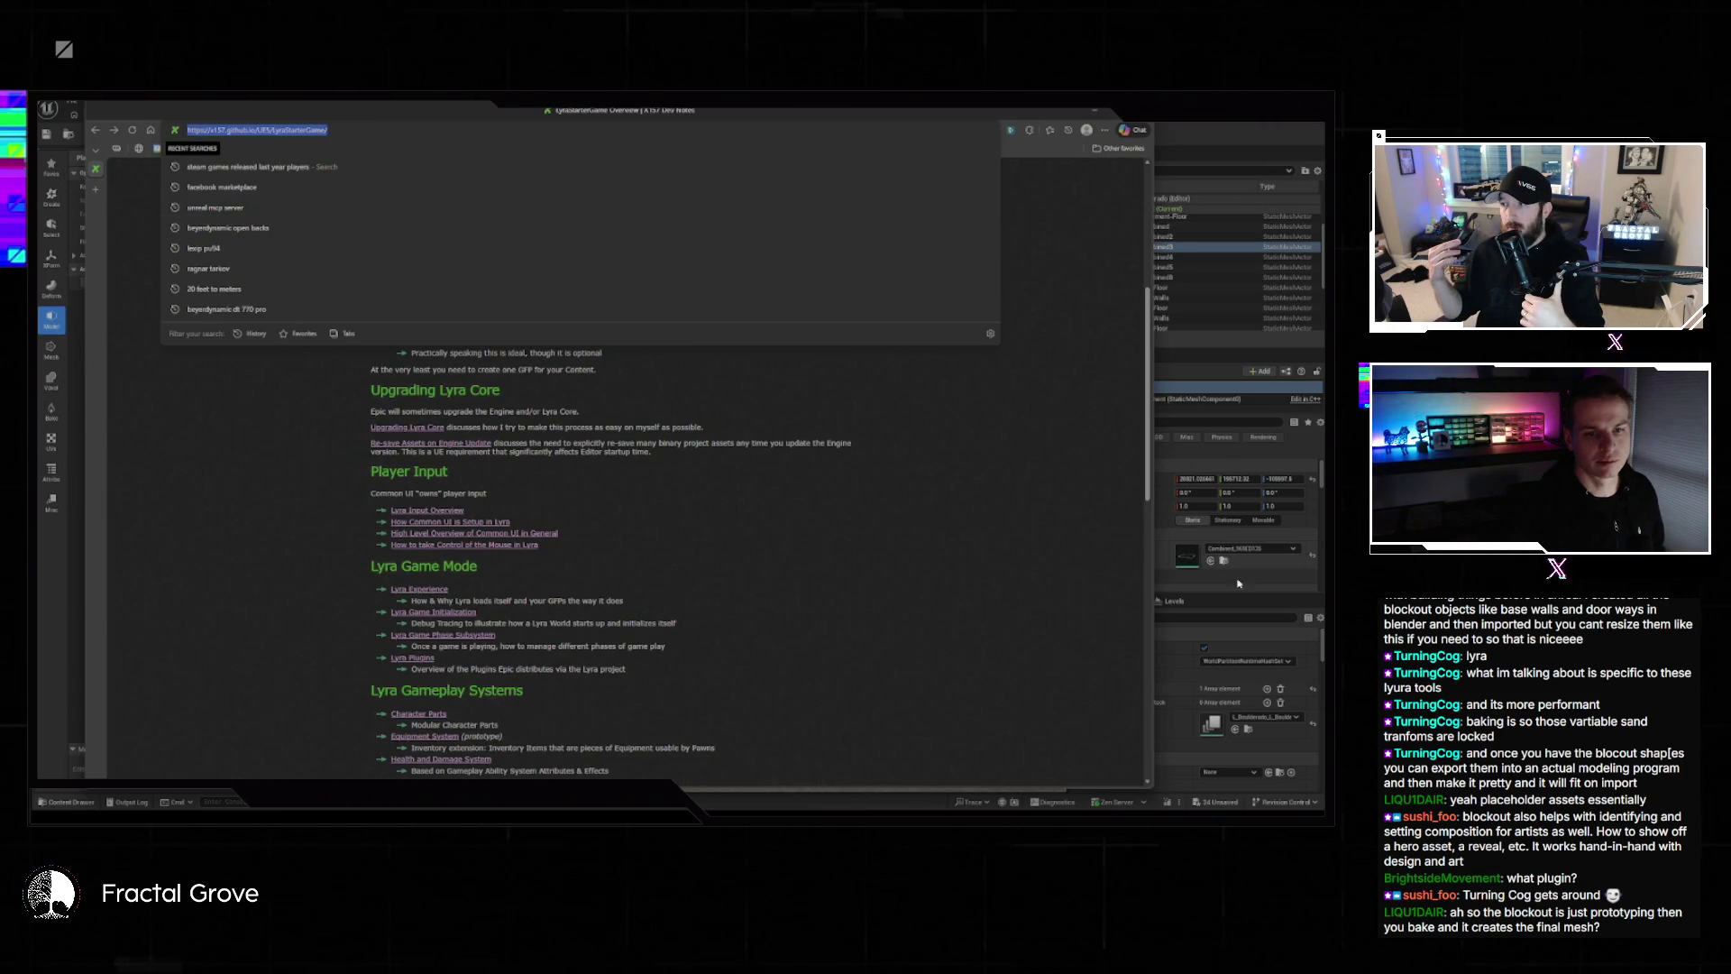
left_click(635, 471)
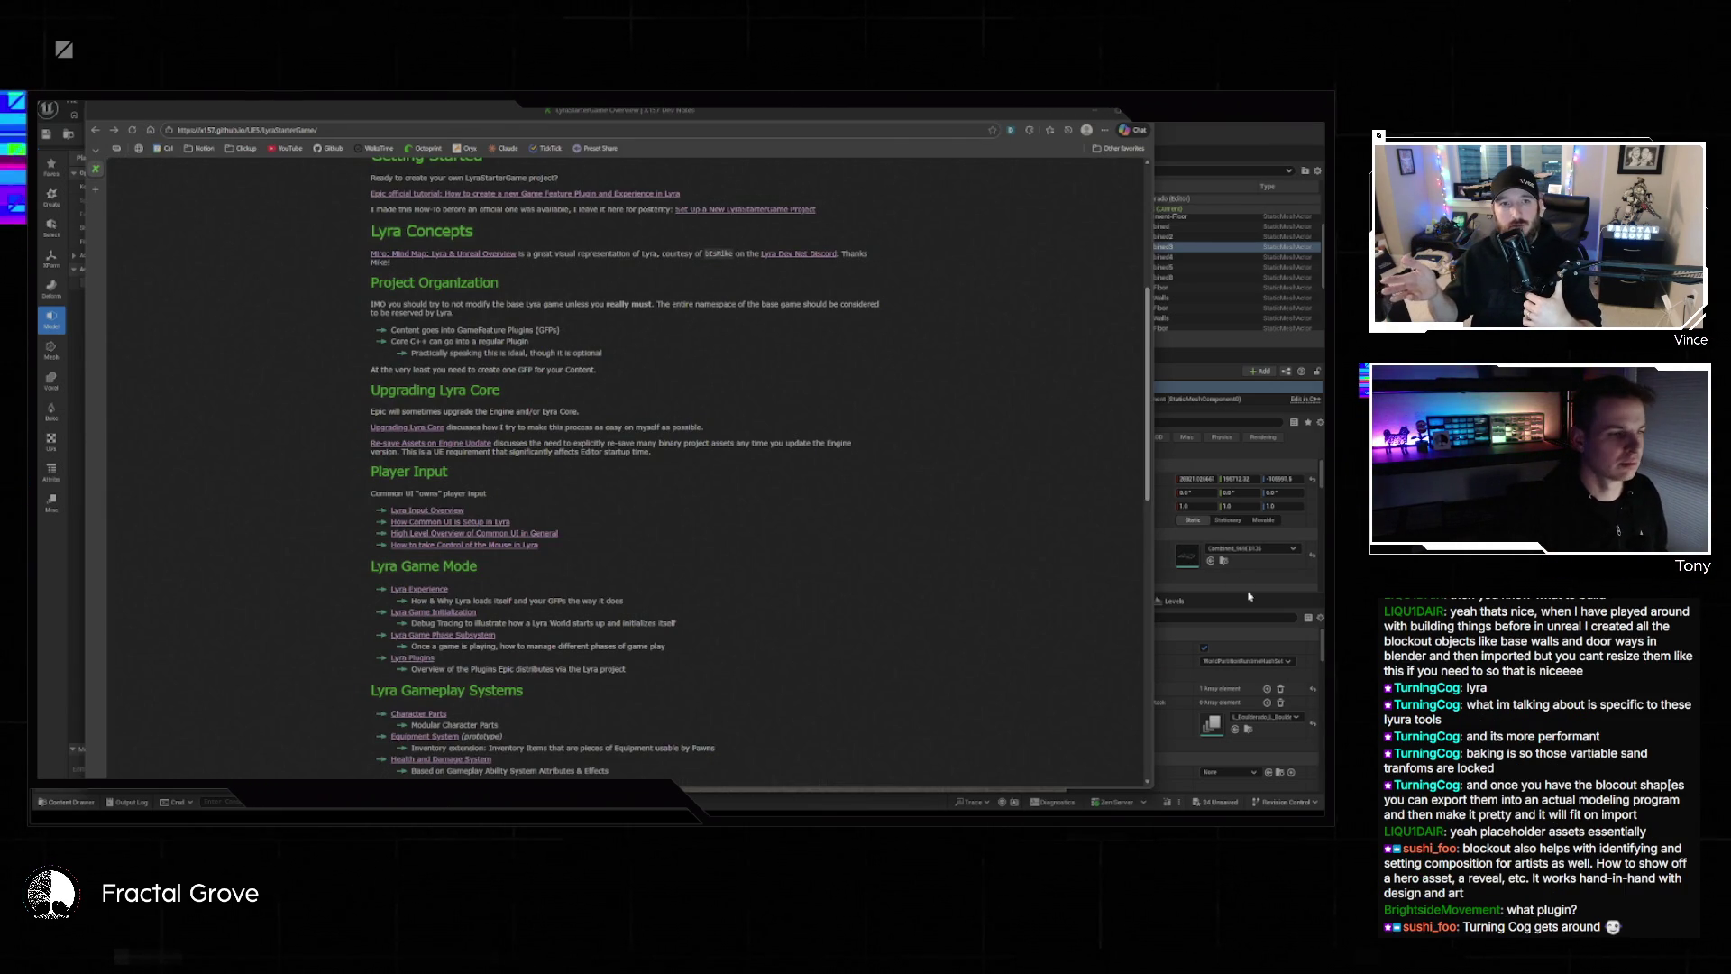
left_click(432, 253)
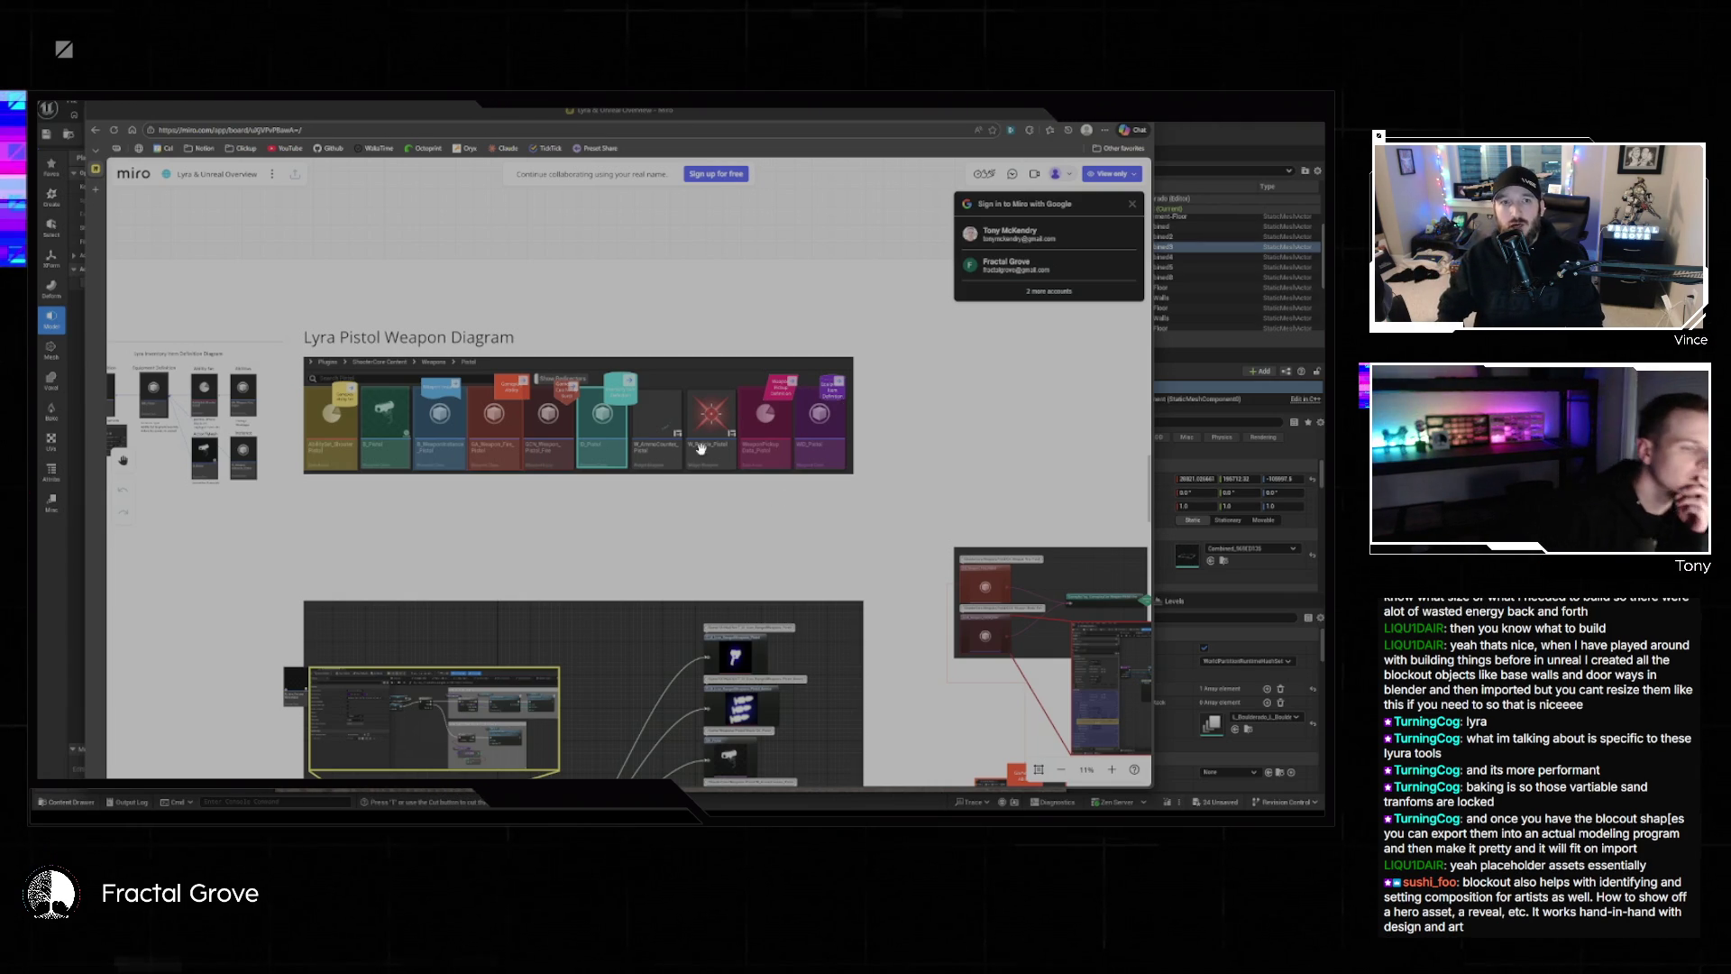
Pan and zoom the Miro board to the red frames and Gameplay Ability node, then close the tab.
scroll(852, 408, "down", 5)
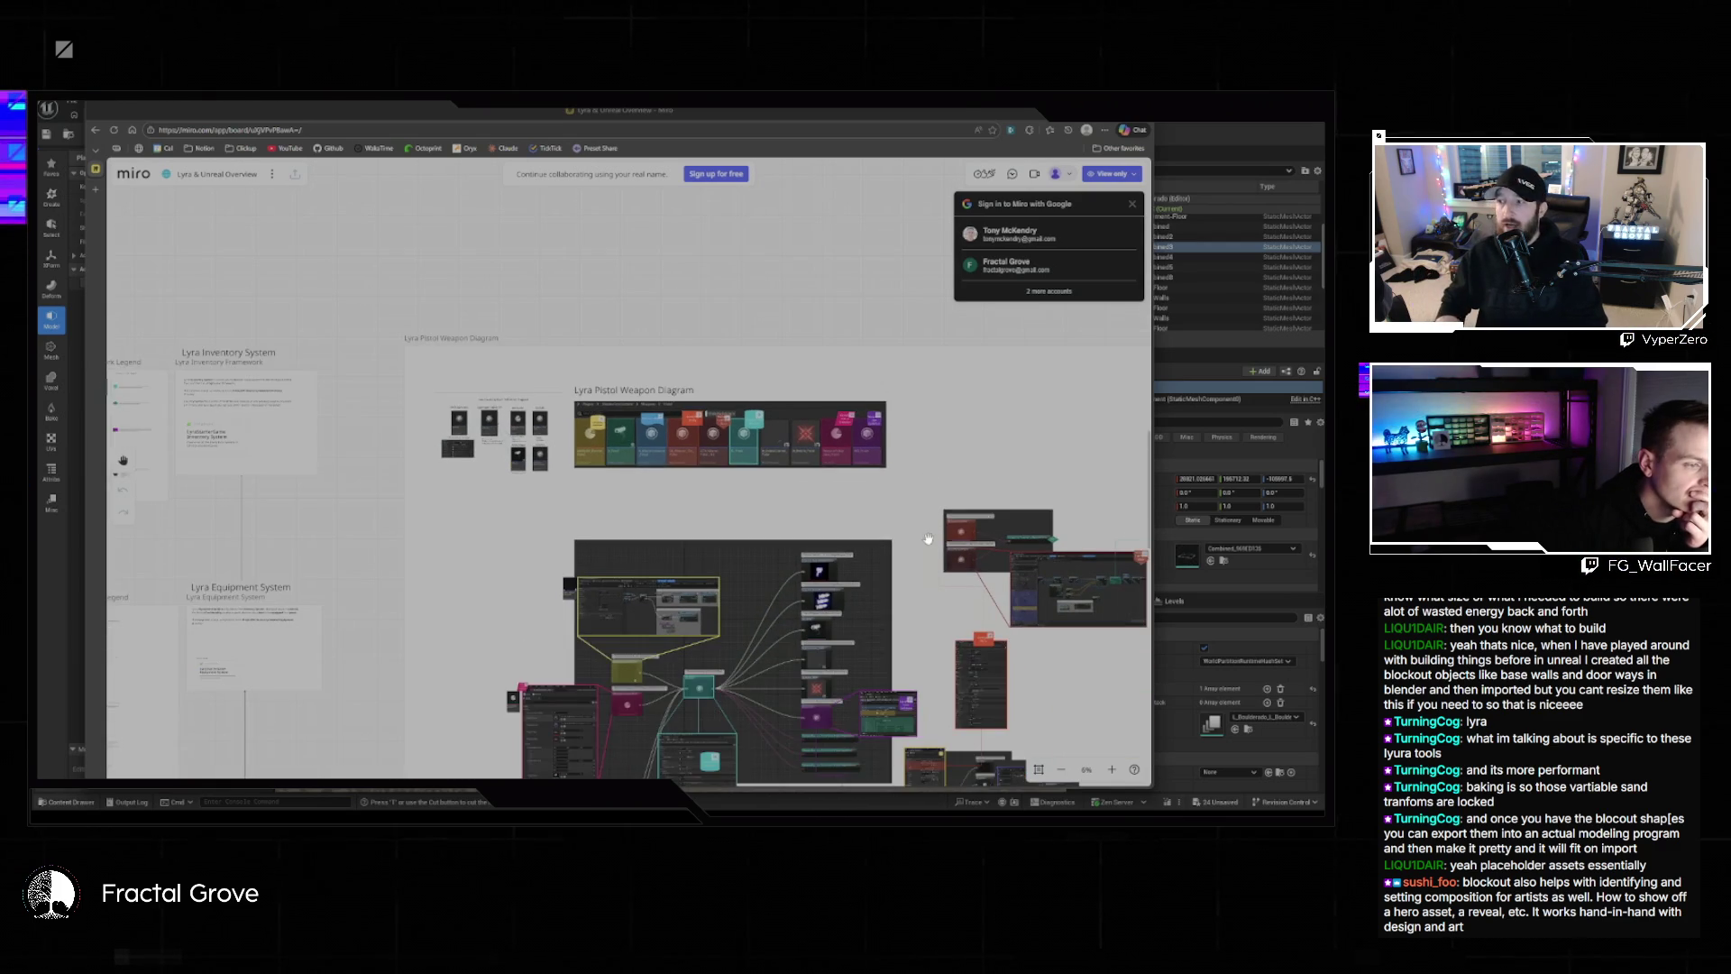
scroll(534, 586, "up", 8)
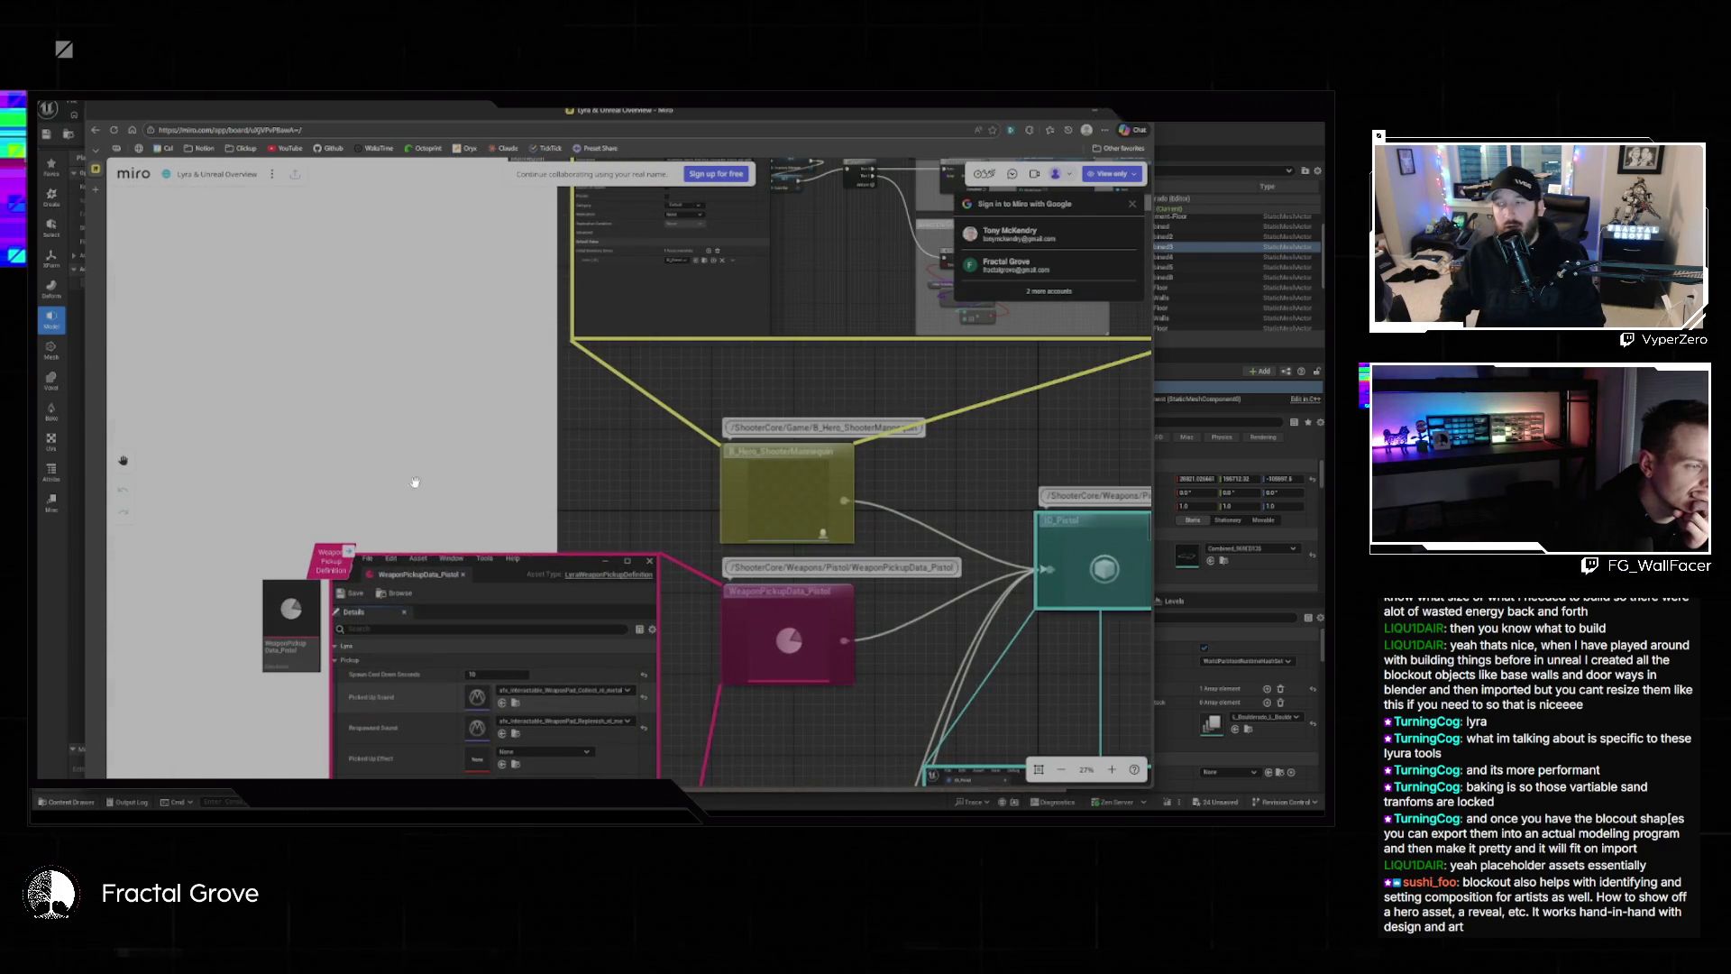
scroll(433, 493, "down", 3)
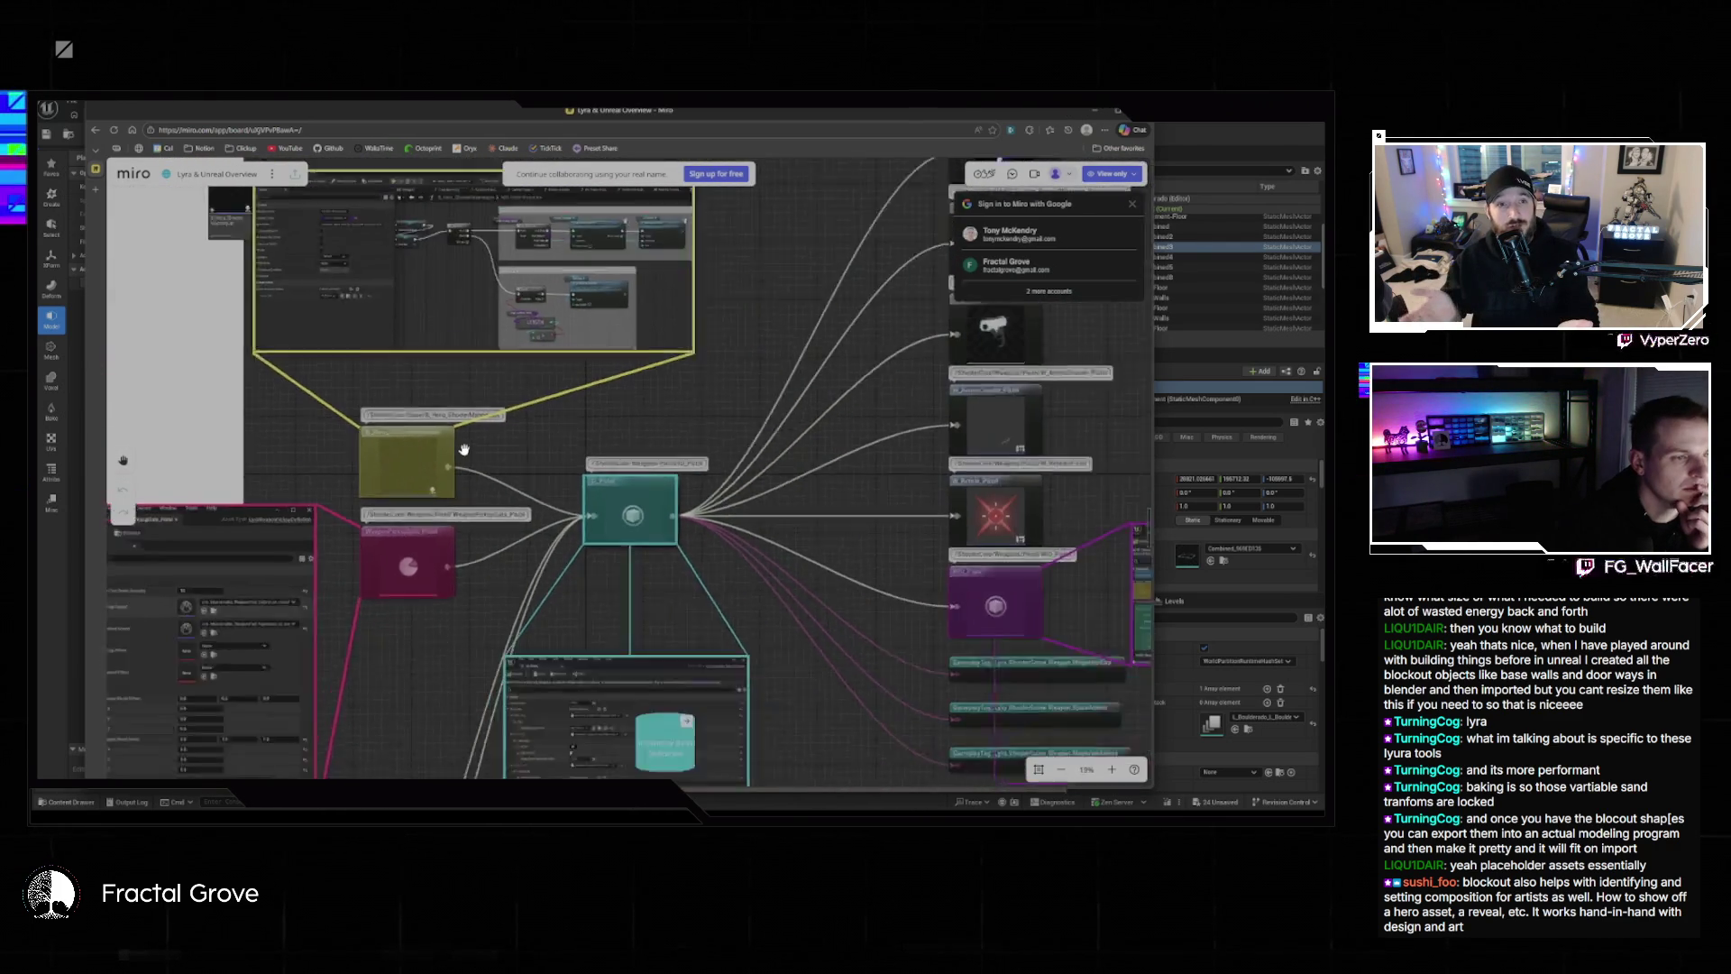
scroll(463, 449, "down", 3)
scroll(717, 484, "up", 4)
mouse_move(717, 485)
left_mouse_down()
mouse_move(501, 484)
mouse_move(852, 448)
mouse_move(721, 406)
mouse_move(591, 493)
mouse_move(586, 442)
mouse_move(572, 521)
mouse_move(898, 452)
mouse_move(980, 491)
left_mouse_up()
scroll(501, 484, "down", 3)
scroll(852, 449, "up", 2)
scroll(852, 448, "down", 2)
scroll(591, 494, "down", 3)
scroll(591, 493, "down", 3)
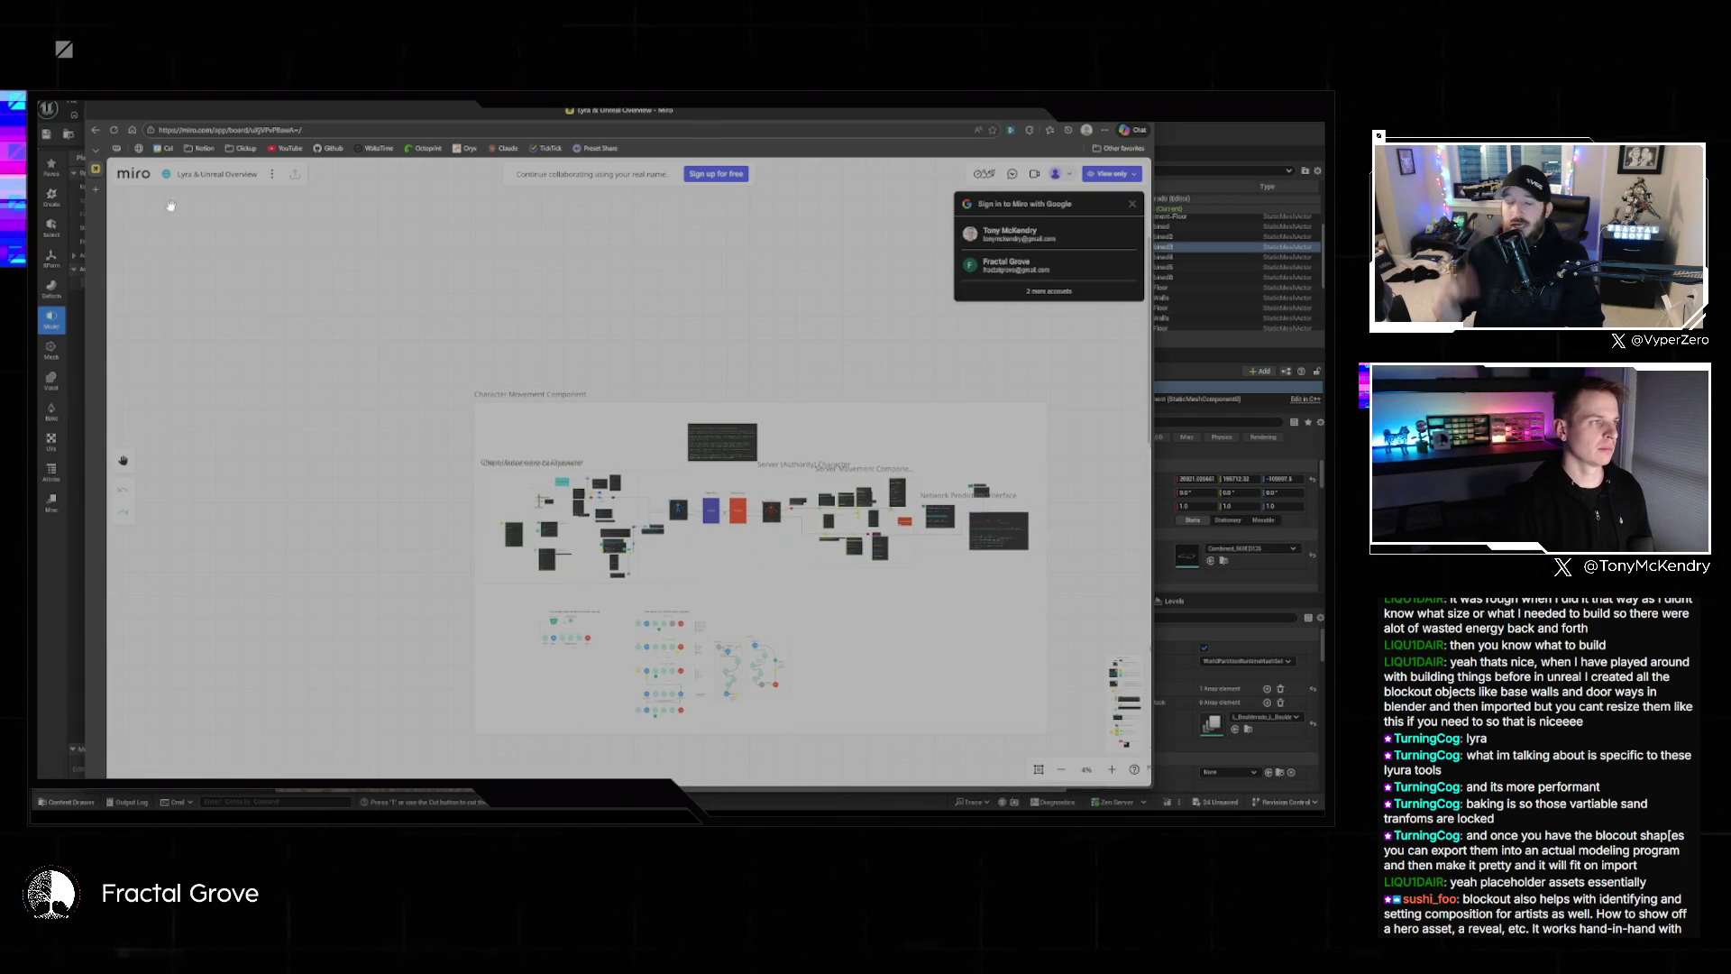
key("ctrl+w")
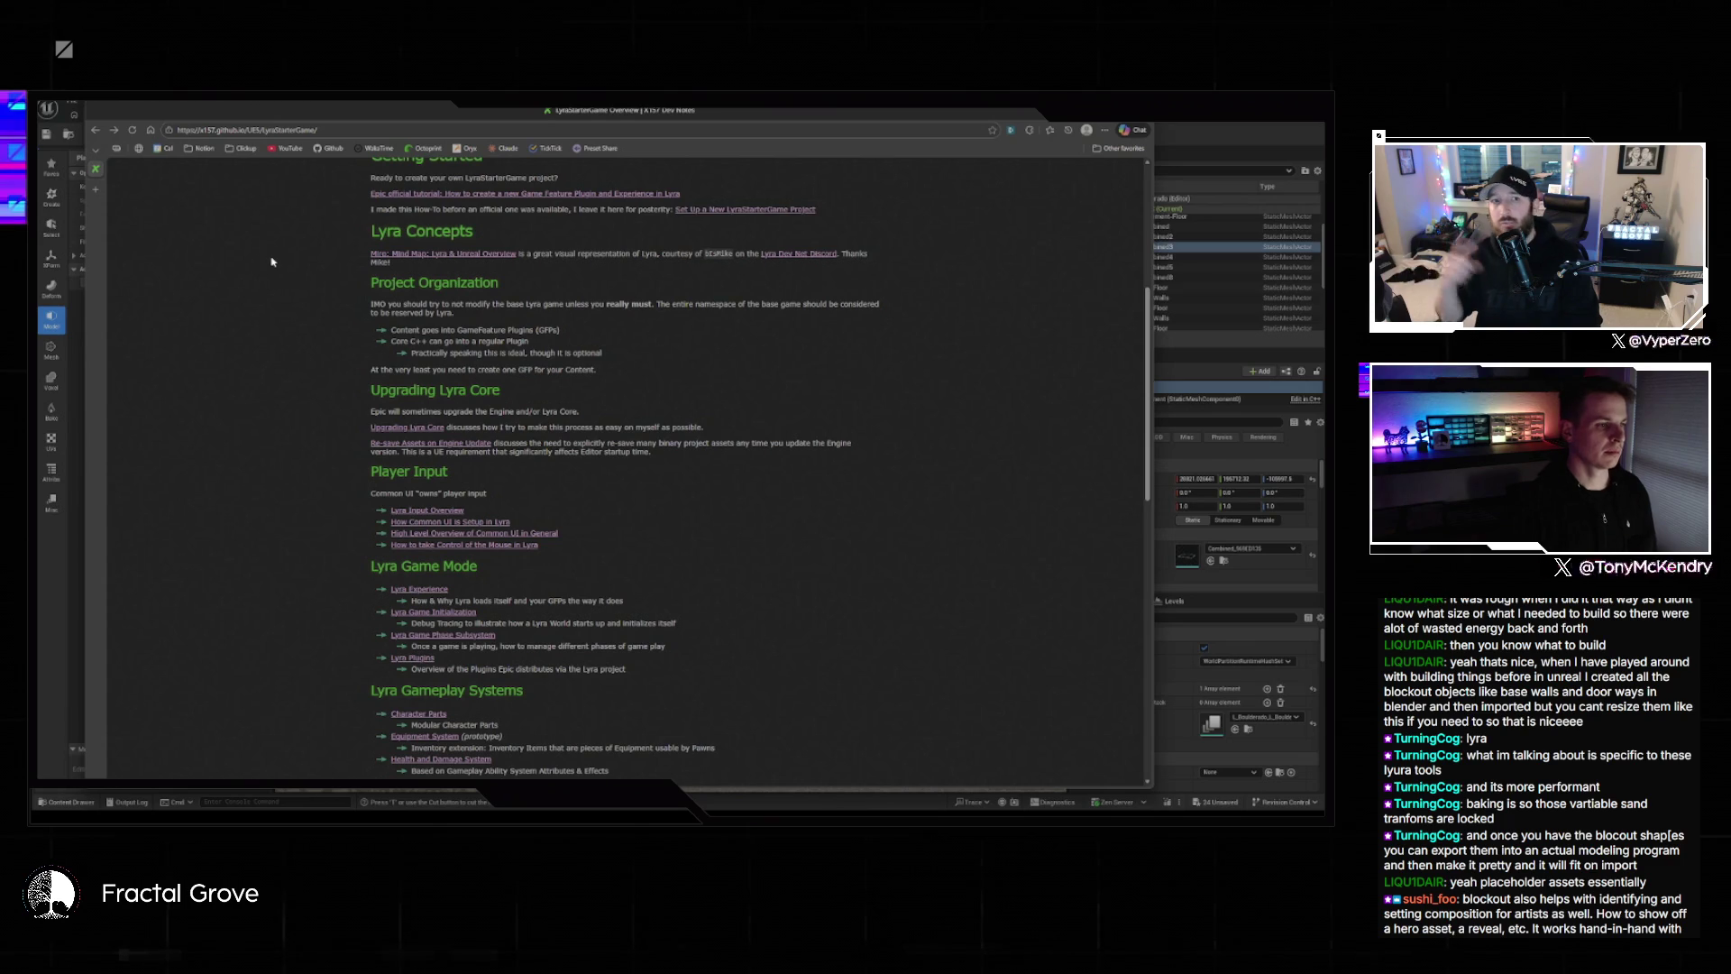
Scroll the X157 Dev Notes page to the top and close it to return to Unreal.
scroll(395, 311, "up", 5)
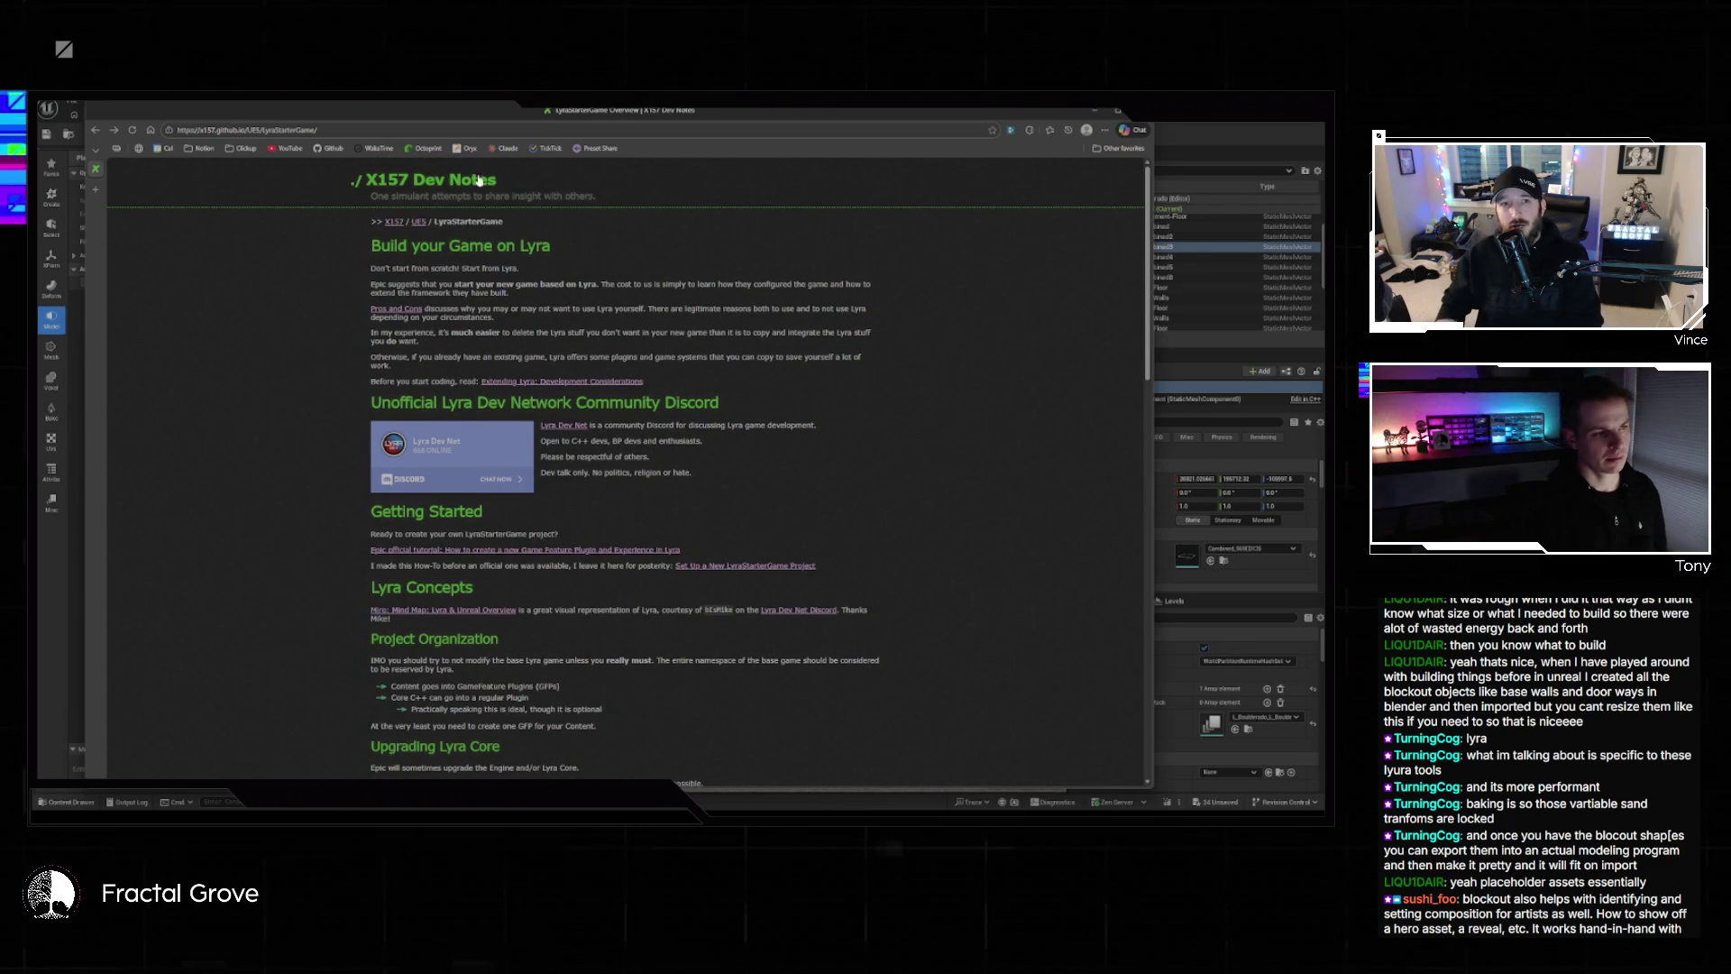
key("ctrl+w")
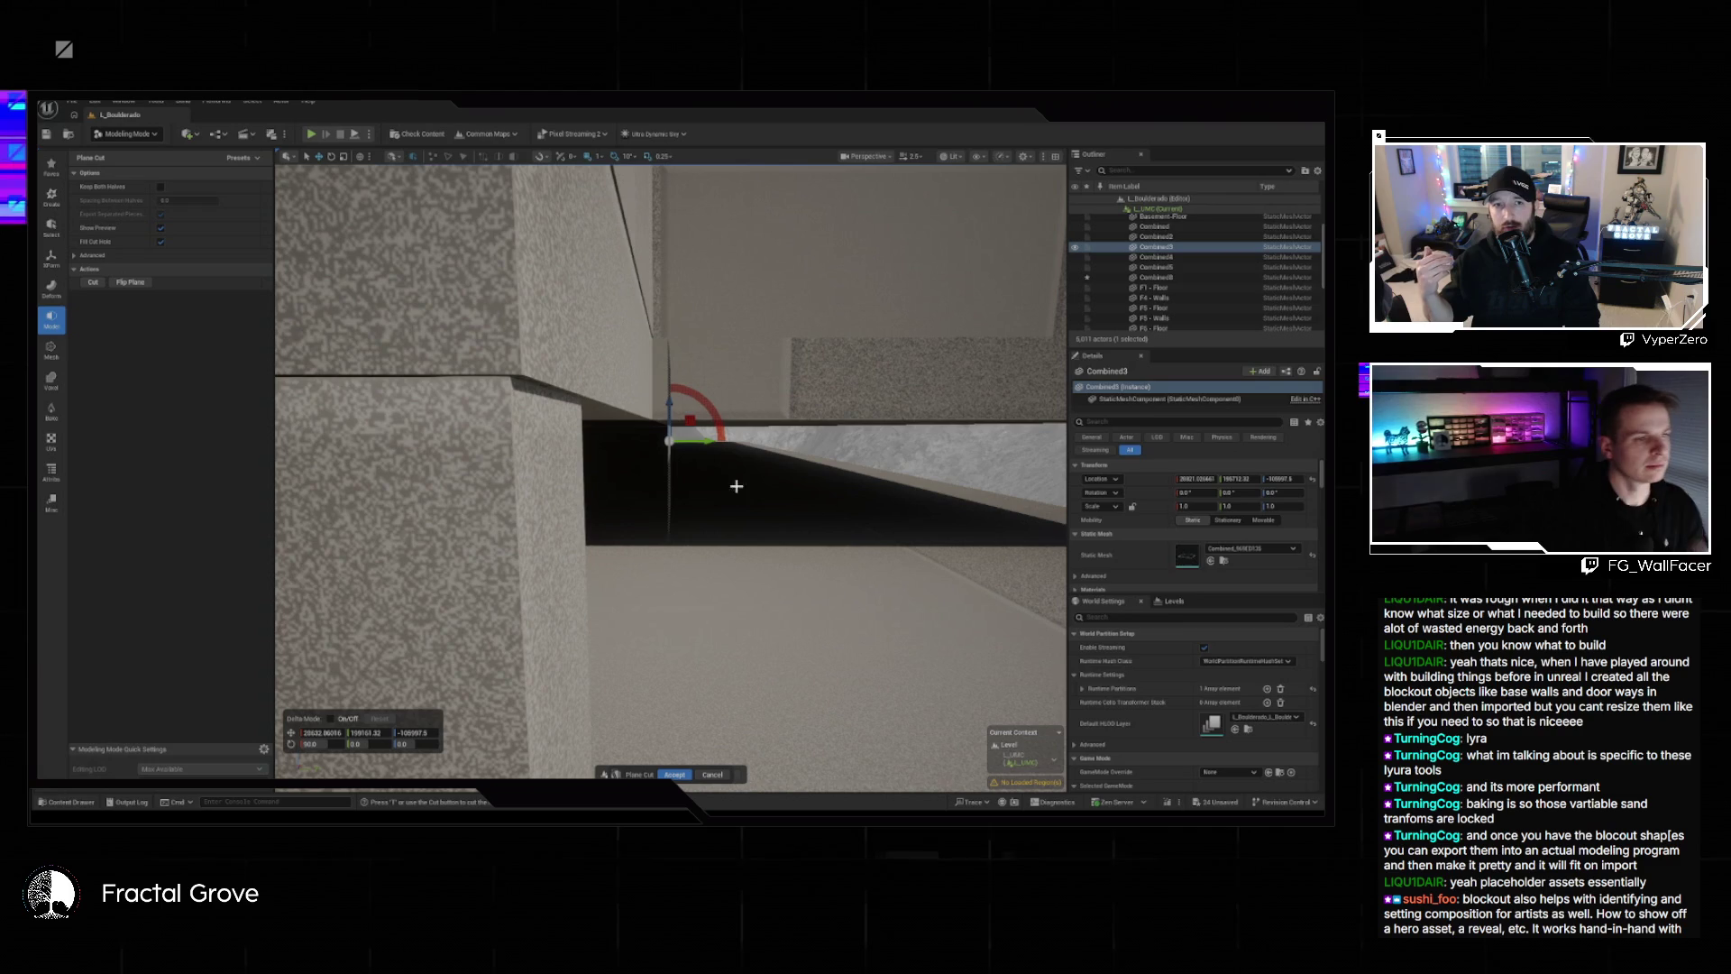
Cut the Combined3 wall with the plane offset by -276 in Delta Mode, keeping both halves.
mouse_move(639, 454)
left_mouse_down()
mouse_move(576, 468)
mouse_move(680, 555)
left_mouse_up()
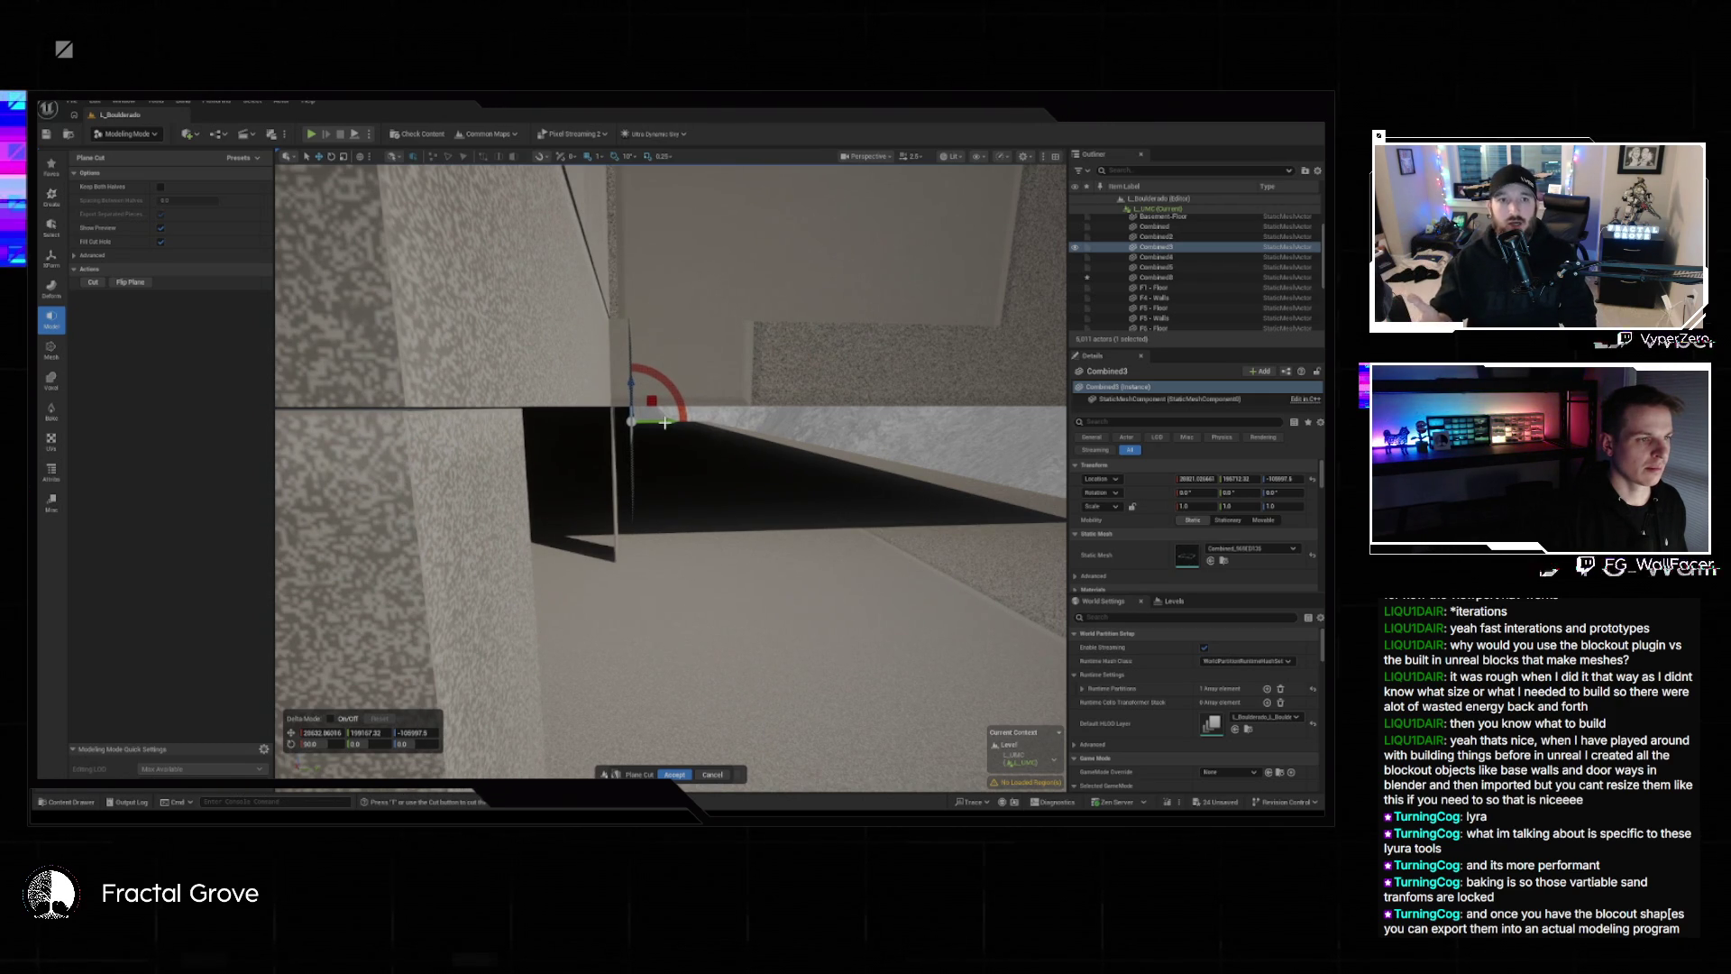
mouse_move(665, 423)
left_mouse_down()
mouse_move(541, 451)
mouse_move(375, 550)
left_mouse_up()
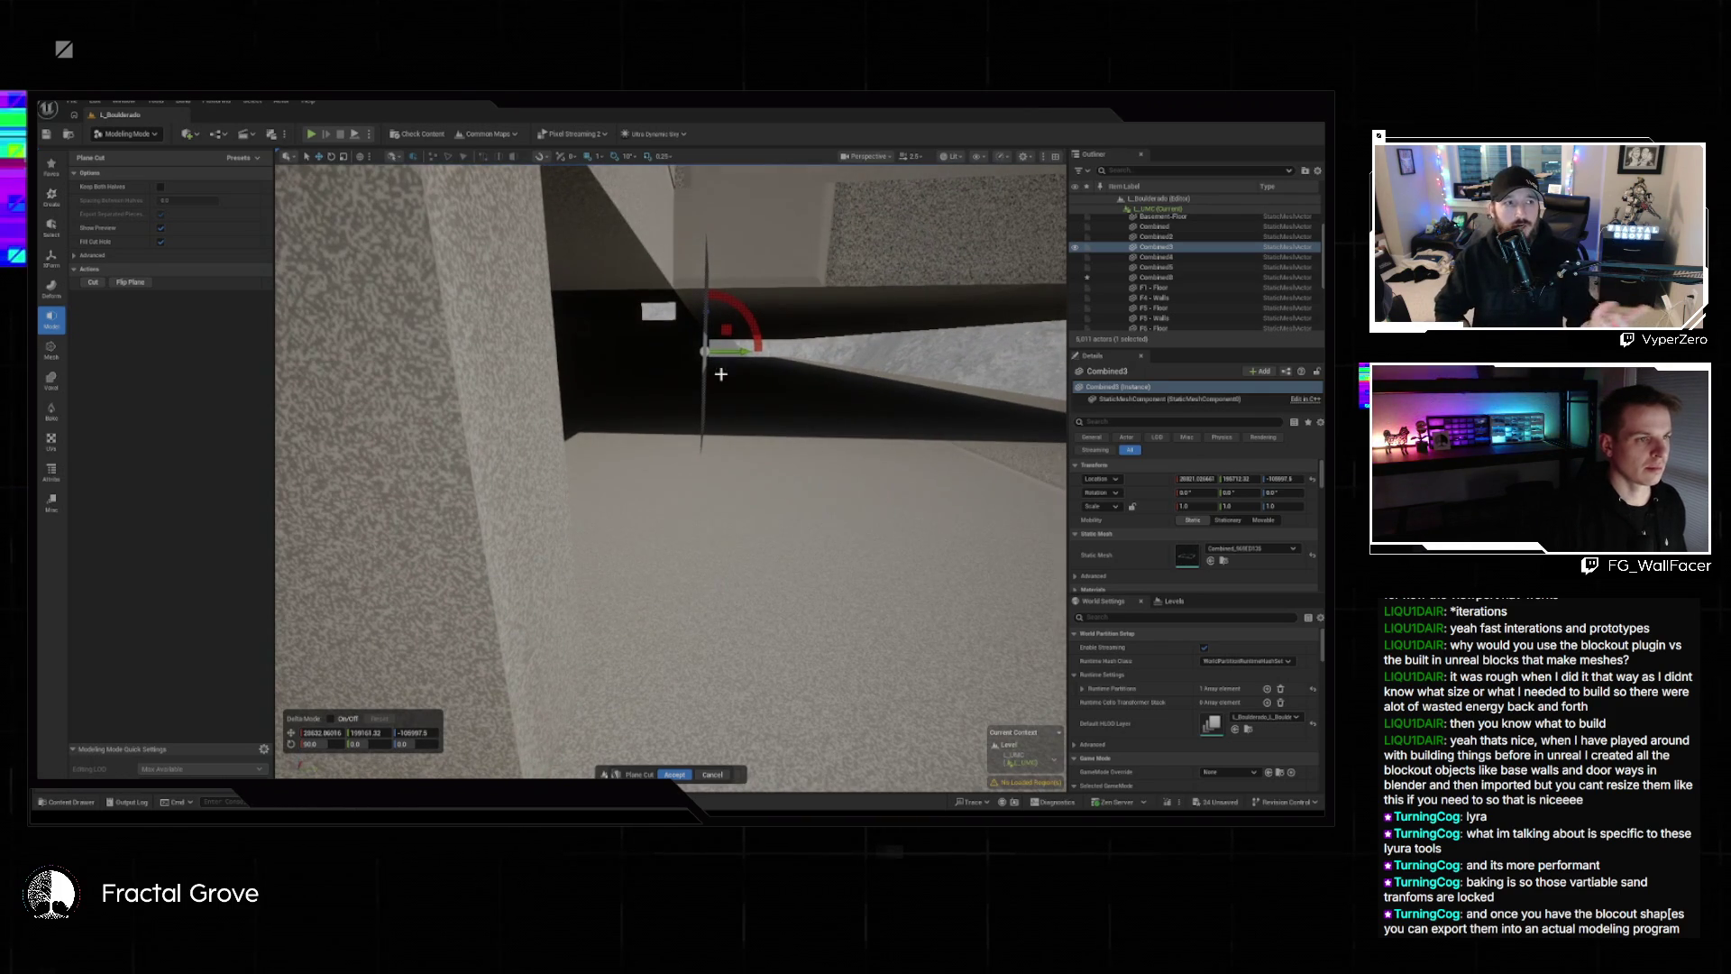
left_click_drag(734, 359, 736, 365)
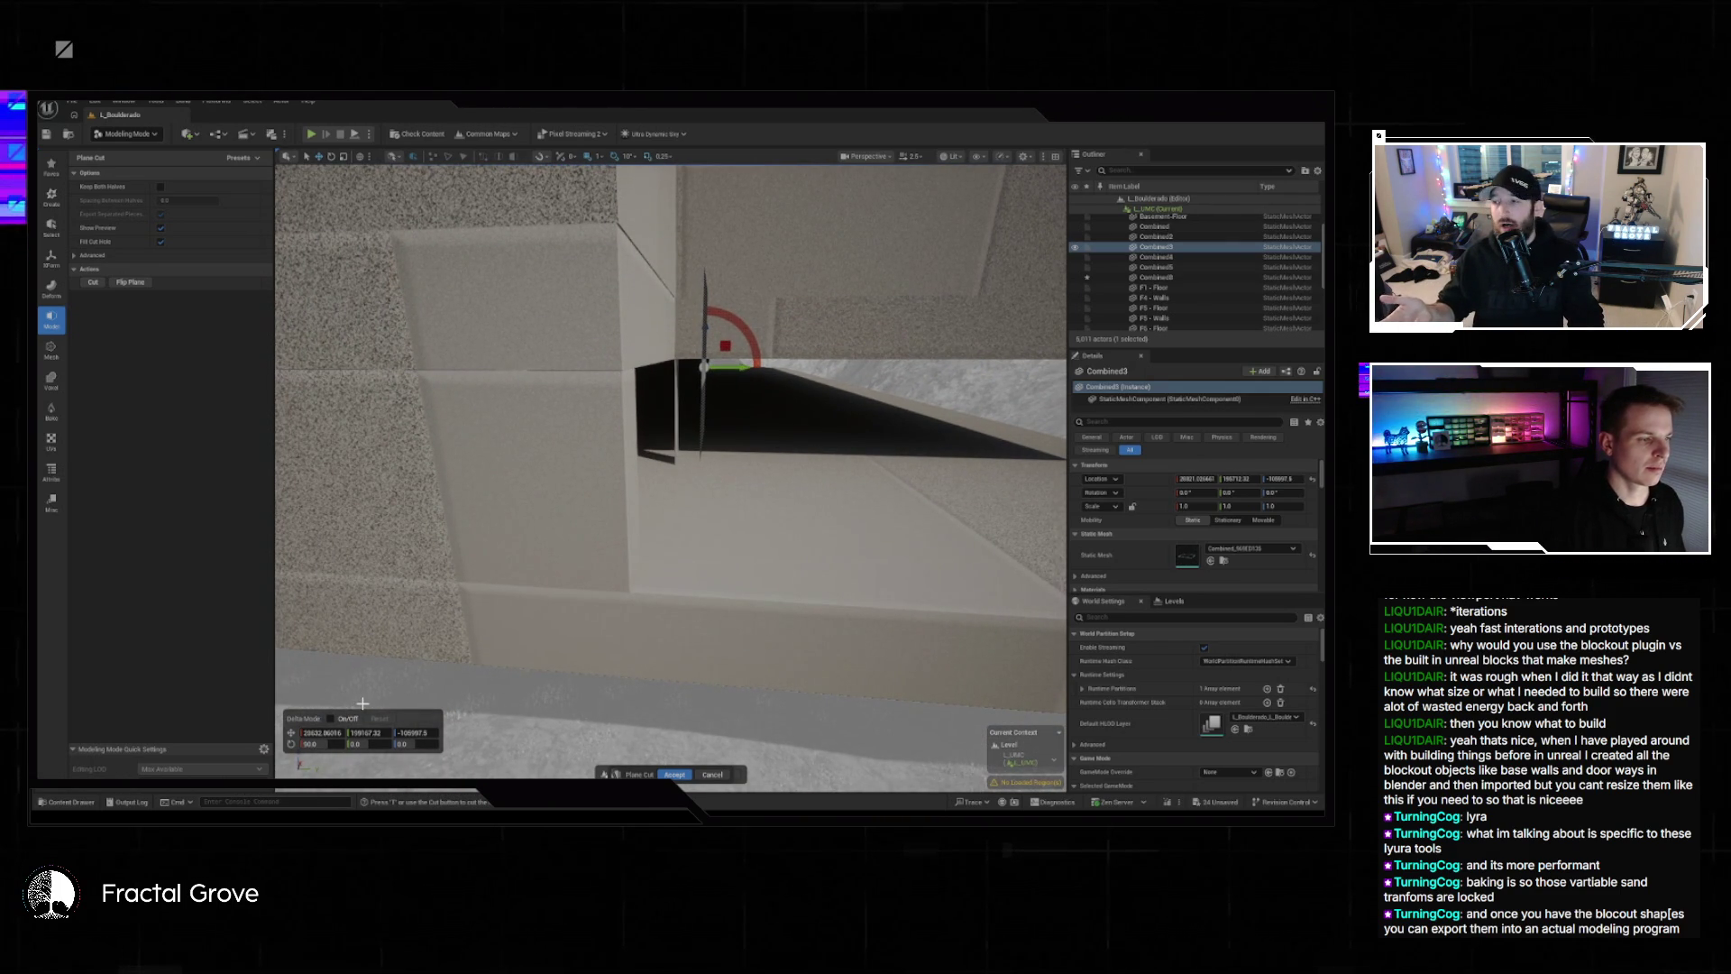
left_click(330, 719)
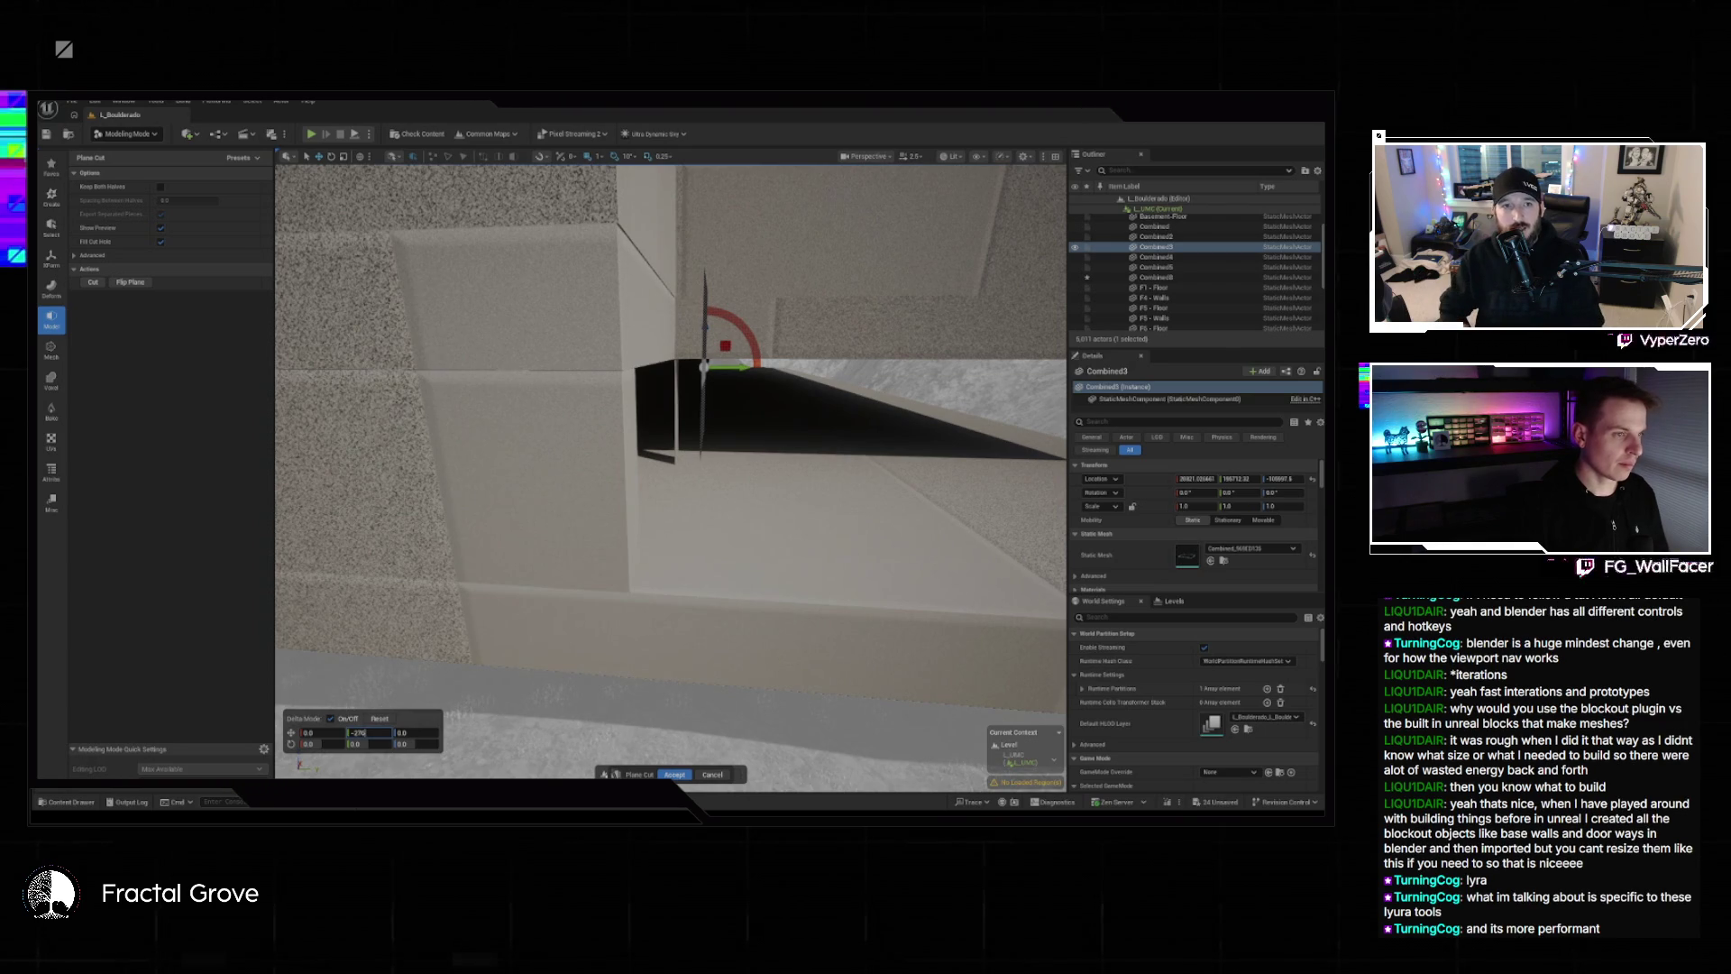
key("Return")
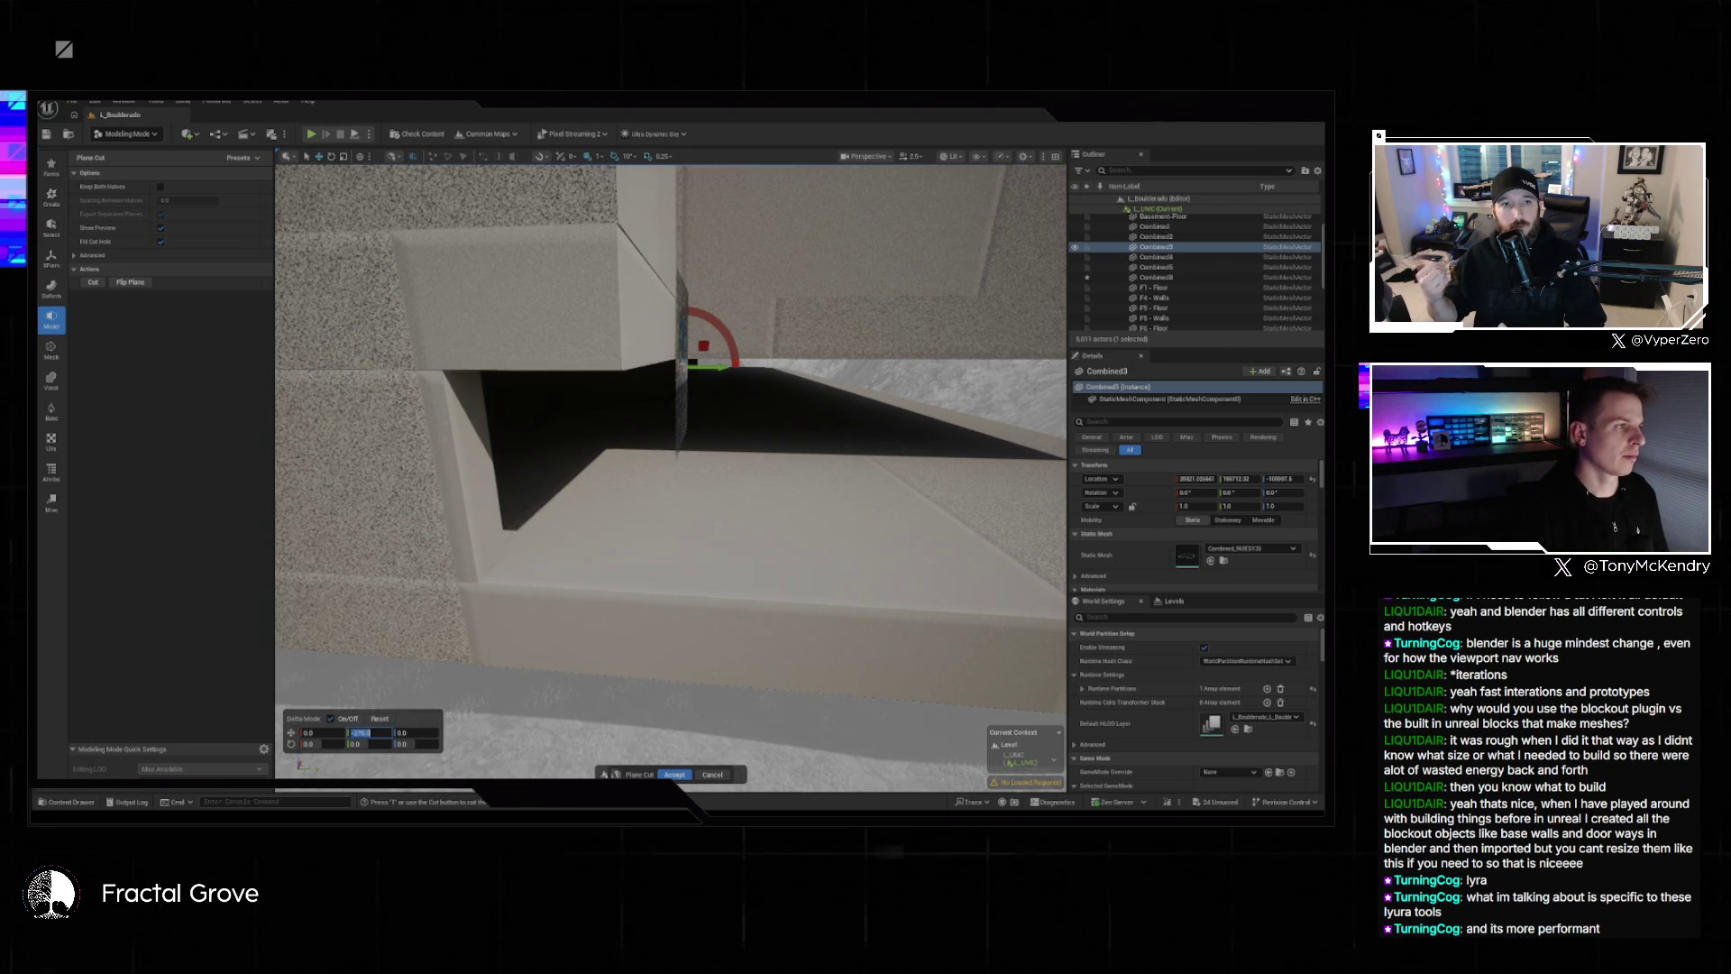
left_click(160, 187)
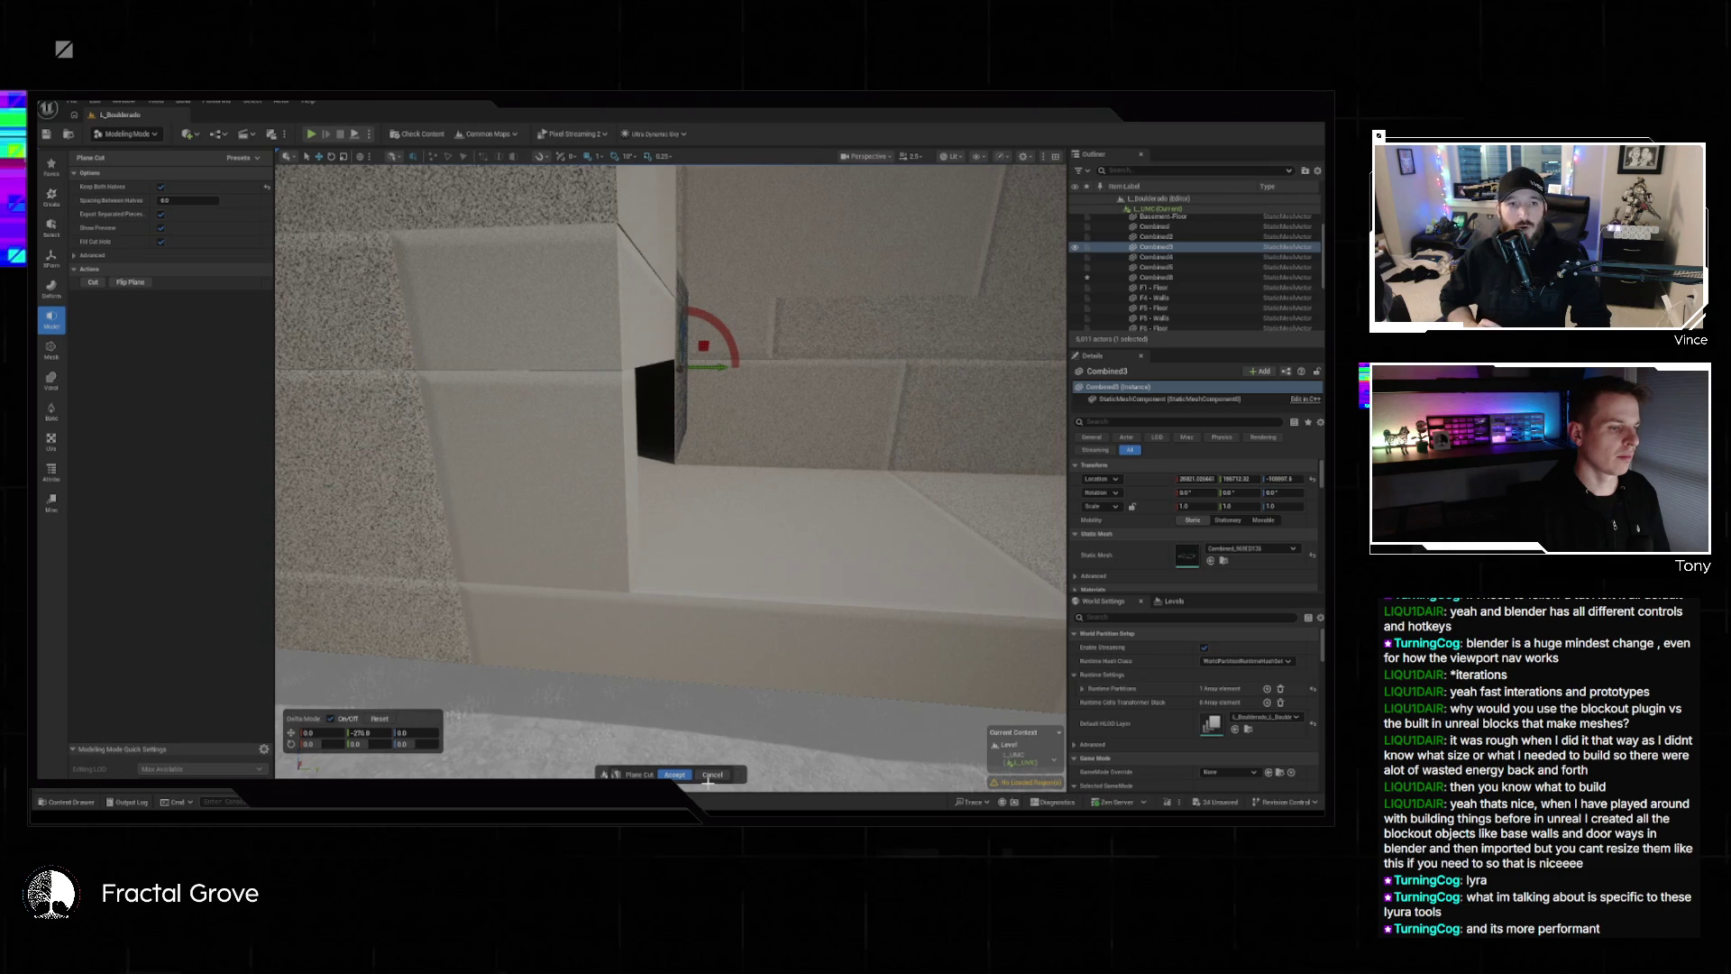
left_click(676, 774)
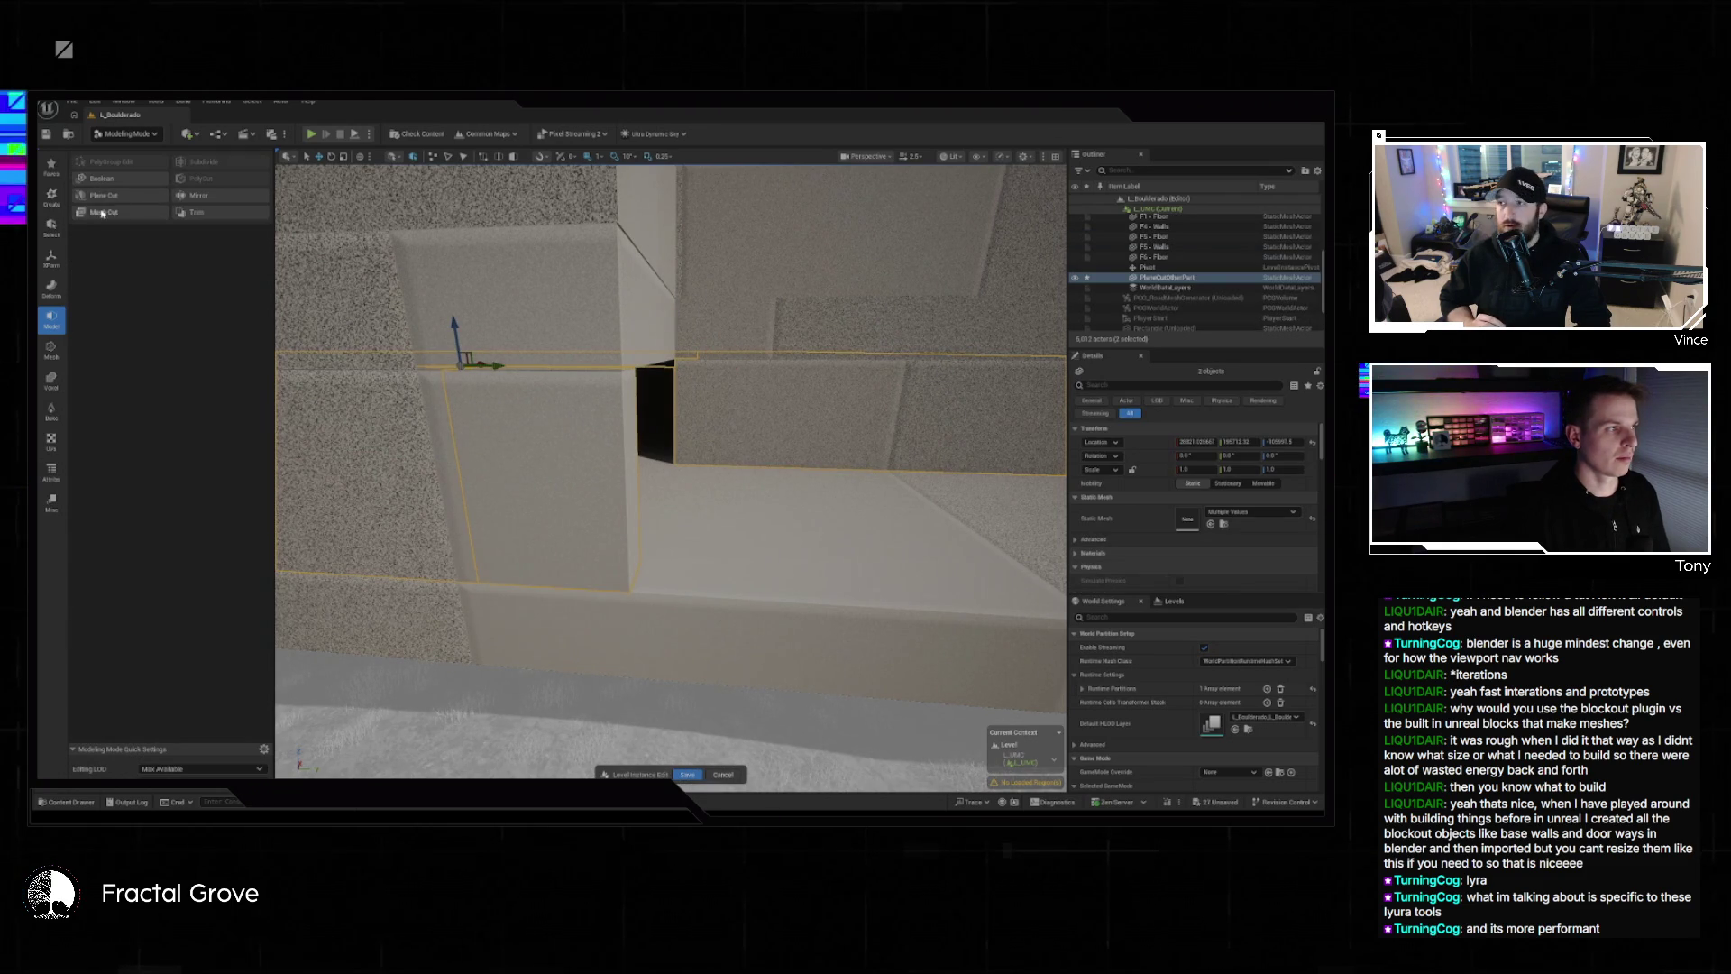
Merge the two cut wall pieces into Combined6 with XForm Merge/Append.
left_click(52, 253)
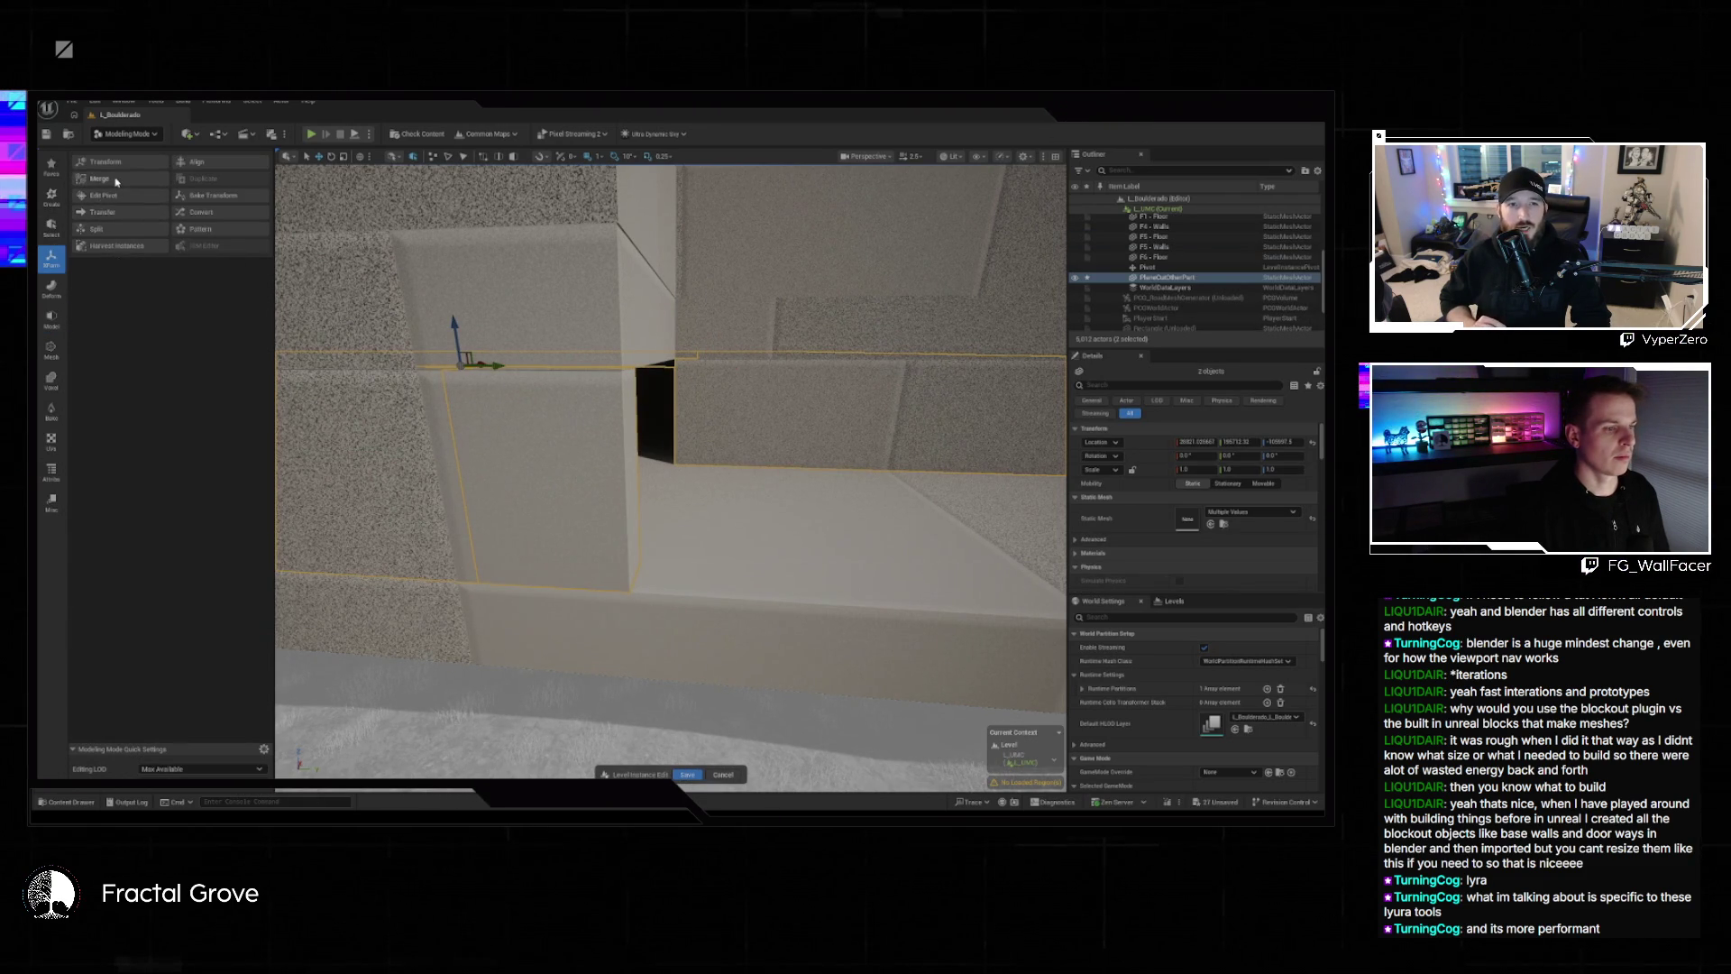
left_click(108, 245)
key("Return")
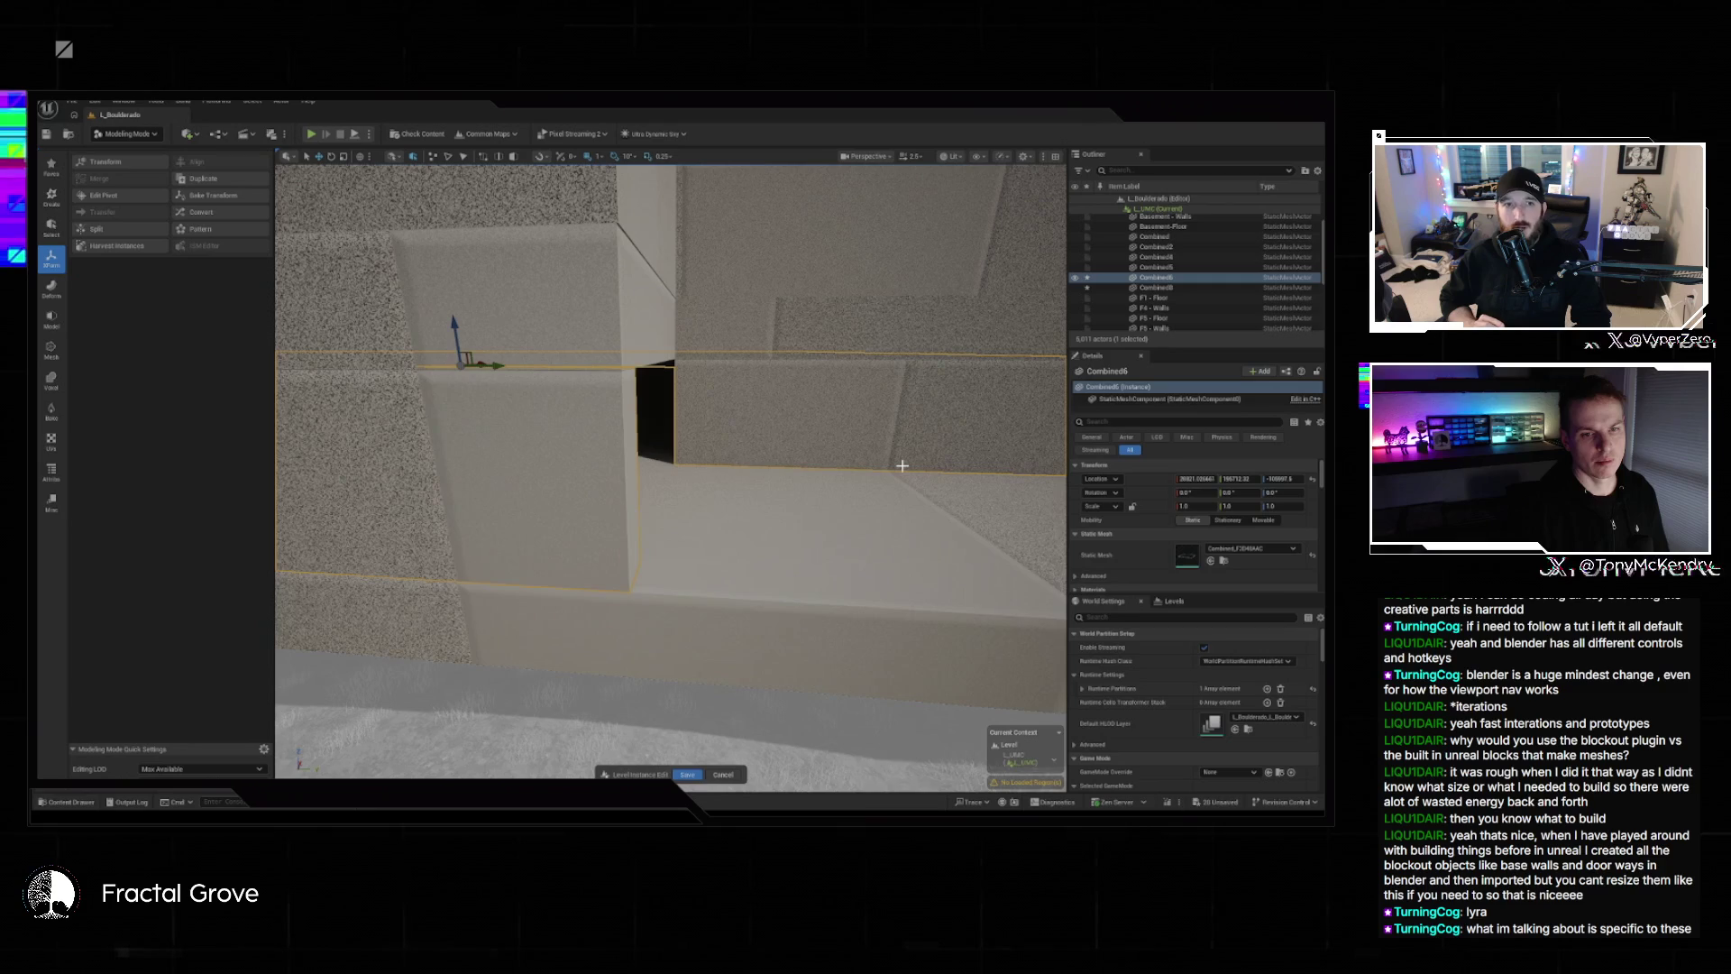
Orbit closer to the wall gaps and start a new Plane Cut on Combined6.
left_click_drag(812, 447, 833, 407)
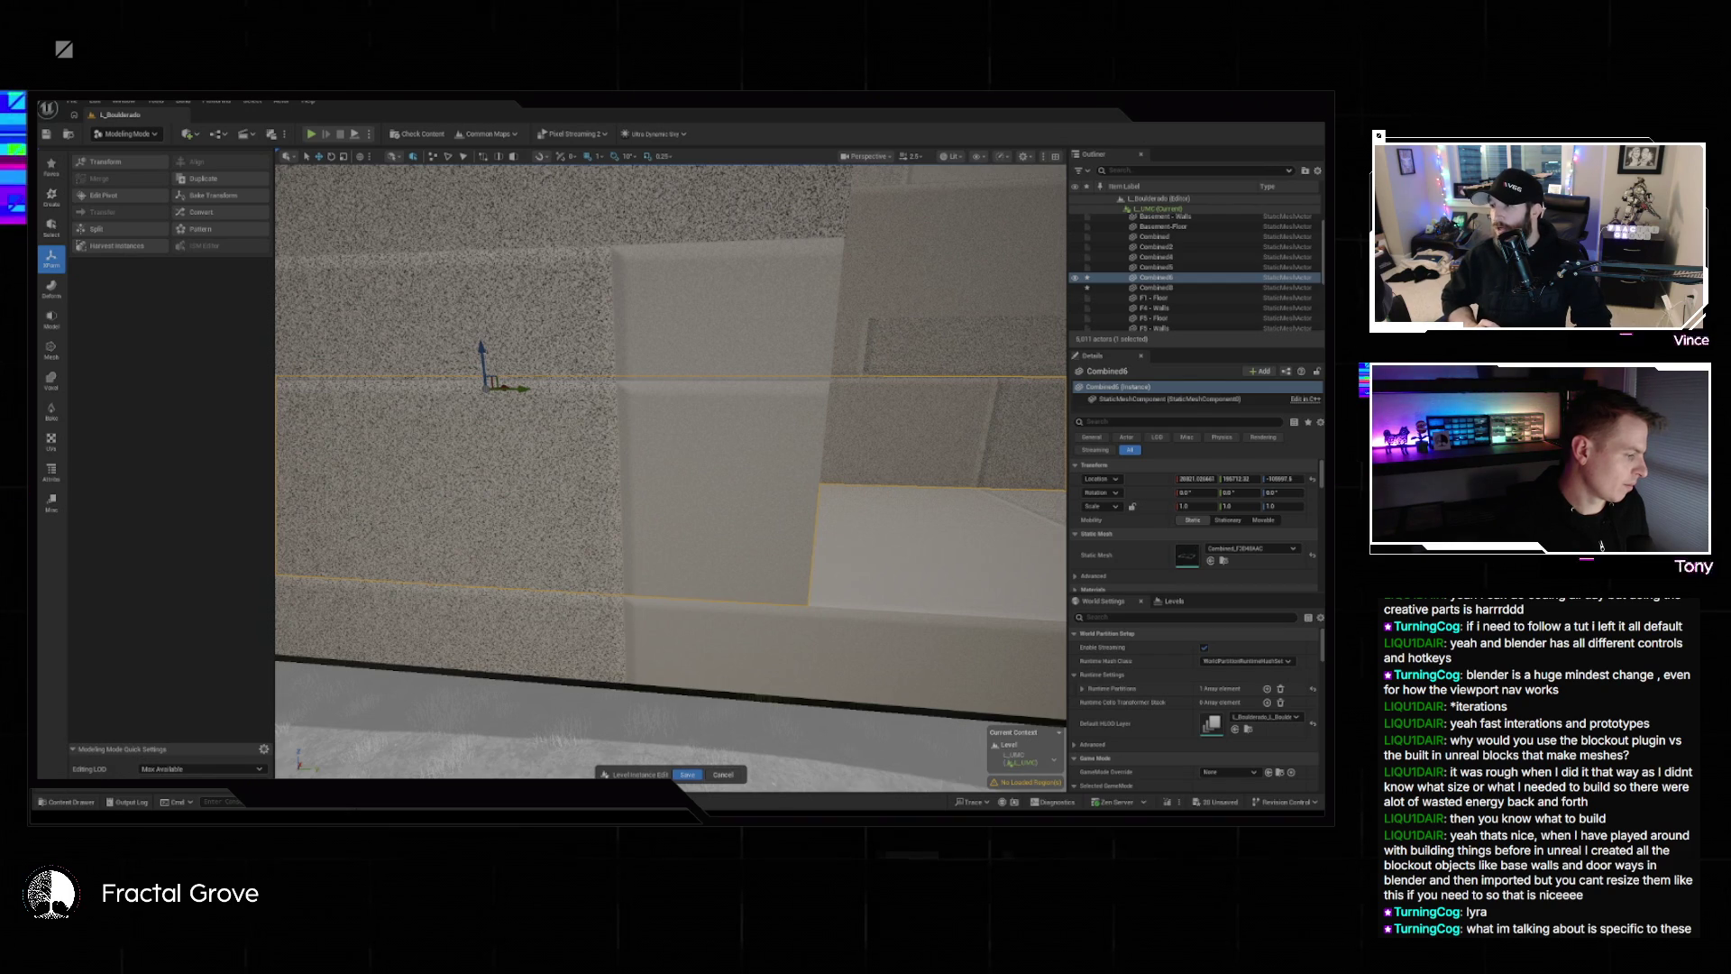
left_click_drag(691, 747, 512, 449)
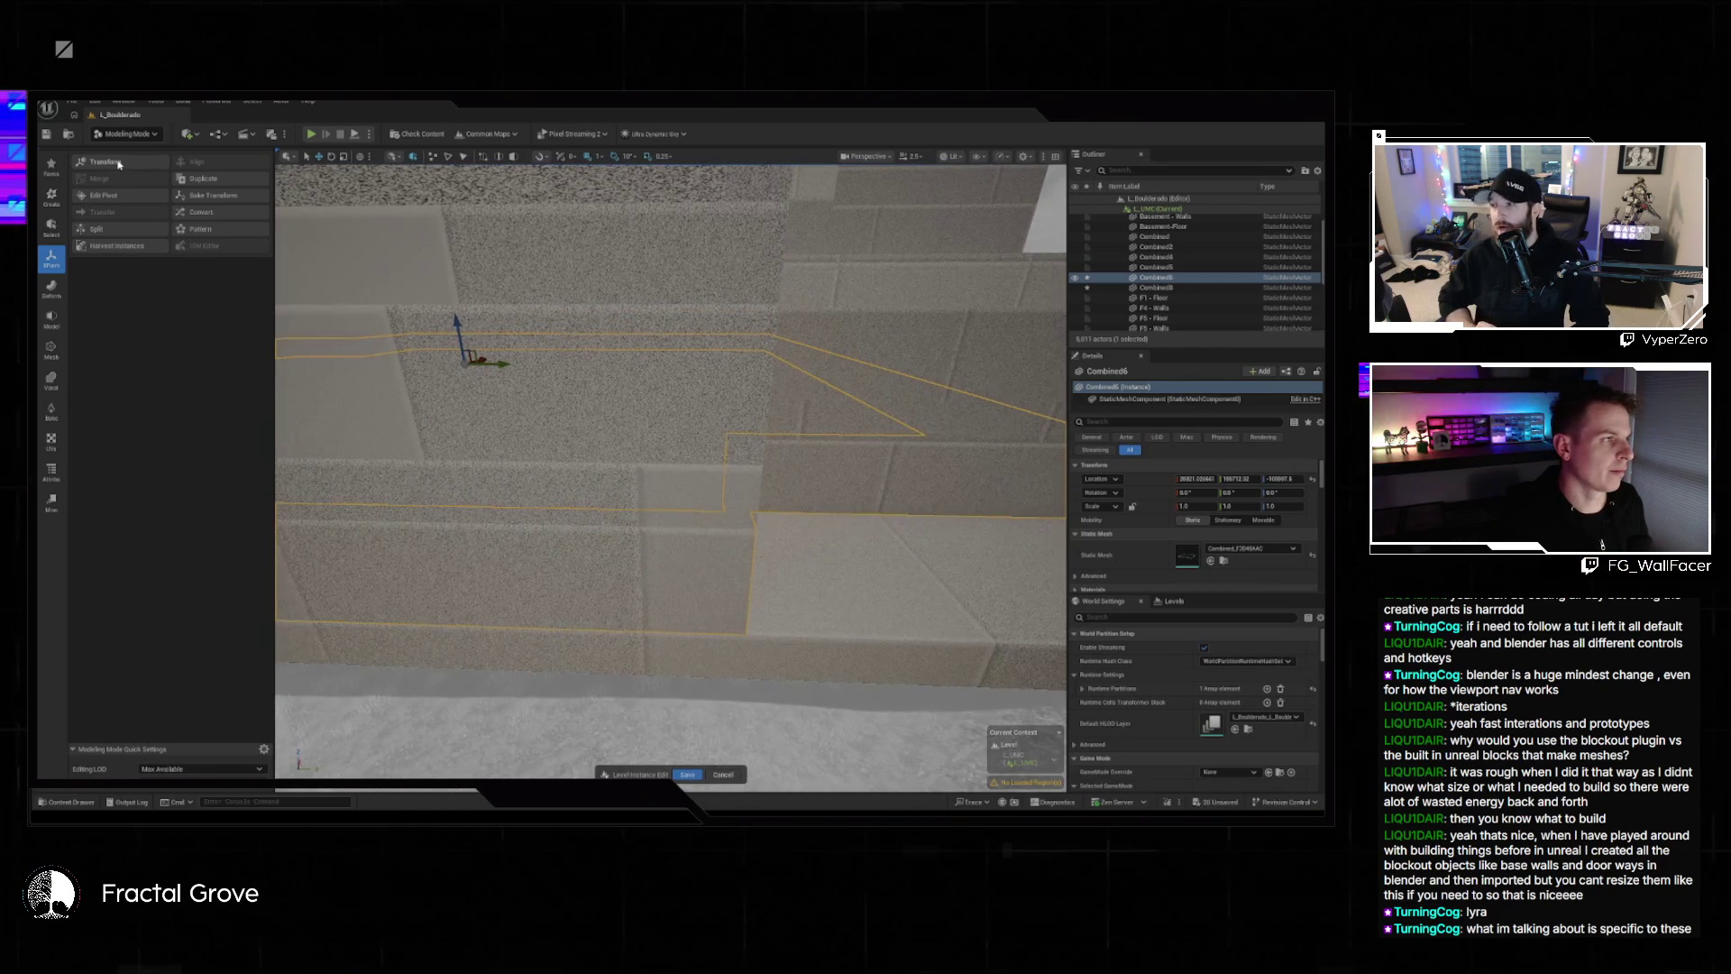
left_click(51, 329)
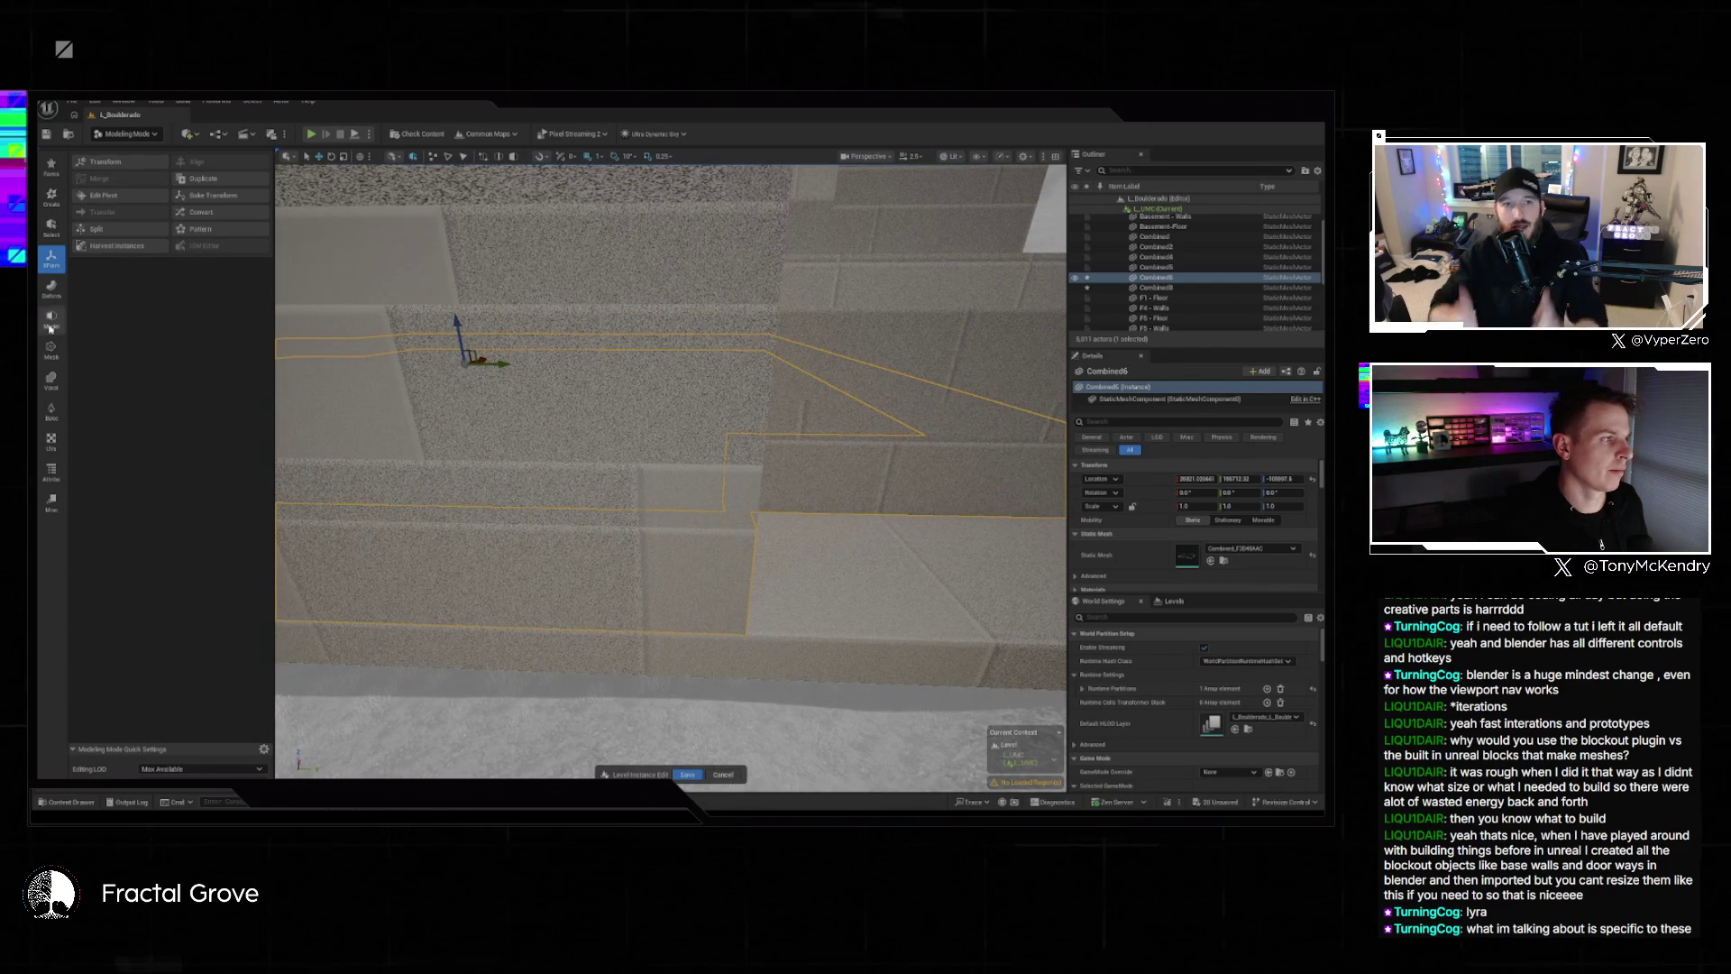
left_click(131, 198)
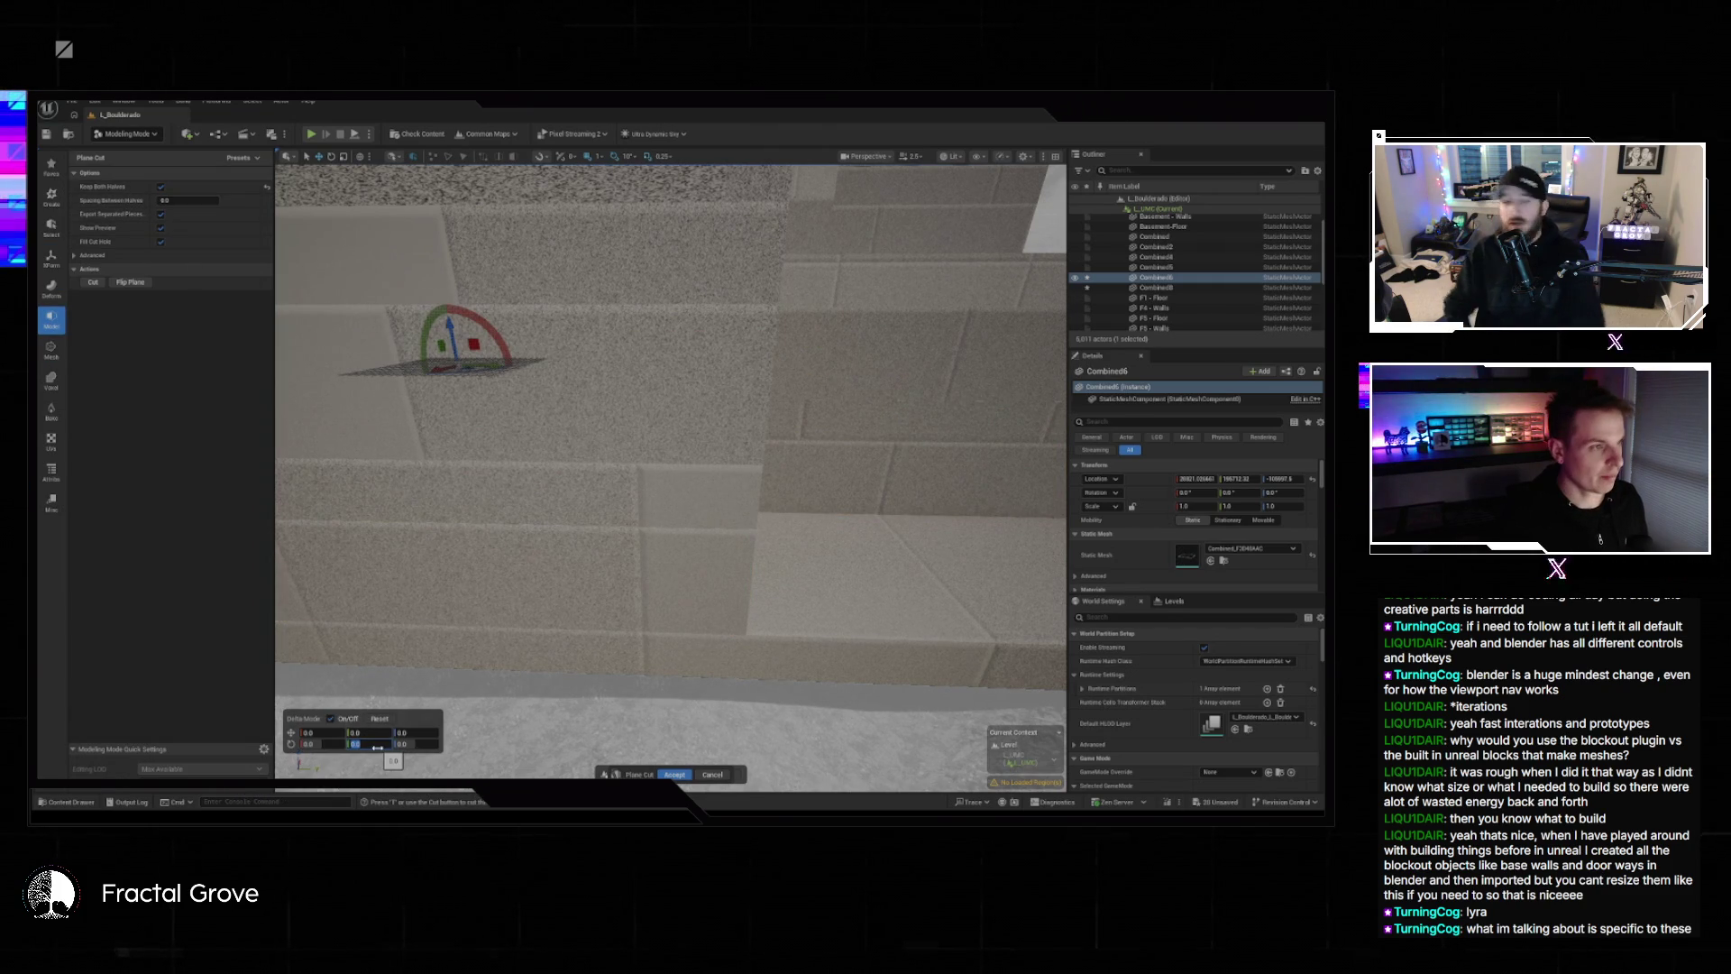
Rotate the cut plane 90°, place it at the wall corner, and cut keeping both halves.
key("Return")
type("90")
key("Return")
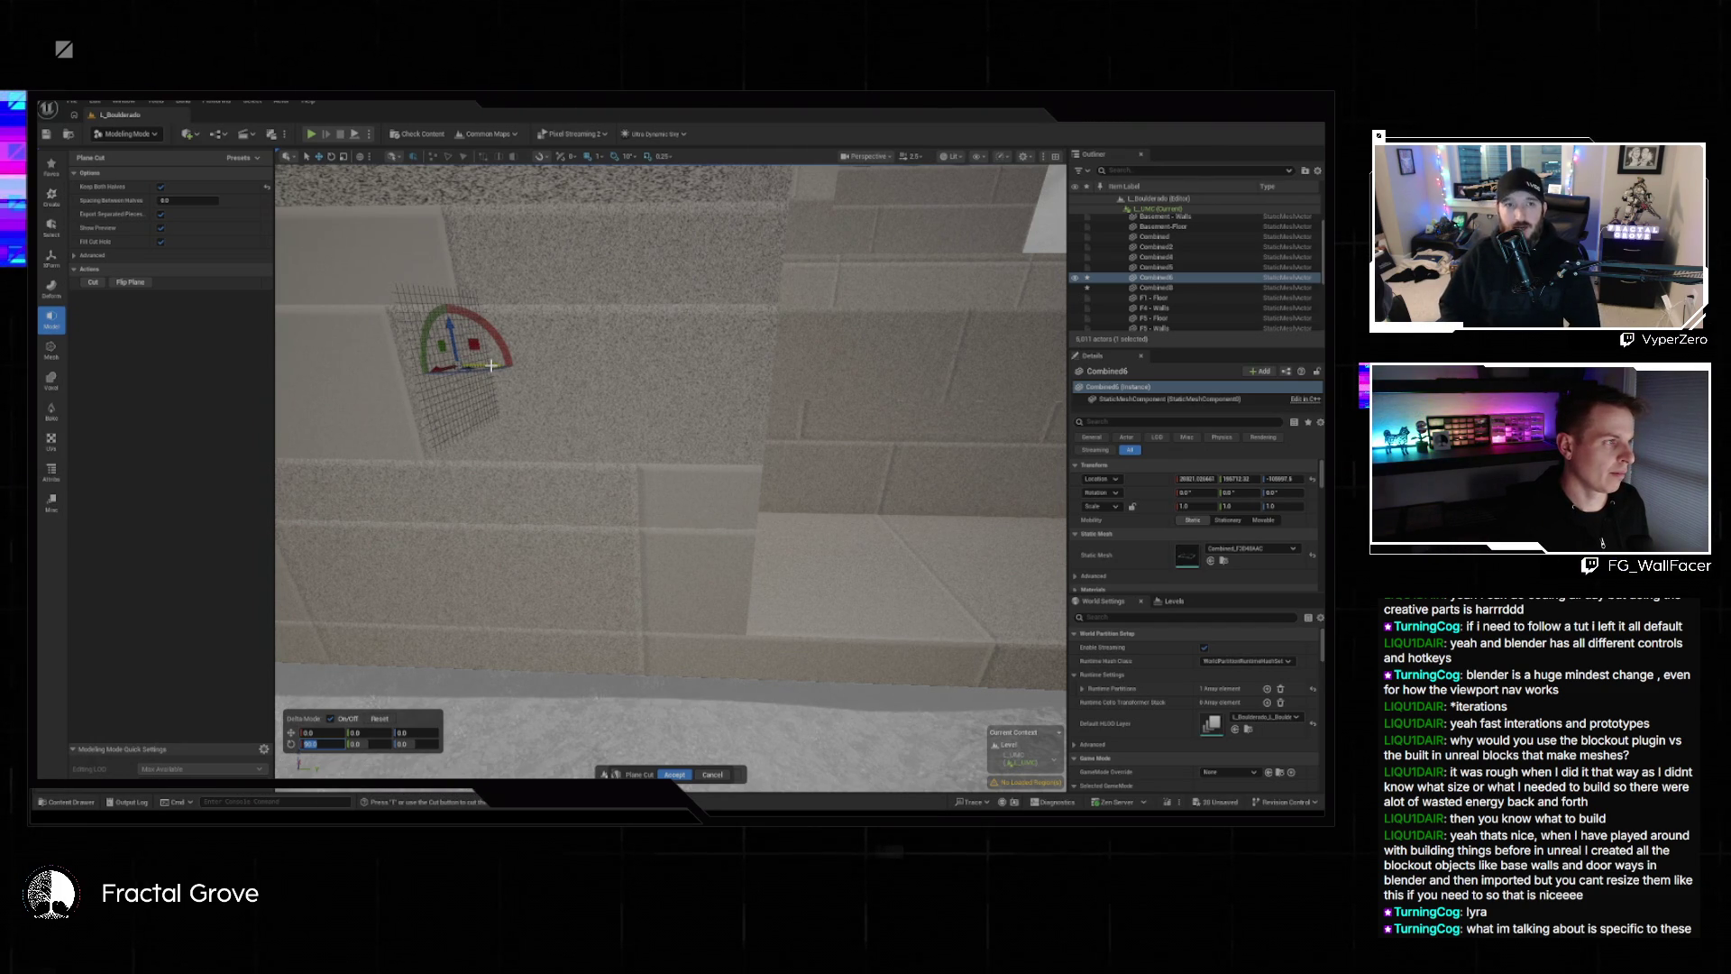
left_click_drag(491, 365, 645, 386)
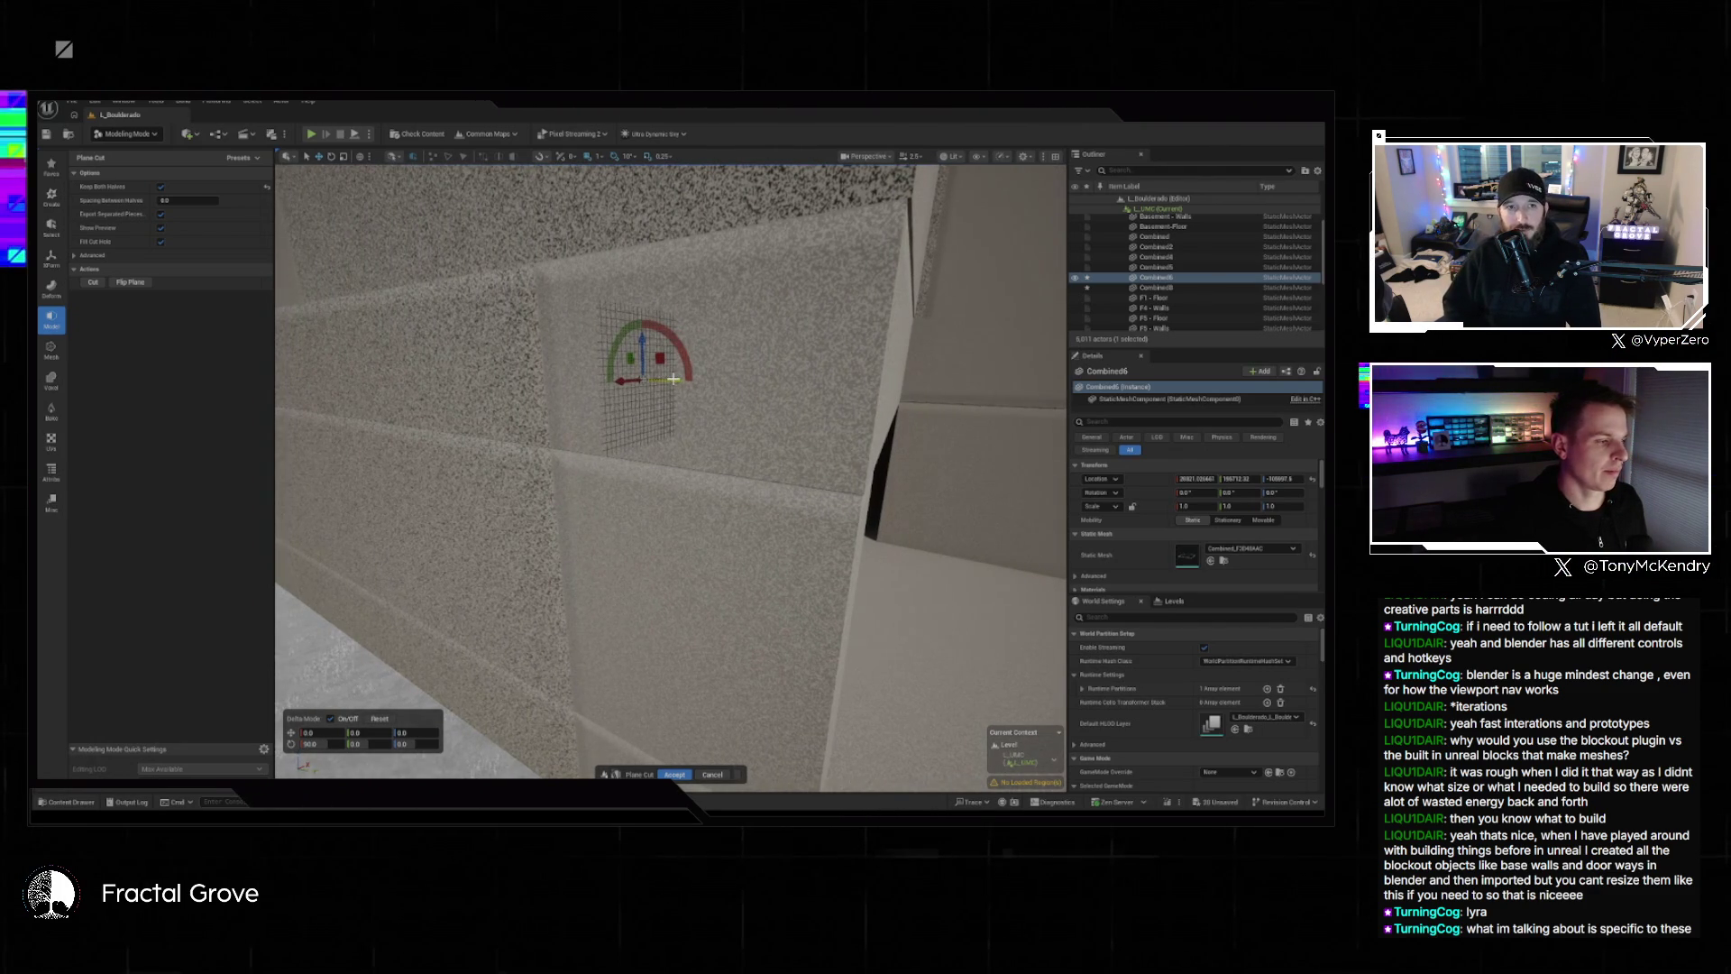
mouse_move(674, 379)
left_mouse_down()
mouse_move(982, 462)
mouse_move(865, 442)
mouse_move(879, 455)
mouse_move(848, 455)
left_mouse_up()
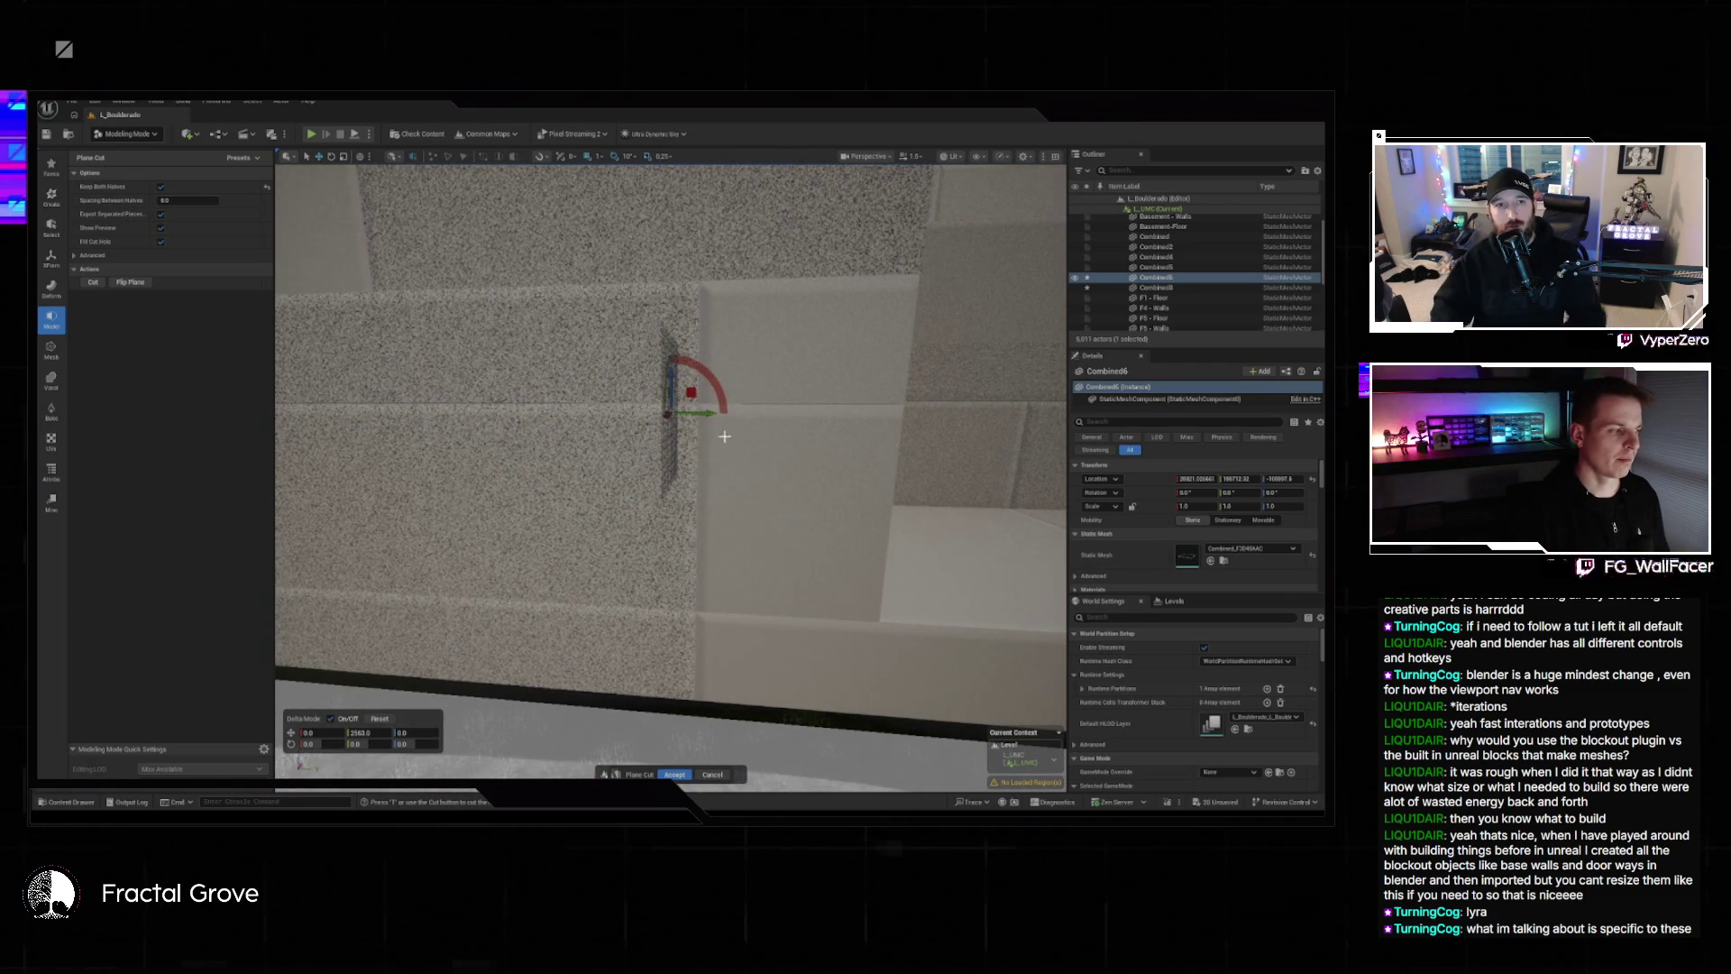
left_click_drag(747, 466, 735, 460)
left_click(161, 187)
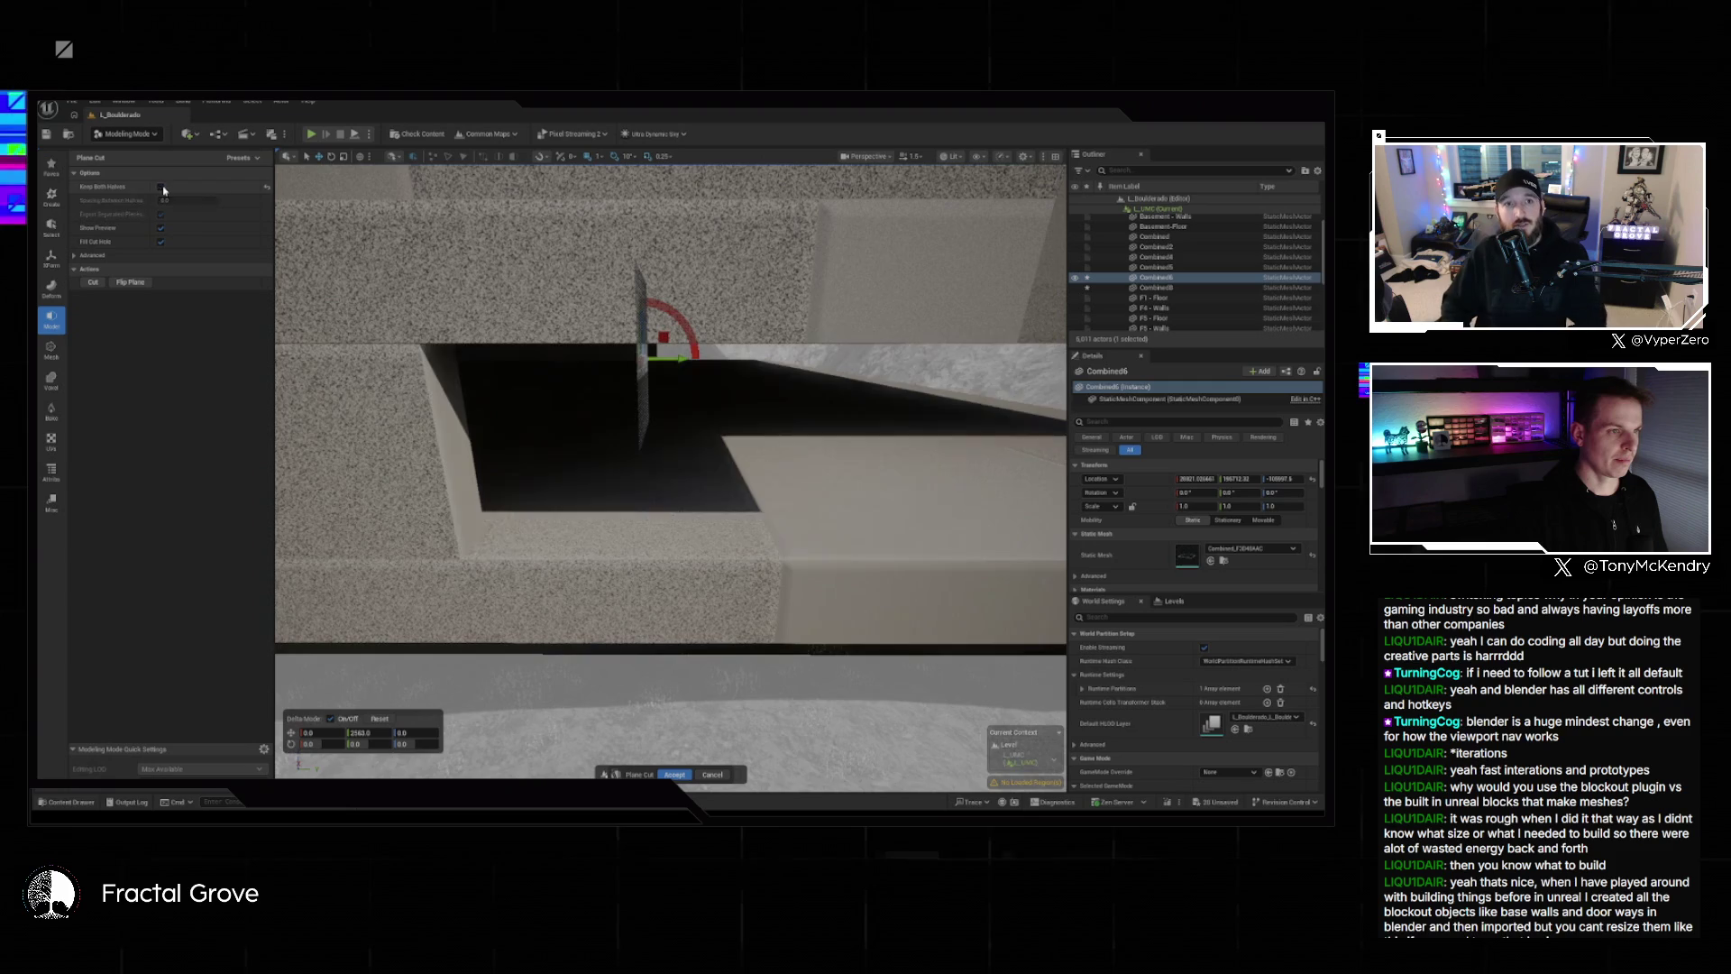
left_click_drag(712, 365, 703, 364)
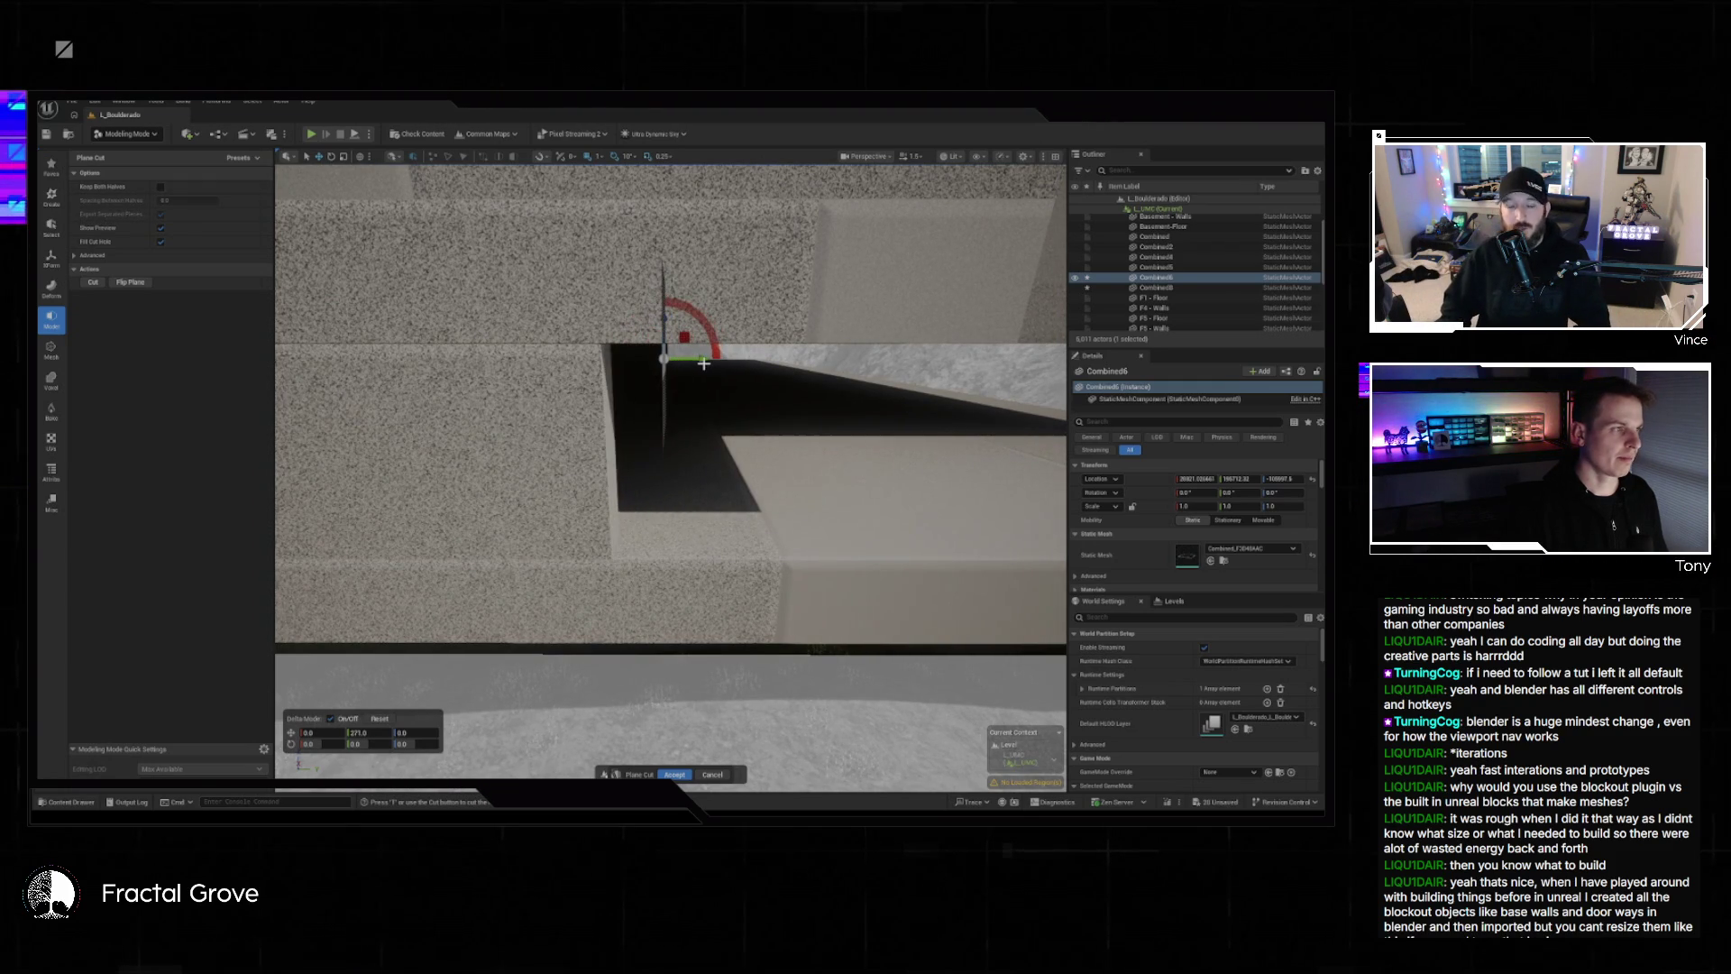
left_click(161, 187)
left_click(674, 774)
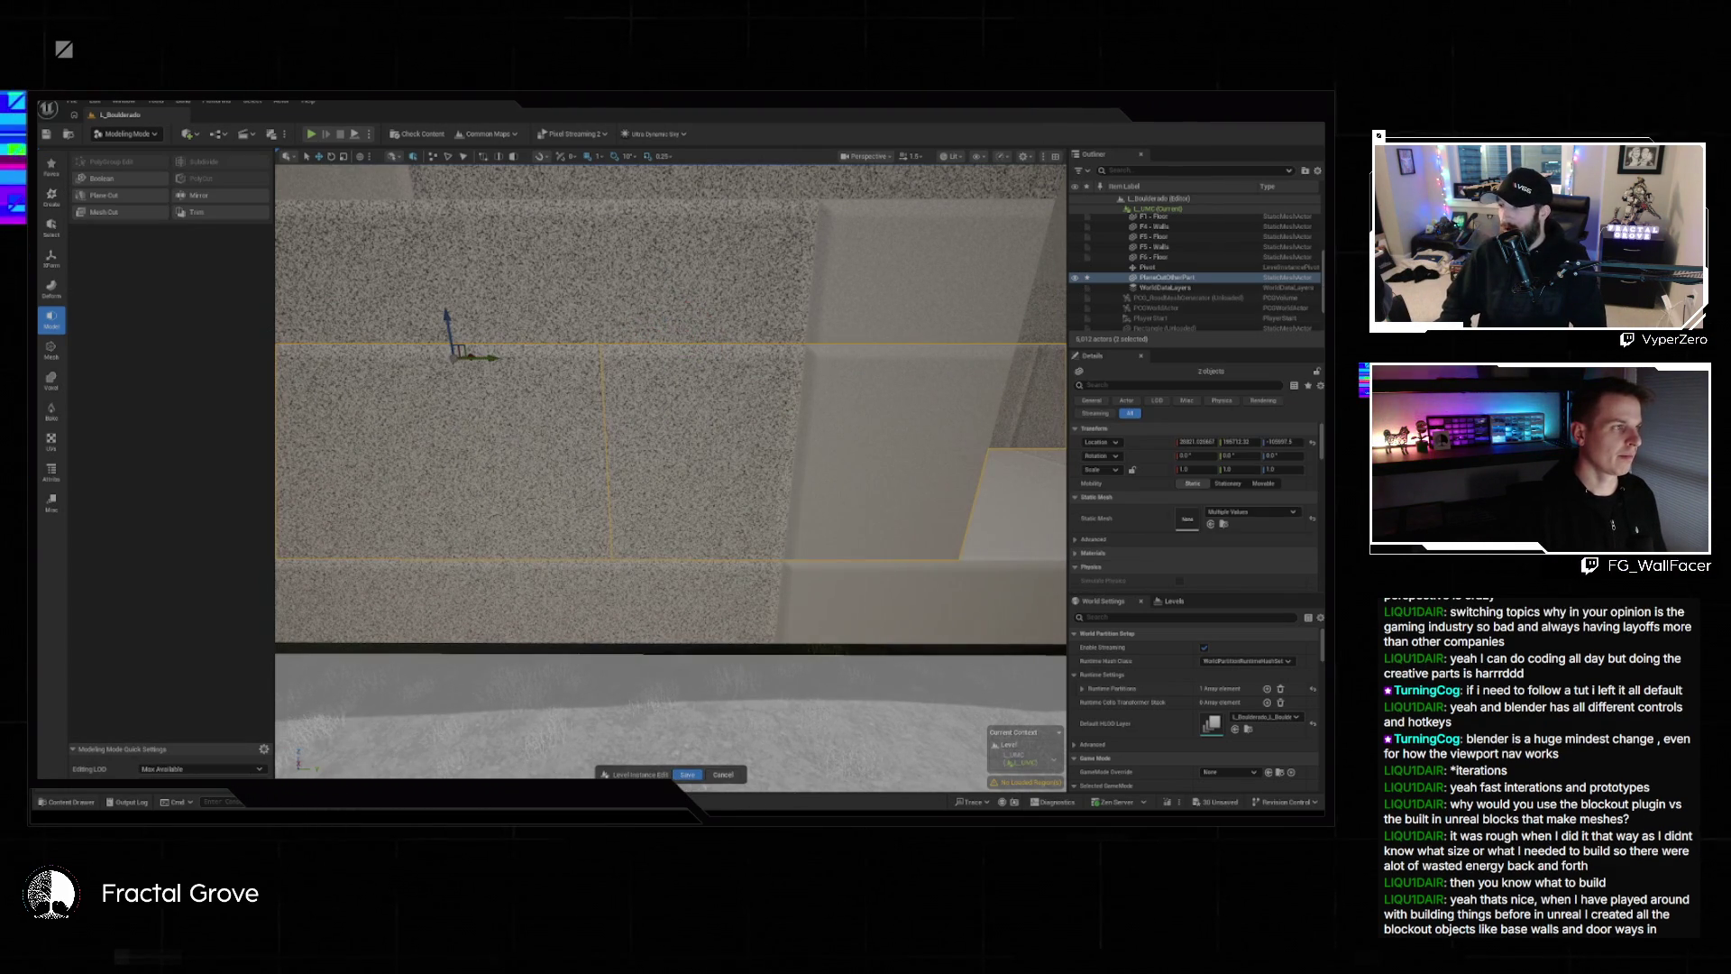
Merge the cut wall pieces into one mesh and open PolyGroup Edit on it.
left_click(55, 259)
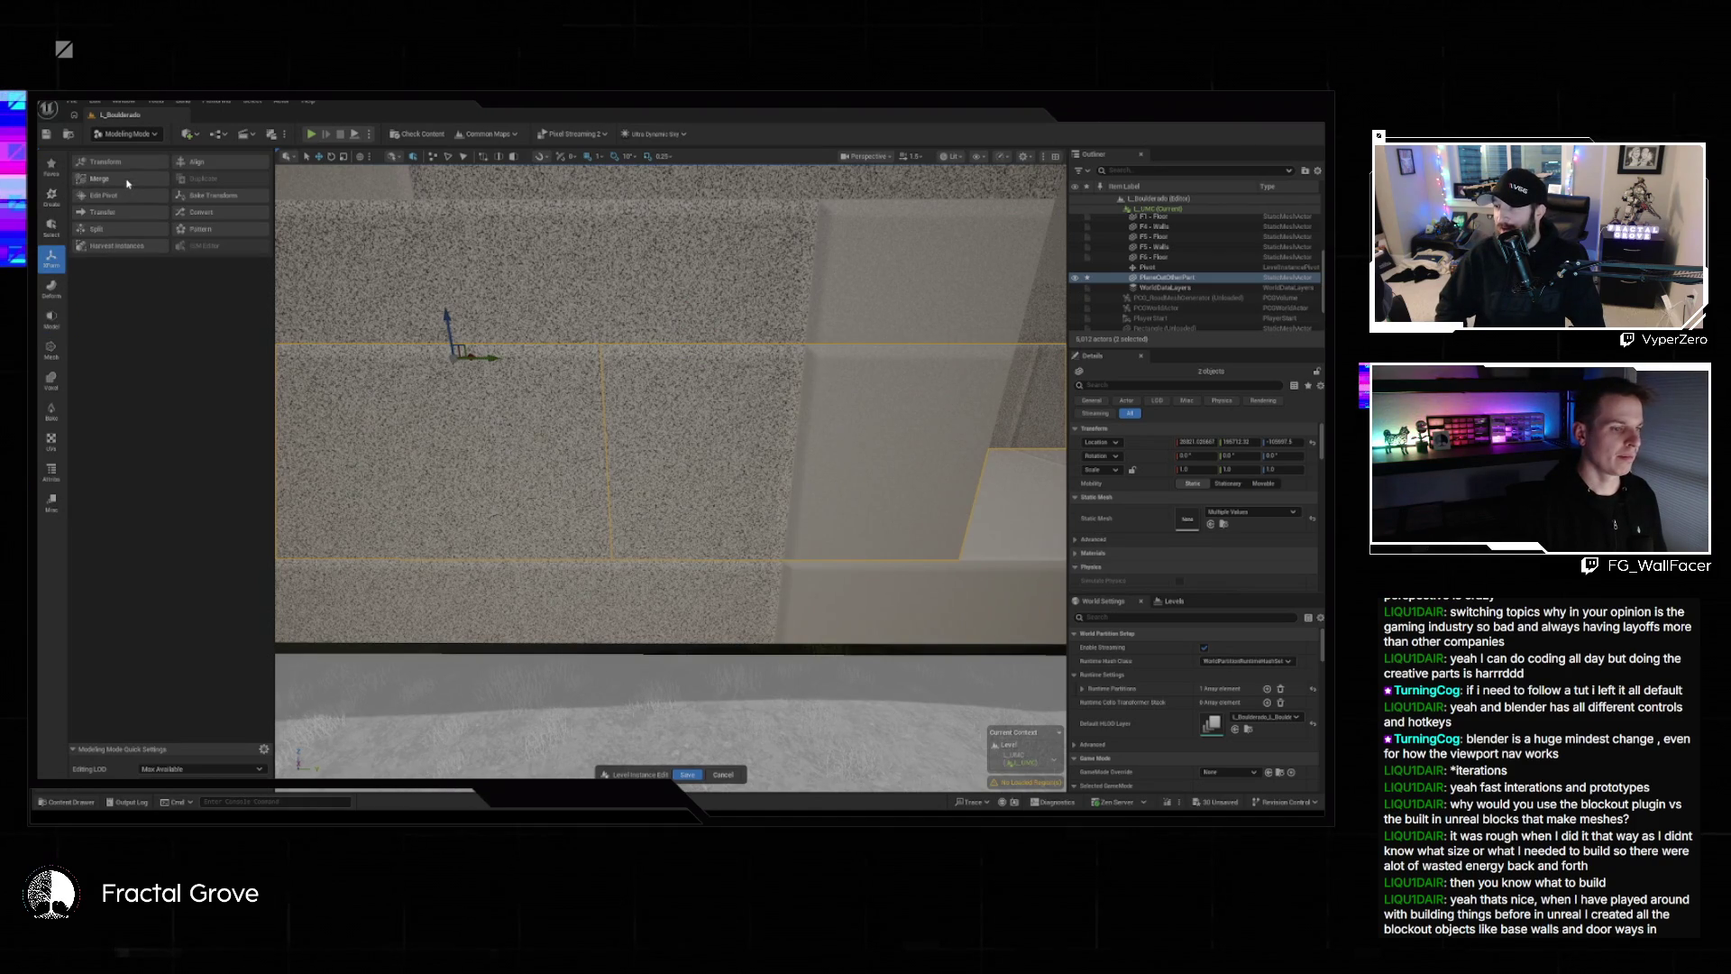
left_click(99, 178)
left_click(672, 774)
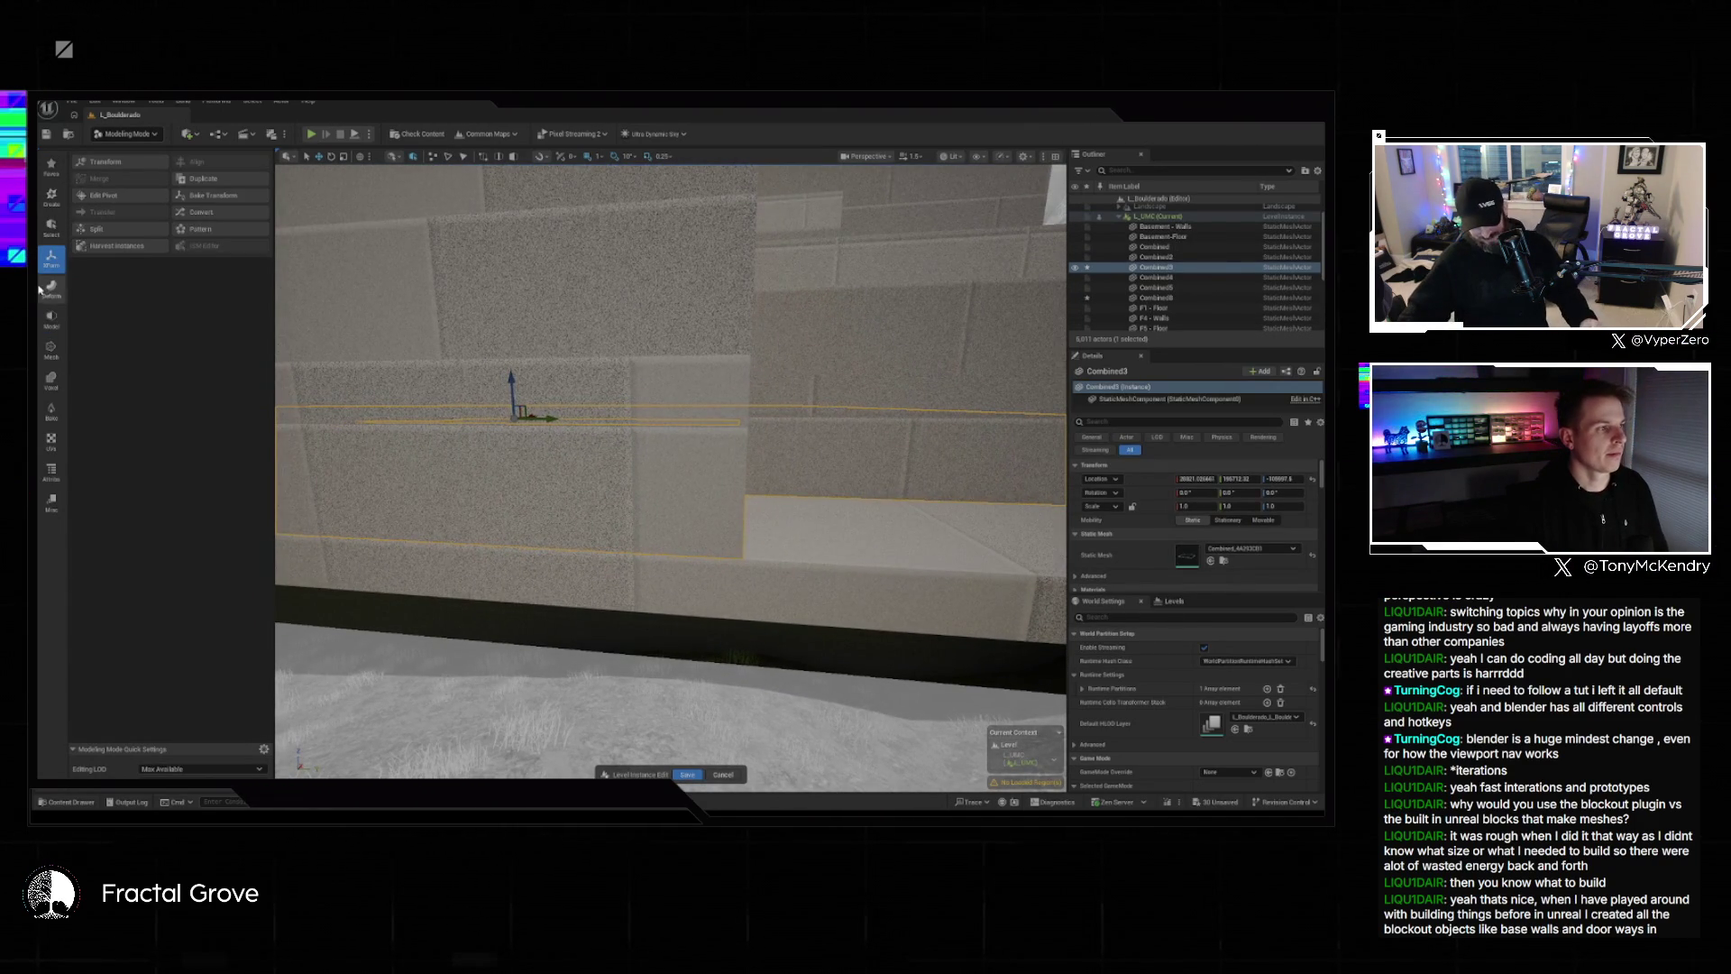
left_click(51, 318)
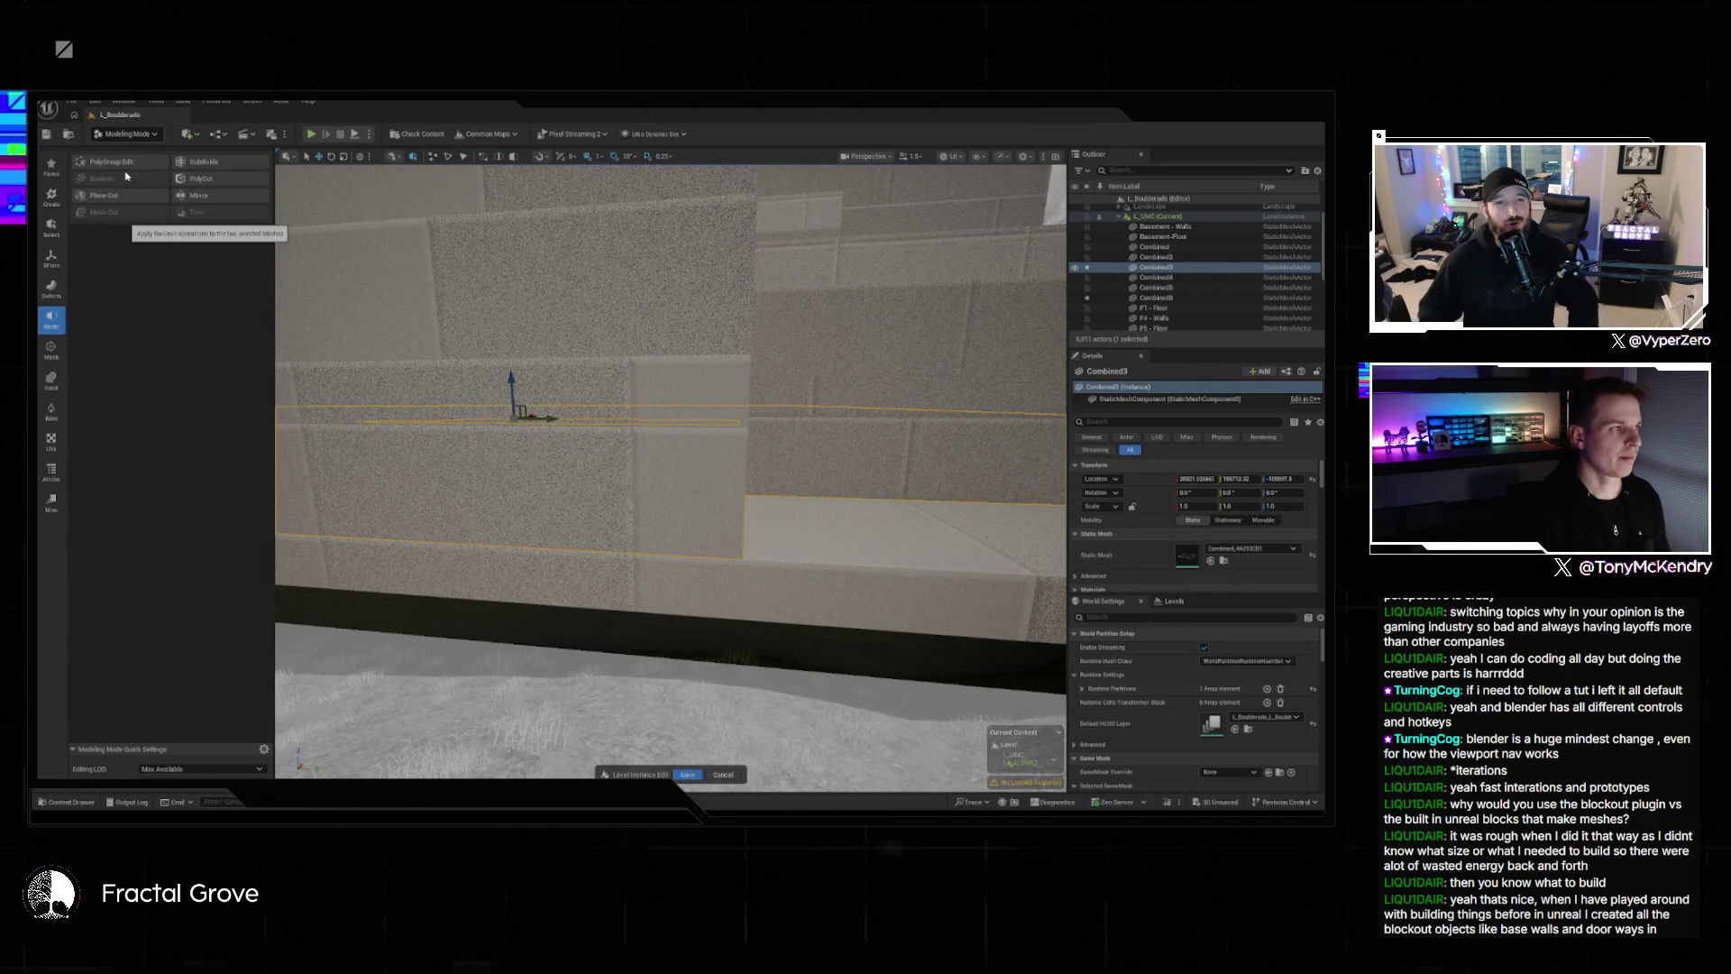
left_click(110, 161)
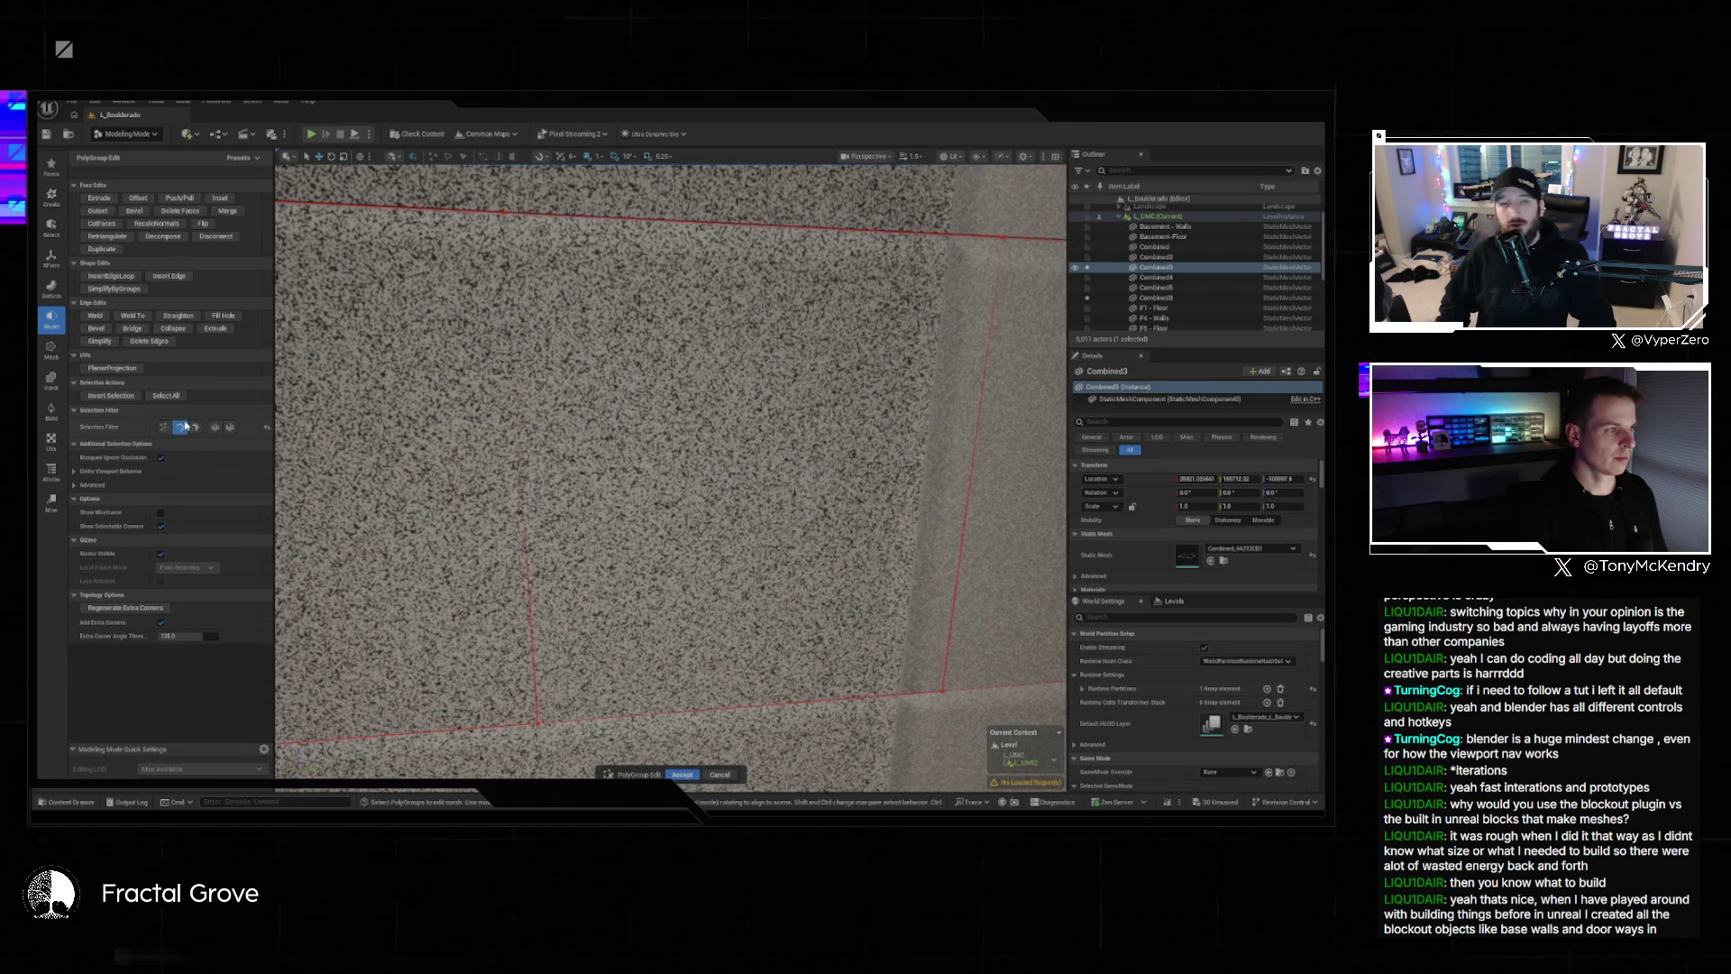
Restrict selection to vertices, pick a wall corner vertex, and offset it by 448.
left_click(161, 427)
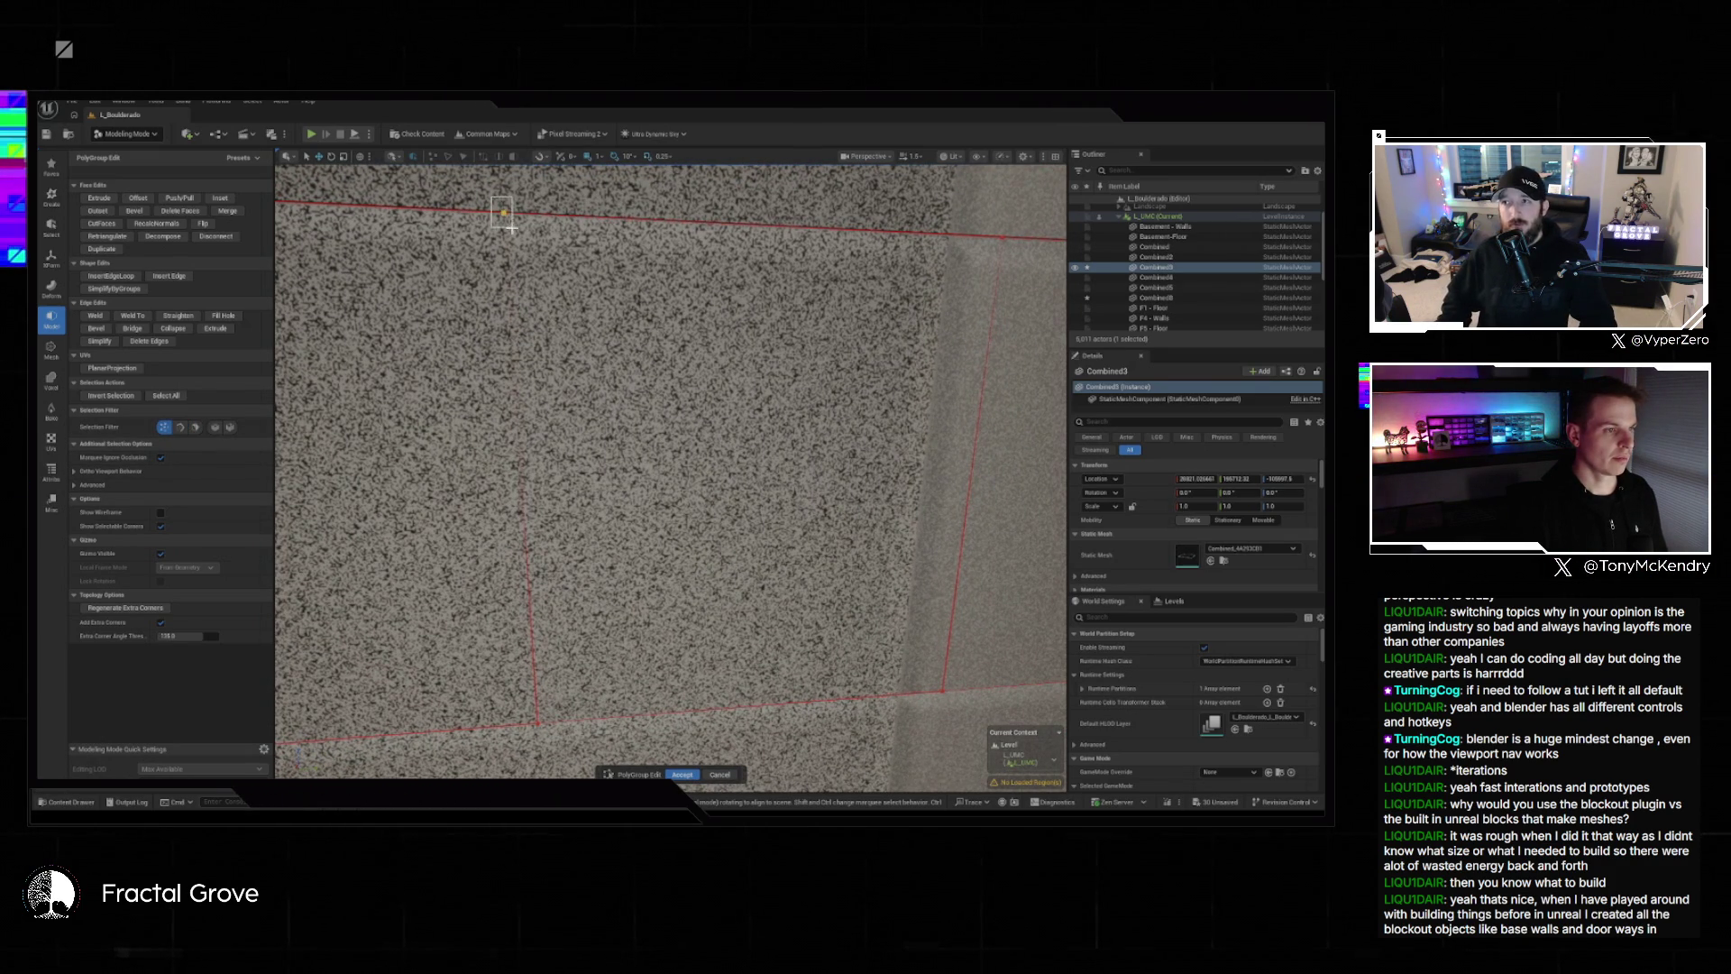
scroll(511, 228, "down", 3)
left_click(636, 365)
scroll(473, 535, "up", 5)
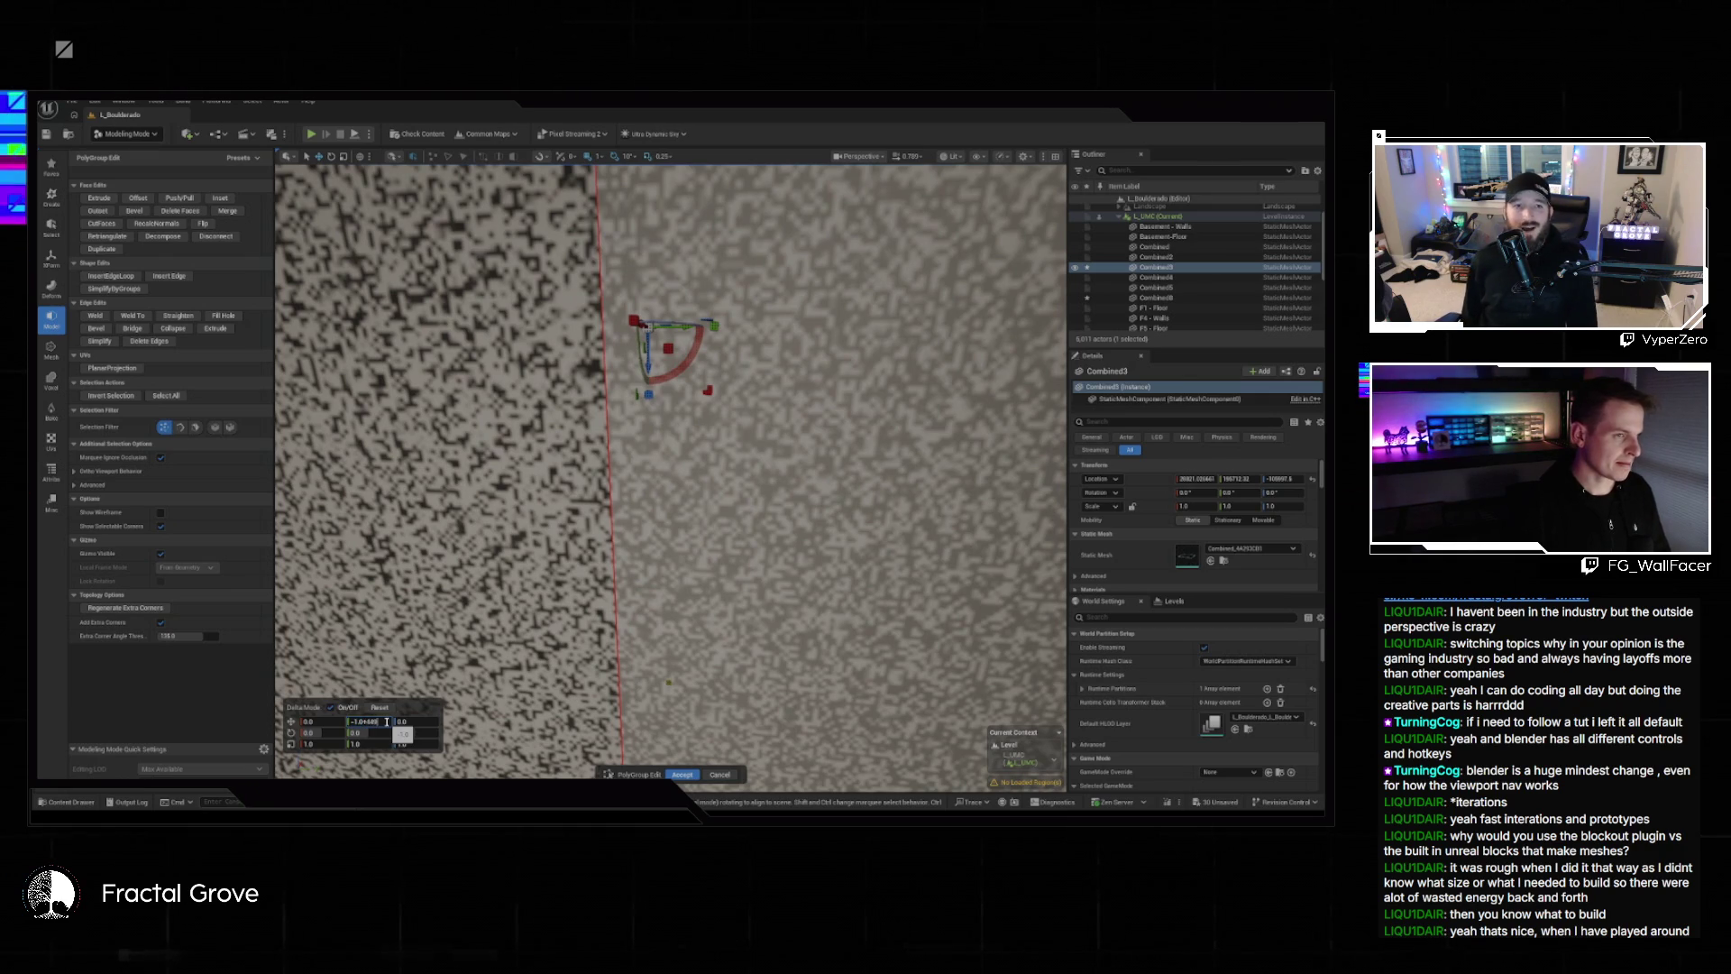
key("Return")
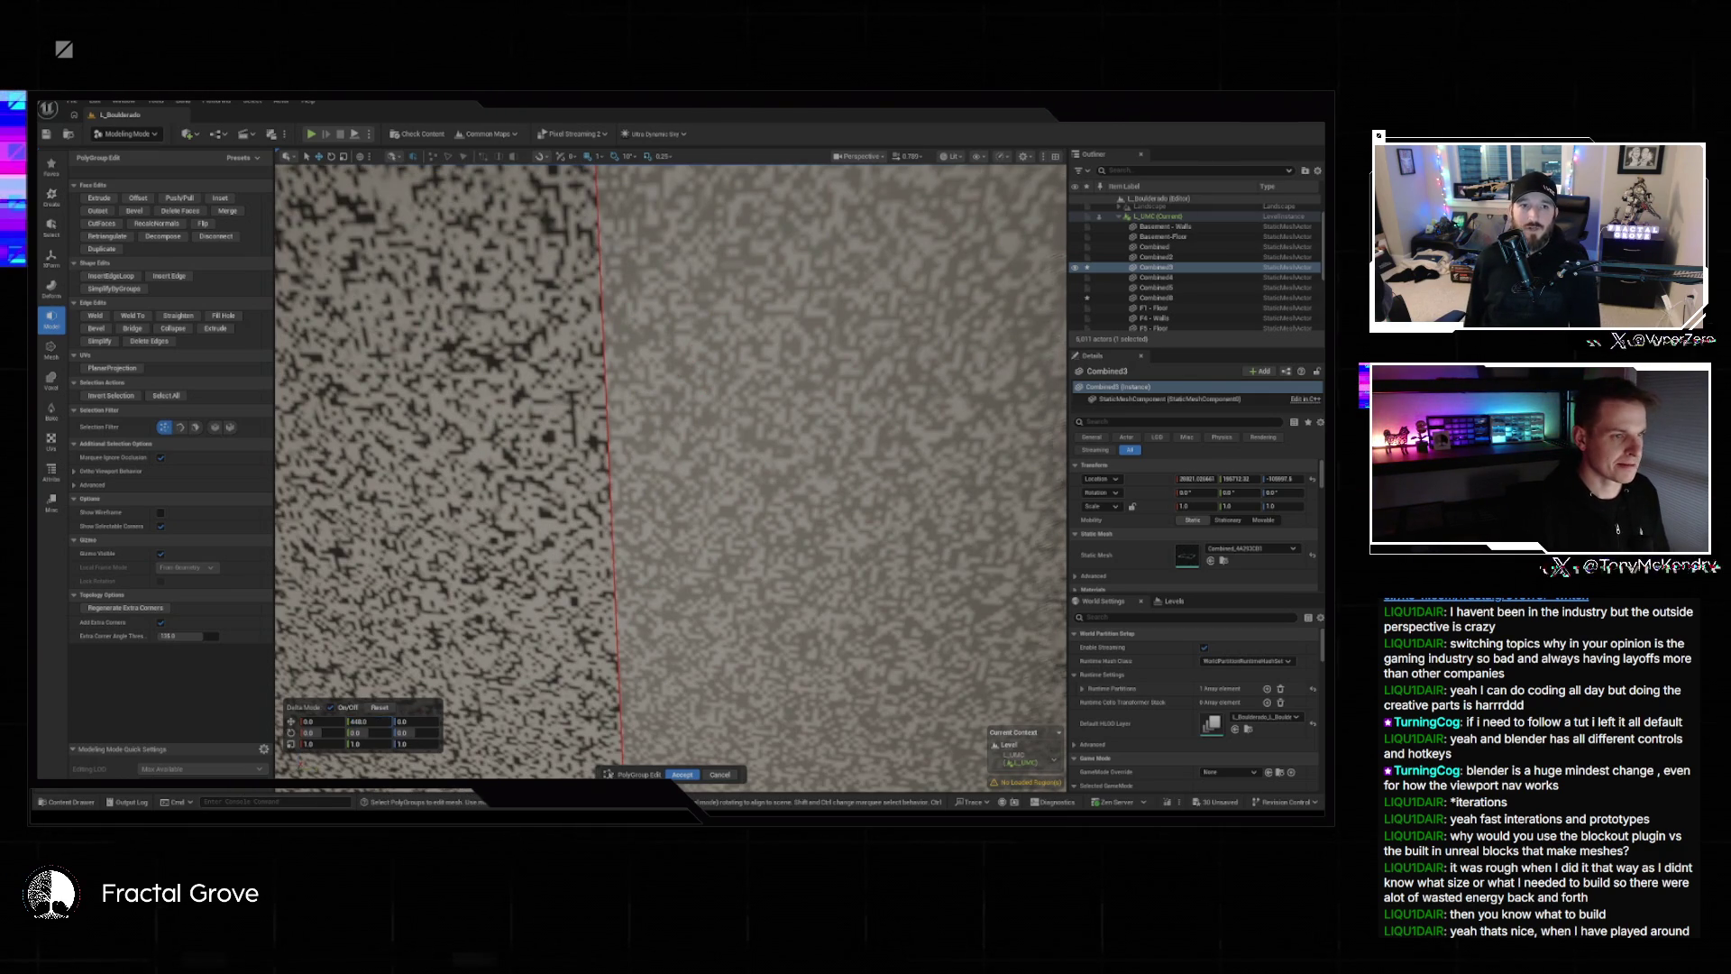
Frame the selected wall faces, move them -440 in Y, and accept the edit.
key("f")
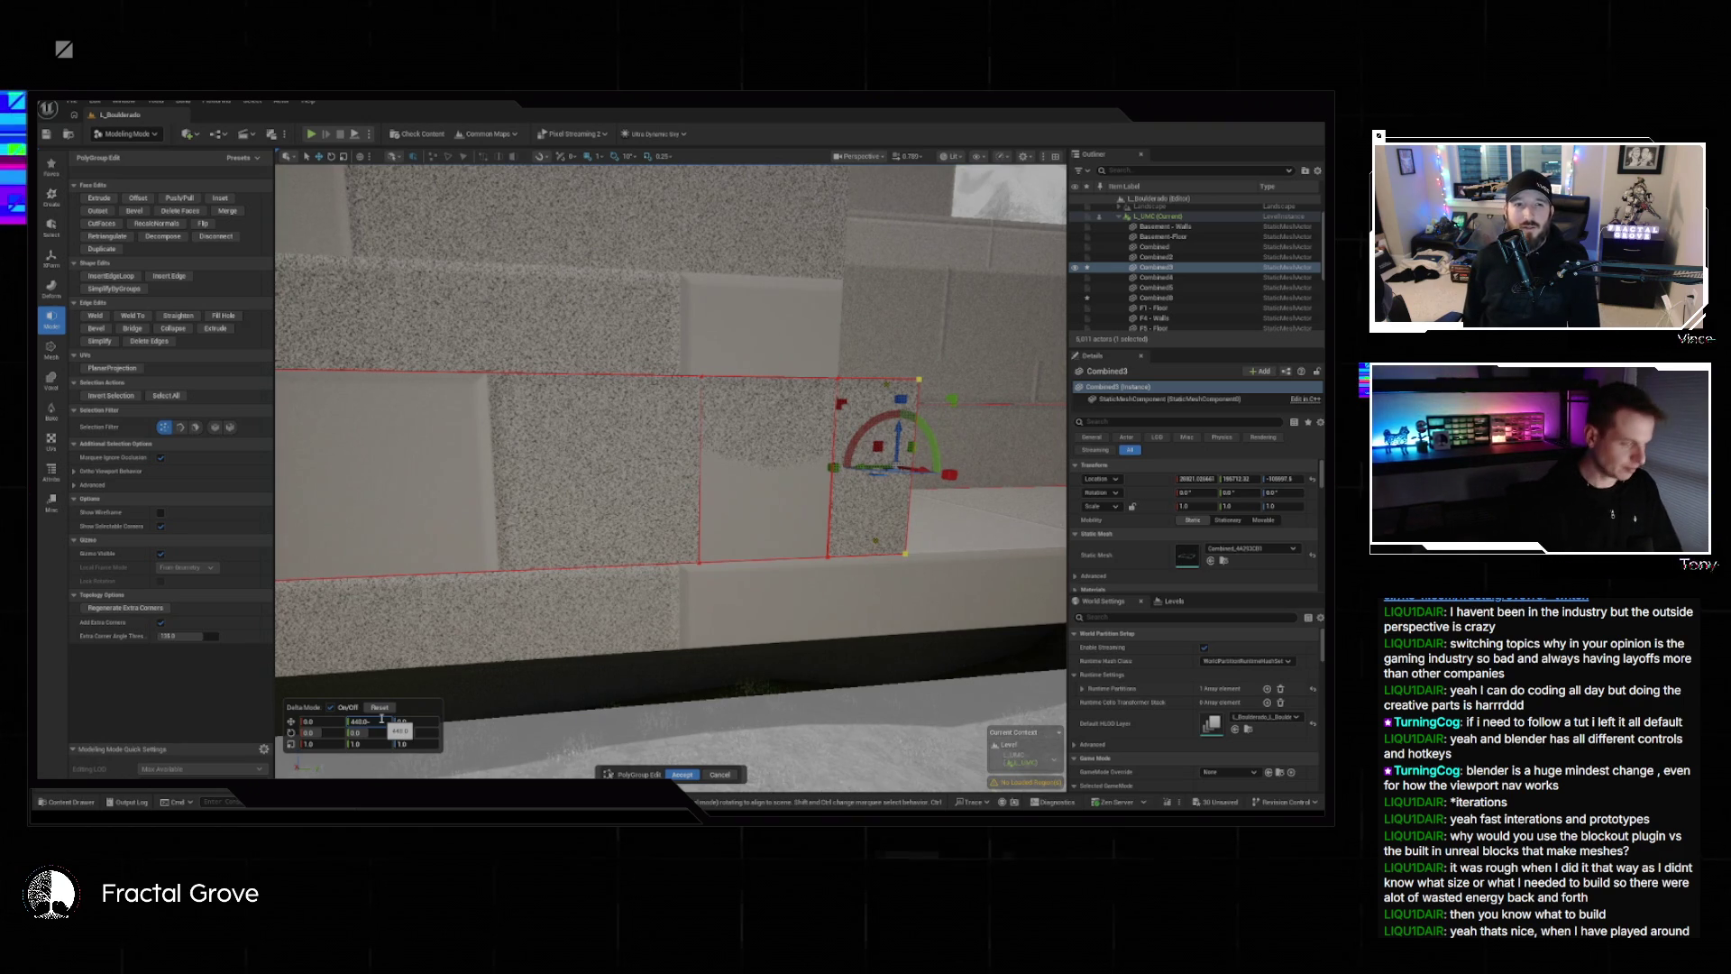
type("-440")
key("Return")
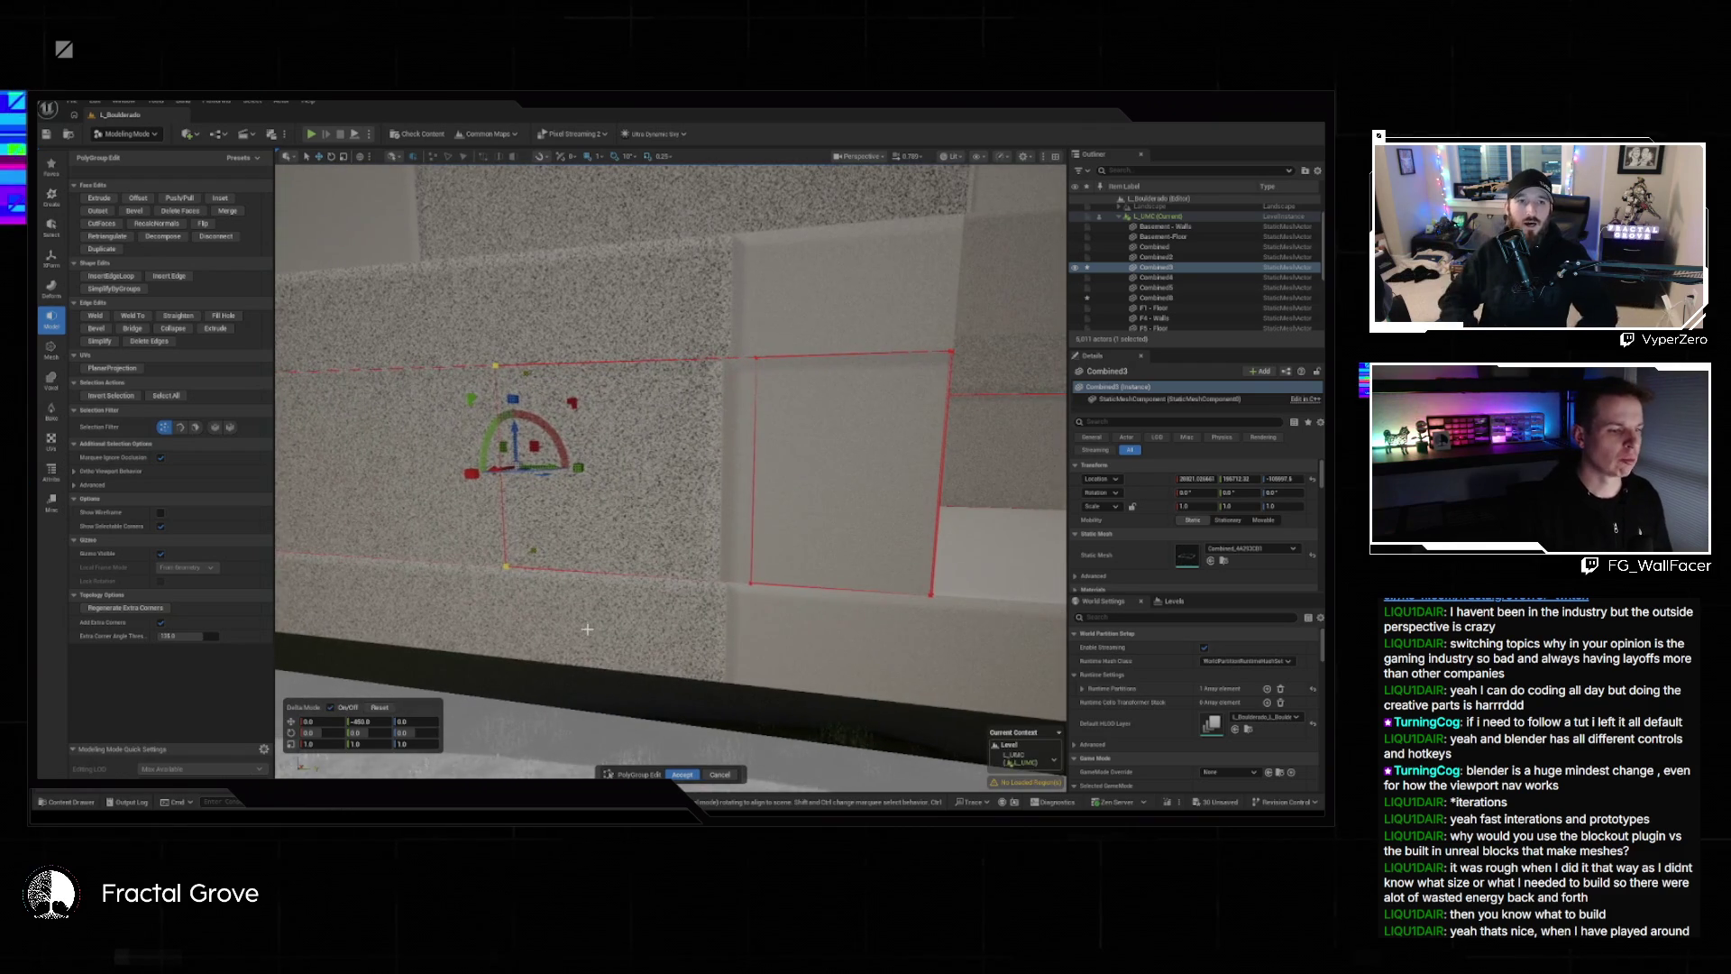
left_click(685, 773)
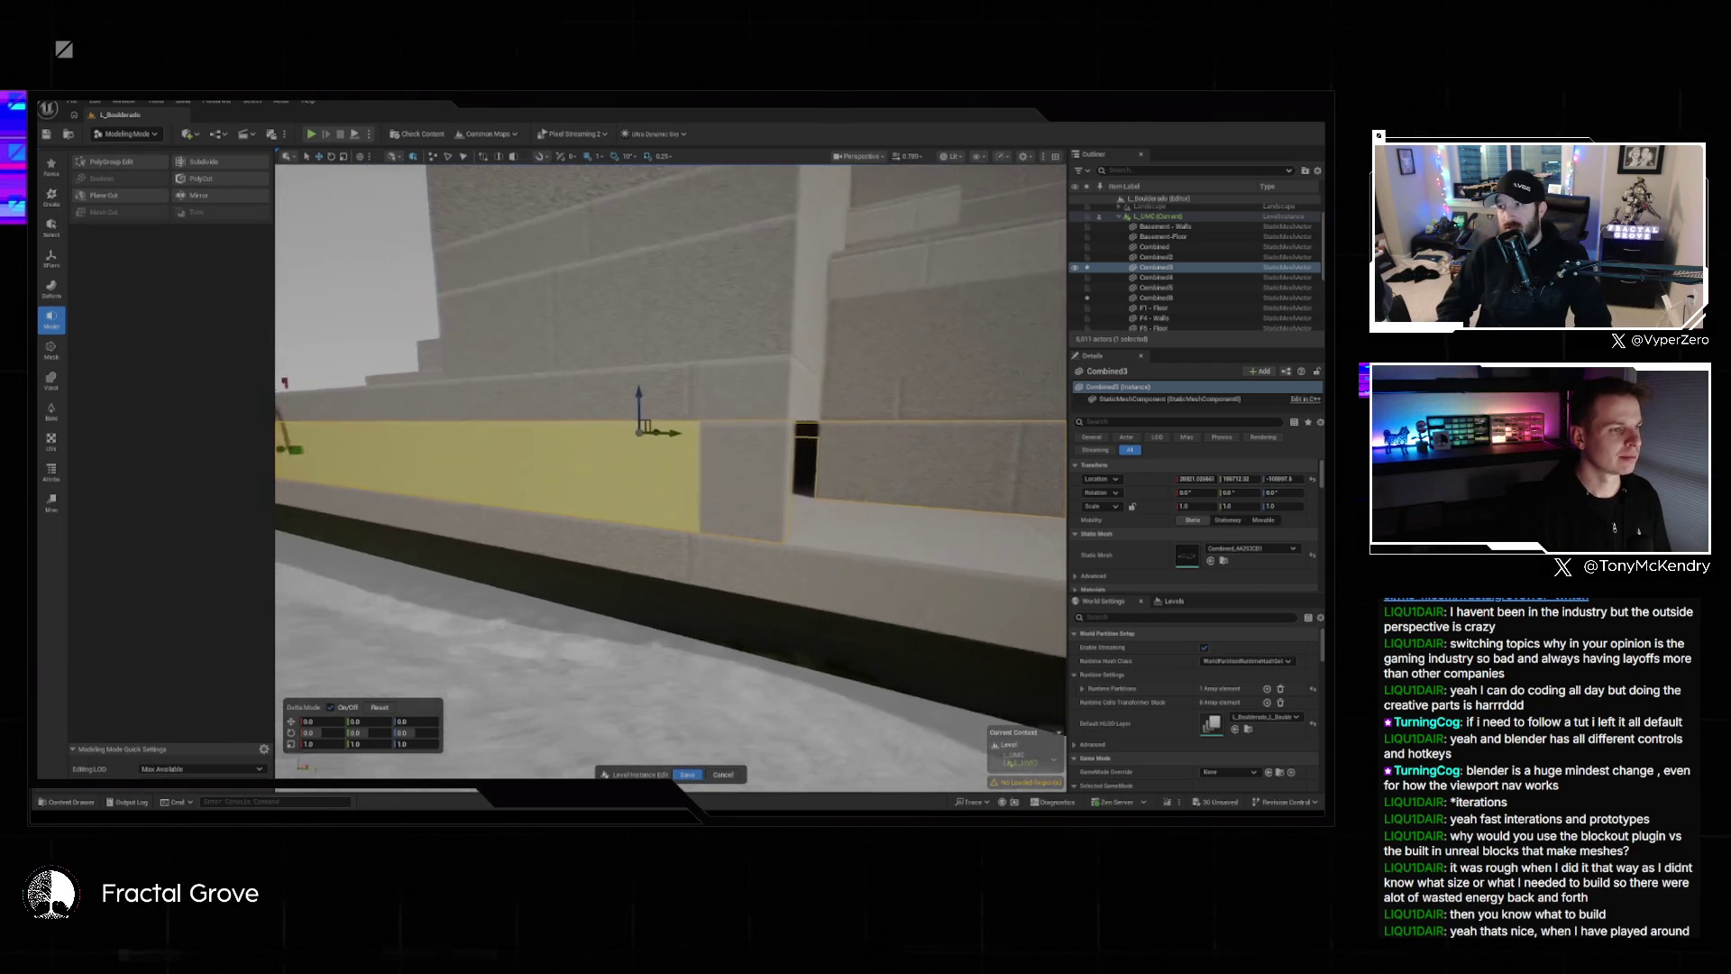
In the transform tools, select the wall face beside the gap, then clear the selection.
left_click(58, 255)
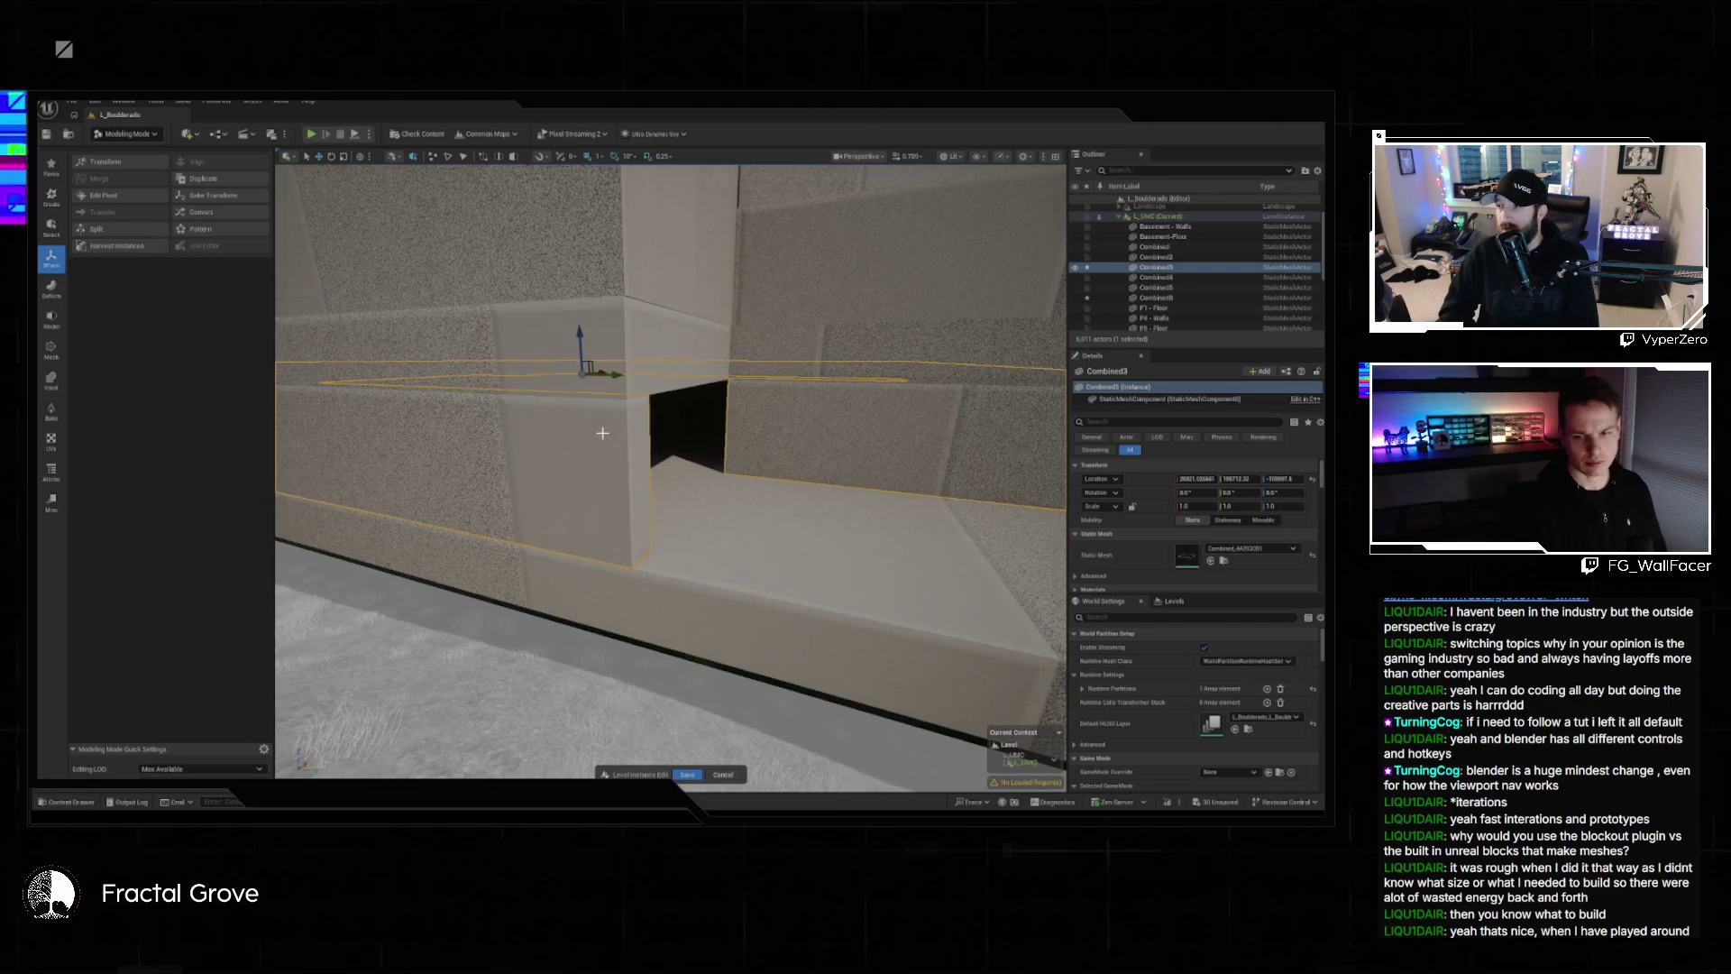
left_click(602, 433)
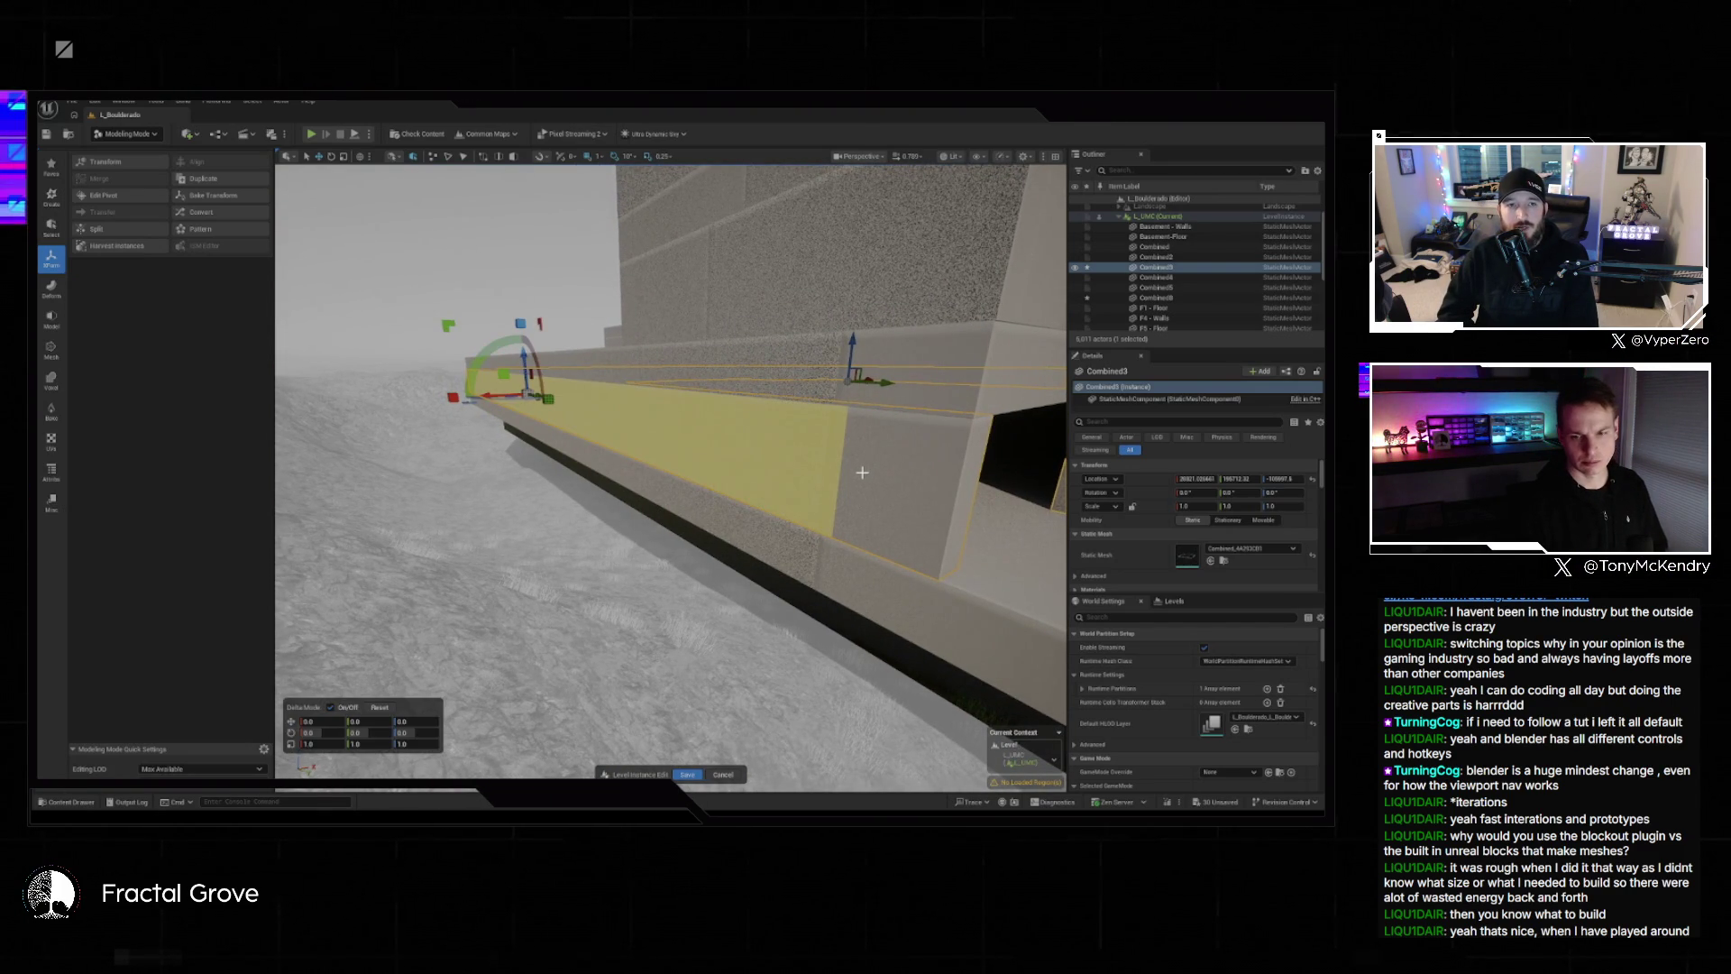
key("Escape")
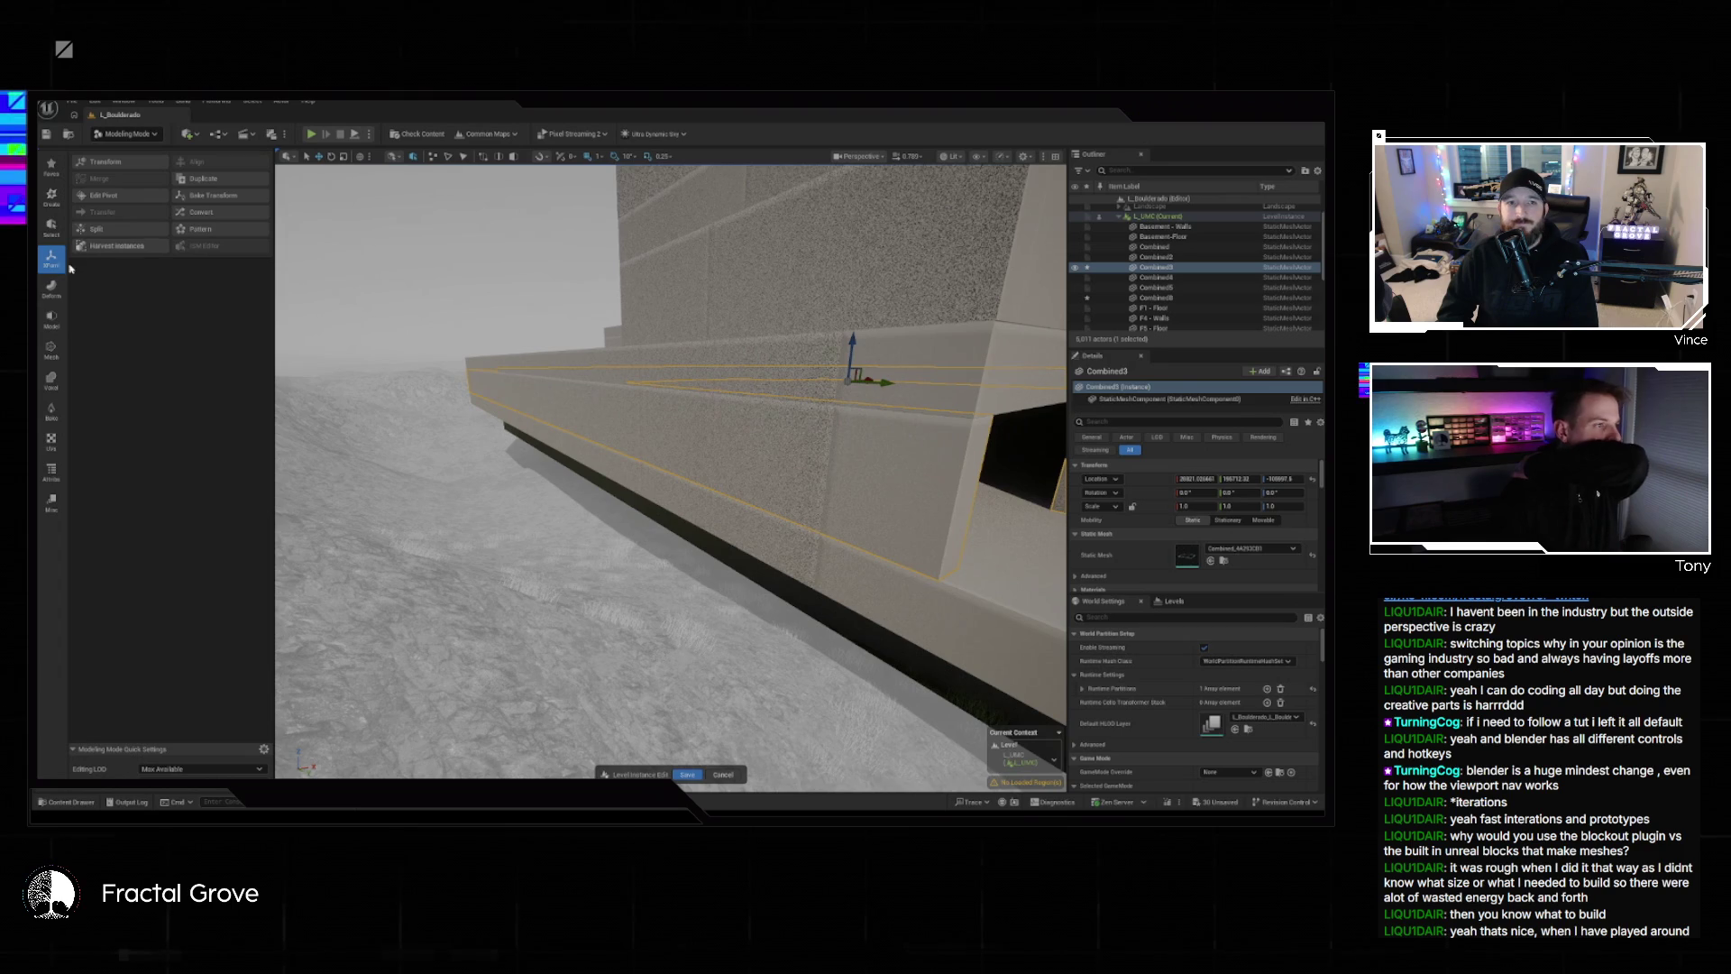
Run Plane Cut on the wall with Keep Both Halves unchecked, then move to PolyGroup Edit.
left_click(51, 319)
left_click(101, 197)
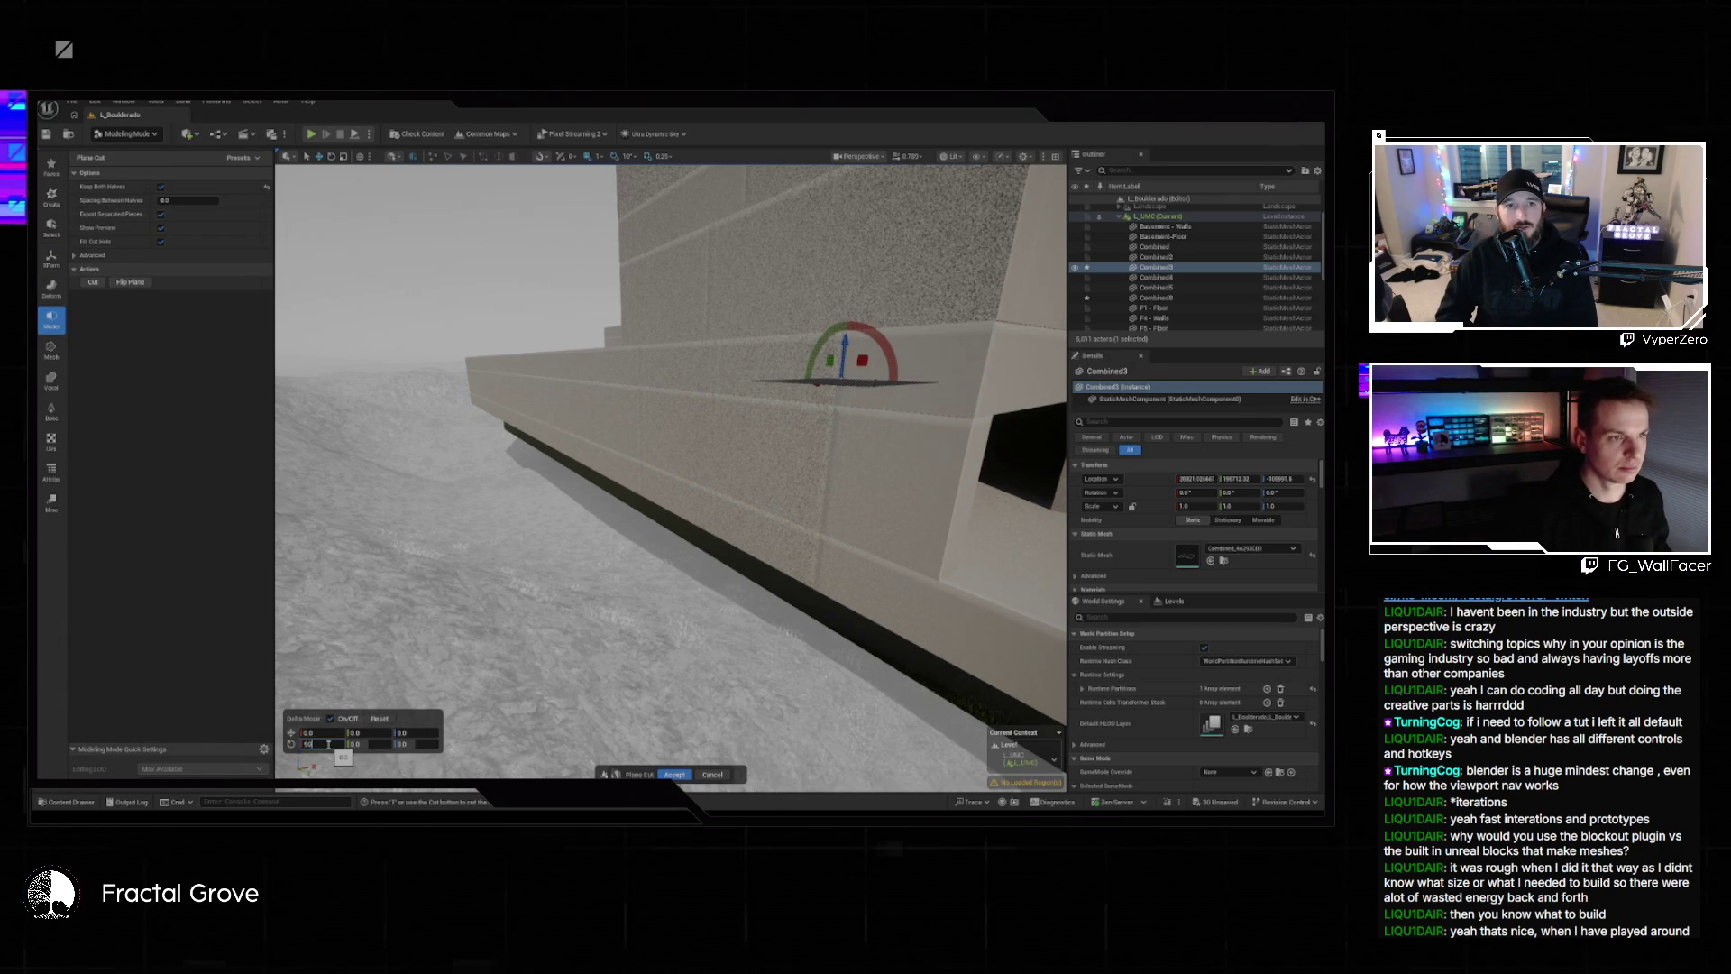
left_click(160, 188)
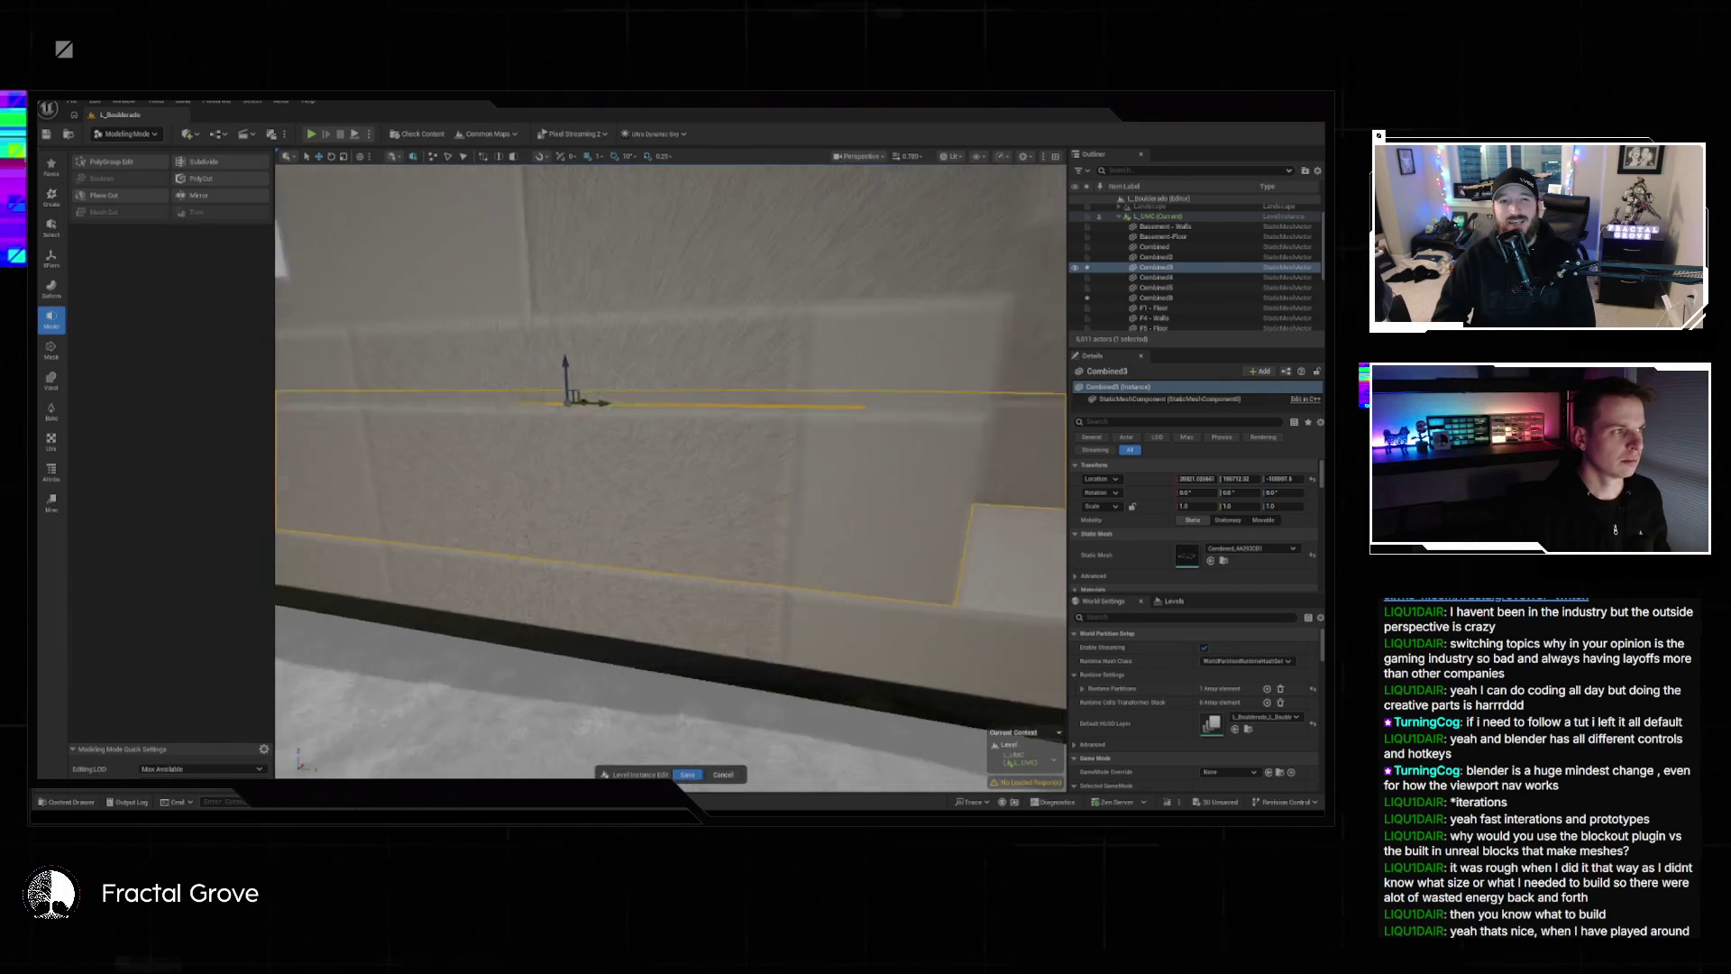
left_click(297, 265)
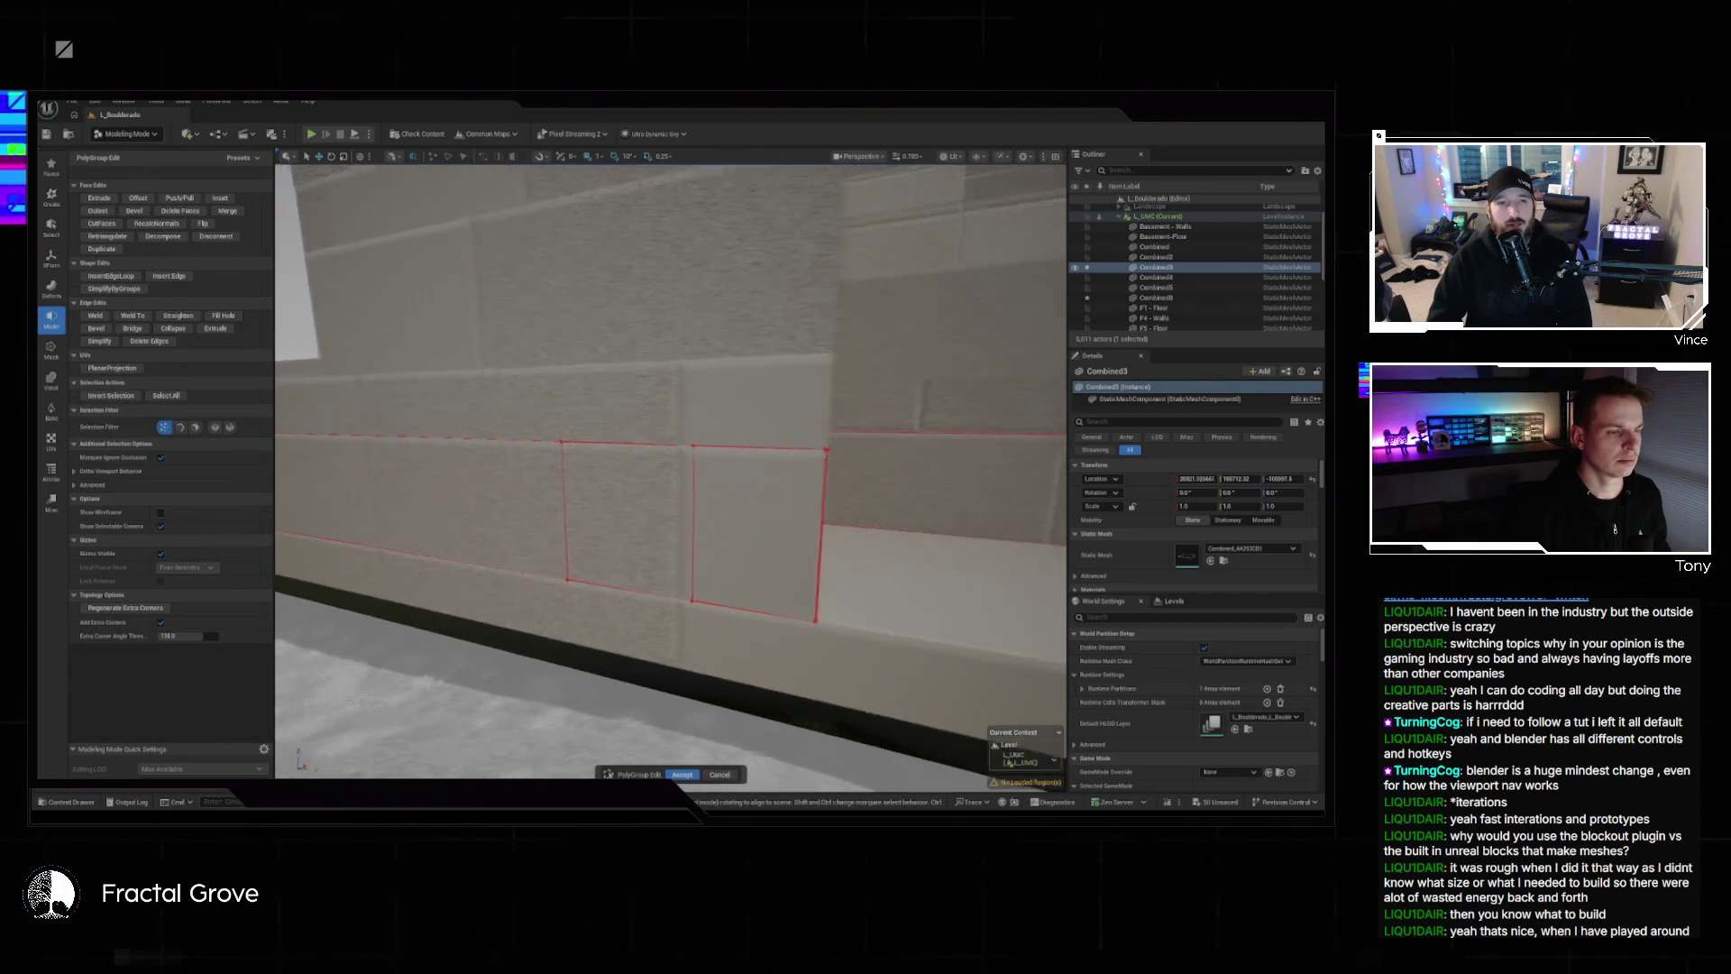
Delete the wall face and the checkered face behind it, then accept the new opening.
scroll(683, 465, "up", 3)
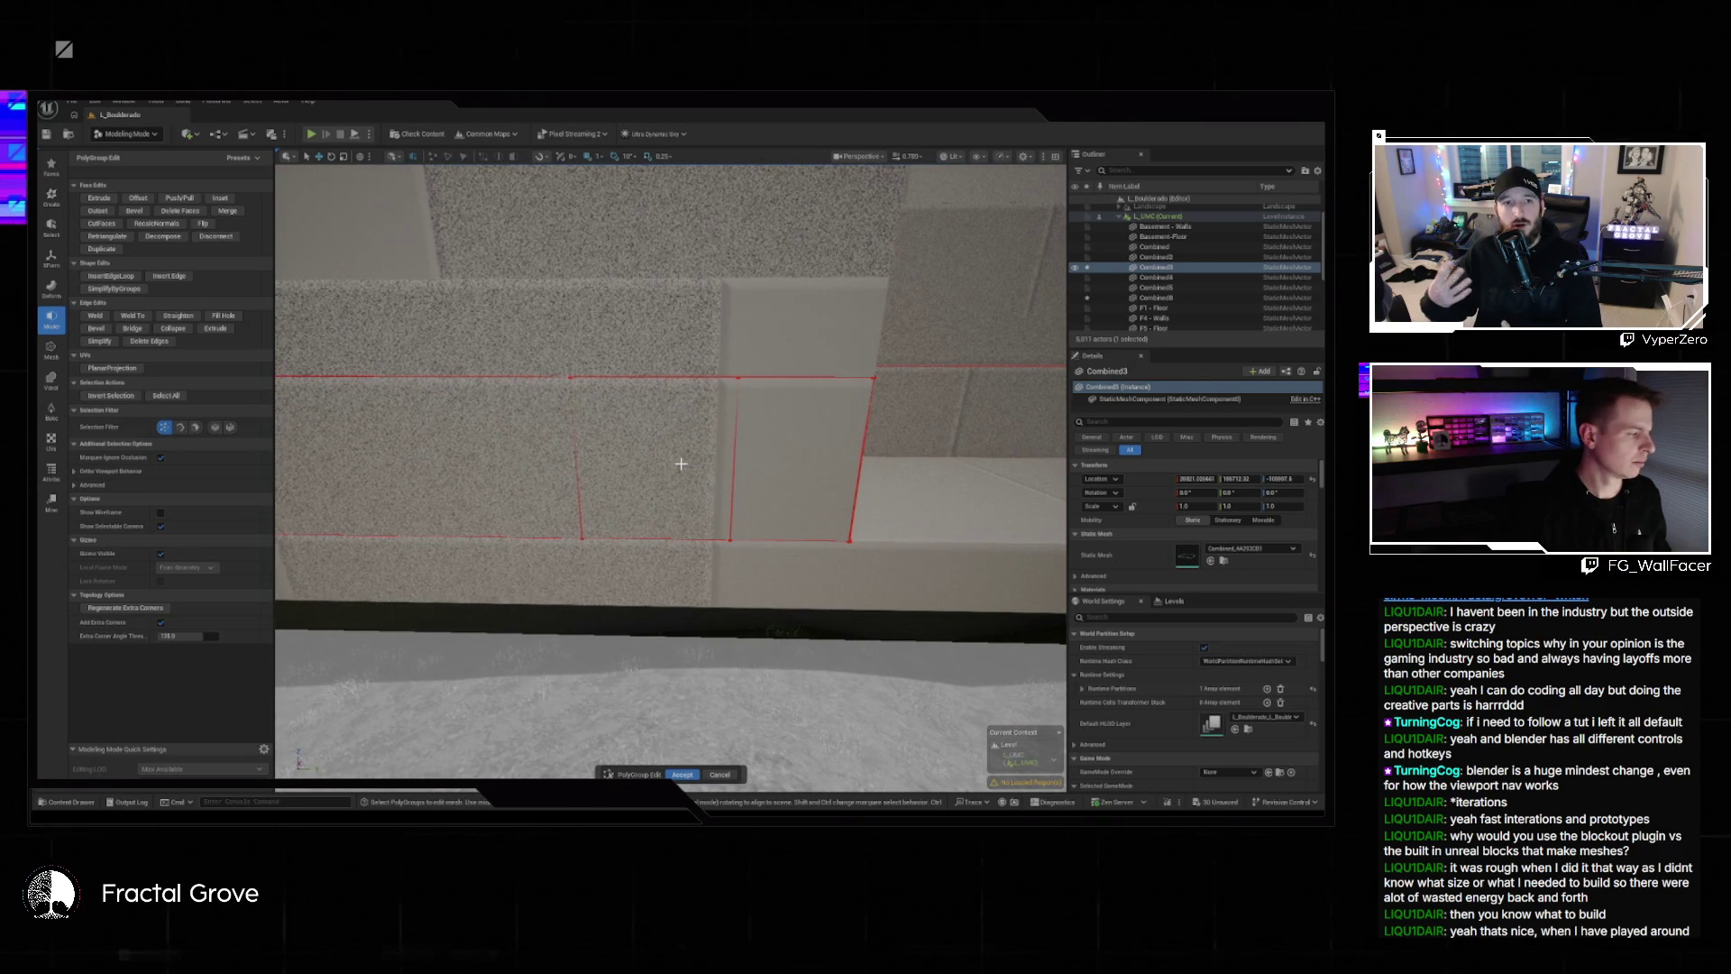
left_click_drag(681, 465, 683, 463)
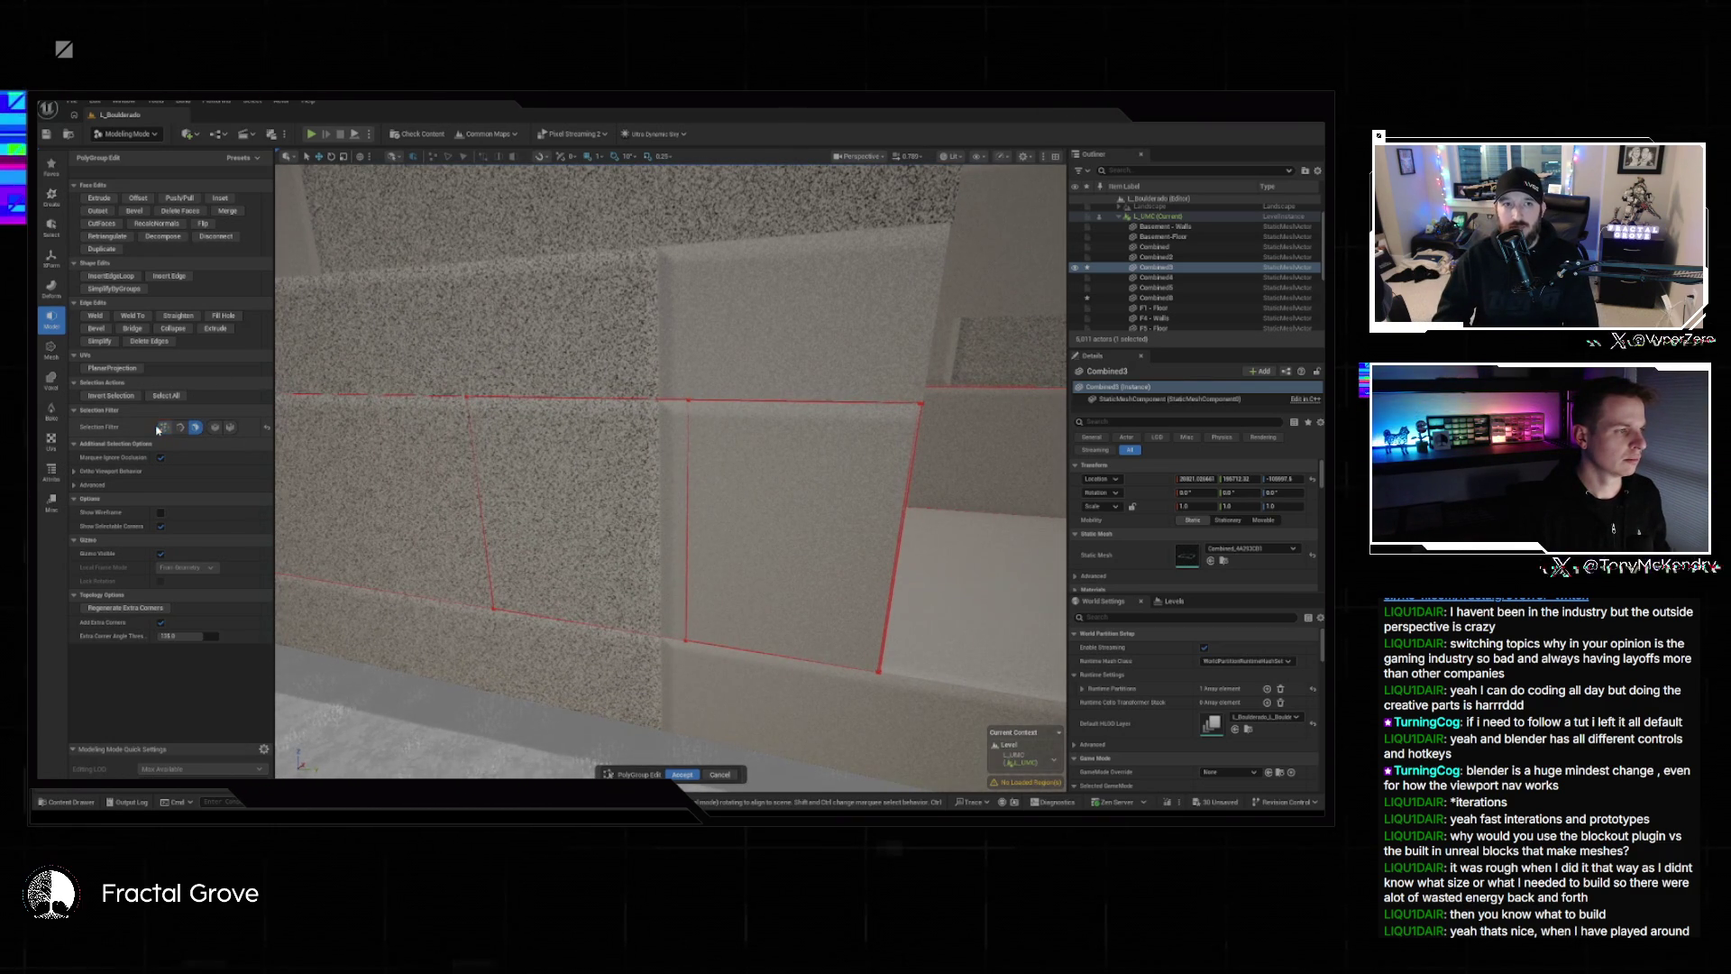
left_click(633, 504)
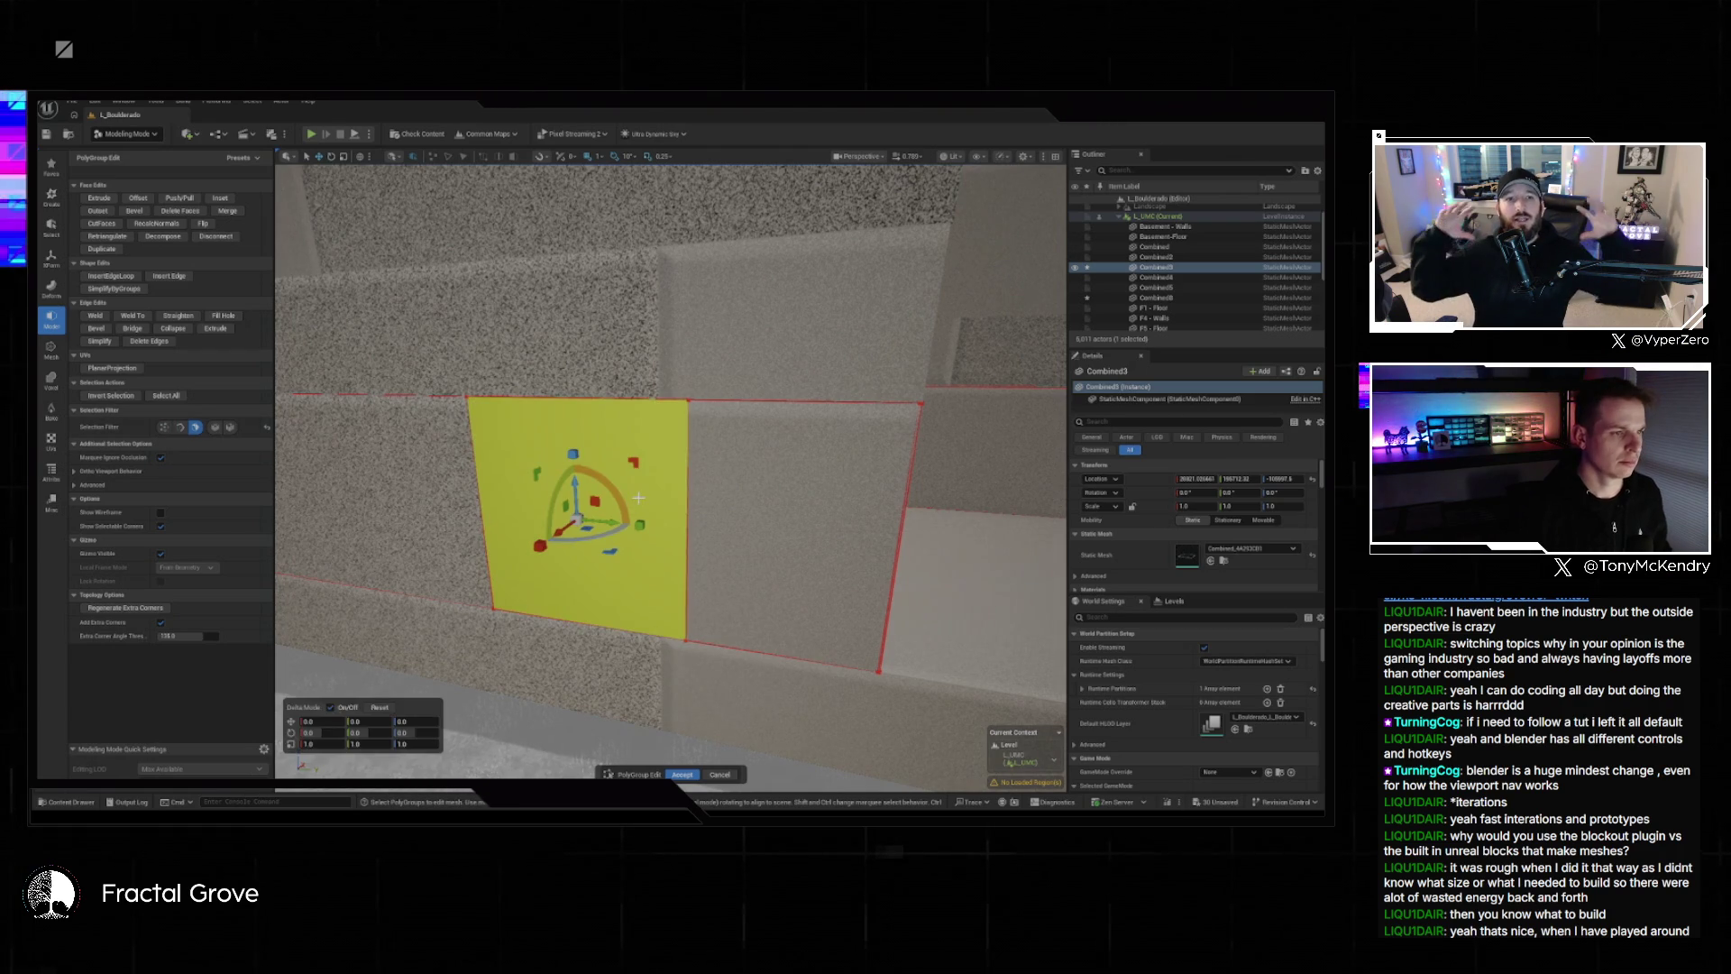
key("Delete")
left_click(631, 501)
key("Delete")
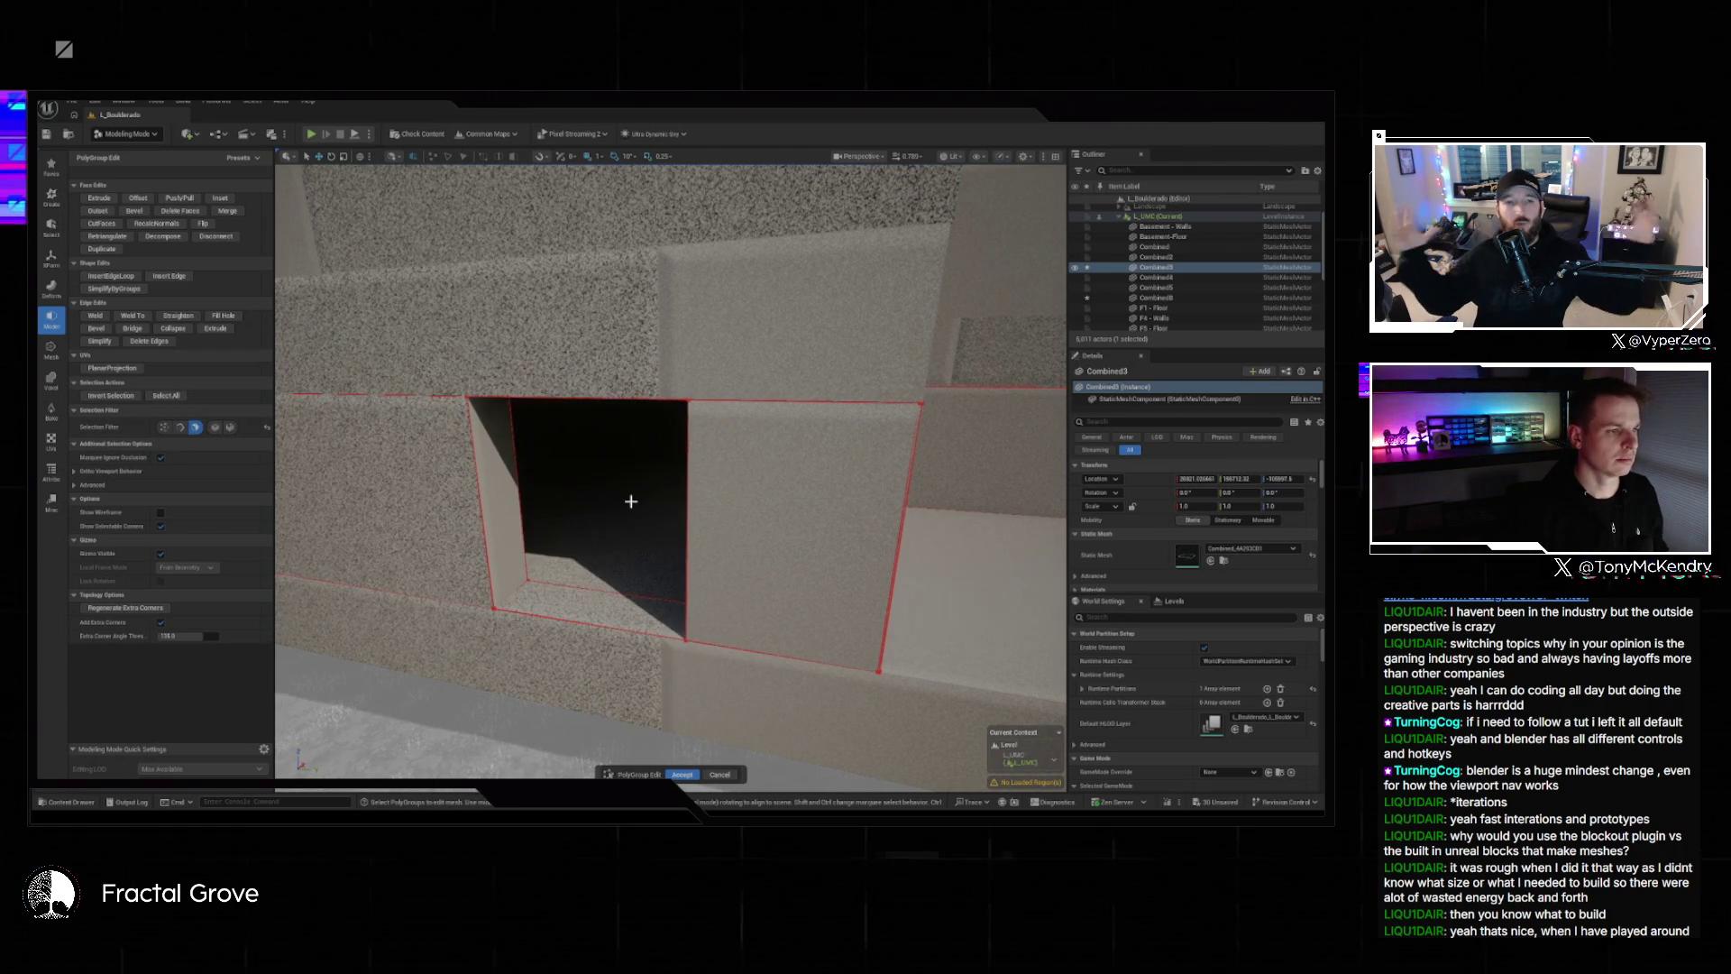
mouse_move(631, 505)
left_mouse_down()
mouse_move(685, 505)
mouse_move(614, 505)
mouse_move(637, 506)
left_mouse_up()
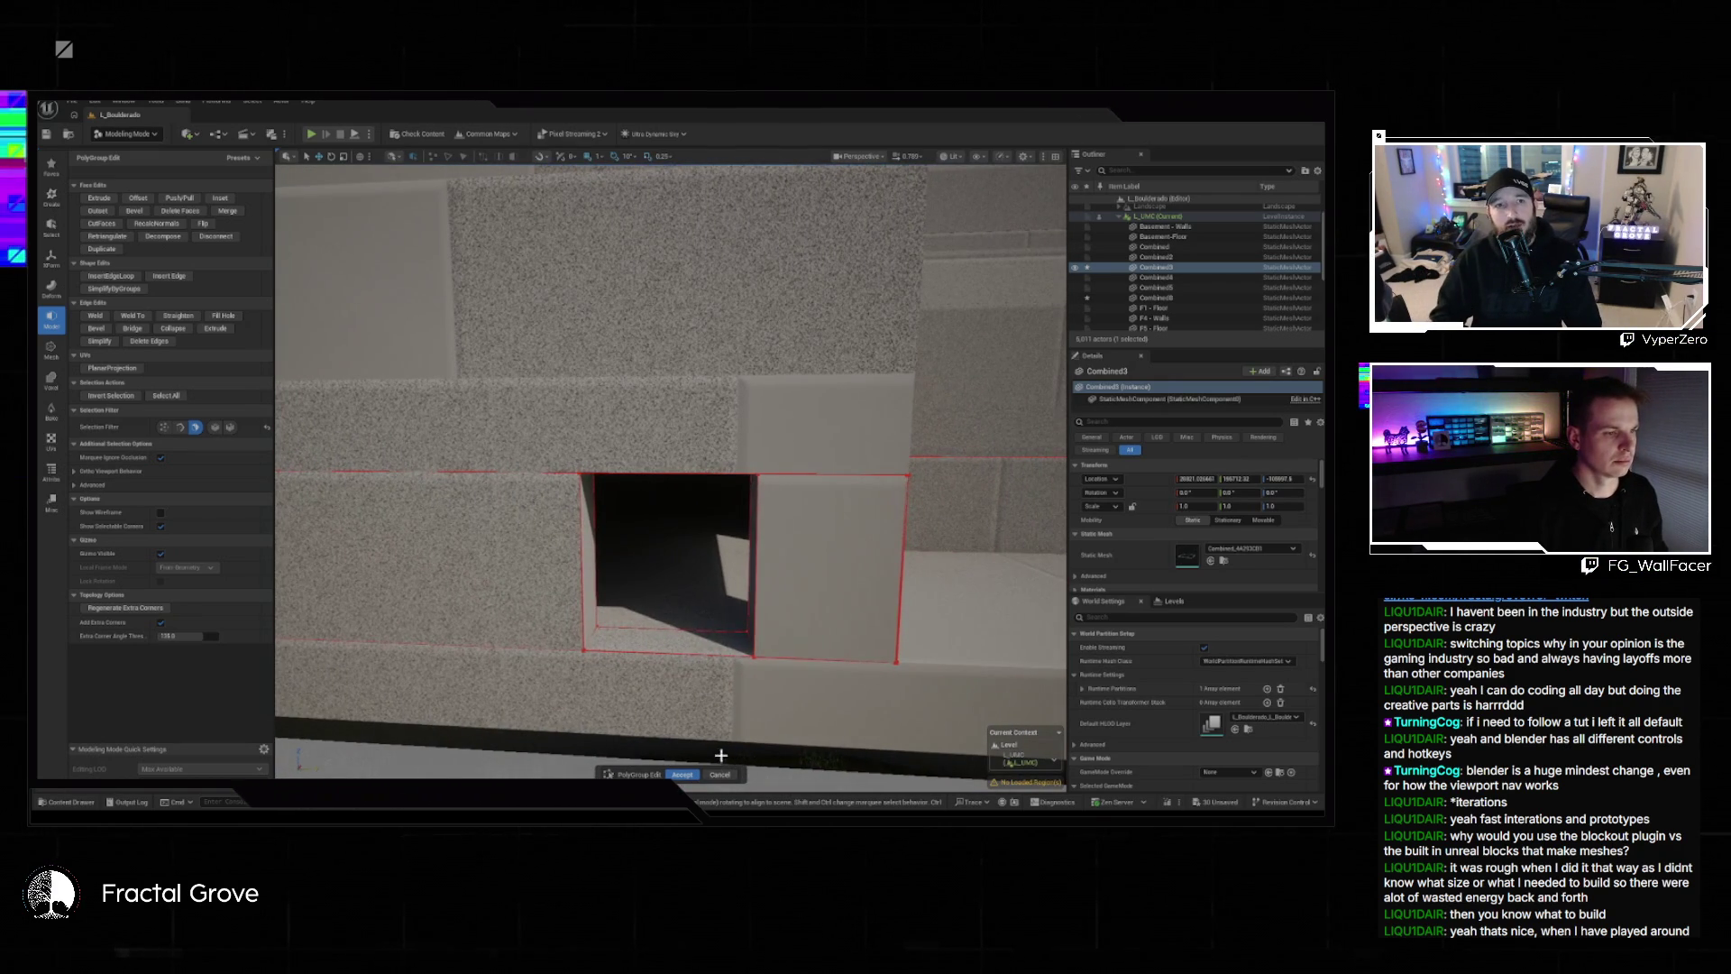
left_click(681, 774)
Select the Combined8 slab above the opening and start polygroup editing with edge loops.
left_click(662, 417)
left_click_drag(662, 417, 651, 424)
left_click_drag(338, 302, 337, 302)
left_click(140, 162)
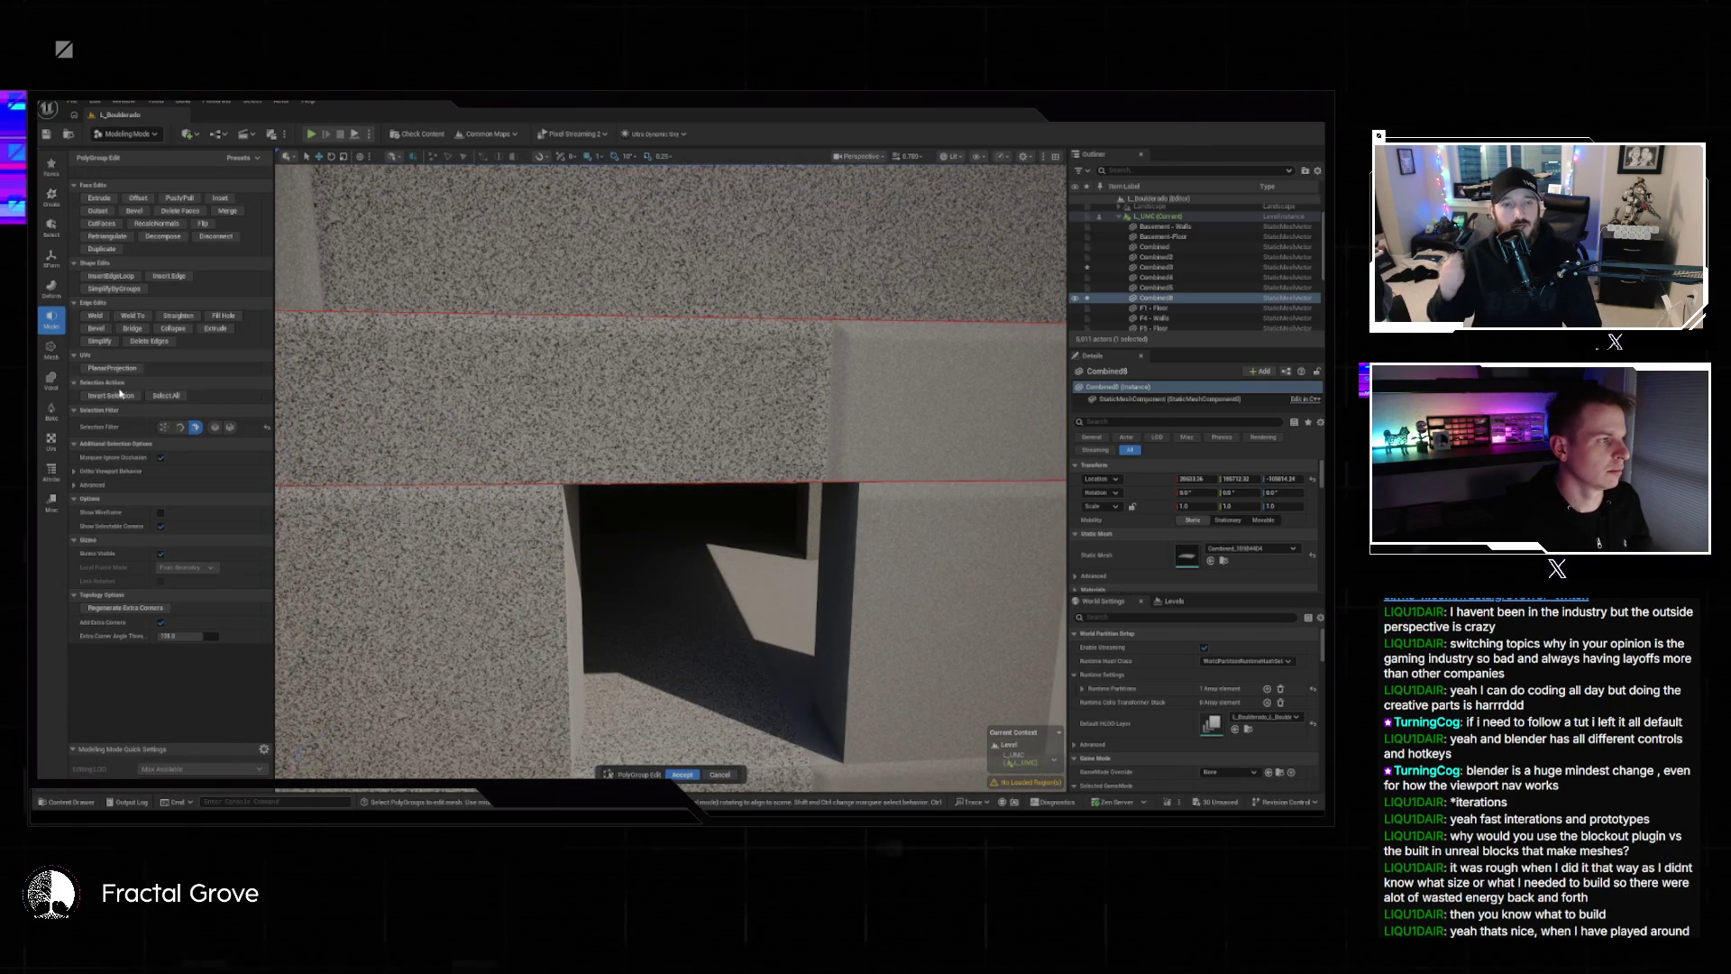
left_click(112, 277)
Insert an edge loop across the Combined8 slab in line with the opening's side.
scroll(566, 482, "down", 6)
scroll(566, 481, "down", 3)
scroll(538, 484, "down", 3)
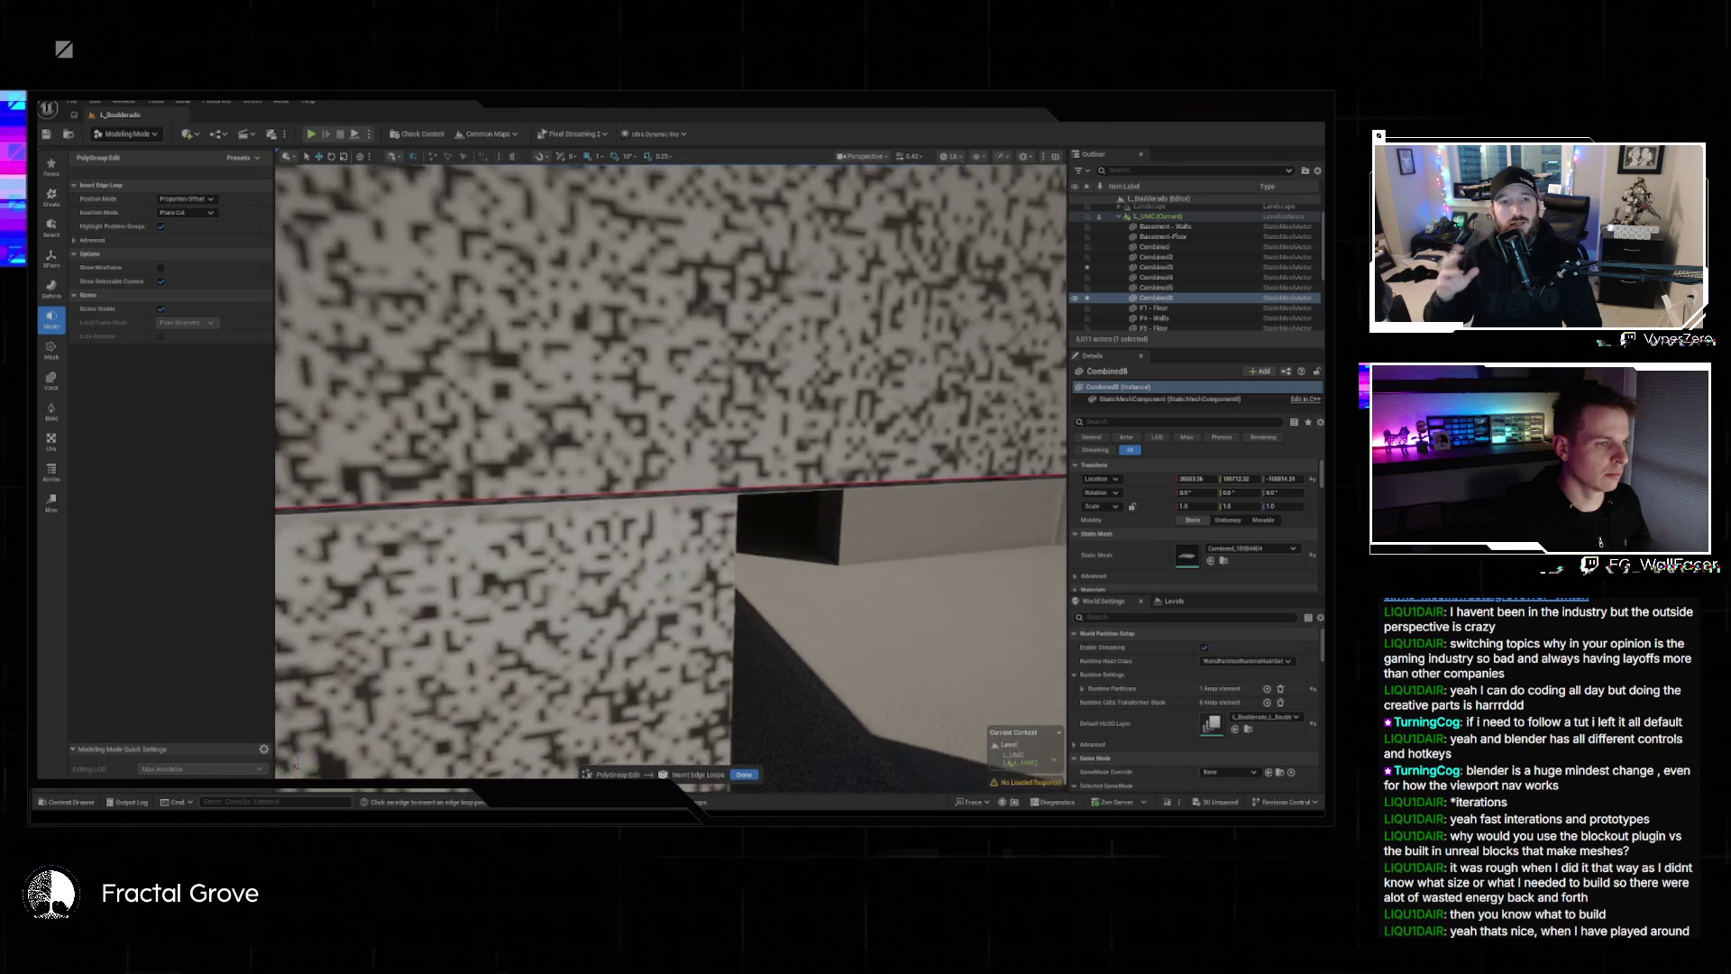
scroll(575, 481, "down", 5)
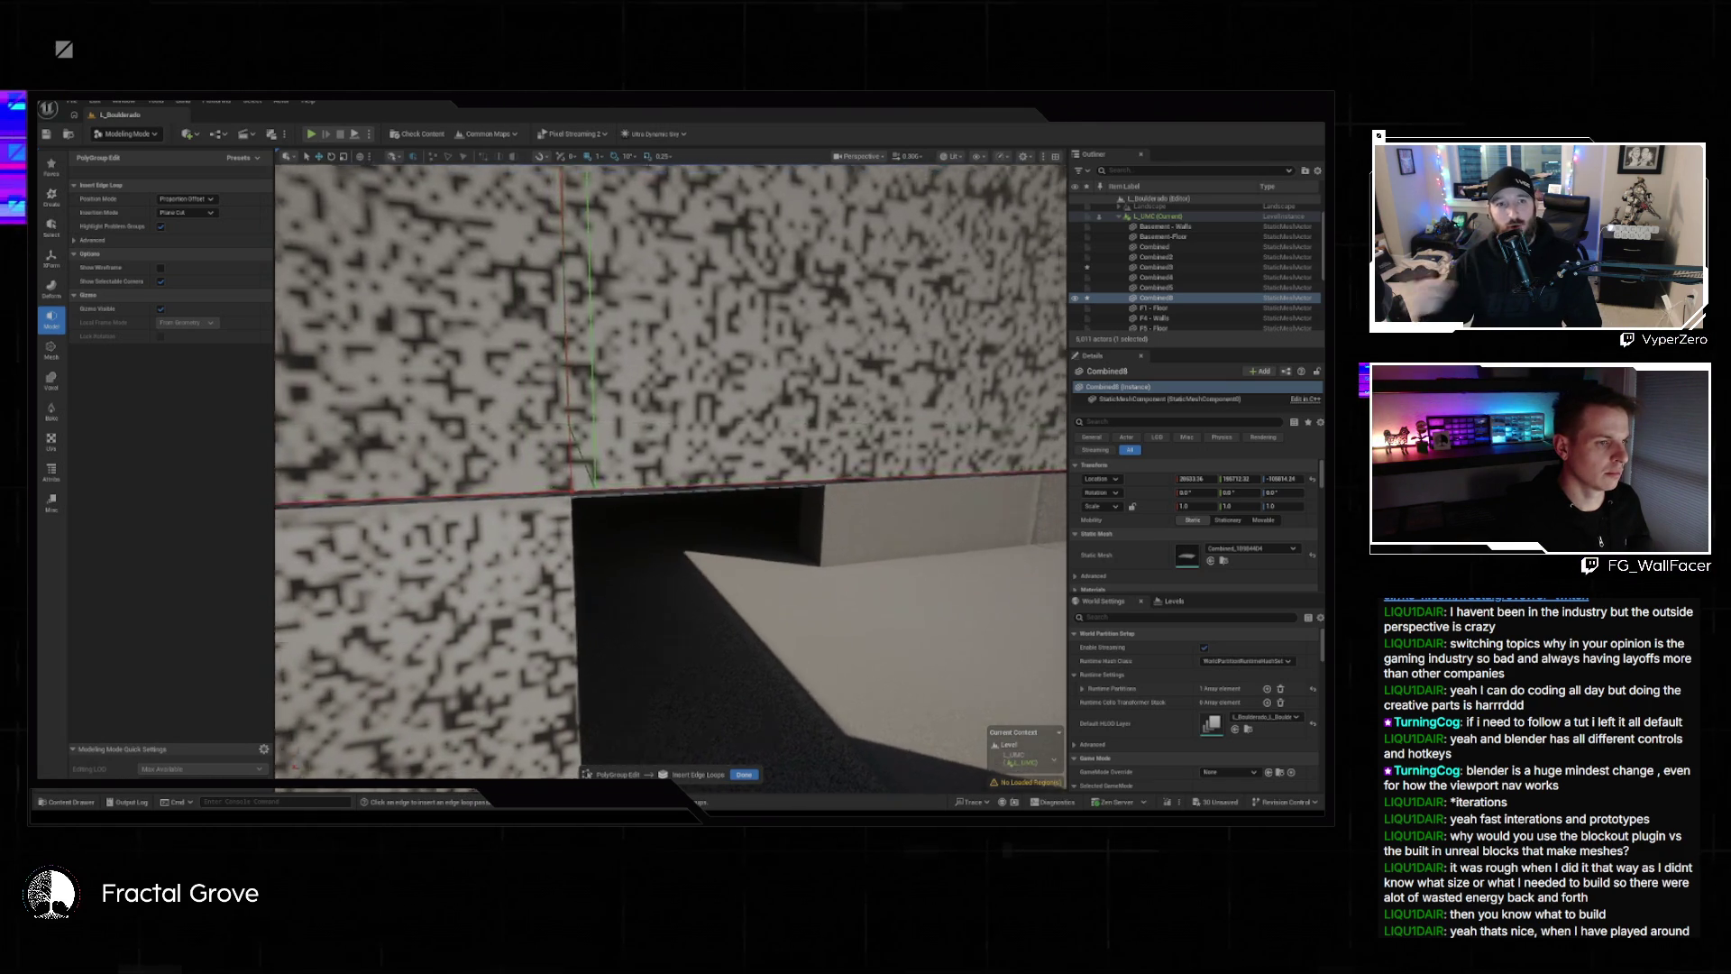
scroll(734, 464, "down", 4)
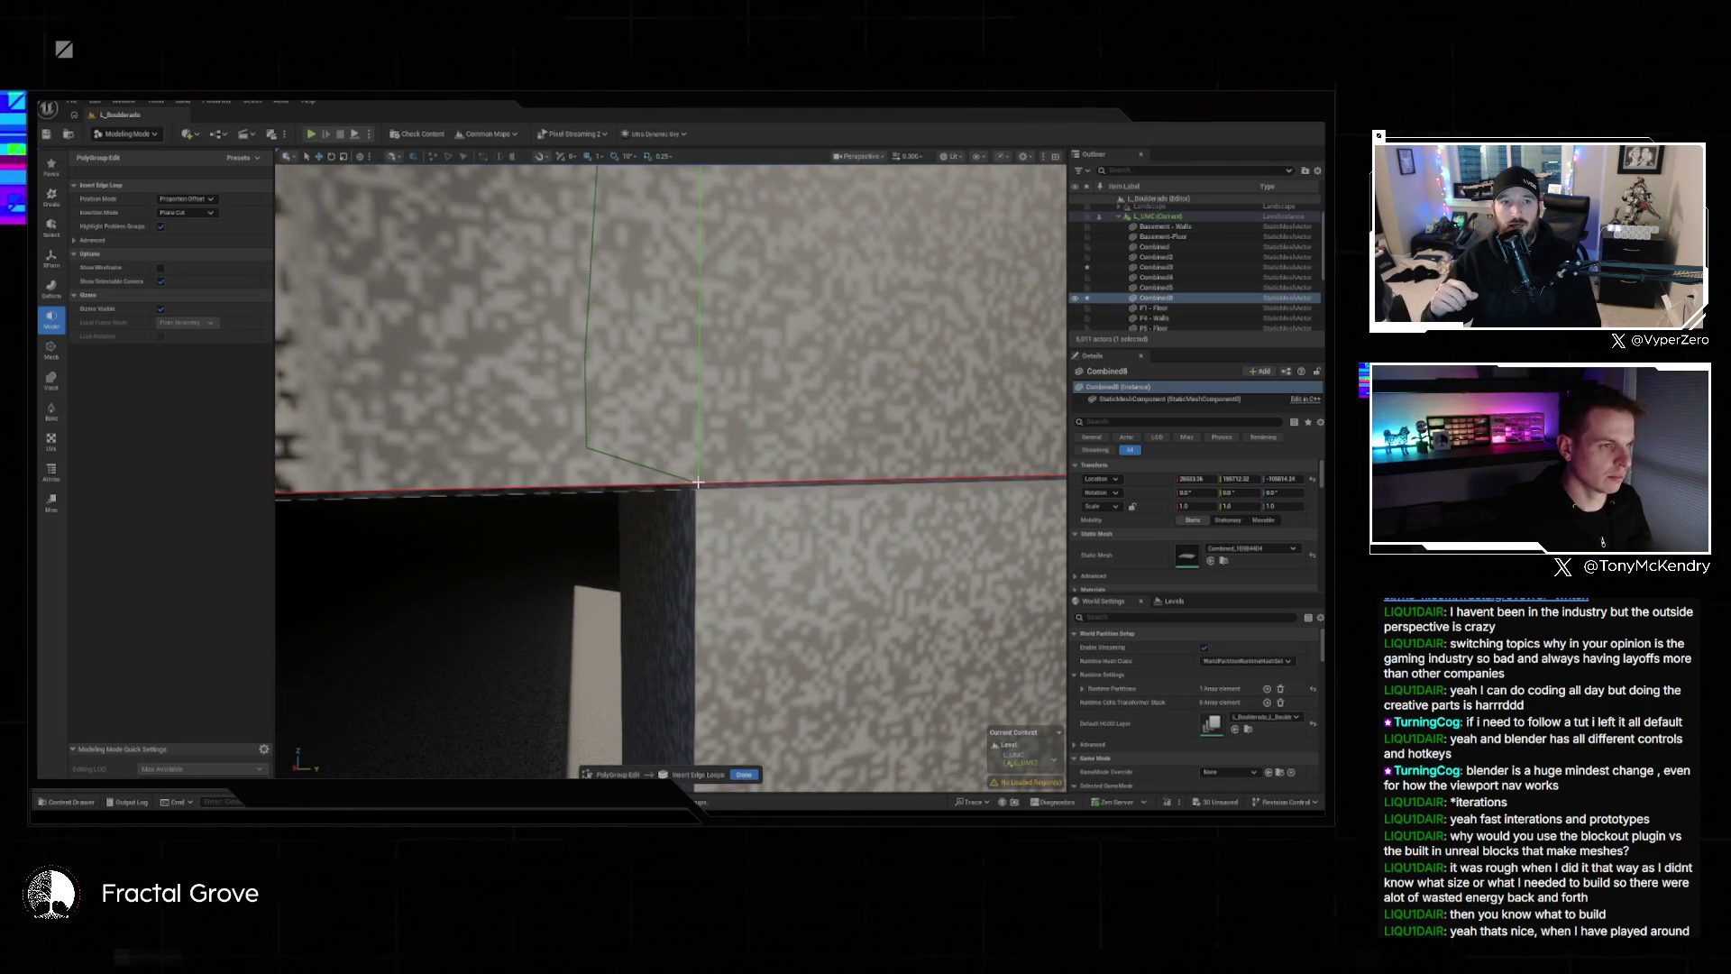
scroll(698, 483, "up", 5)
left_click(856, 551)
left_click(746, 773)
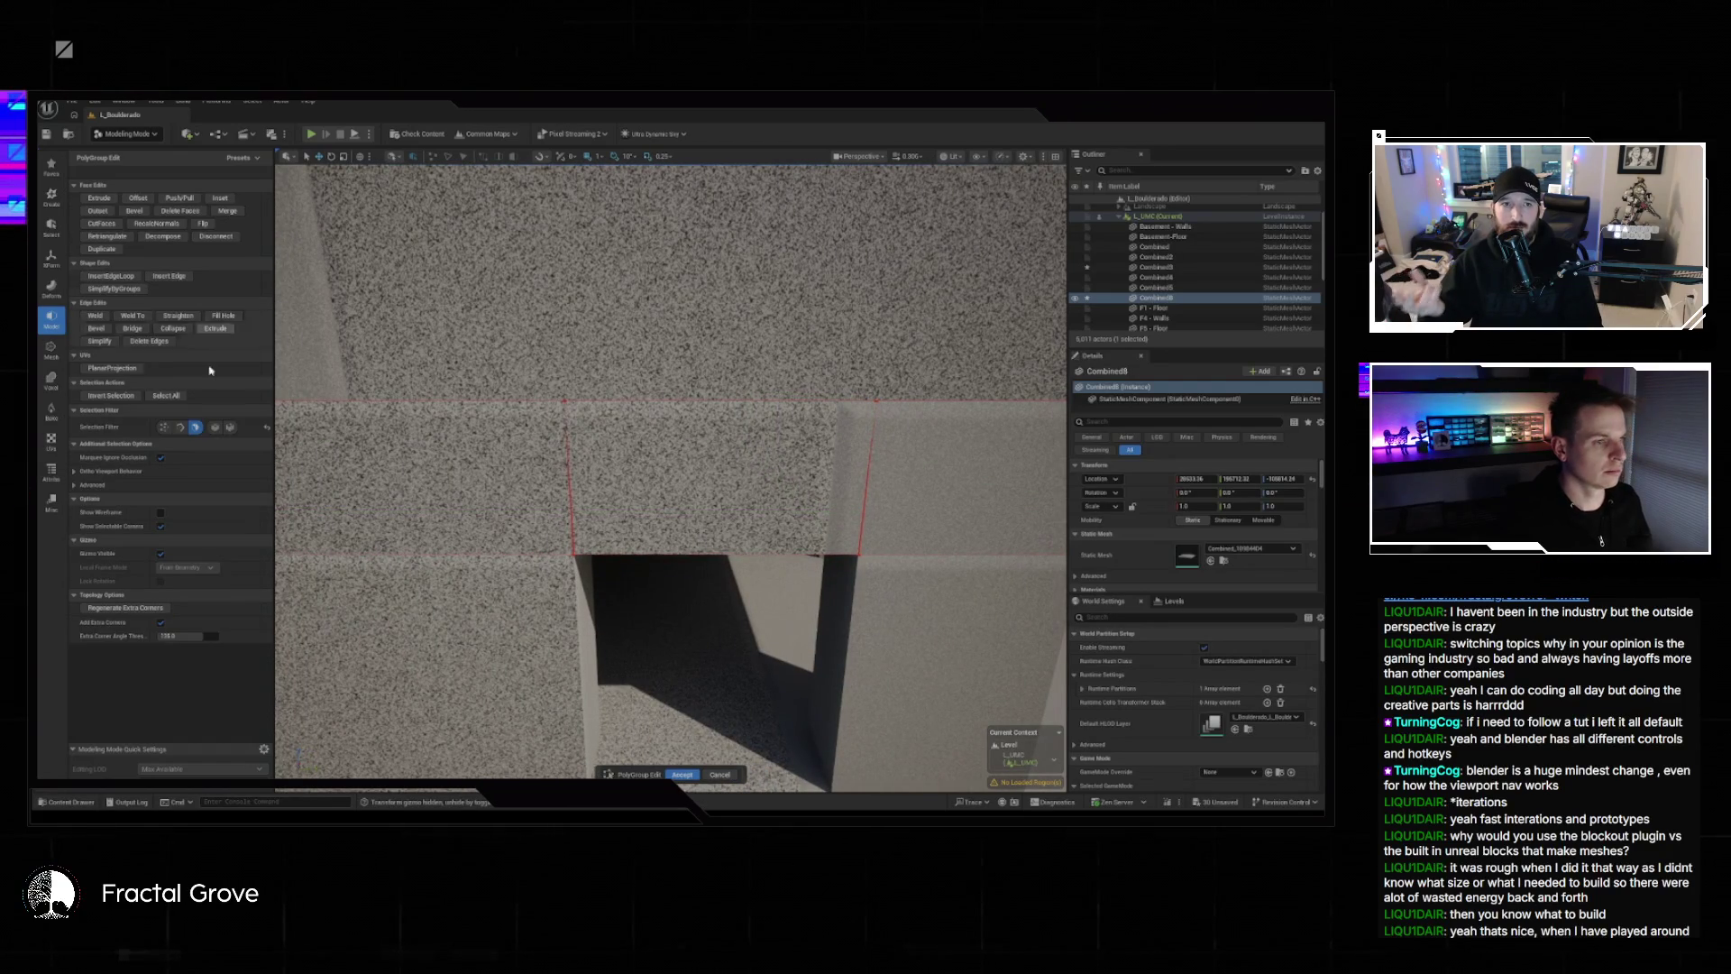
Delete the slab face above the opening, then inspect the passage and select the ceiling face.
left_click(697, 493)
key("Delete")
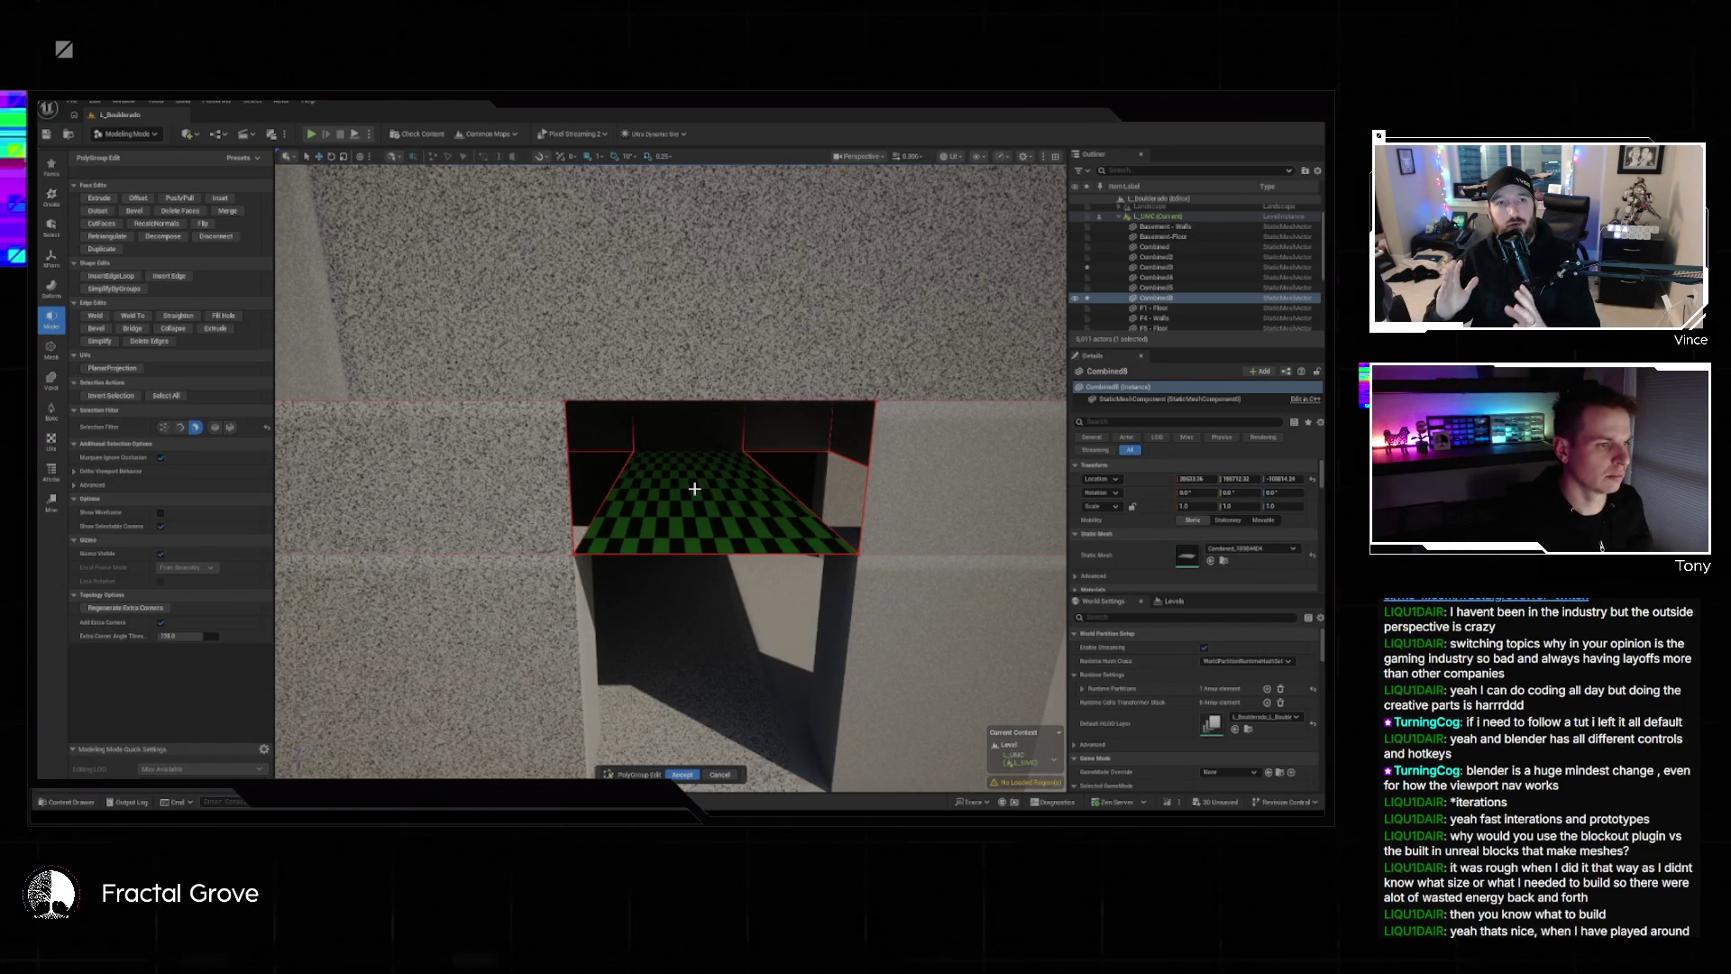
scroll(740, 536, "up", 10)
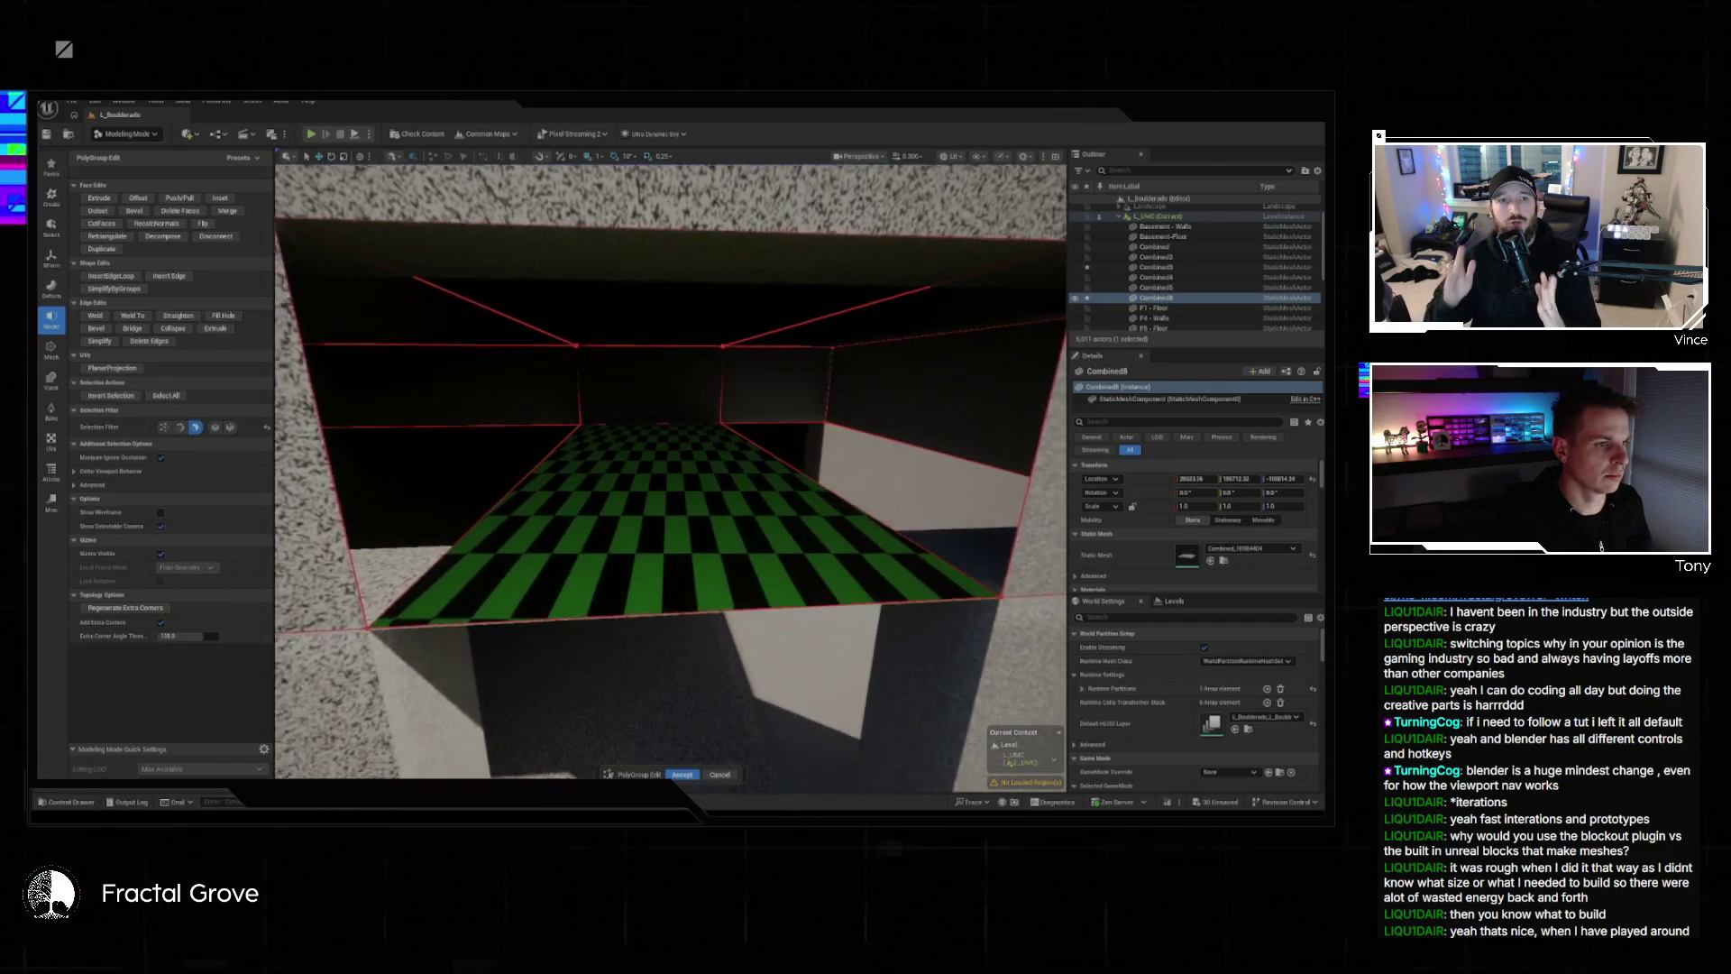
scroll(670, 469, "up", 5)
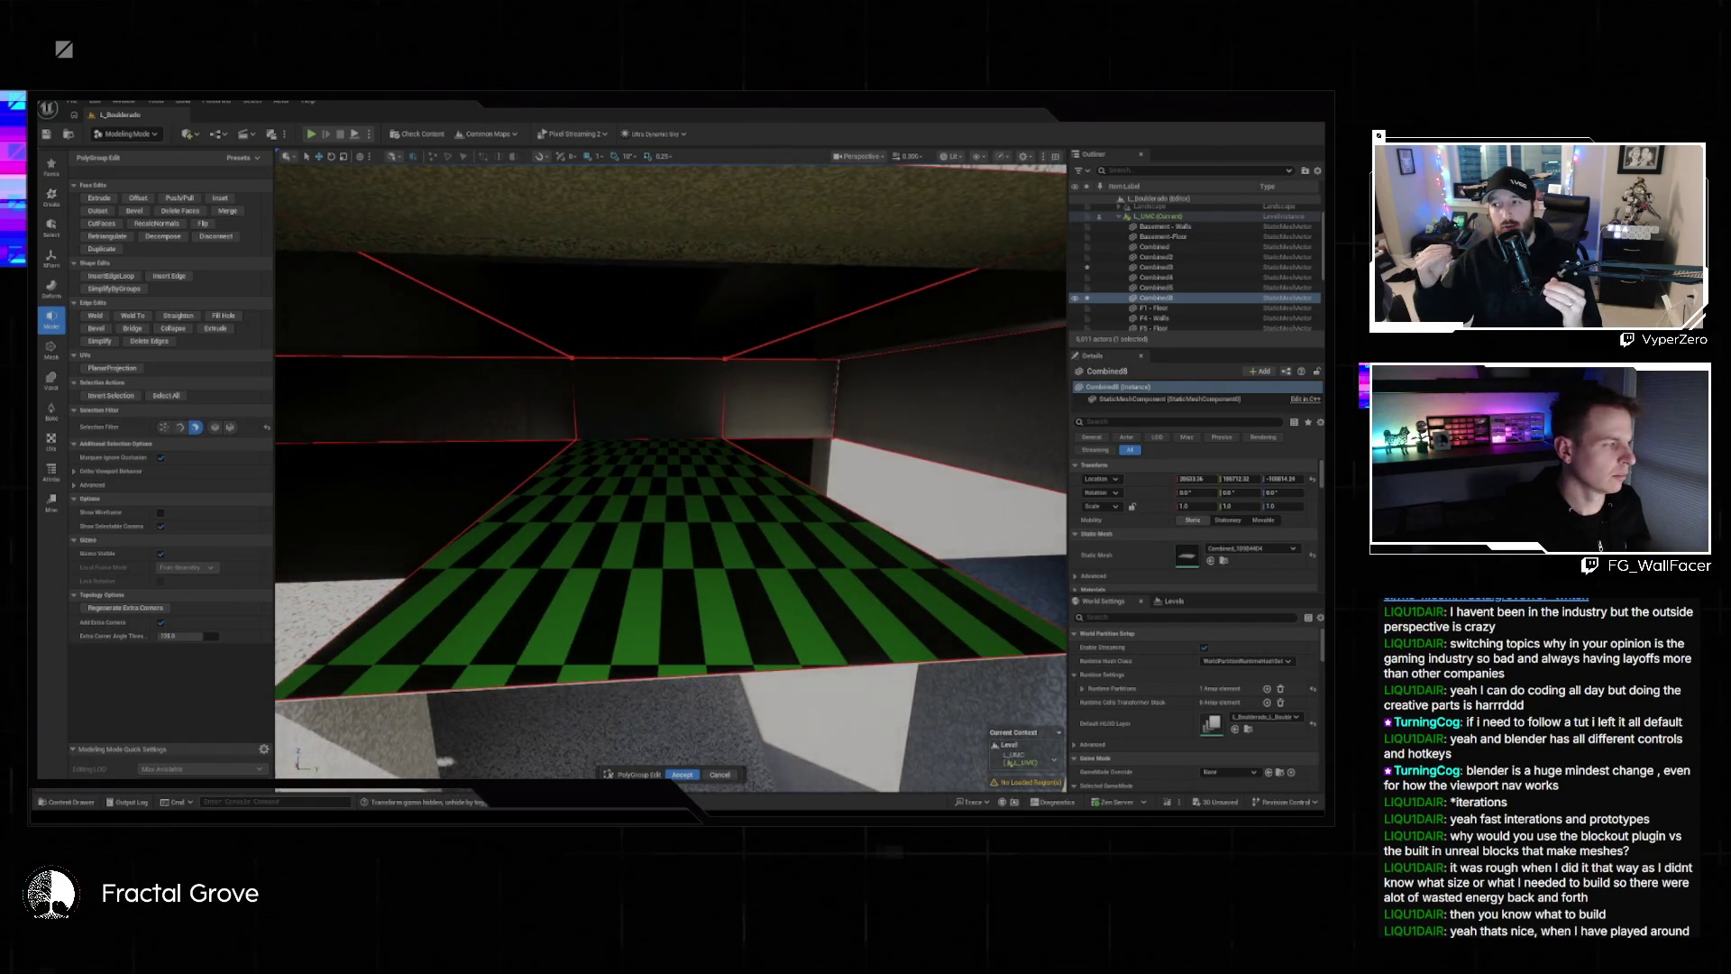
scroll(671, 469, "up", 5)
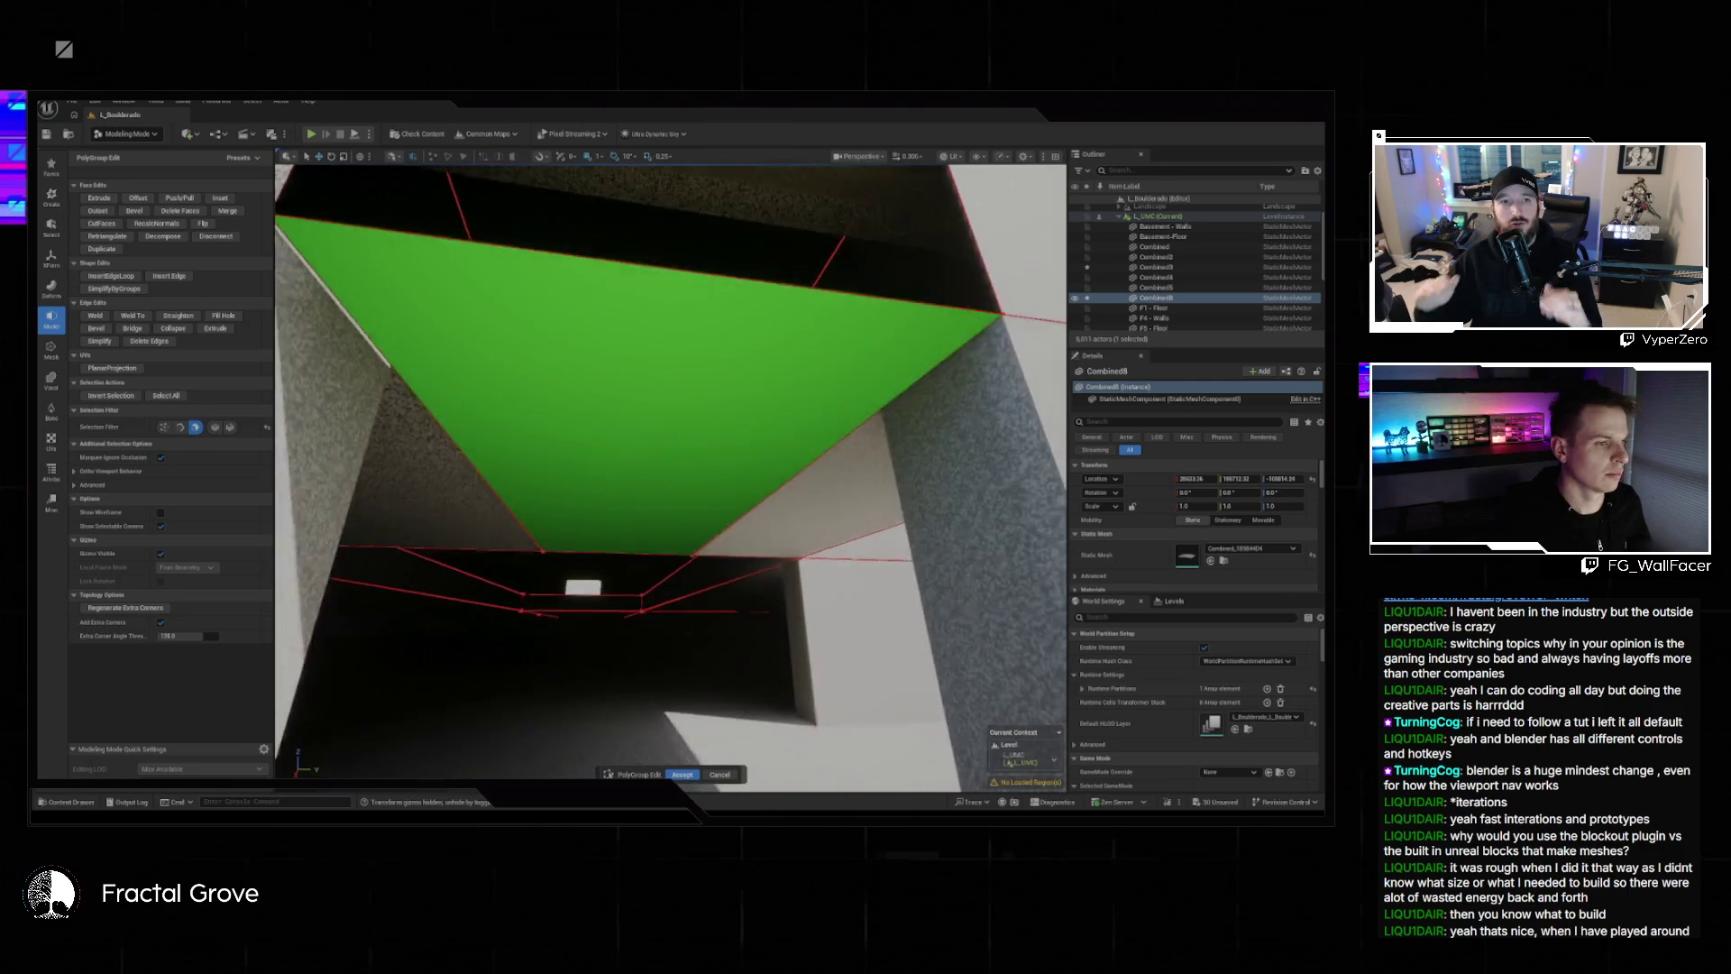
scroll(670, 469, "up", 3)
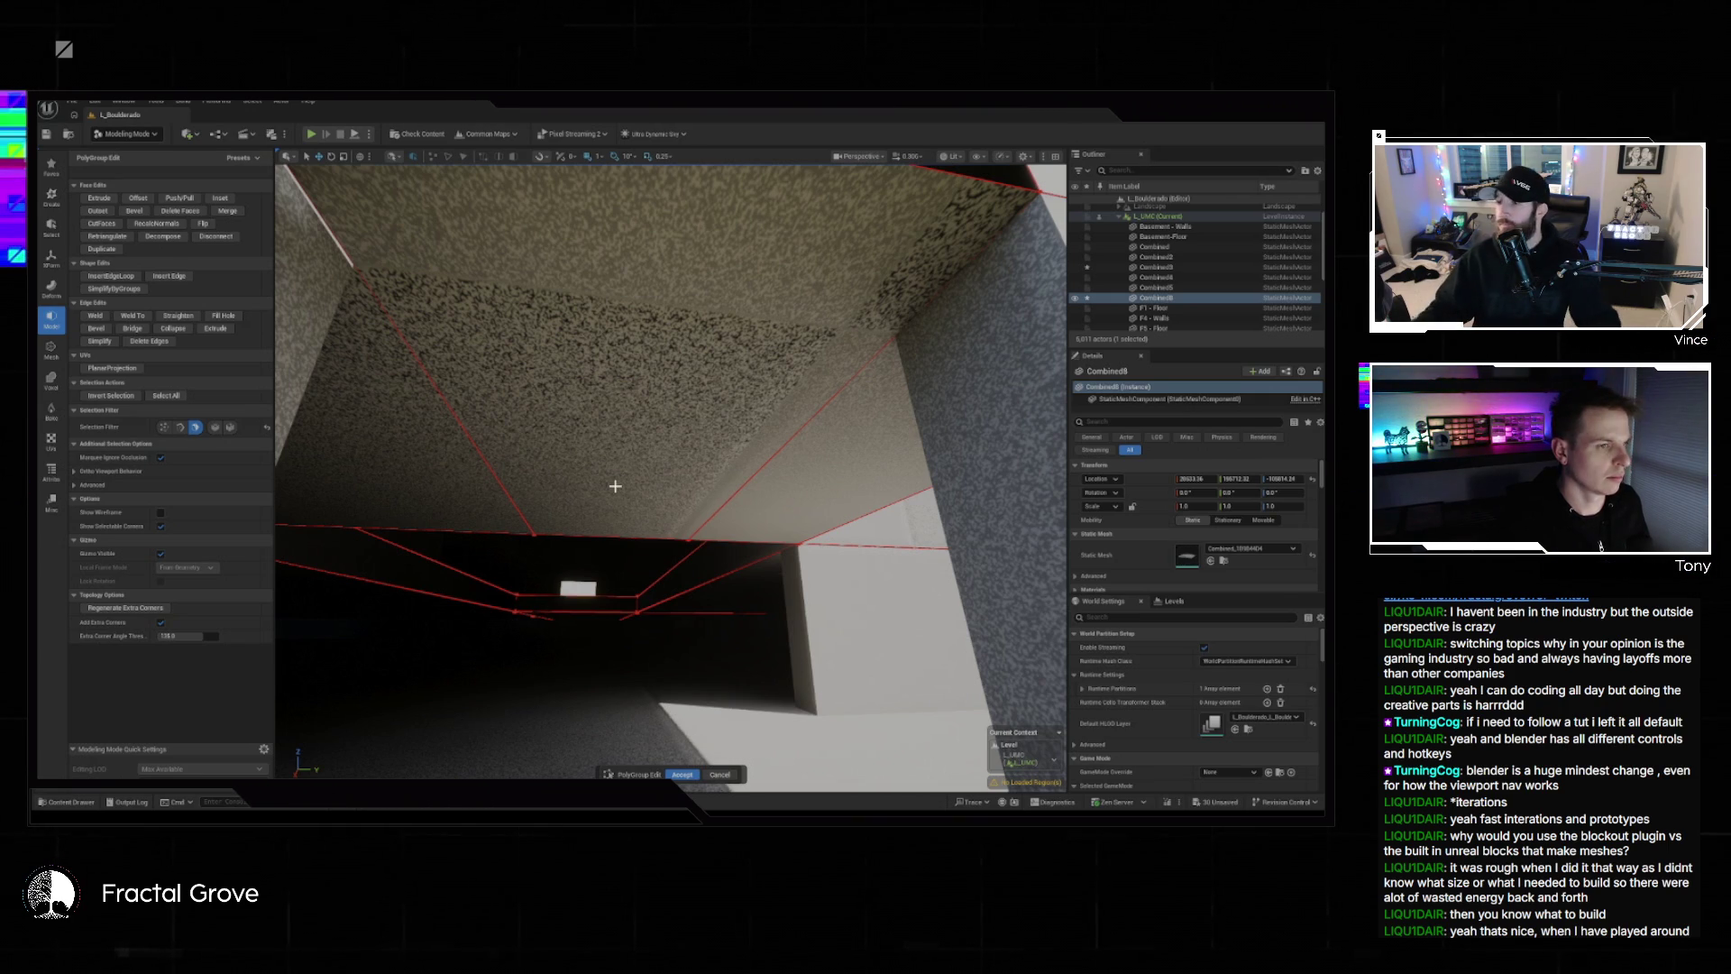
scroll(615, 486, "down", 5)
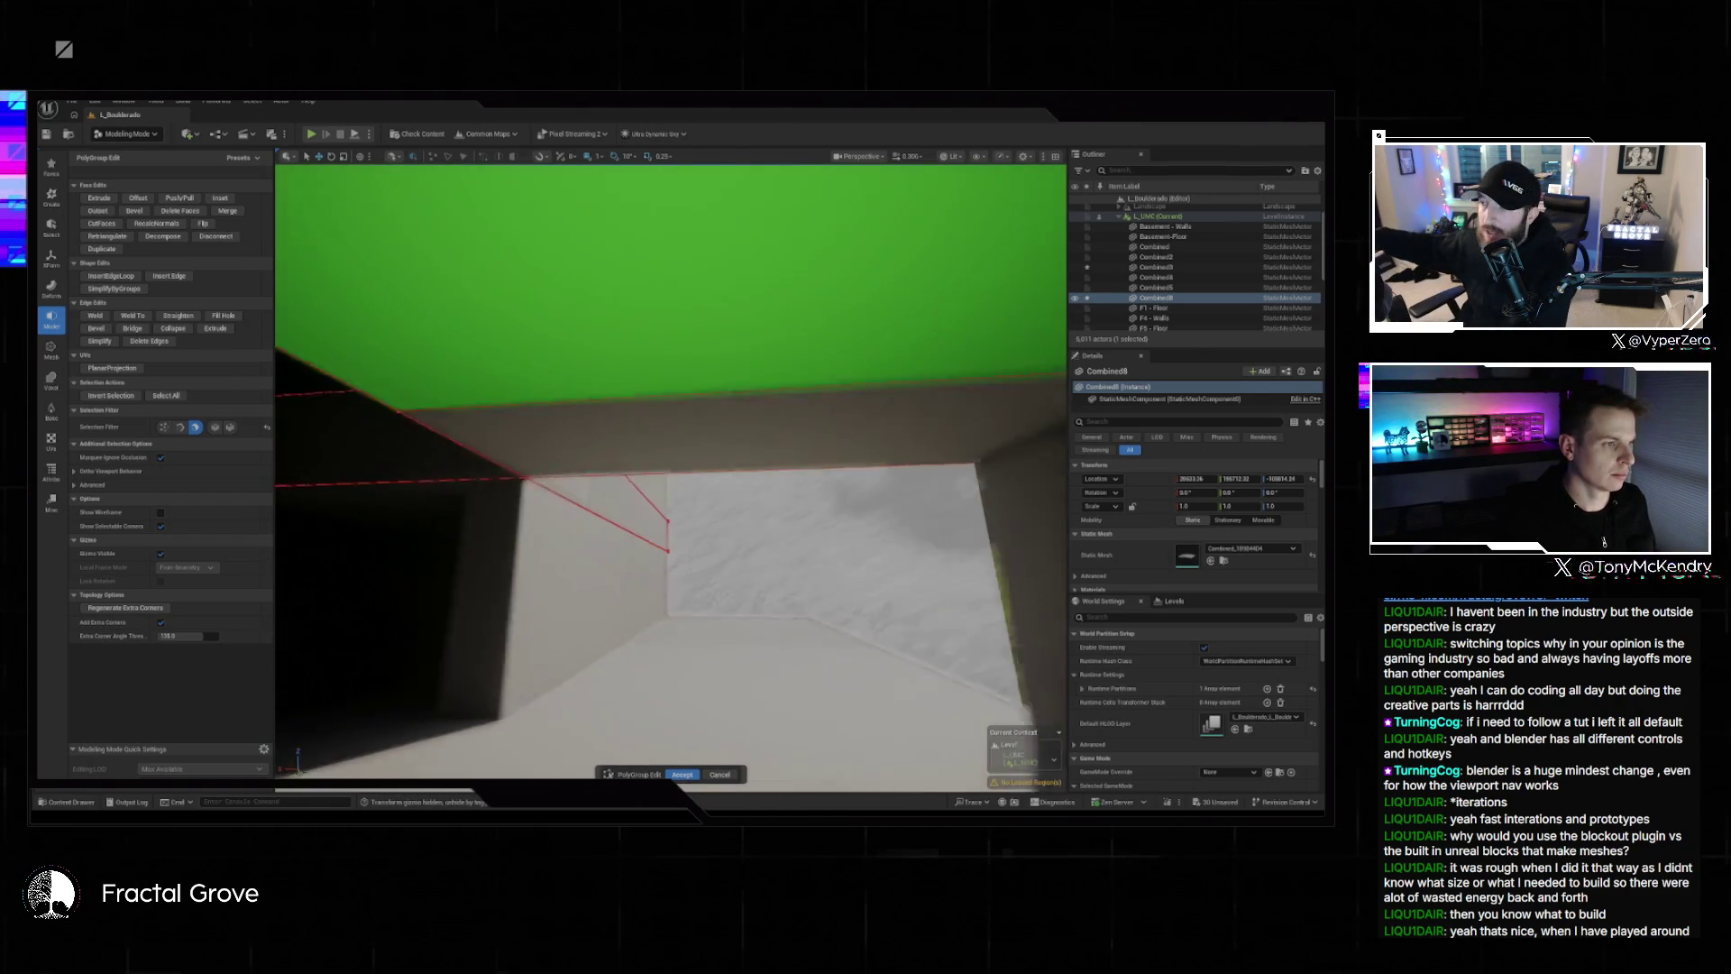
left_click(711, 333)
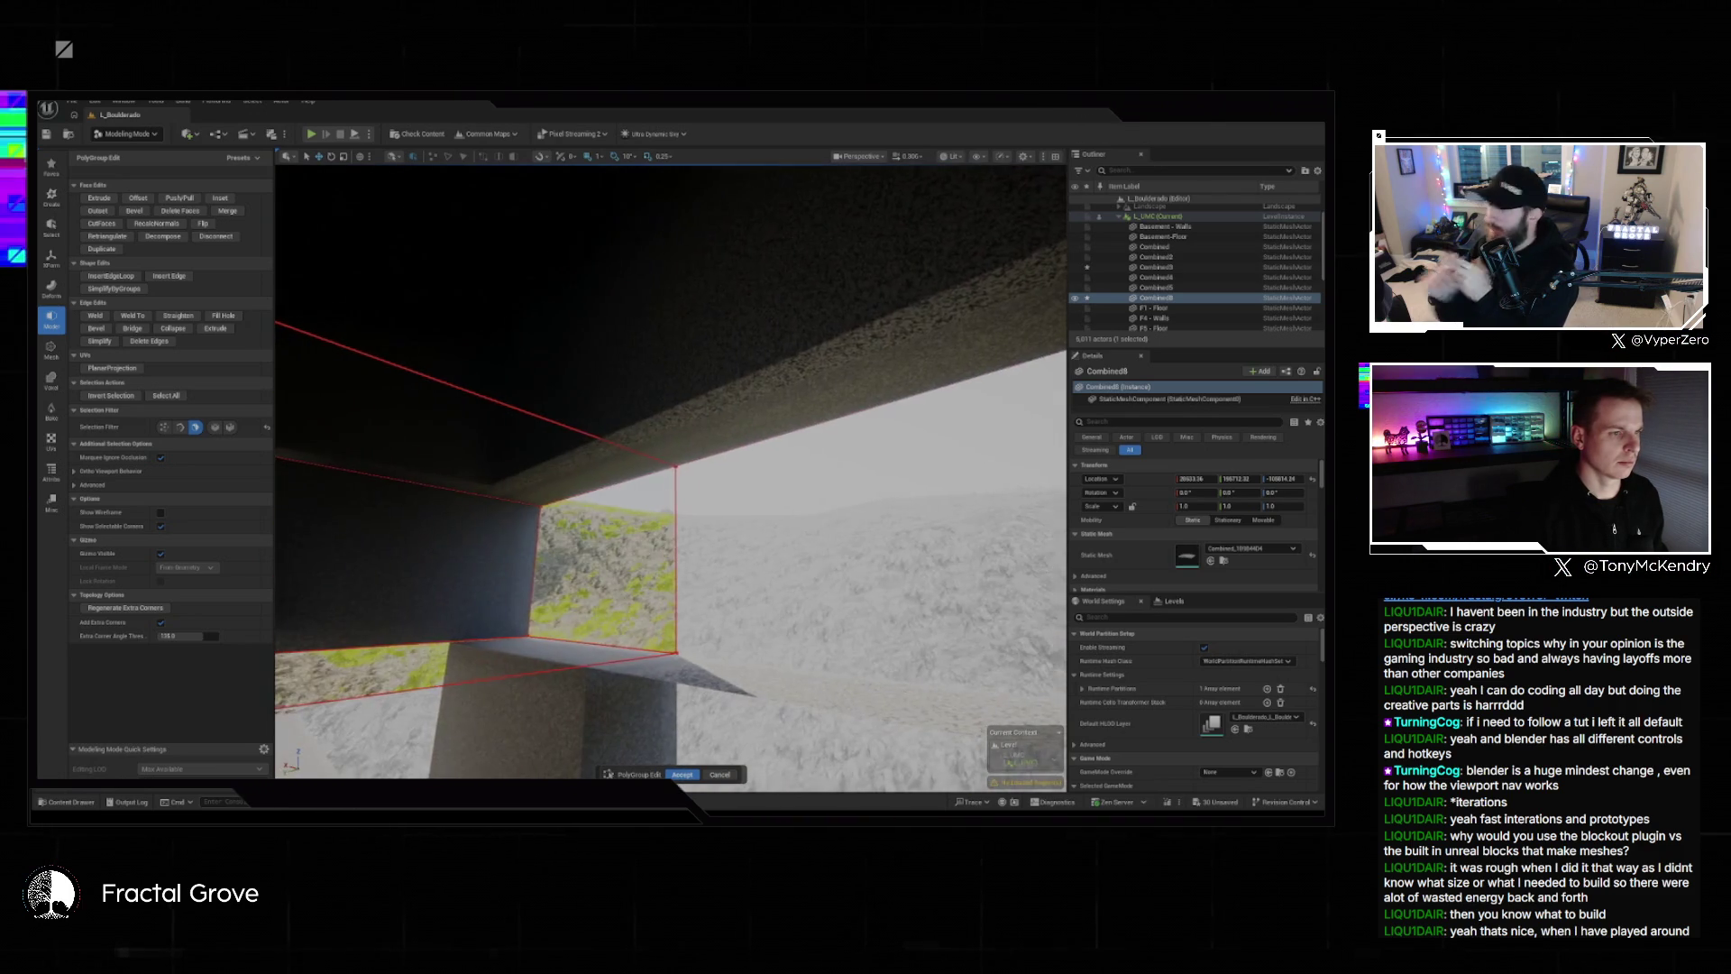
Switch to edge selection and try Bridge, then slide the face 231 units along Y and accept.
left_click(180, 427)
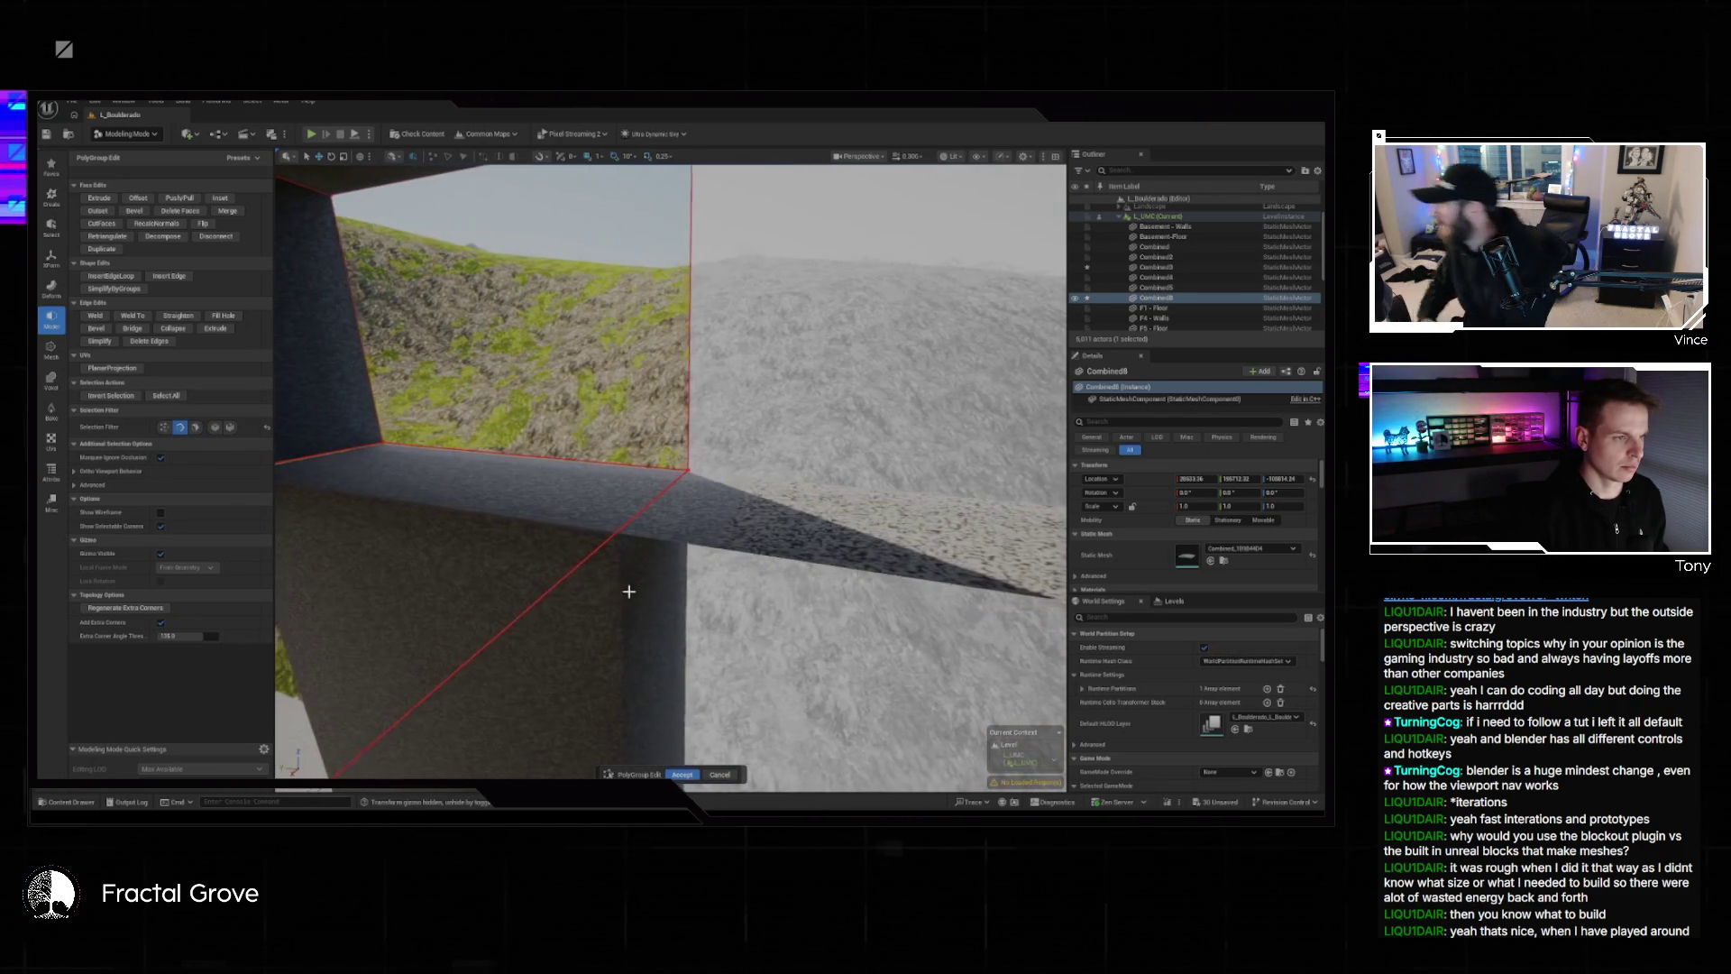
left_click(577, 569)
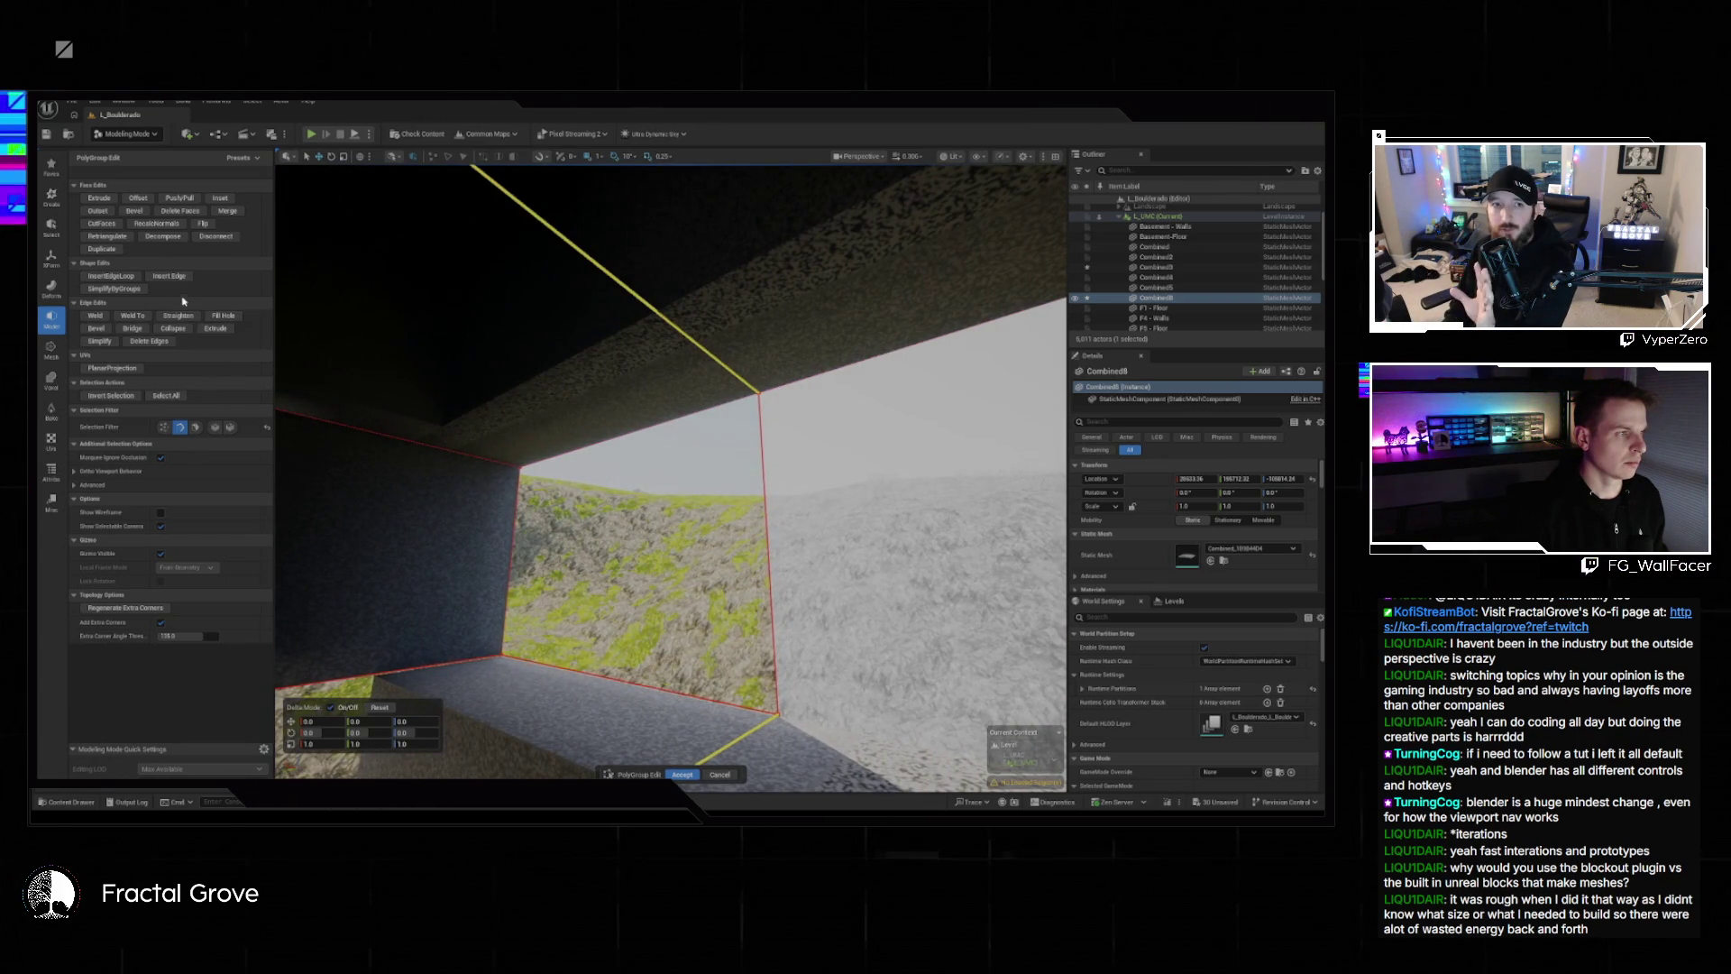
left_click(132, 329)
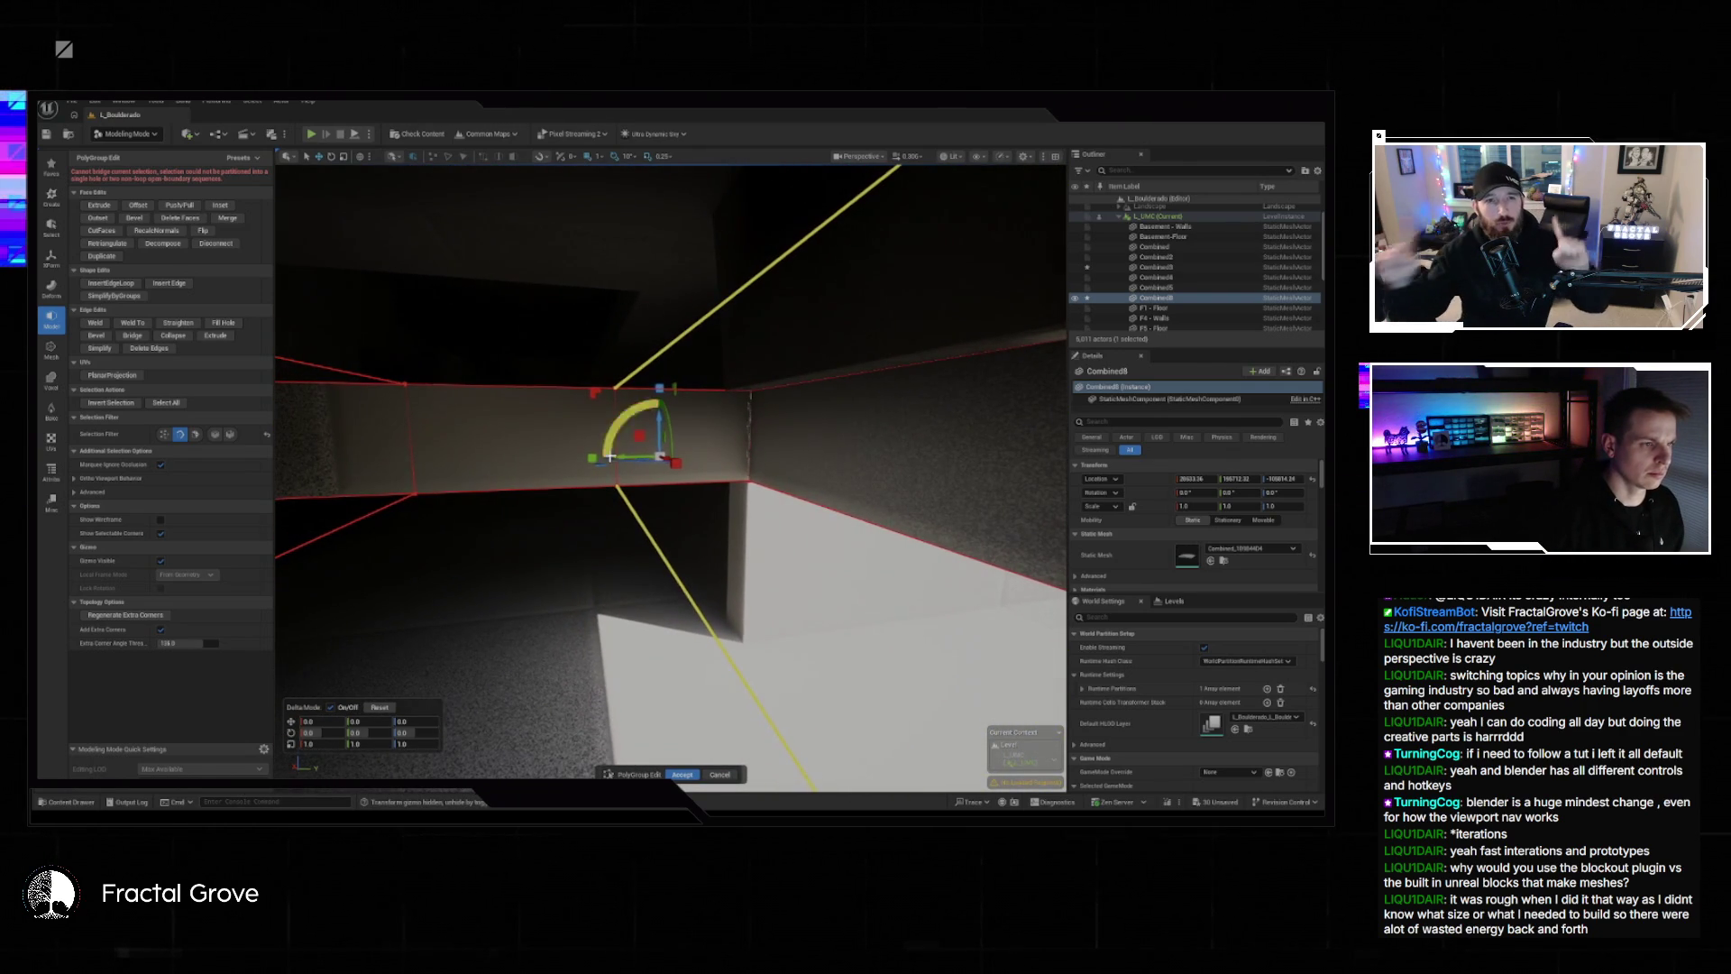
mouse_move(621, 456)
left_mouse_down()
mouse_move(645, 478)
mouse_move(753, 491)
mouse_move(845, 455)
left_mouse_up()
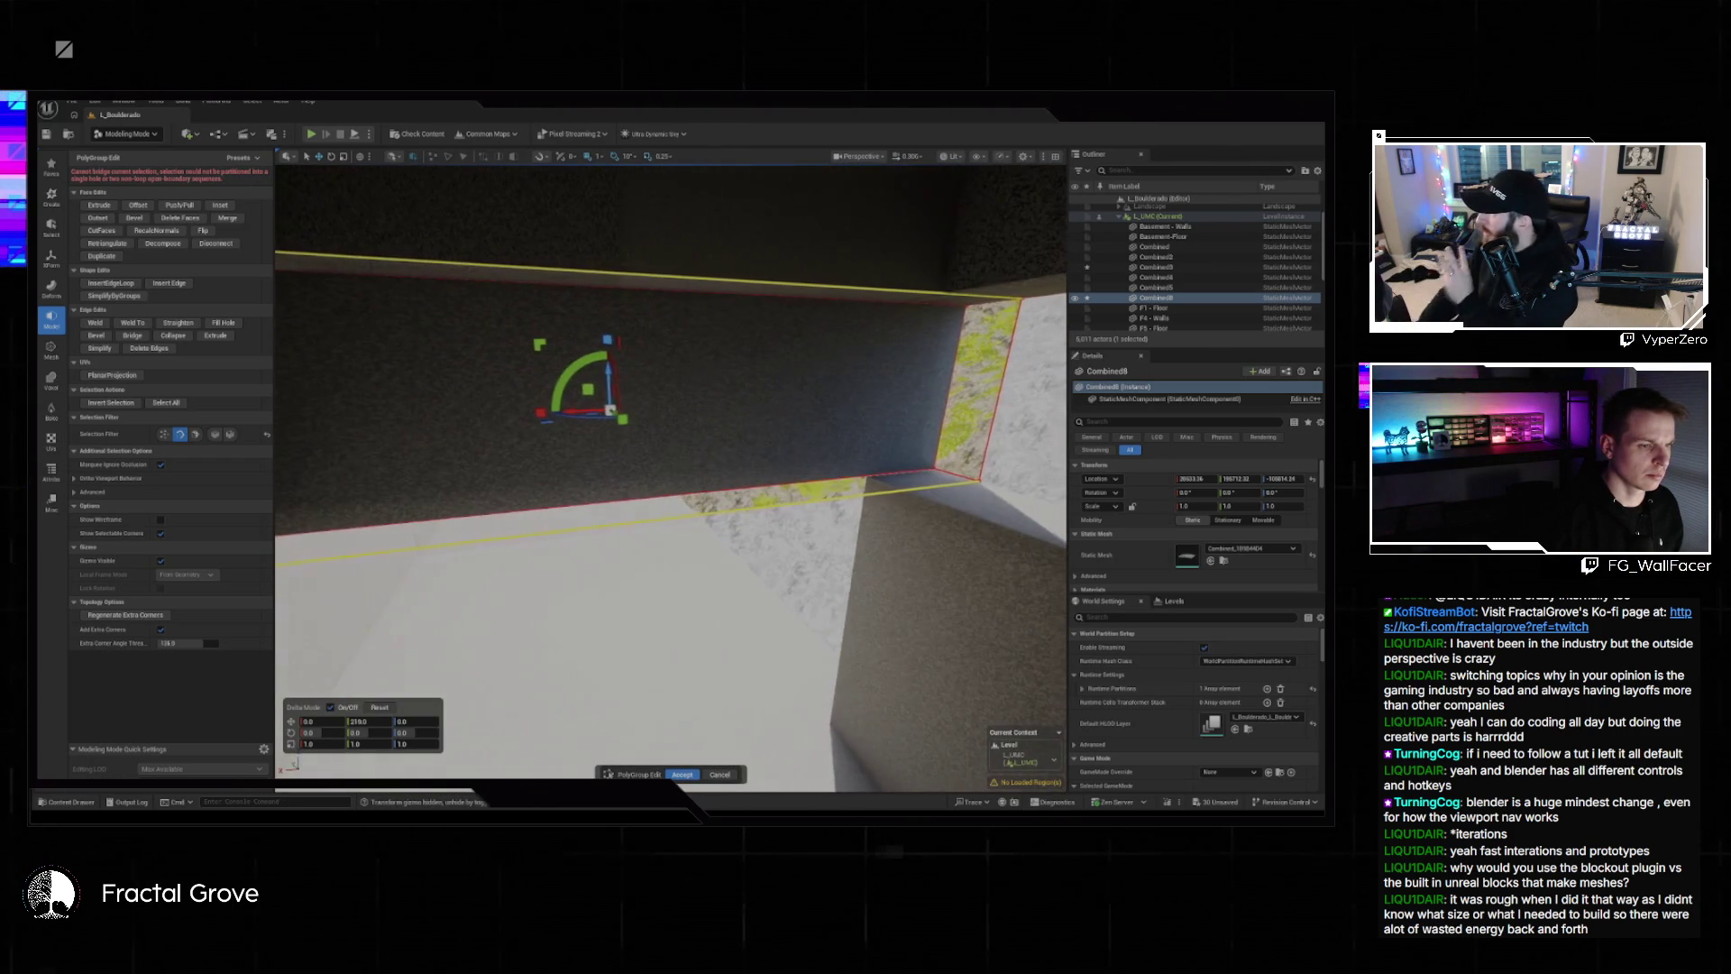
left_click(686, 775)
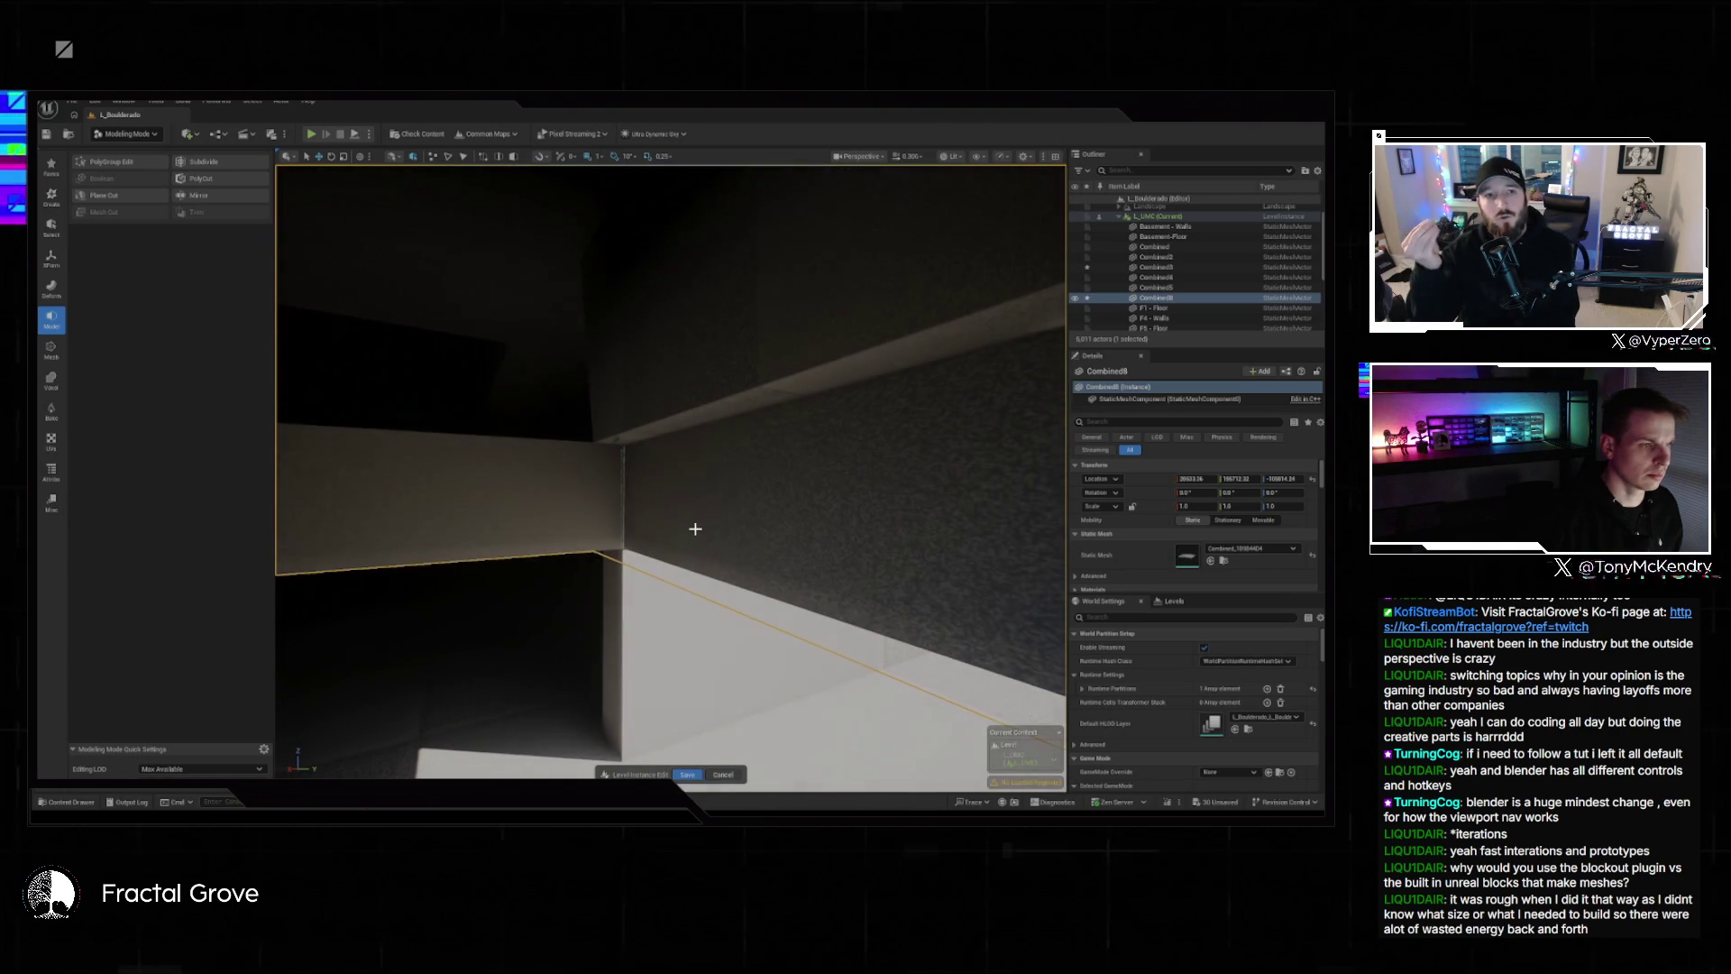
Move the wall's end face to Delta Y -38 to widen the opening, and accept.
left_click(104, 161)
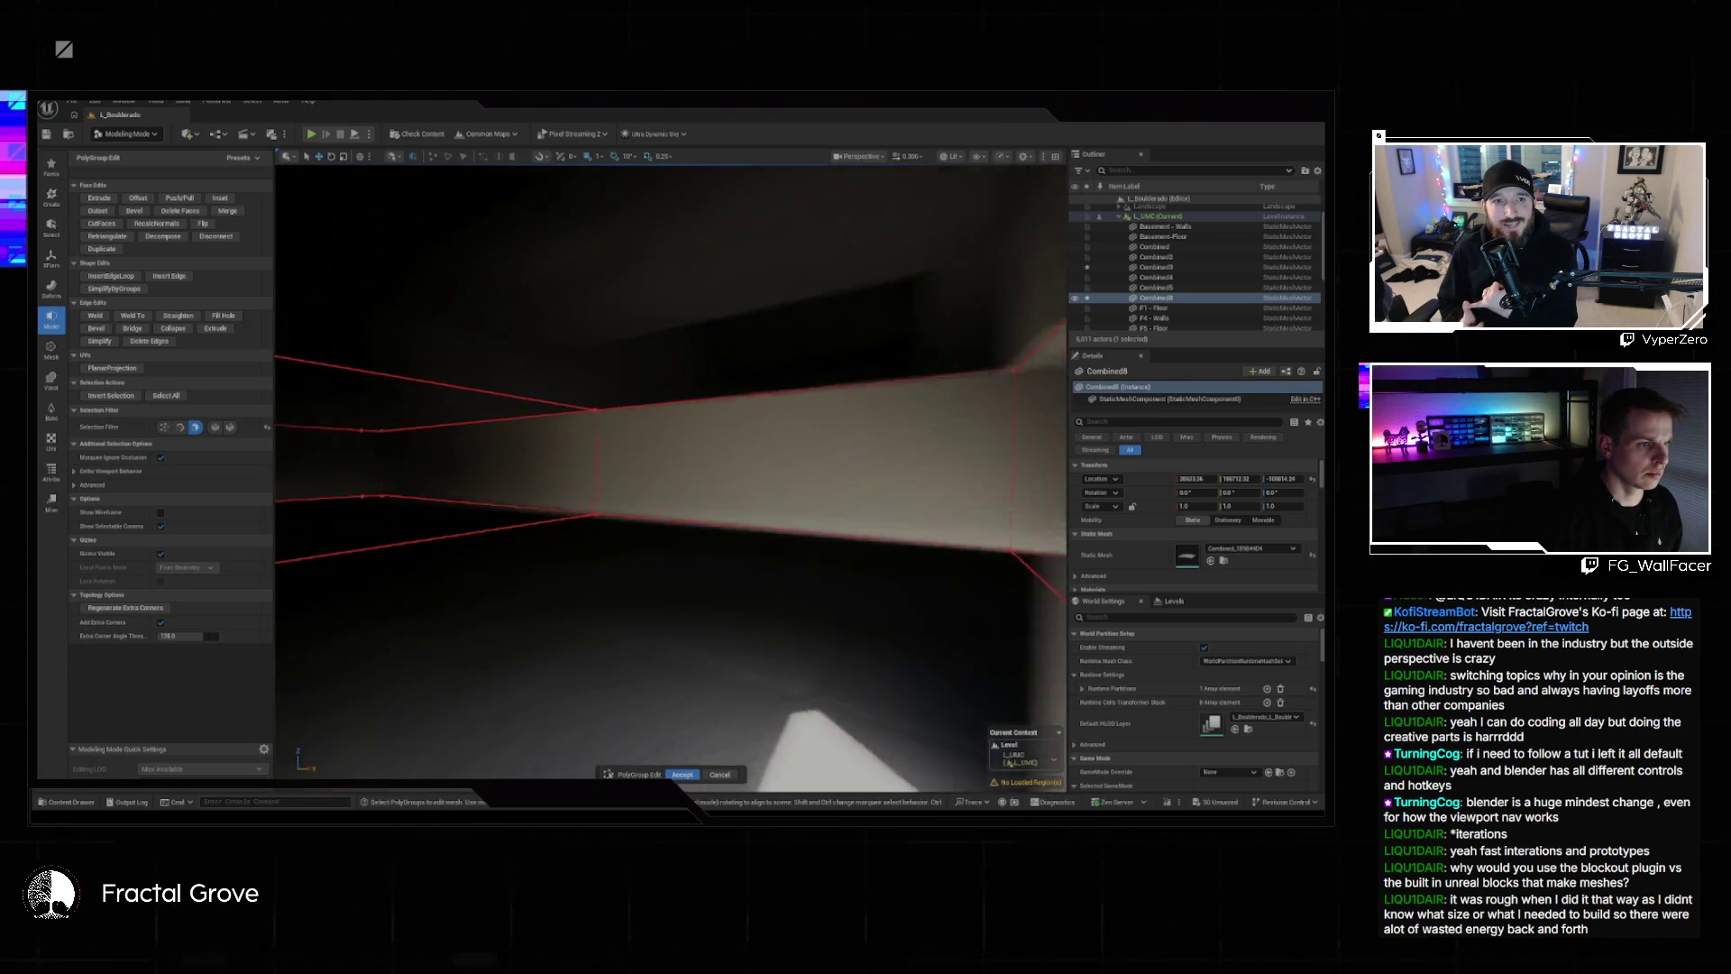
left_click(619, 318)
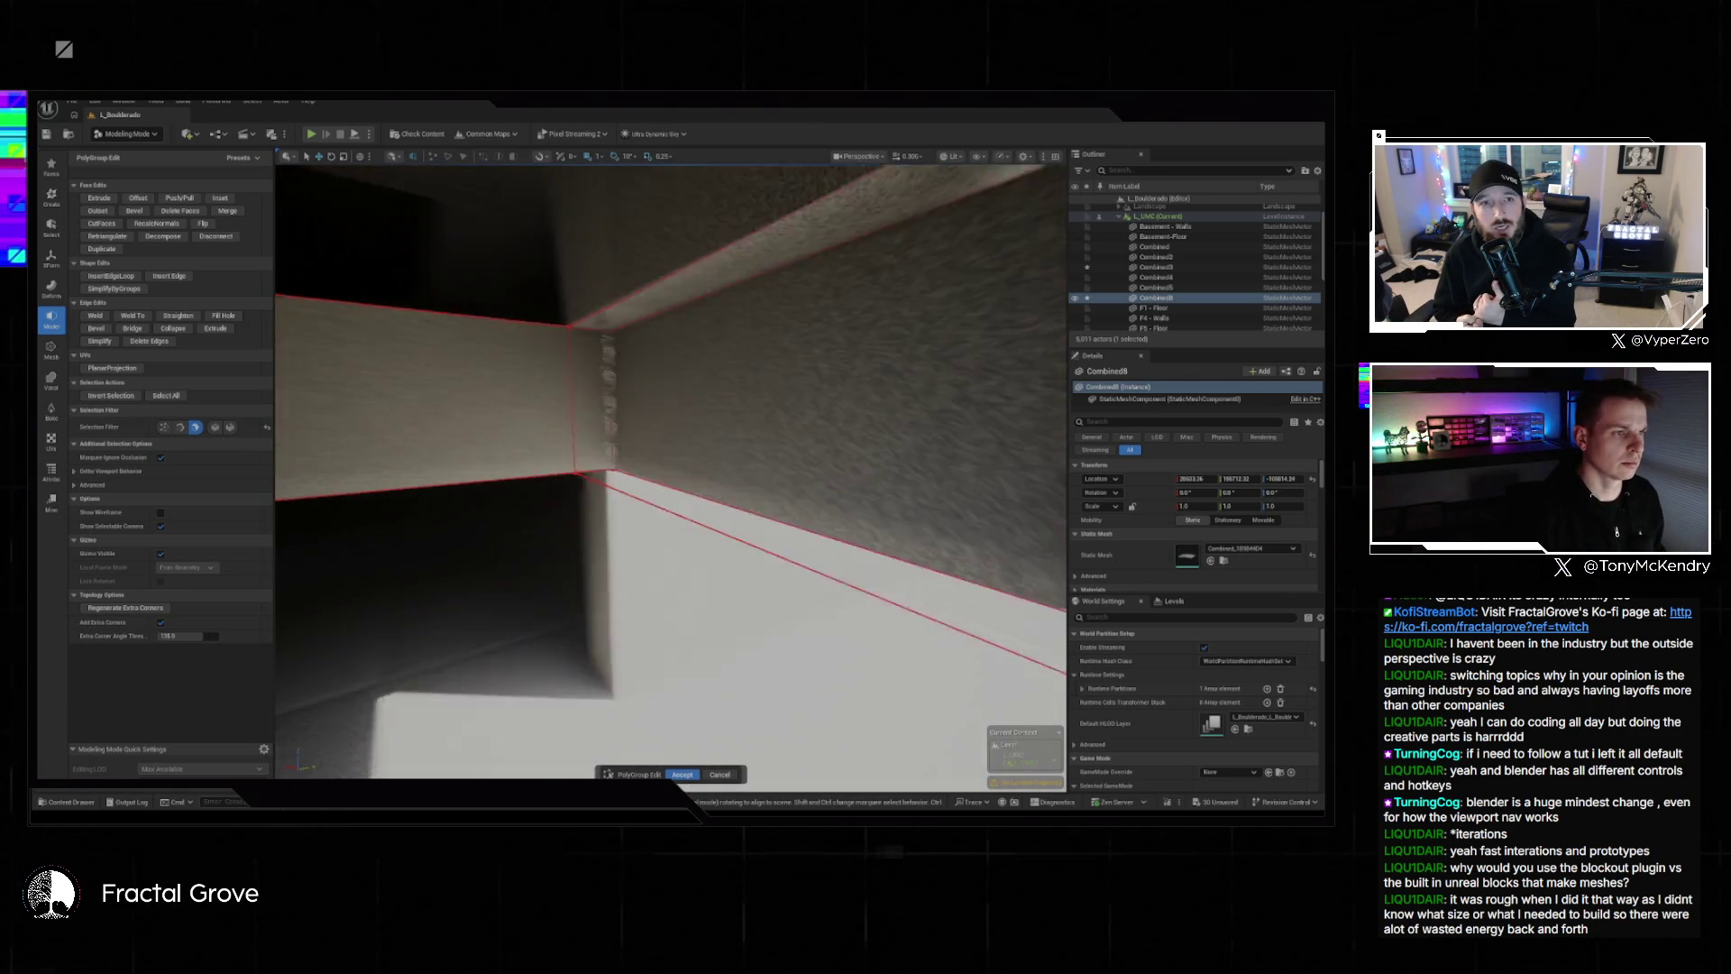
left_click(670, 351)
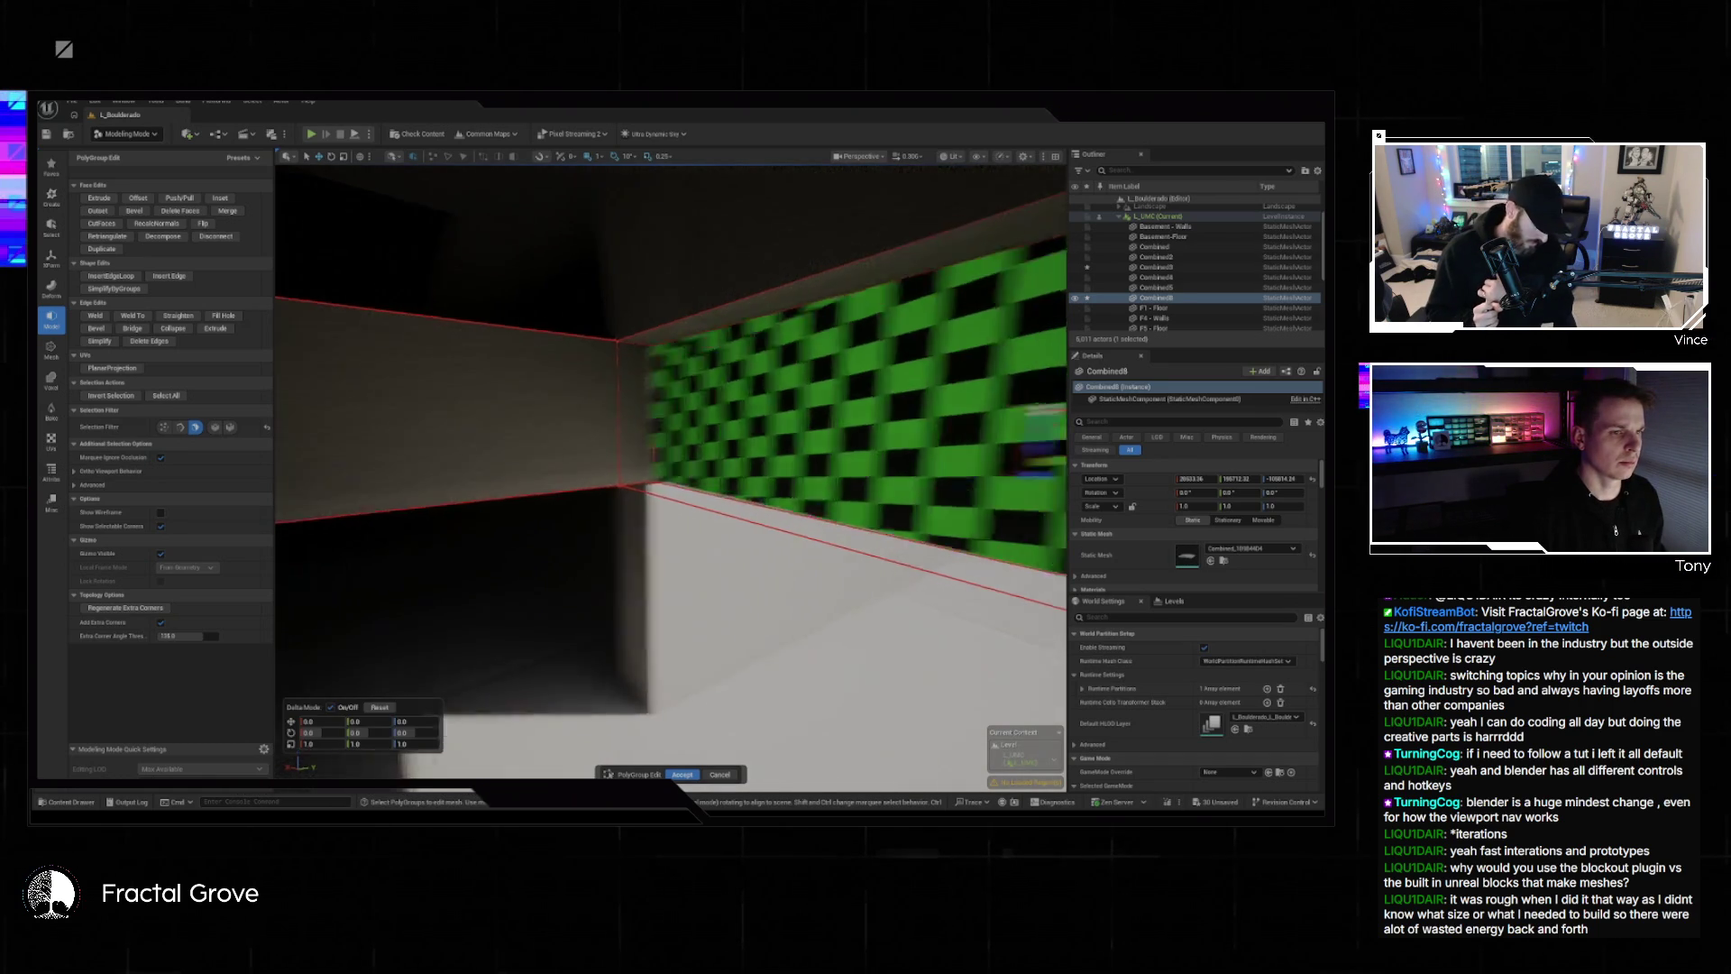
left_click(694, 400)
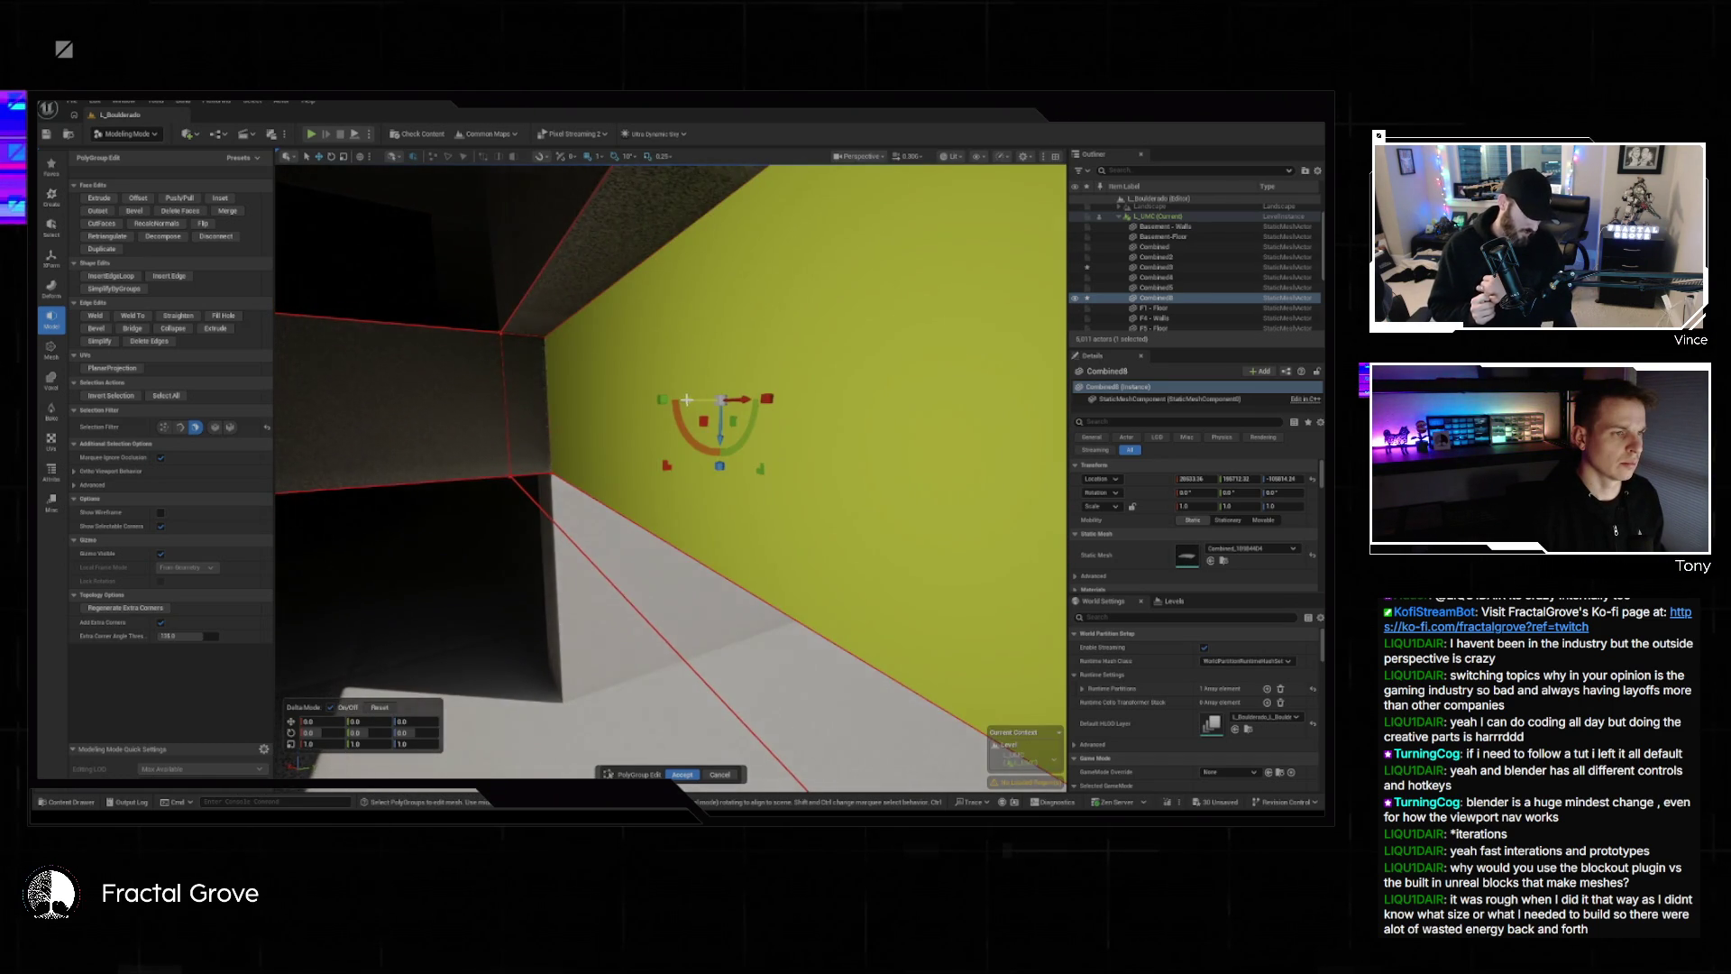
mouse_move(665, 404)
left_mouse_down()
mouse_move(559, 419)
mouse_move(640, 428)
left_mouse_up()
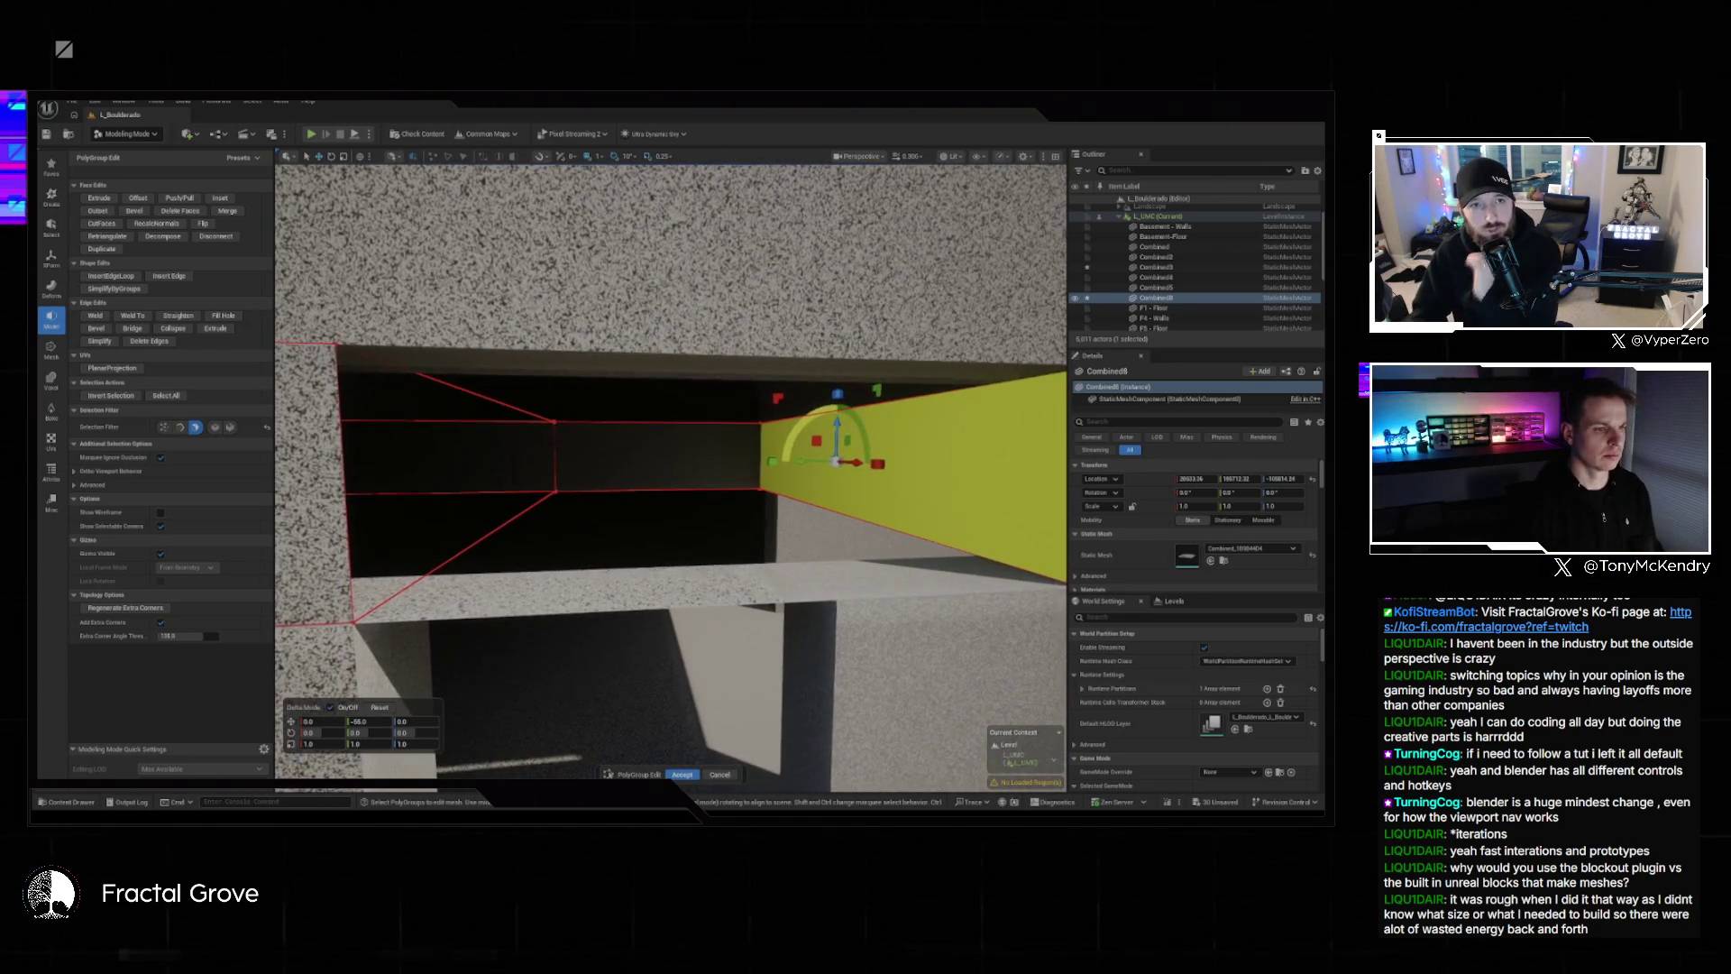
left_click(684, 775)
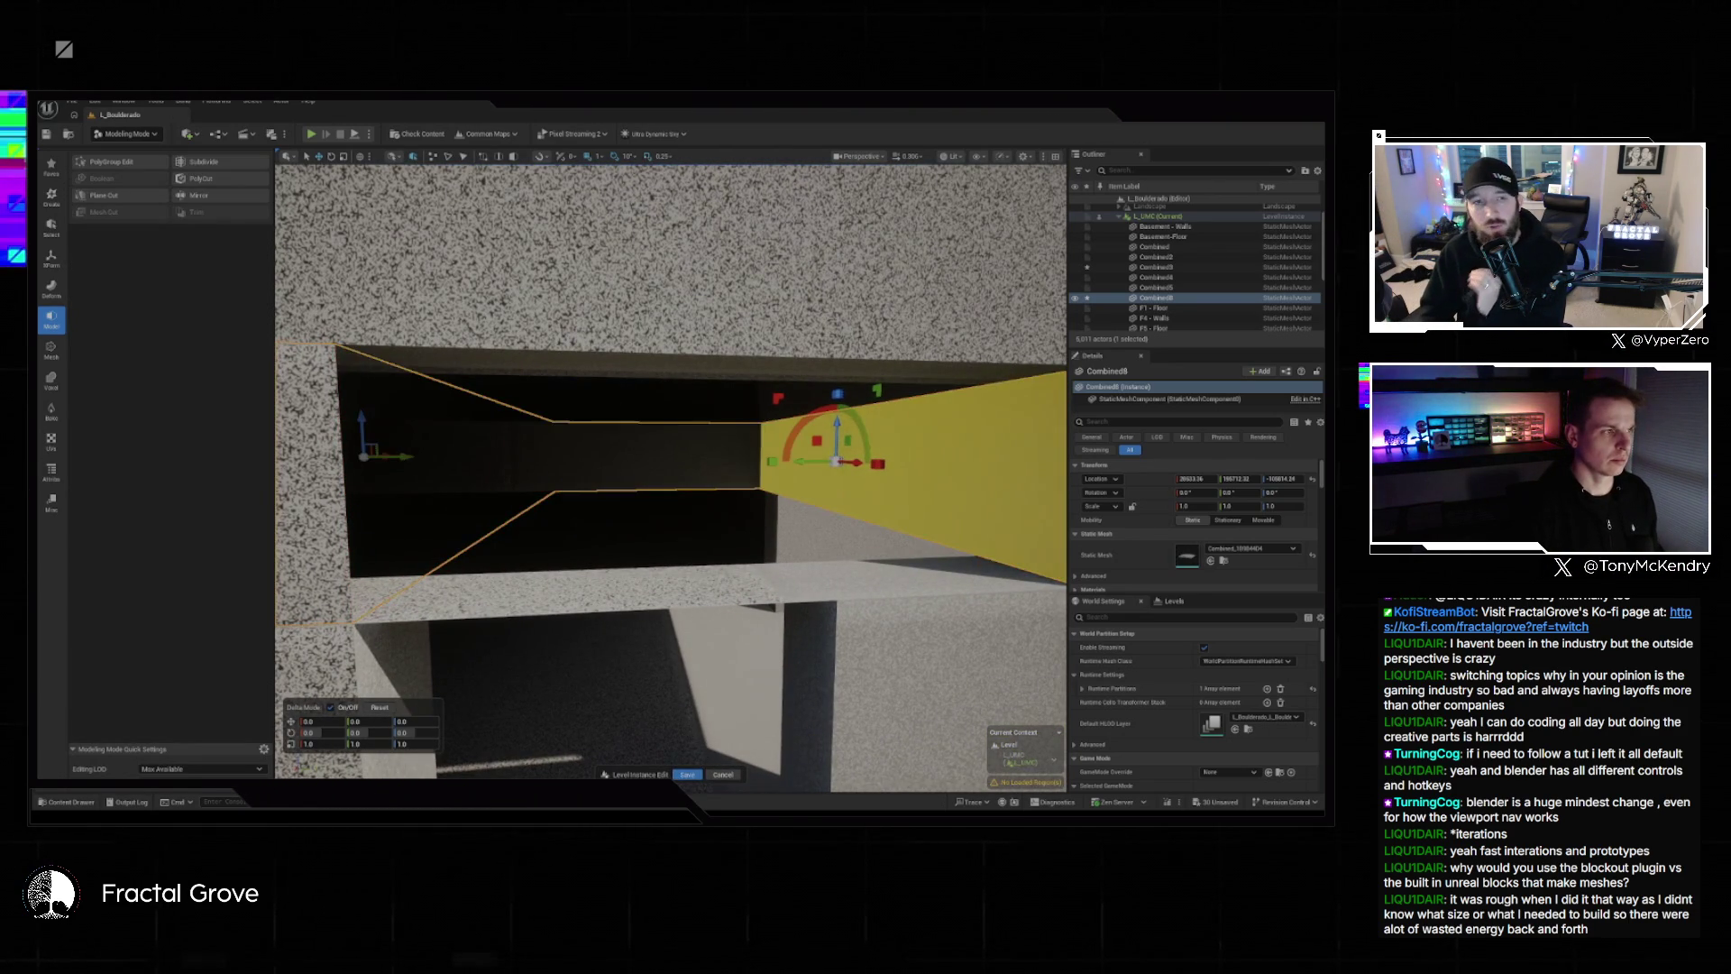
Accept the Combined3 edits, then select Combined8 and reopen PolyGroup Edit on it.
left_click(107, 161)
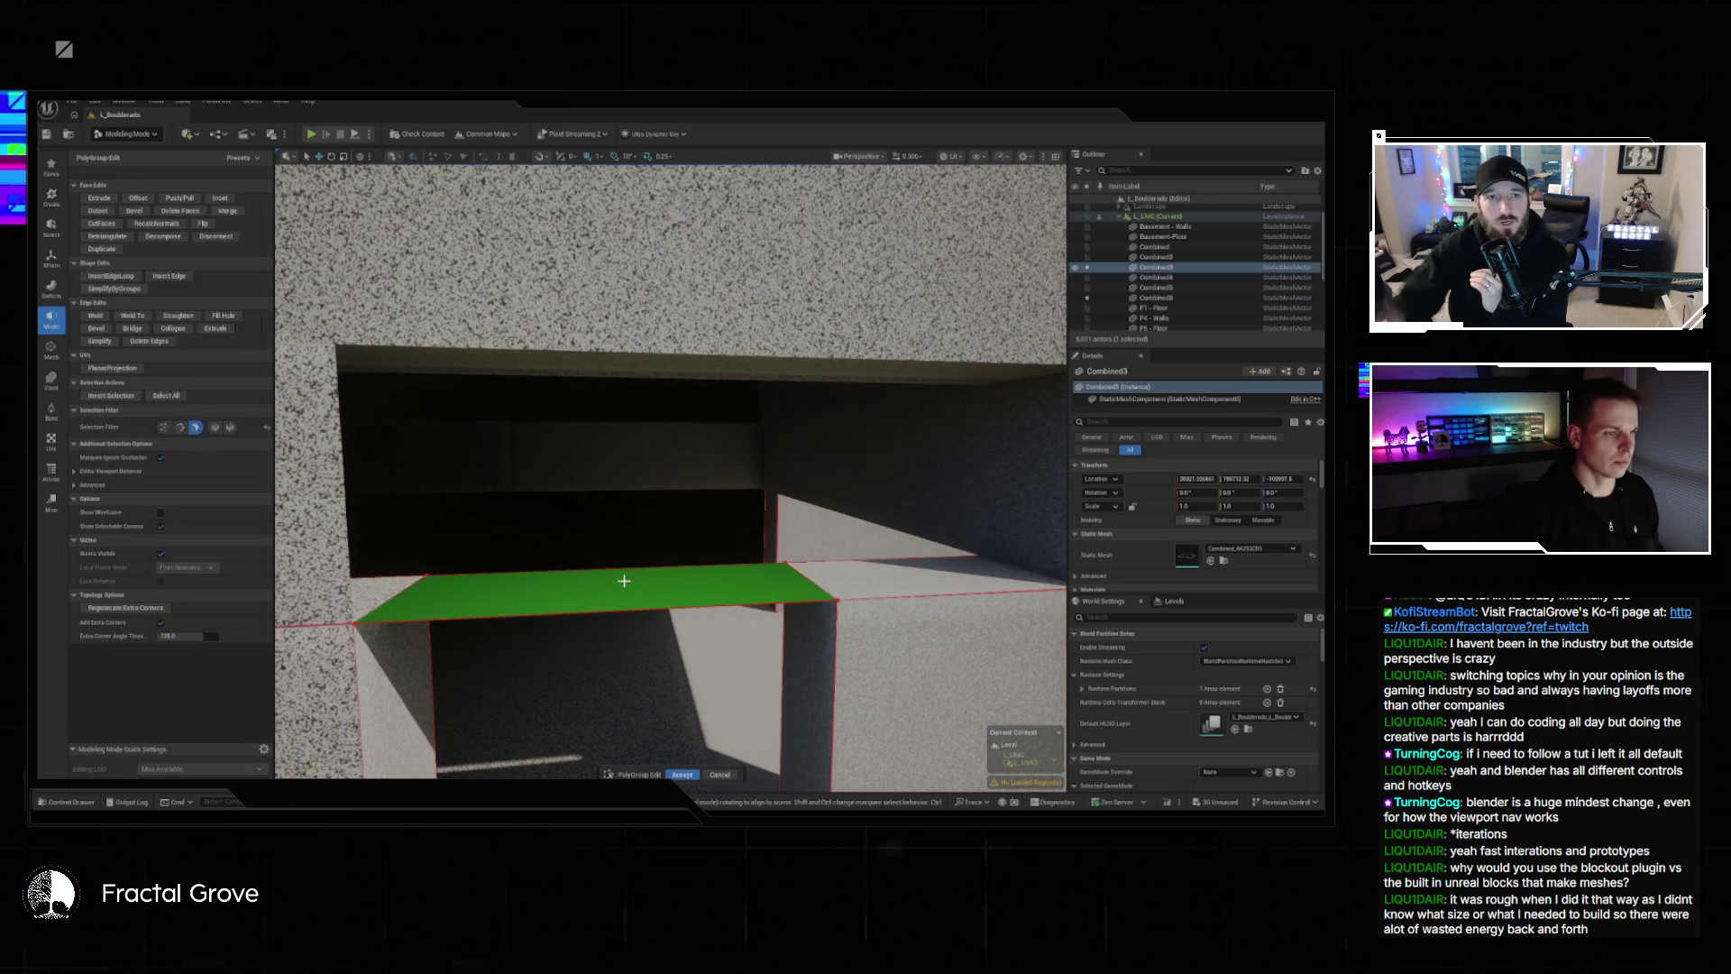
left_click_drag(622, 594, 631, 550)
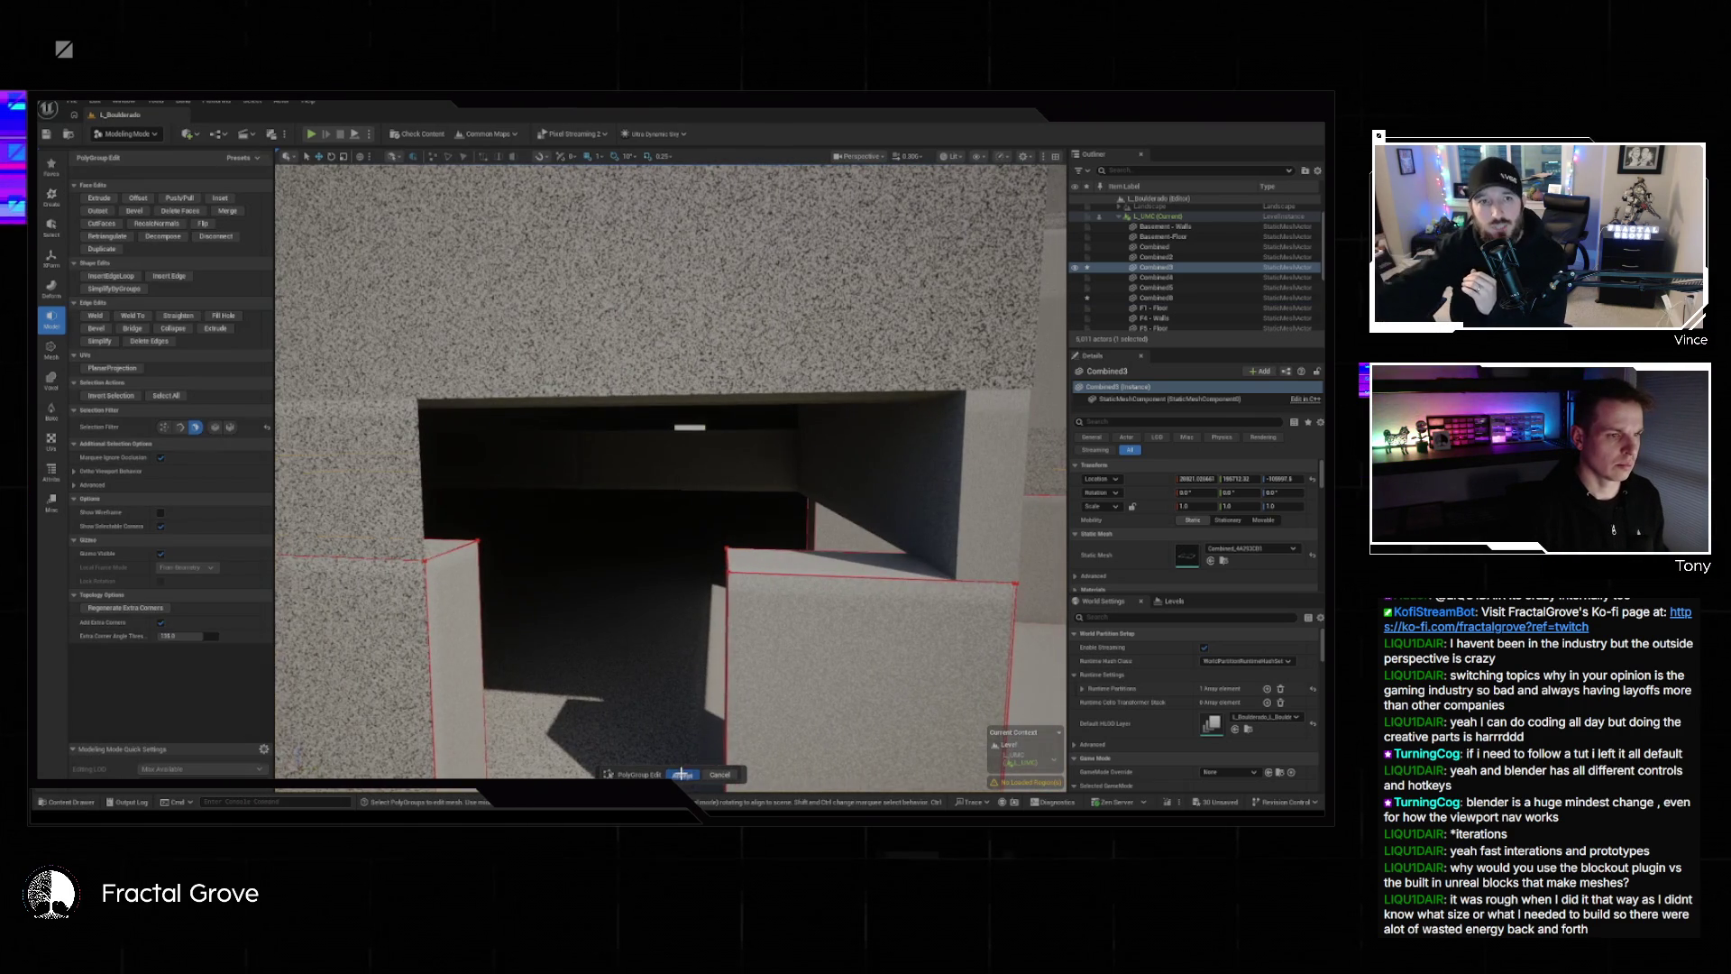
left_click(682, 773)
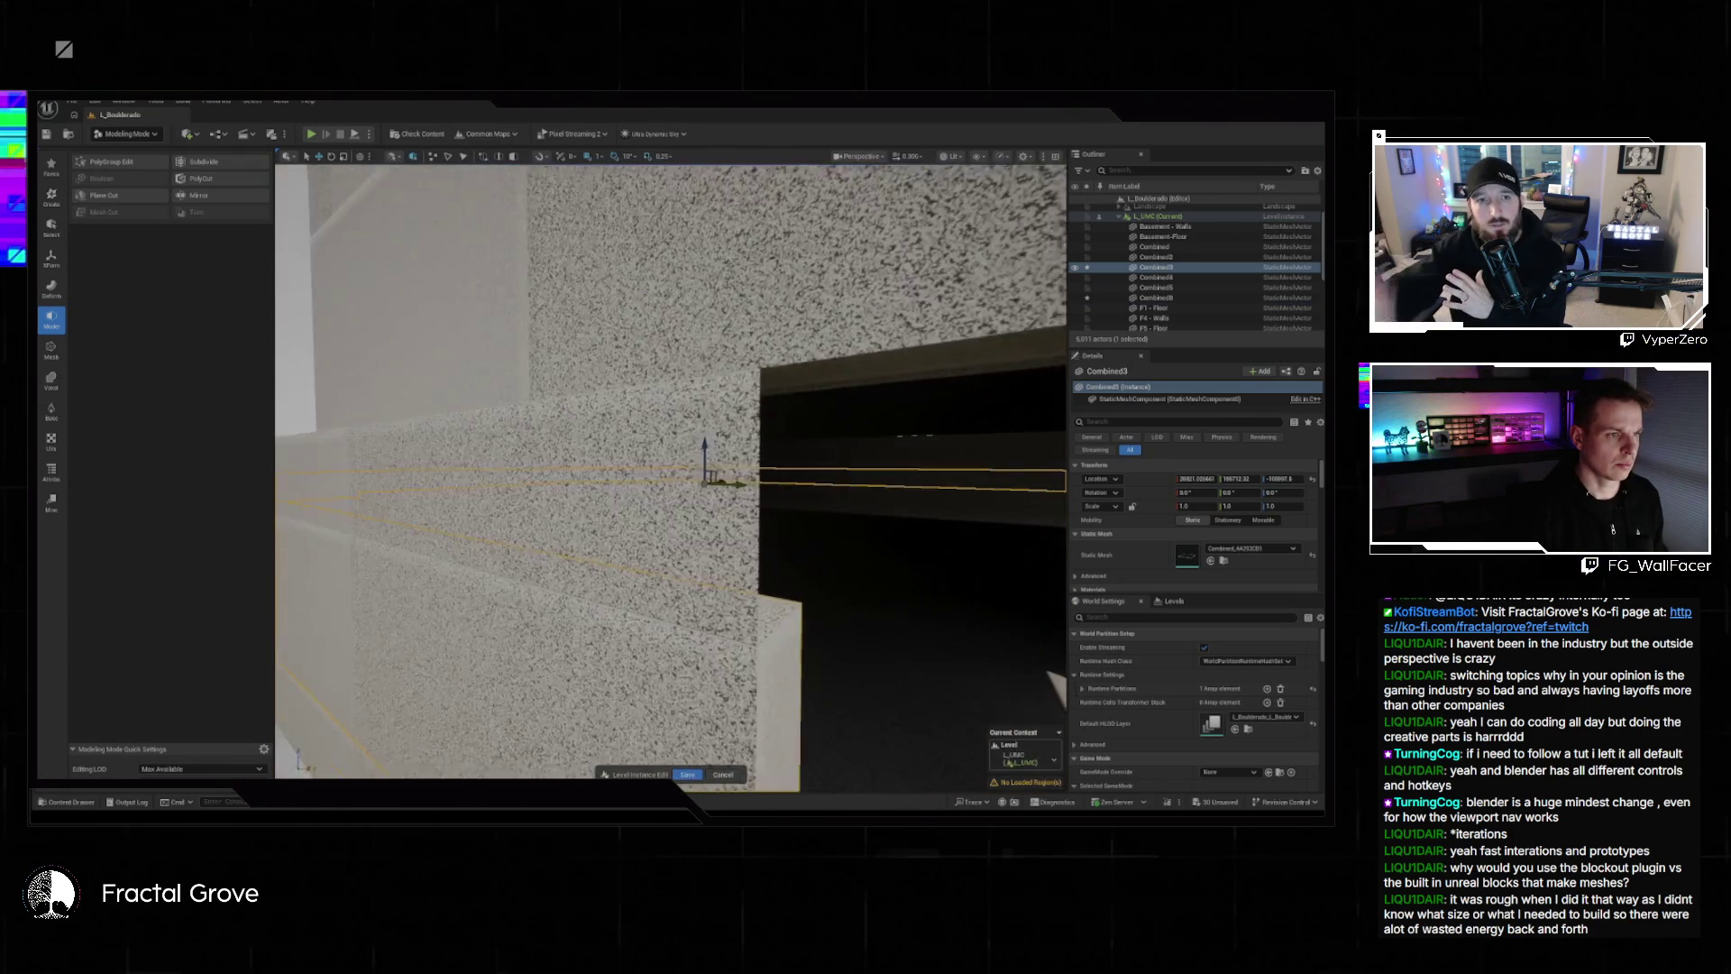
key("w")
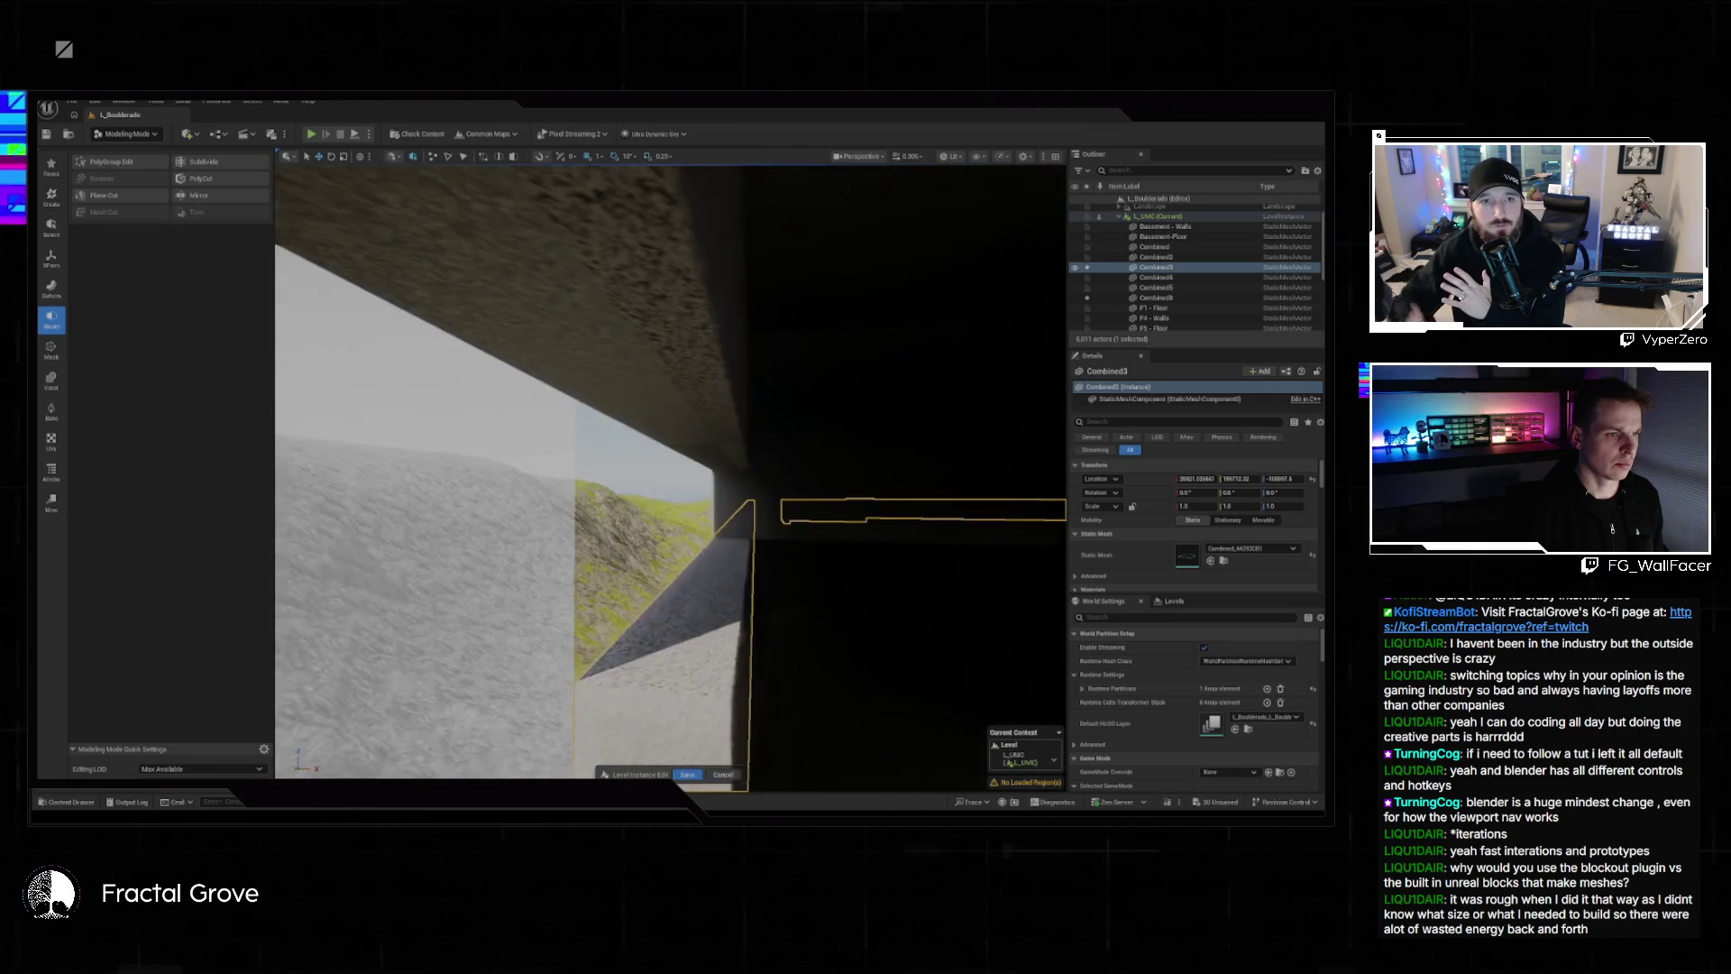
key("w")
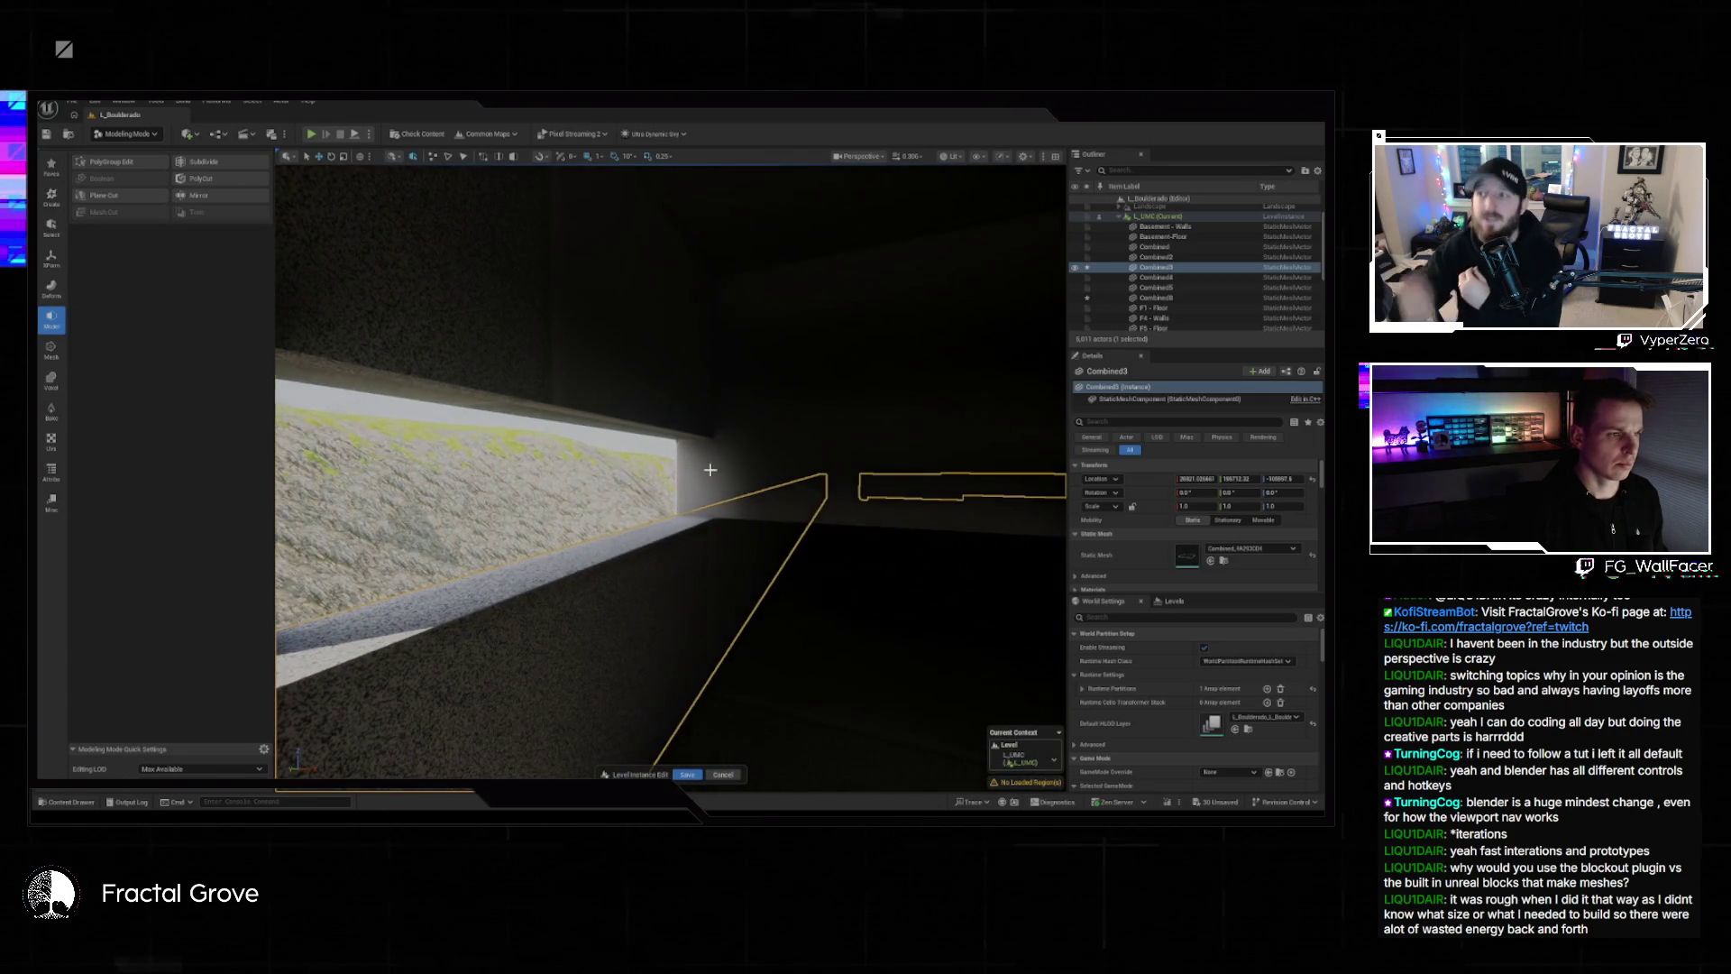
left_click(764, 556)
key("w")
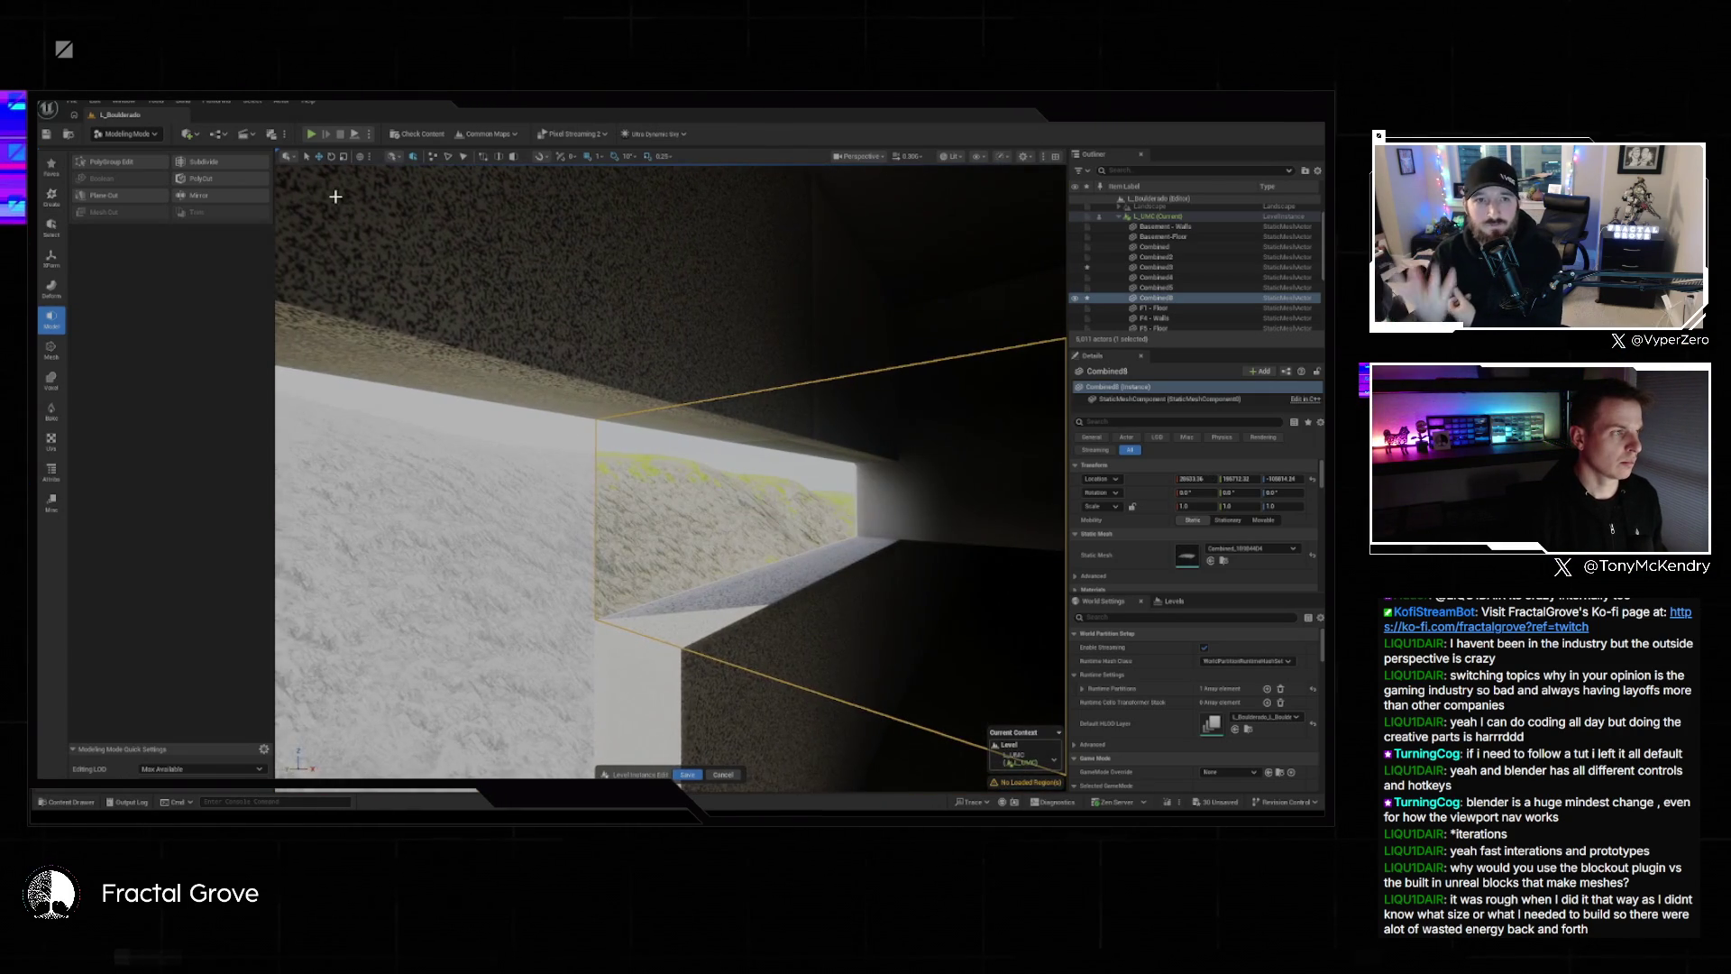
left_click(115, 168)
With edges selectable, pick a corridor edge and attempt a Bridge, which fails.
key("w")
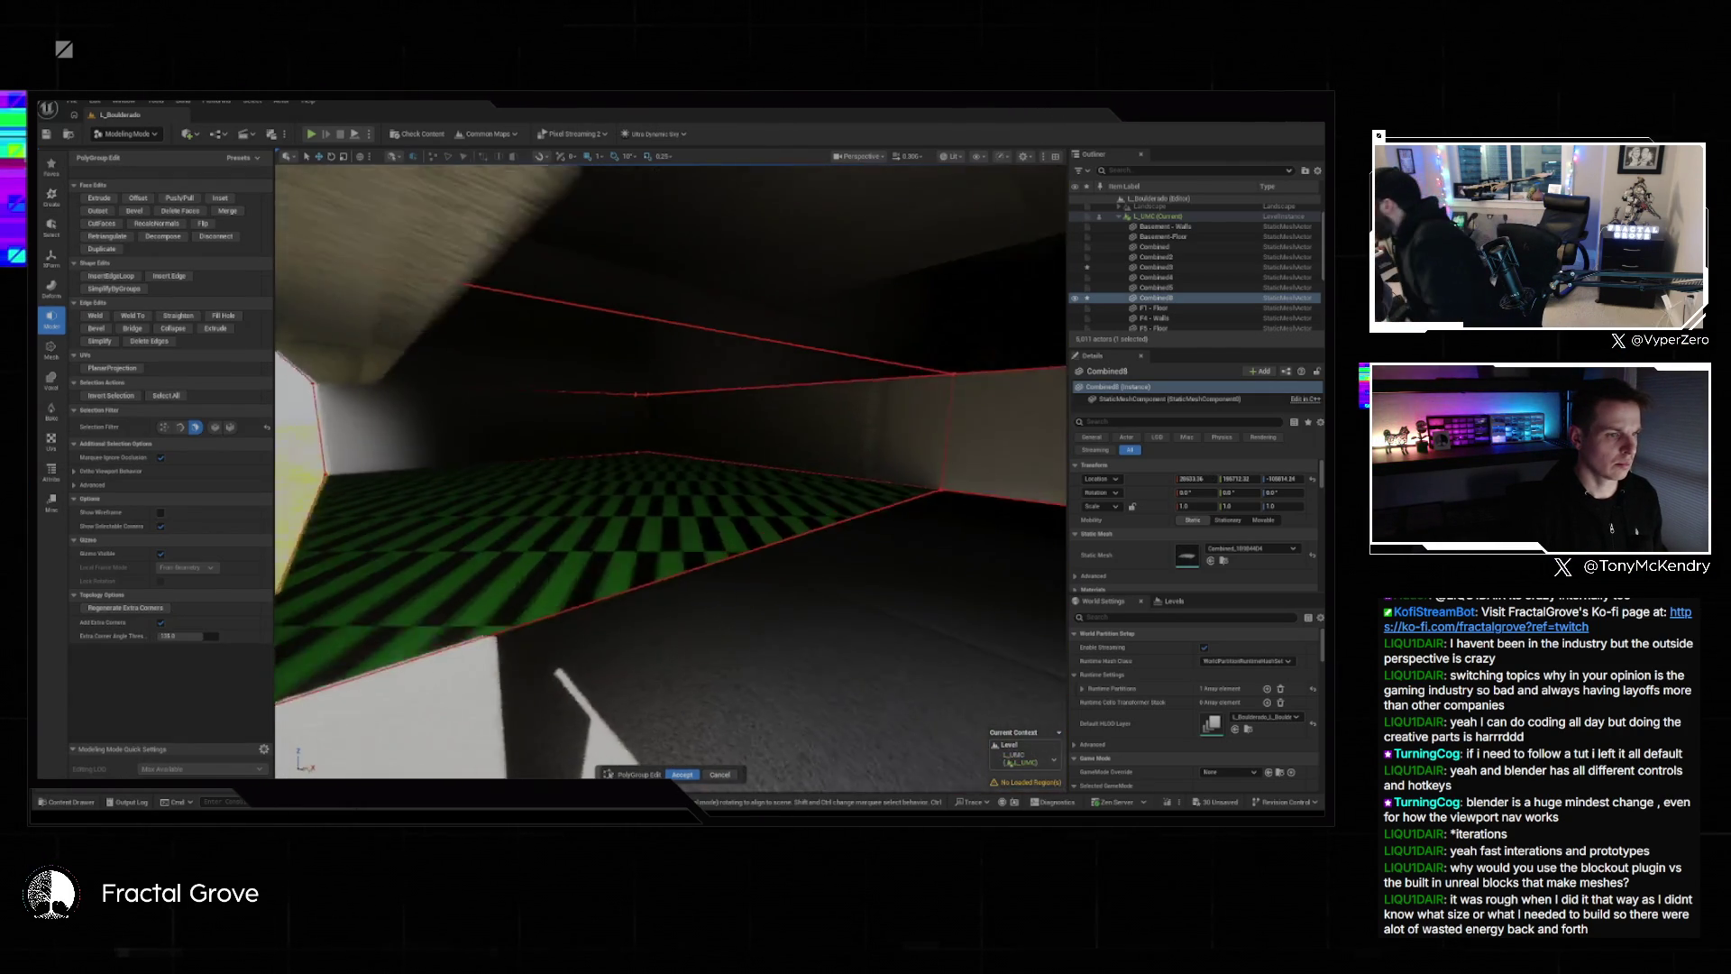
key("w")
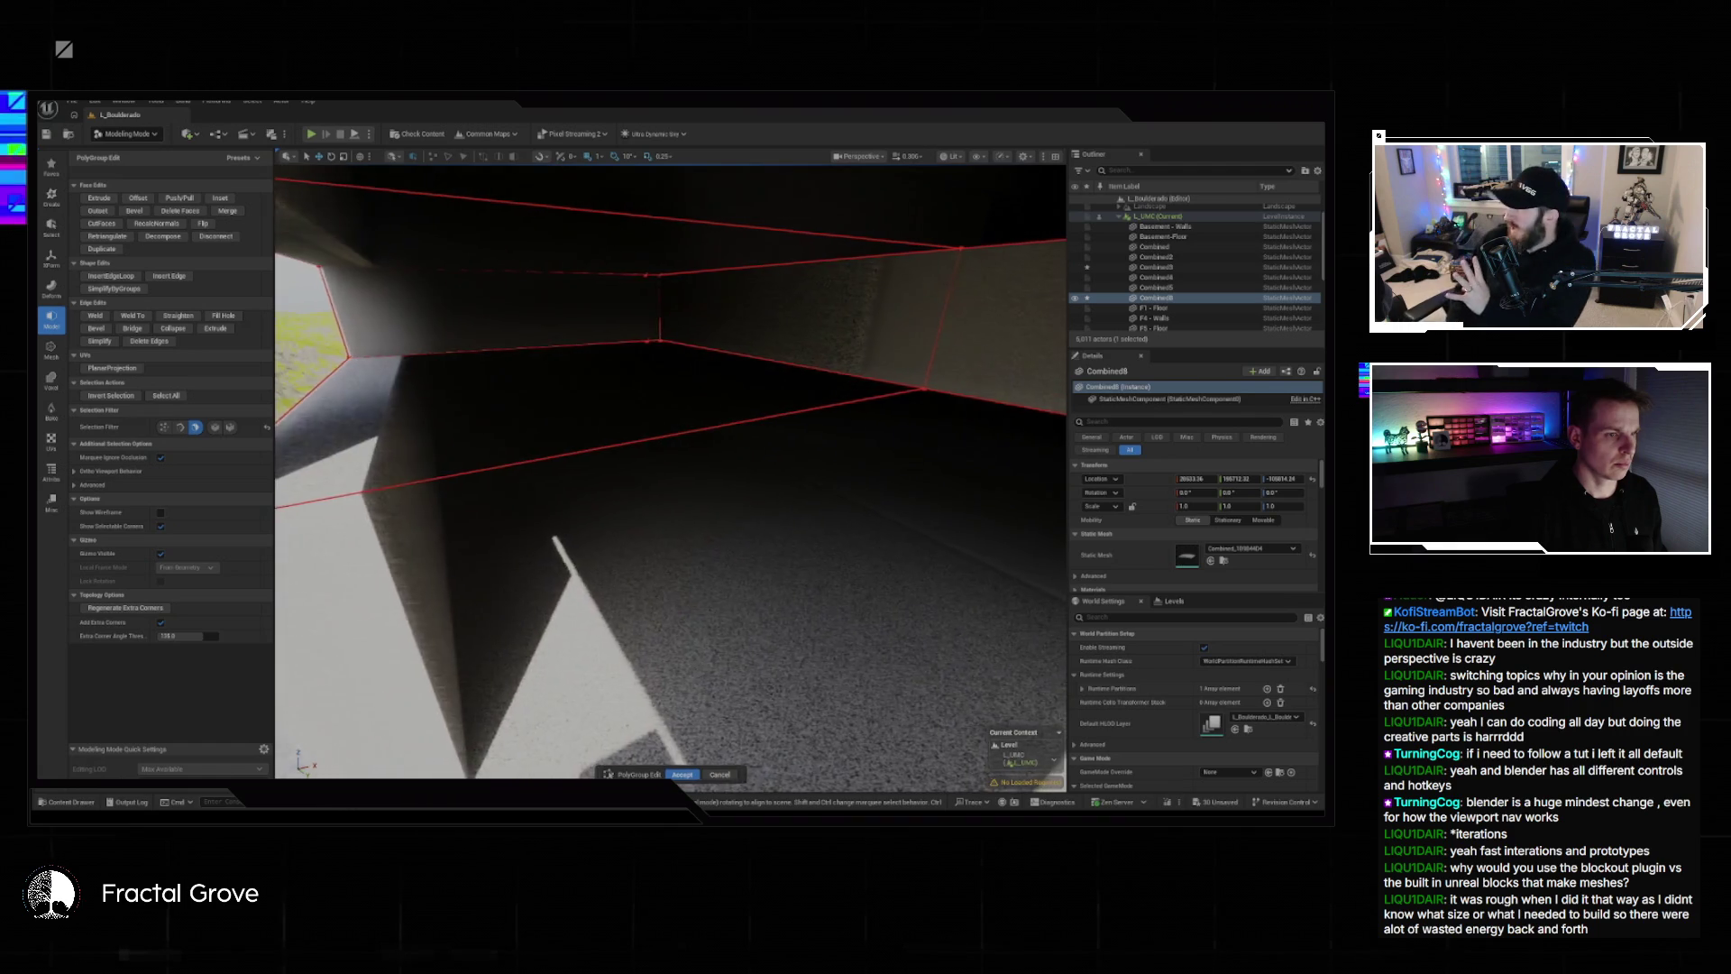
key("w")
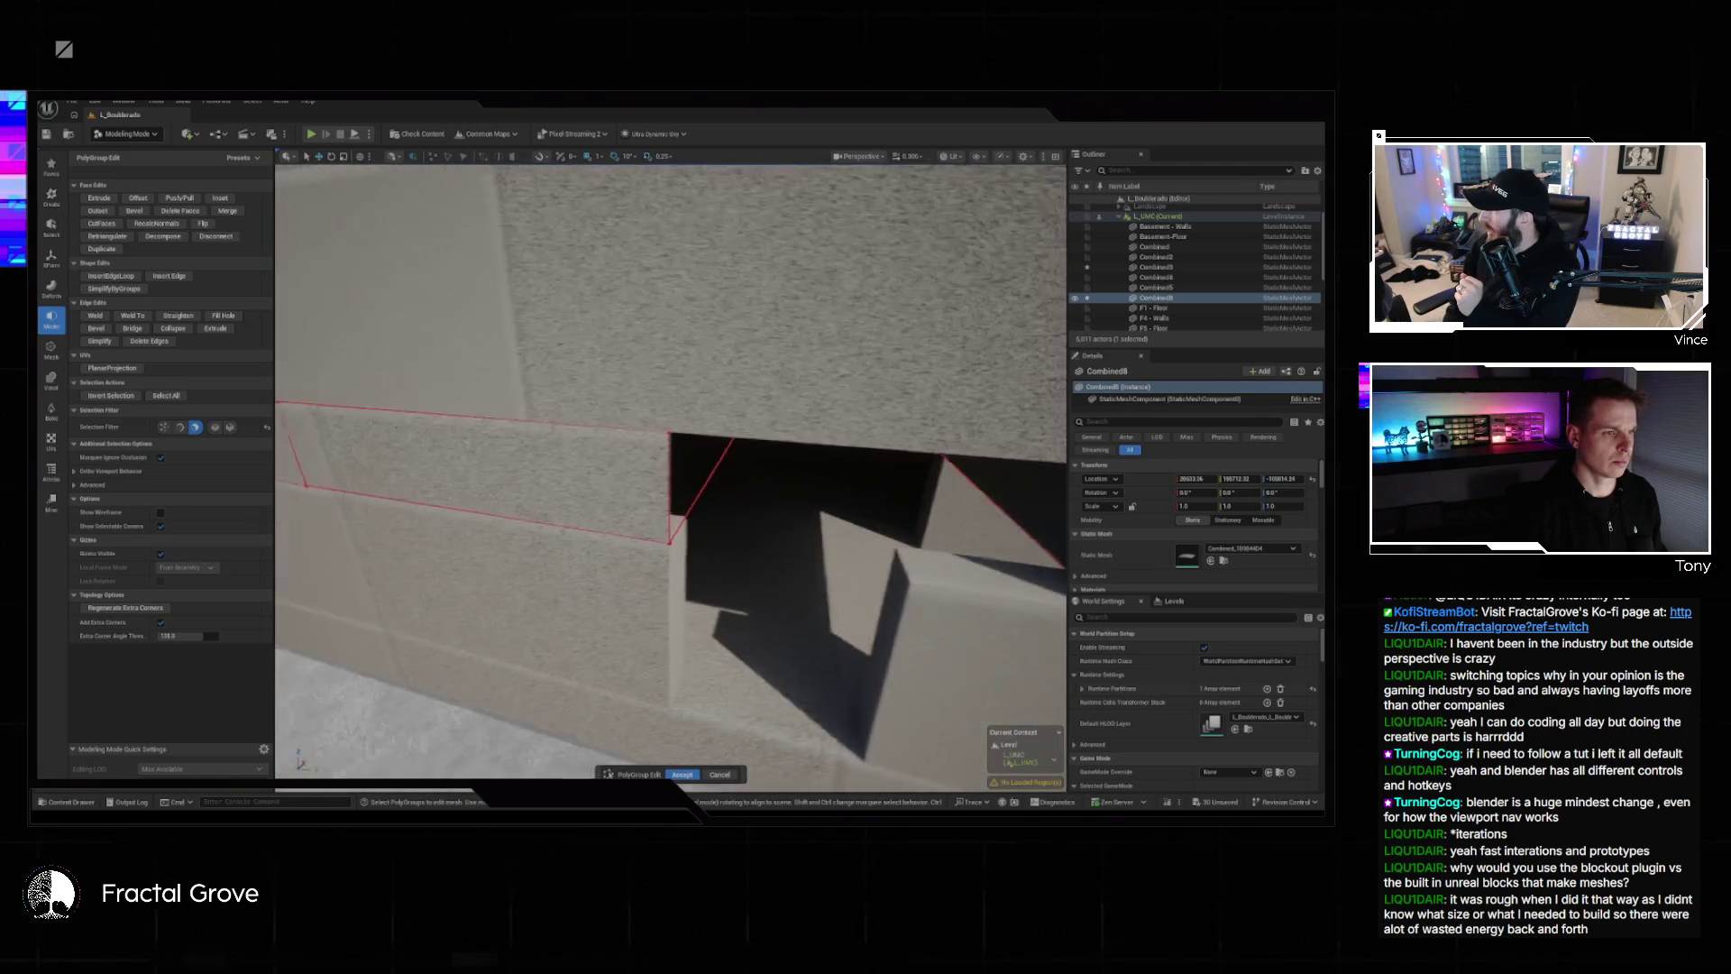
key("w")
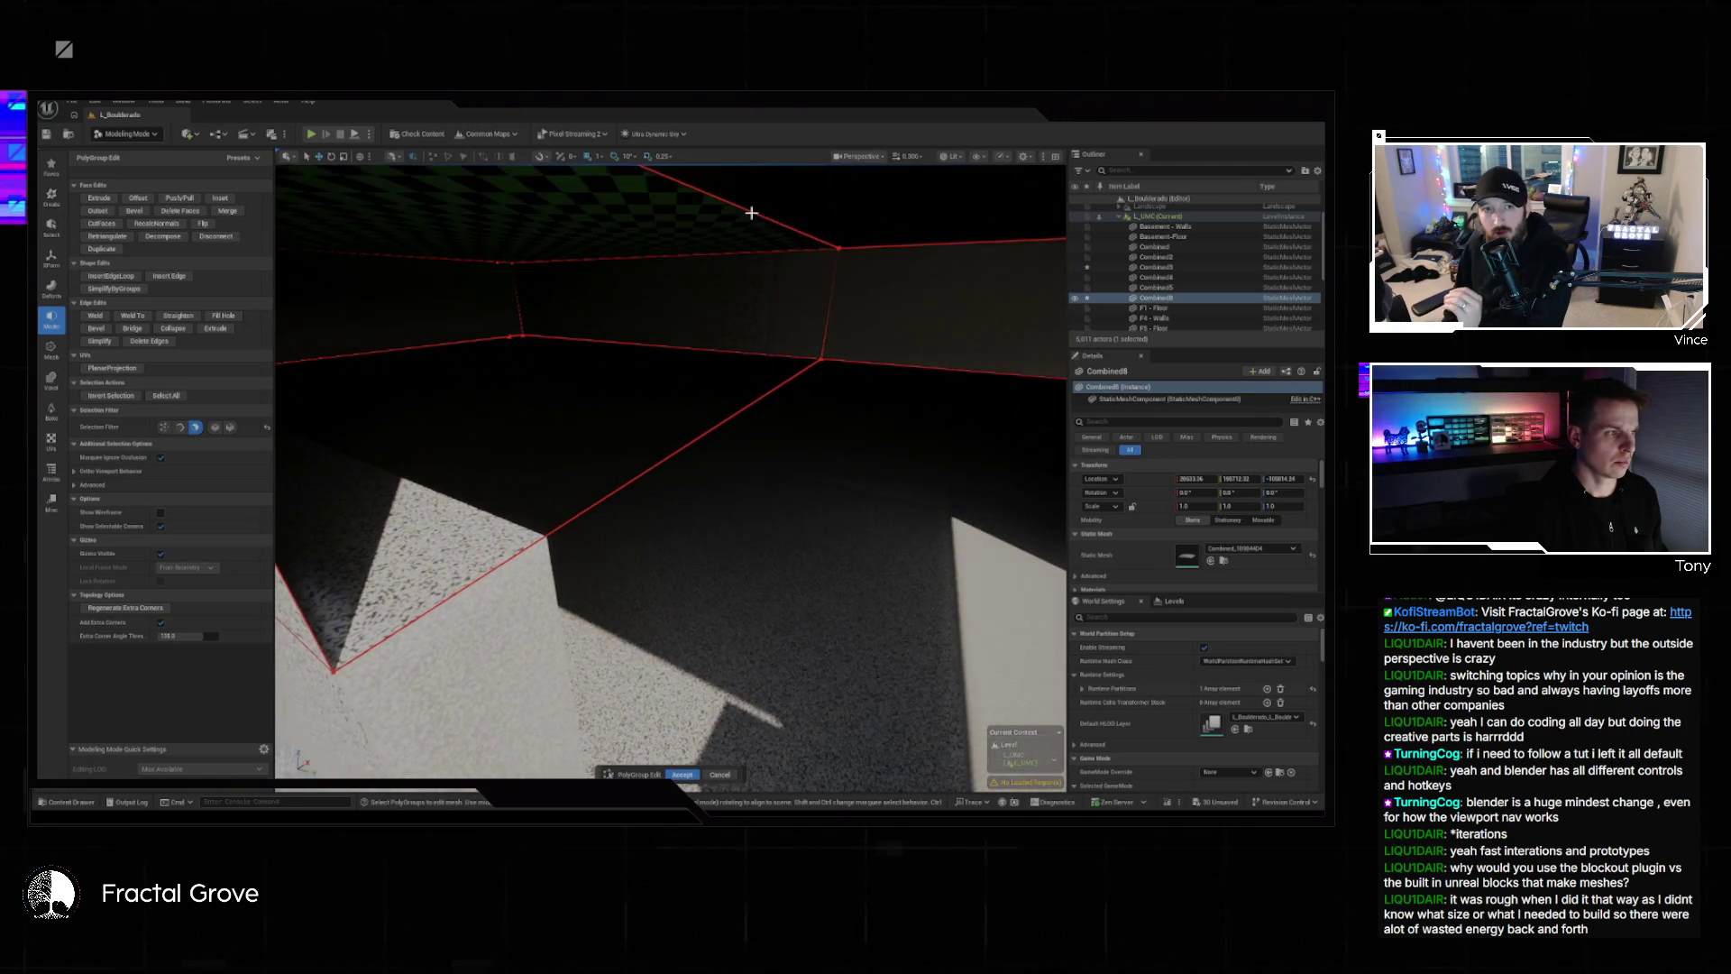
left_click(181, 427)
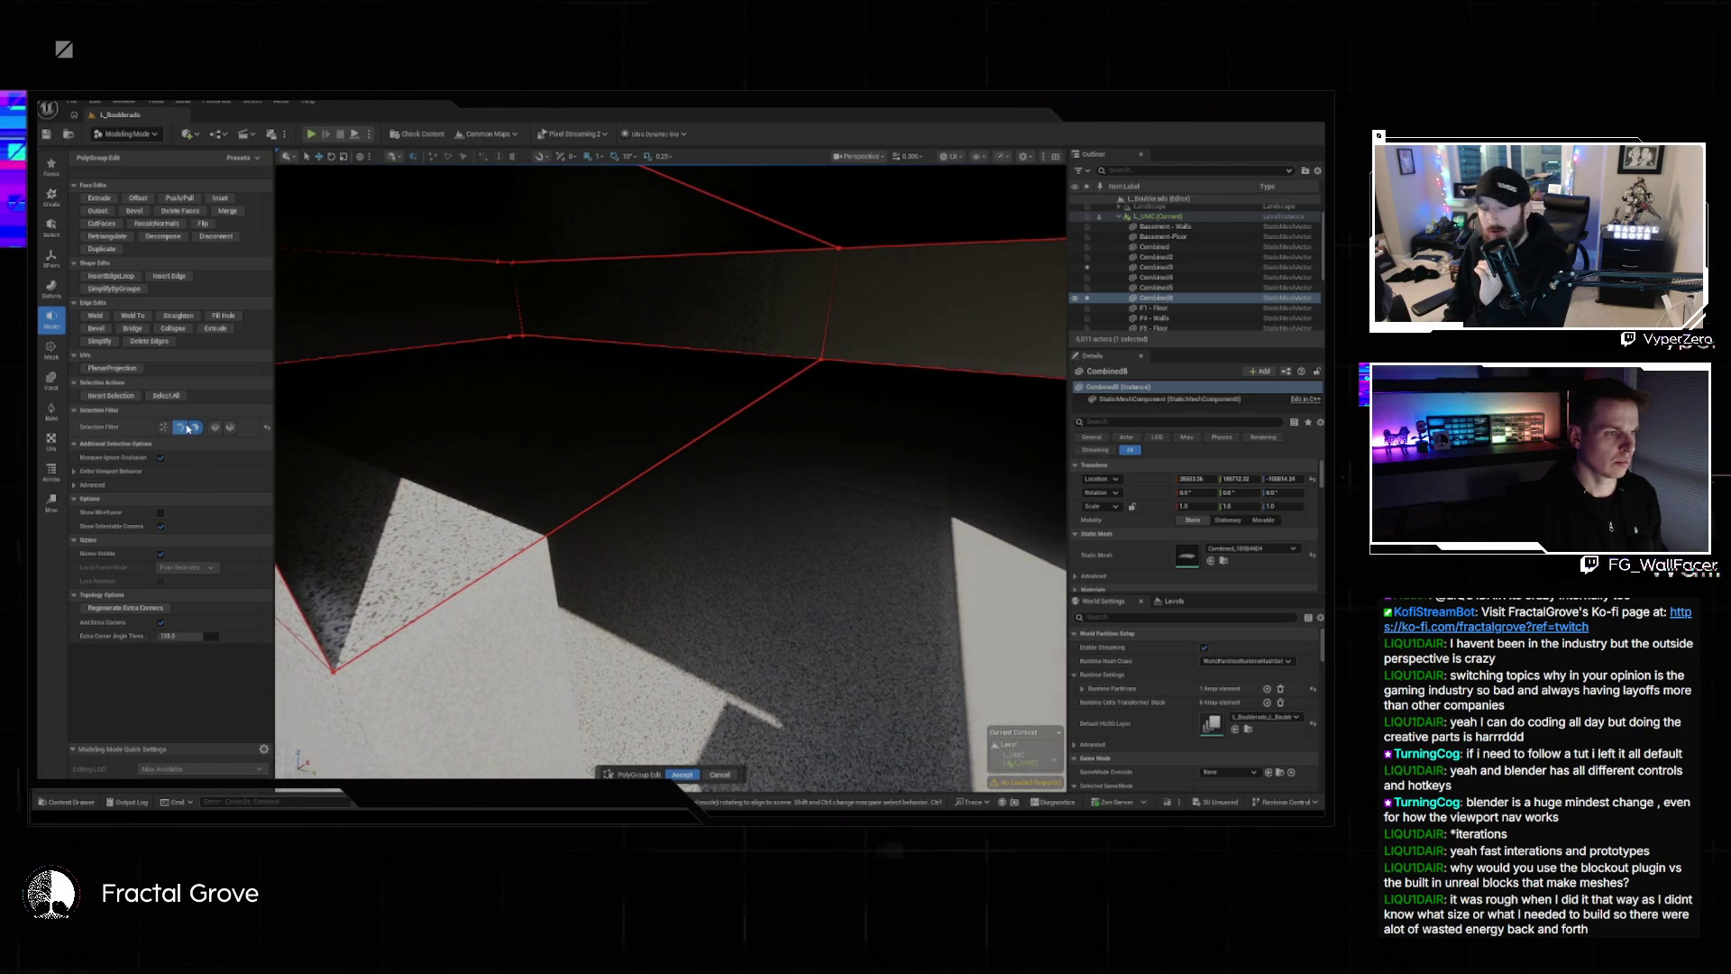
left_click(608, 502)
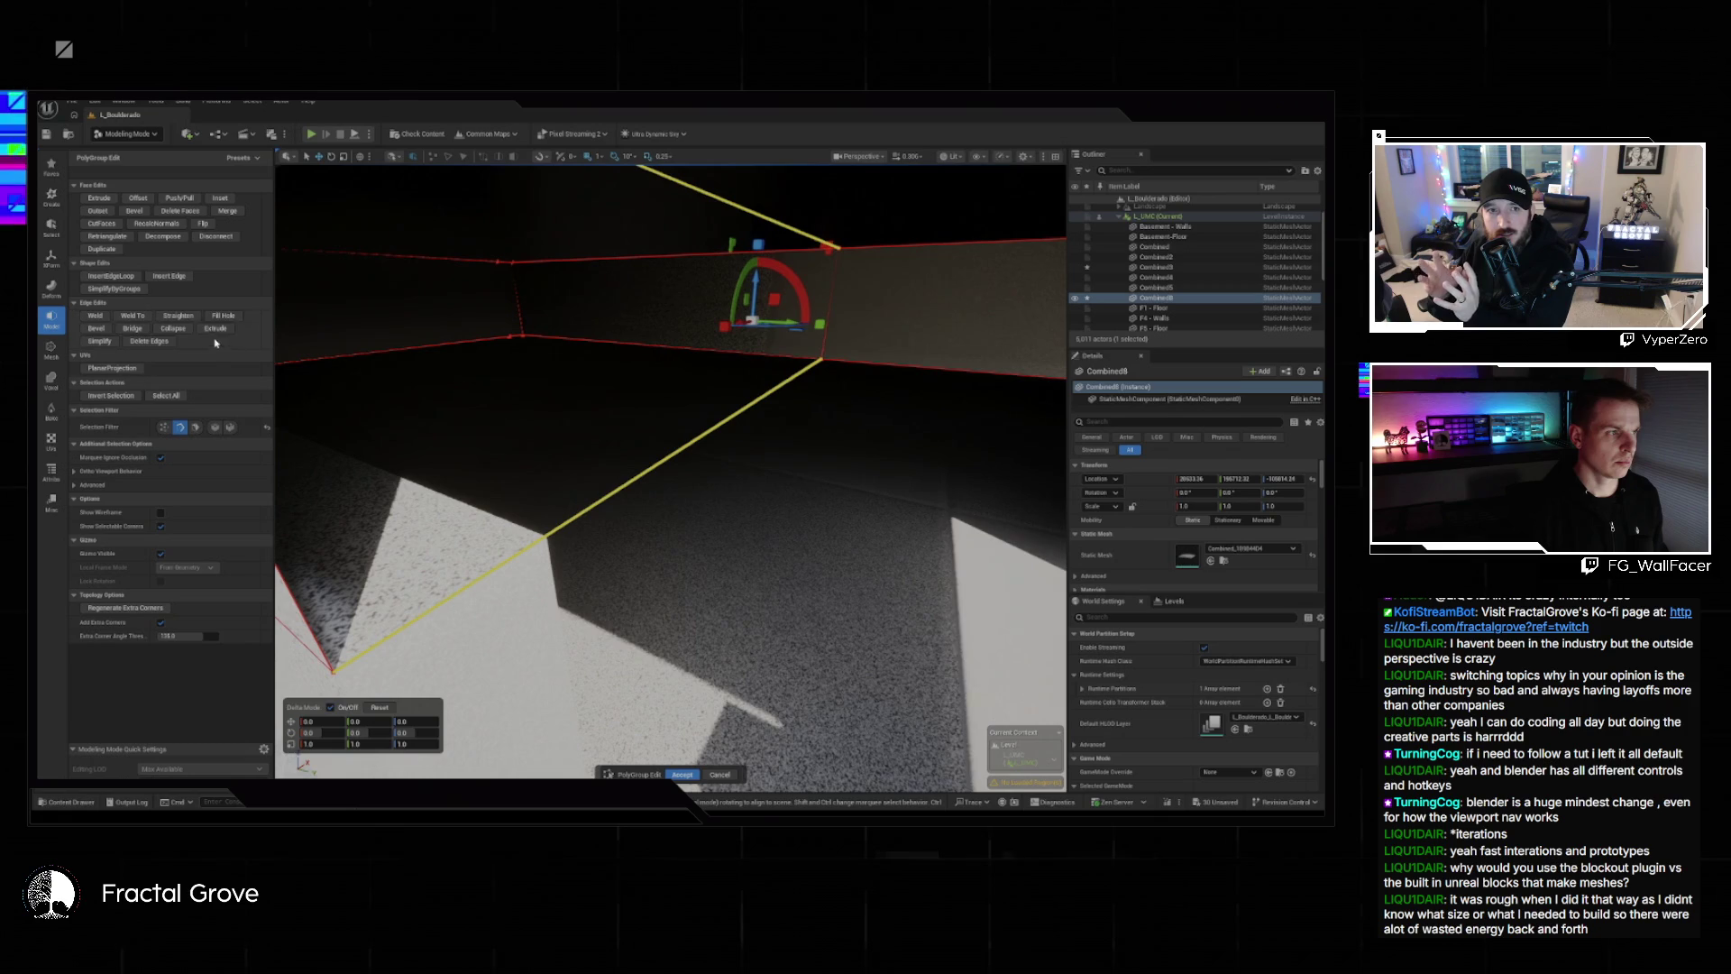
left_click(129, 328)
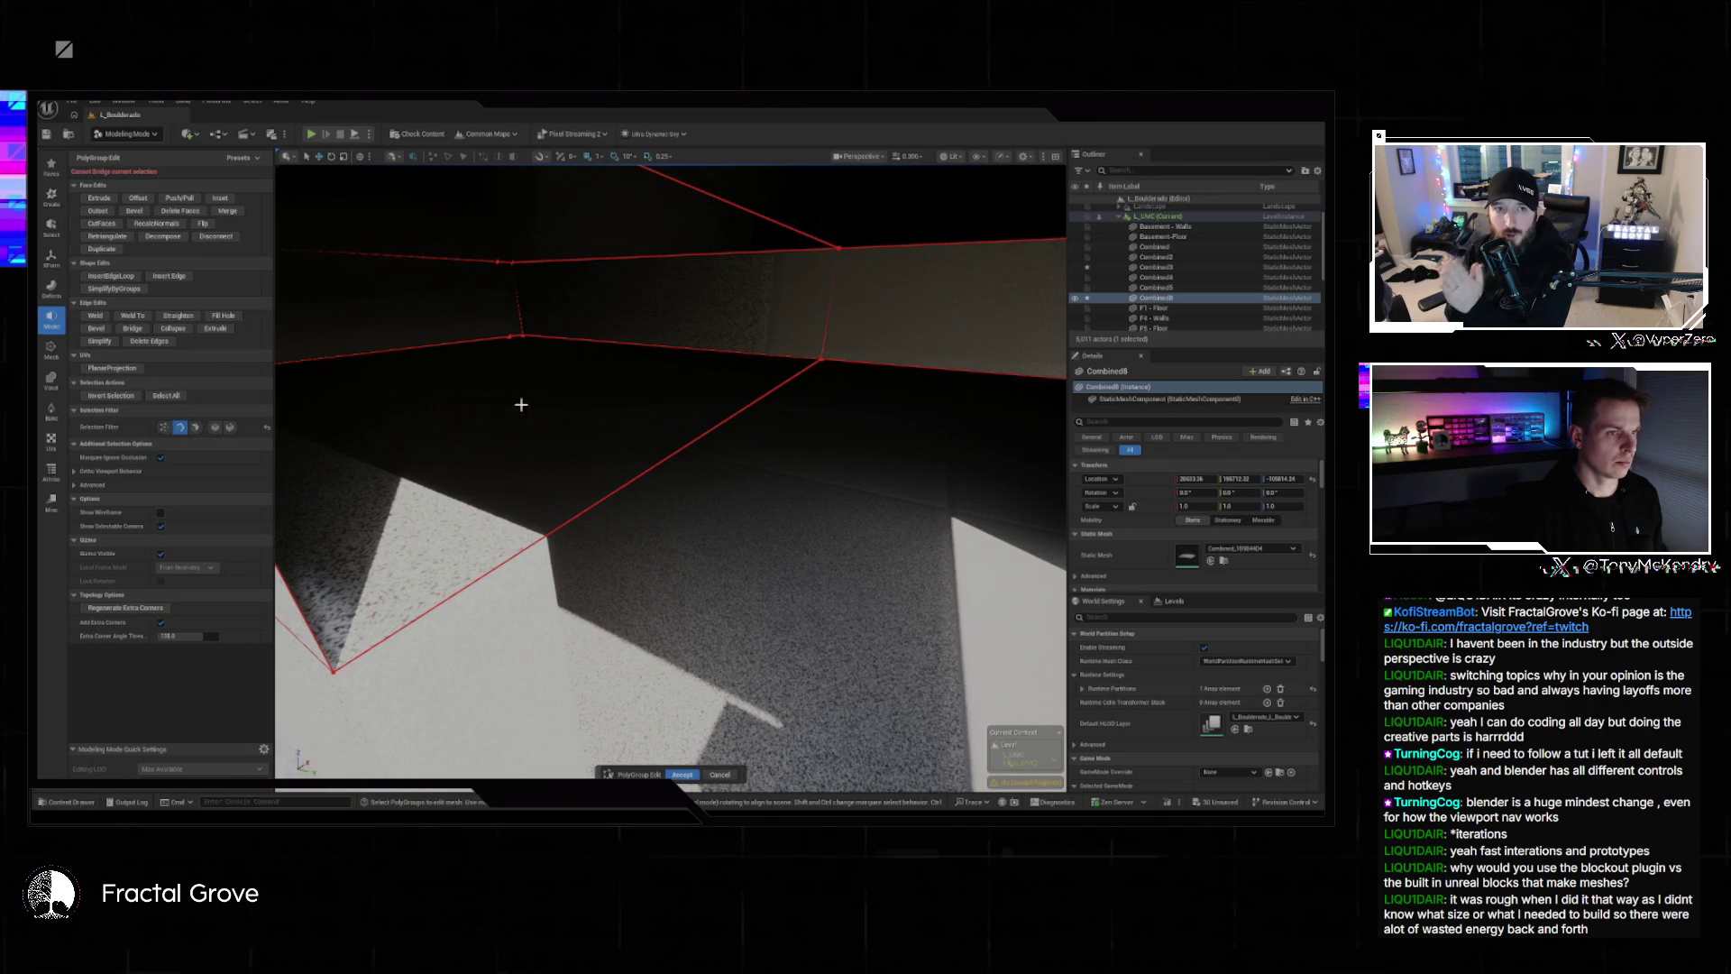
Select two more corridor edges and retry Bridge, then begin an edge loop at the wall corner.
mouse_move(629, 403)
left_mouse_down()
mouse_move(523, 415)
mouse_move(567, 313)
mouse_move(734, 340)
mouse_move(704, 394)
left_mouse_up()
left_click(703, 316)
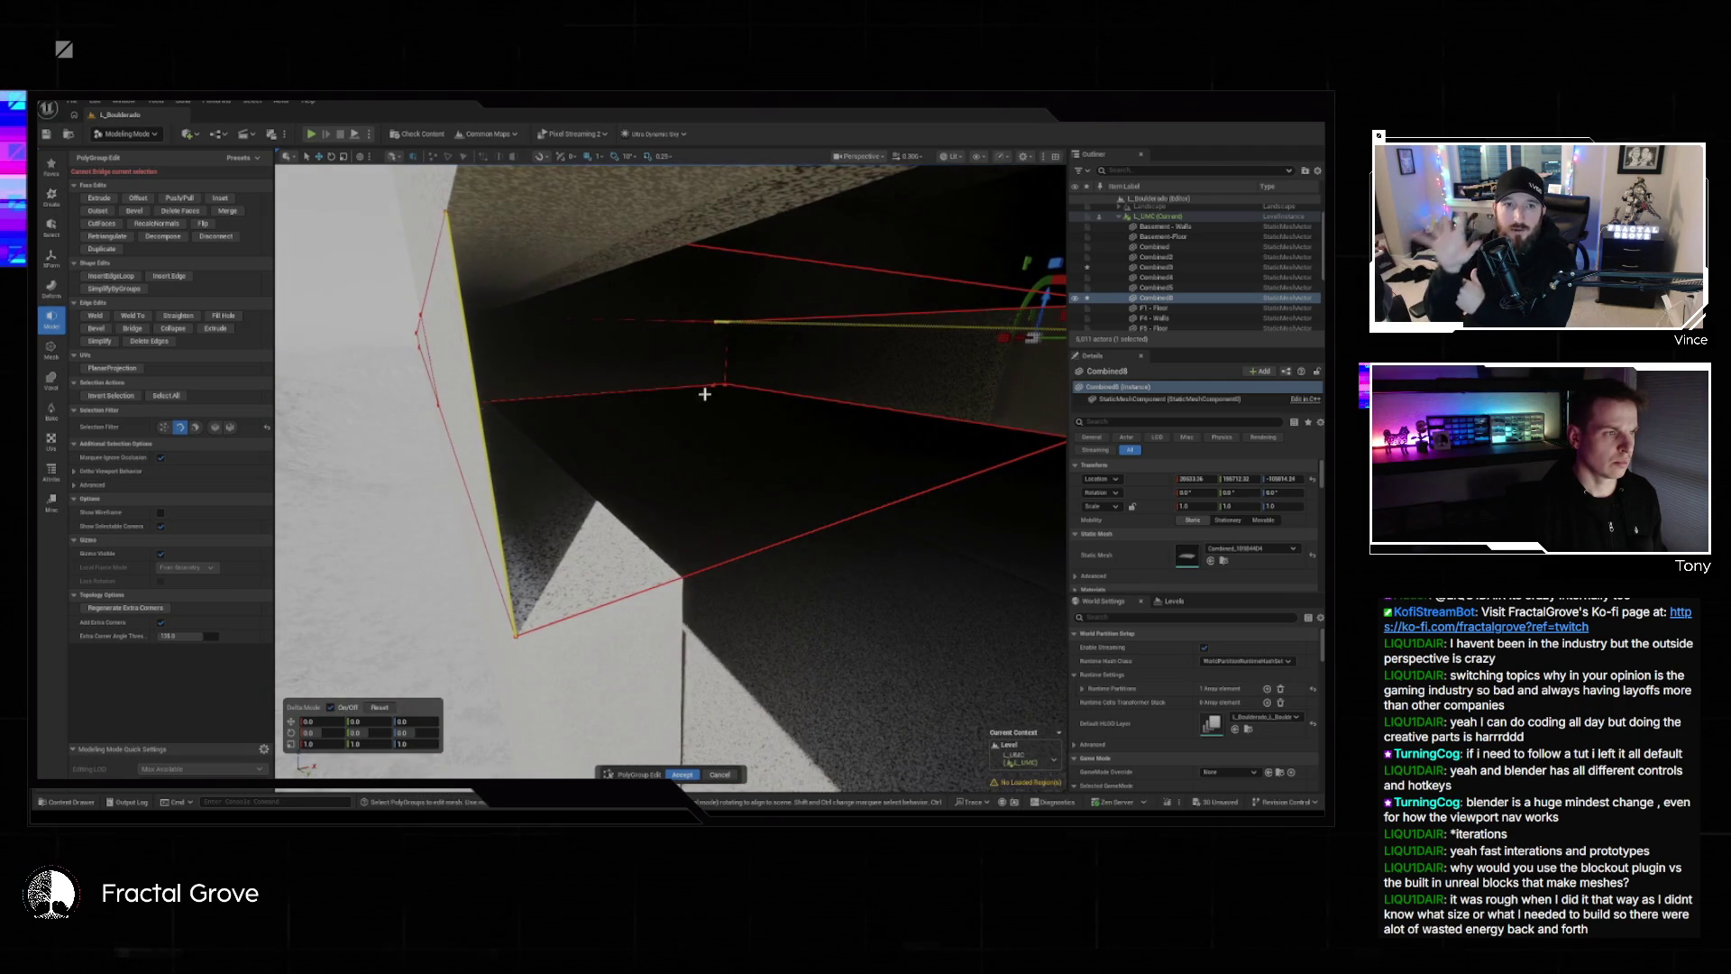
left_click(447, 372)
left_click_drag(458, 416, 458, 416)
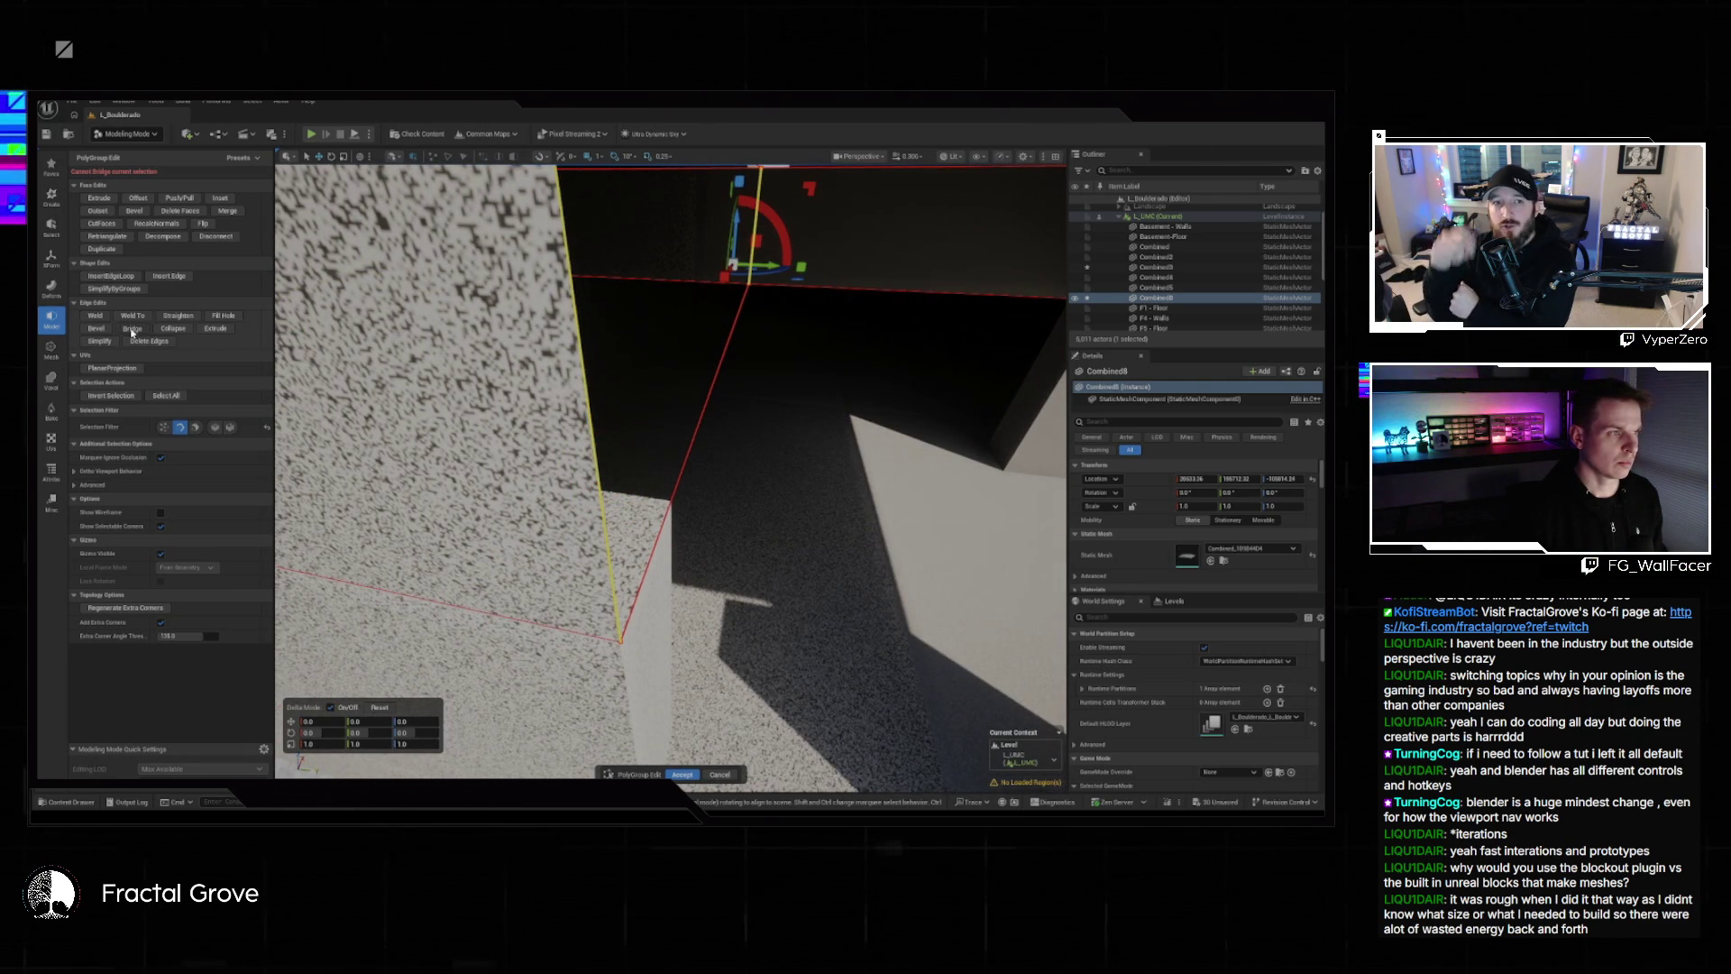
left_click(131, 329)
left_click_drag(671, 469, 671, 469)
left_click_drag(719, 374, 718, 374)
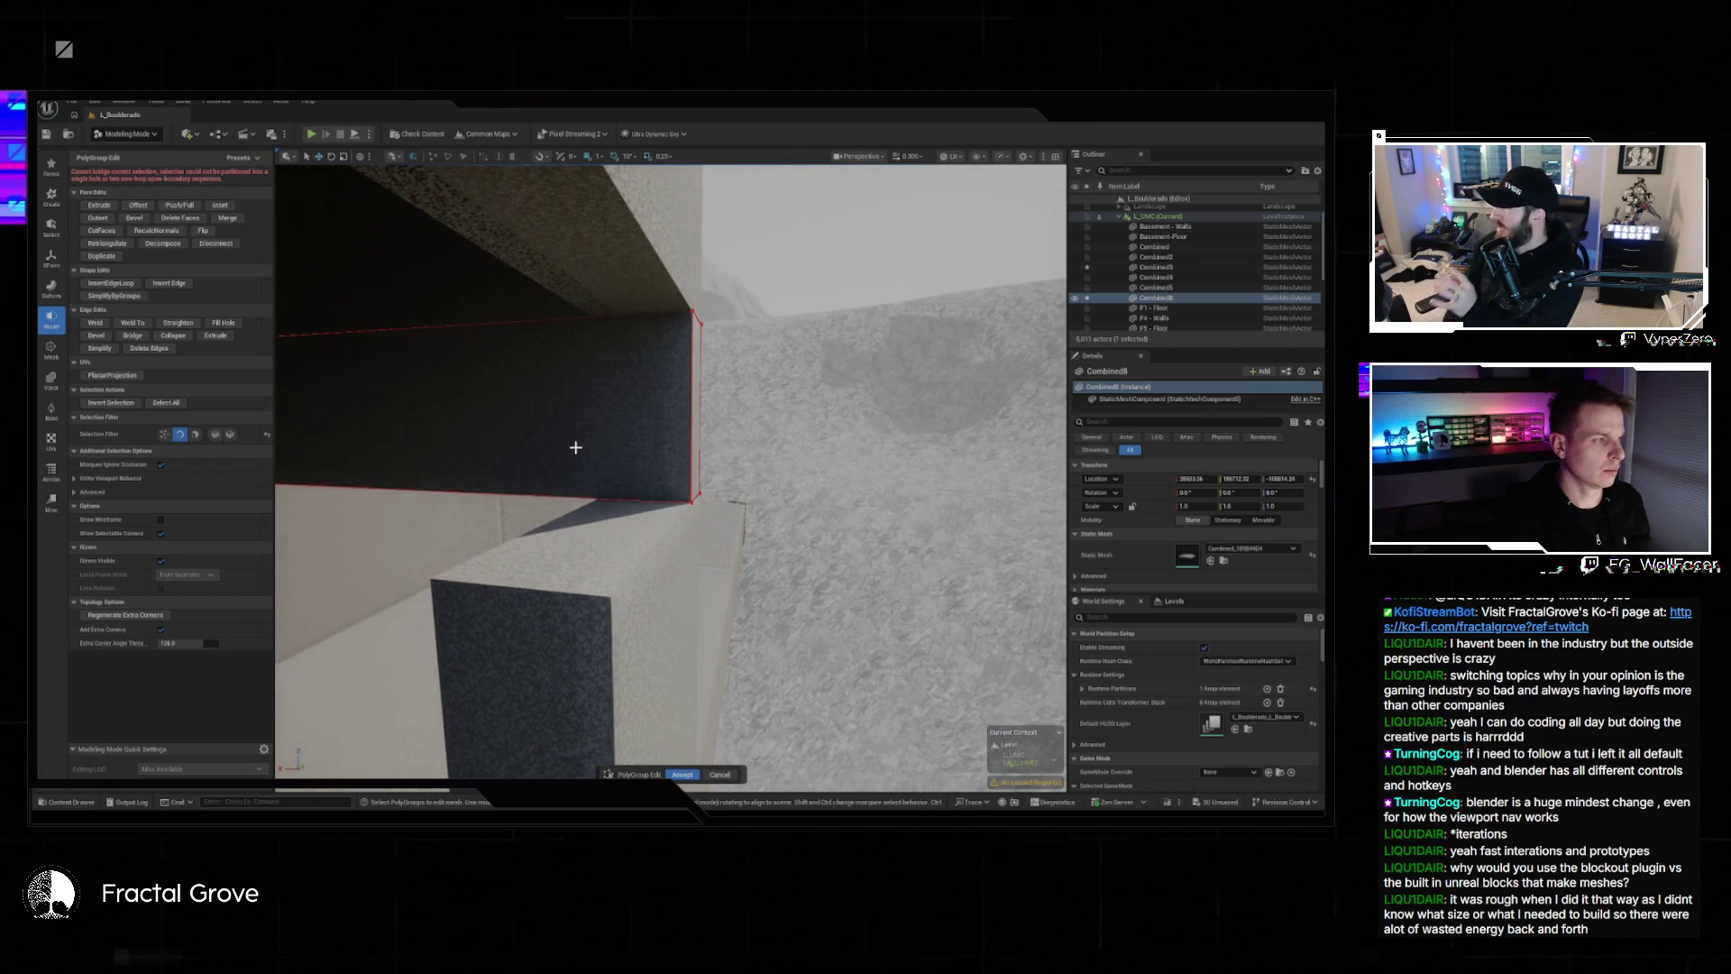
left_click(110, 283)
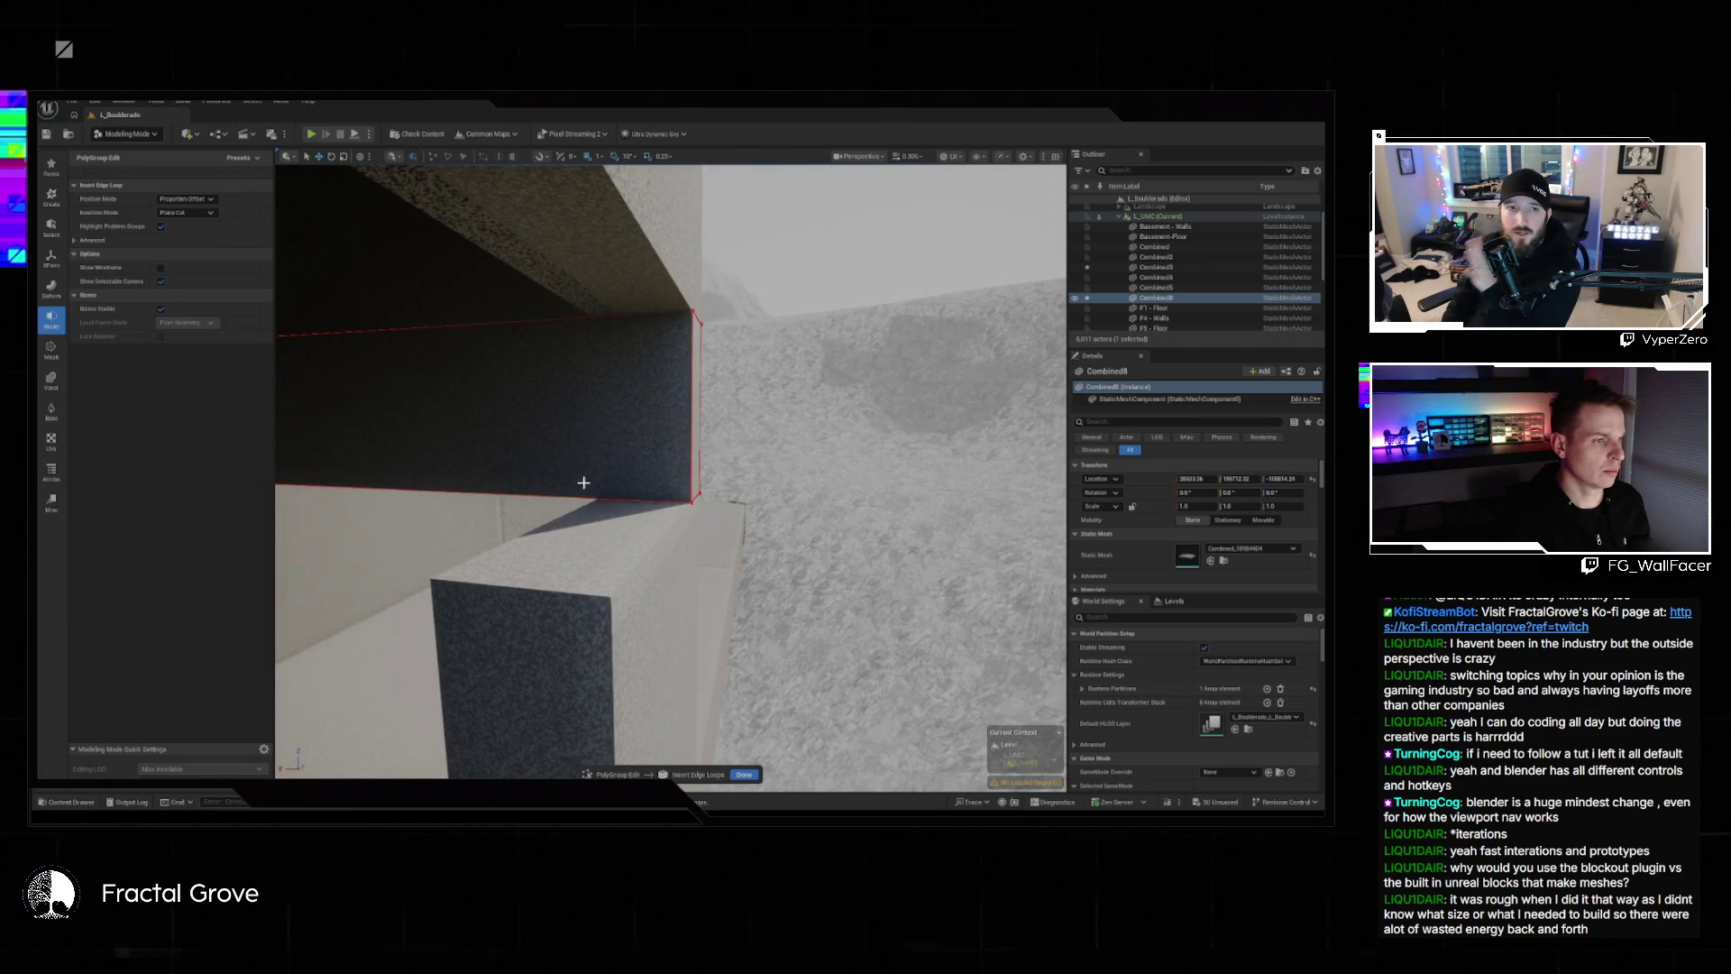
Finish the edge loop on the wall, then extrude the selected face and accept it.
left_click_drag(595, 499, 595, 499)
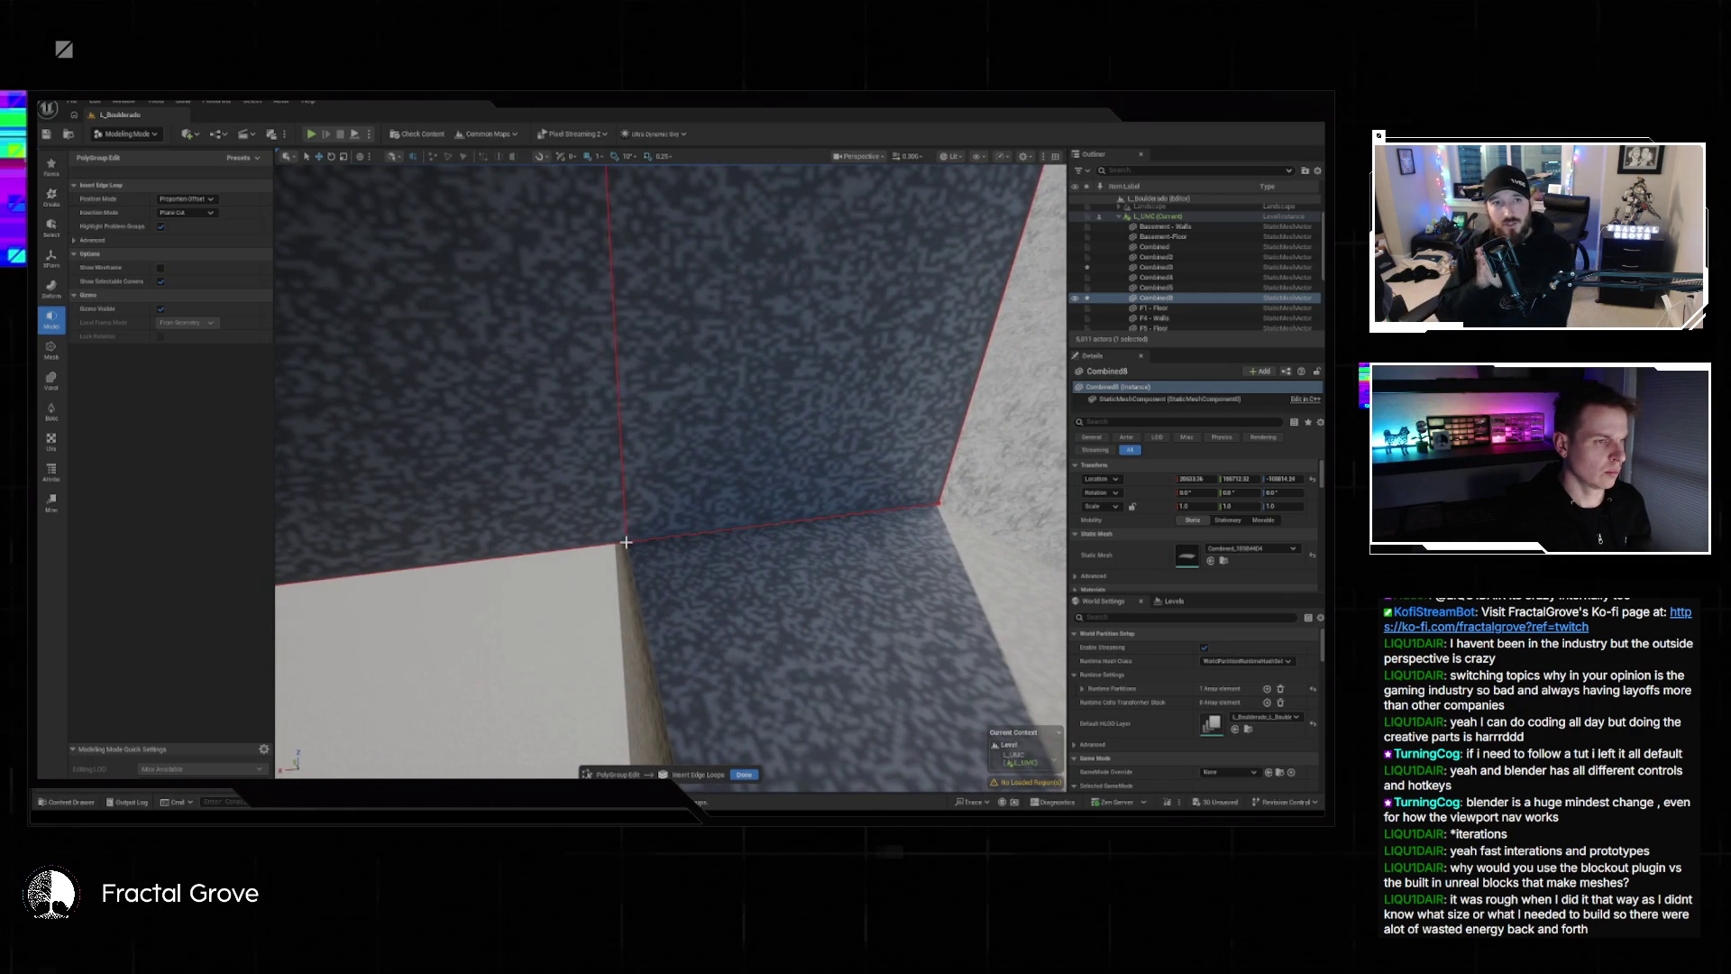
scroll(626, 542, "down", 5)
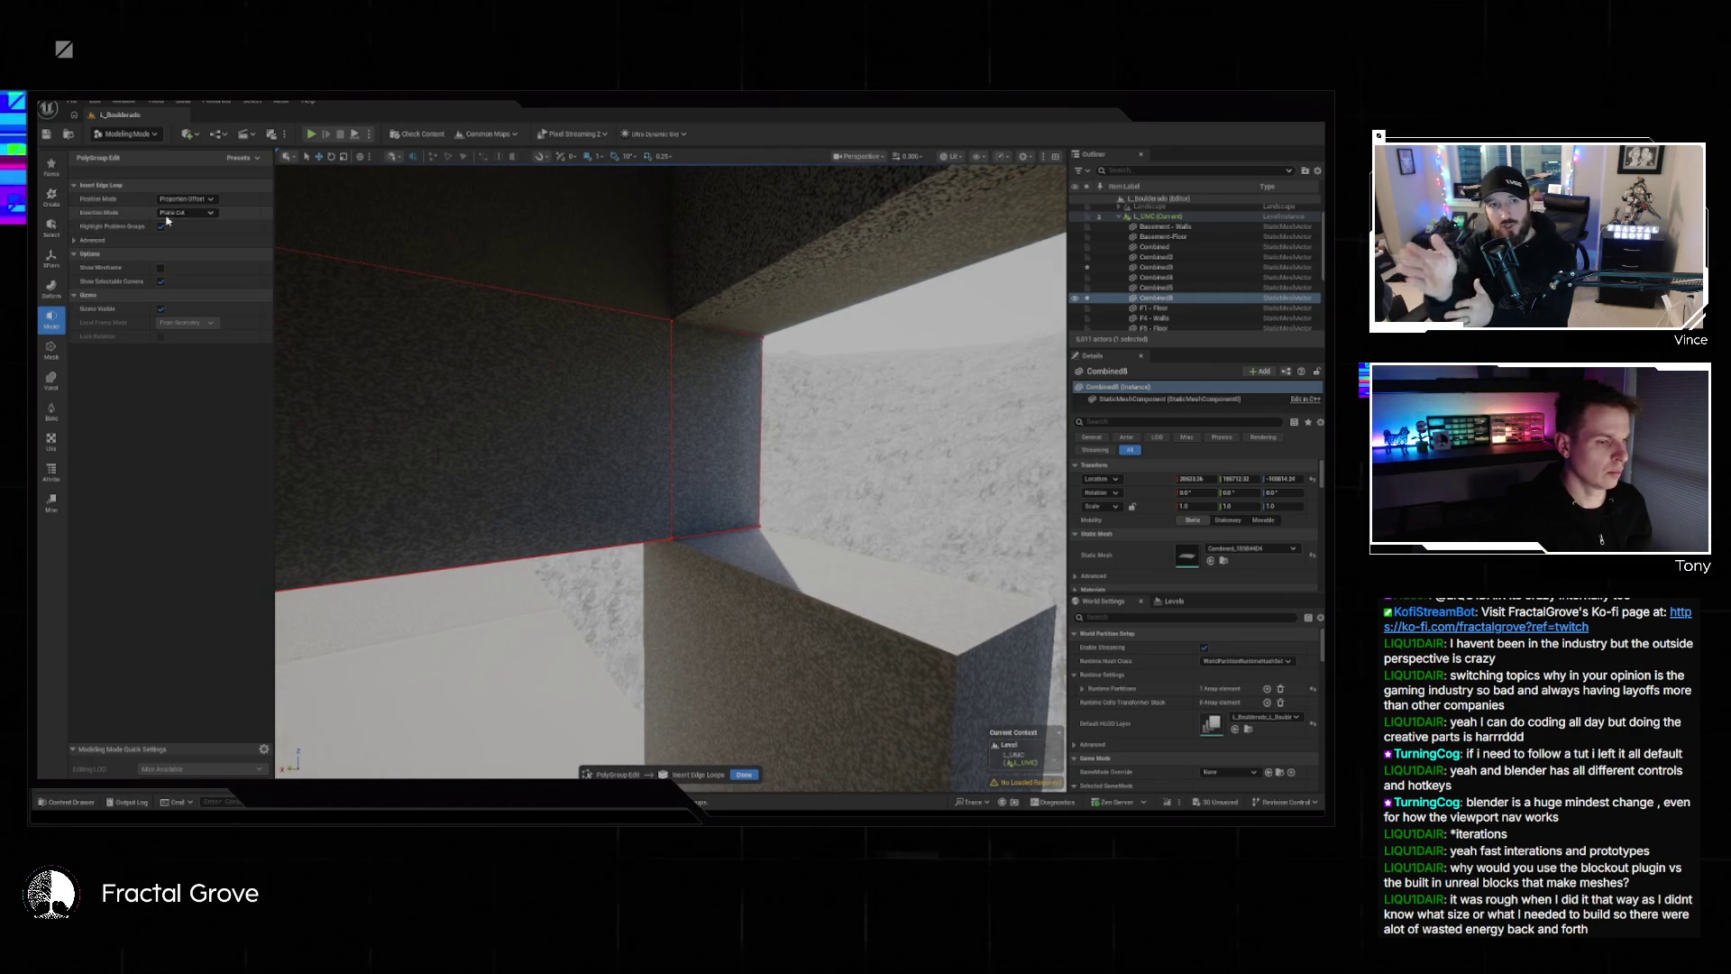
left_click(744, 773)
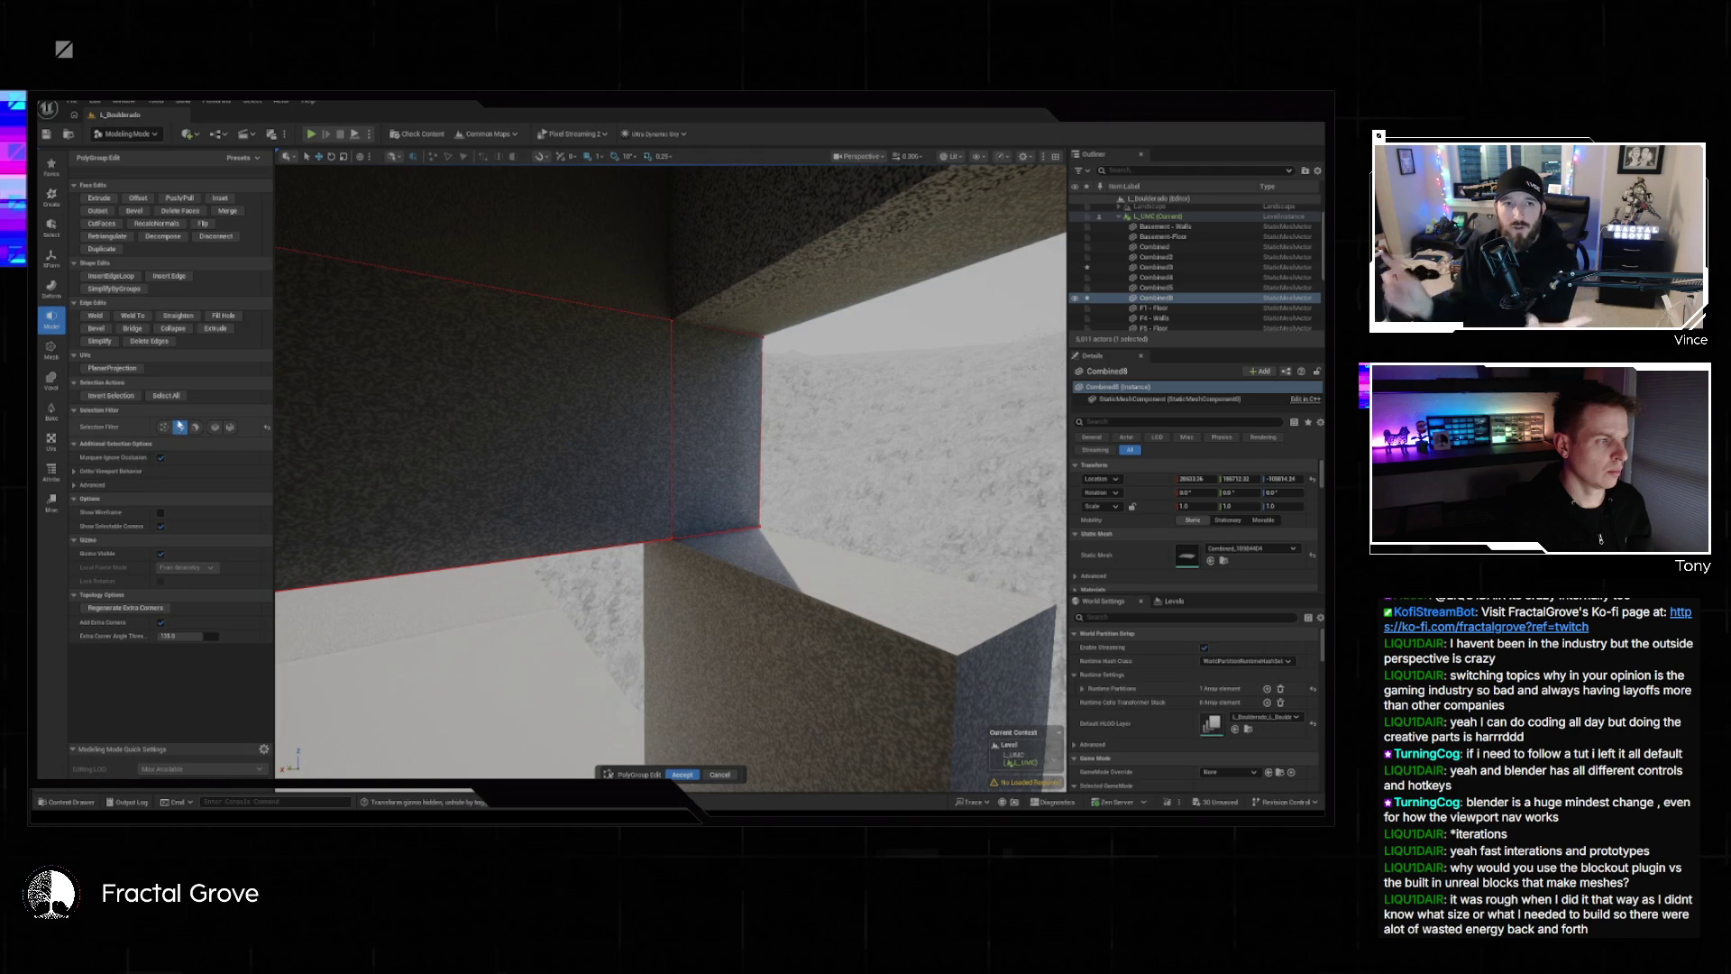
left_click(100, 198)
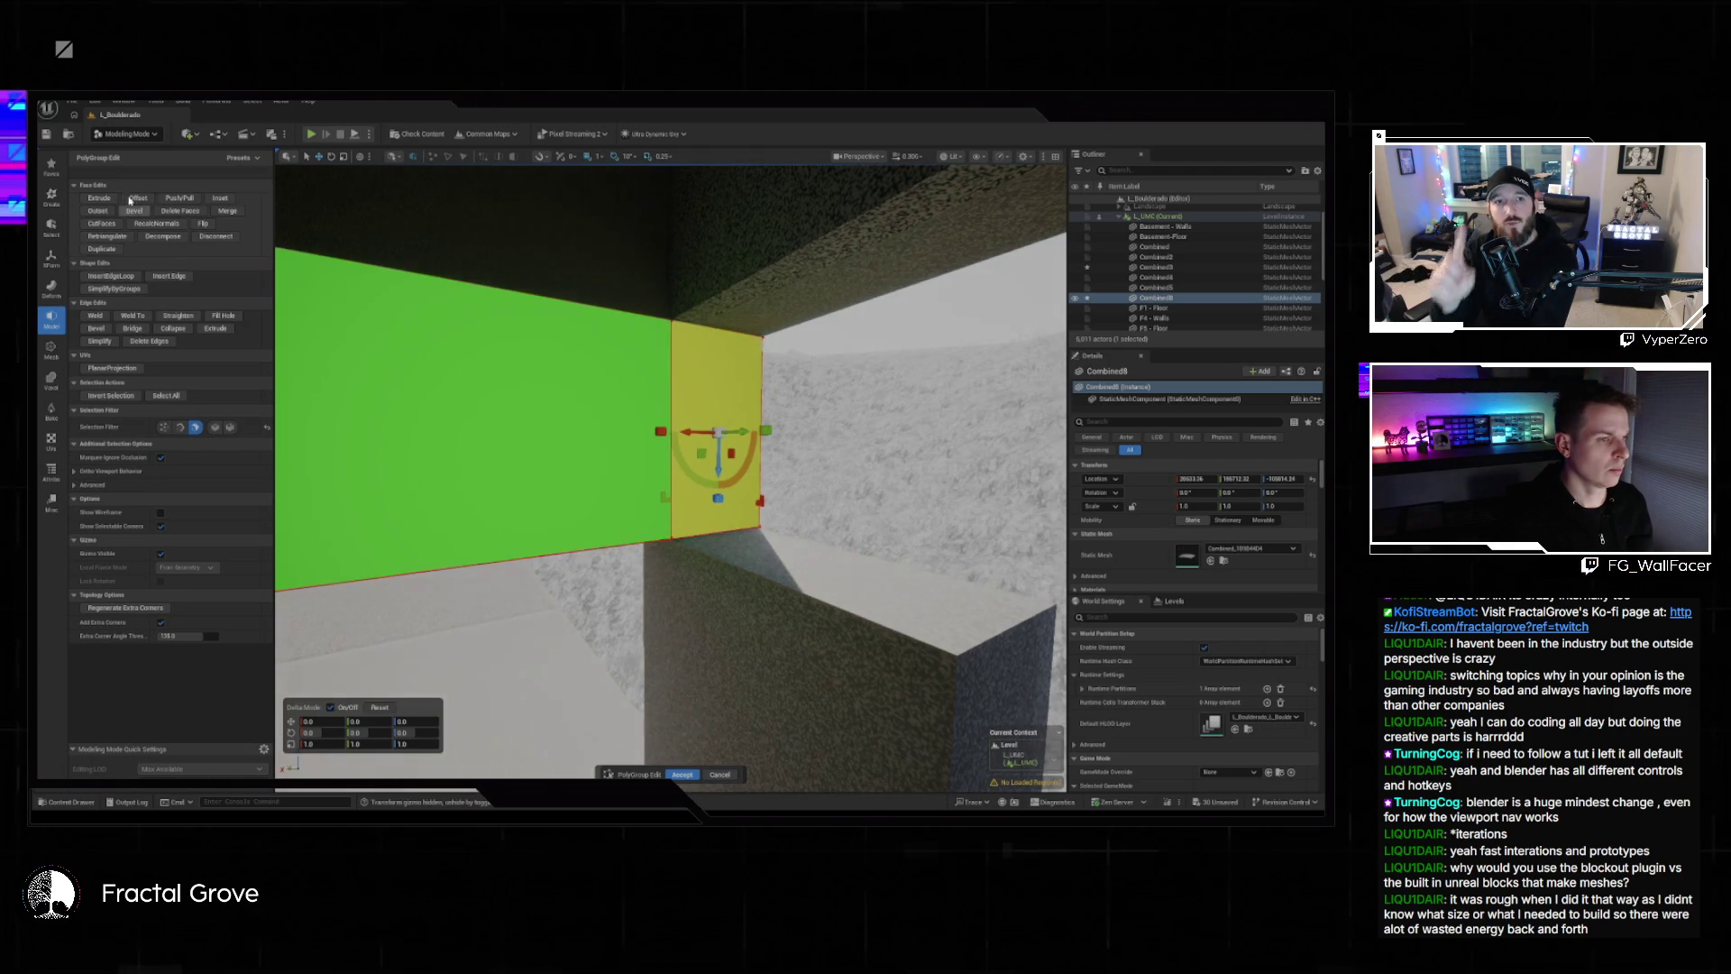
scroll(800, 480, "up", 3)
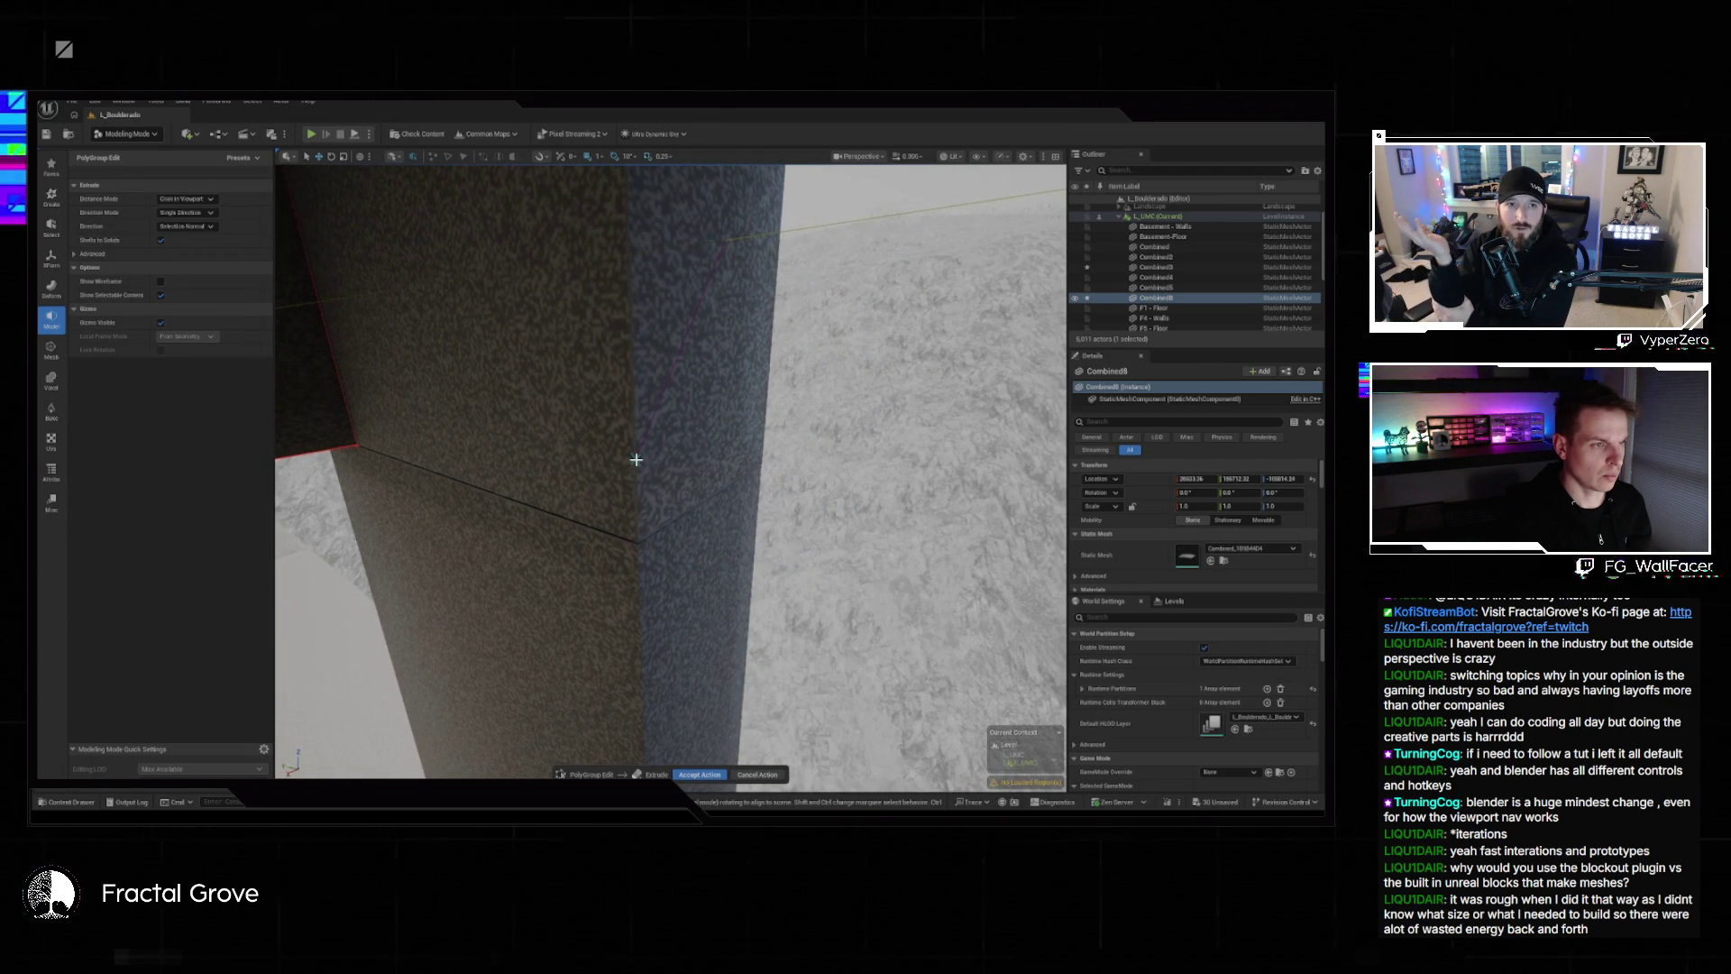
left_click(637, 460)
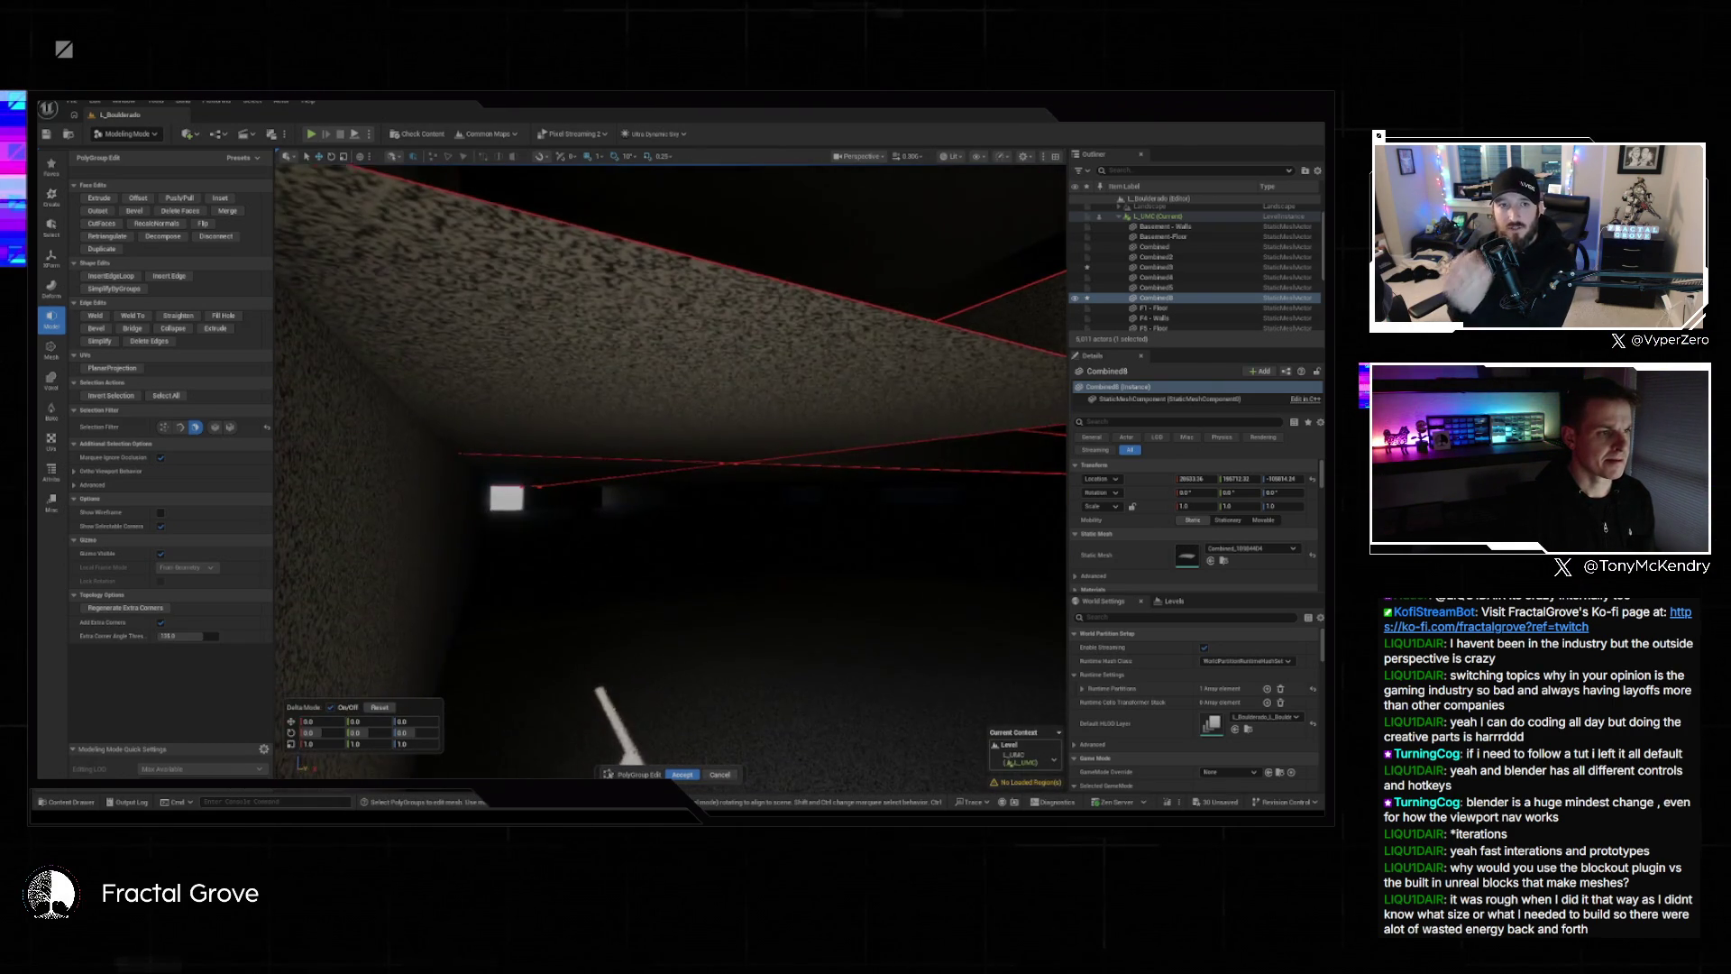
Select a corridor wall face and vertical edge, and retry Bridge twice without success.
left_click(603, 365)
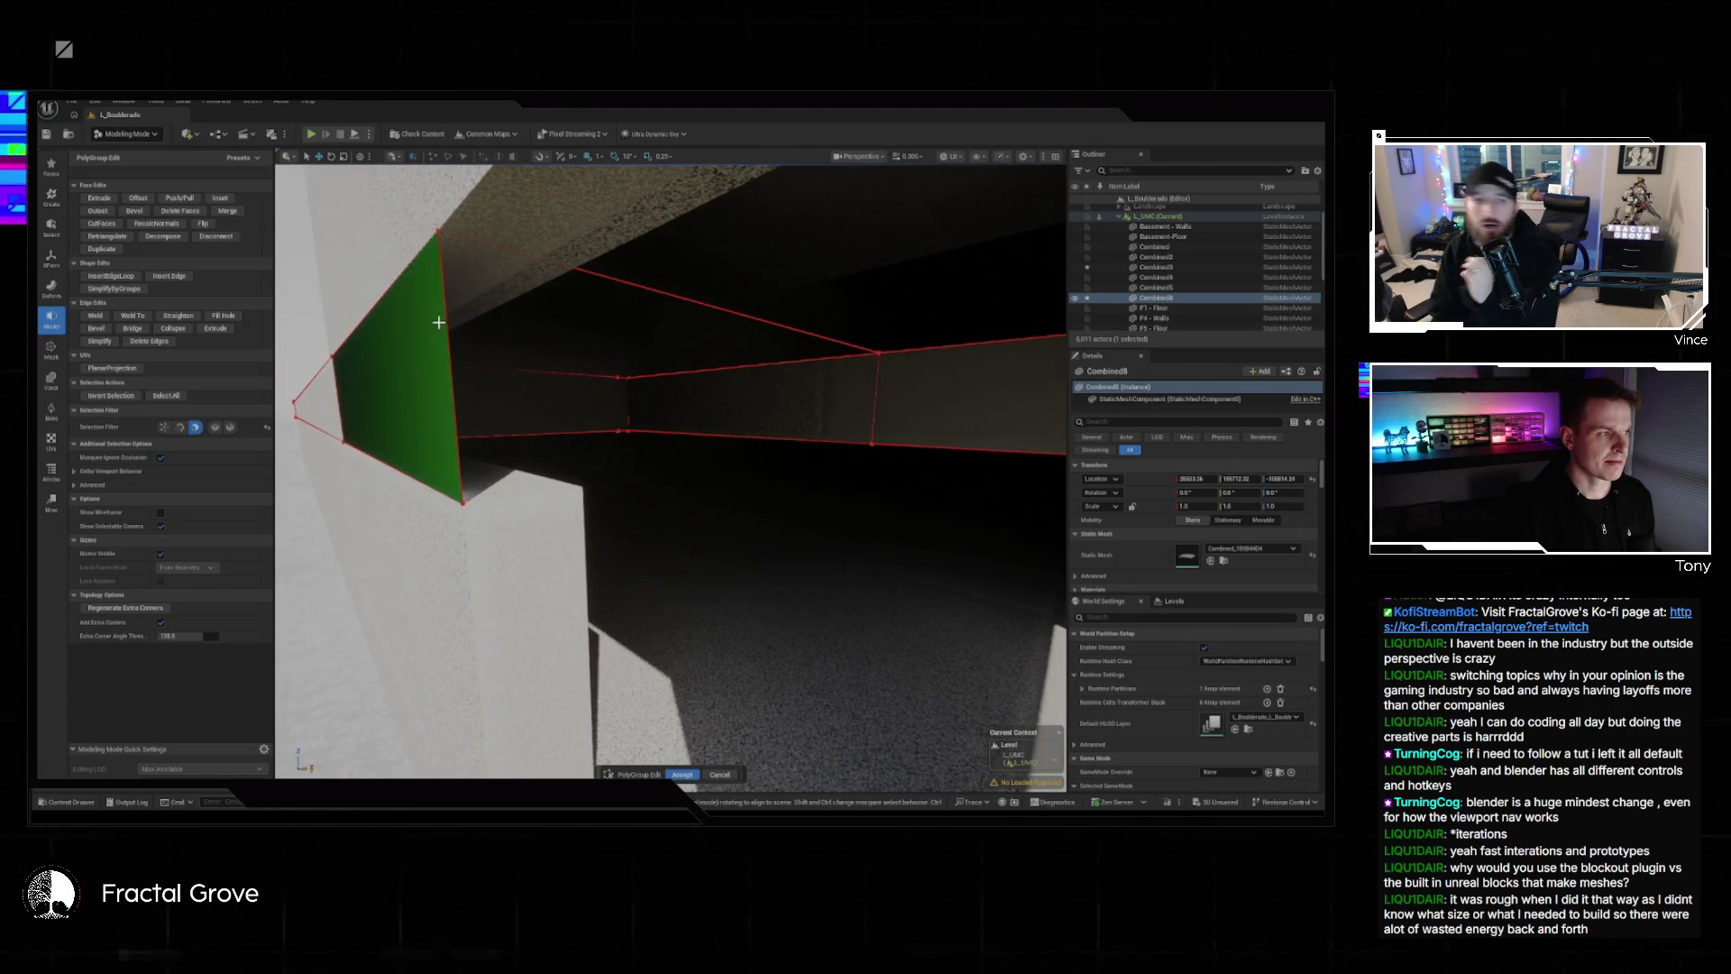
left_click(446, 379)
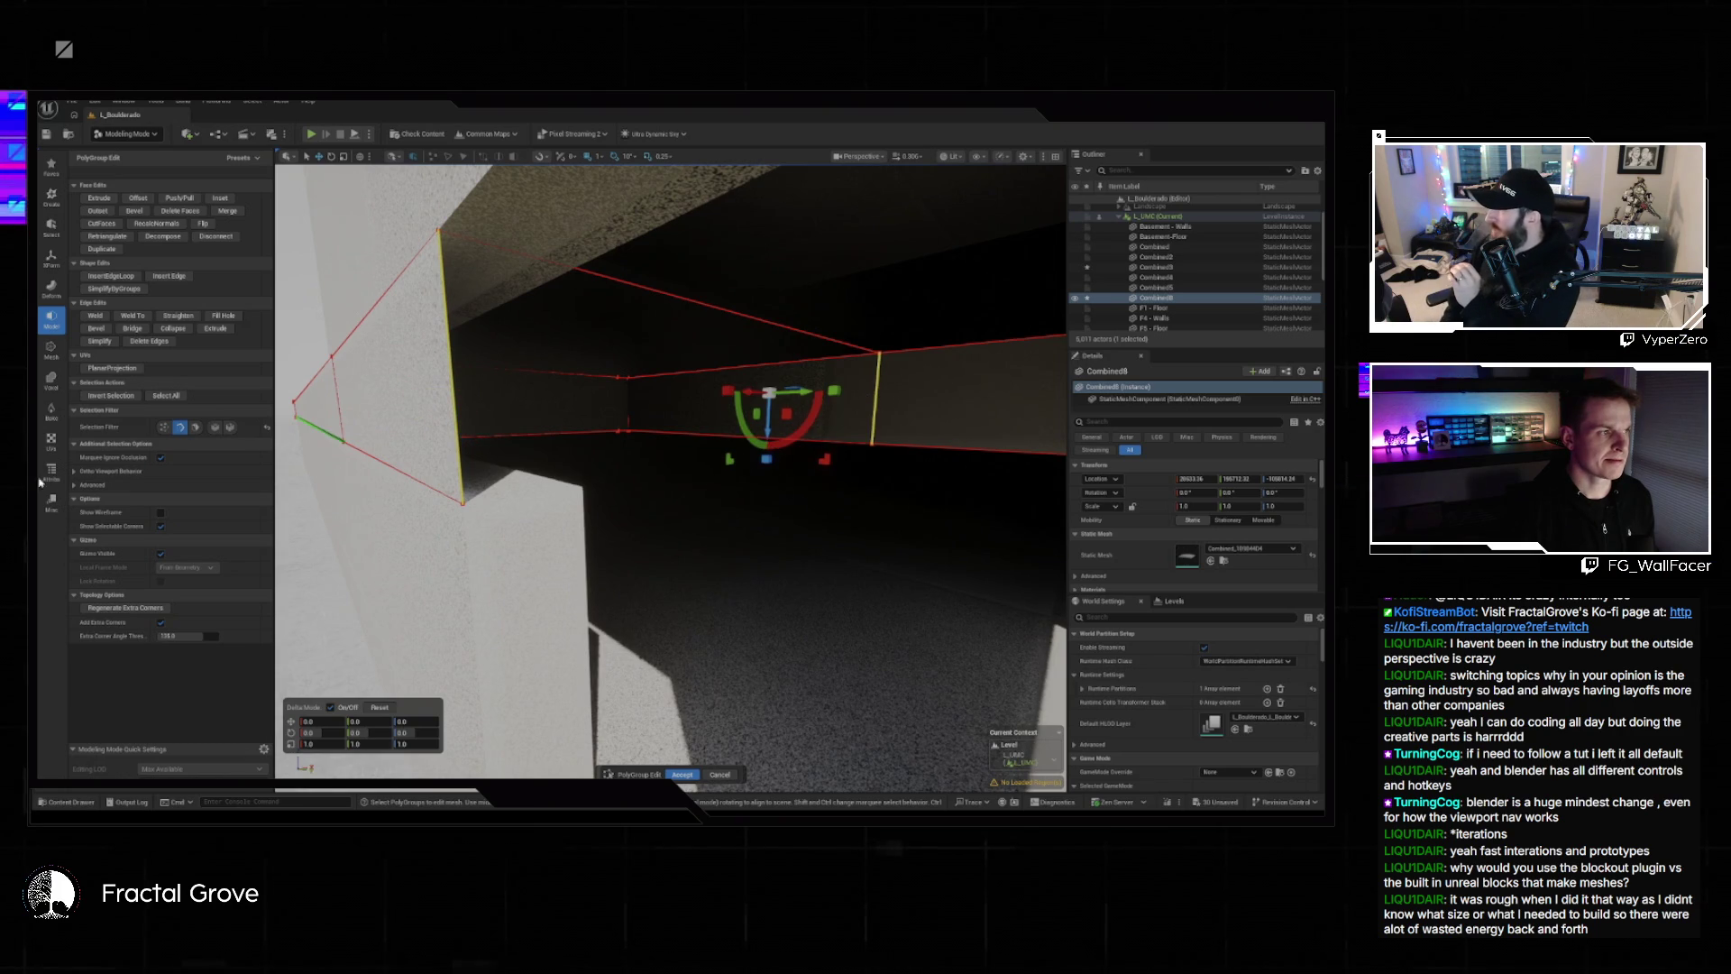
left_click(130, 328)
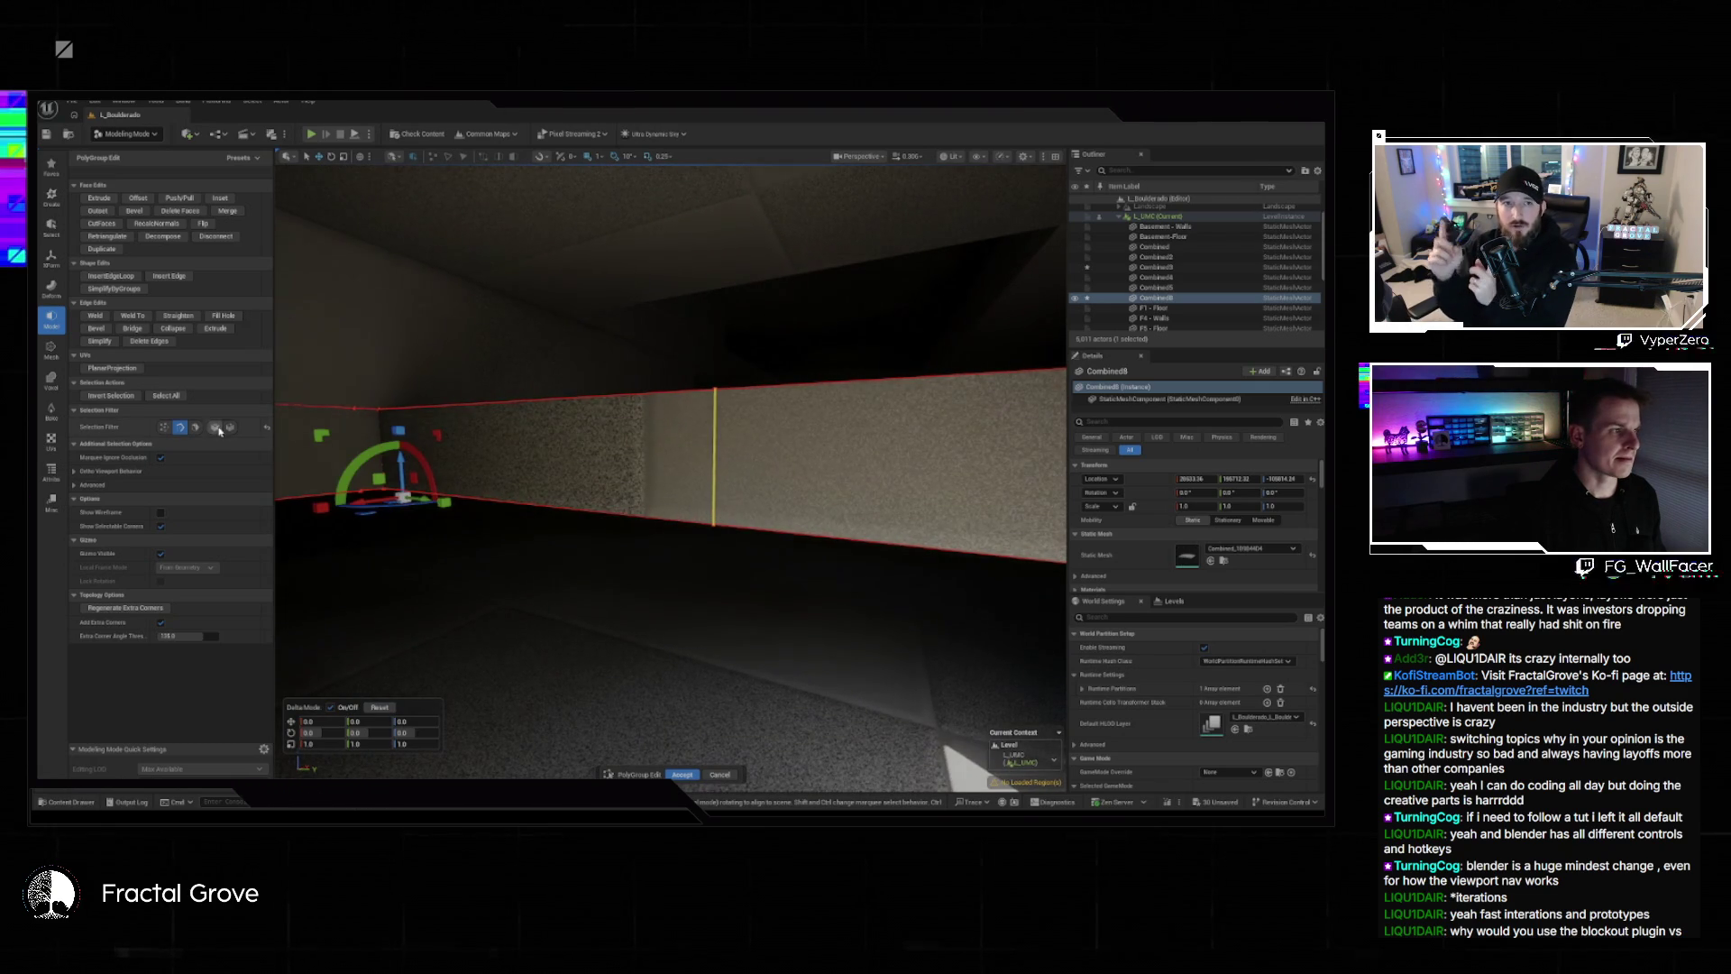
left_click(136, 329)
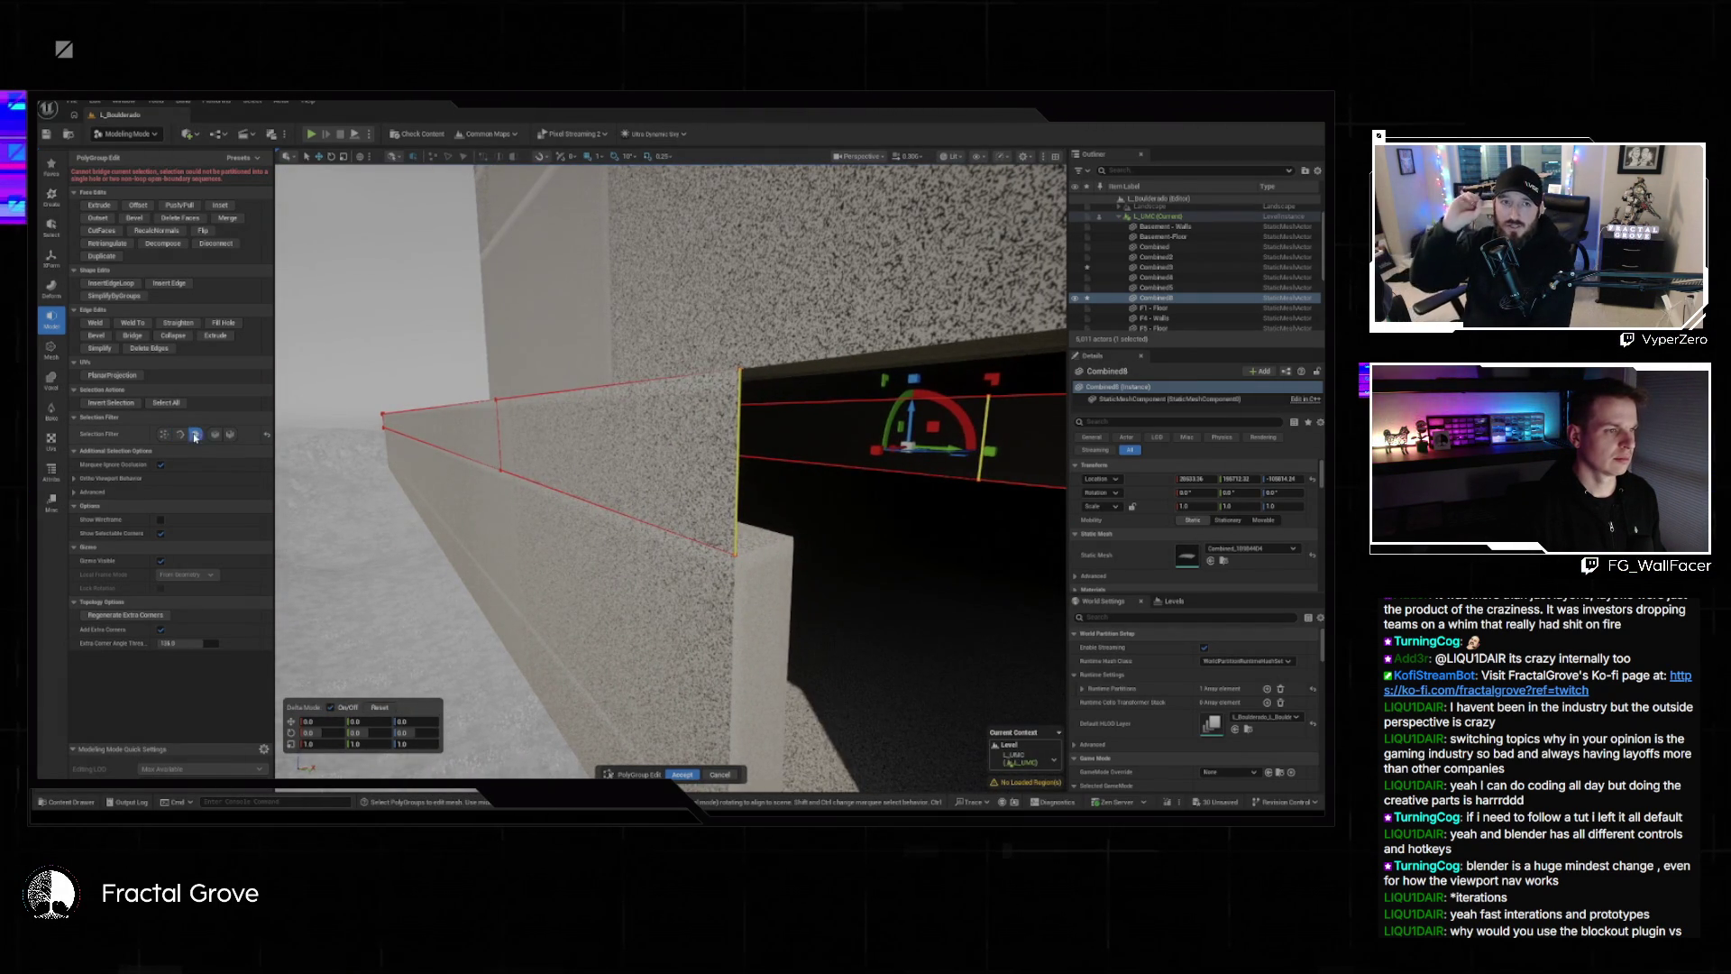
Undo the failed extrude and insert another edge loop on the wall.
key("ctrl+z")
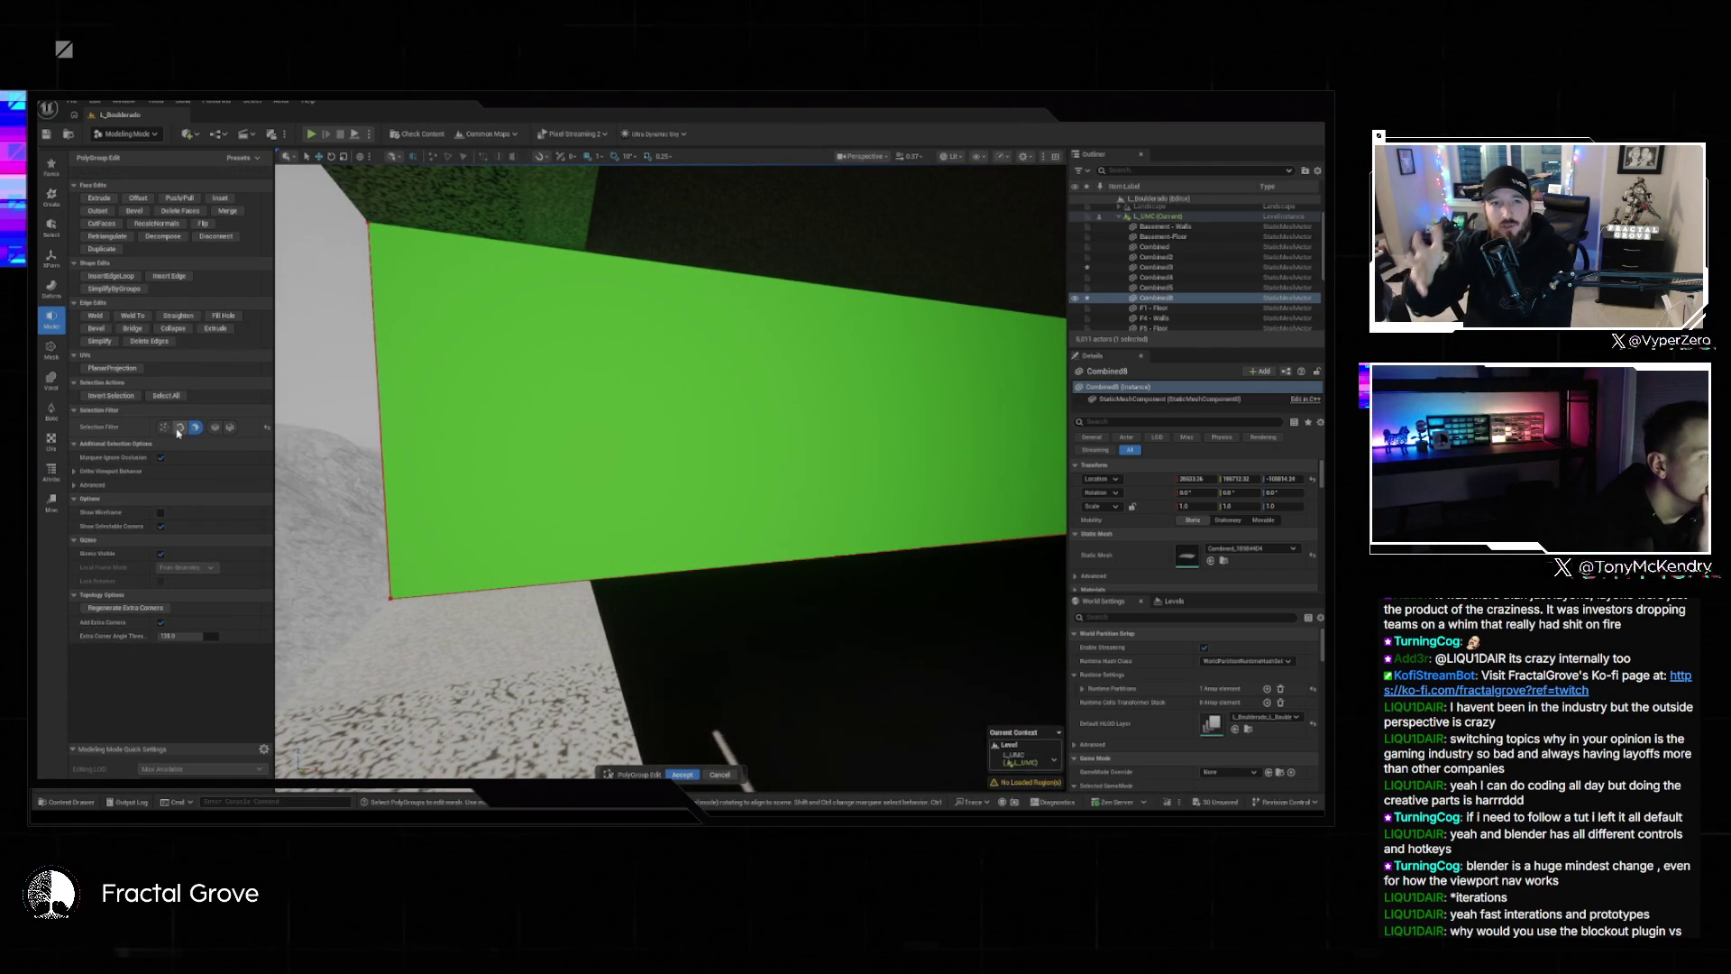
left_click(126, 276)
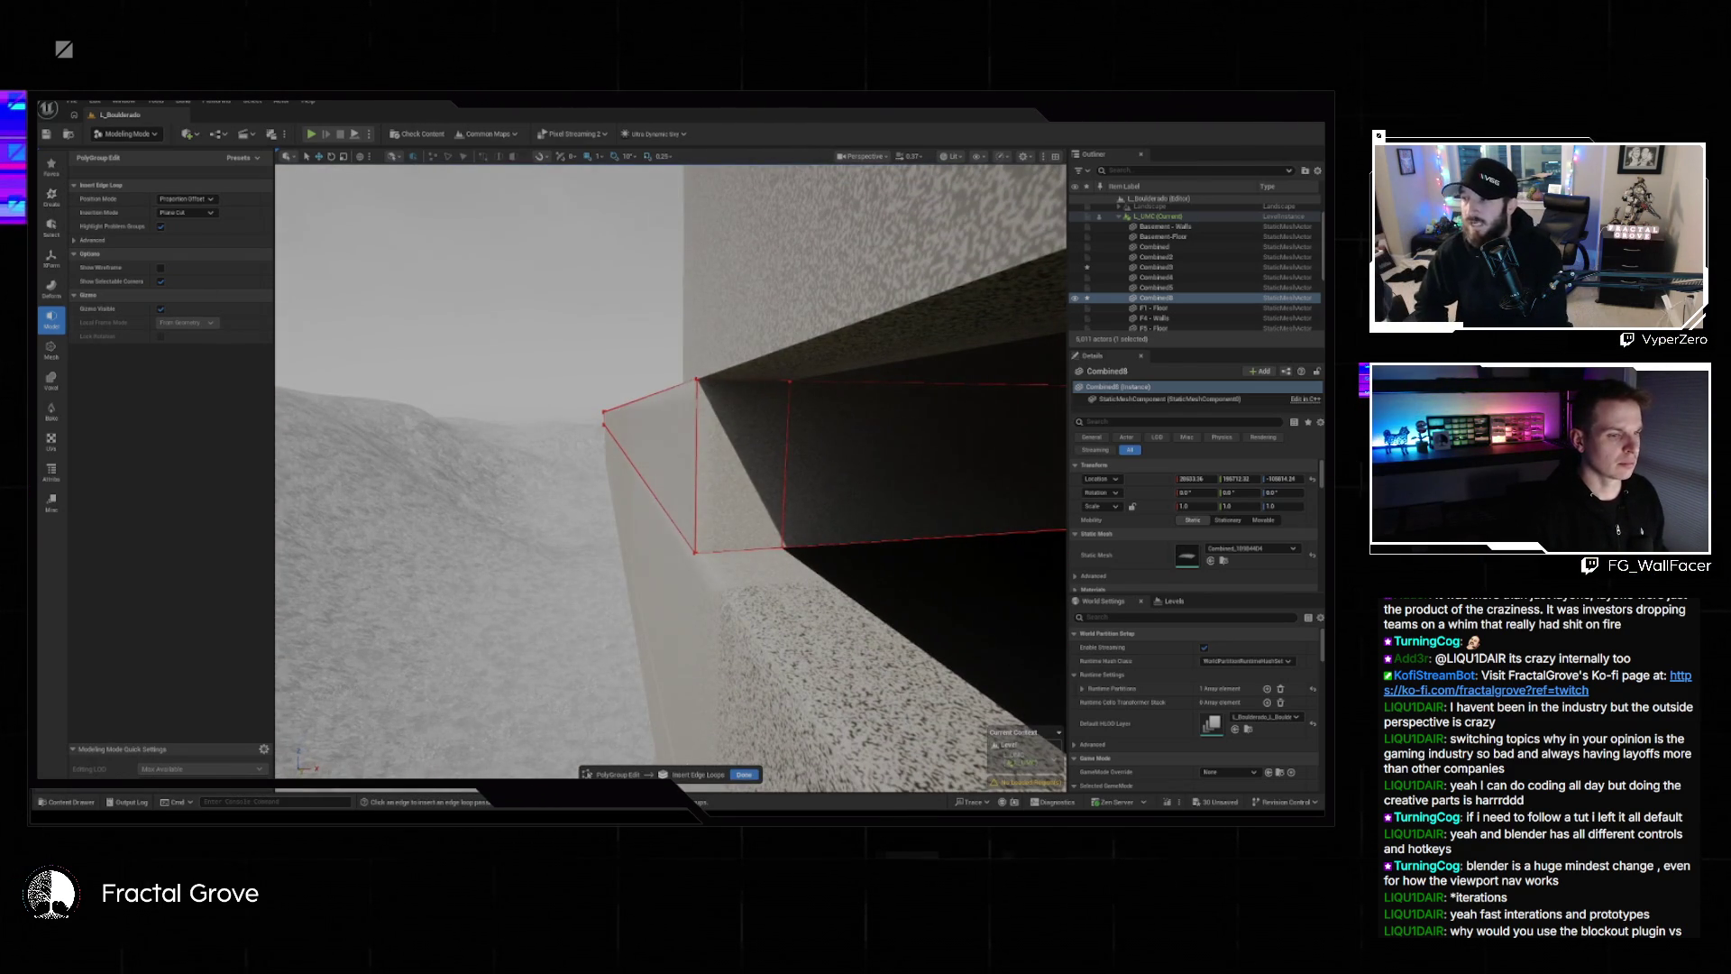
left_click(744, 774)
Extrude the wall's end face inward to cut a doorway through it.
left_click(730, 460)
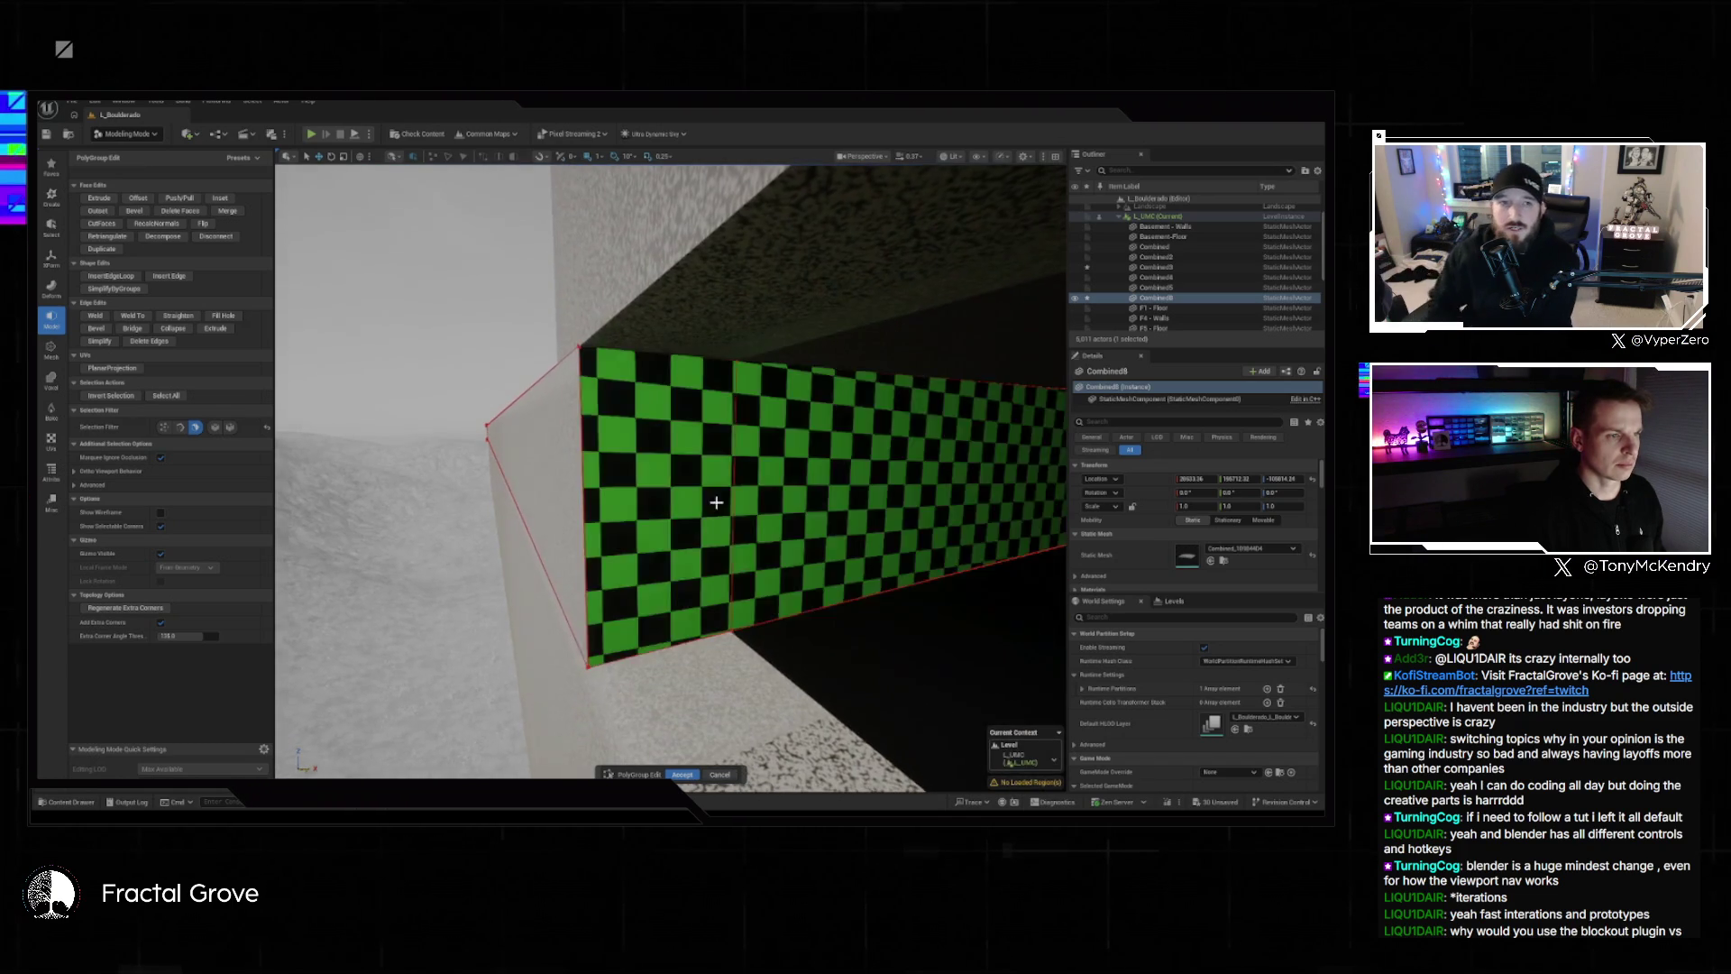
left_click(598, 498)
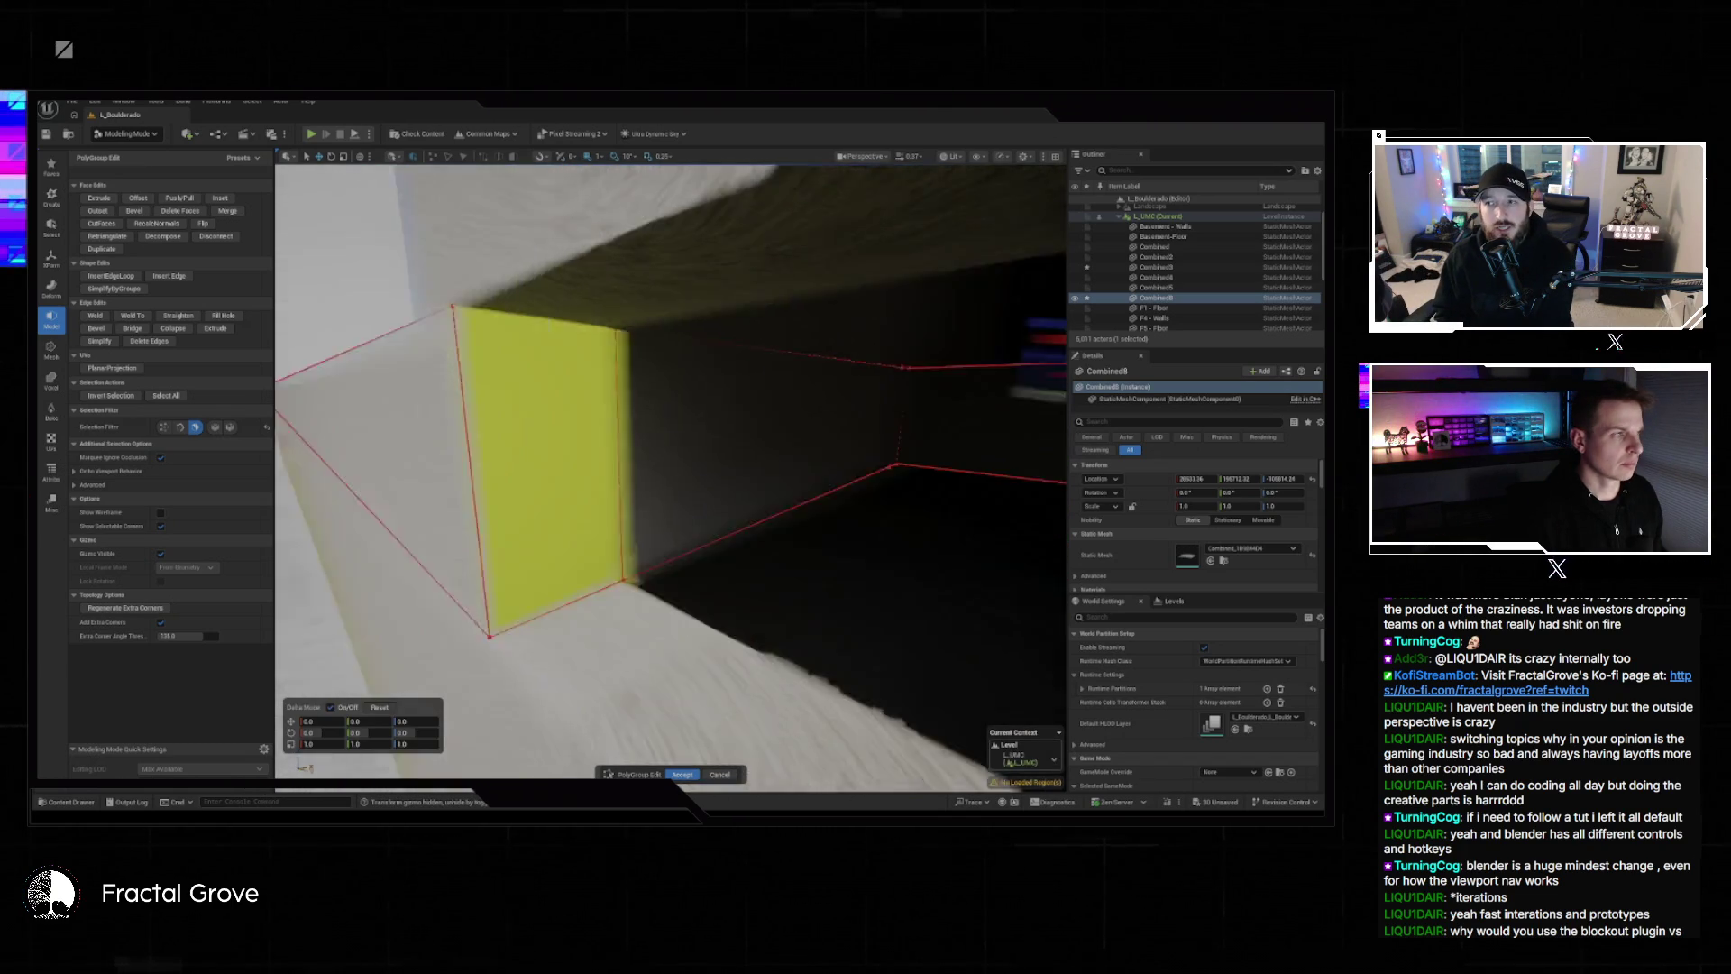
key("e")
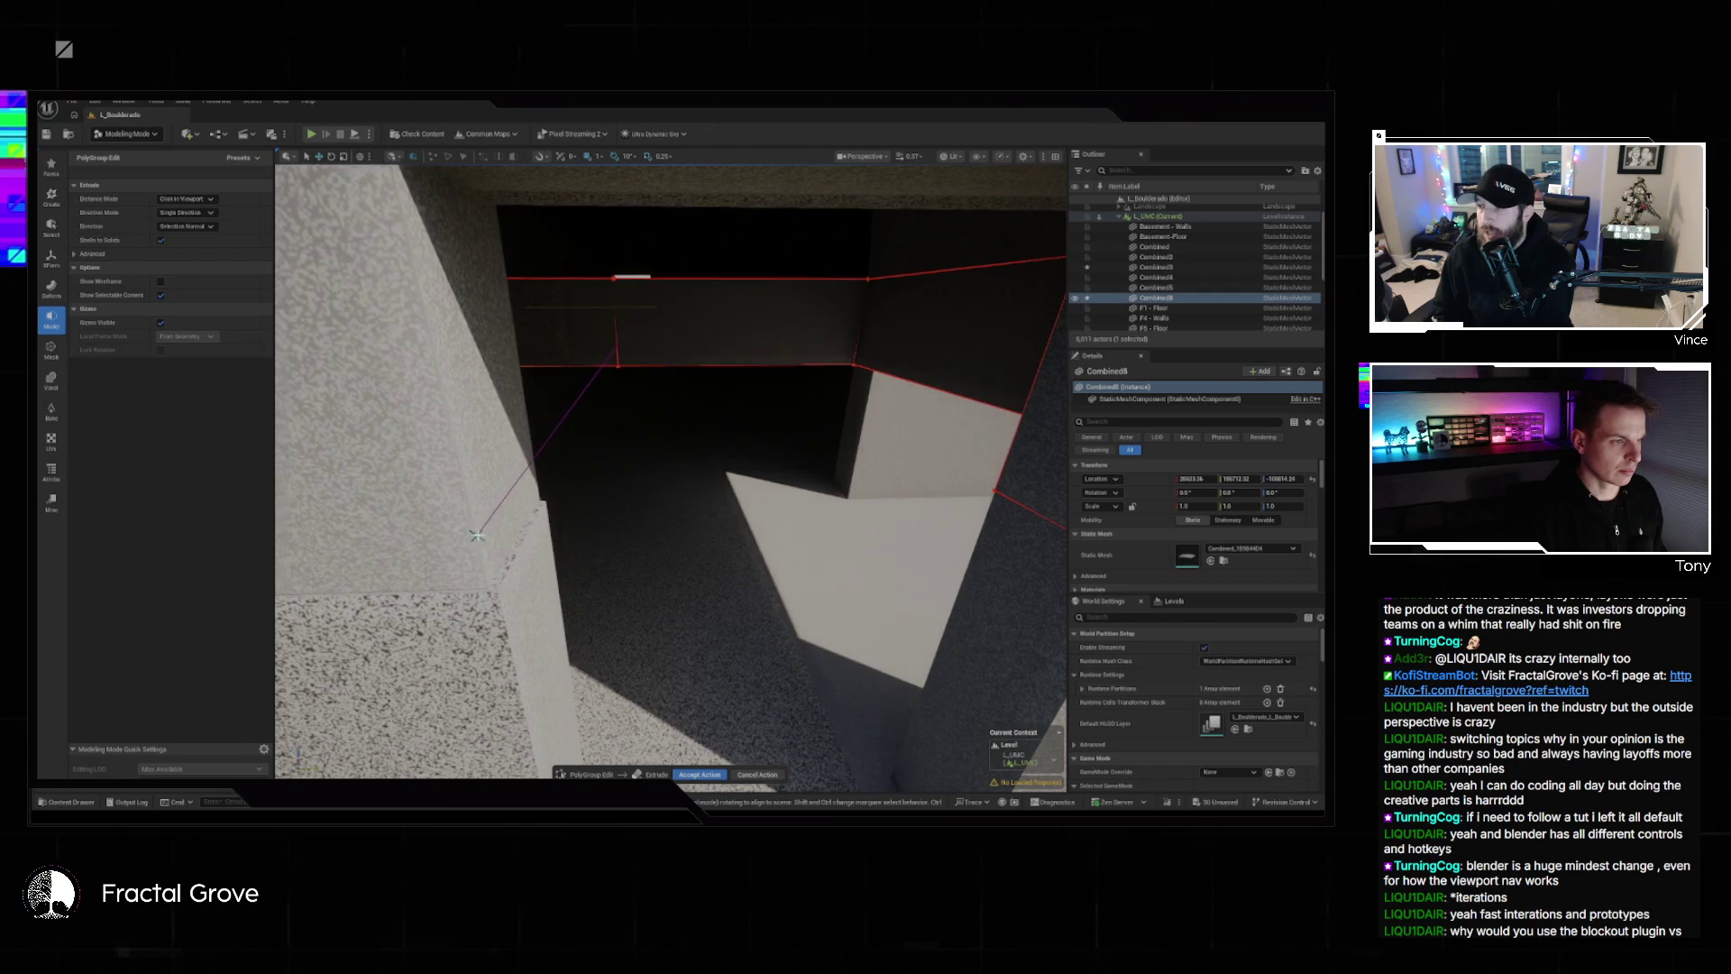
left_click(486, 535)
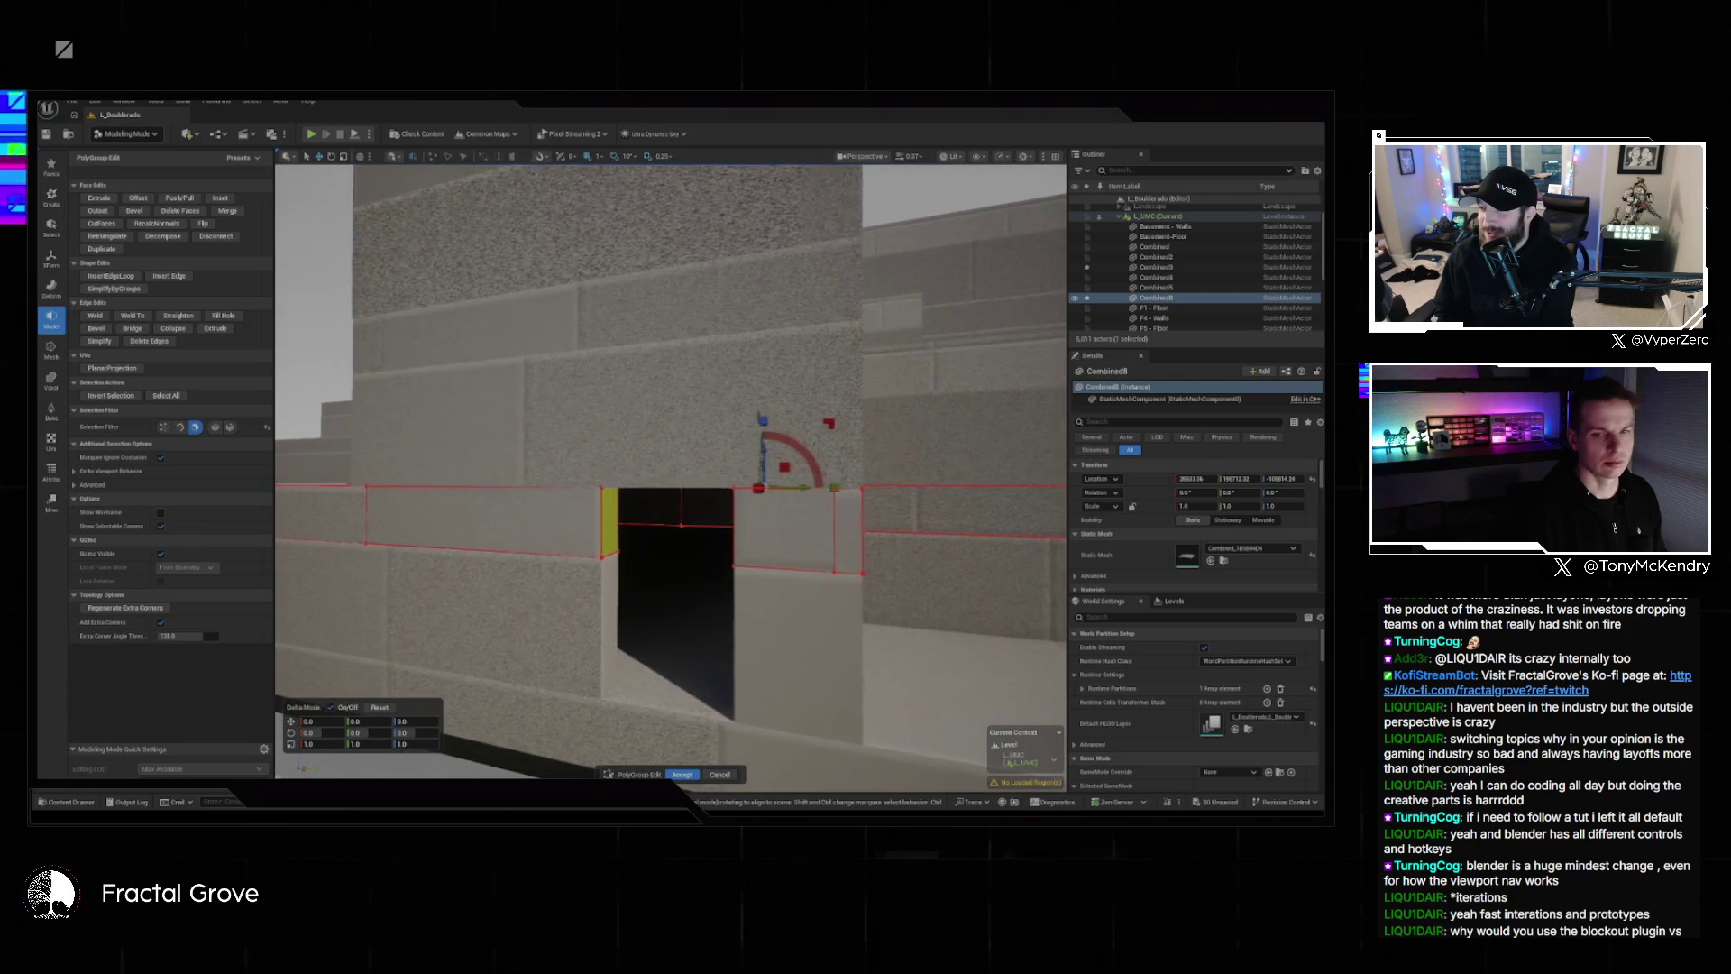
Fly in and out of the new doorway to check it, then apply the edits.
key("w")
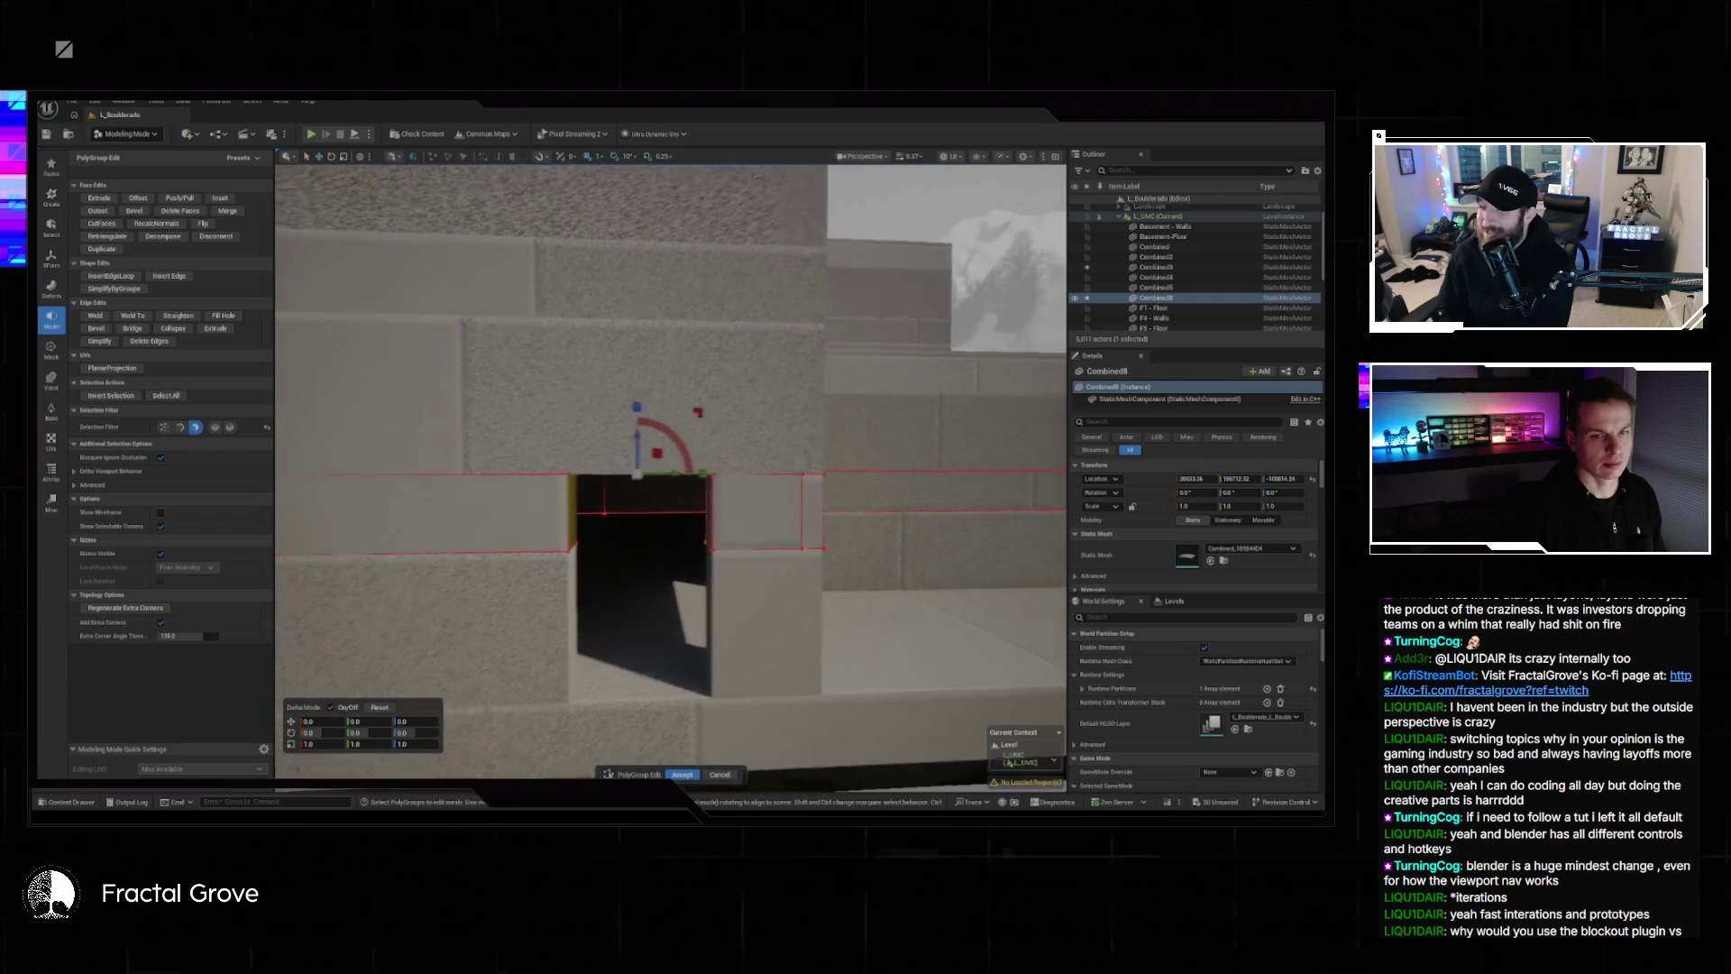
key("s")
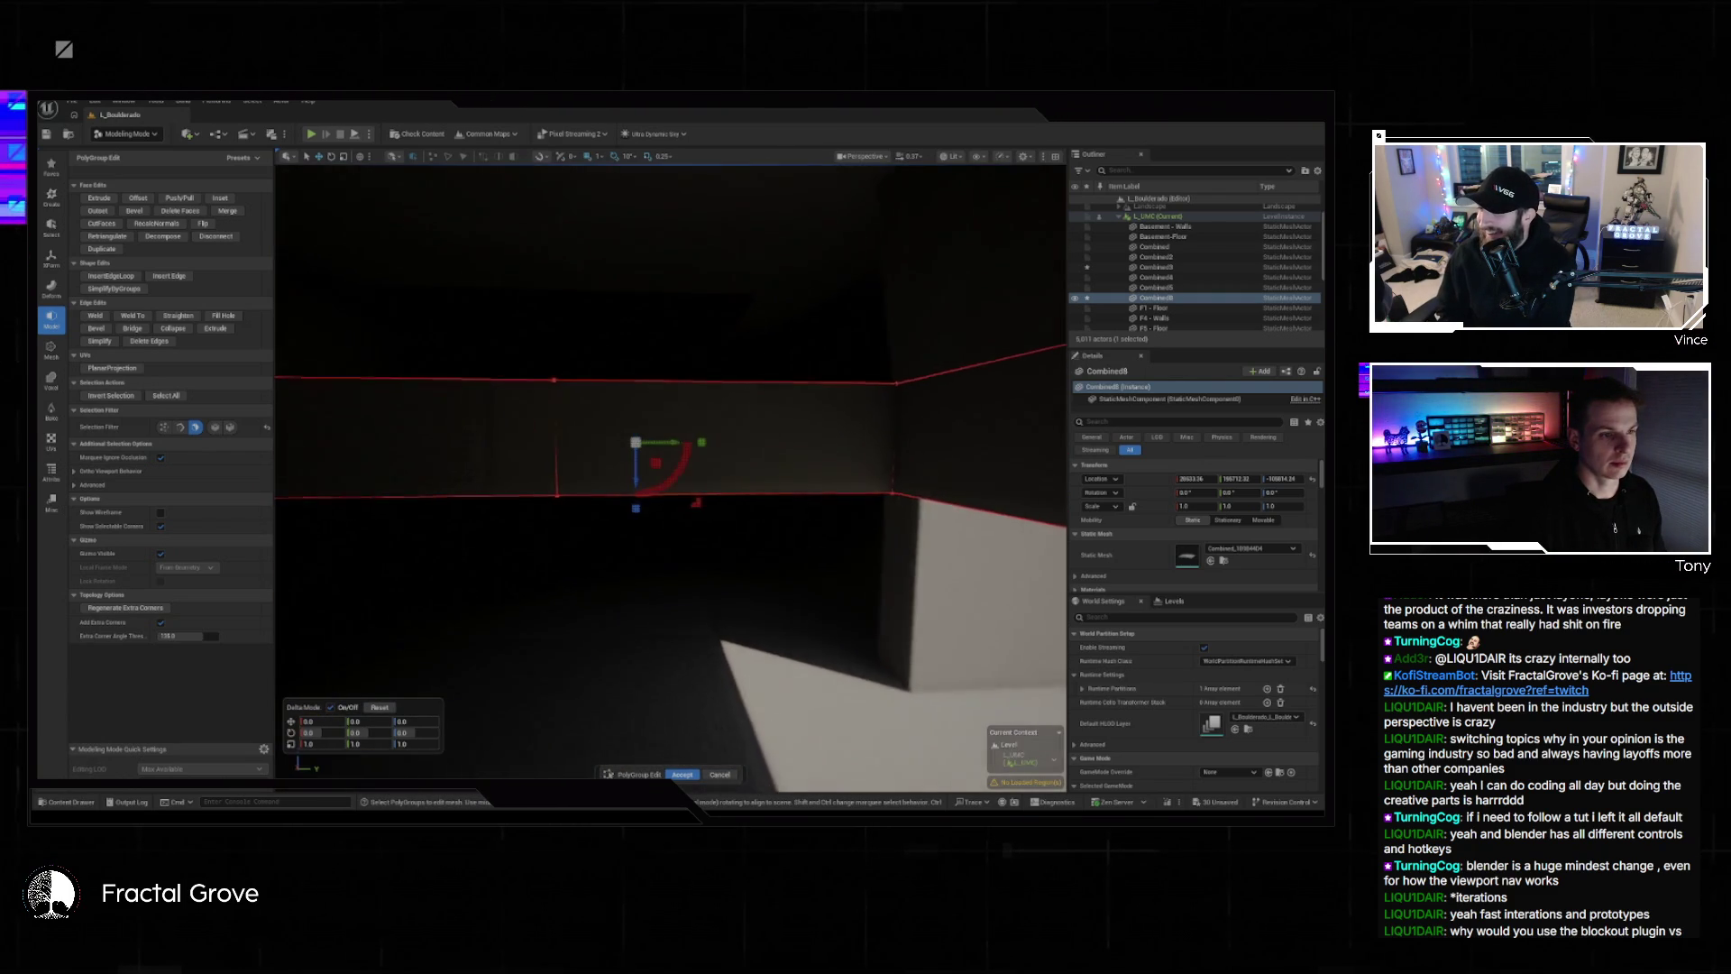
key("d")
key("w")
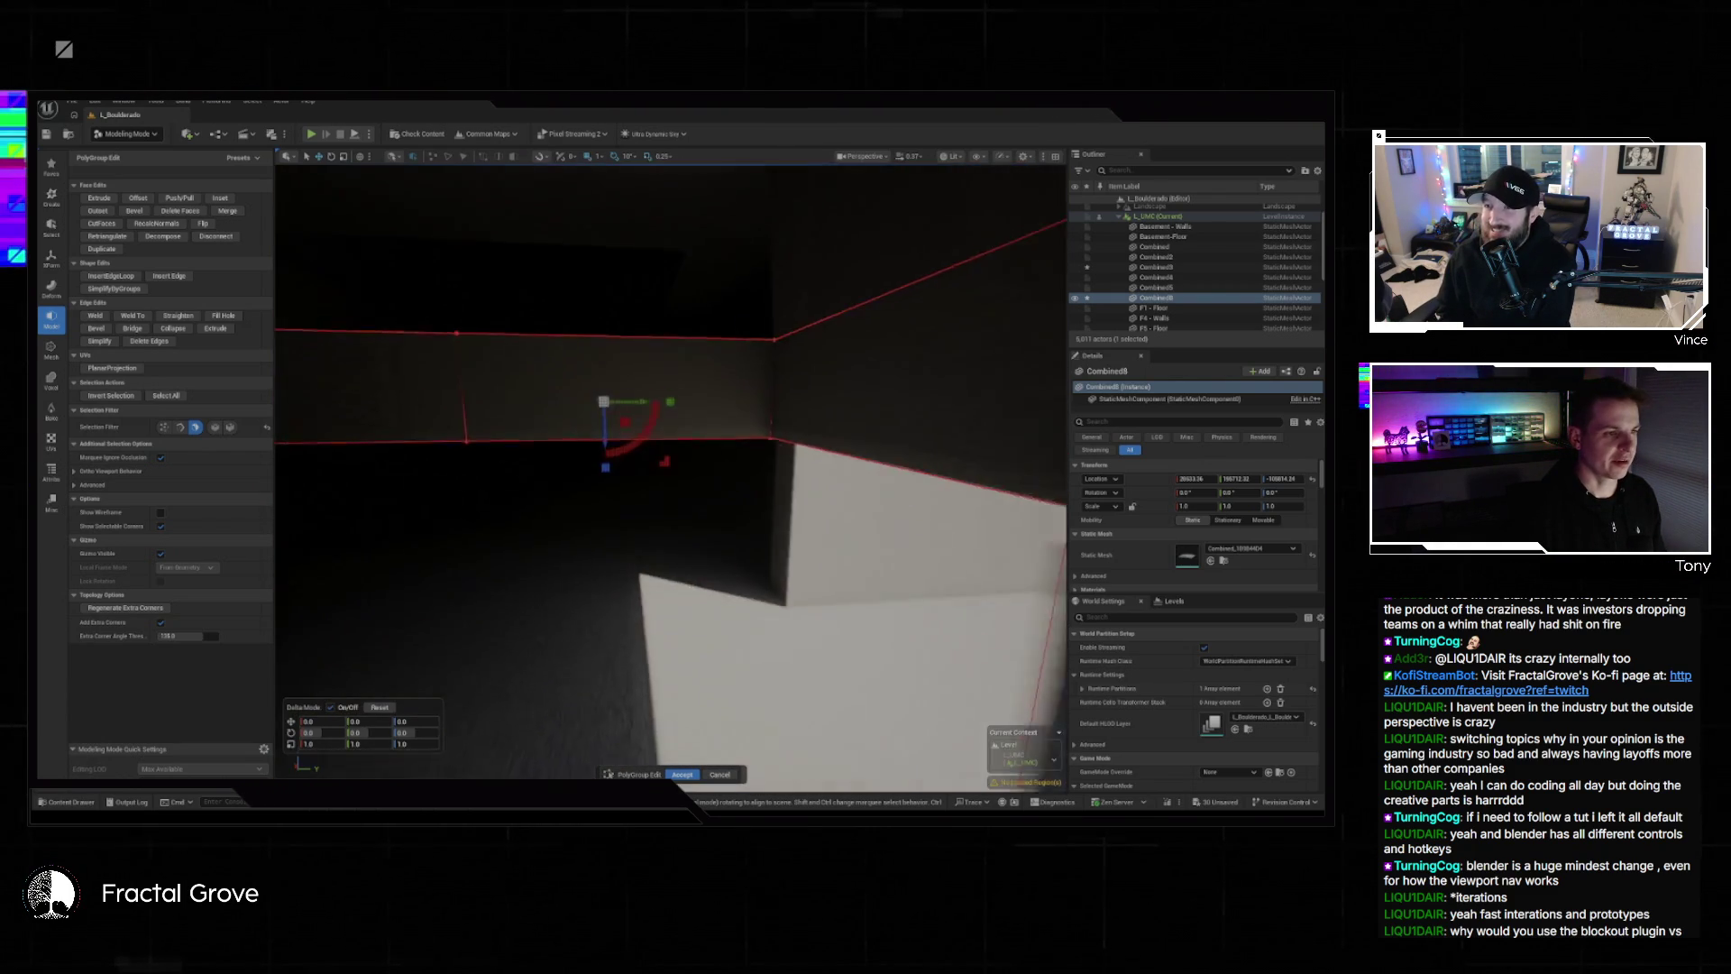
key("s")
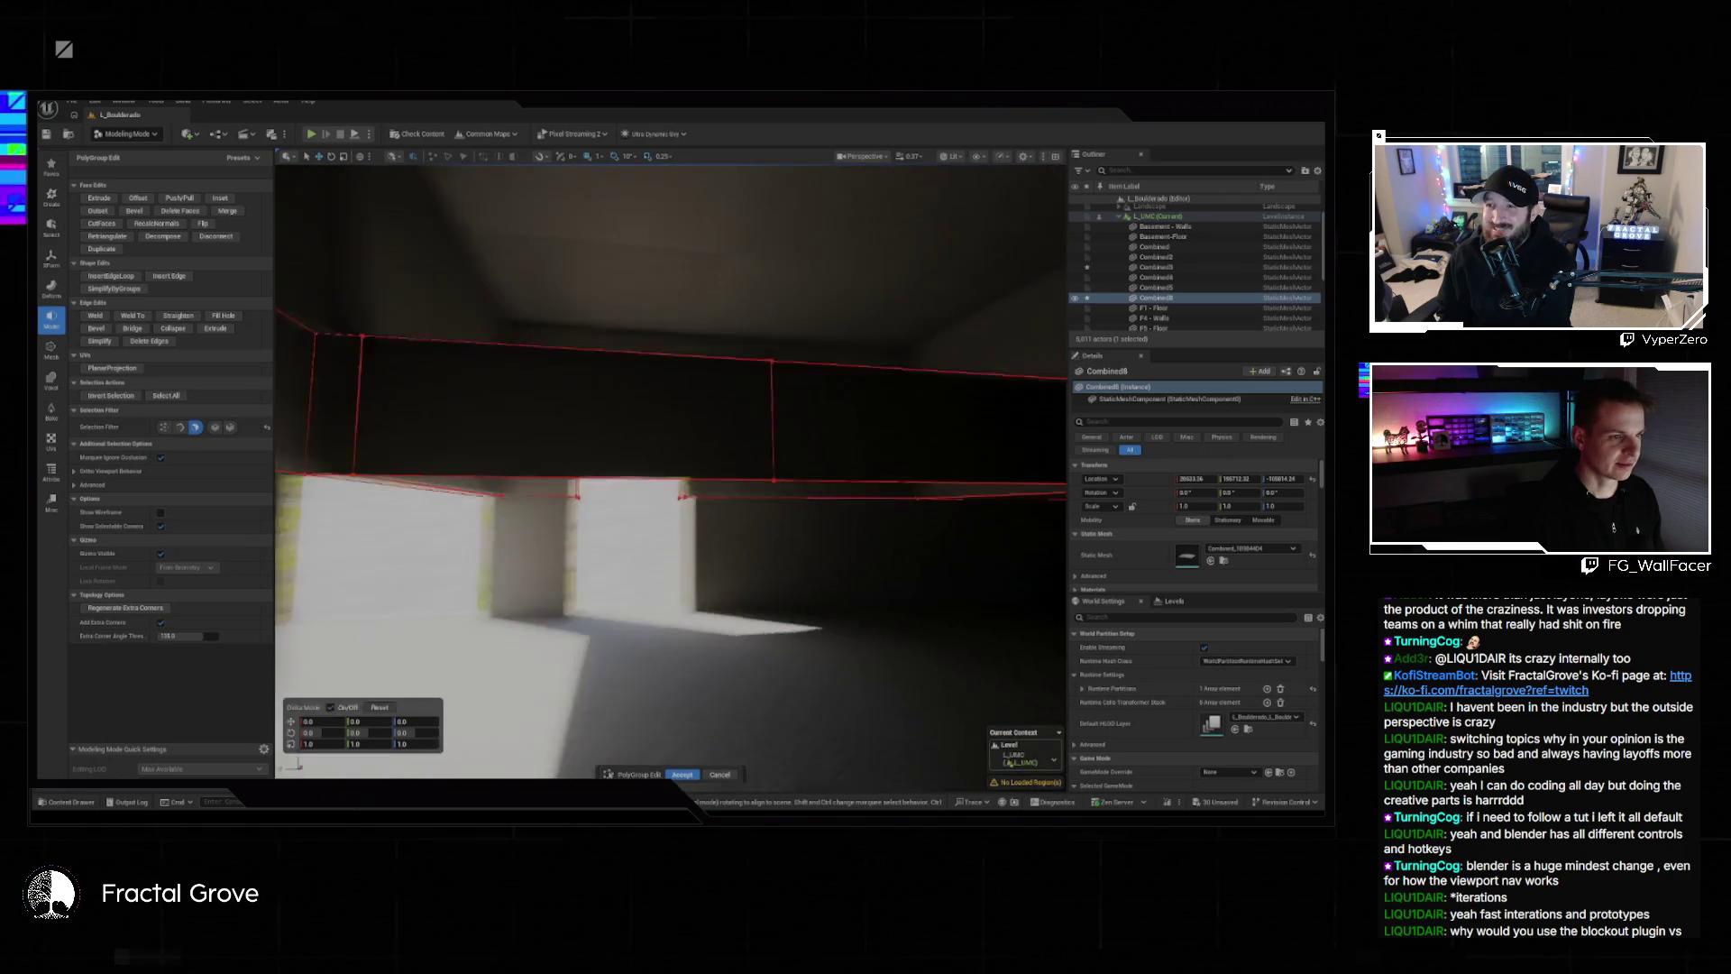
key("s")
key("a")
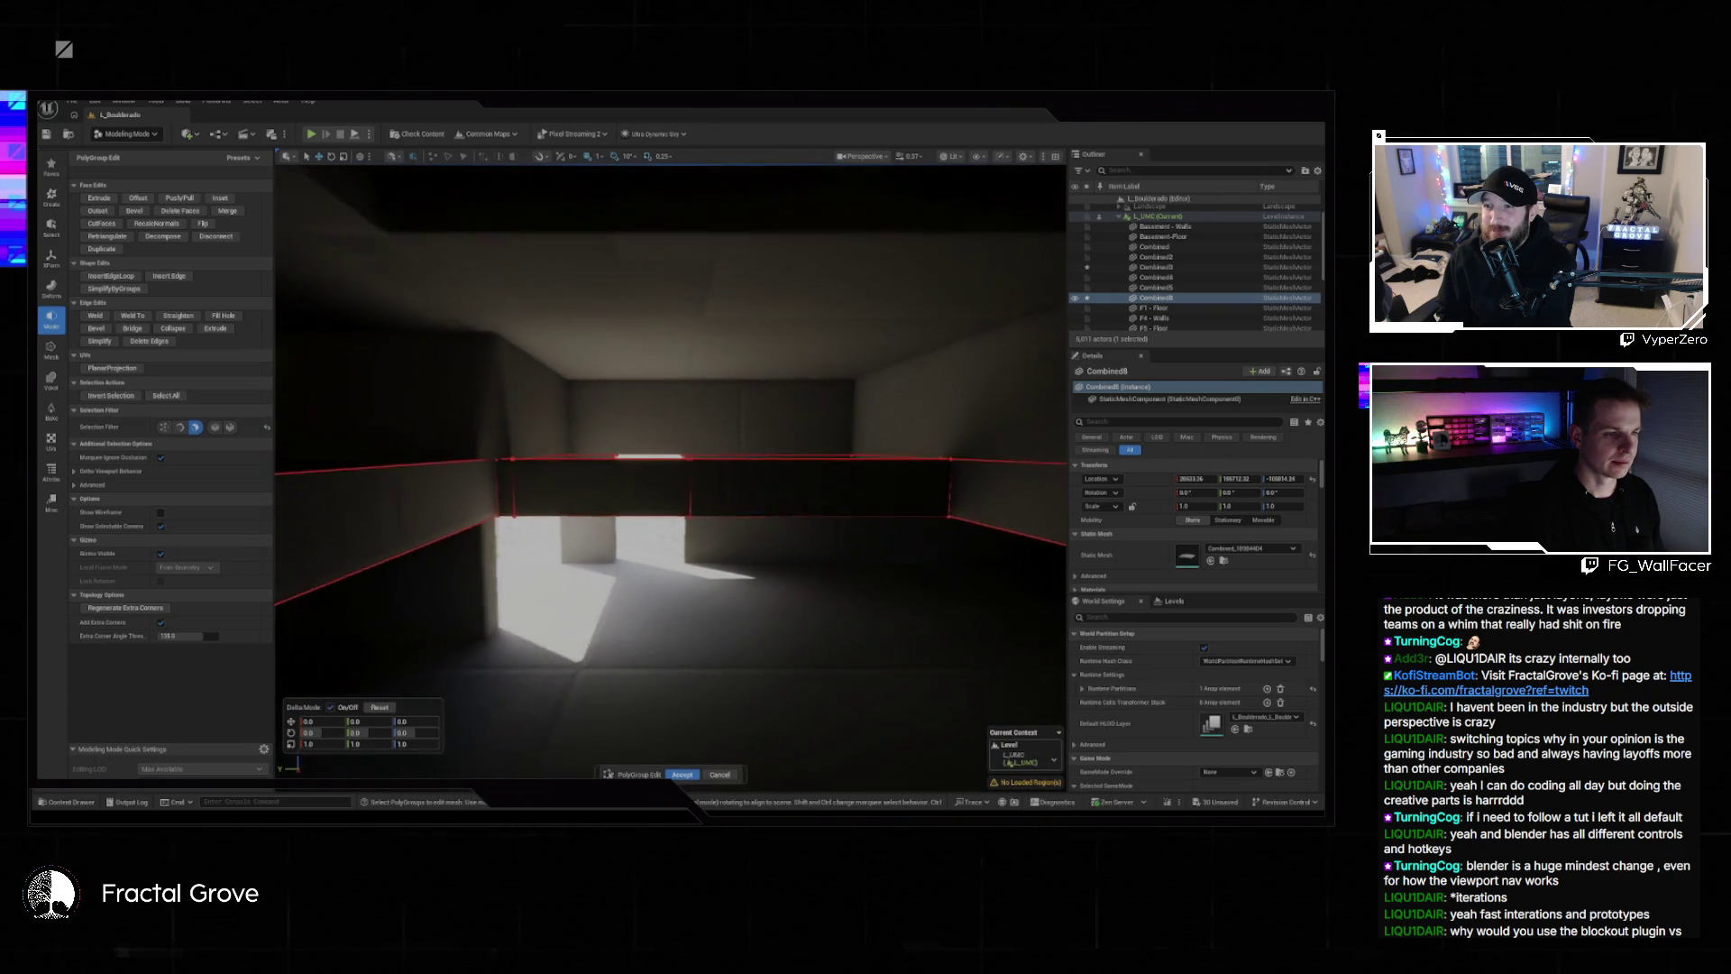
left_click(682, 774)
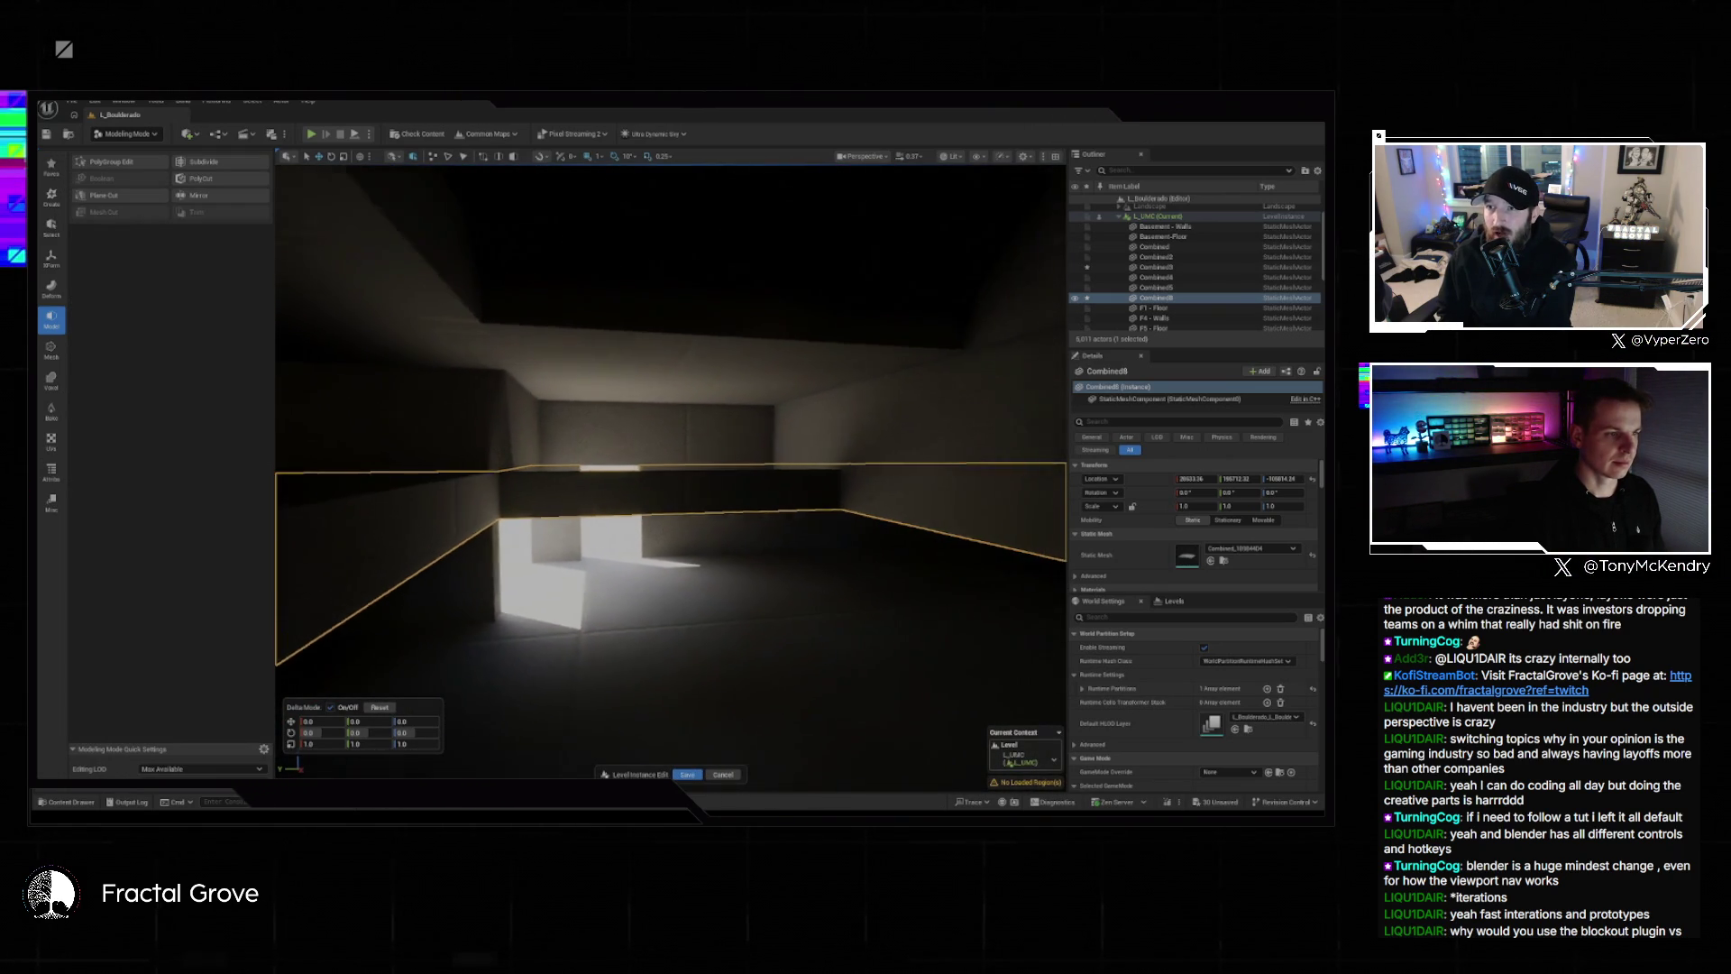
Inspect the building from several angles, deselect it and save the Level Instance edits.
key("f")
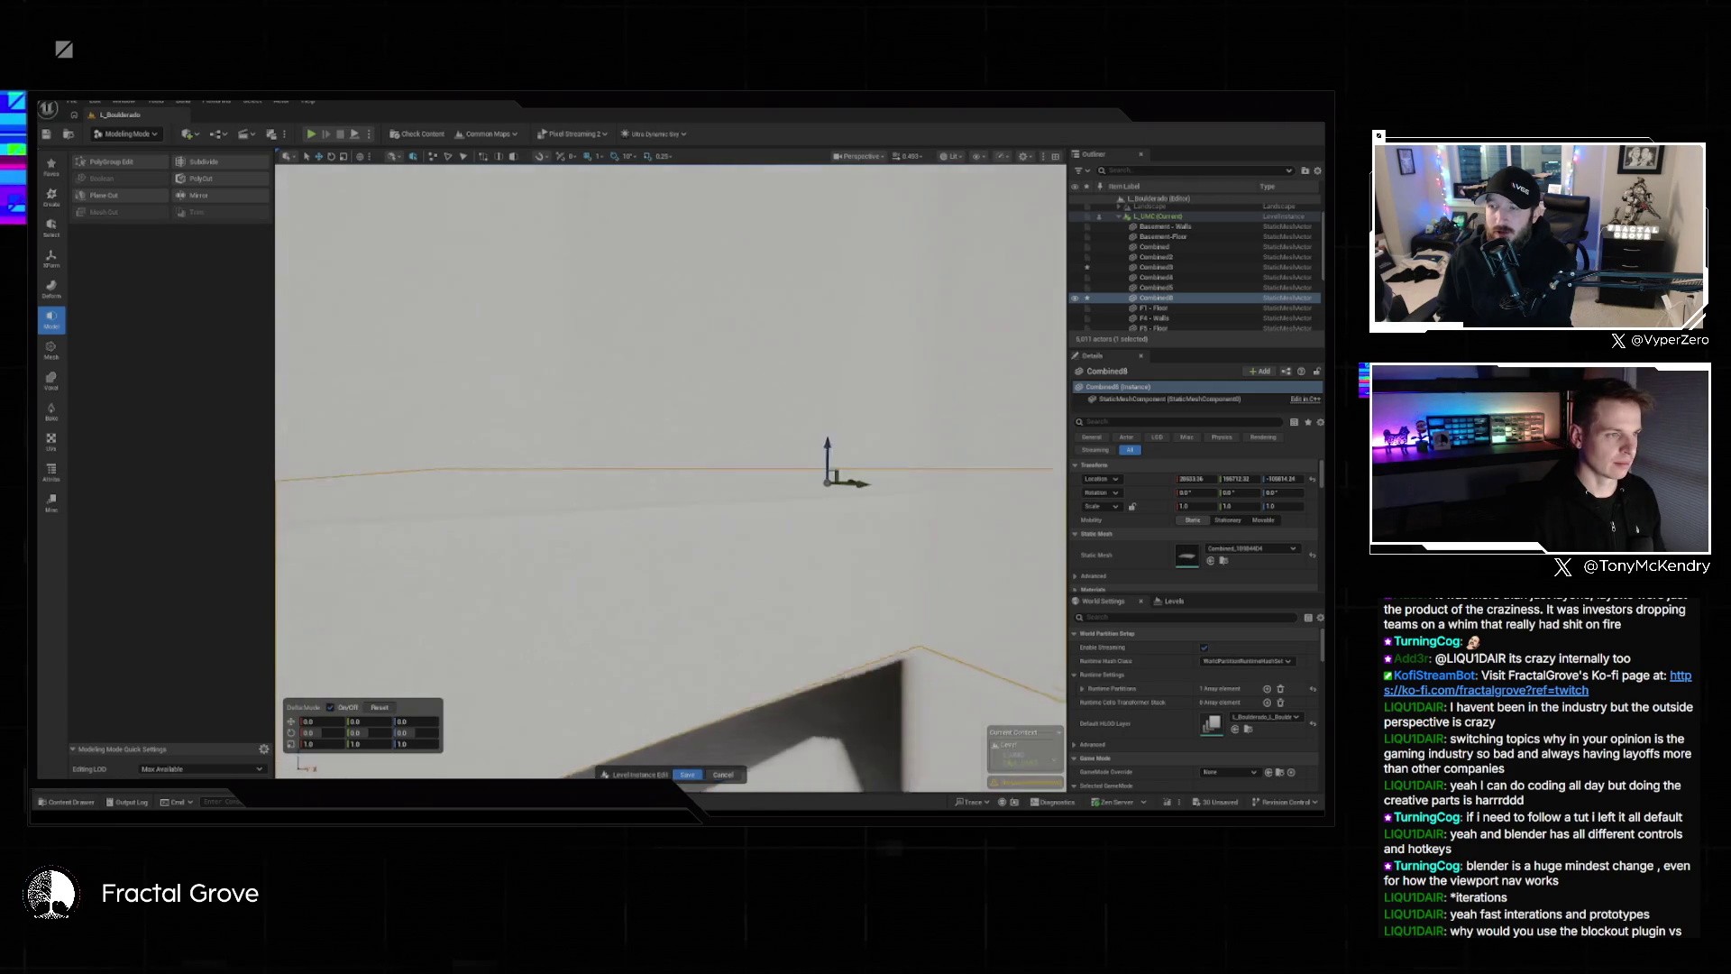
key("s")
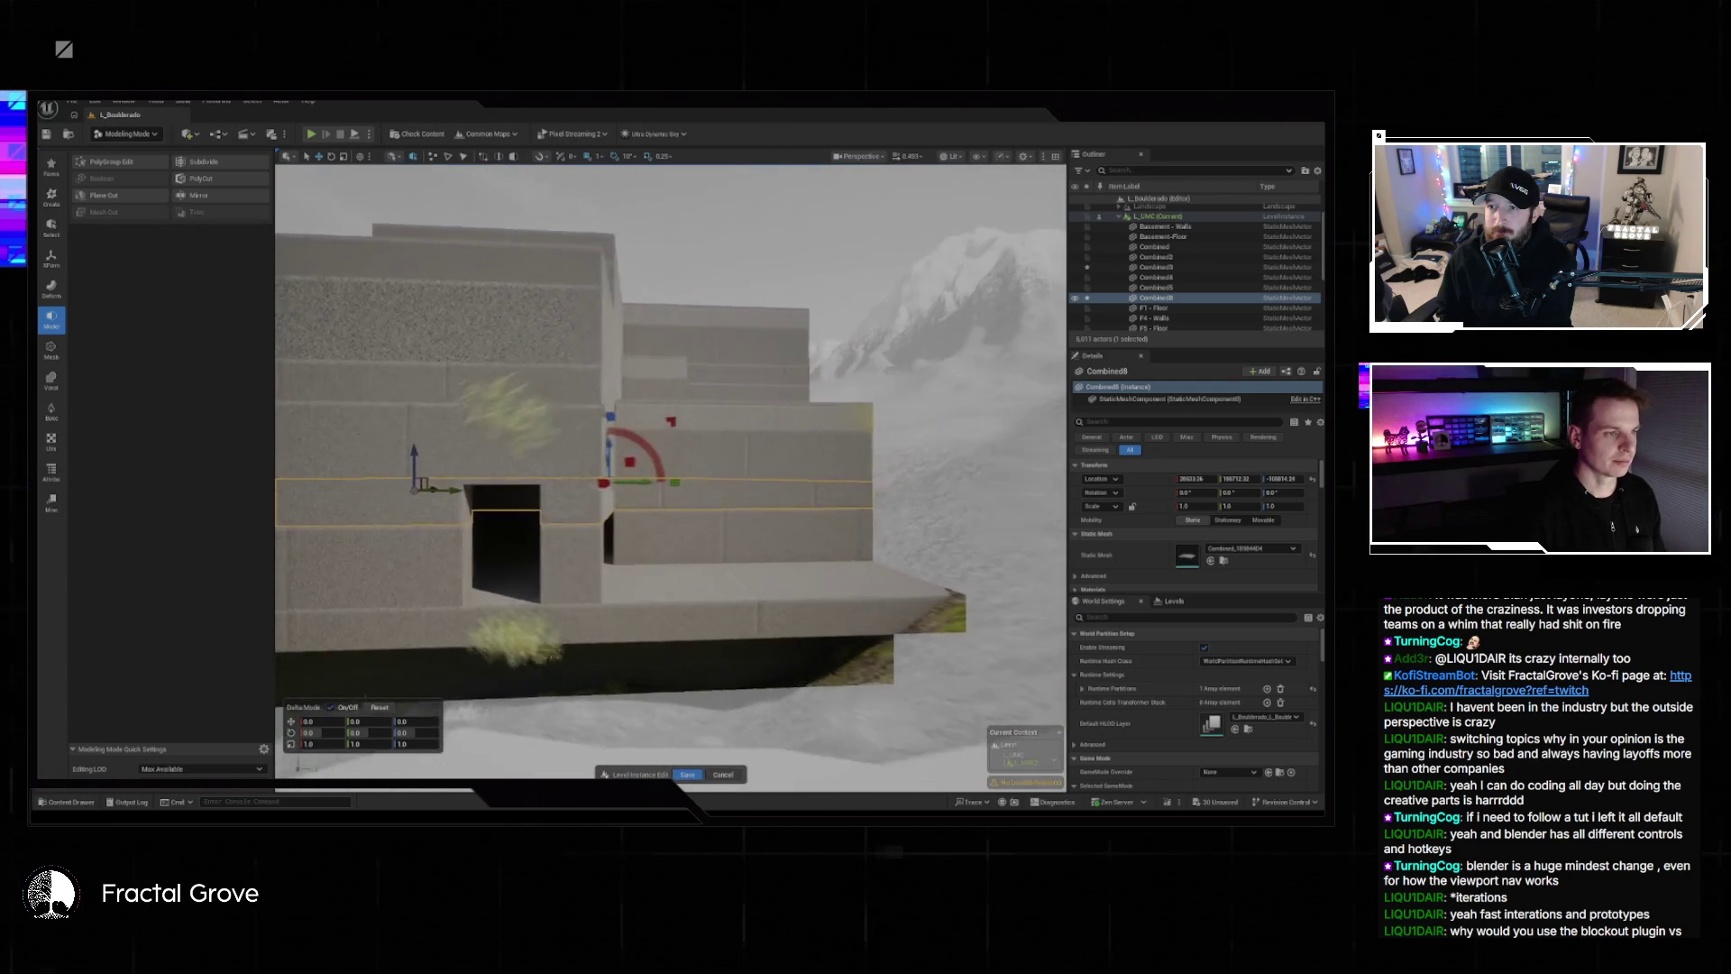
key("a")
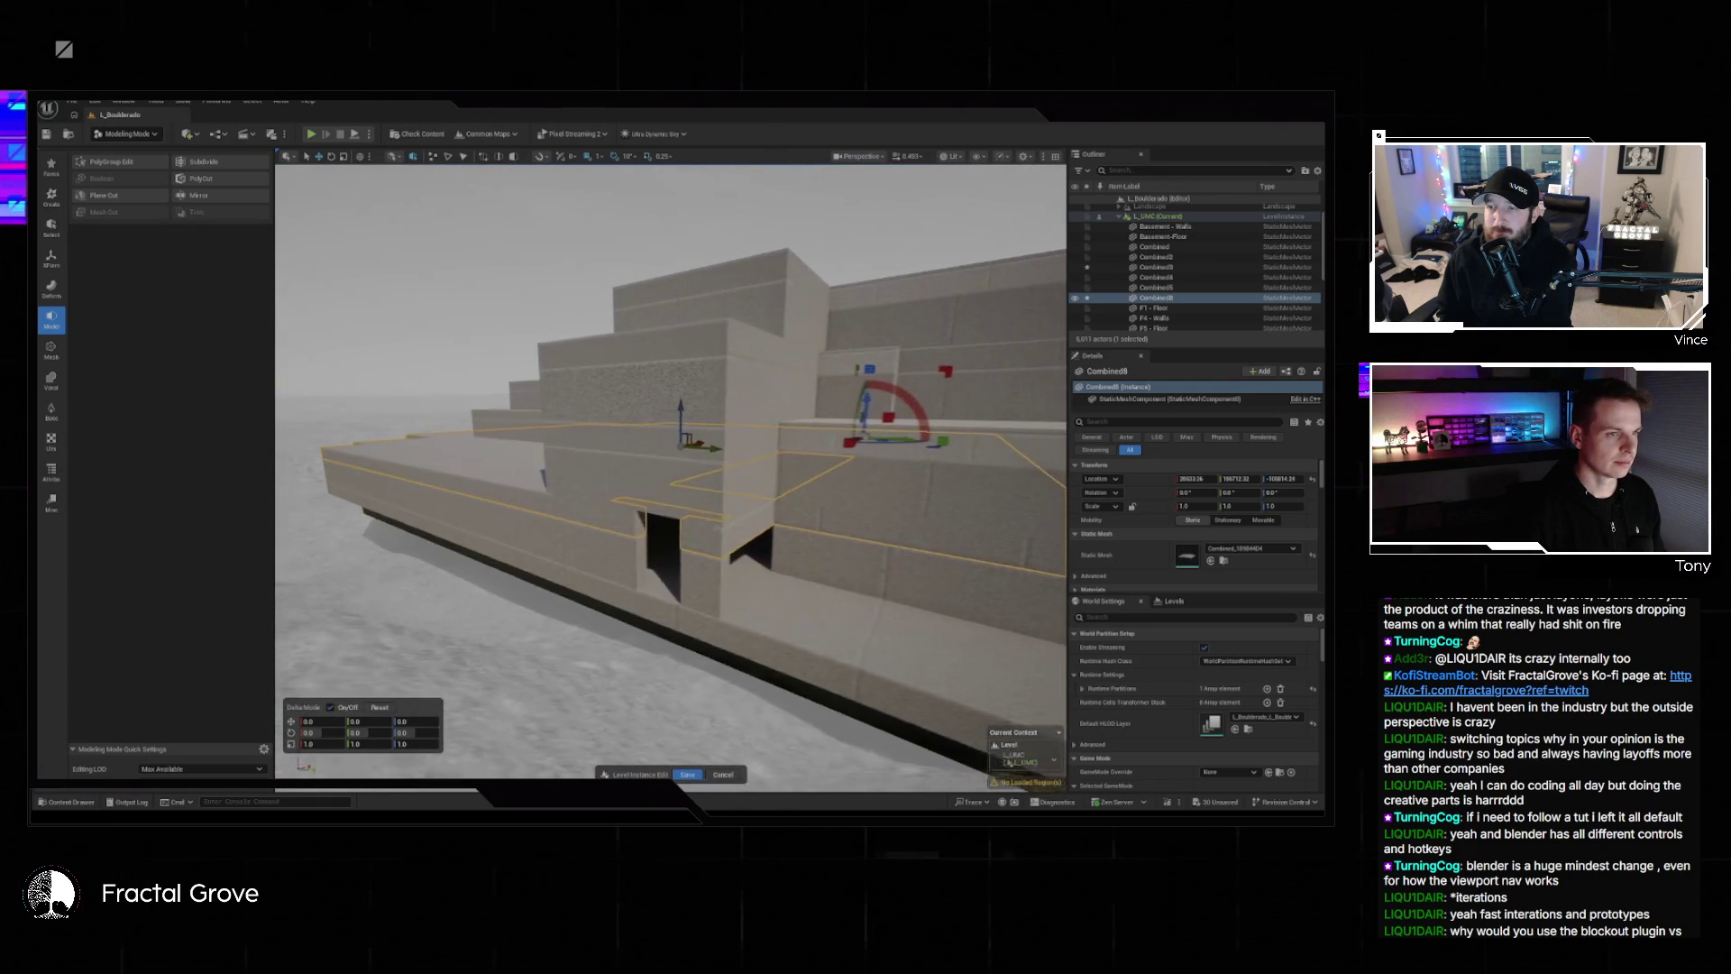
key("w")
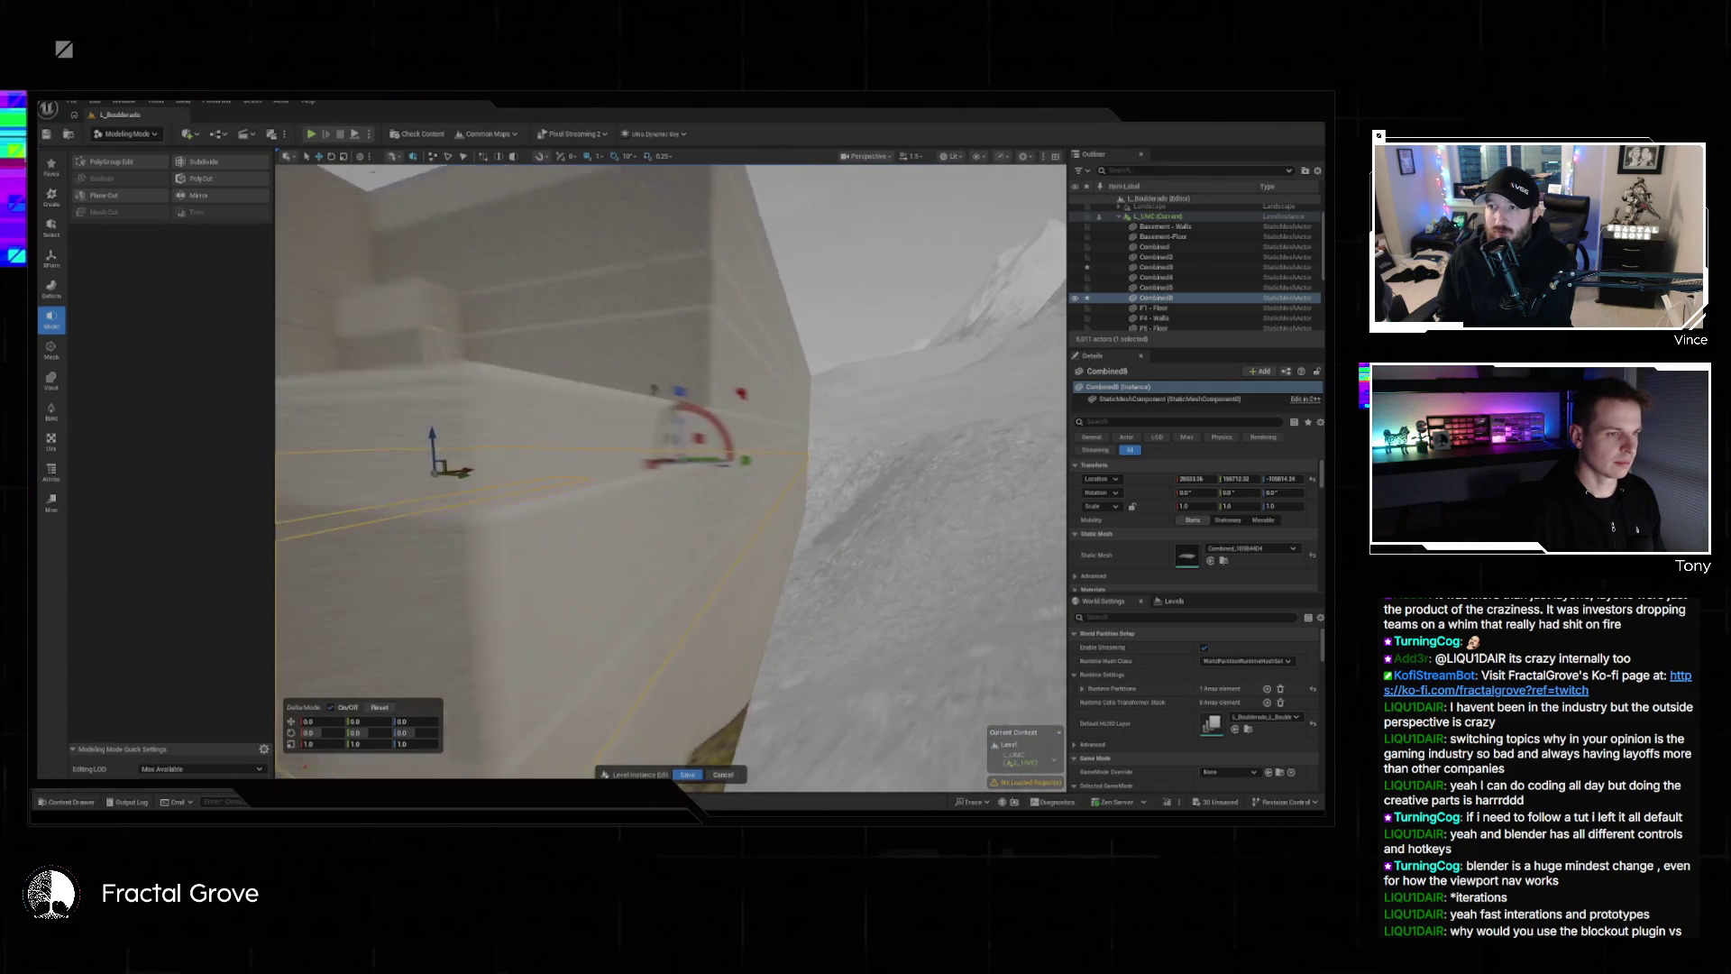
key("s")
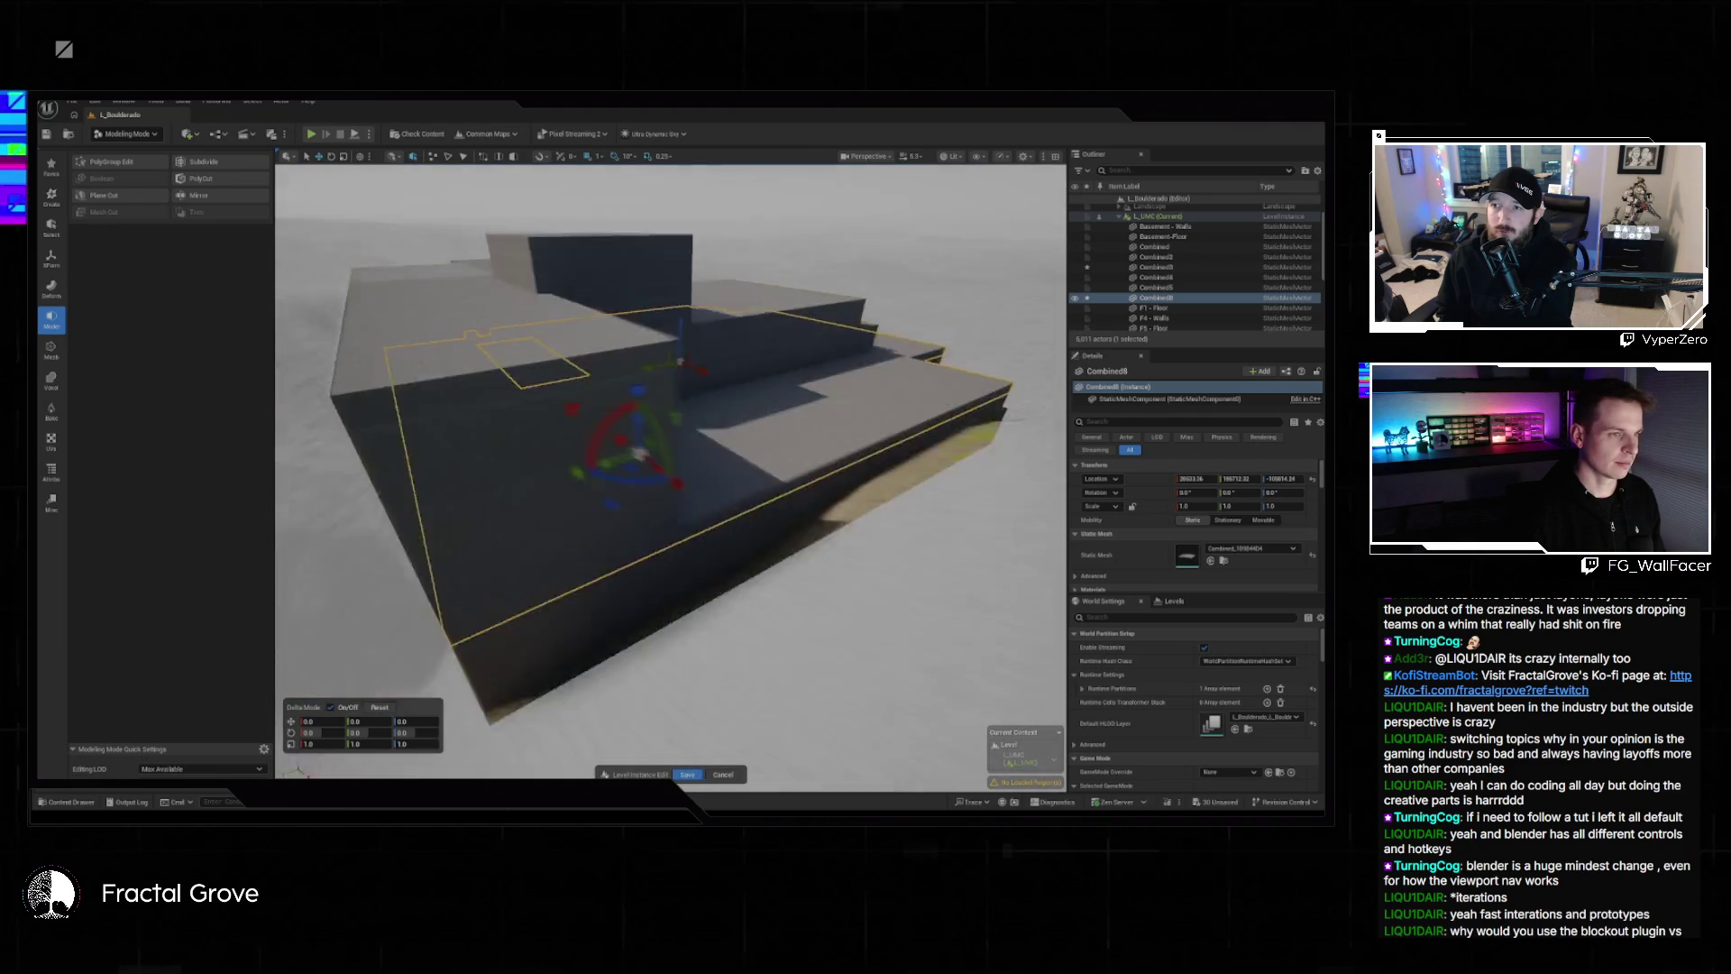
key("Escape")
key("w")
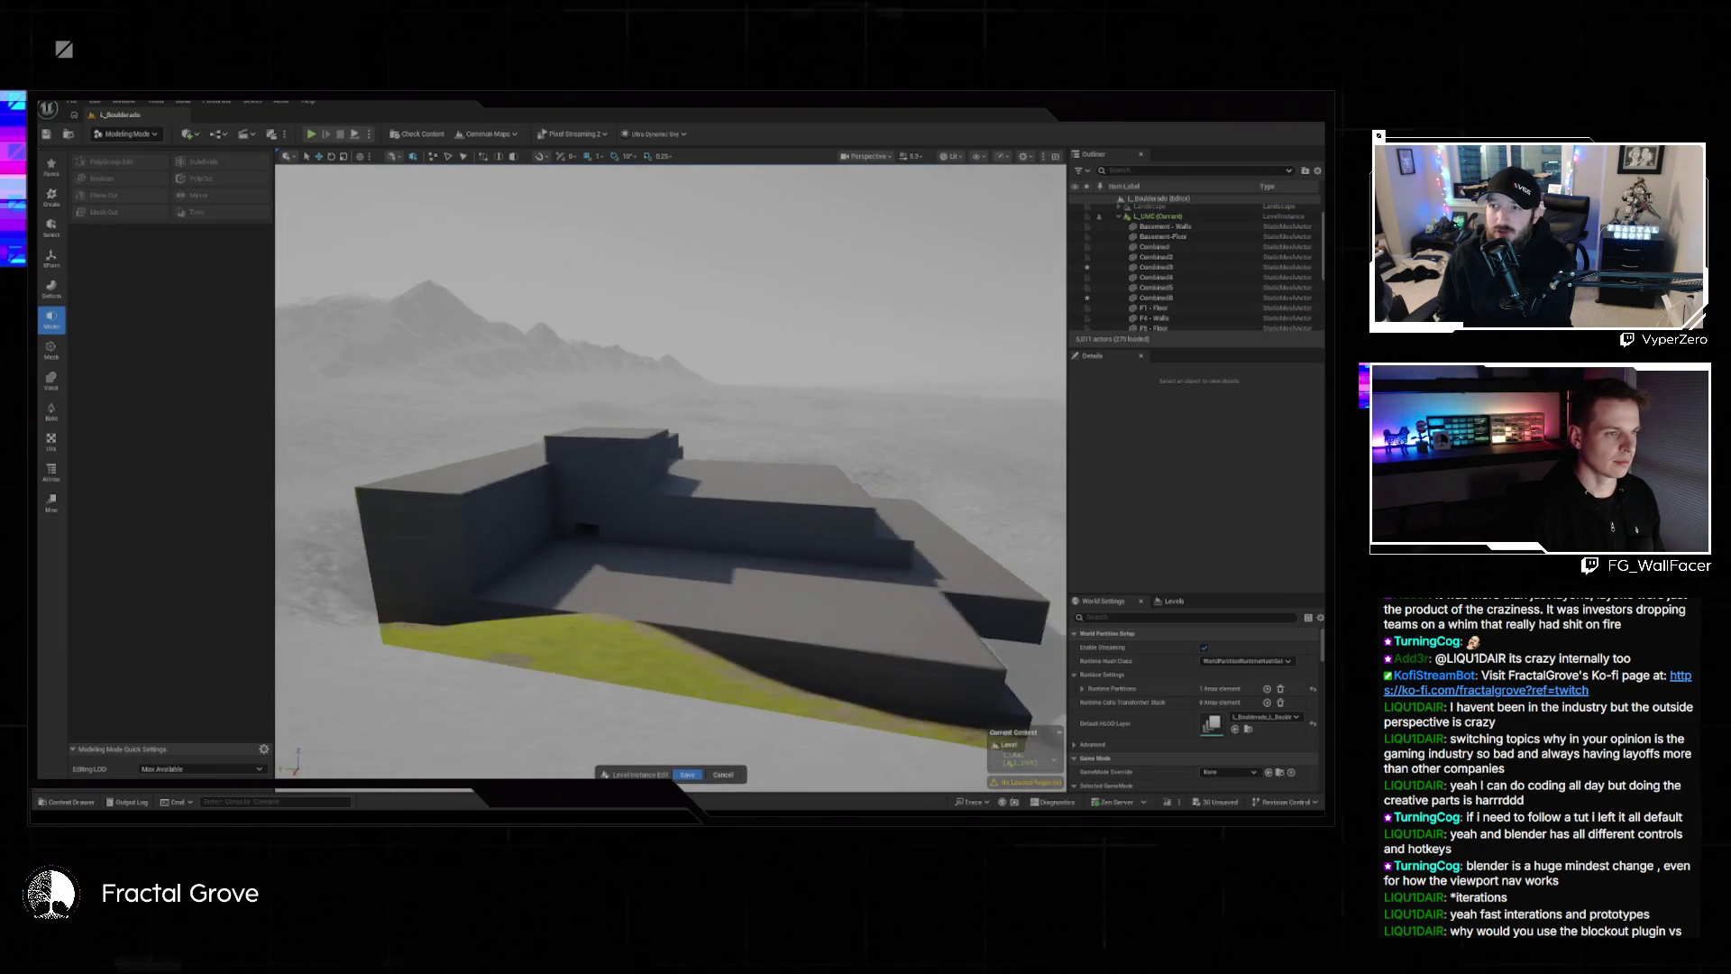
key("w")
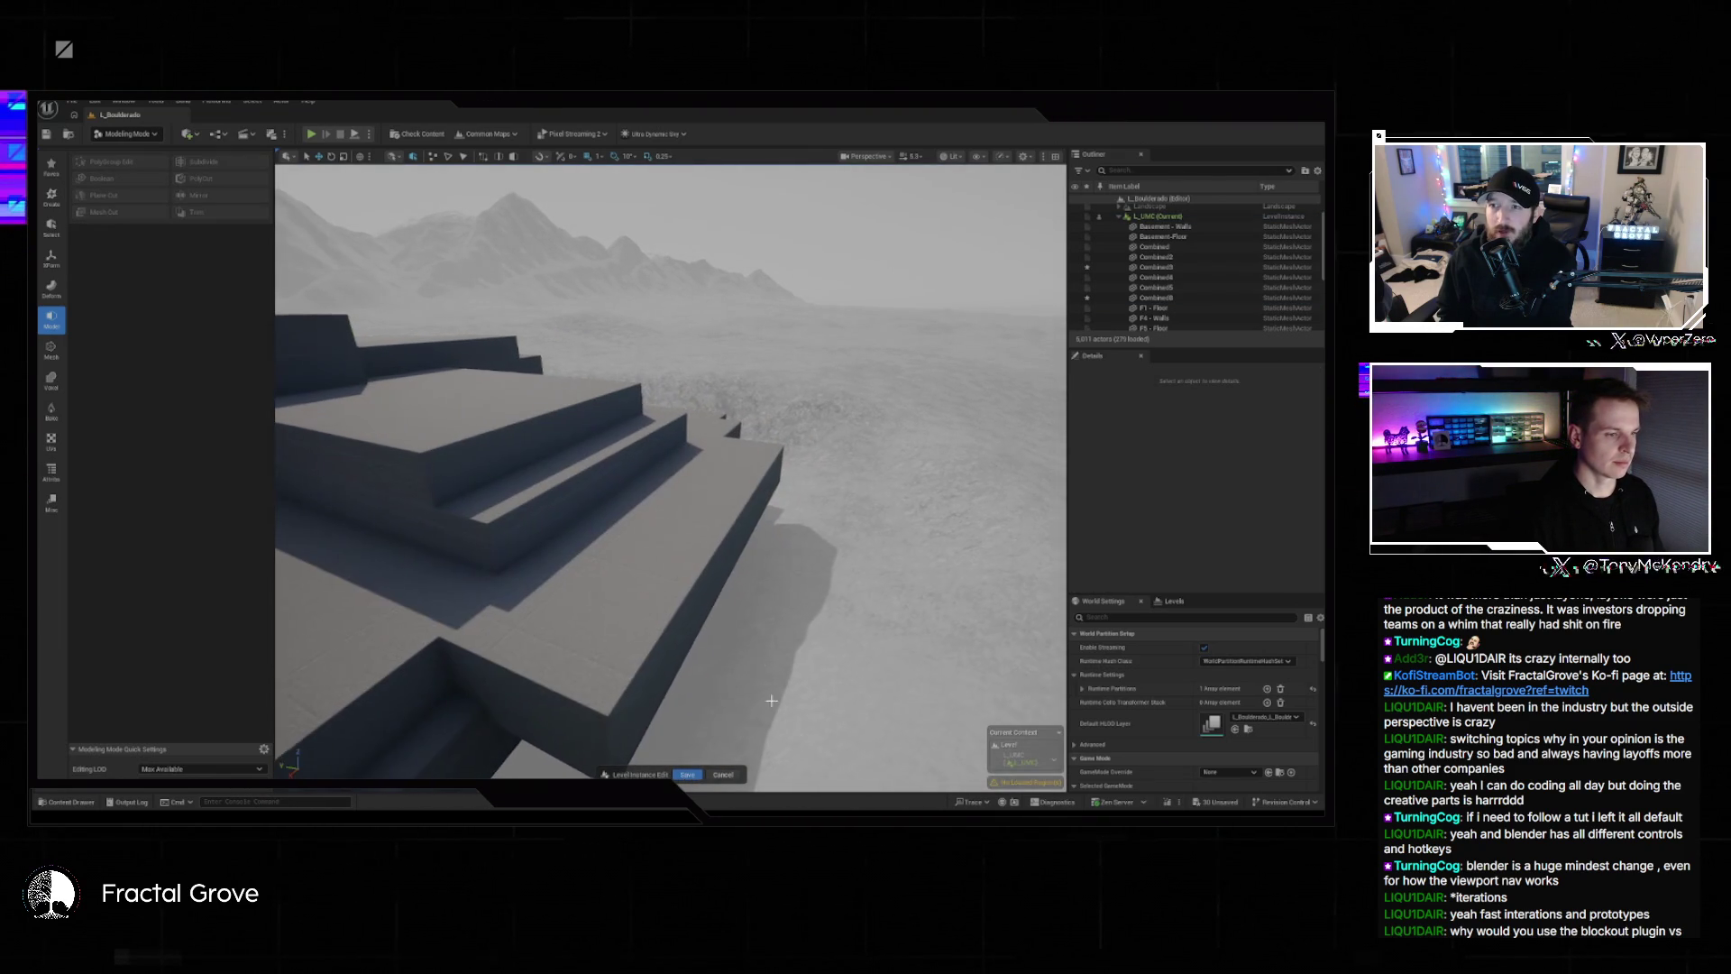
left_click(689, 774)
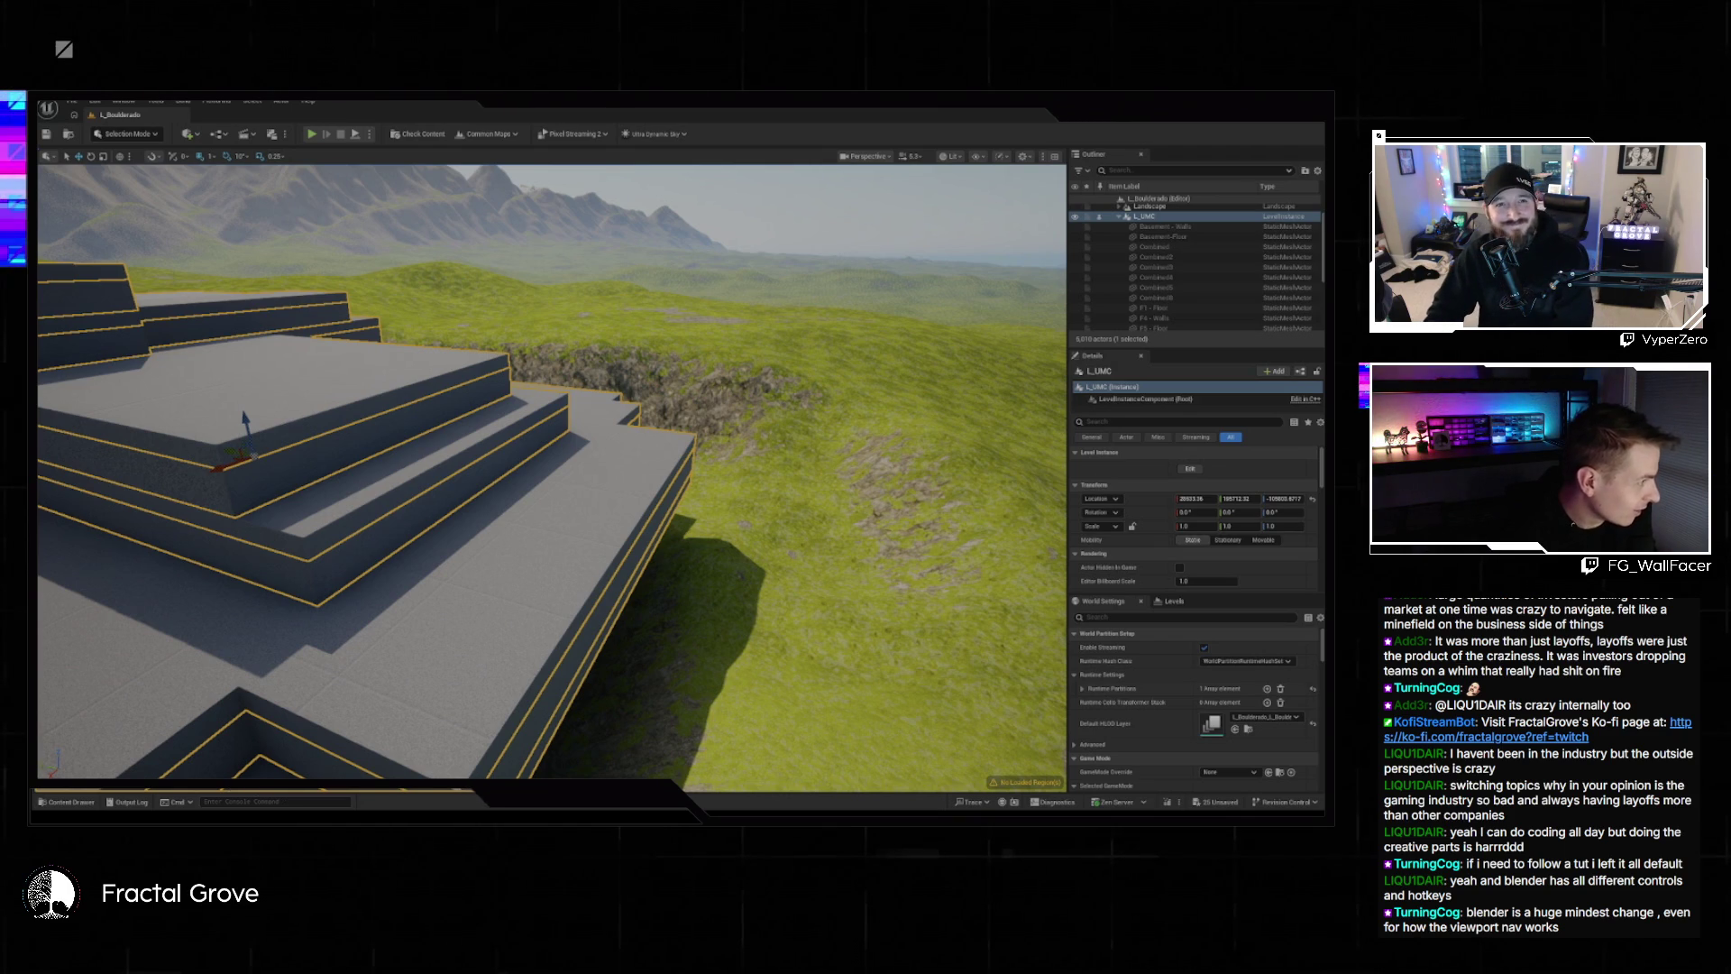
mouse_move(702, 811)
left_mouse_down()
mouse_move(702, 460)
mouse_move(627, 162)
mouse_move(329, 187)
left_mouse_up()
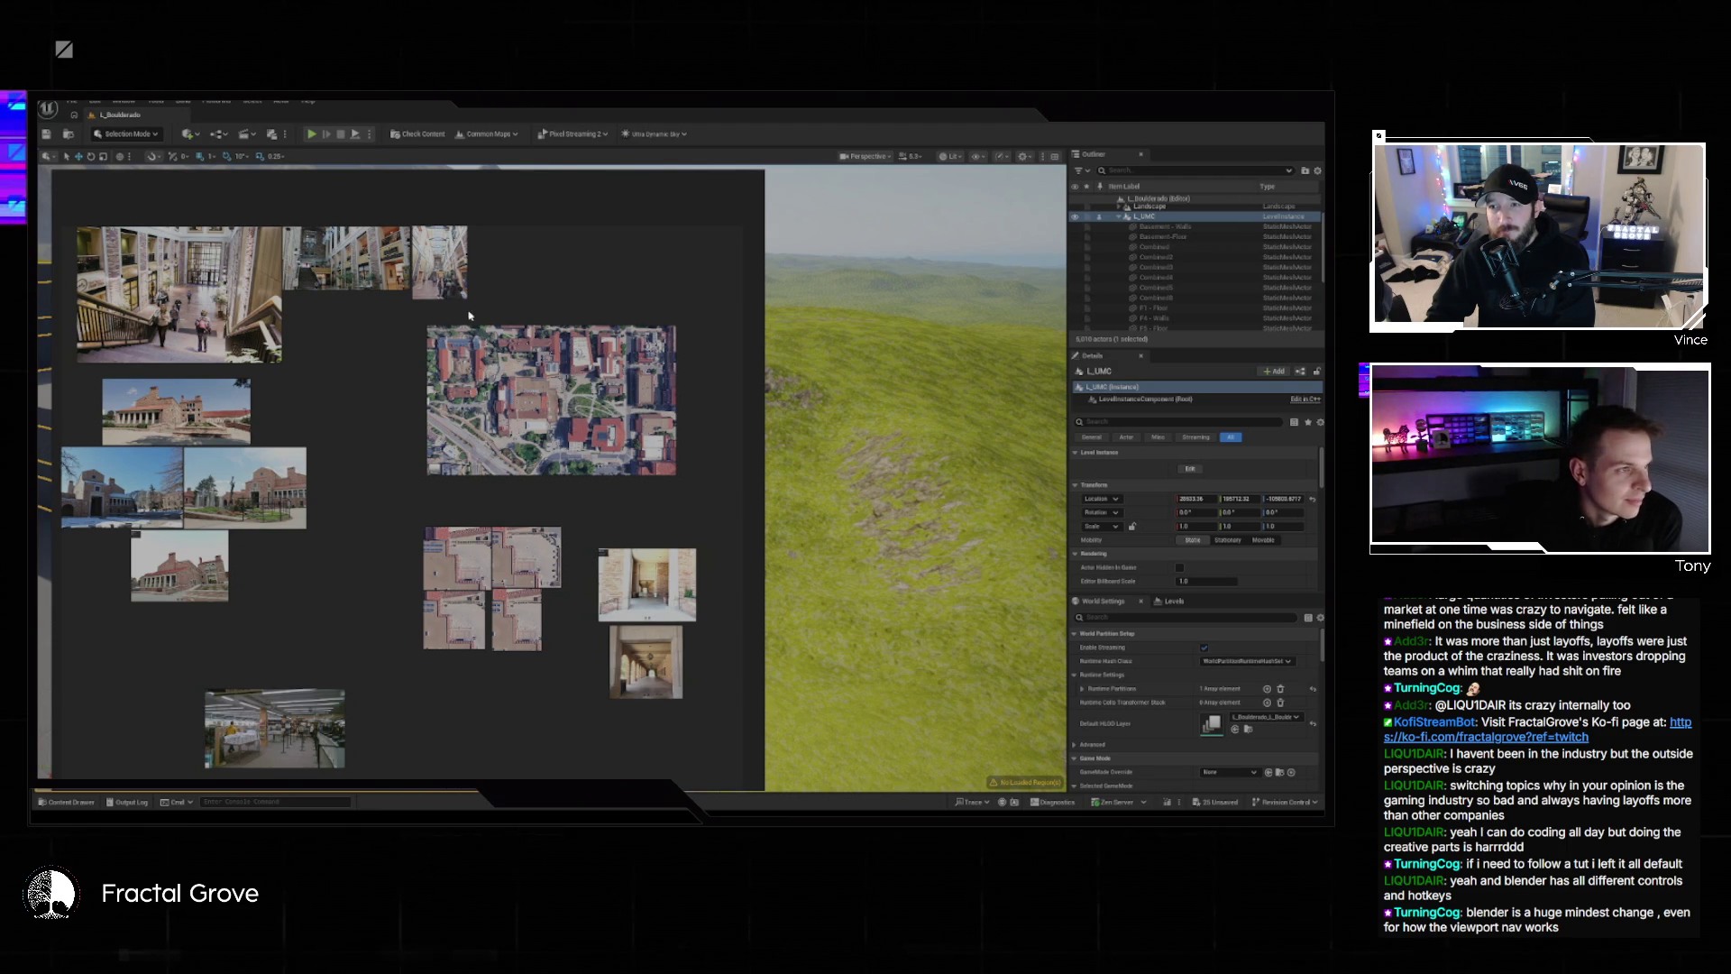
left_click(758, 177)
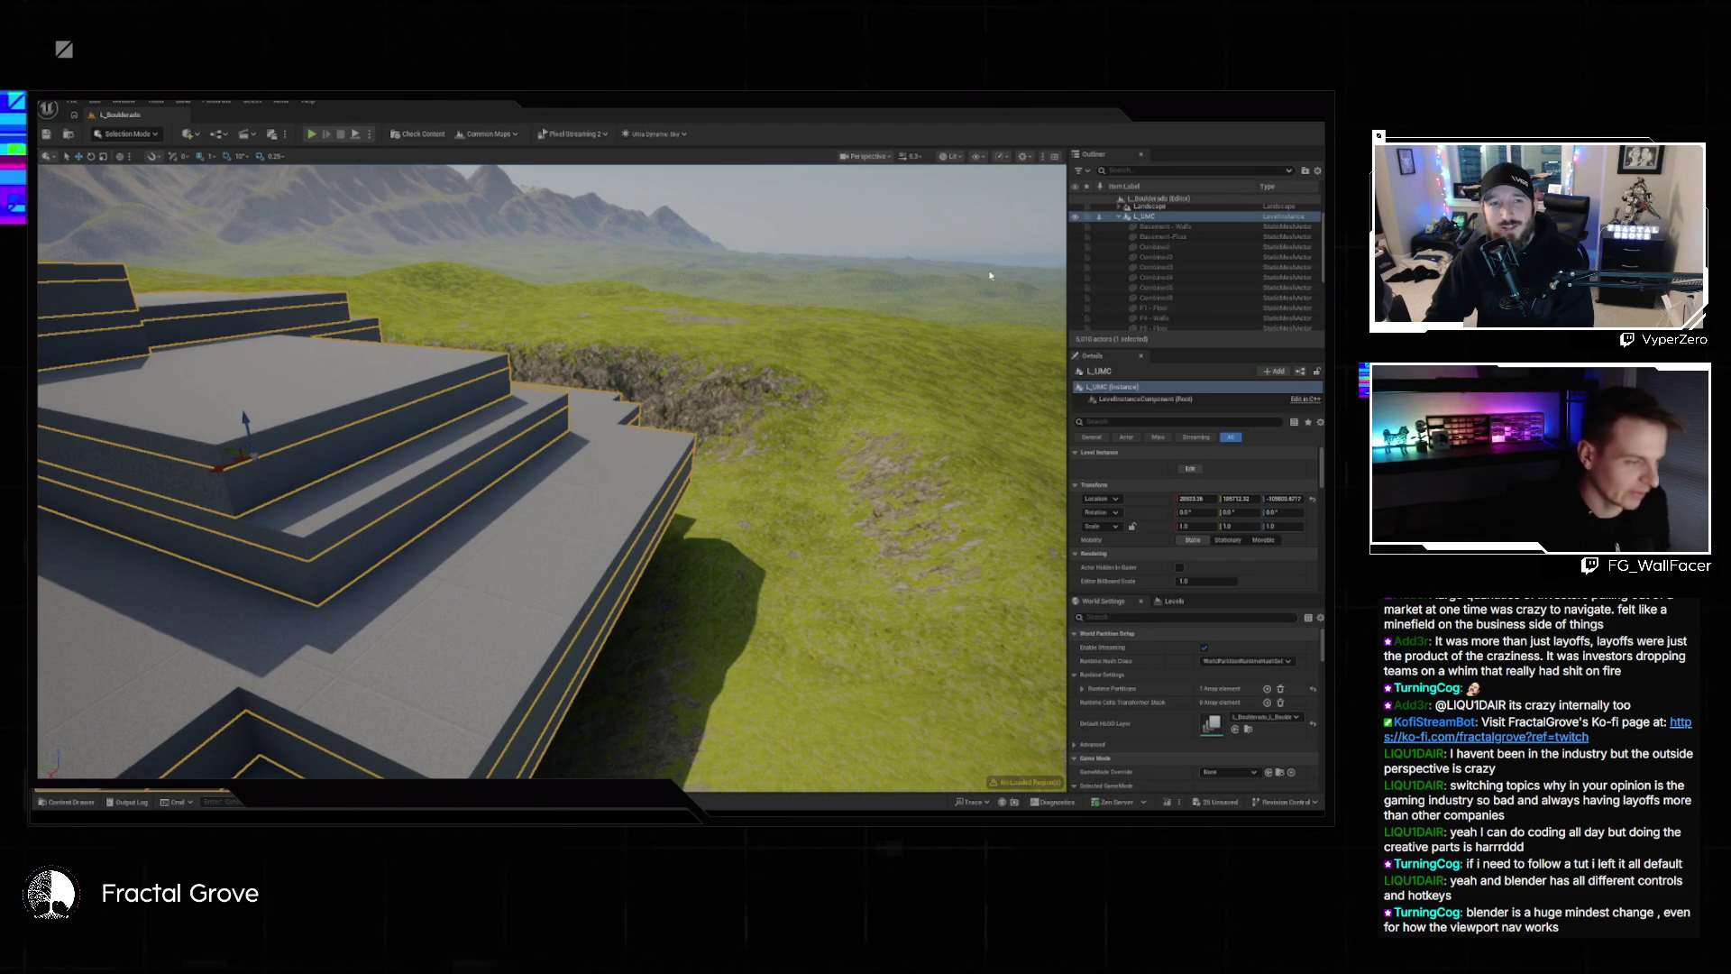
key("f")
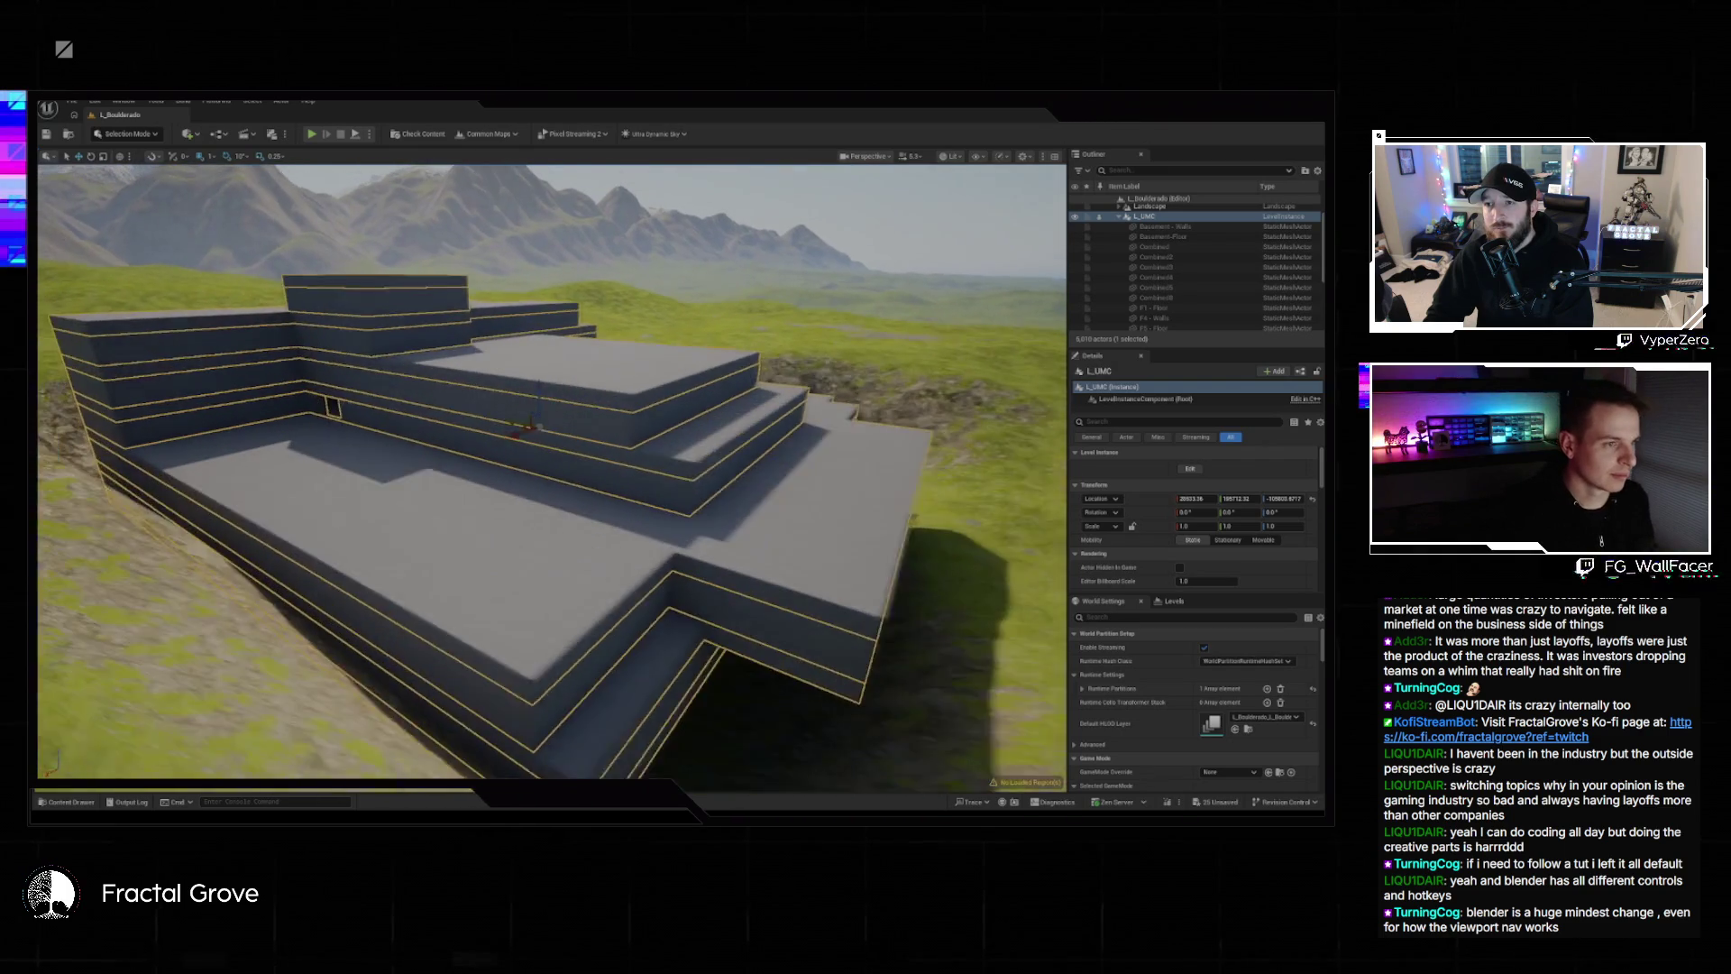
key("Escape")
mouse_move(552, 468)
left_mouse_down()
mouse_move(631, 504)
mouse_move(541, 487)
left_mouse_up()
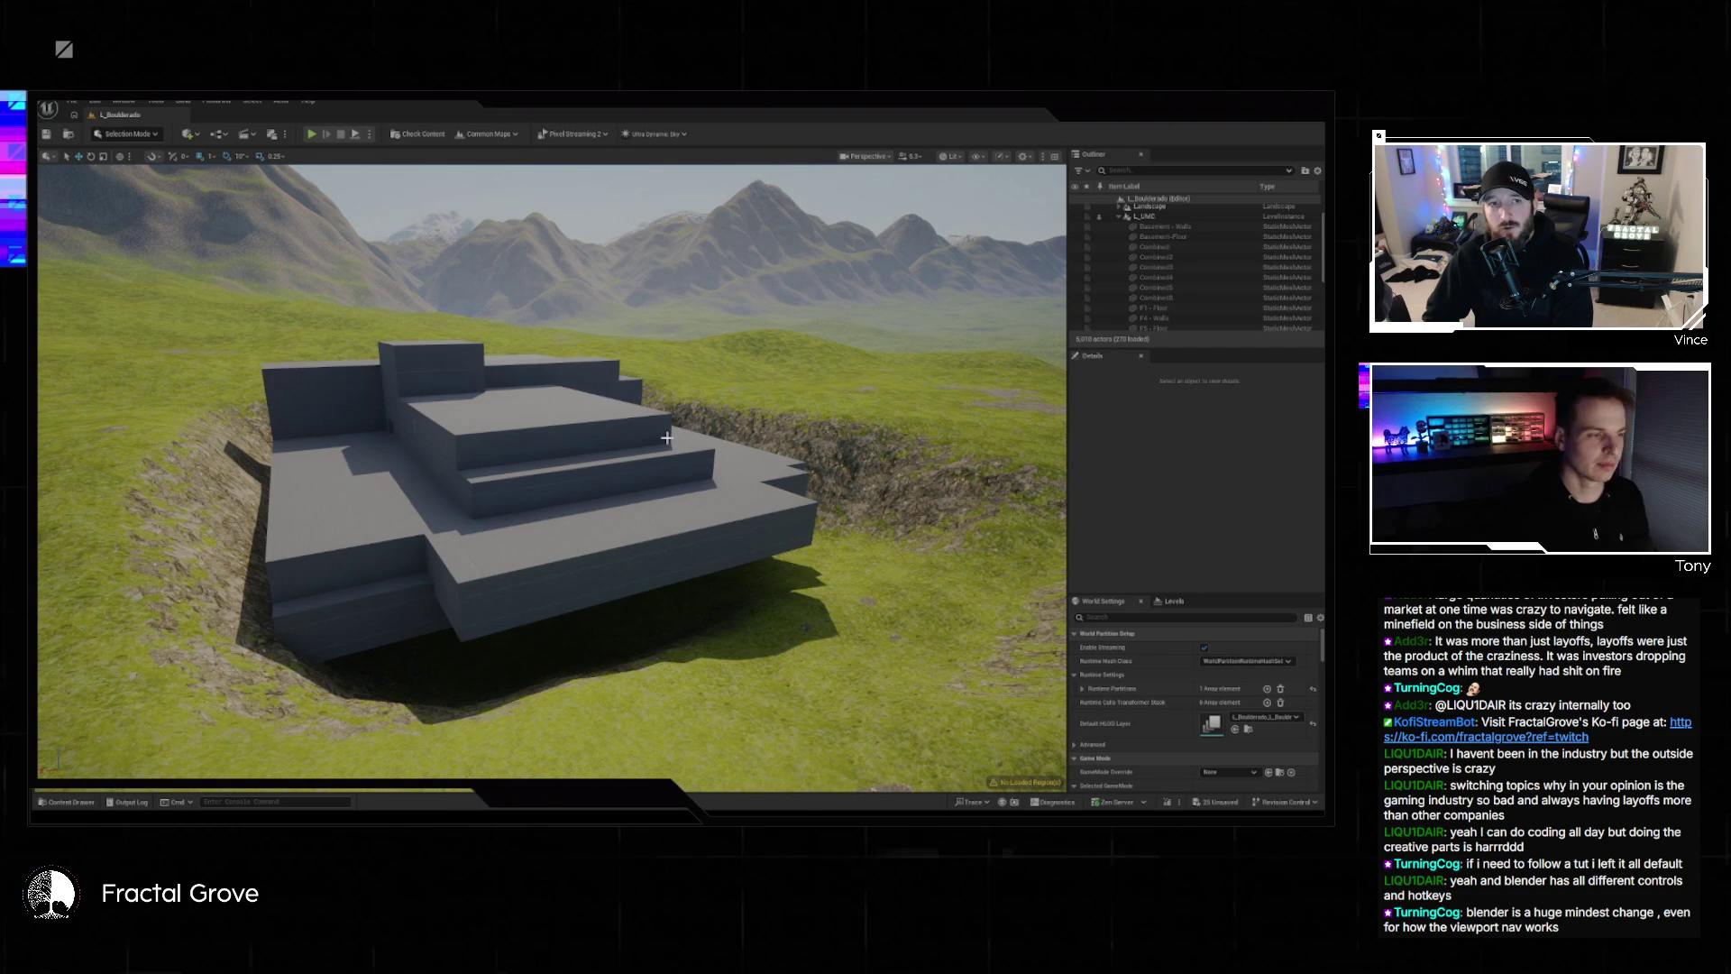
mouse_move(666, 438)
left_mouse_down()
mouse_move(595, 469)
mouse_move(487, 458)
left_mouse_up()
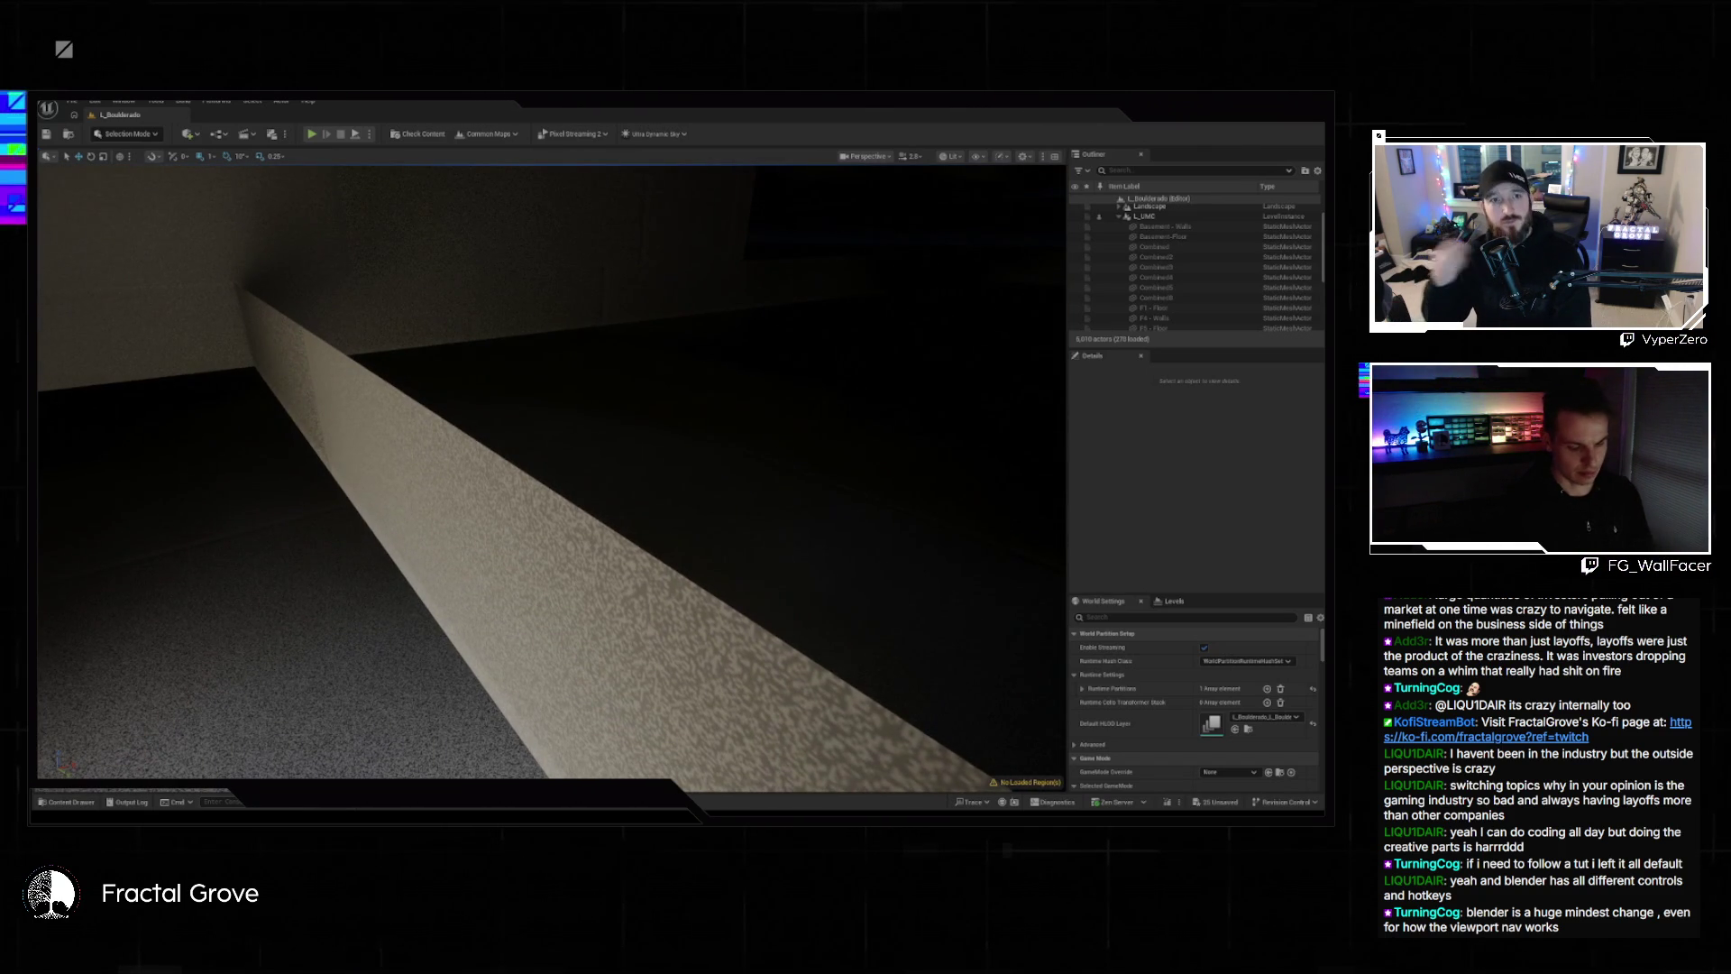
key("alt+3")
Select the L_UMC level instance, return to lit shading and switch to Modeling Mode's Model tools.
mouse_move(604, 452)
left_mouse_down()
mouse_move(573, 452)
mouse_move(591, 390)
left_mouse_up()
left_click(595, 359)
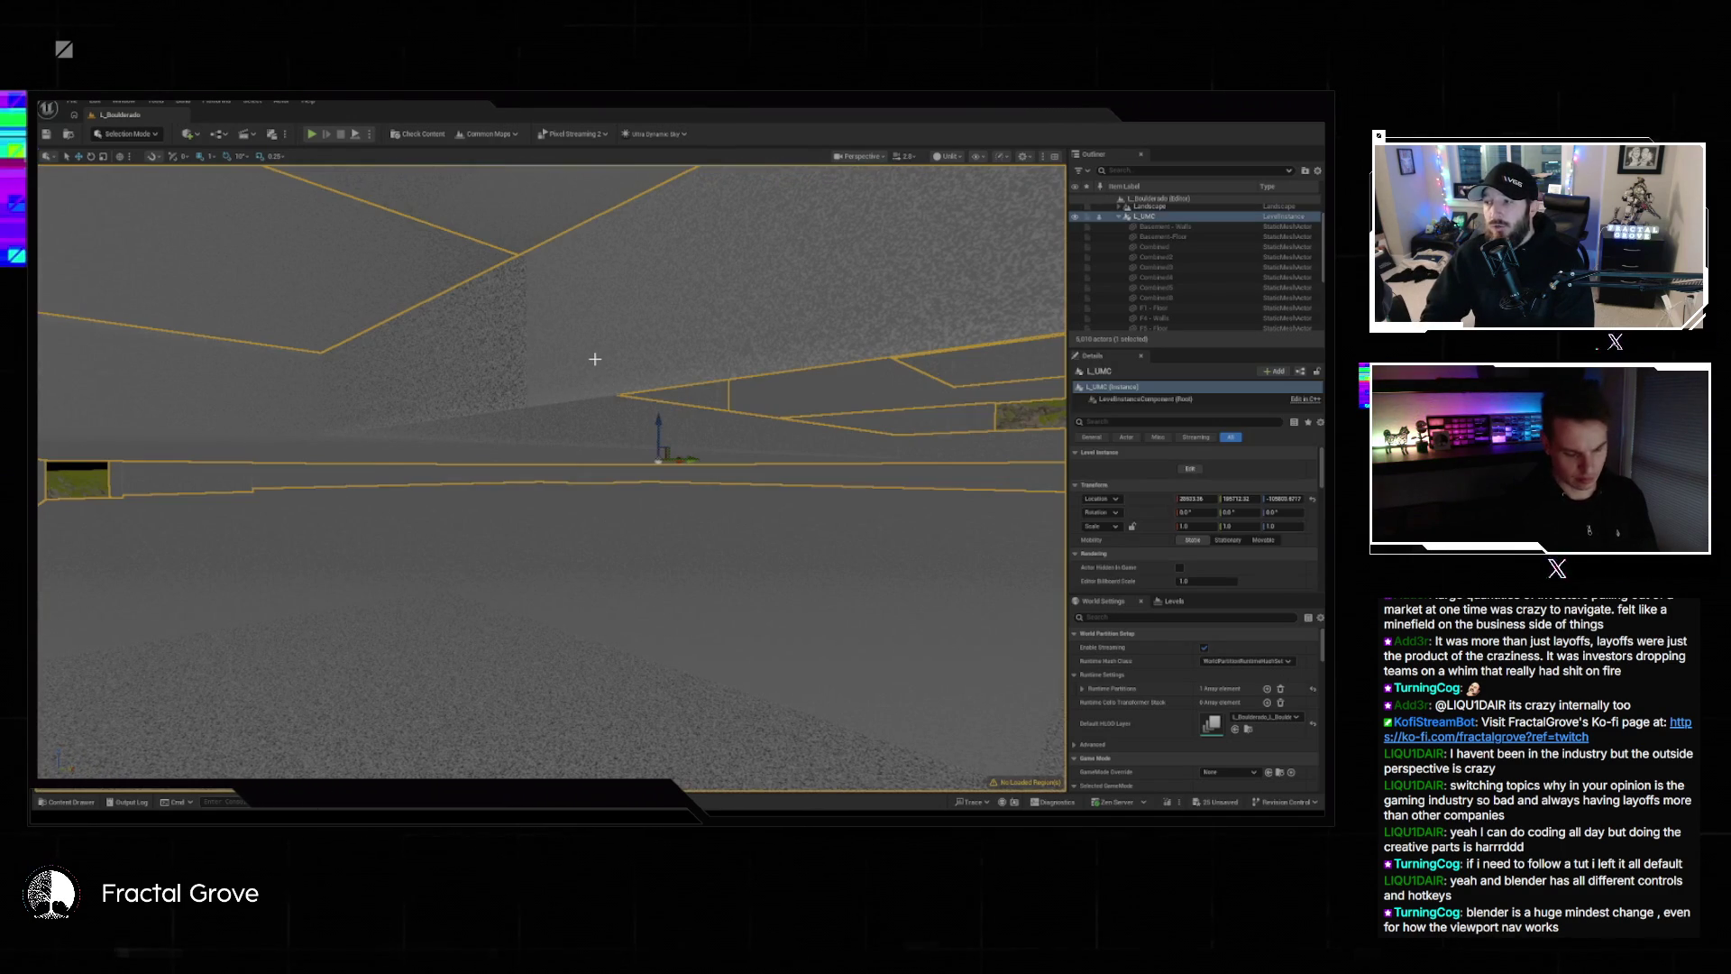
key("alt+4")
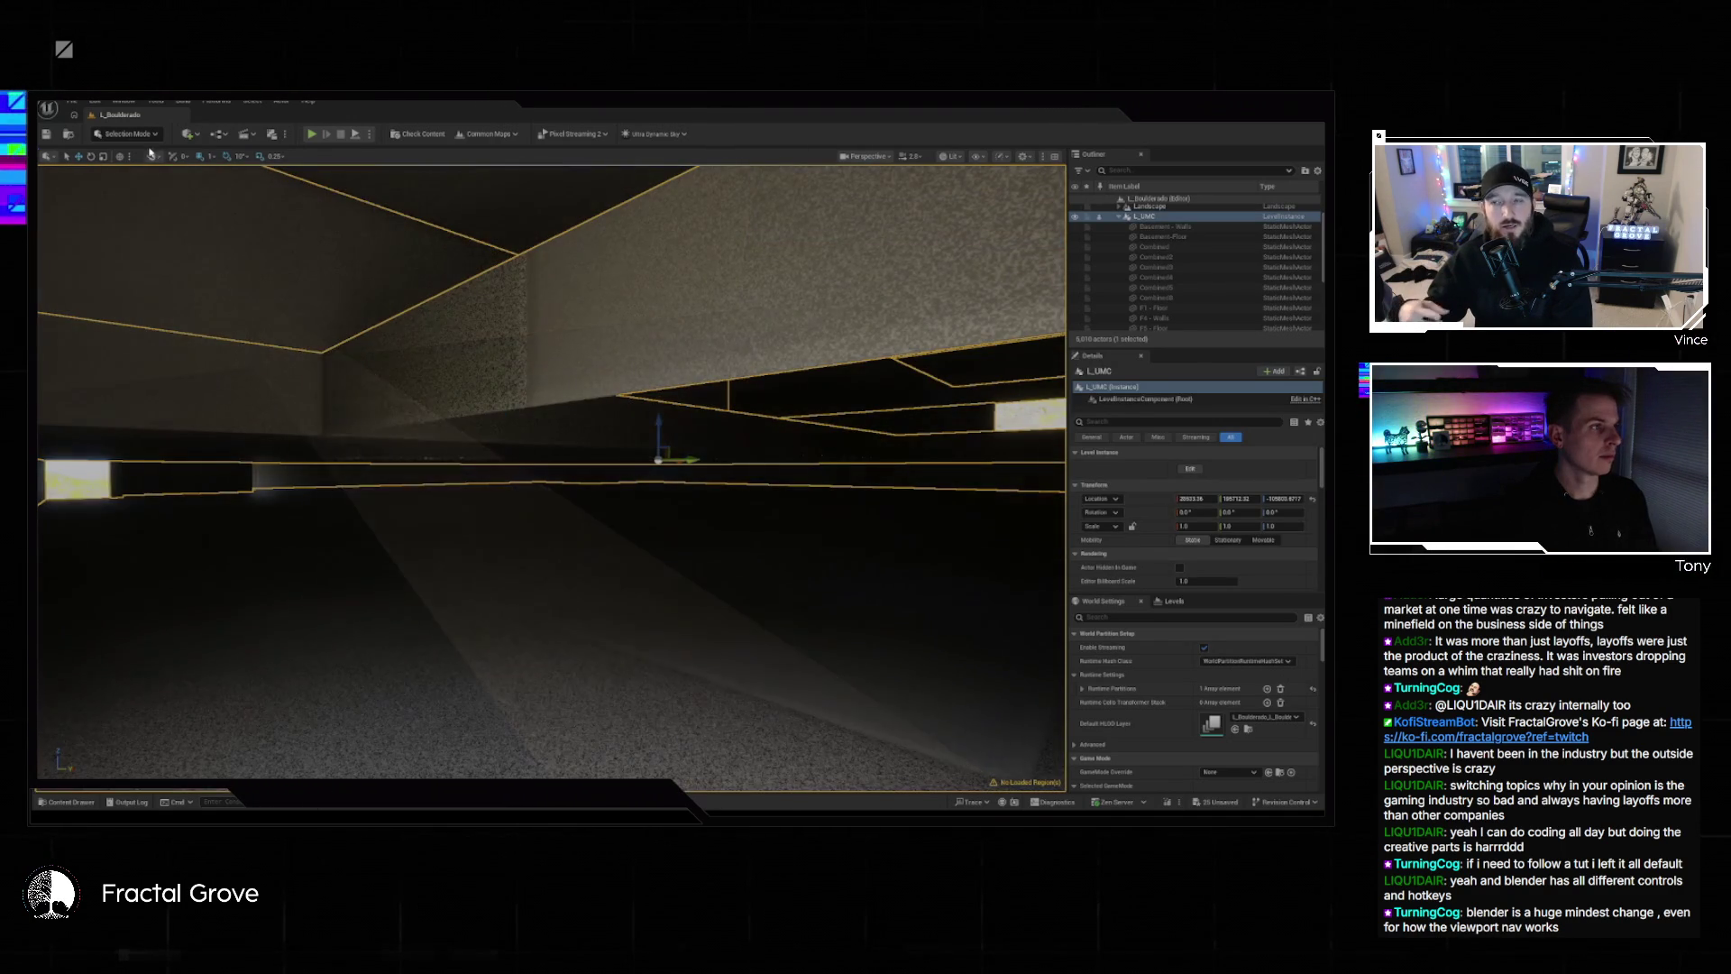
left_click(135, 134)
left_click(129, 195)
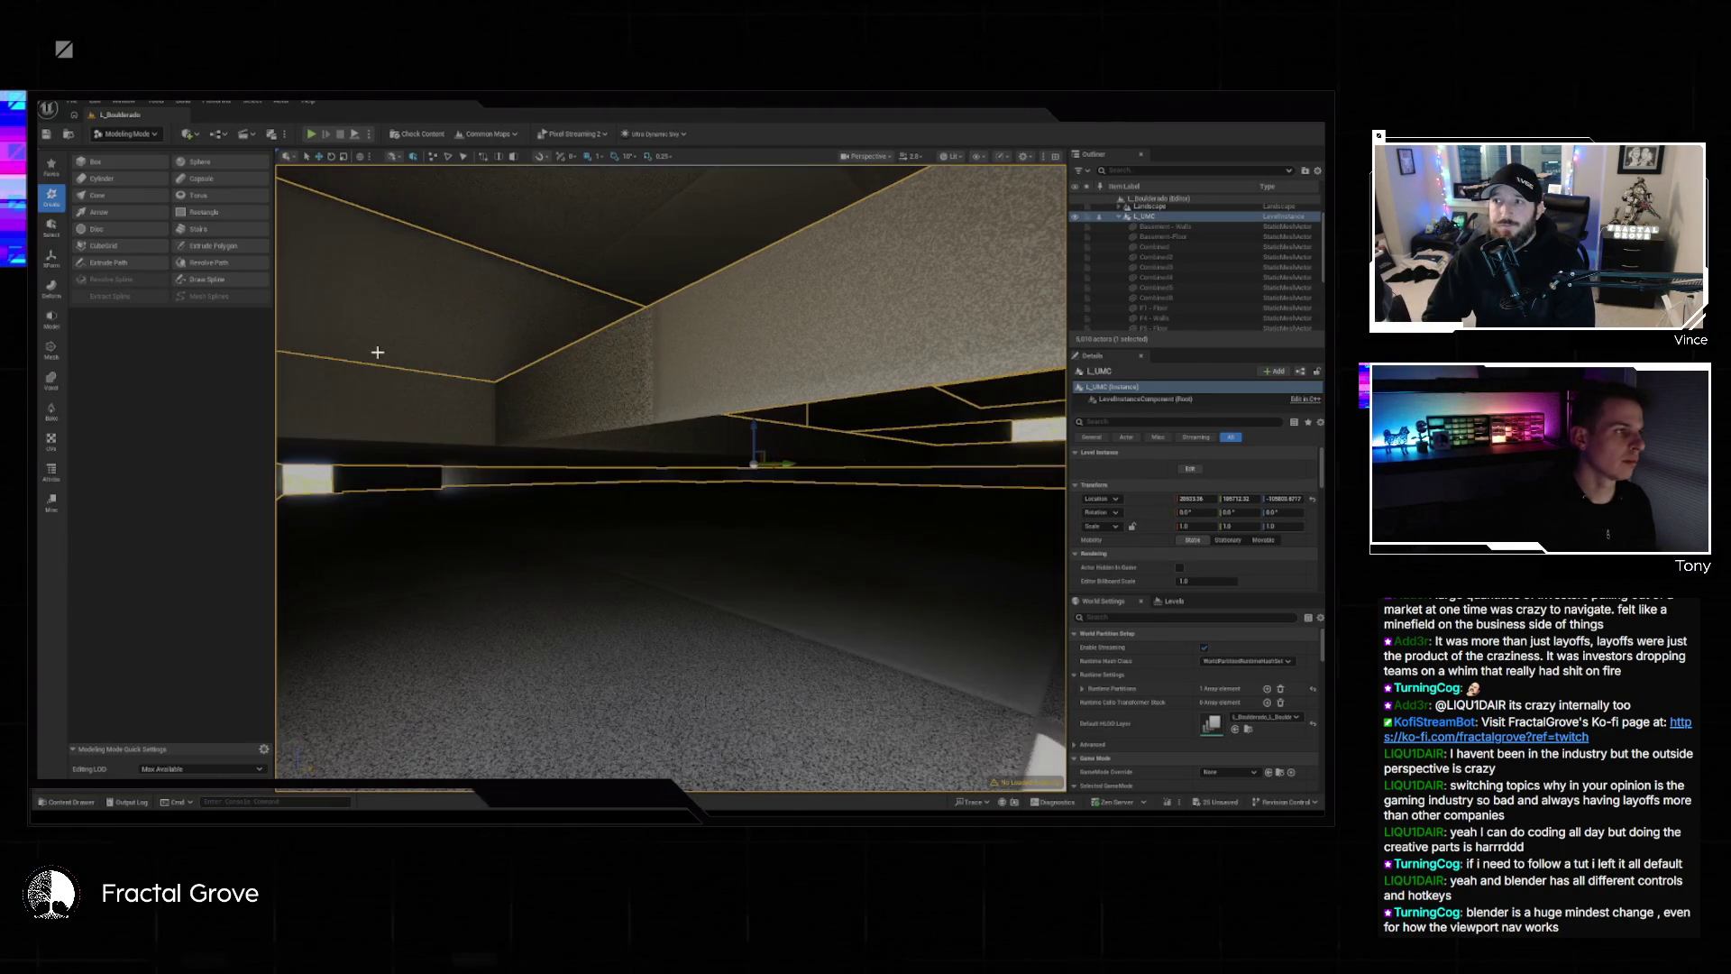
left_click(52, 319)
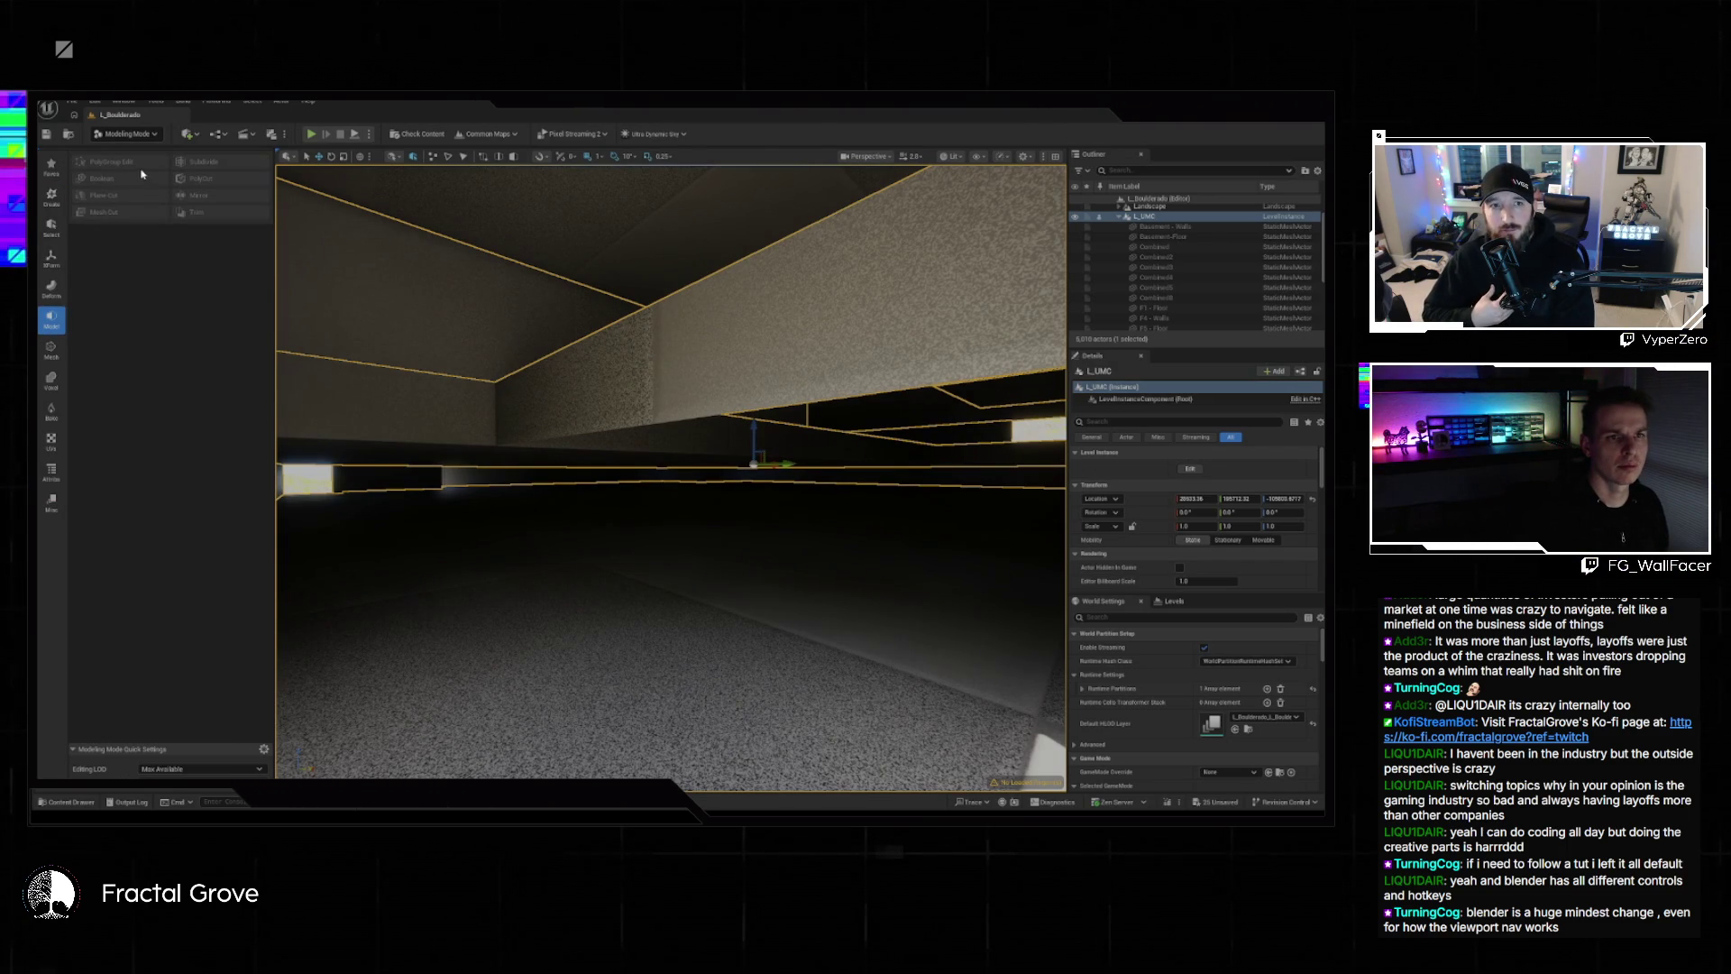
Open L_UMC for editing and start PolyGroup Edit on the Combined8 wall mesh.
right_click(1162, 217)
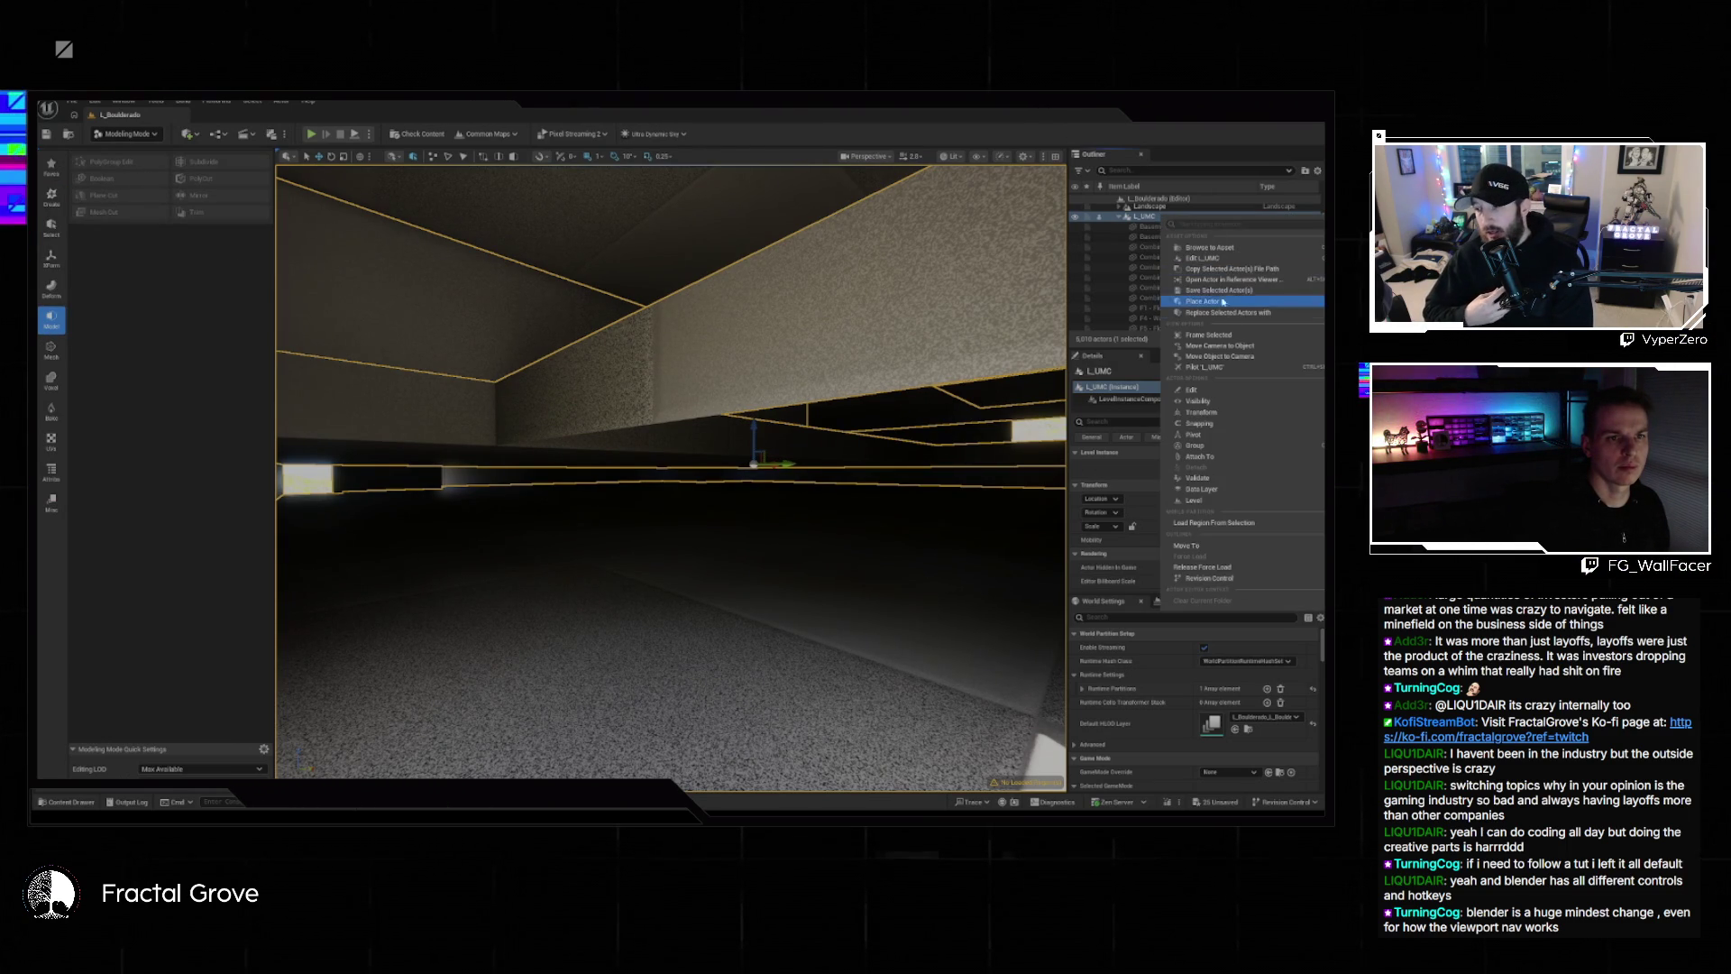
left_click(1208, 258)
left_click(439, 304)
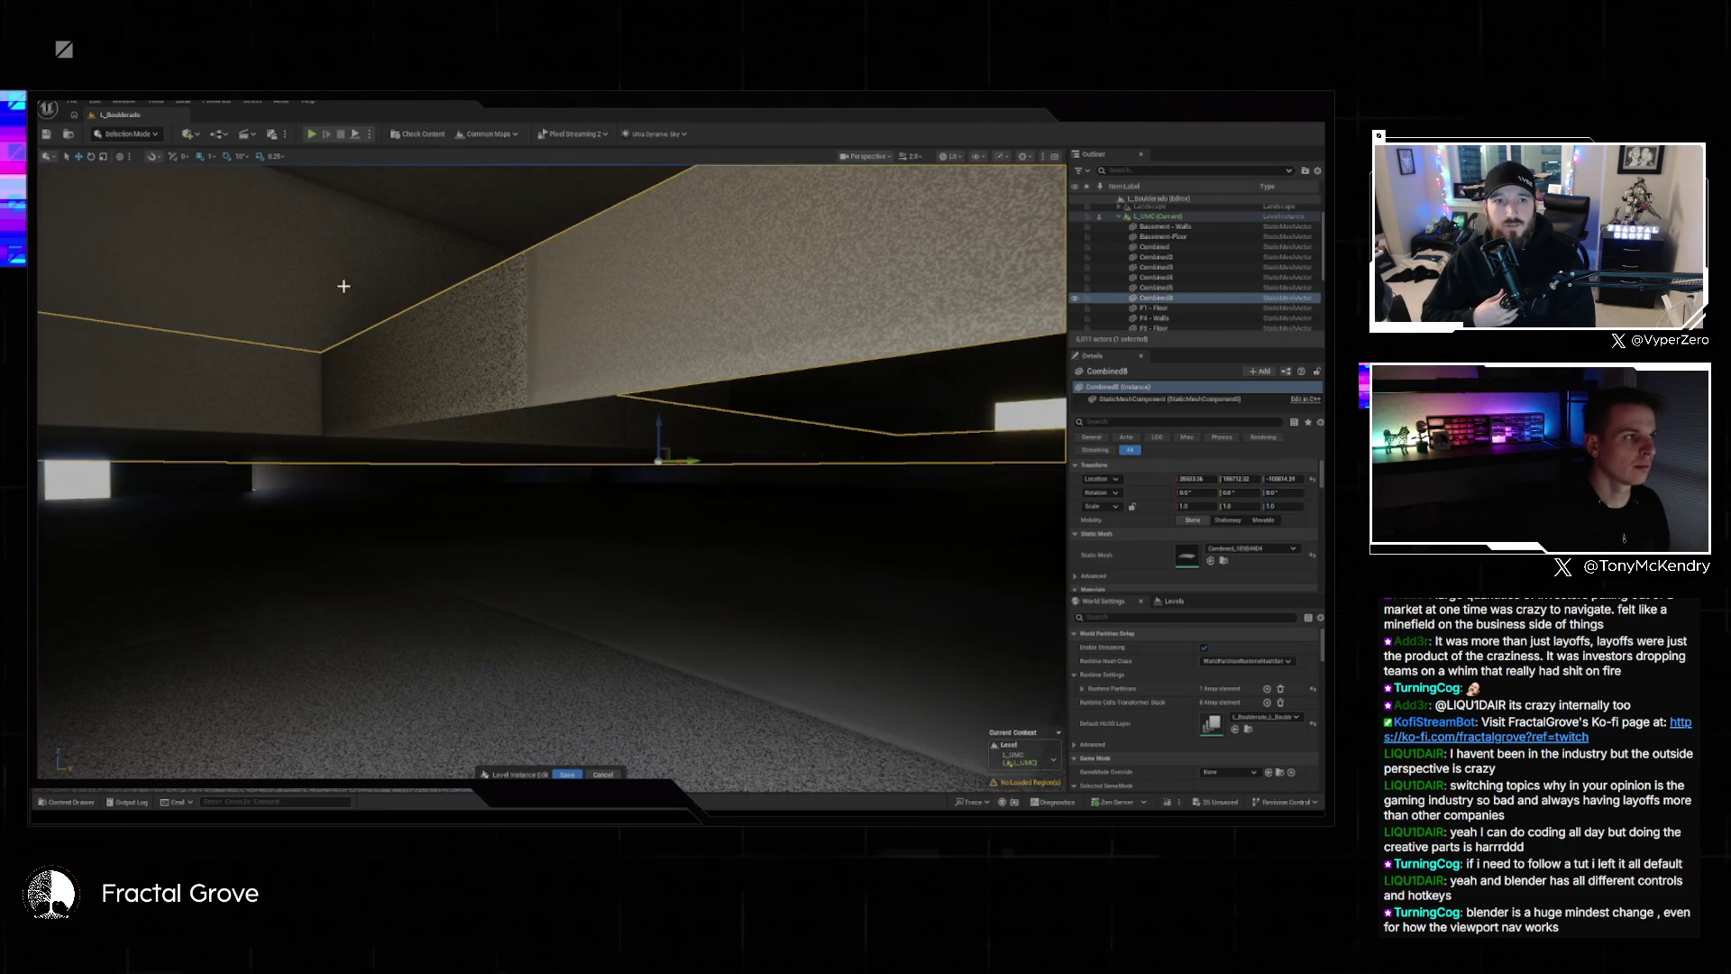
left_click(131, 135)
left_click(127, 195)
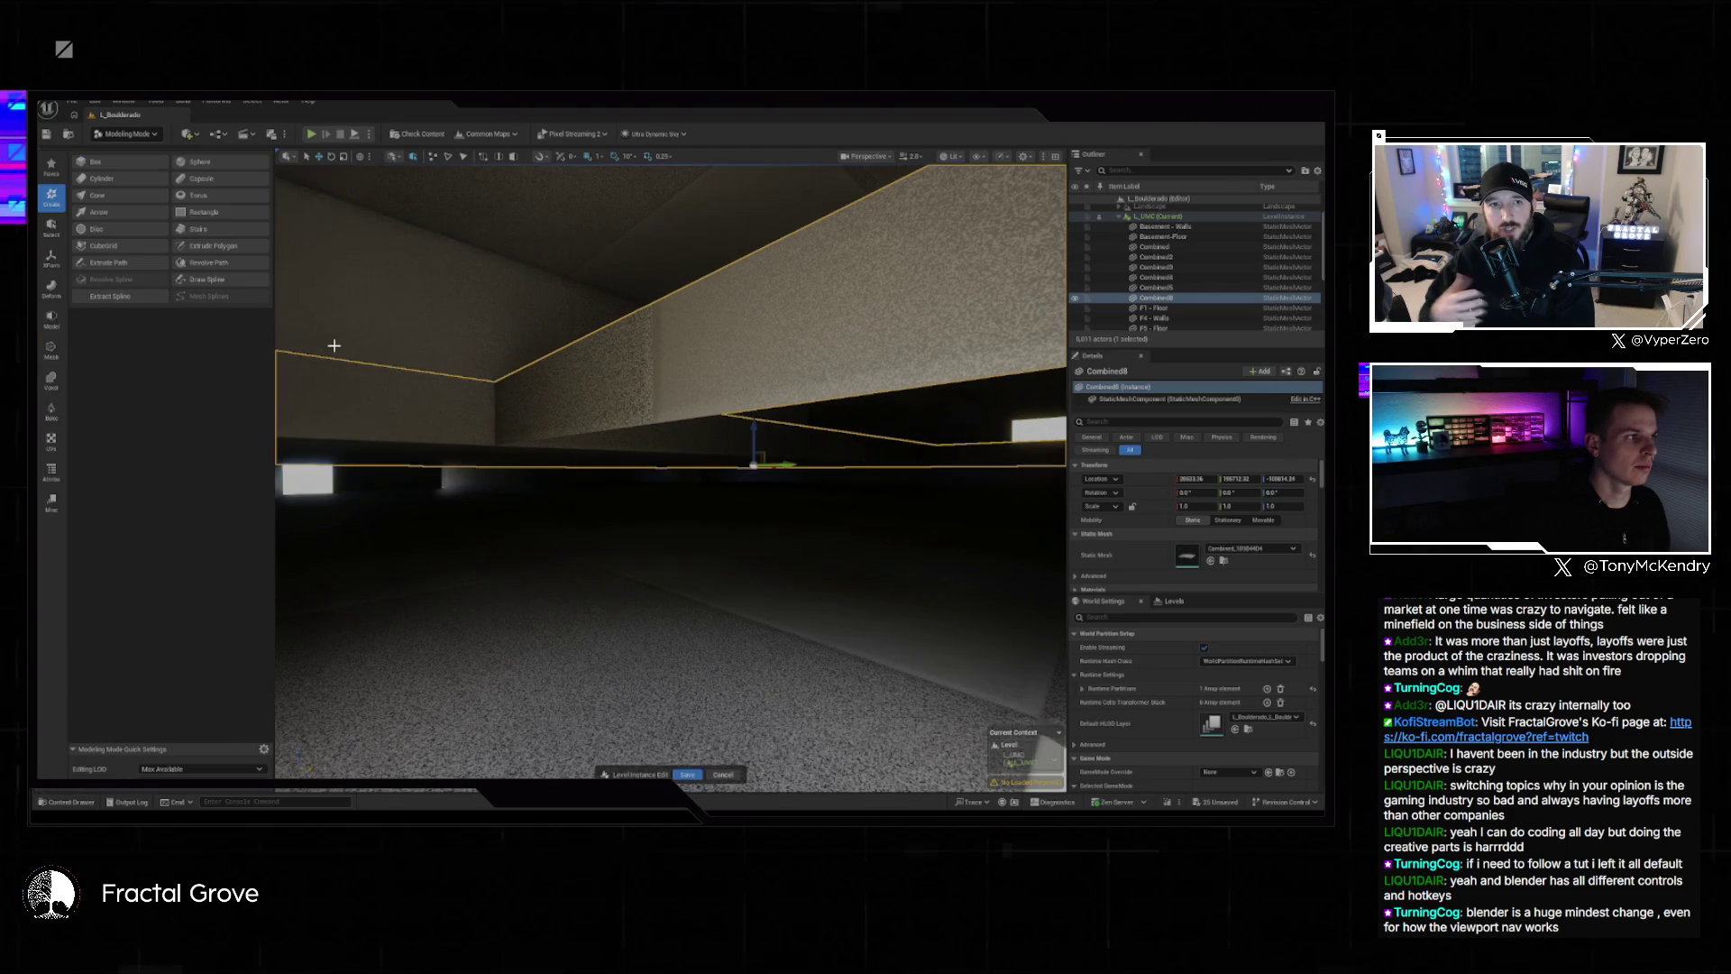
left_click(51, 317)
left_click(95, 162)
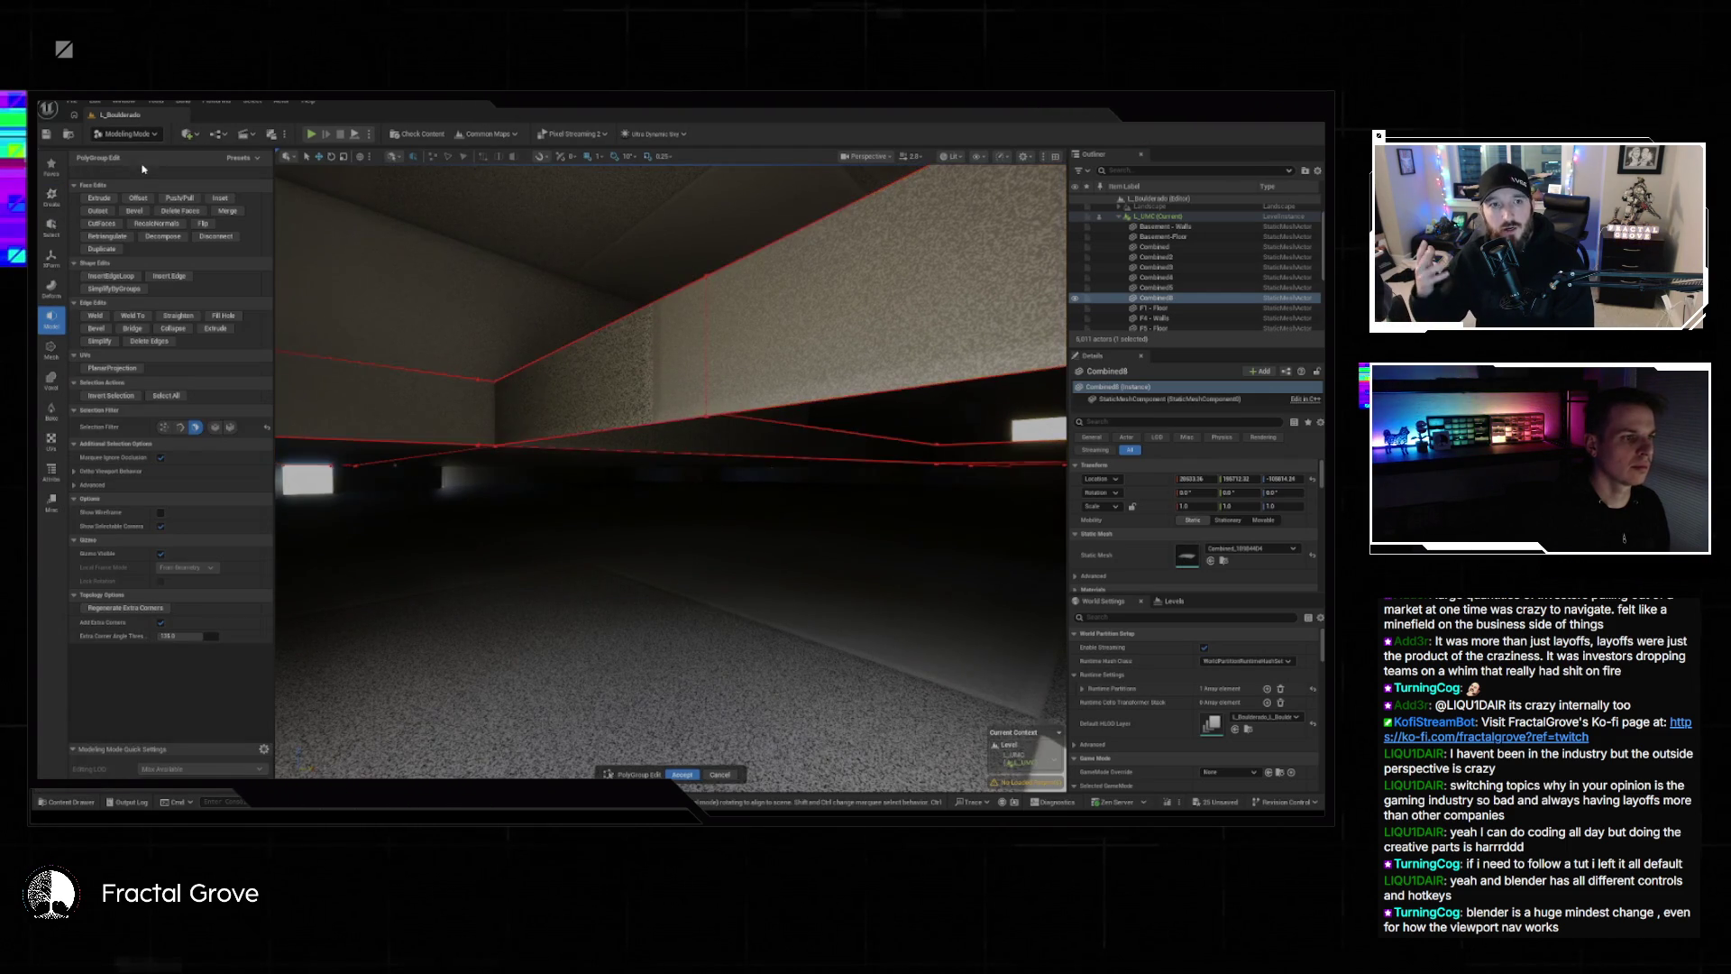
Delete three checkered wall faces from Combined8 and accept the deletions.
left_click_drag(671, 469, 670, 469)
left_click_drag(687, 560, 616, 579)
left_click(616, 579)
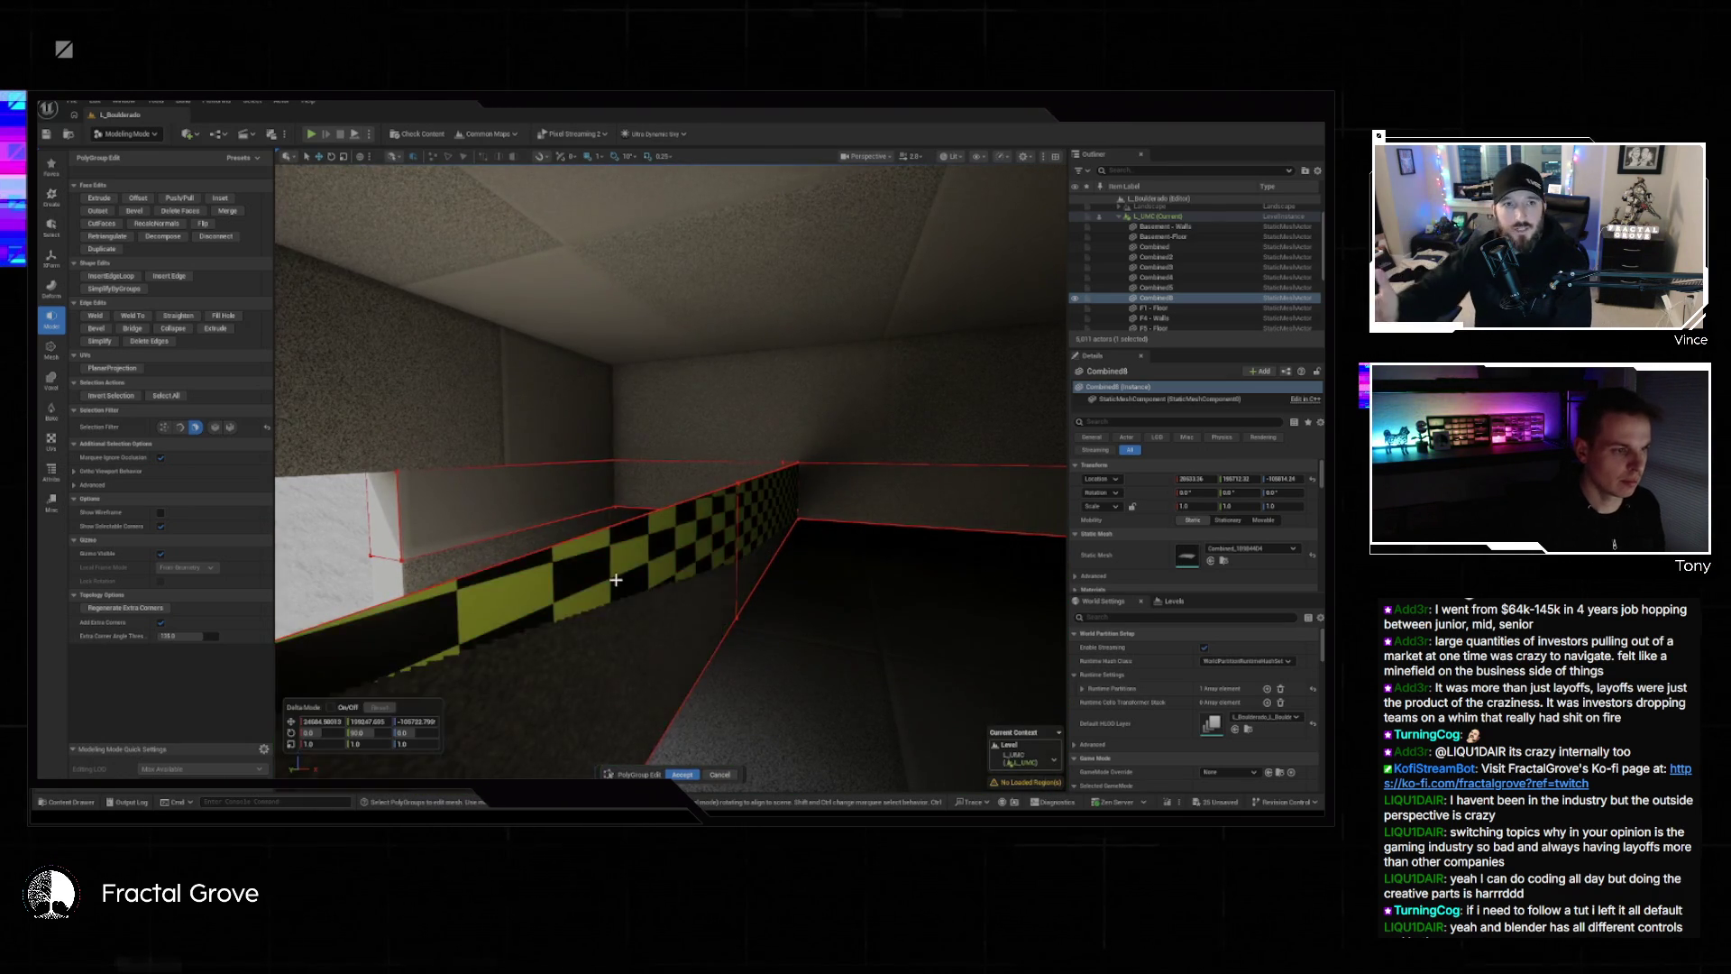
key("Delete")
left_click(618, 579)
key("Delete")
left_click(760, 508)
key("Delete")
mouse_move(671, 469)
left_mouse_down()
mouse_move(685, 459)
mouse_move(645, 476)
mouse_move(668, 468)
left_mouse_up()
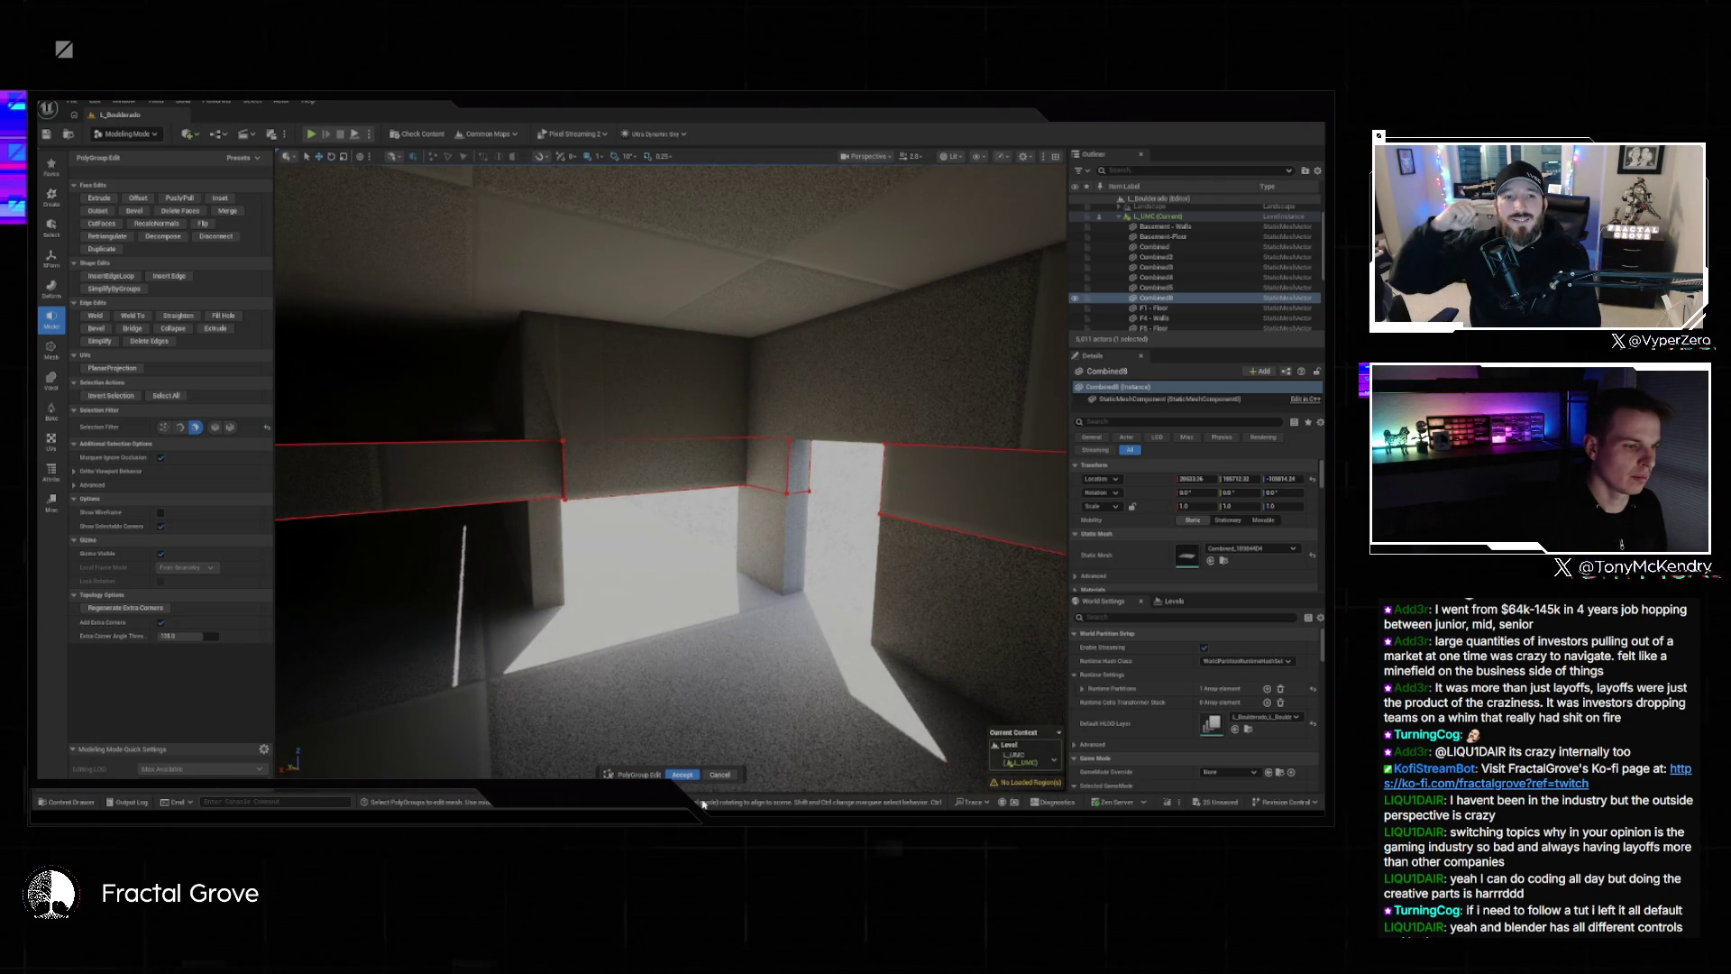
left_click(682, 776)
Reselect Combined8 in the lit room and reopen PolyGroup Edit on its wall faces.
mouse_move(670, 469)
left_mouse_down()
mouse_move(653, 477)
mouse_move(667, 487)
mouse_move(663, 473)
left_mouse_up()
key("Escape")
mouse_move(734, 703)
left_mouse_down()
mouse_move(726, 680)
mouse_move(717, 694)
mouse_move(755, 707)
mouse_move(695, 565)
left_mouse_up()
left_click(739, 709)
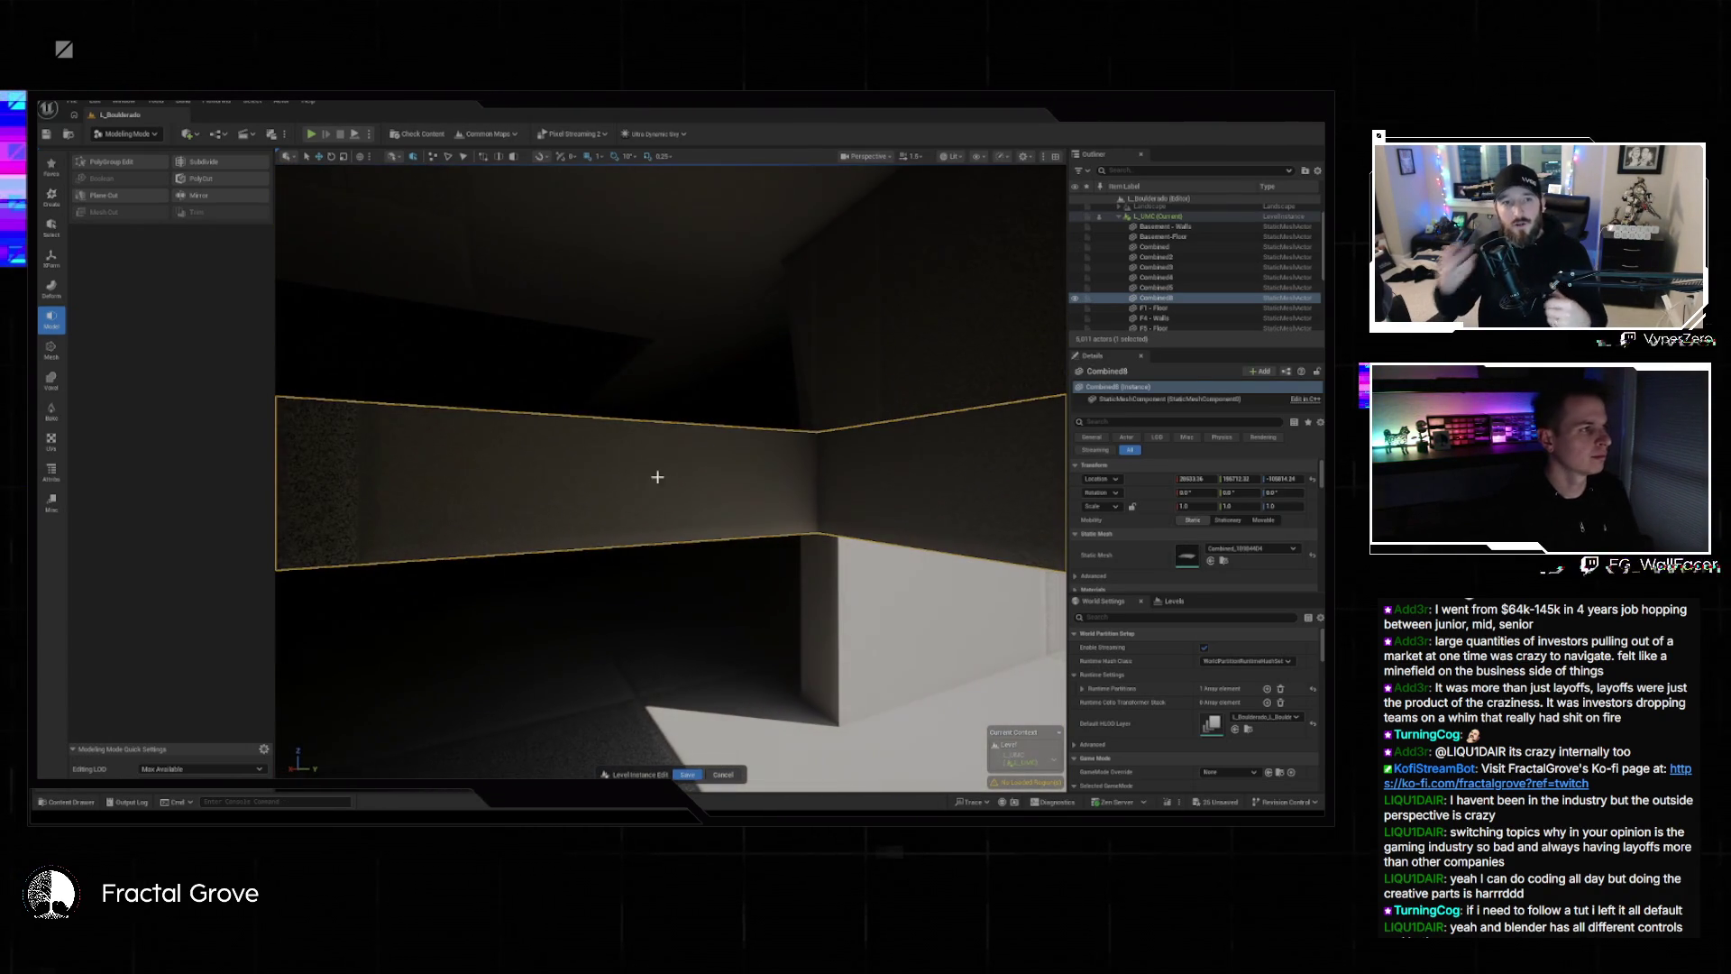
left_click(140, 164)
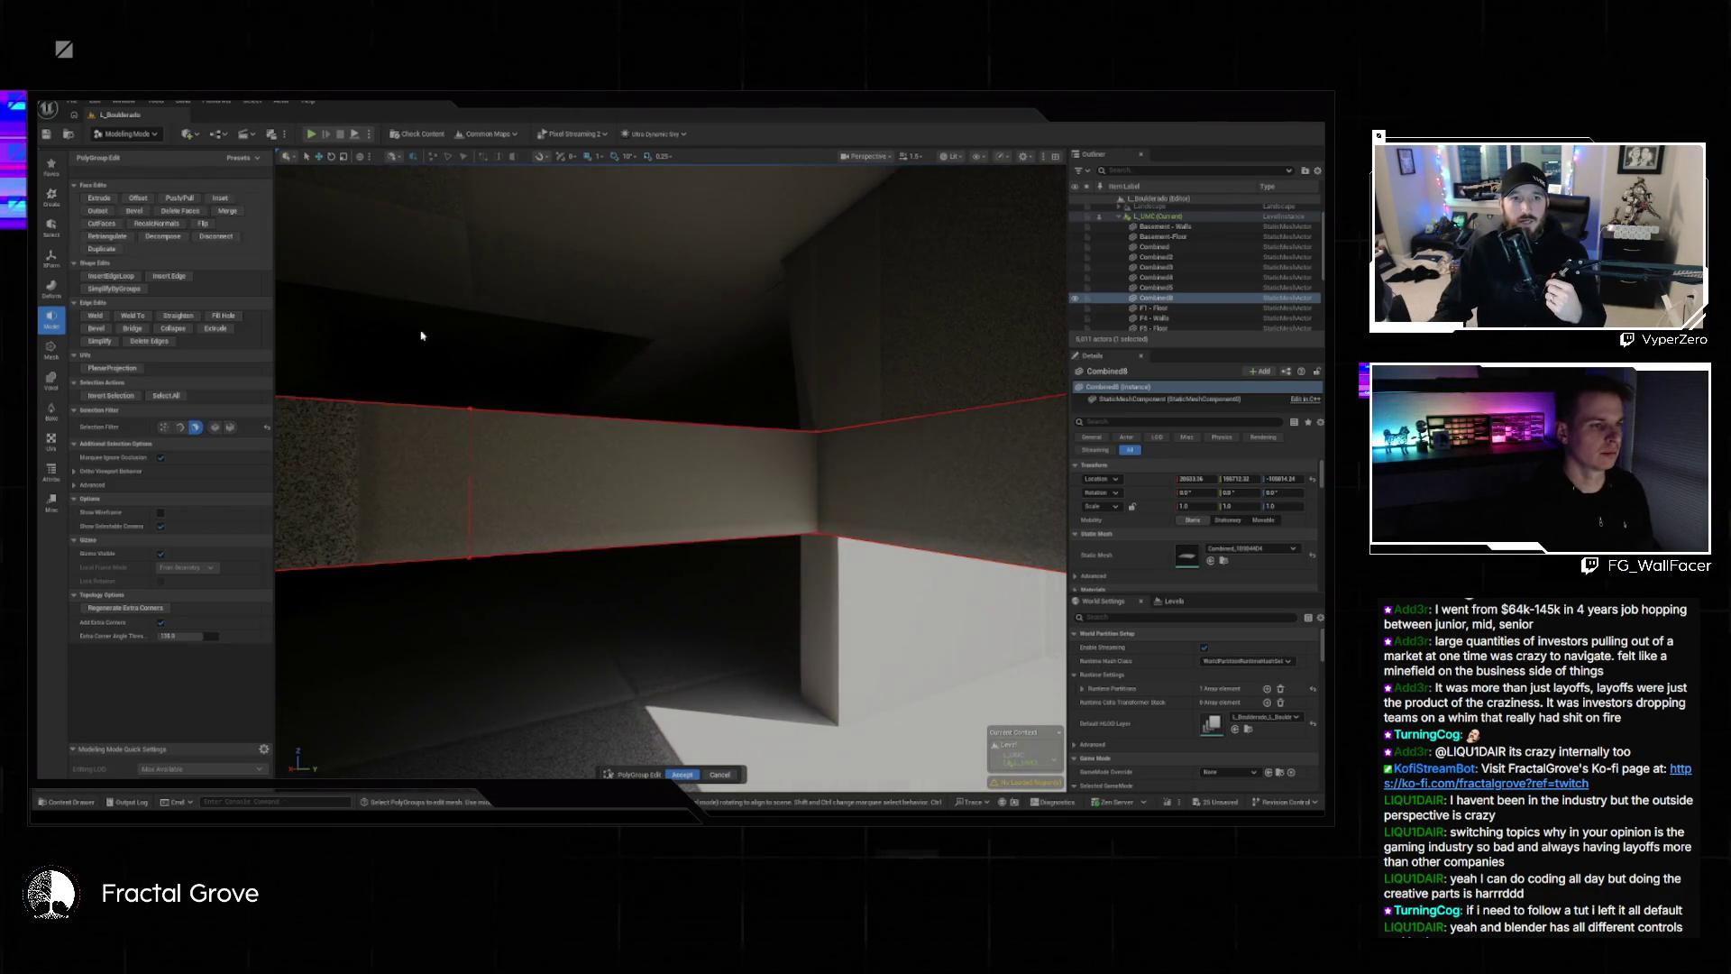
left_click(663, 480)
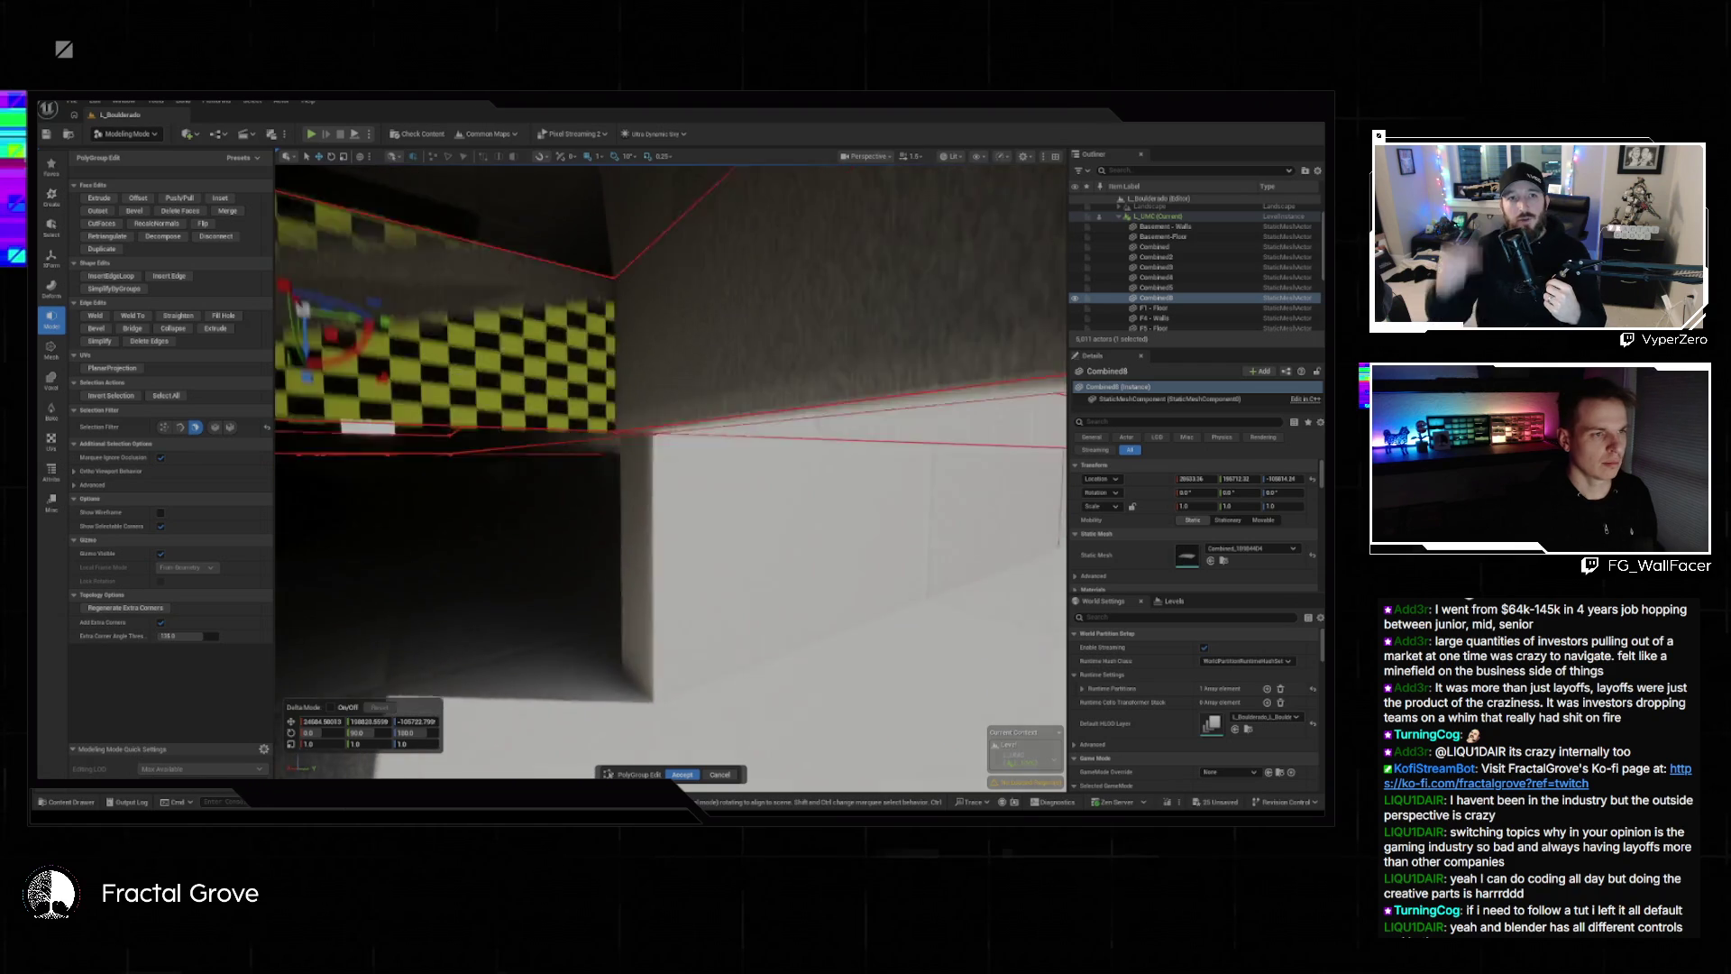
mouse_move(671, 469)
left_mouse_down()
mouse_move(670, 433)
mouse_move(462, 508)
left_mouse_up()
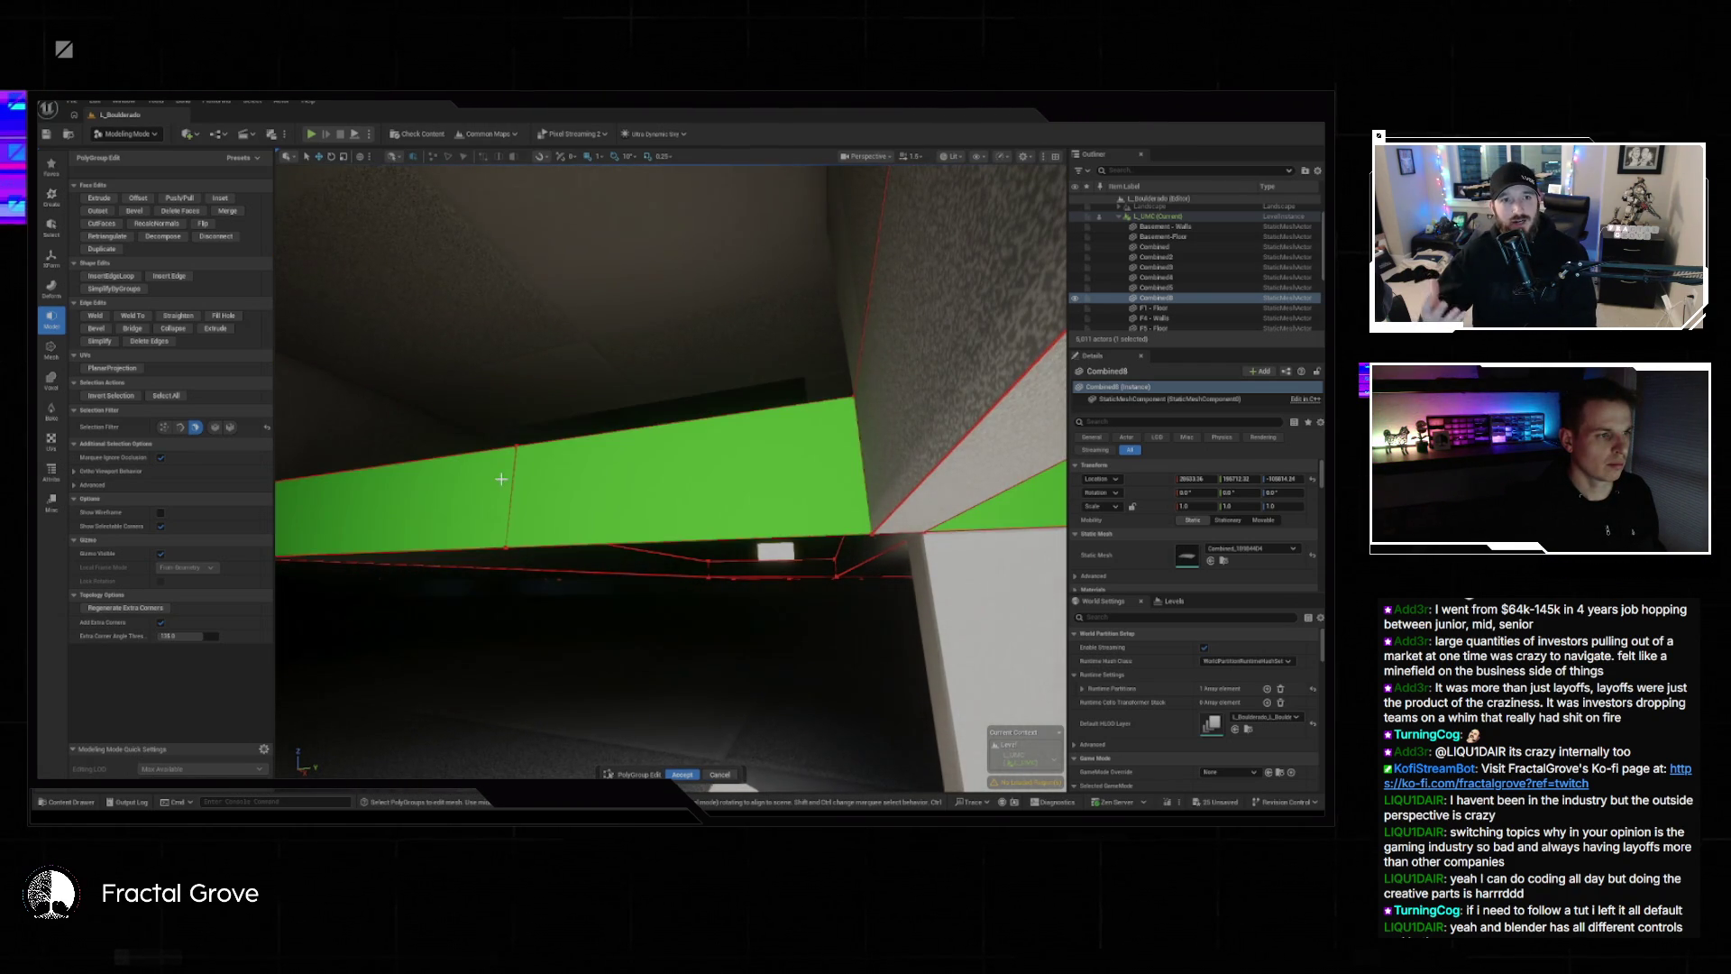
left_click(503, 475)
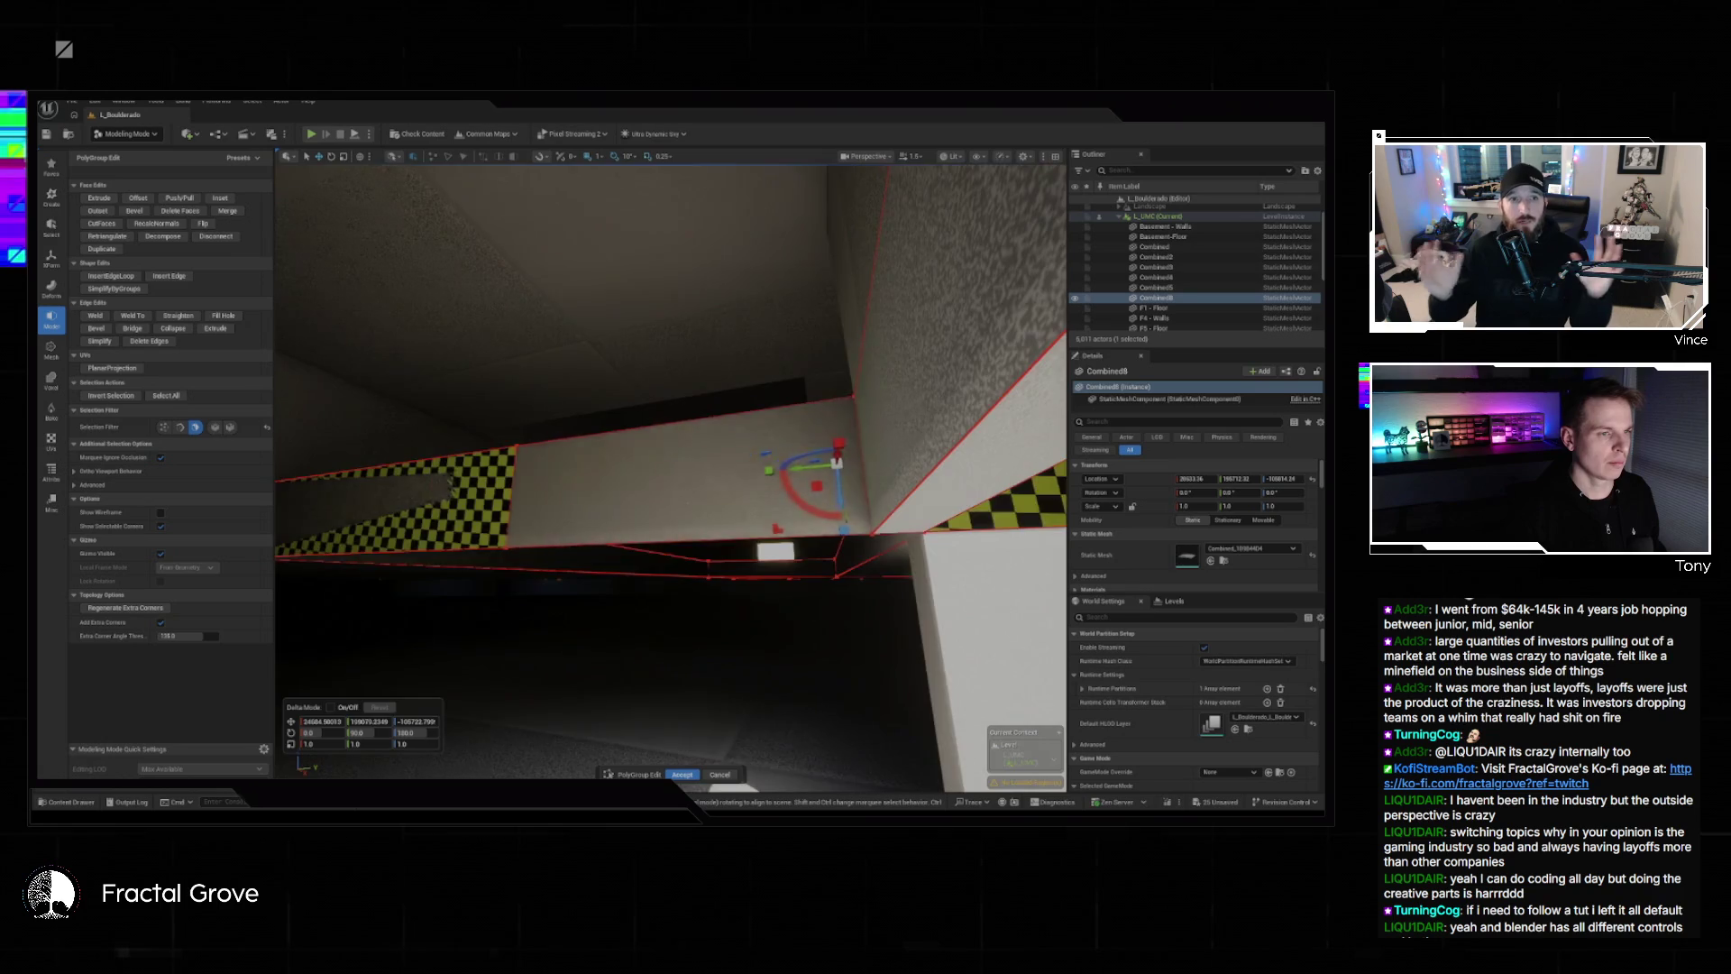
key("Escape")
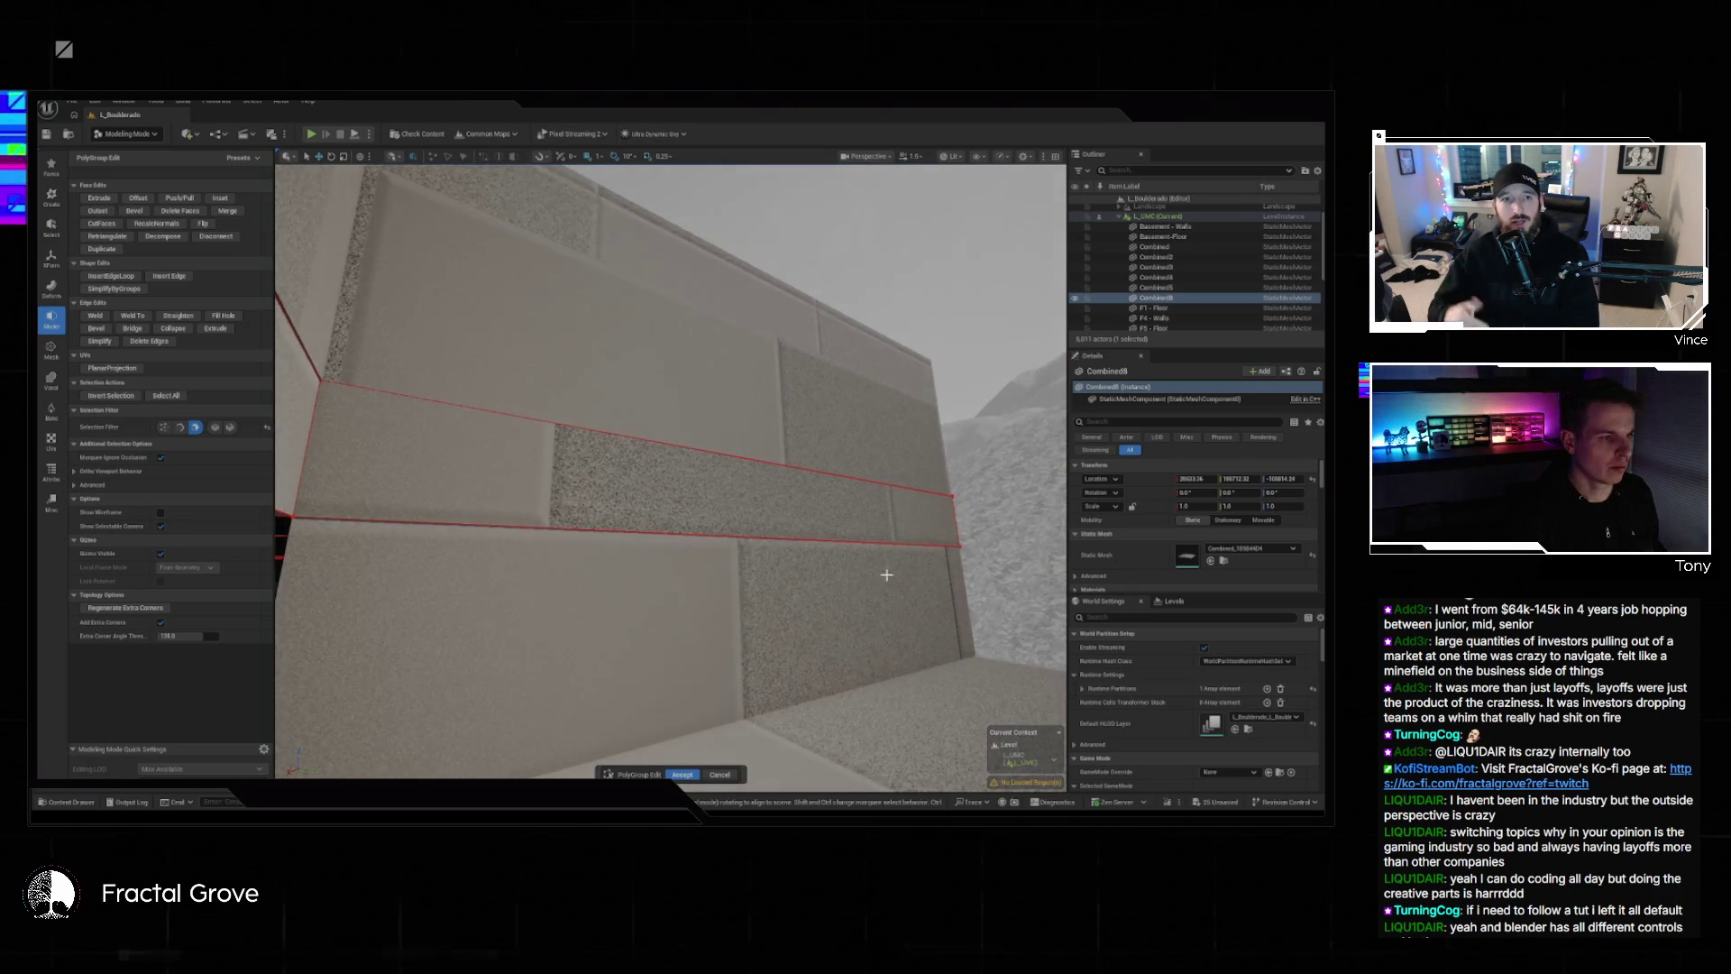
Try Insert Edge Loop on the checkered wall, then discard the polygroup edit unchanged.
scroll(886, 575, "up", 8)
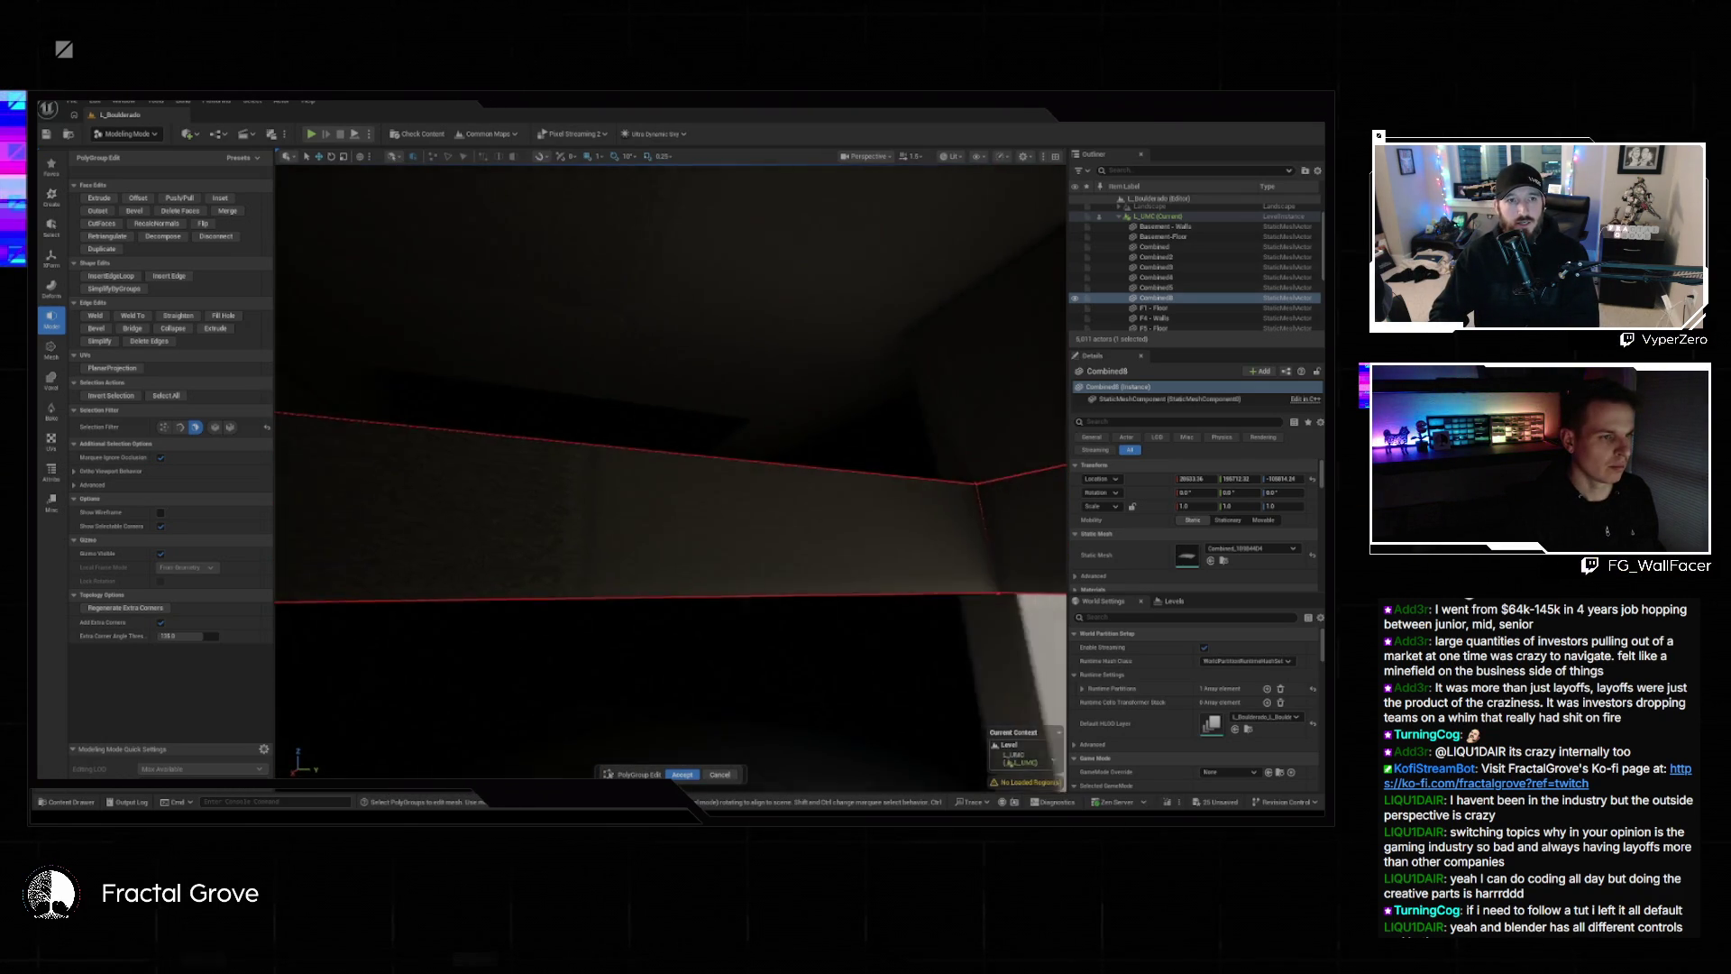
scroll(671, 468, "down", 3)
scroll(637, 502, "down", 10)
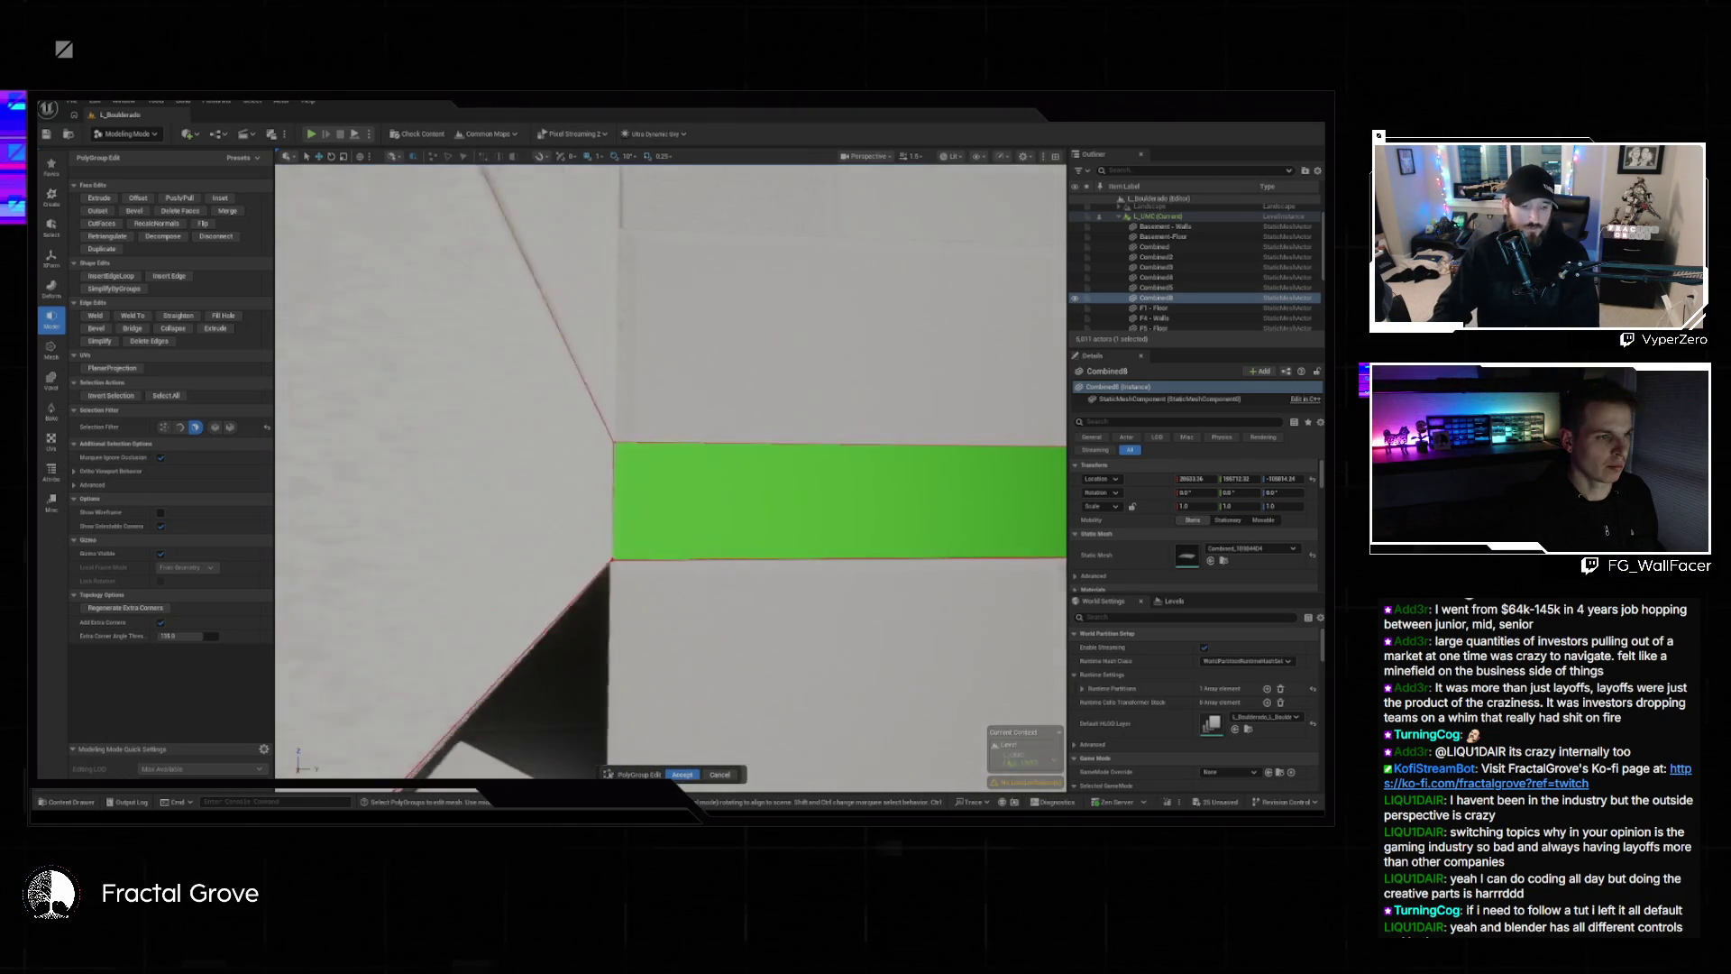
scroll(670, 469, "up", 10)
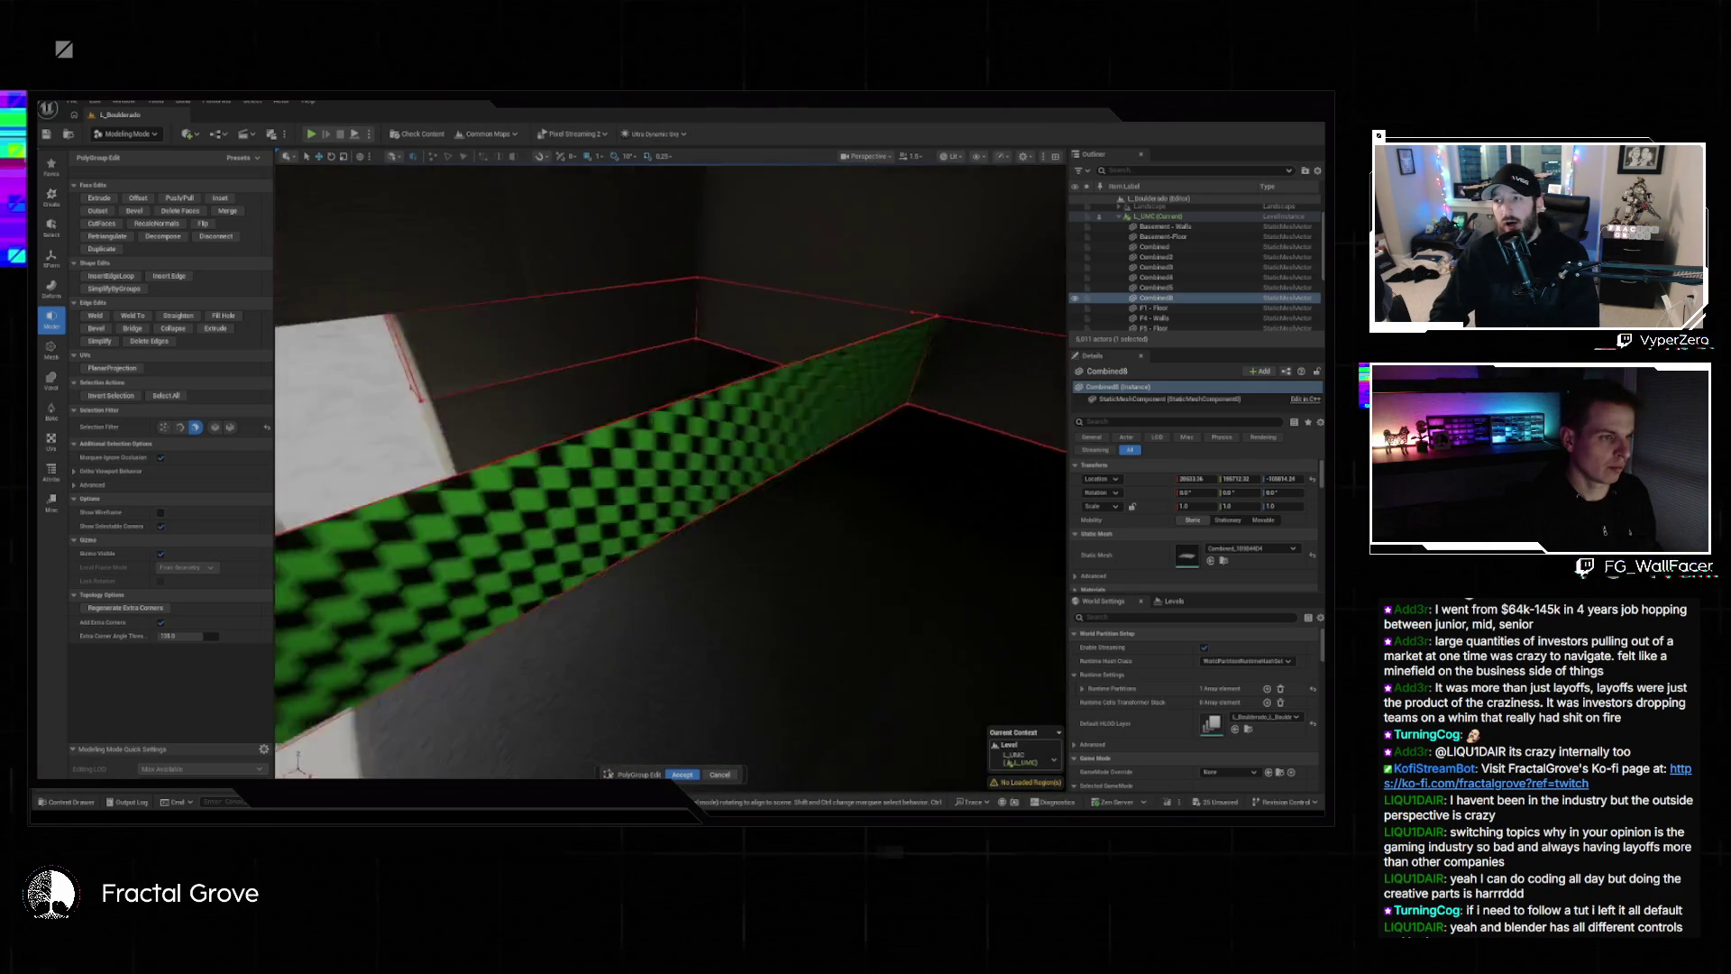
scroll(654, 497, "up", 1)
left_click_drag(657, 495, 416, 410)
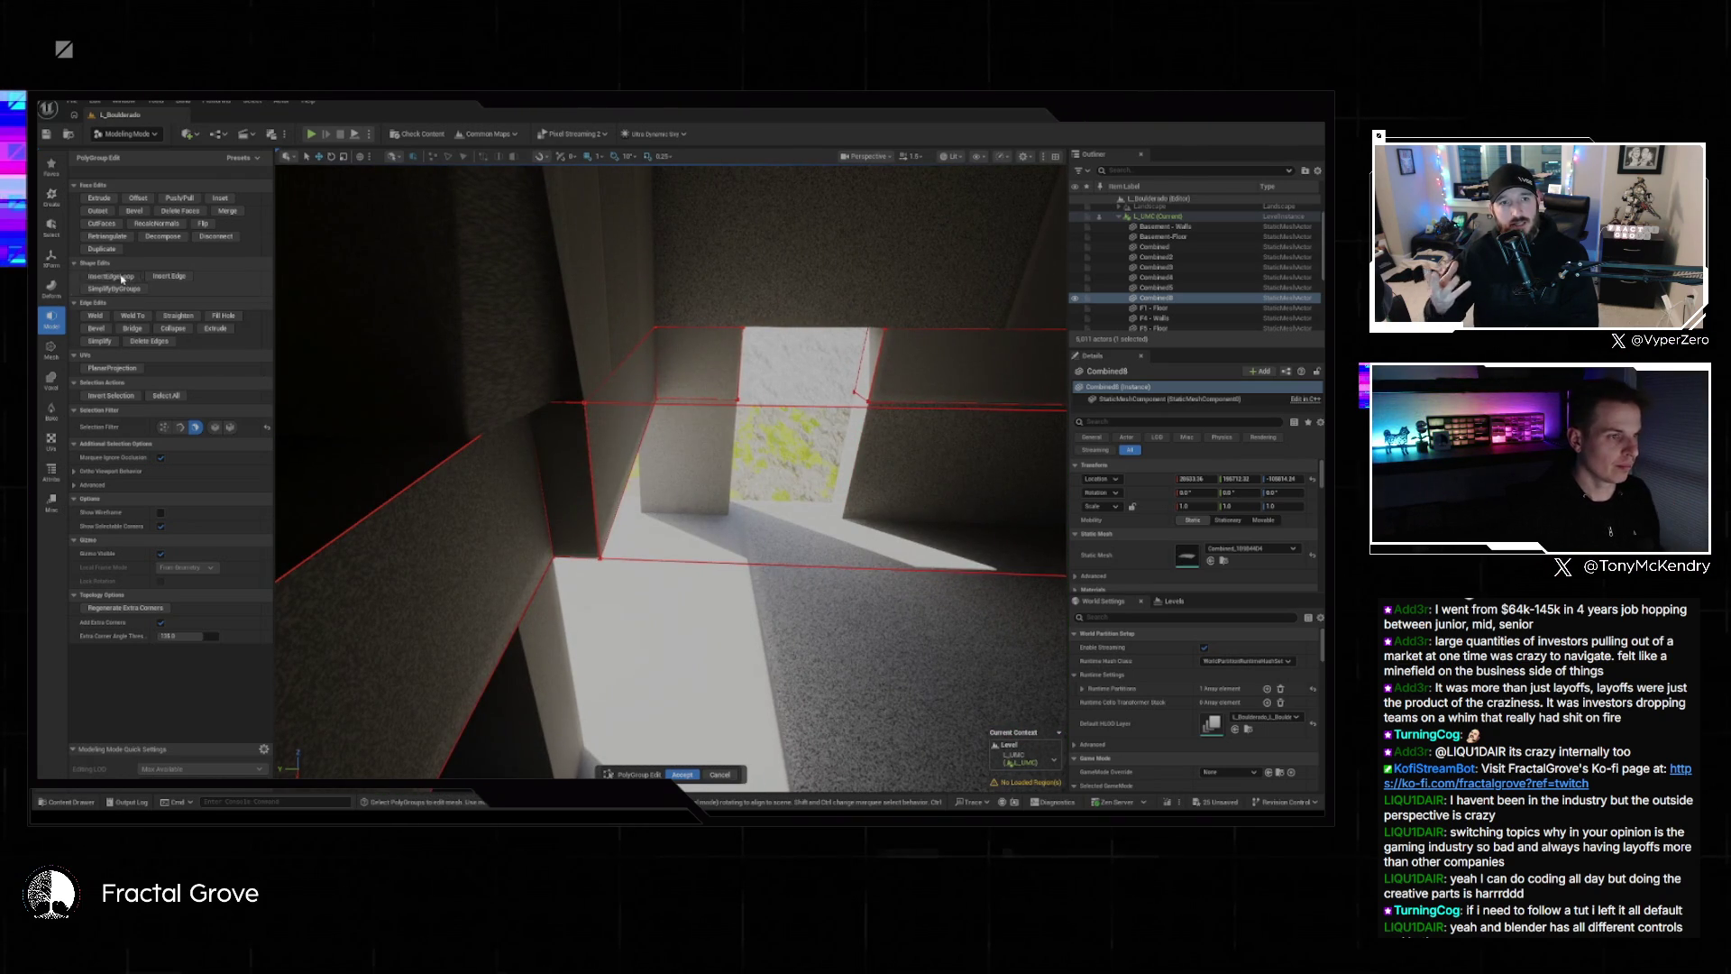
left_click(121, 279)
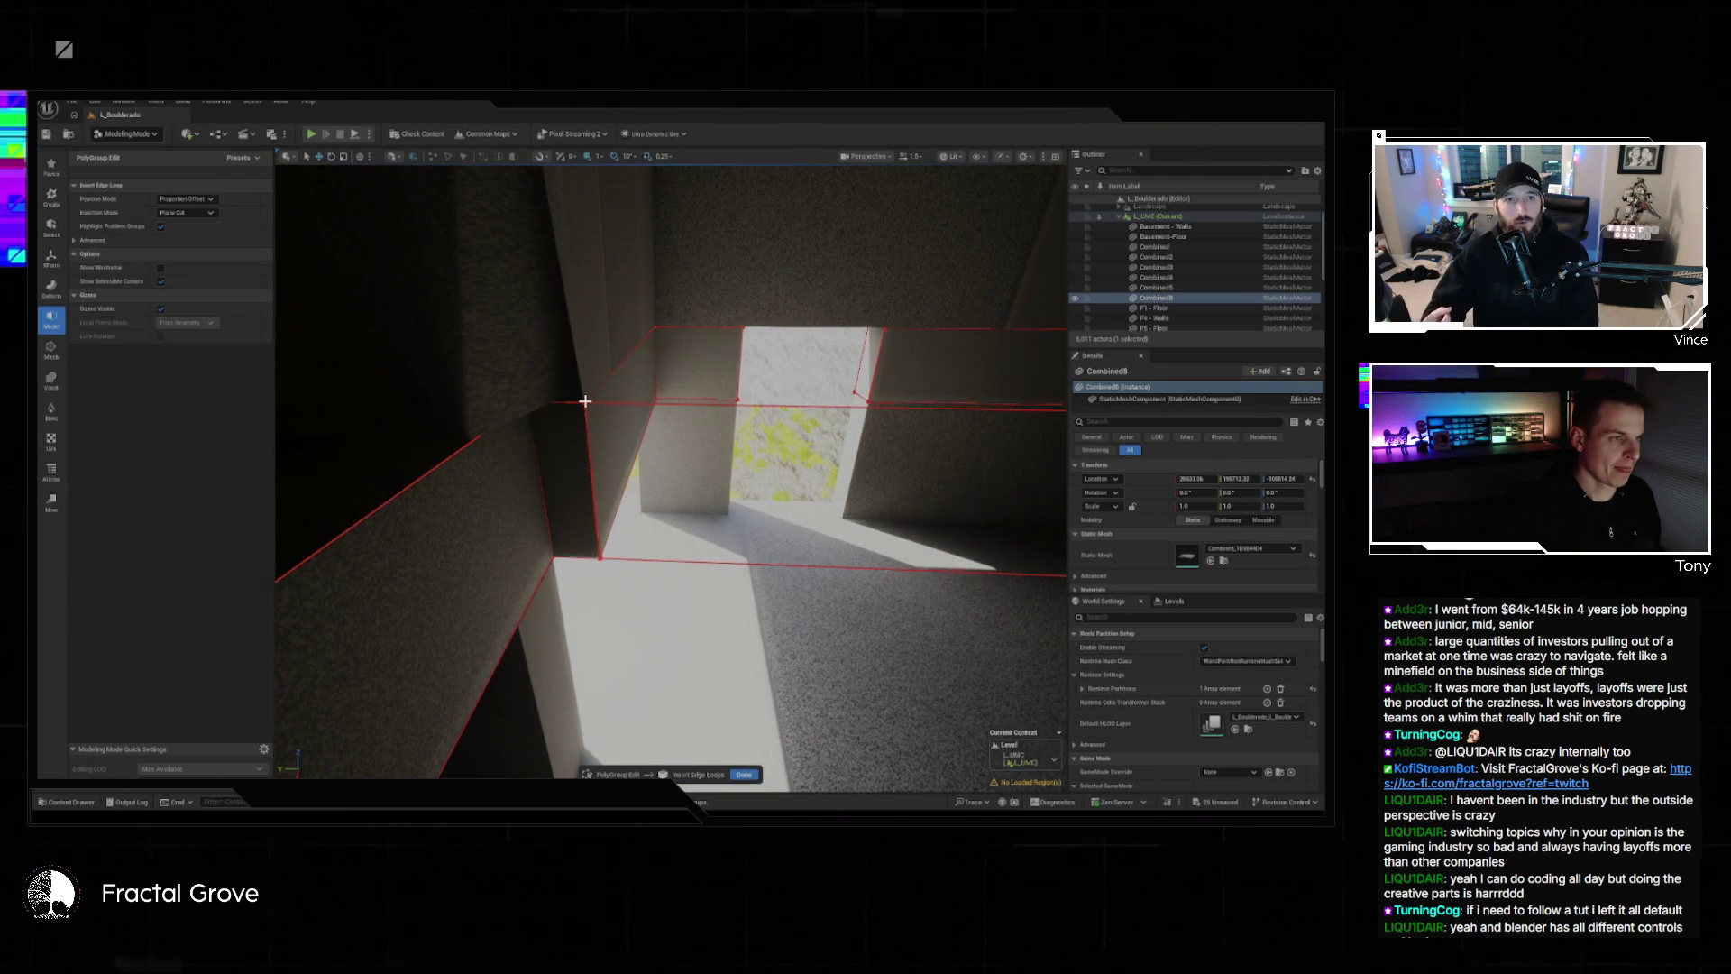
scroll(722, 453, "up", 5)
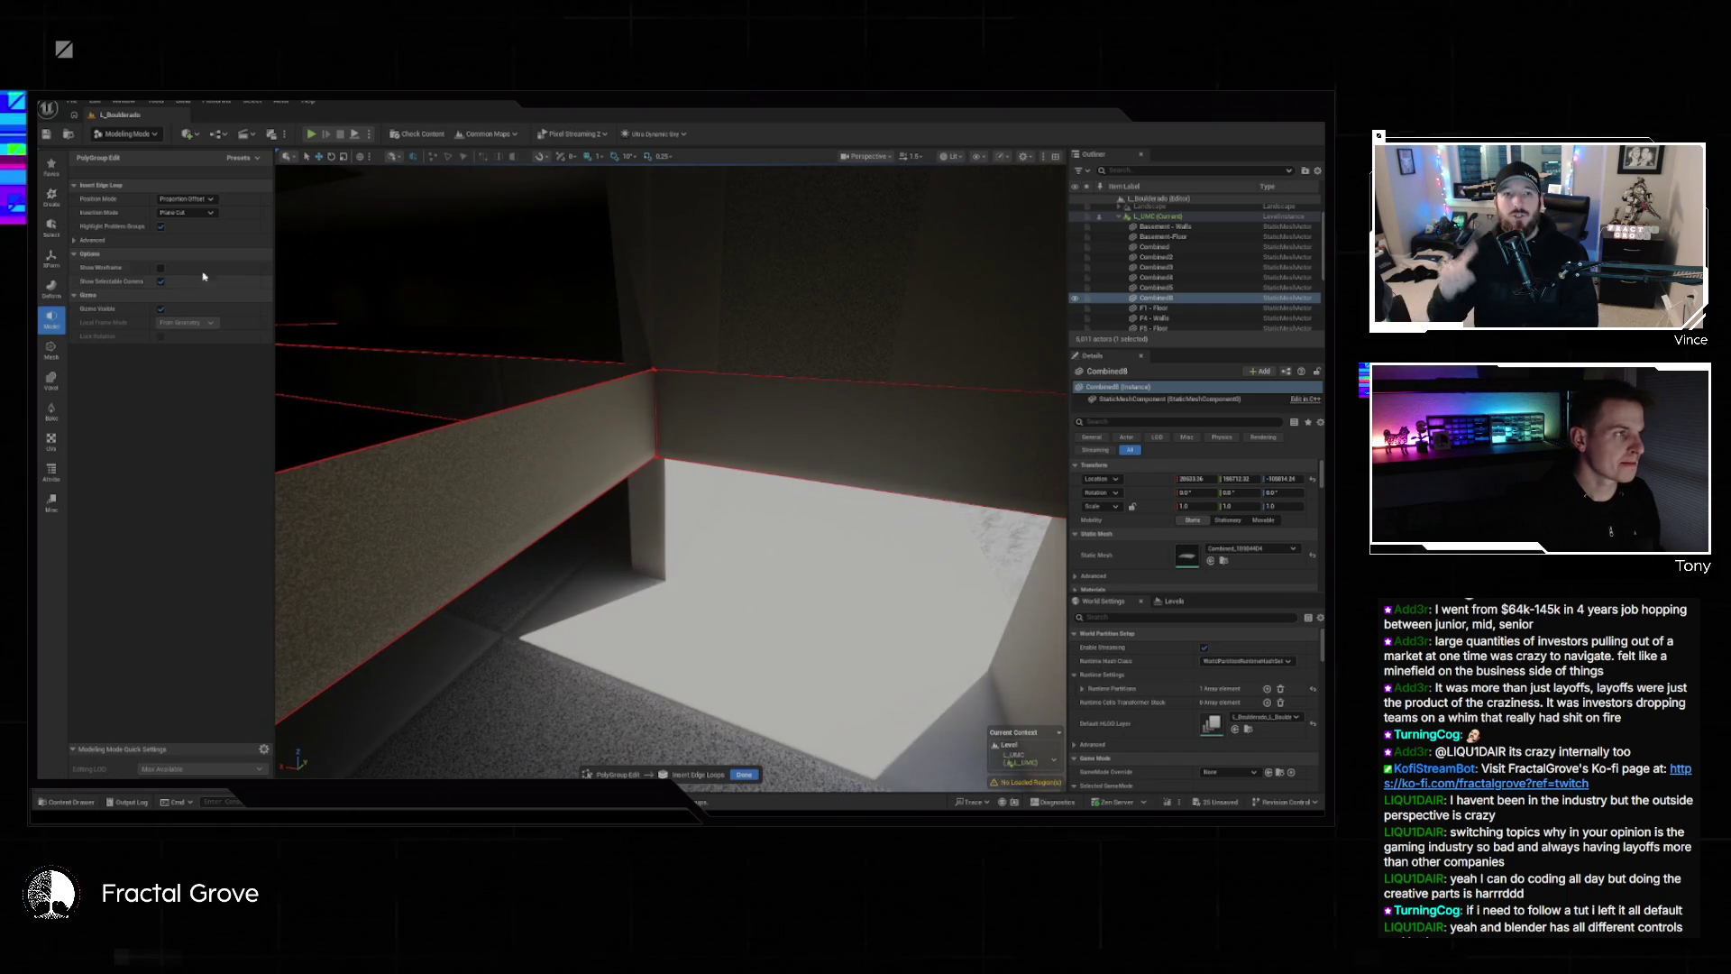
left_click(748, 775)
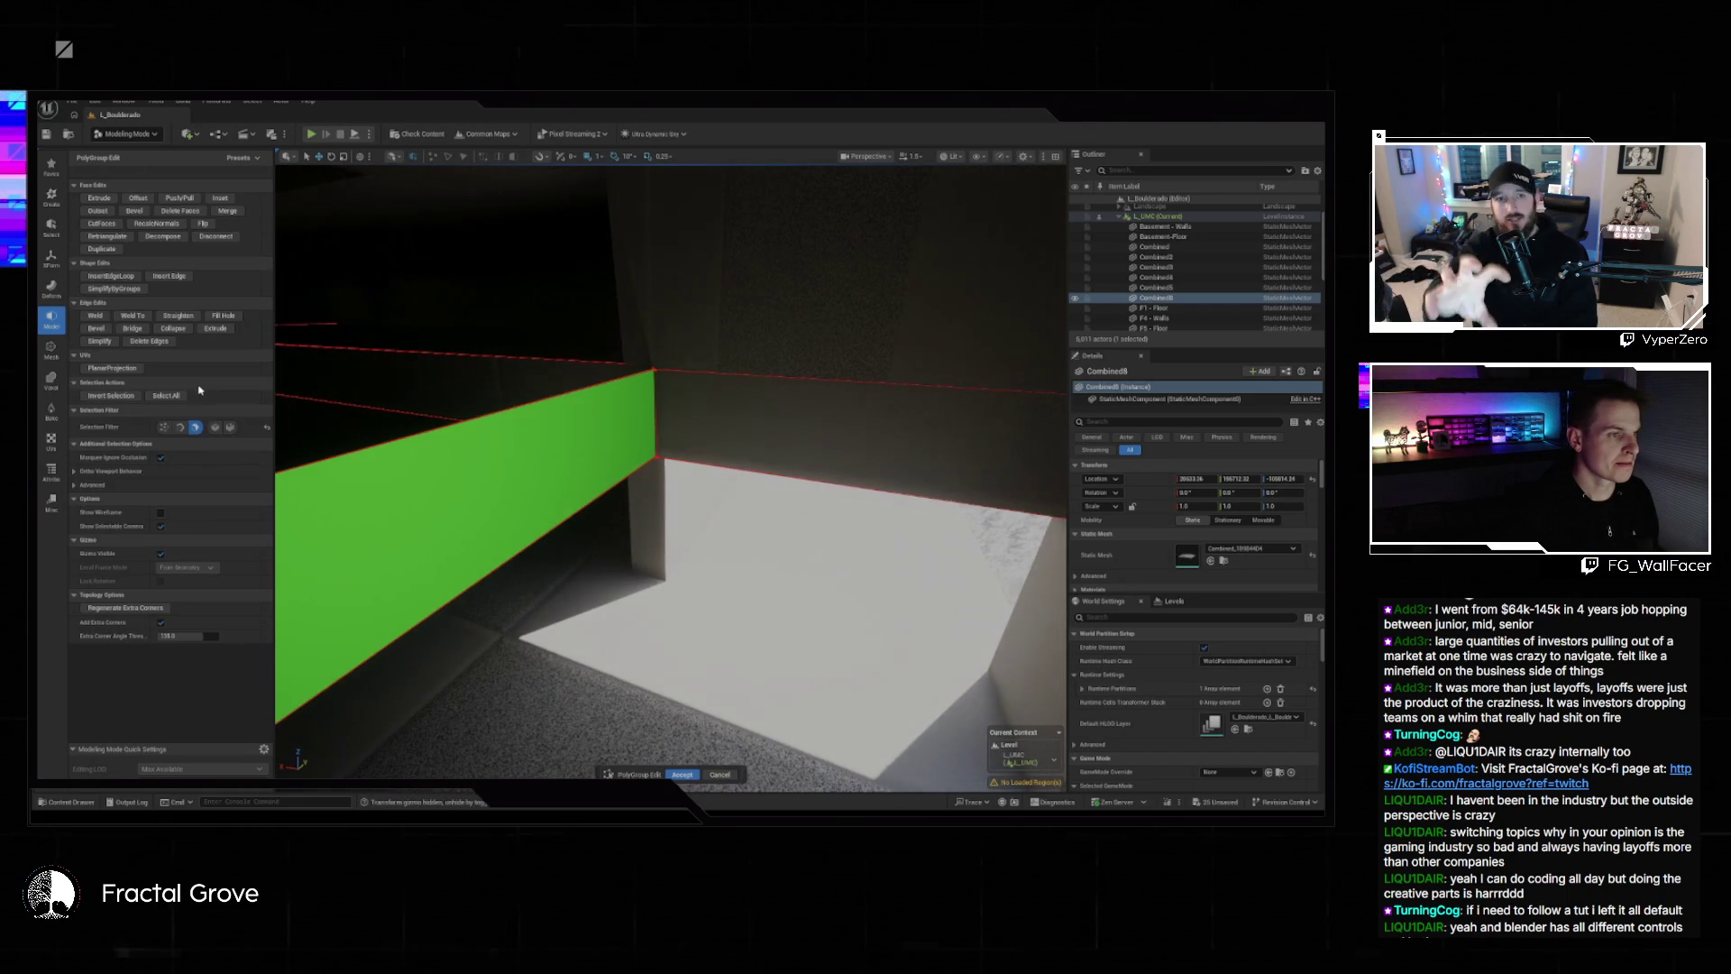
left_click(471, 496)
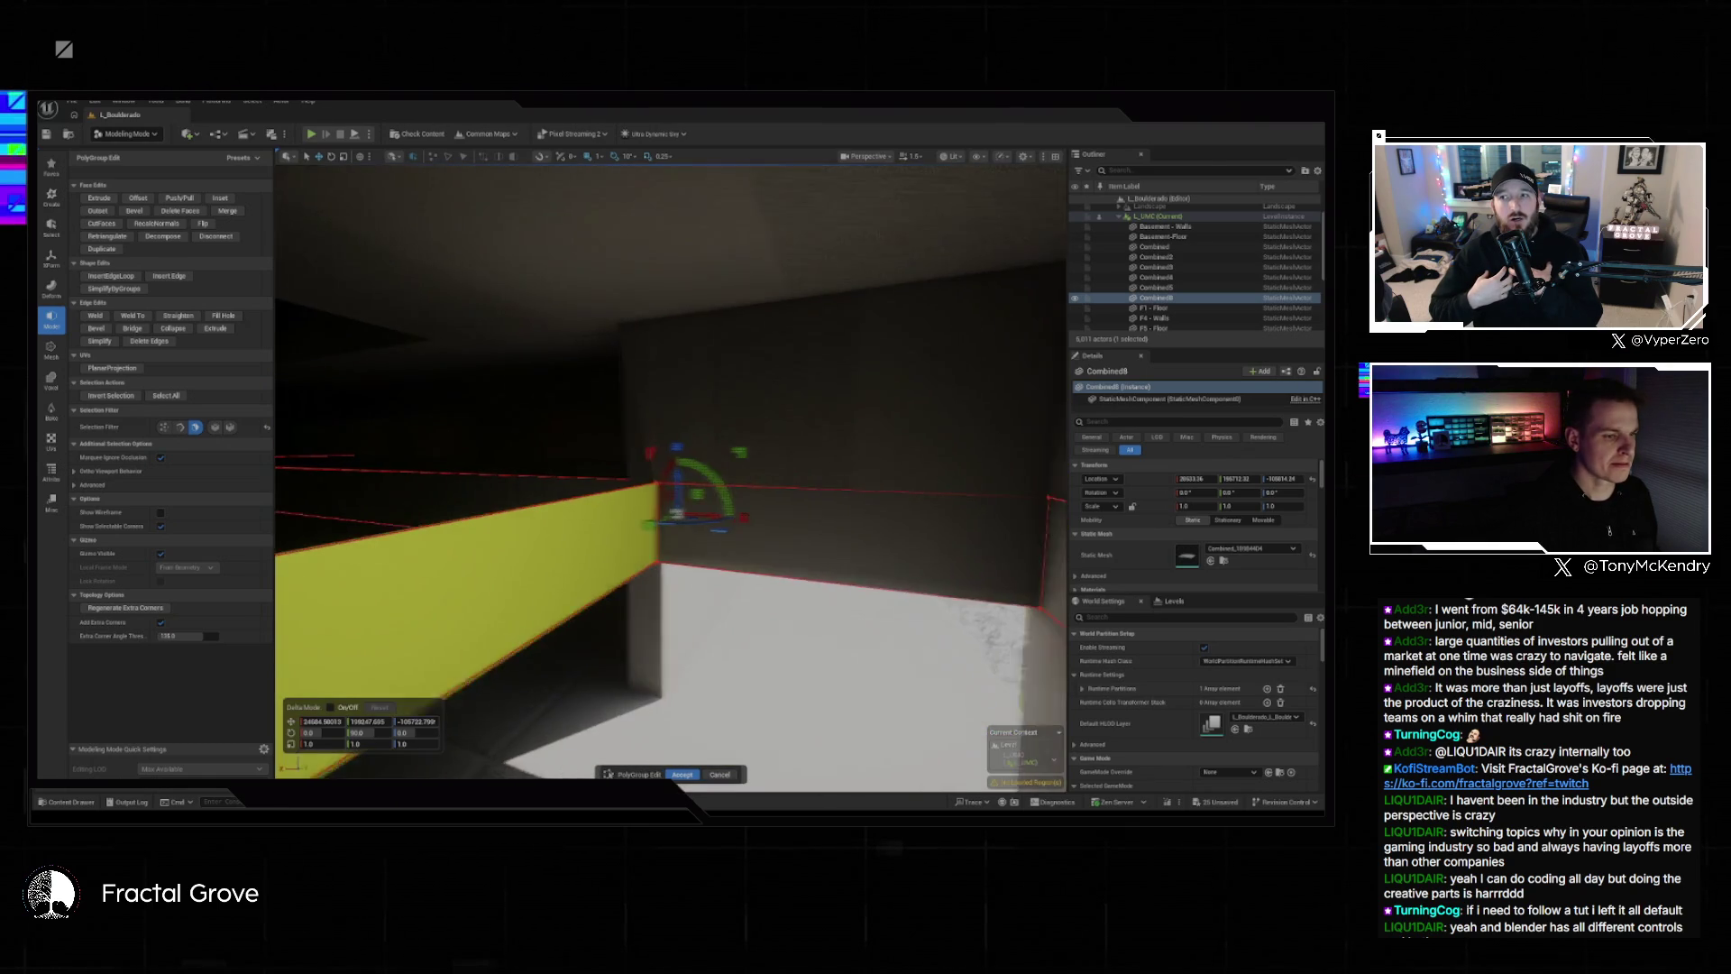
left_click(719, 773)
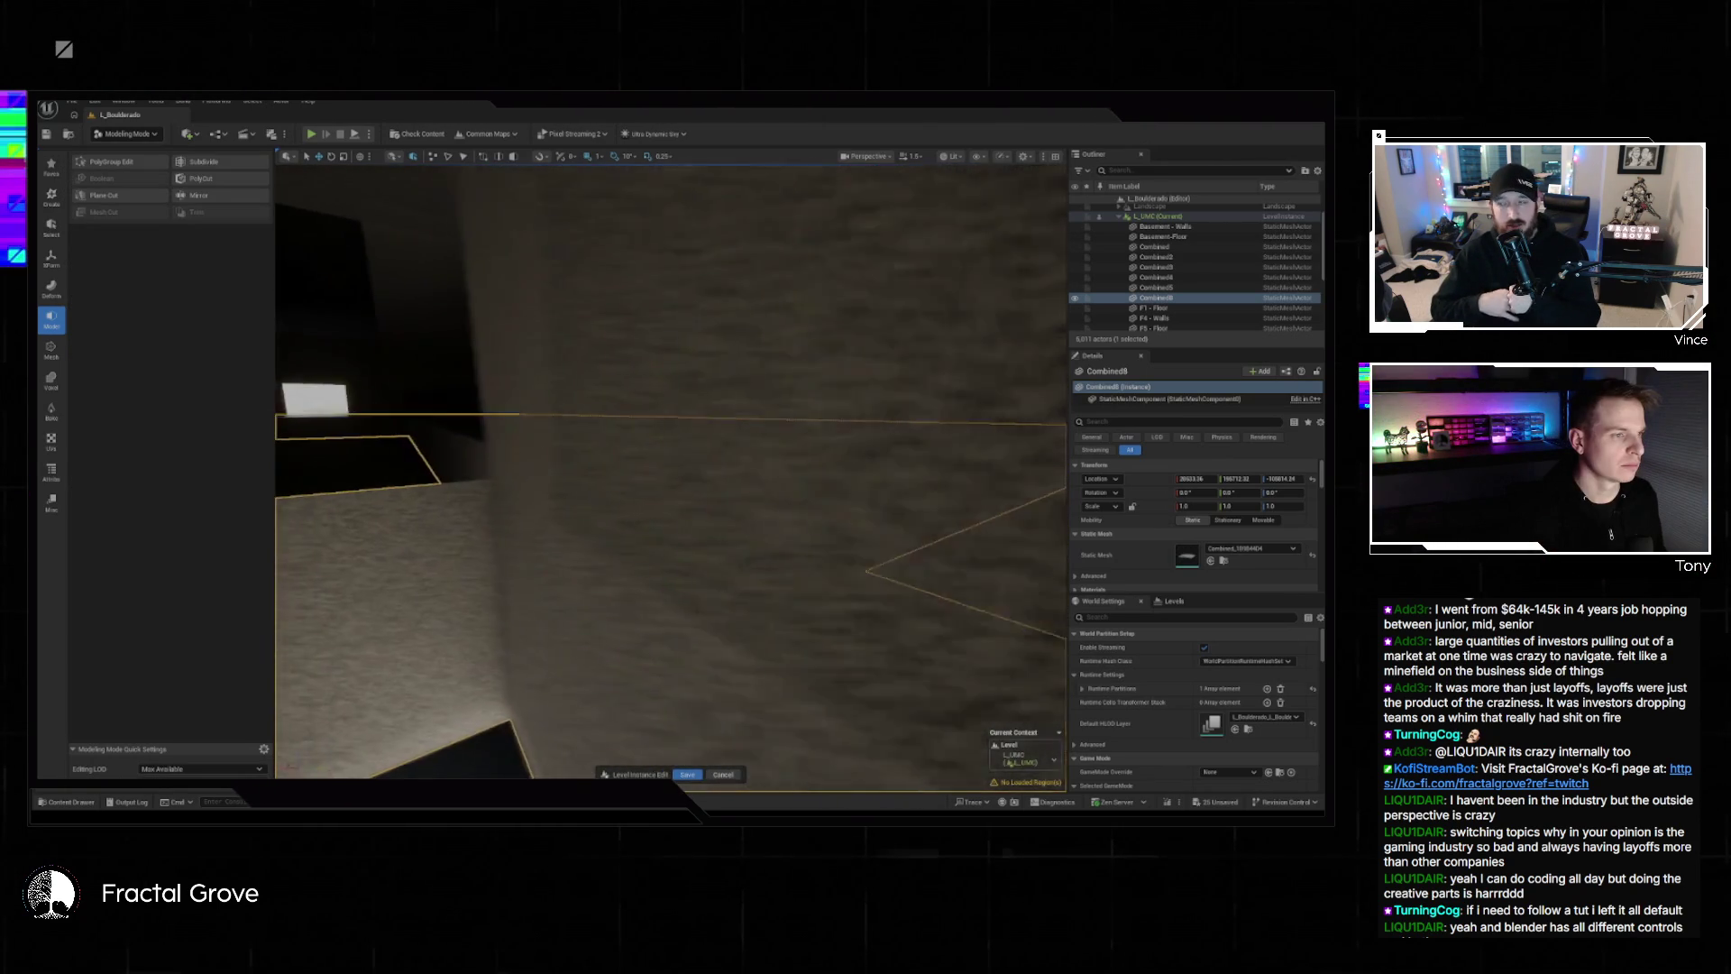
Leave PolyGroup Edit and start a Plane Cut with the plane rotated 90°.
left_click(112, 162)
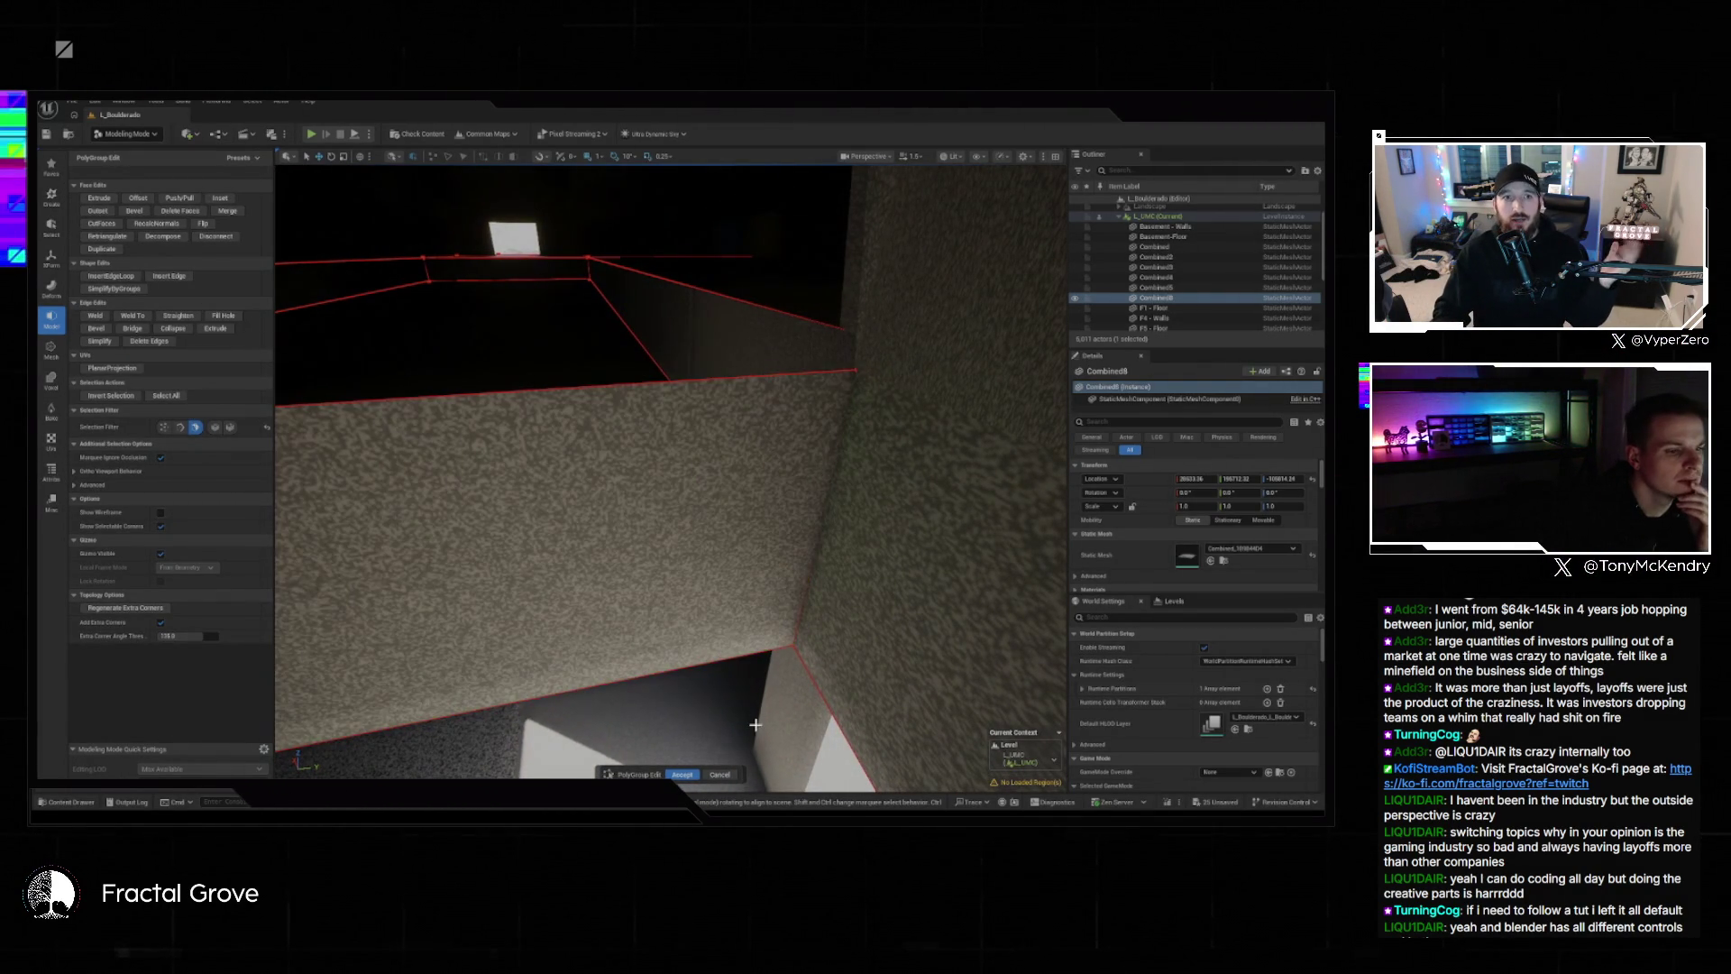
left_click(725, 773)
left_click(104, 195)
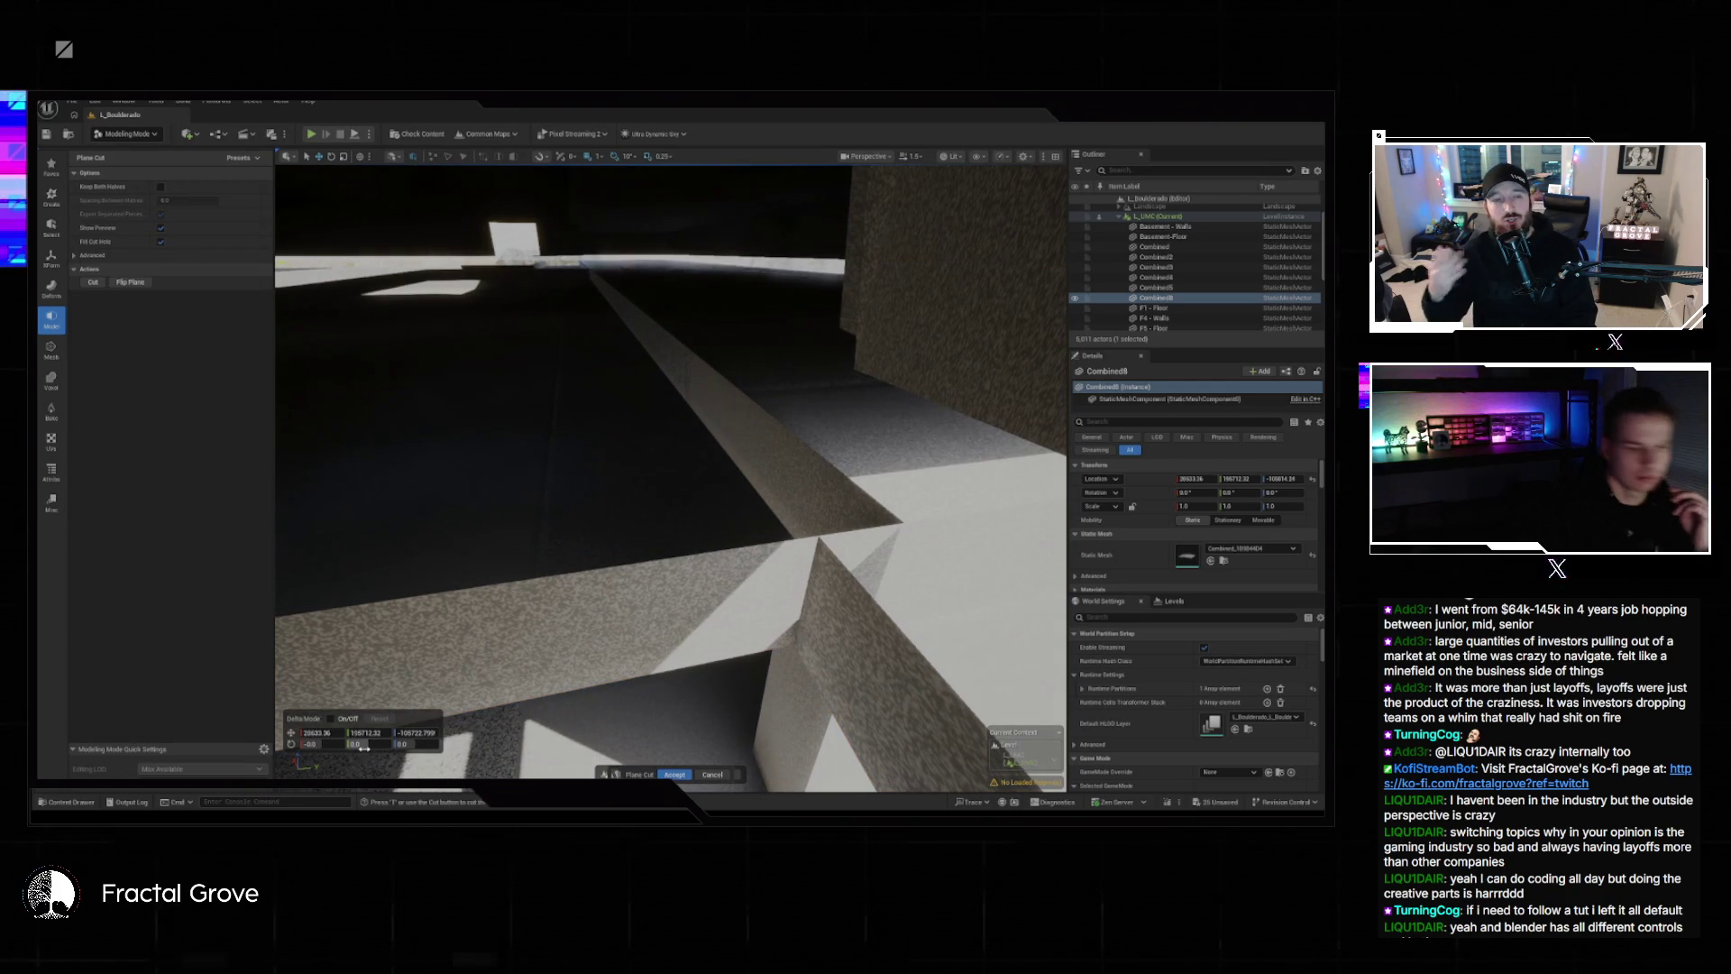
type("90")
key("Return")
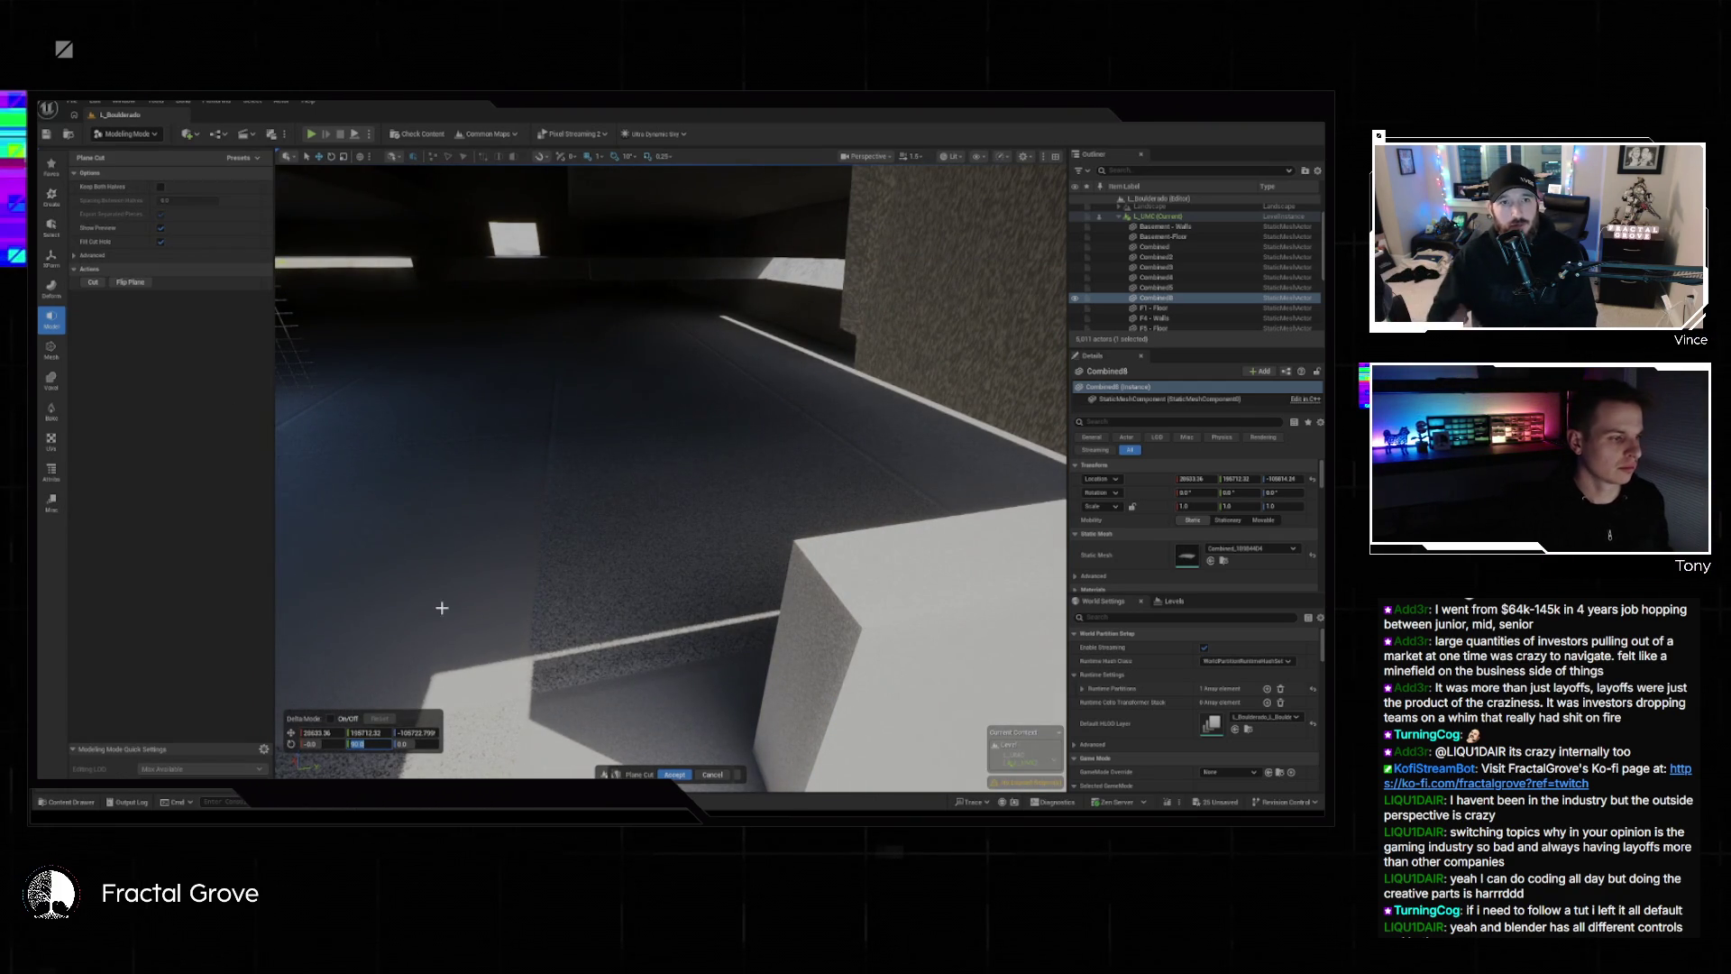
Slide the cut plane along Y, keep both halves and apply the cut.
mouse_move(451, 665)
left_mouse_down()
mouse_move(433, 722)
mouse_move(453, 536)
left_mouse_up()
mouse_move(571, 461)
left_mouse_down()
mouse_move(834, 469)
mouse_move(849, 486)
mouse_move(793, 451)
mouse_move(520, 451)
left_mouse_up()
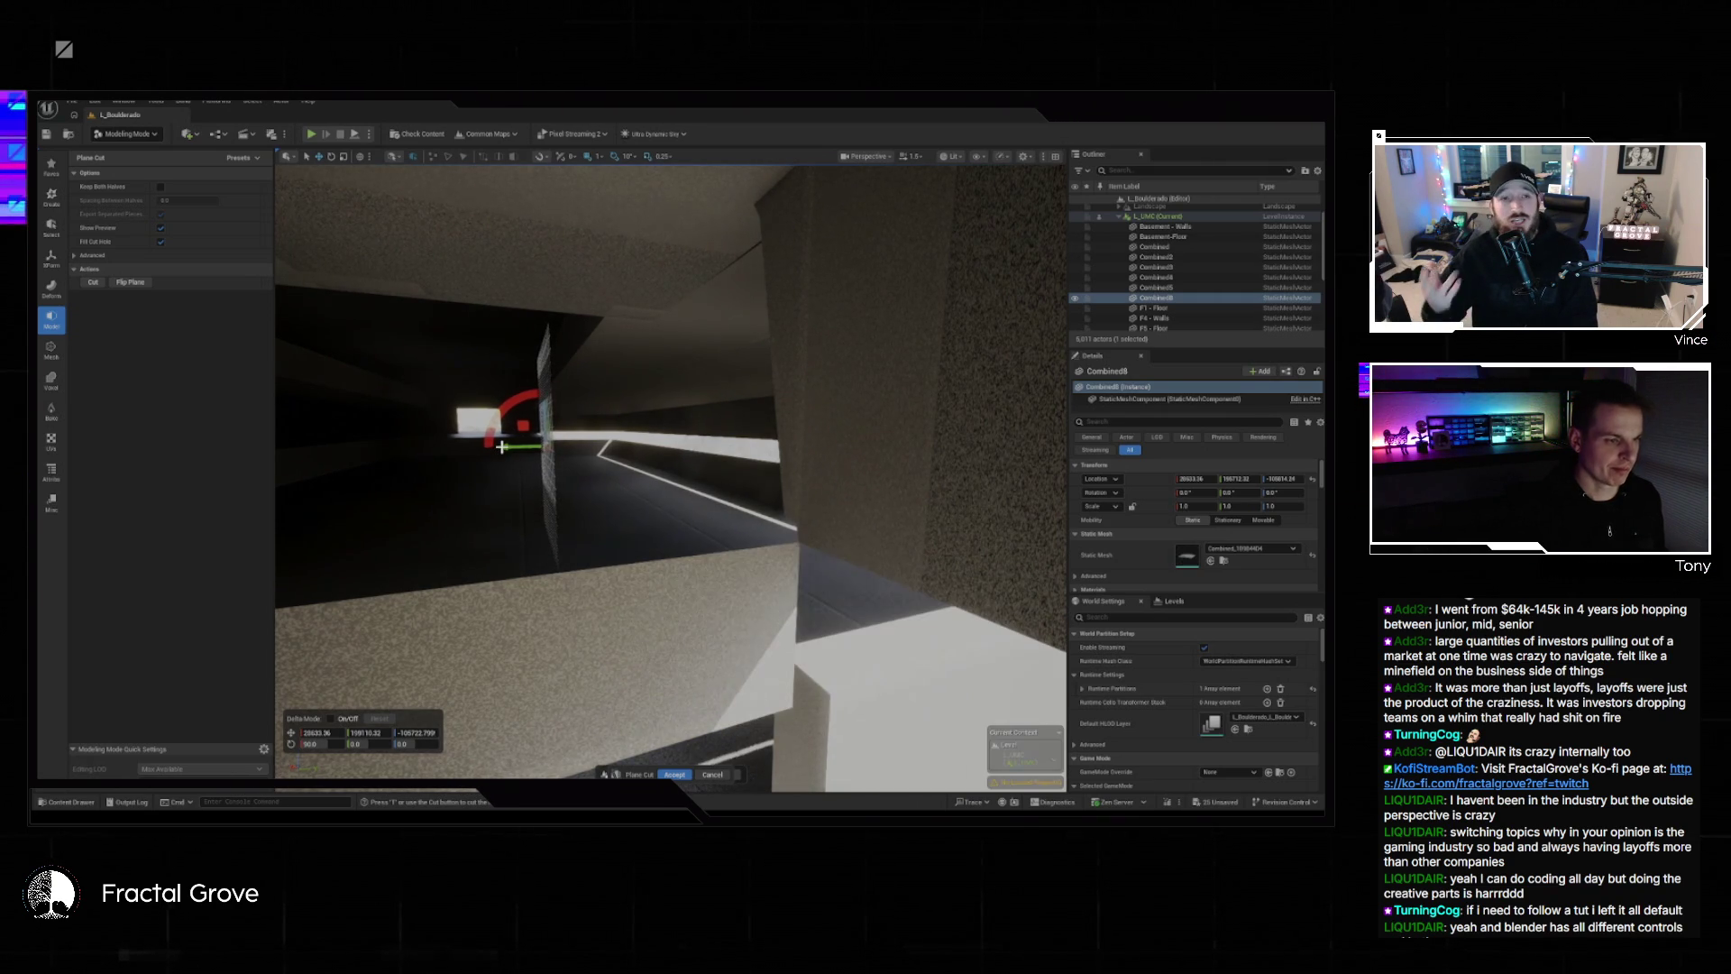
left_click(162, 187)
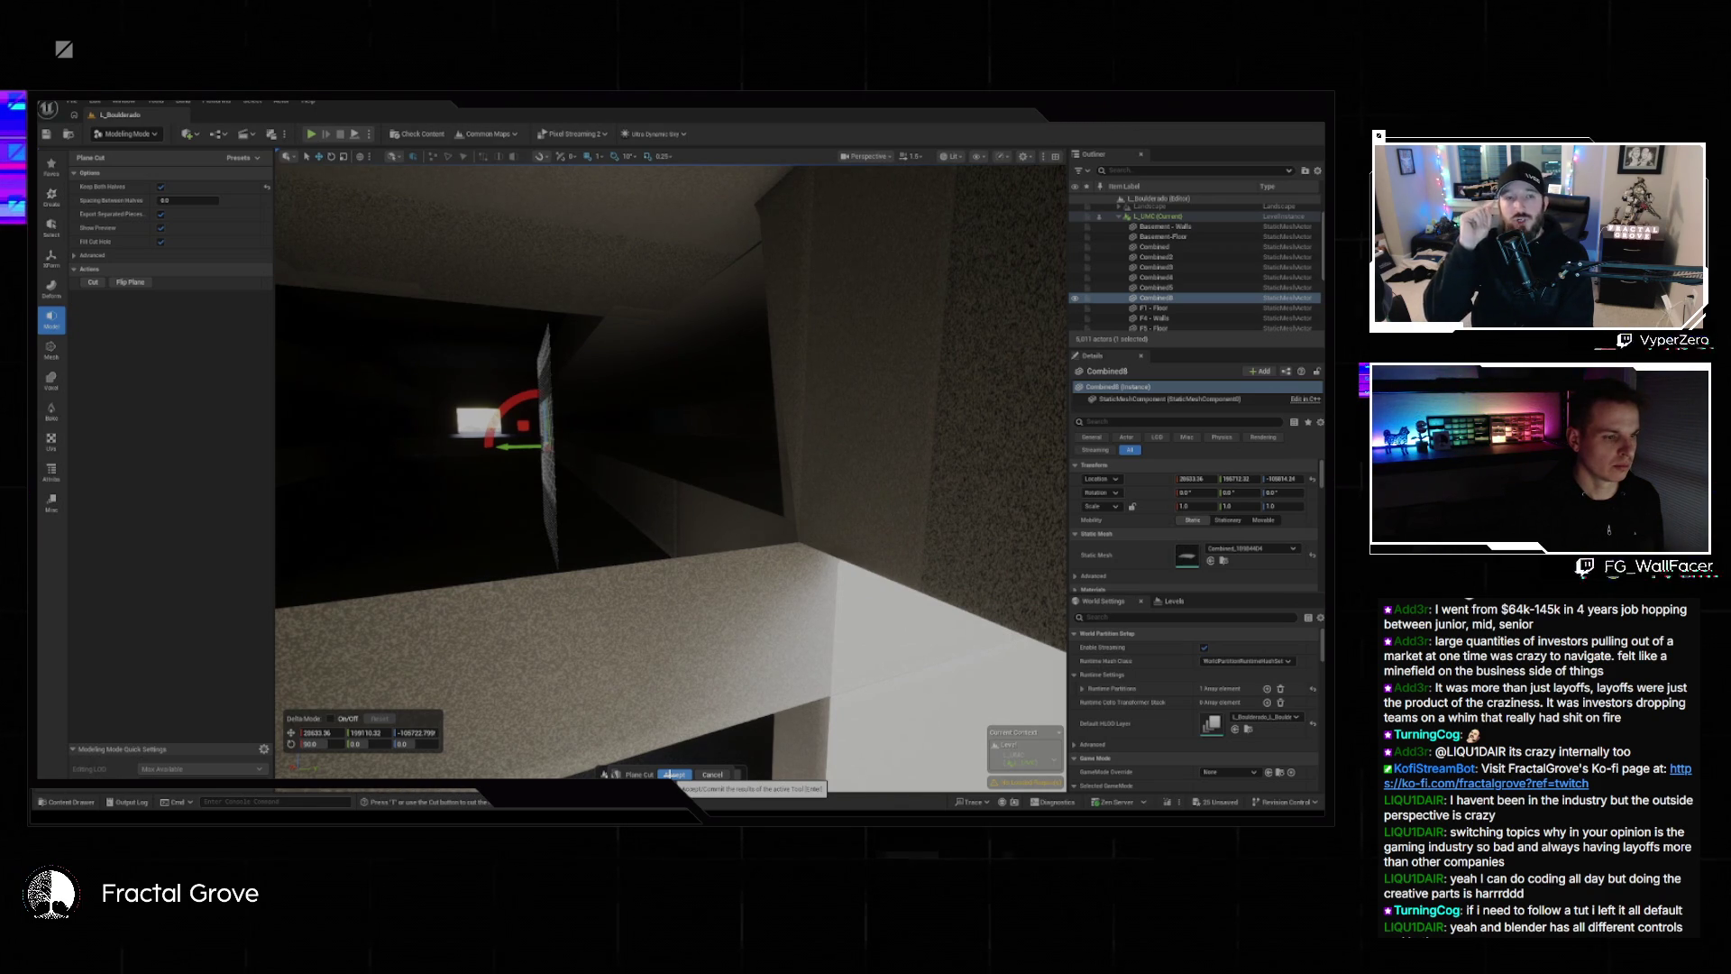
left_click(673, 774)
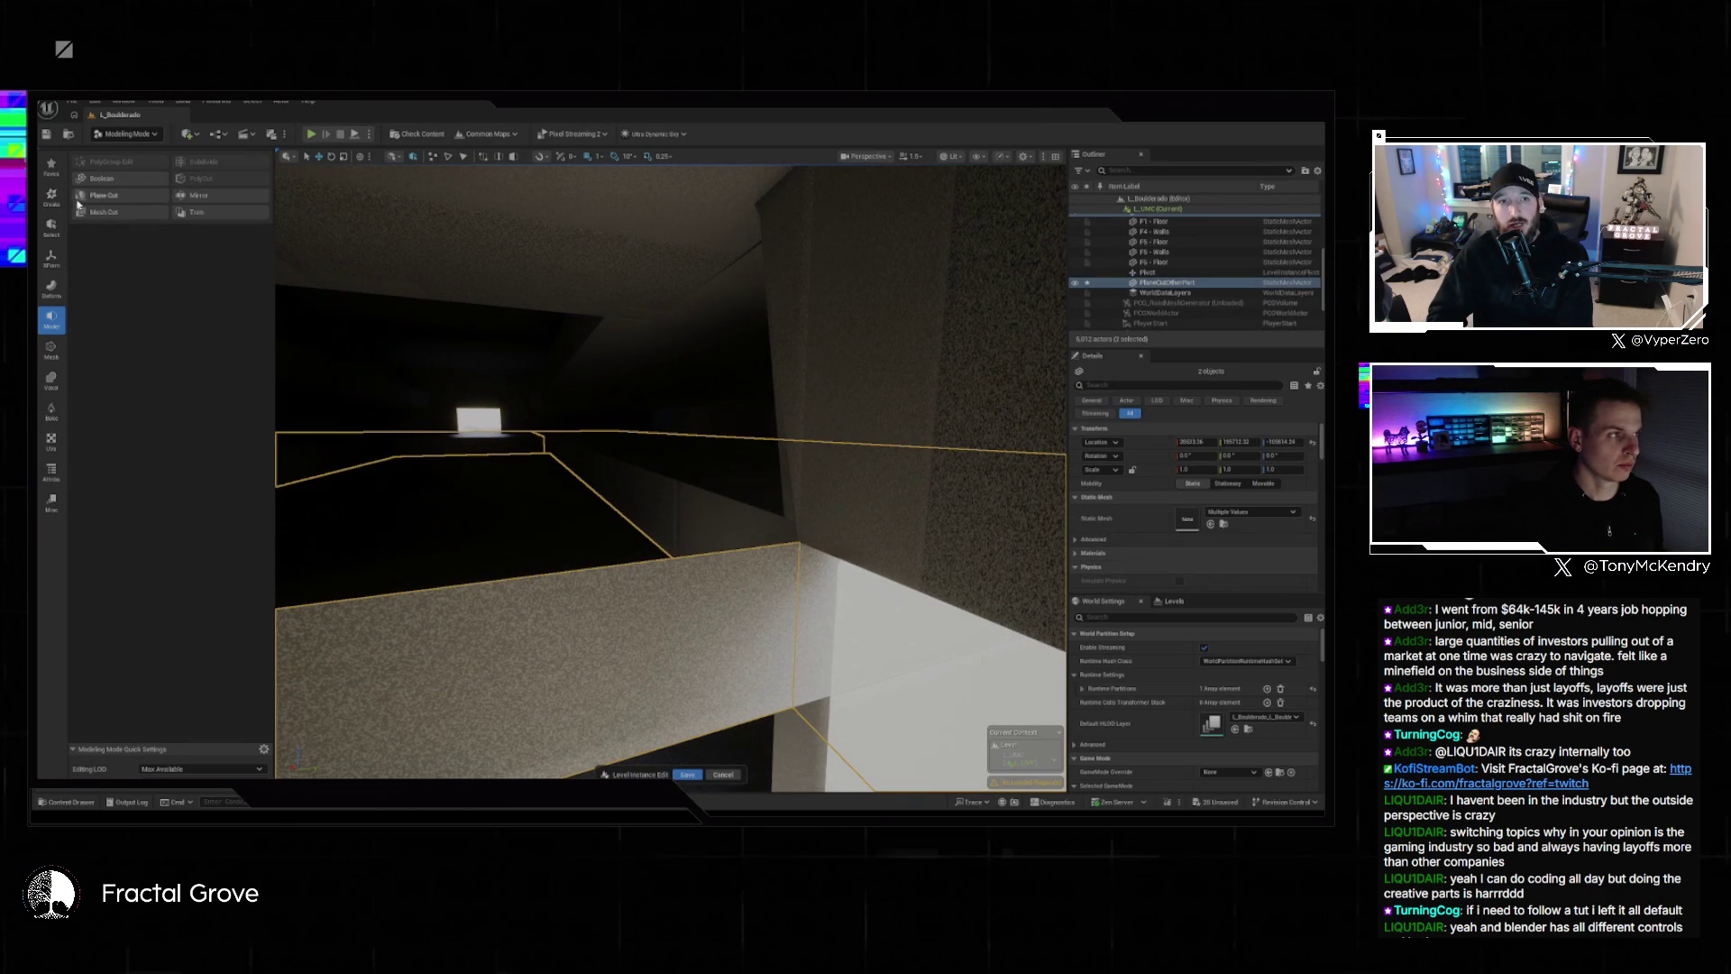
left_click(47, 227)
Merge the cut pieces back into one mesh, Combined6, and frame it.
left_click(52, 259)
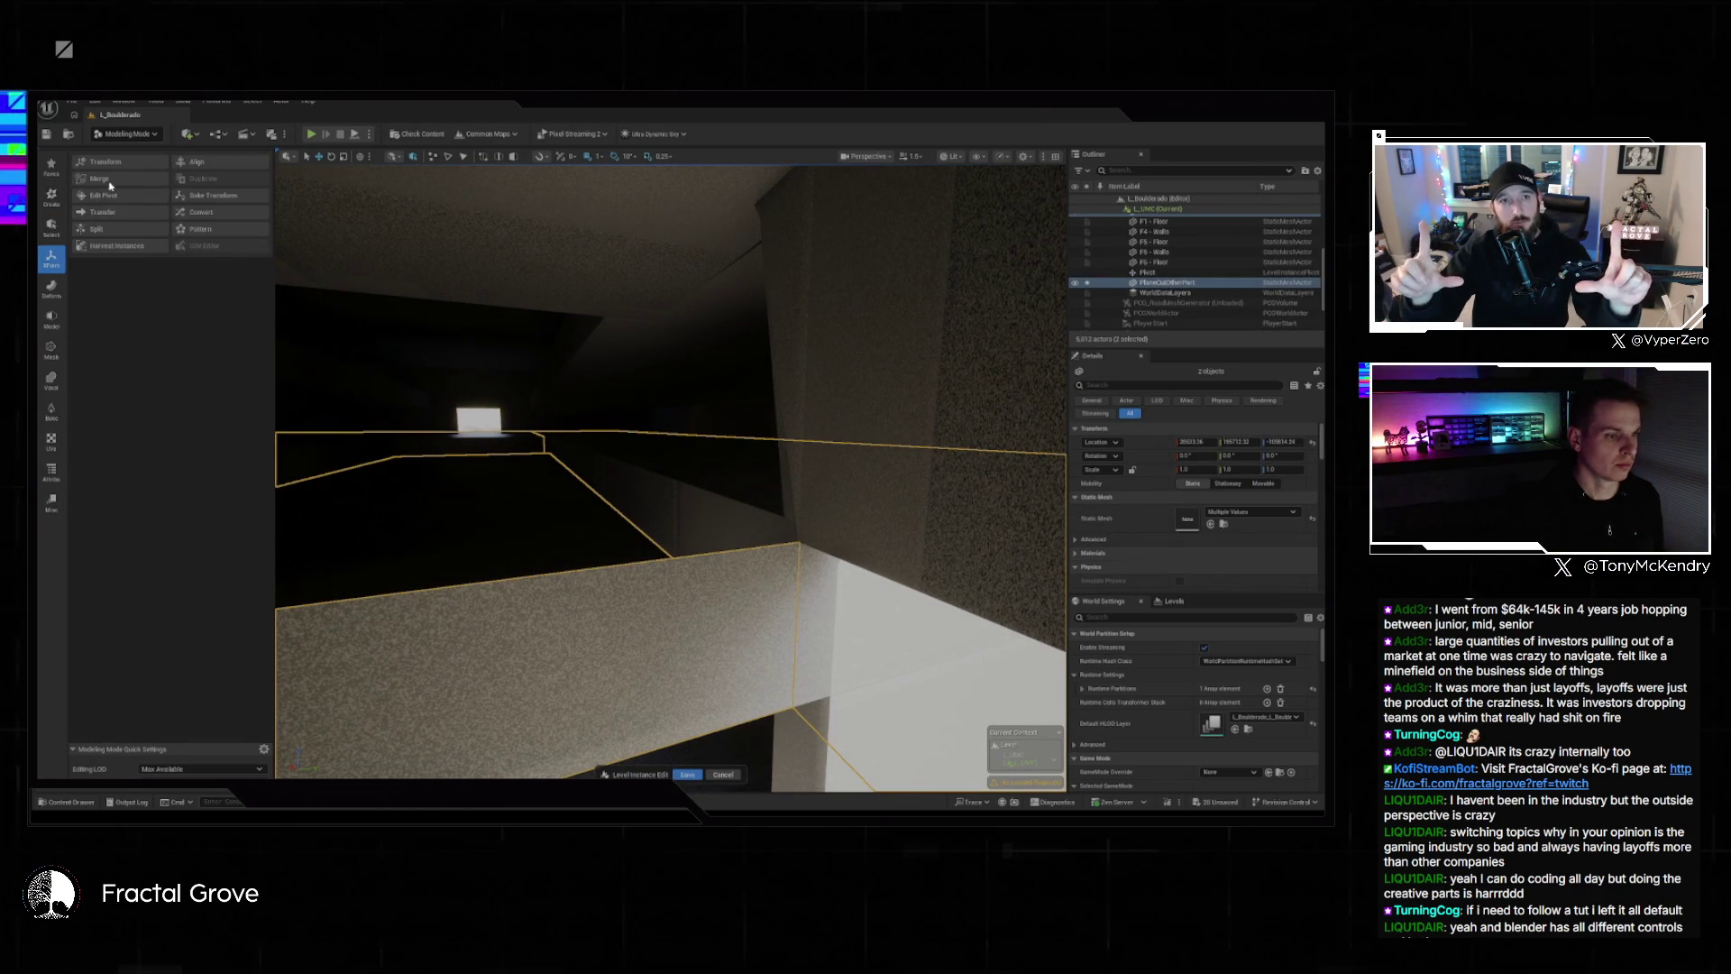
left_click(99, 178)
left_click(674, 774)
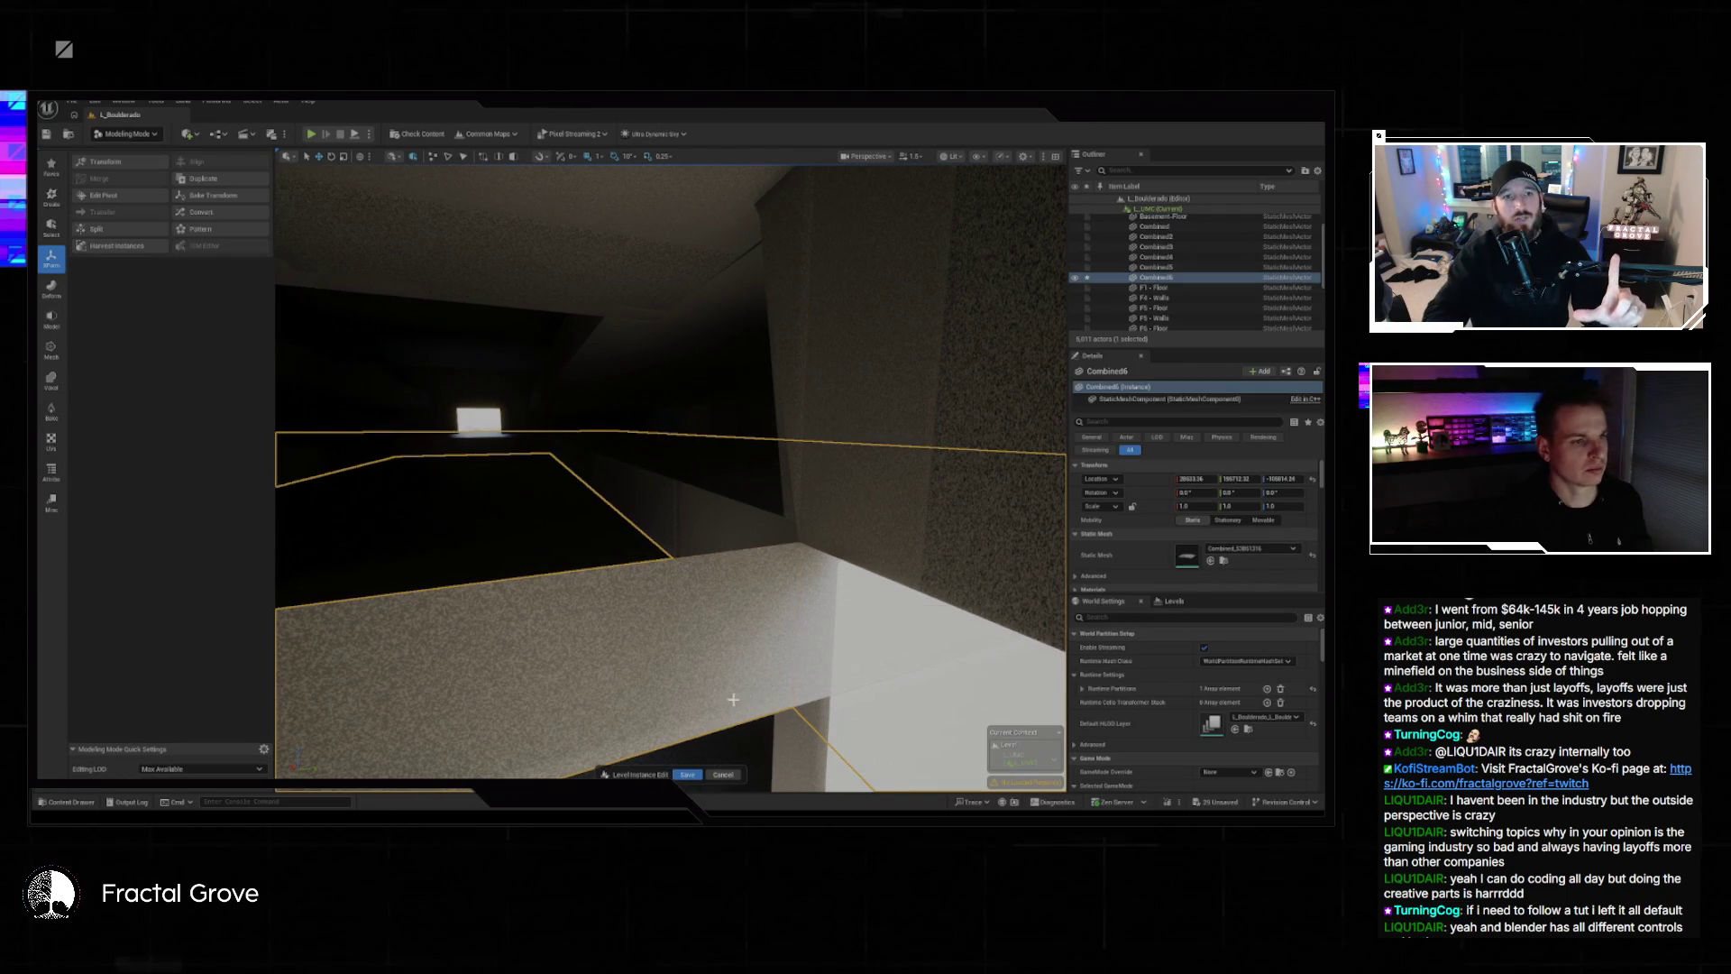
key("f")
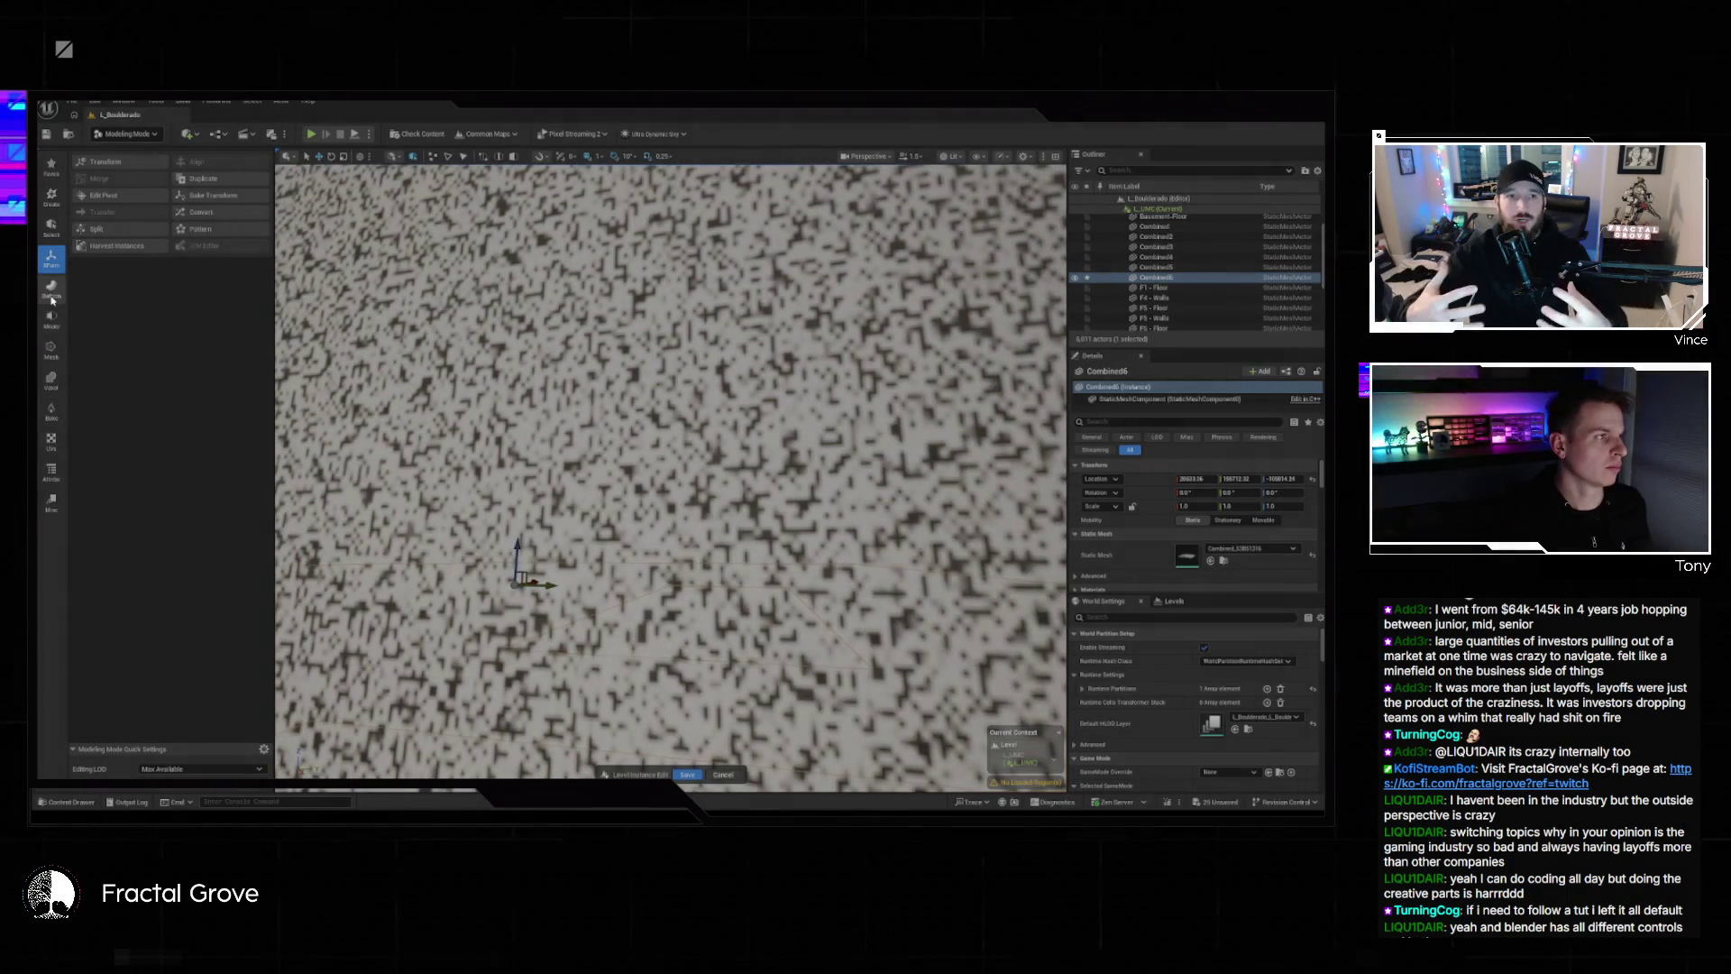
Open PolyGroup Edit on Combined6 and delete the green wall face.
left_click(53, 309)
left_click(134, 167)
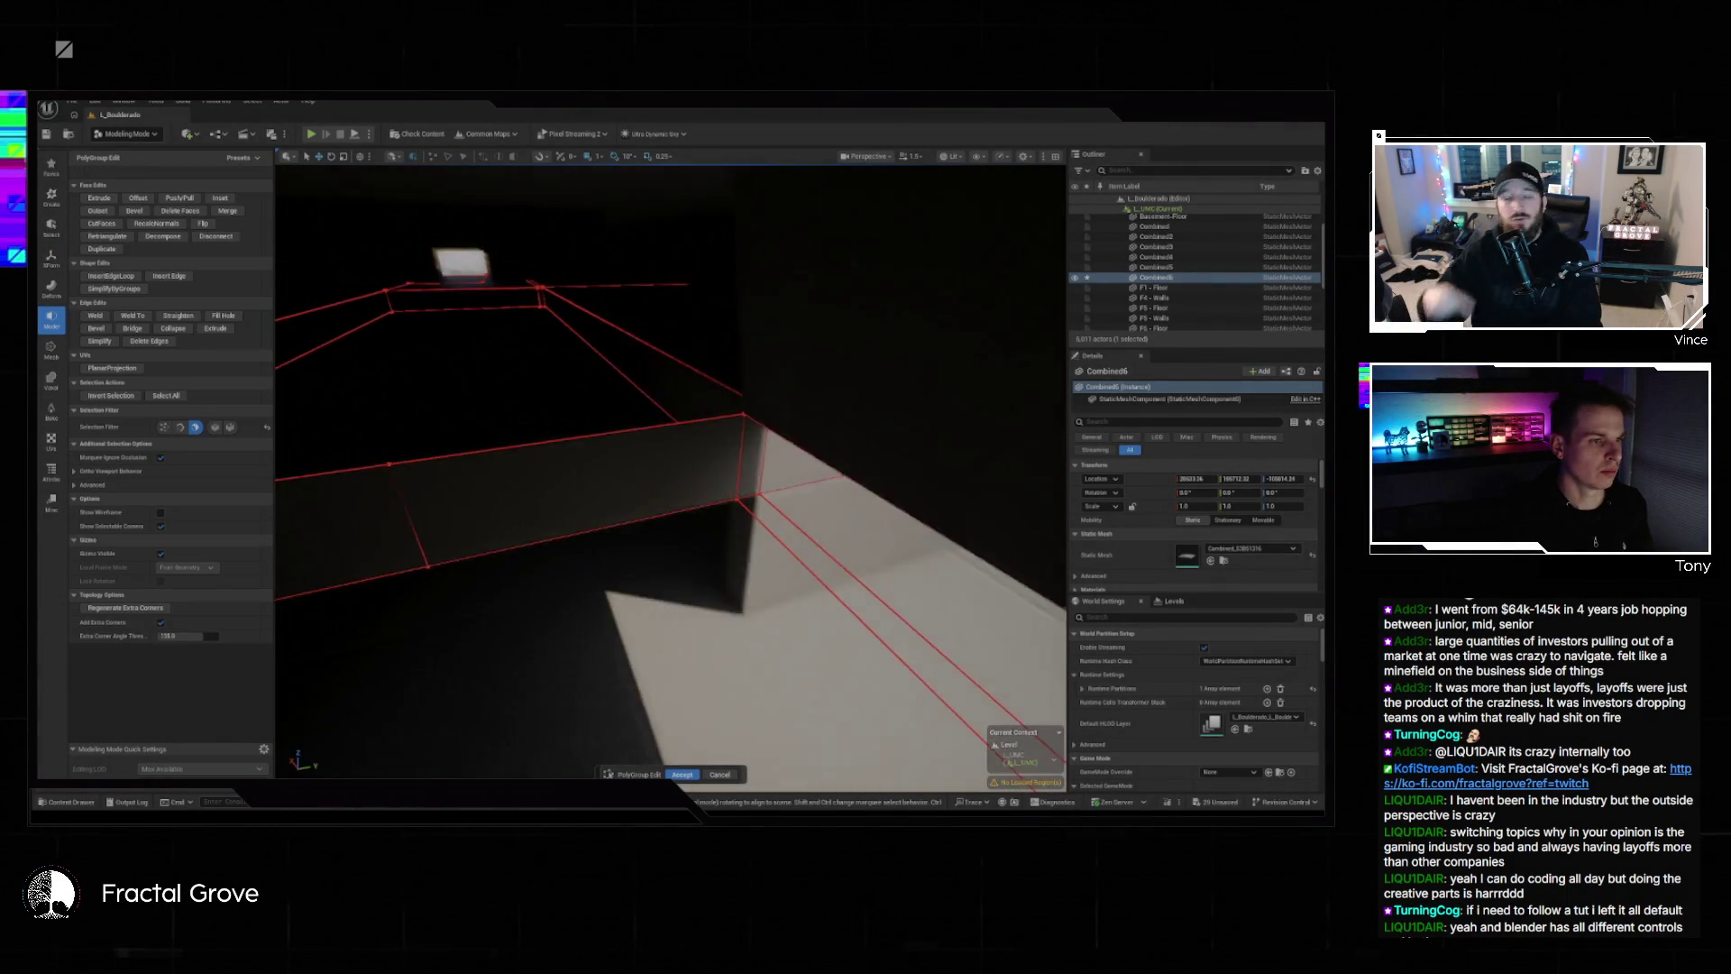
left_click(609, 475)
left_click_drag(550, 537, 551, 536)
left_click_drag(810, 517, 708, 518)
left_click(709, 518)
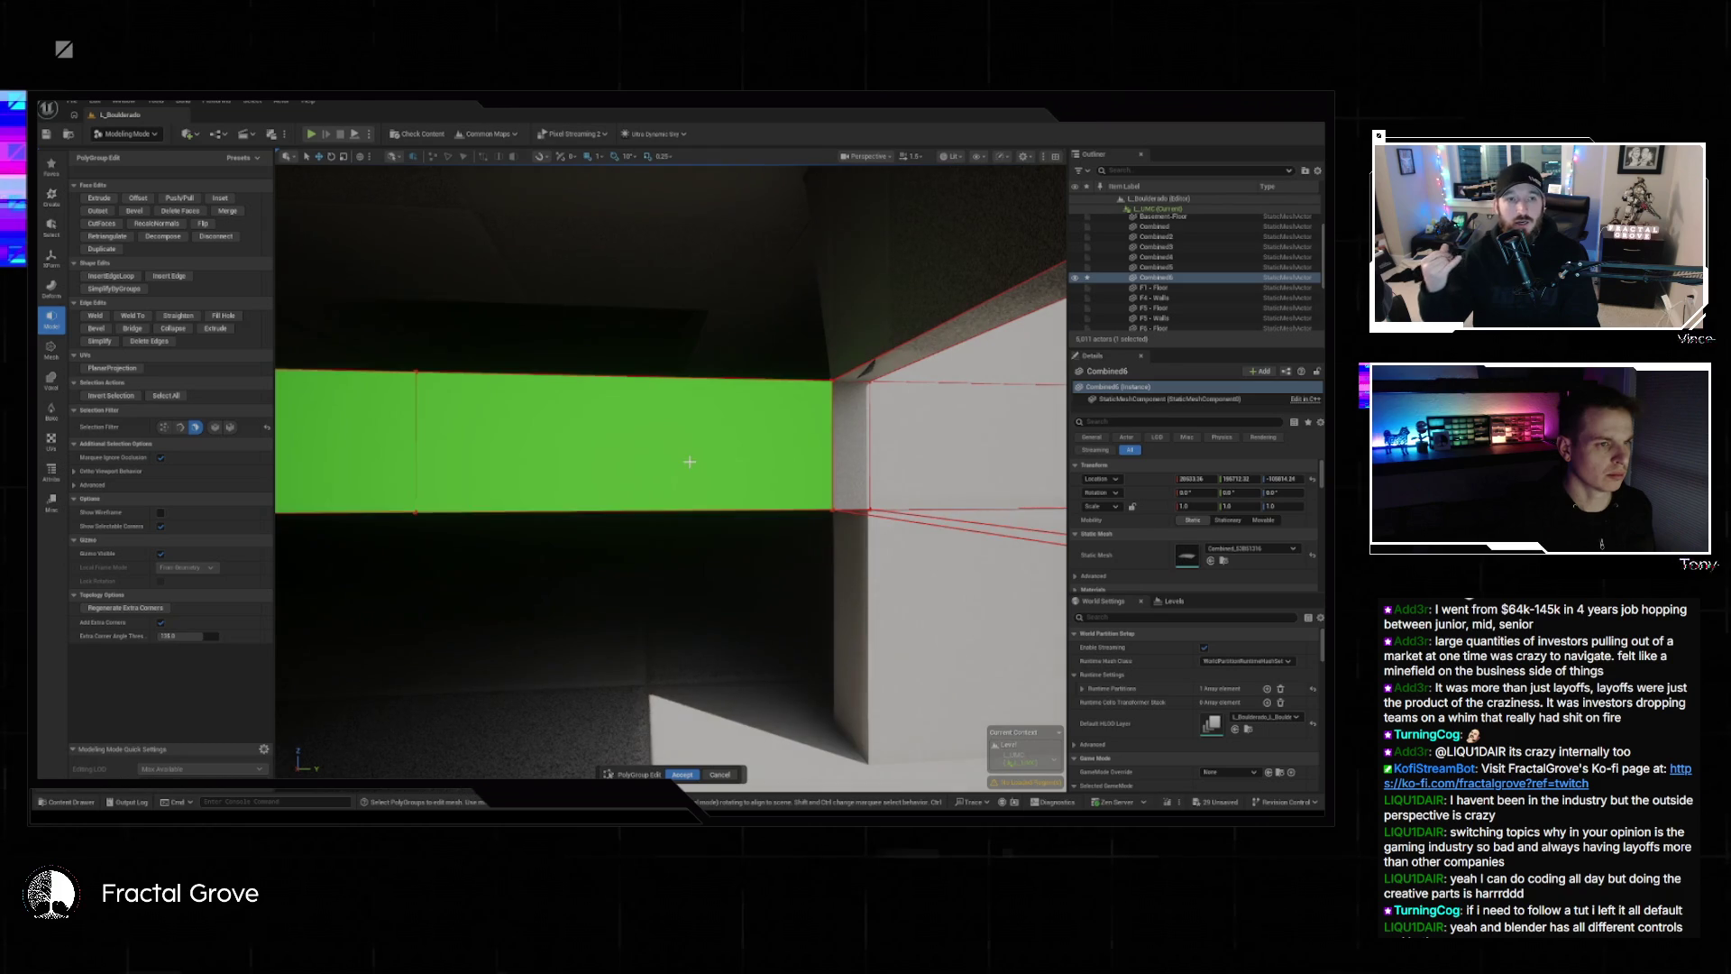
left_click(690, 461)
left_click_drag(690, 462, 652, 458)
left_click_drag(914, 507, 608, 564)
key("Delete")
left_click_drag(960, 335, 800, 382)
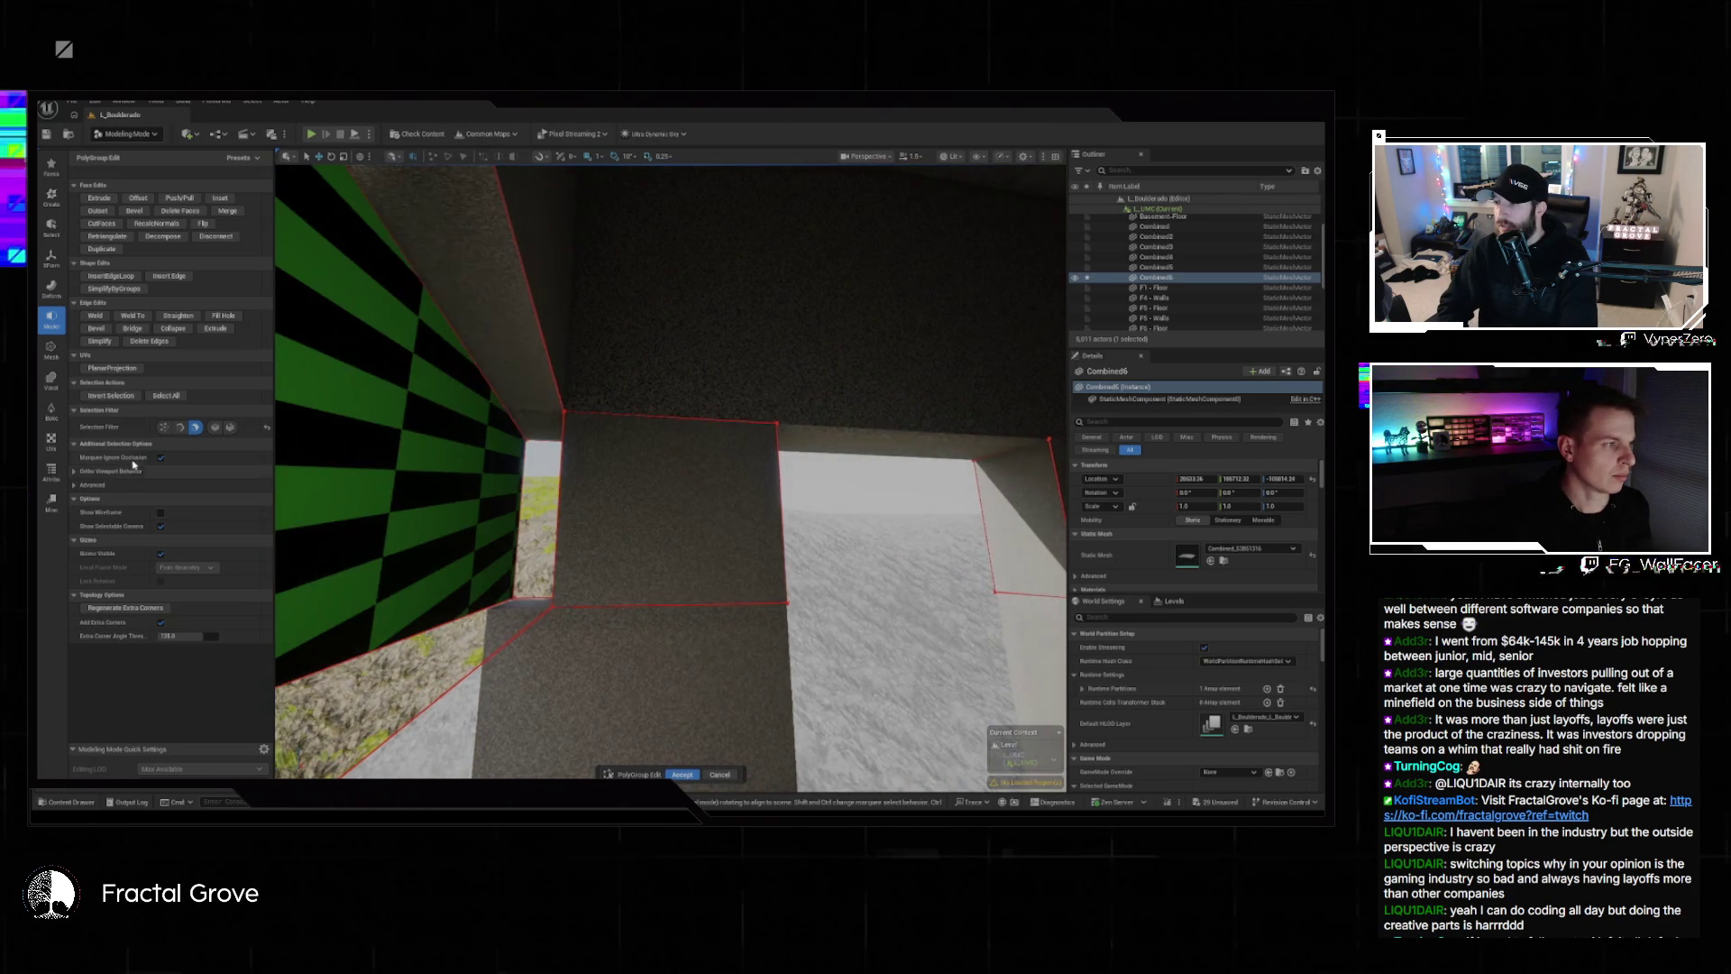
Change the selection filter, try bridging across the gap, and pick the opening's end face.
left_click(181, 427)
left_click(569, 470)
left_click_drag(570, 471, 500, 443)
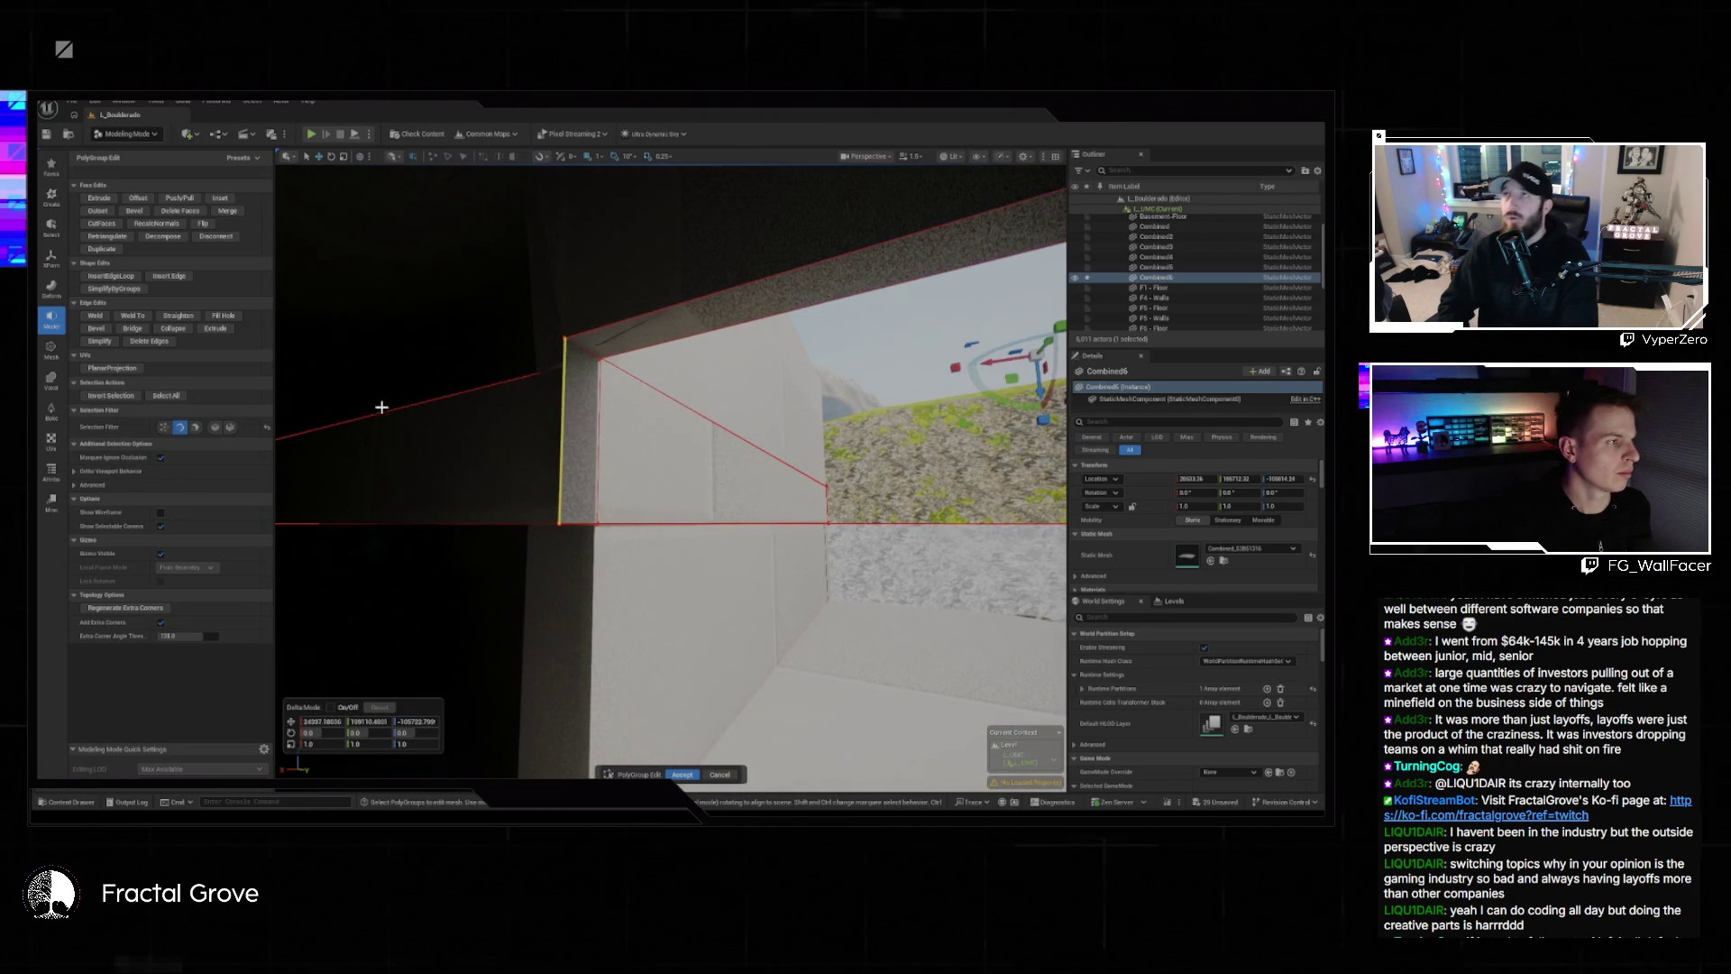
left_click(132, 328)
mouse_move(704, 368)
left_mouse_down()
mouse_move(685, 388)
mouse_move(704, 368)
left_mouse_up()
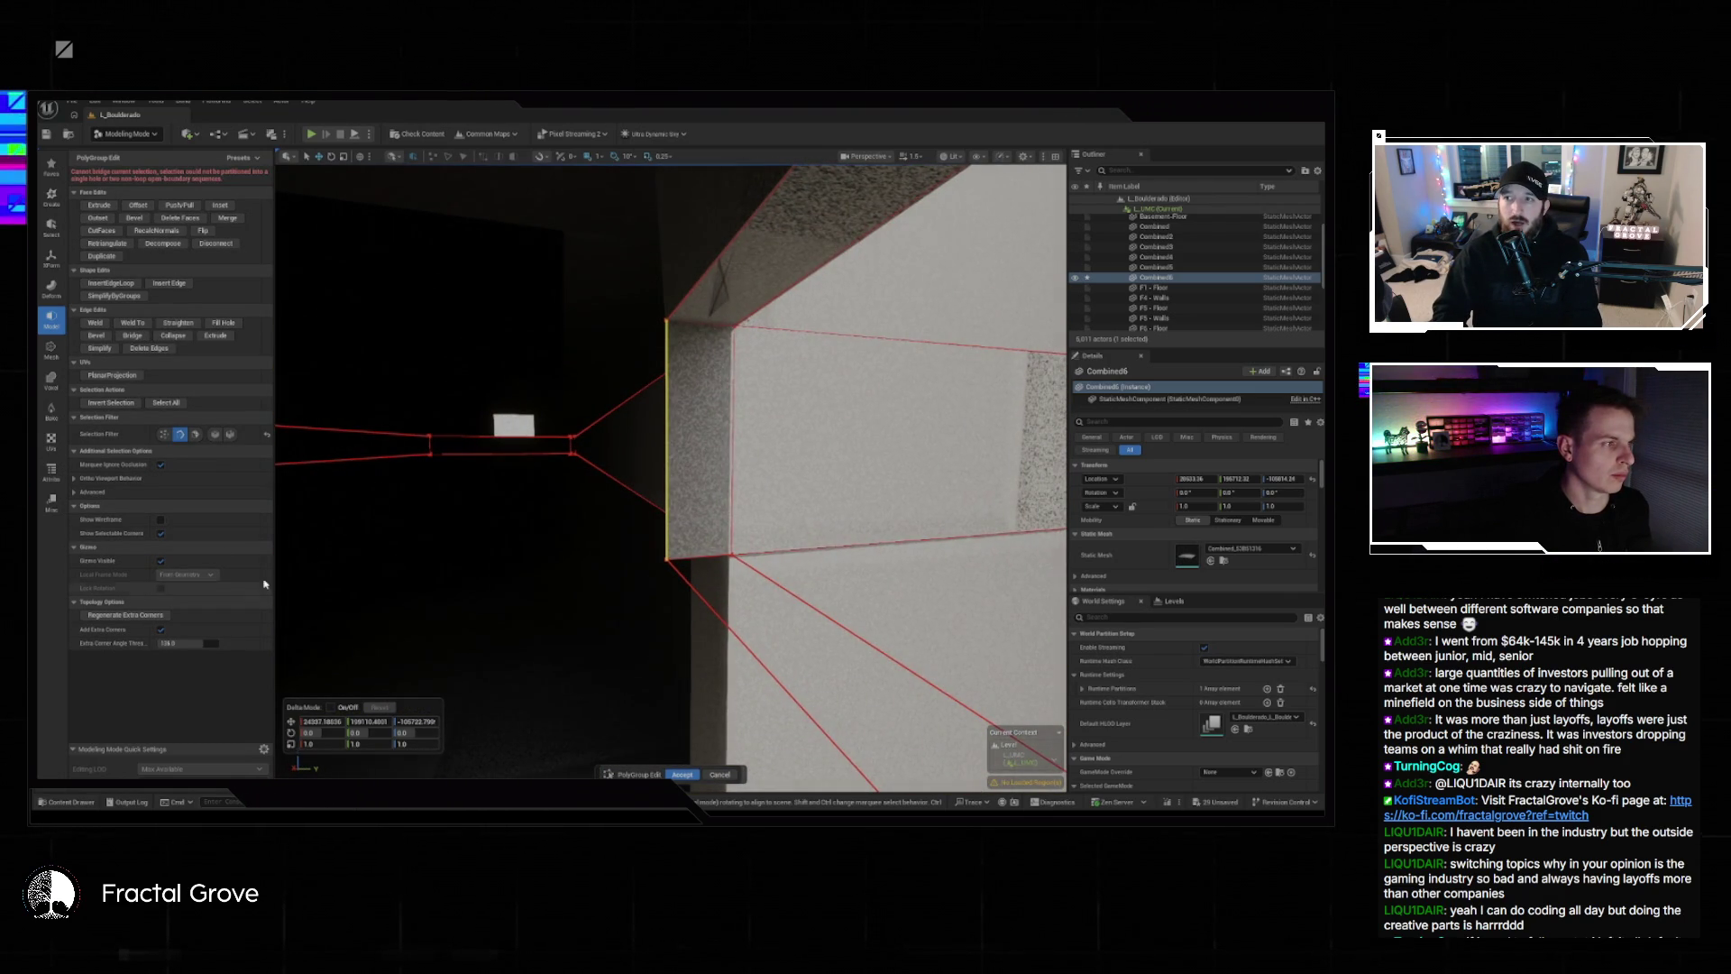
left_click(663, 450)
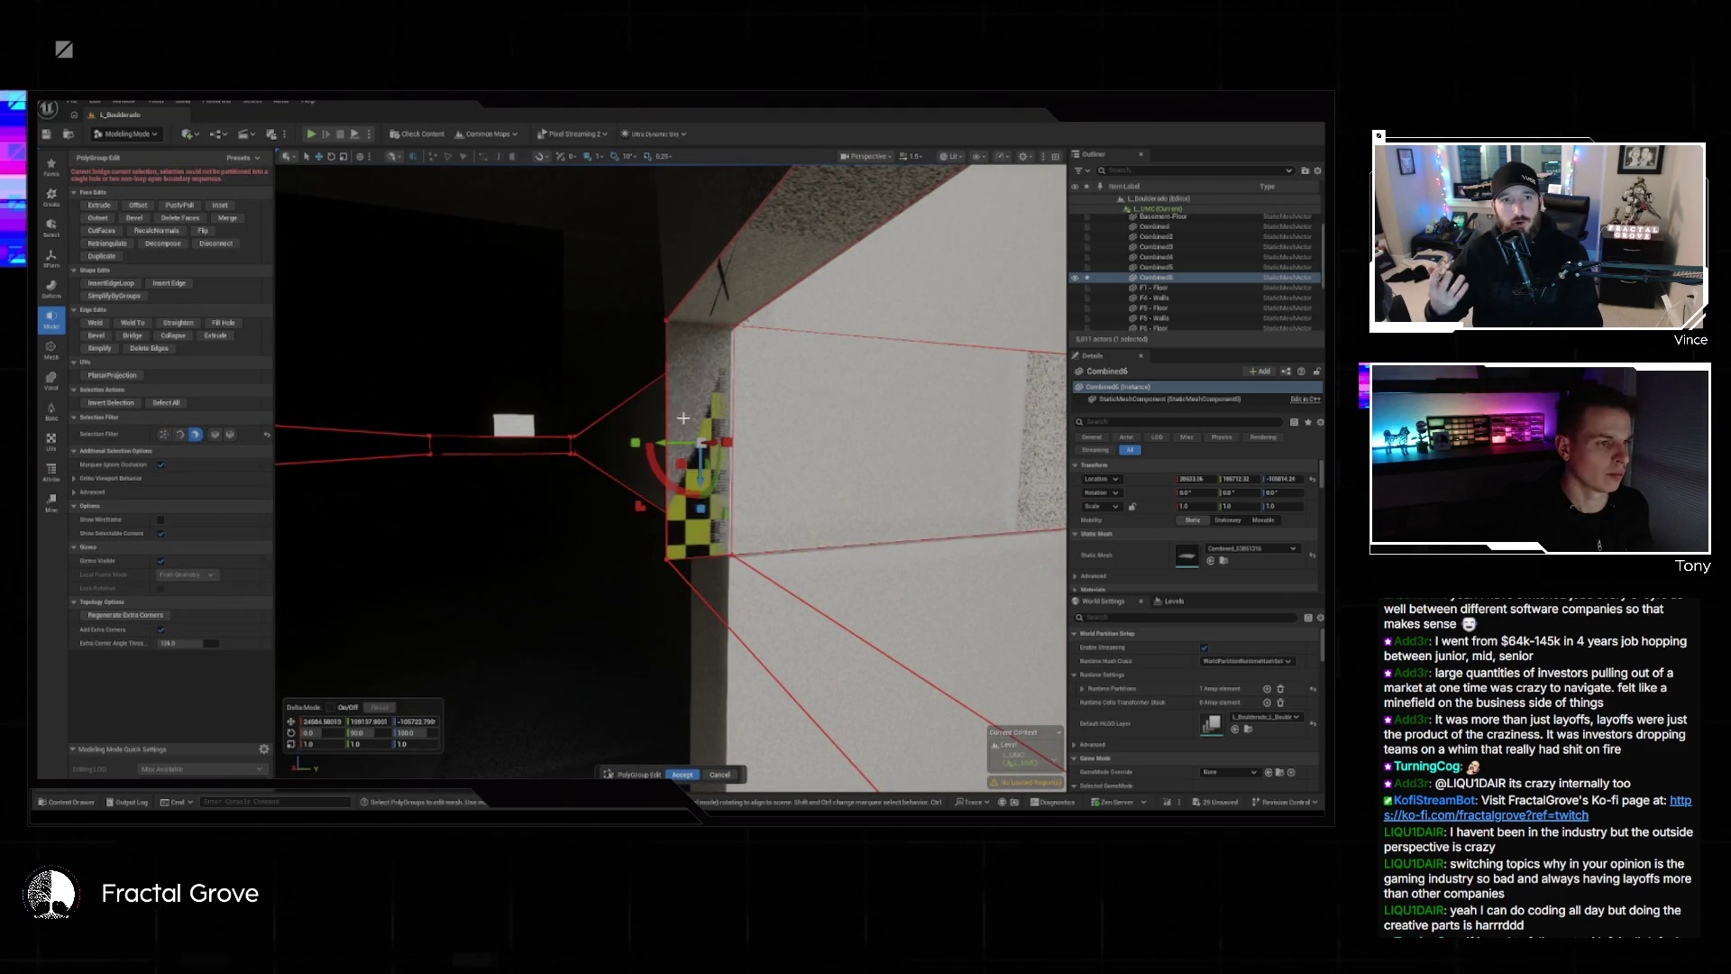
mouse_move(685, 405)
left_mouse_down()
mouse_move(649, 423)
mouse_move(685, 455)
mouse_move(731, 460)
mouse_move(667, 447)
mouse_move(613, 464)
mouse_move(613, 480)
mouse_move(729, 497)
mouse_move(642, 462)
mouse_move(687, 472)
mouse_move(666, 502)
mouse_move(670, 541)
left_mouse_up()
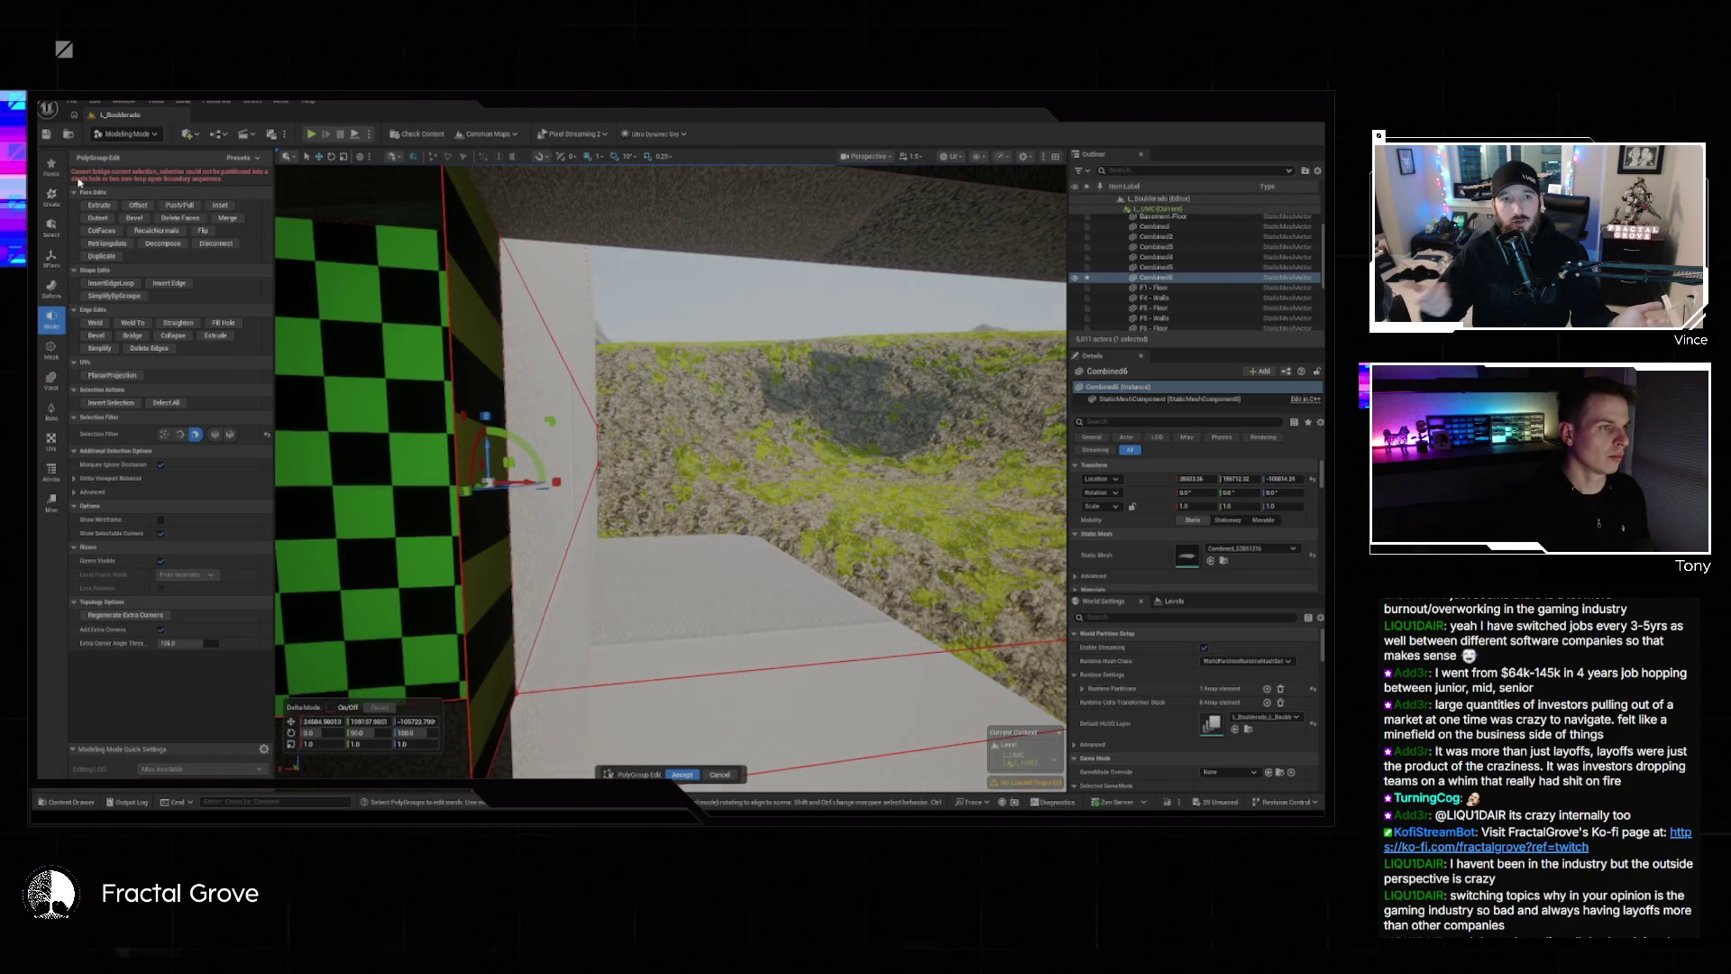
left_click(99, 206)
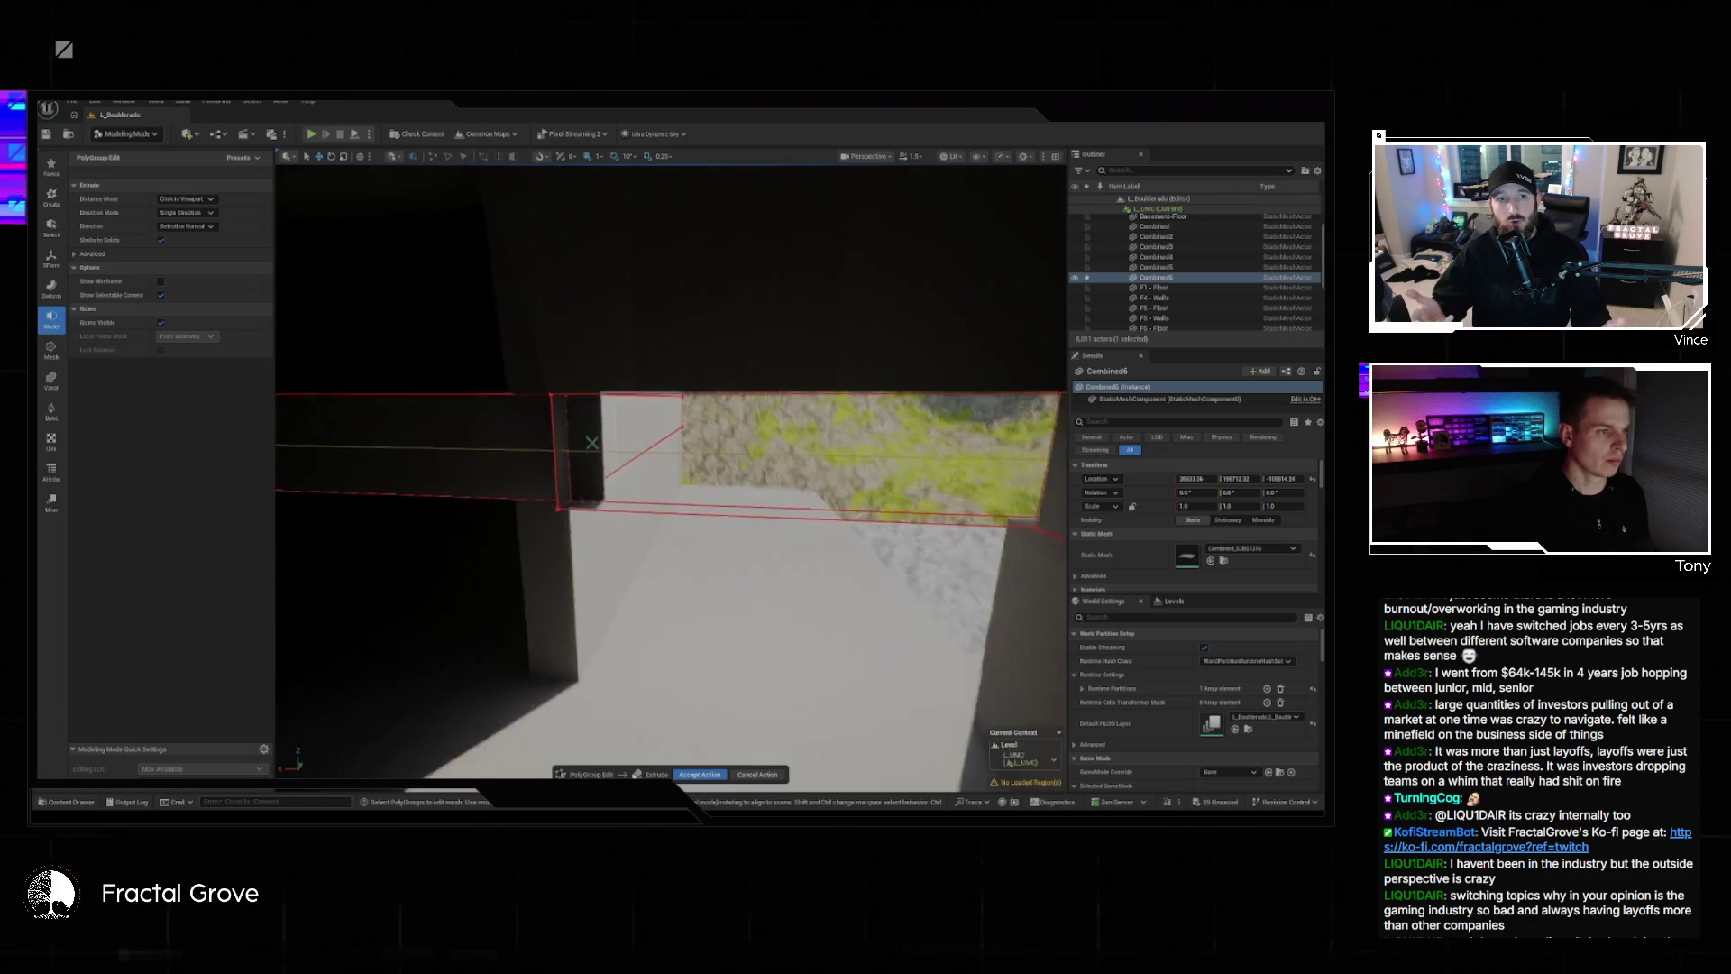
Commit the wall-end extrusion and set the triangular face's rotation Delta to 100.
left_click(690, 429)
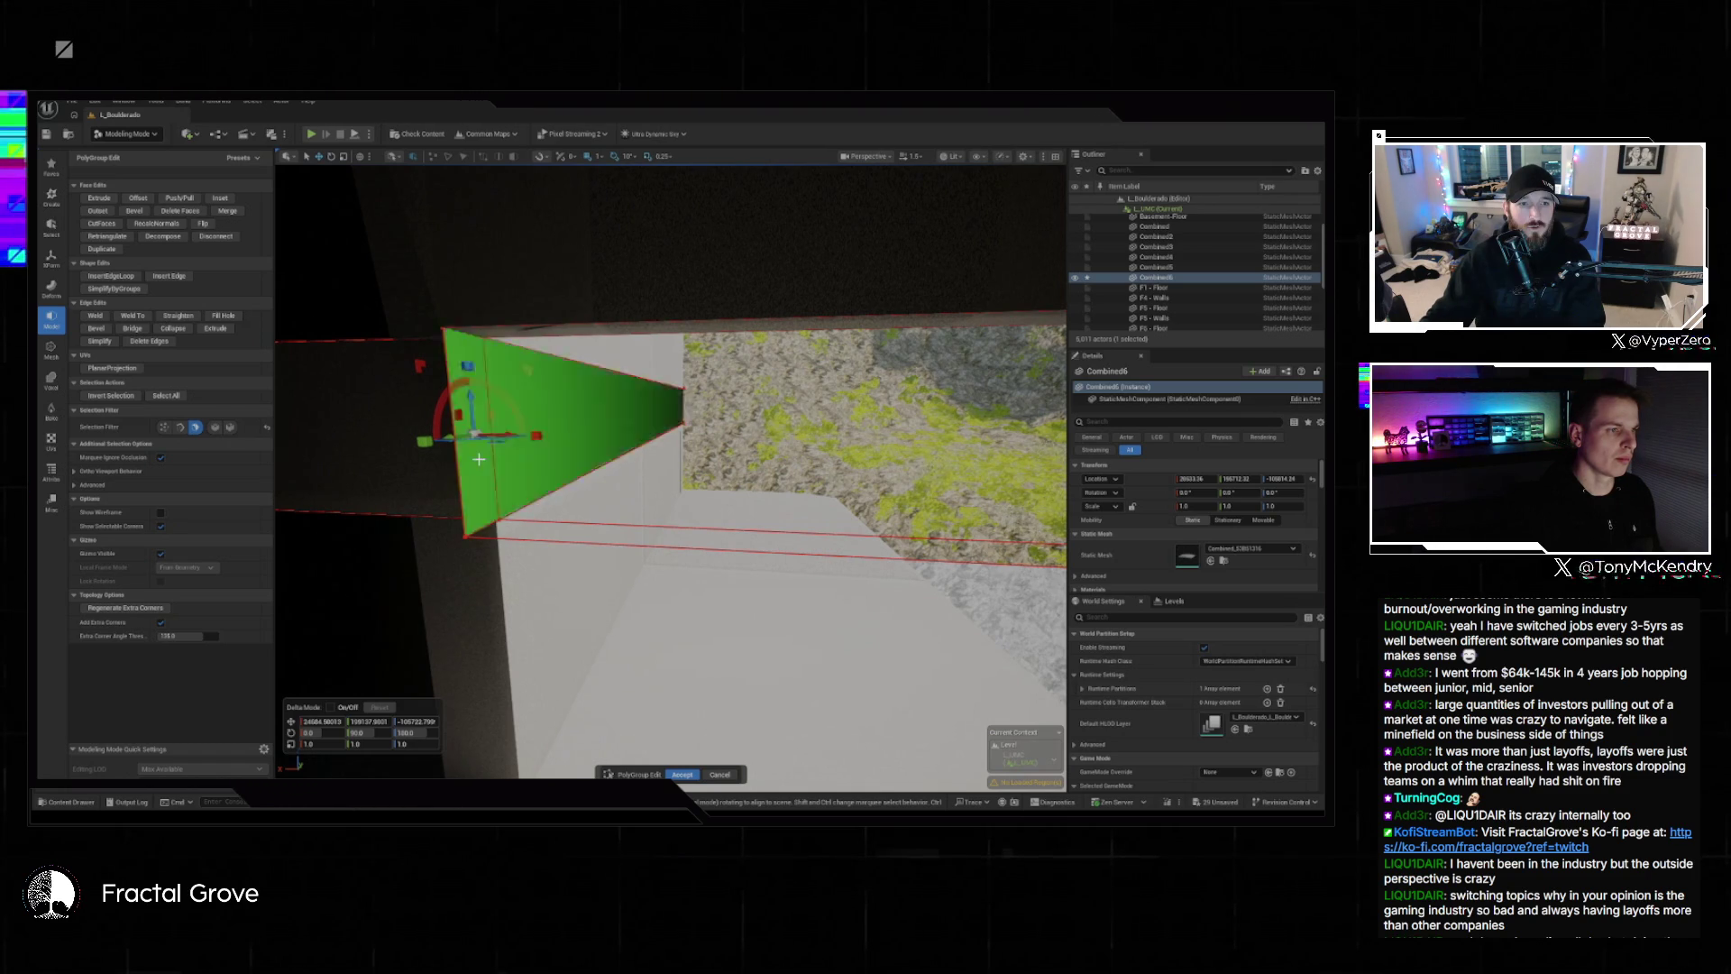
left_click(469, 510)
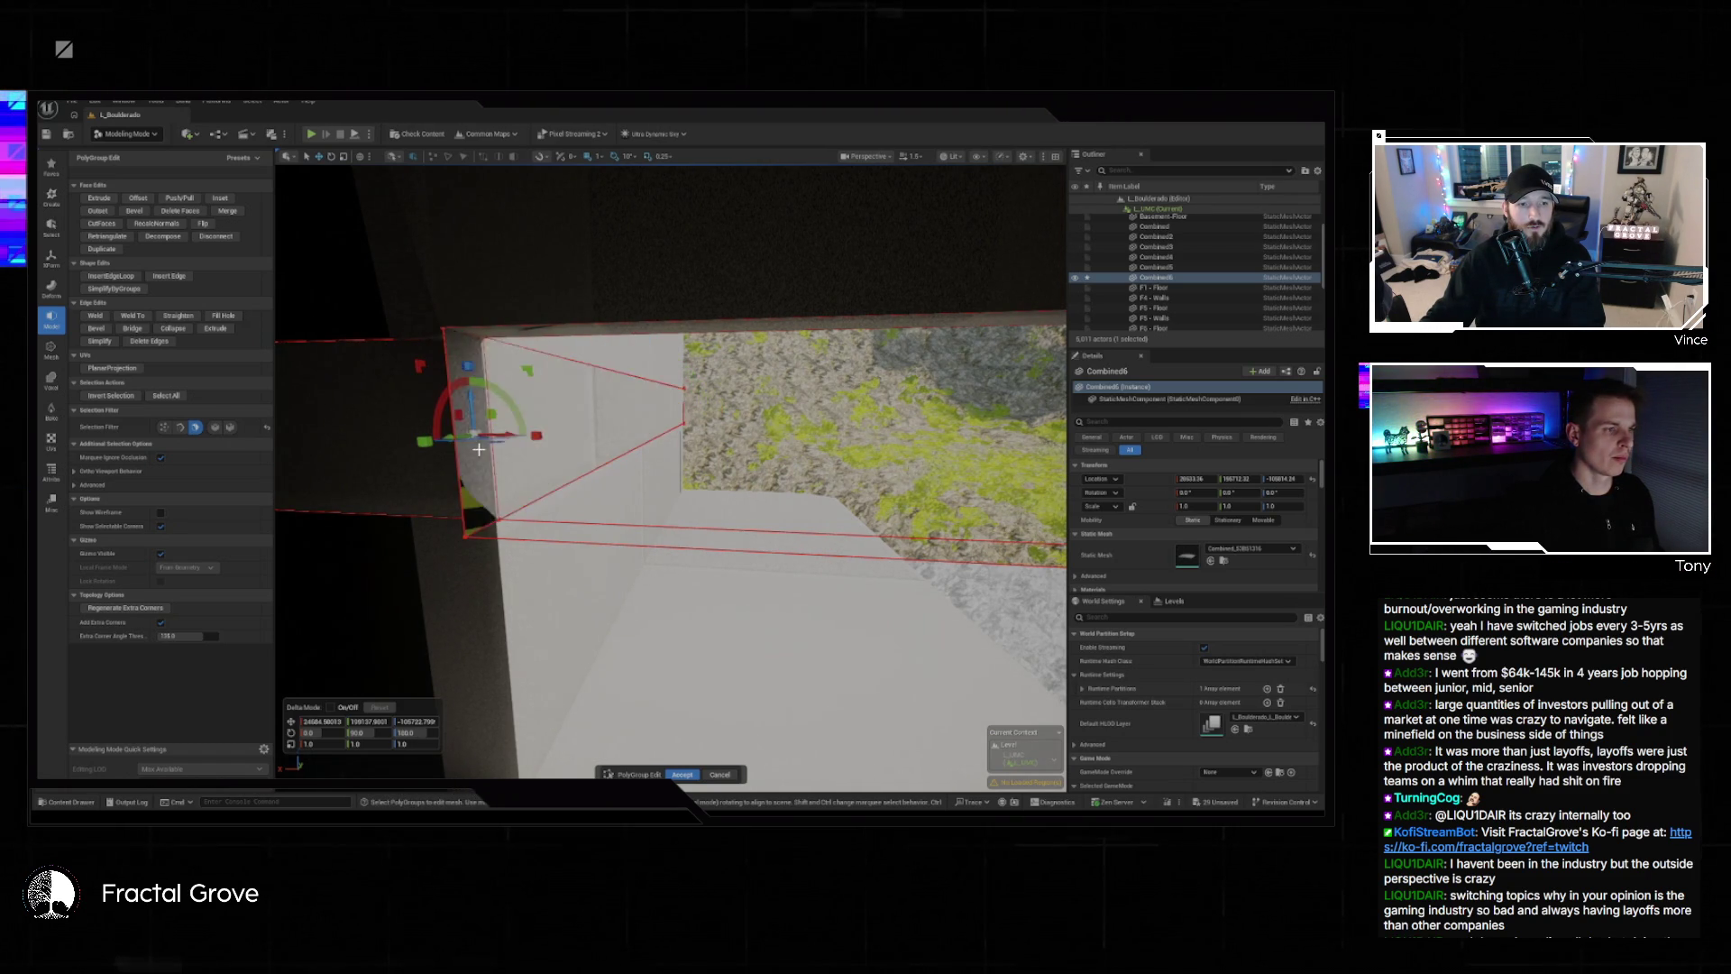
mouse_move(505, 476)
left_mouse_down()
mouse_move(613, 446)
mouse_move(484, 591)
left_mouse_up()
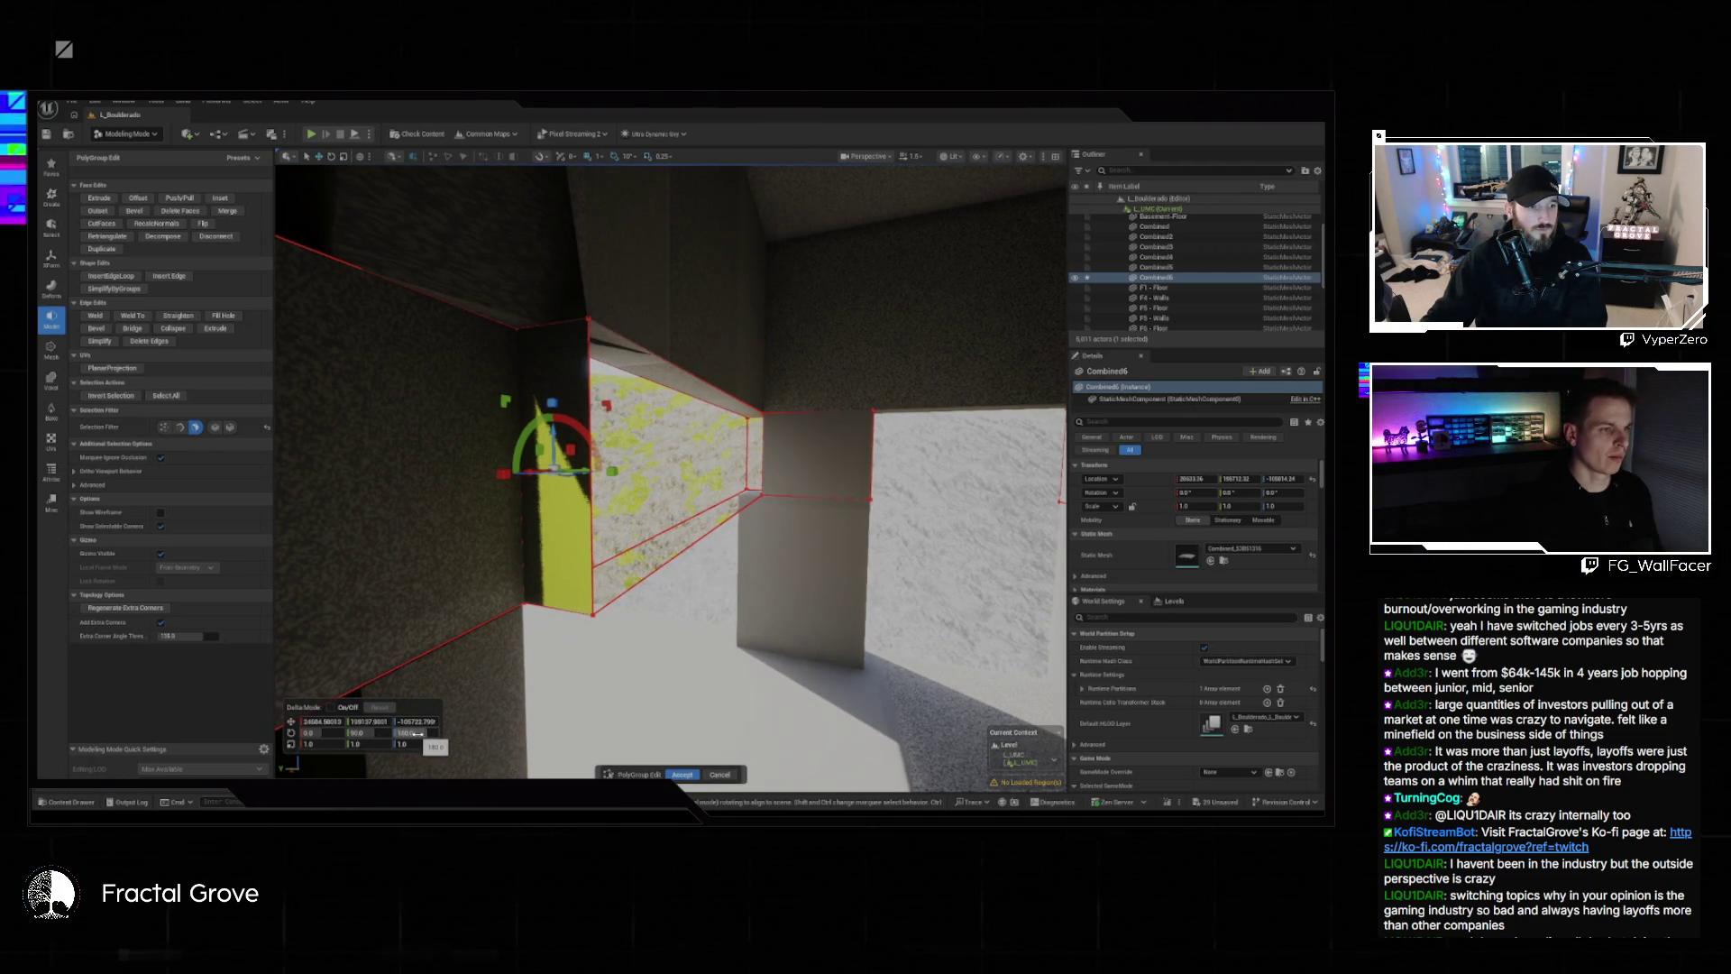
type("0")
key("Return")
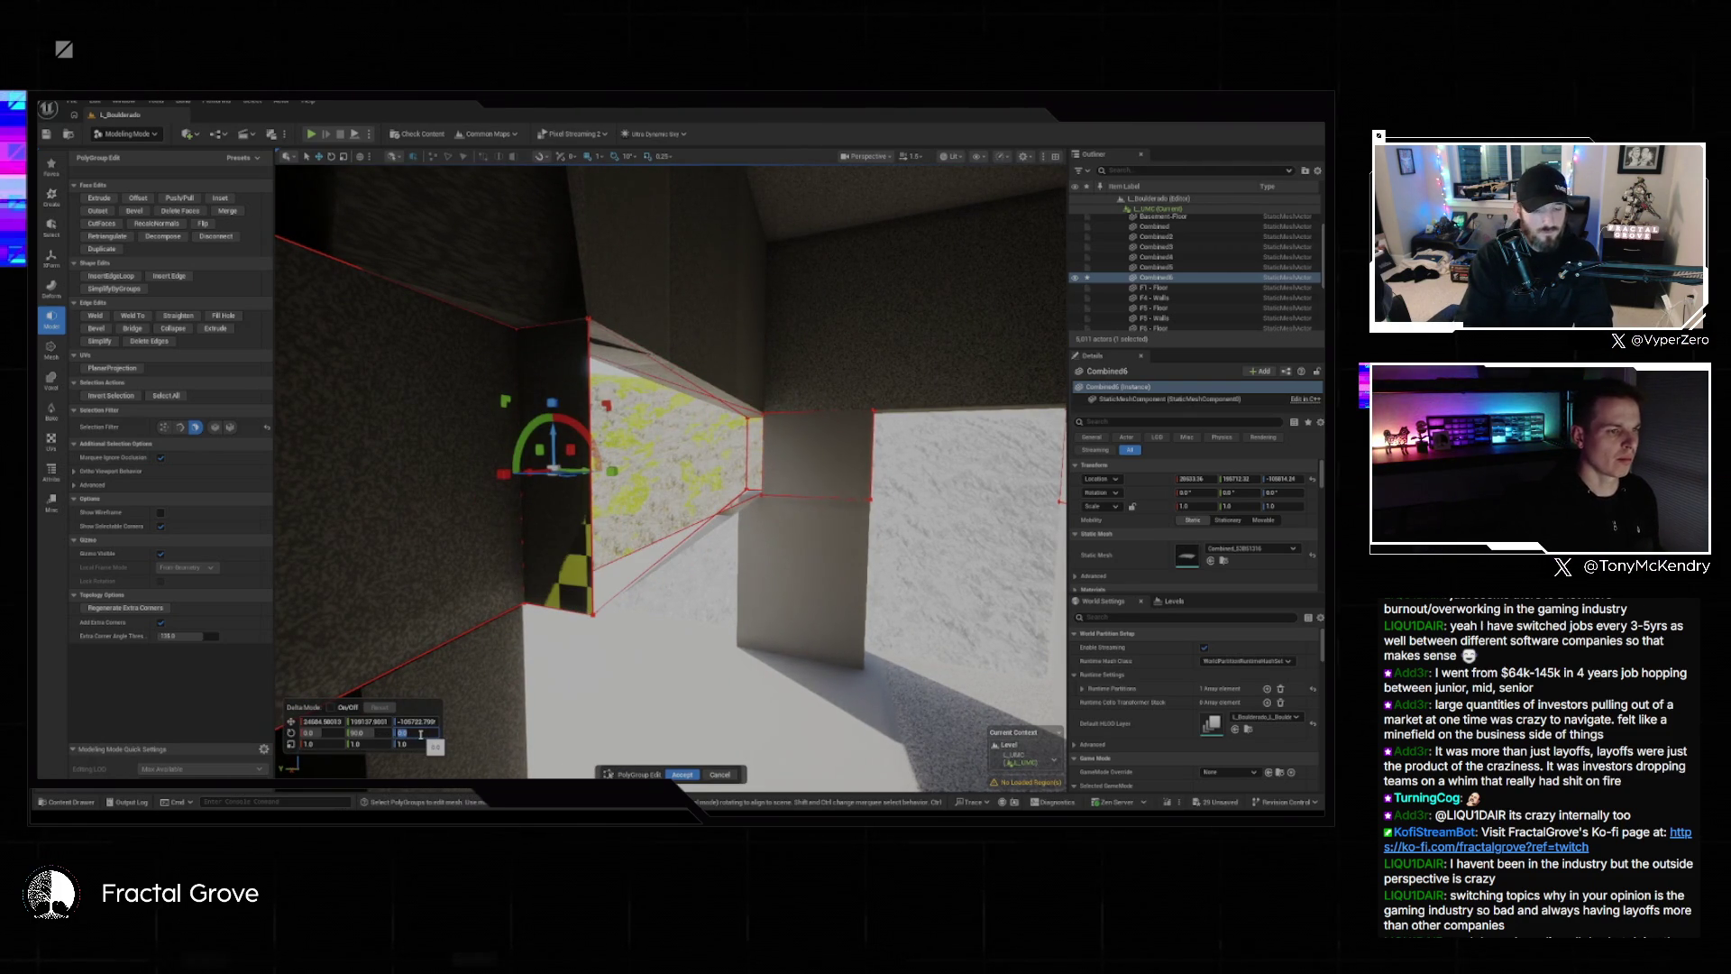
type("100")
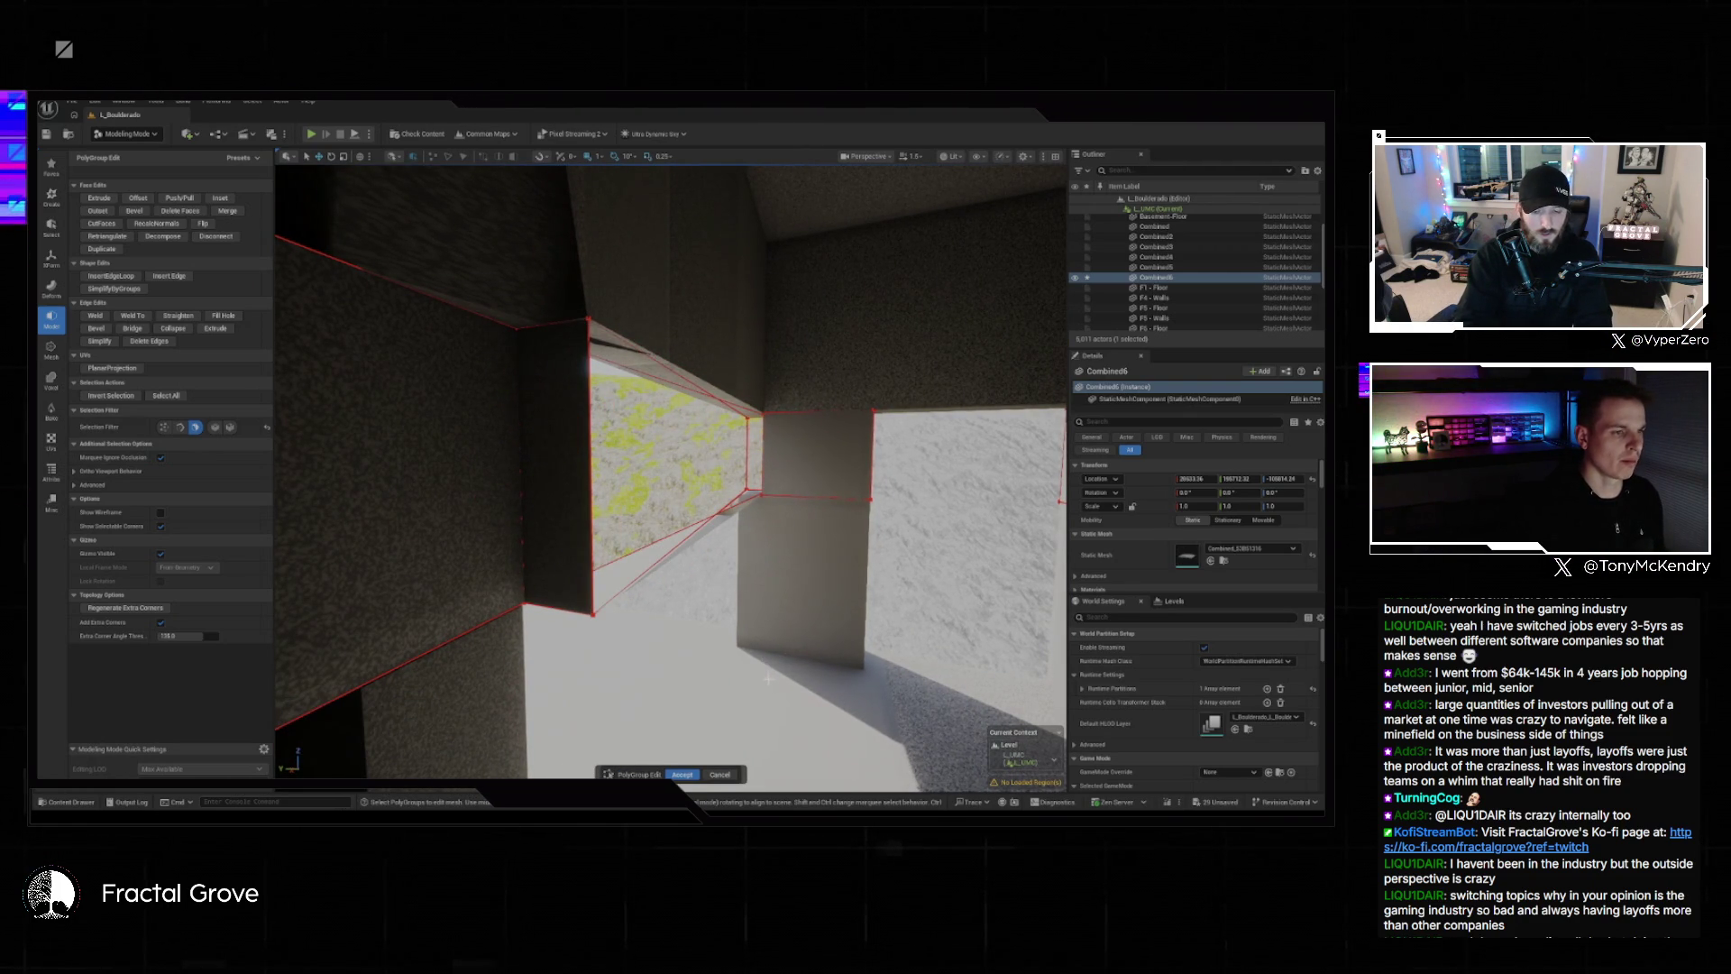
key("Return")
Try a second extrusion, undo it, and accept the polygroup edits.
left_click_drag(765, 680, 764, 680)
left_click_drag(619, 215, 618, 215)
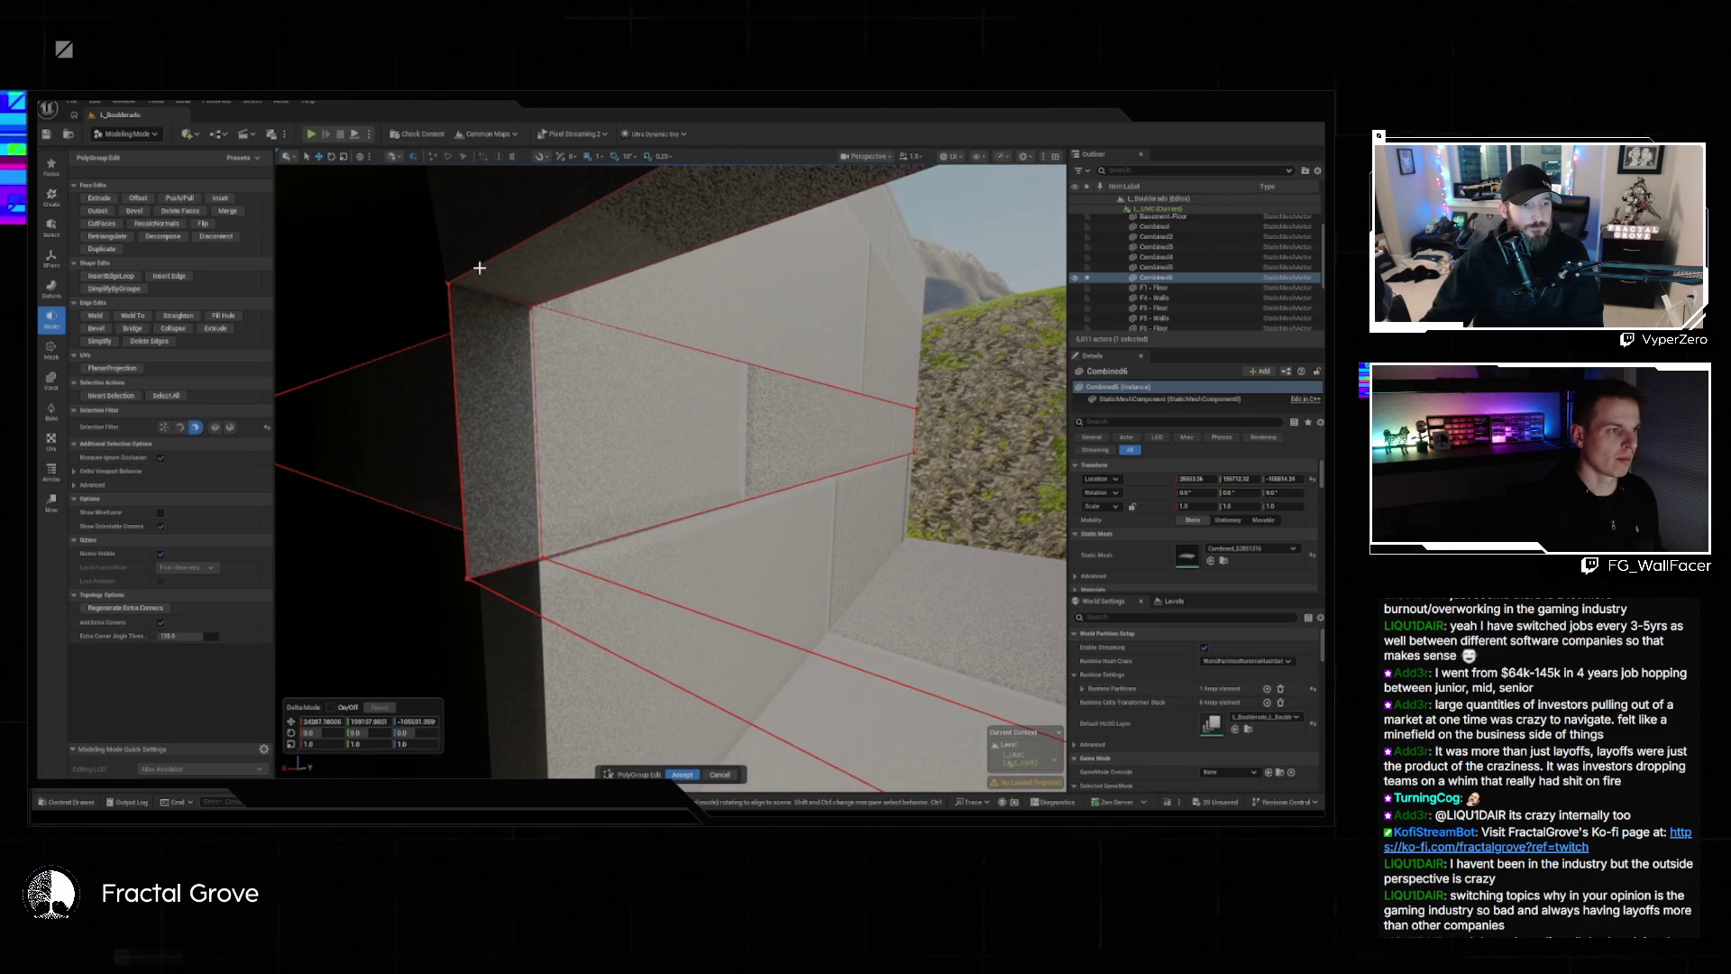
left_click_drag(453, 303, 453, 304)
mouse_move(506, 408)
left_mouse_down()
mouse_move(533, 433)
mouse_move(620, 388)
left_mouse_up()
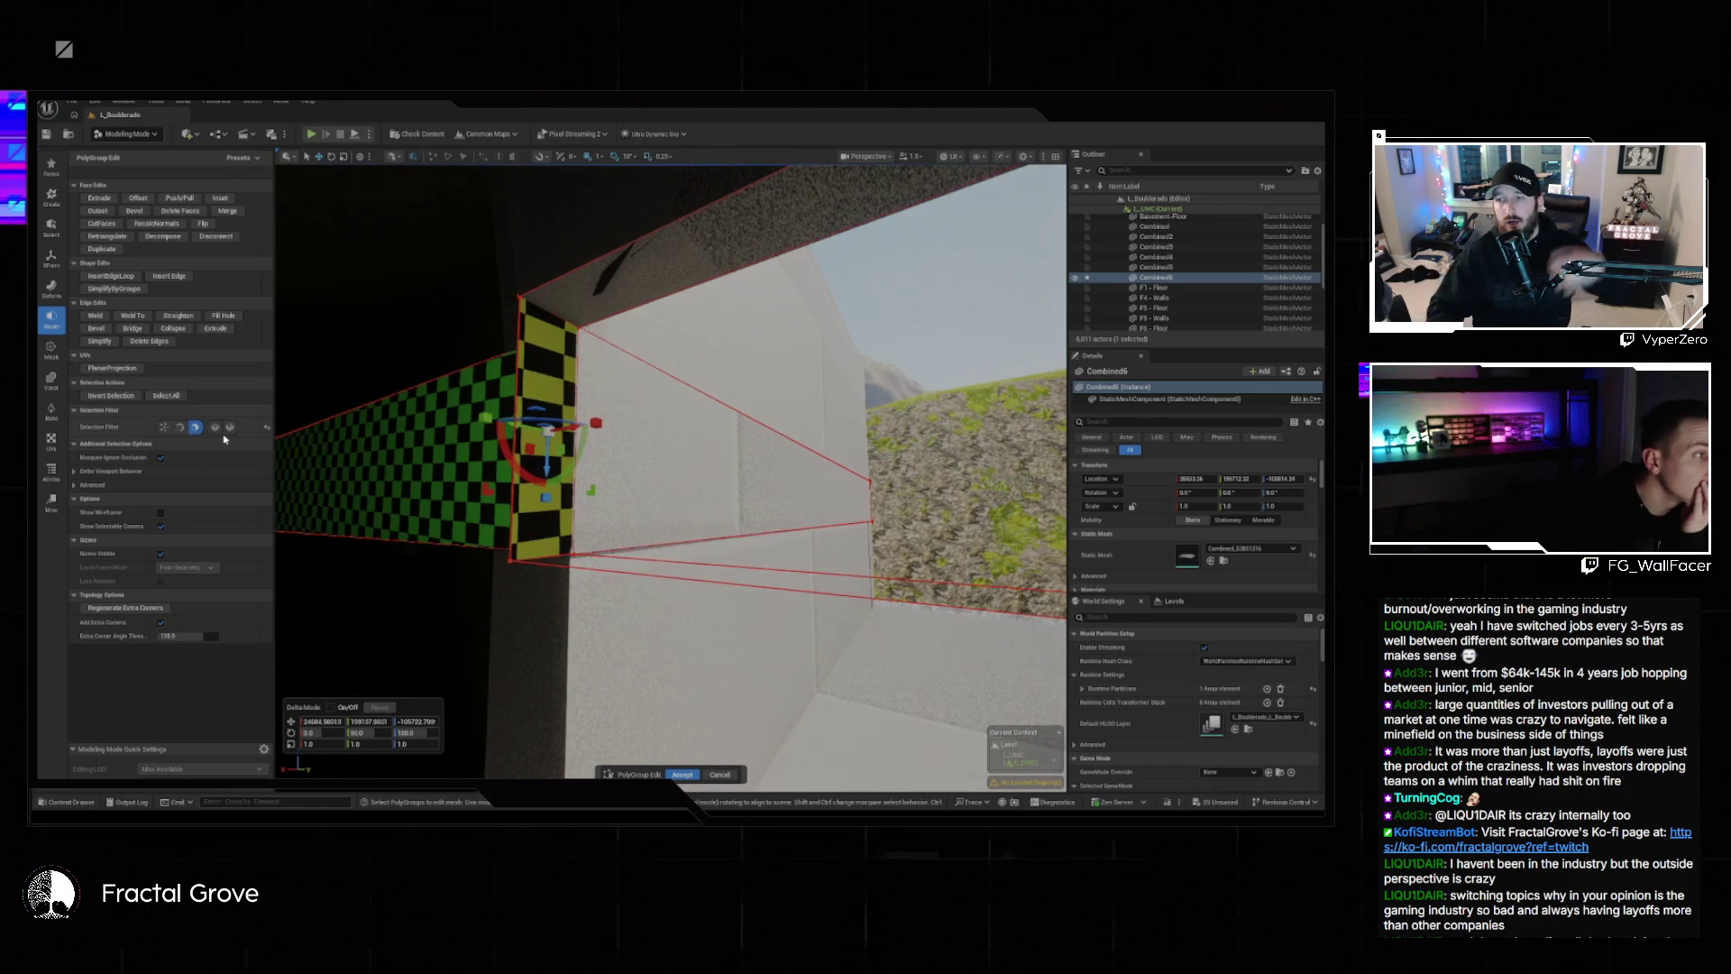
left_click(217, 328)
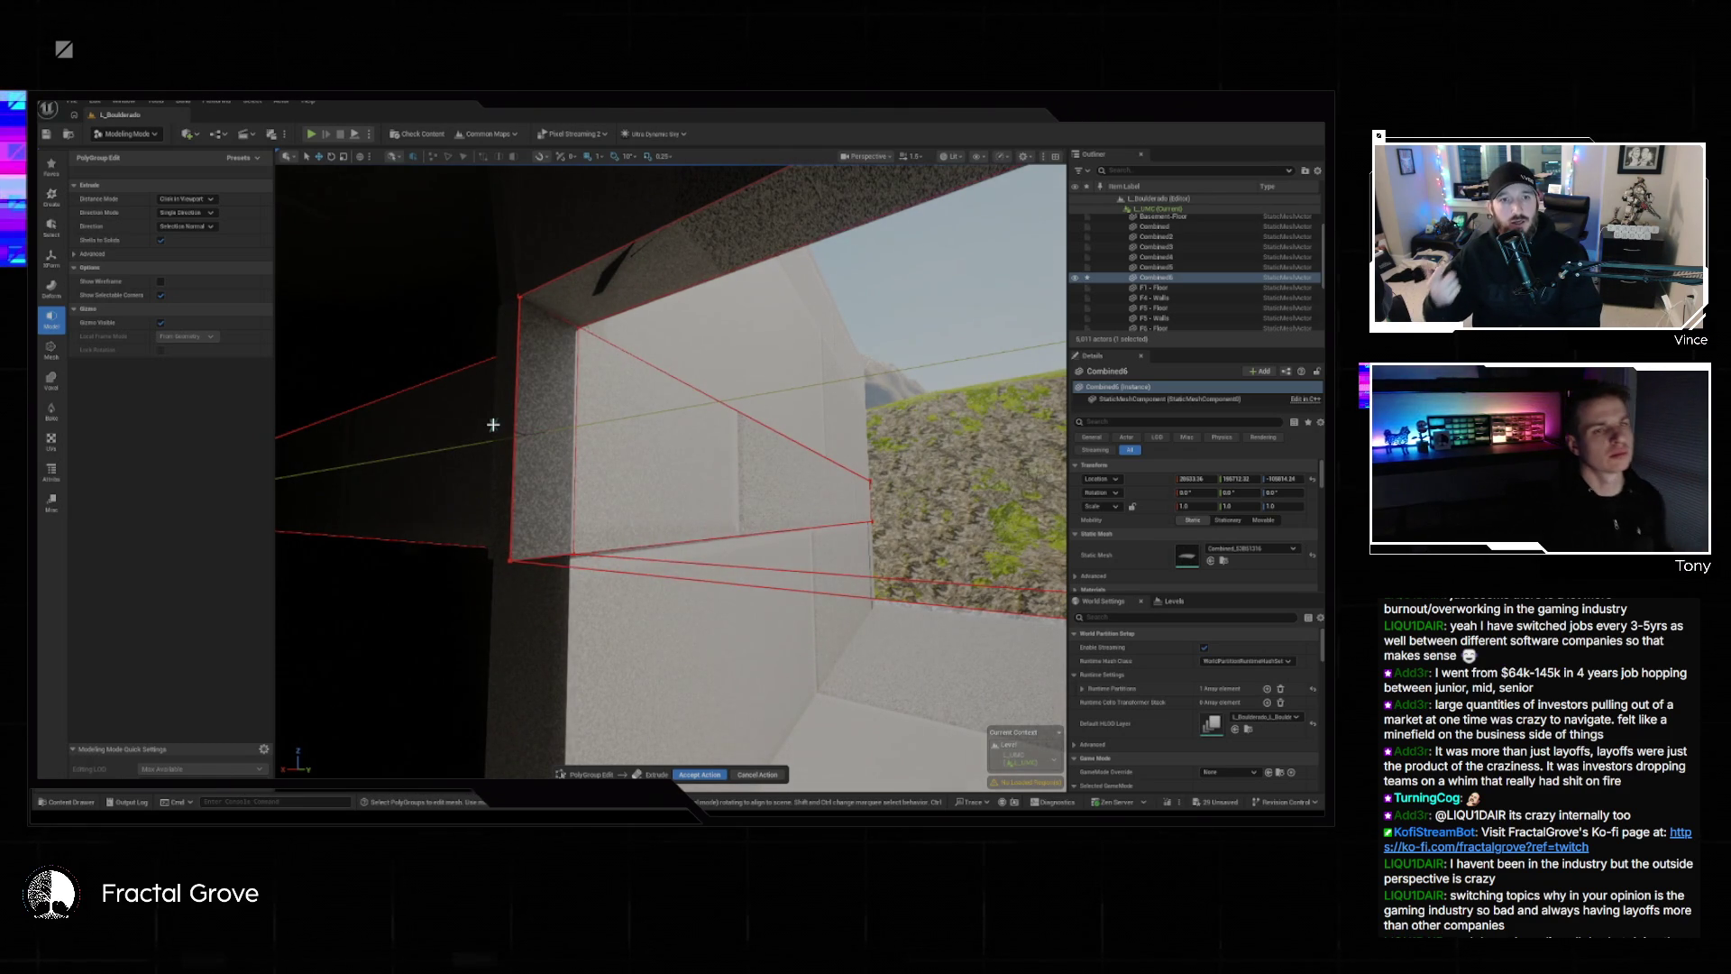
left_click(492, 462)
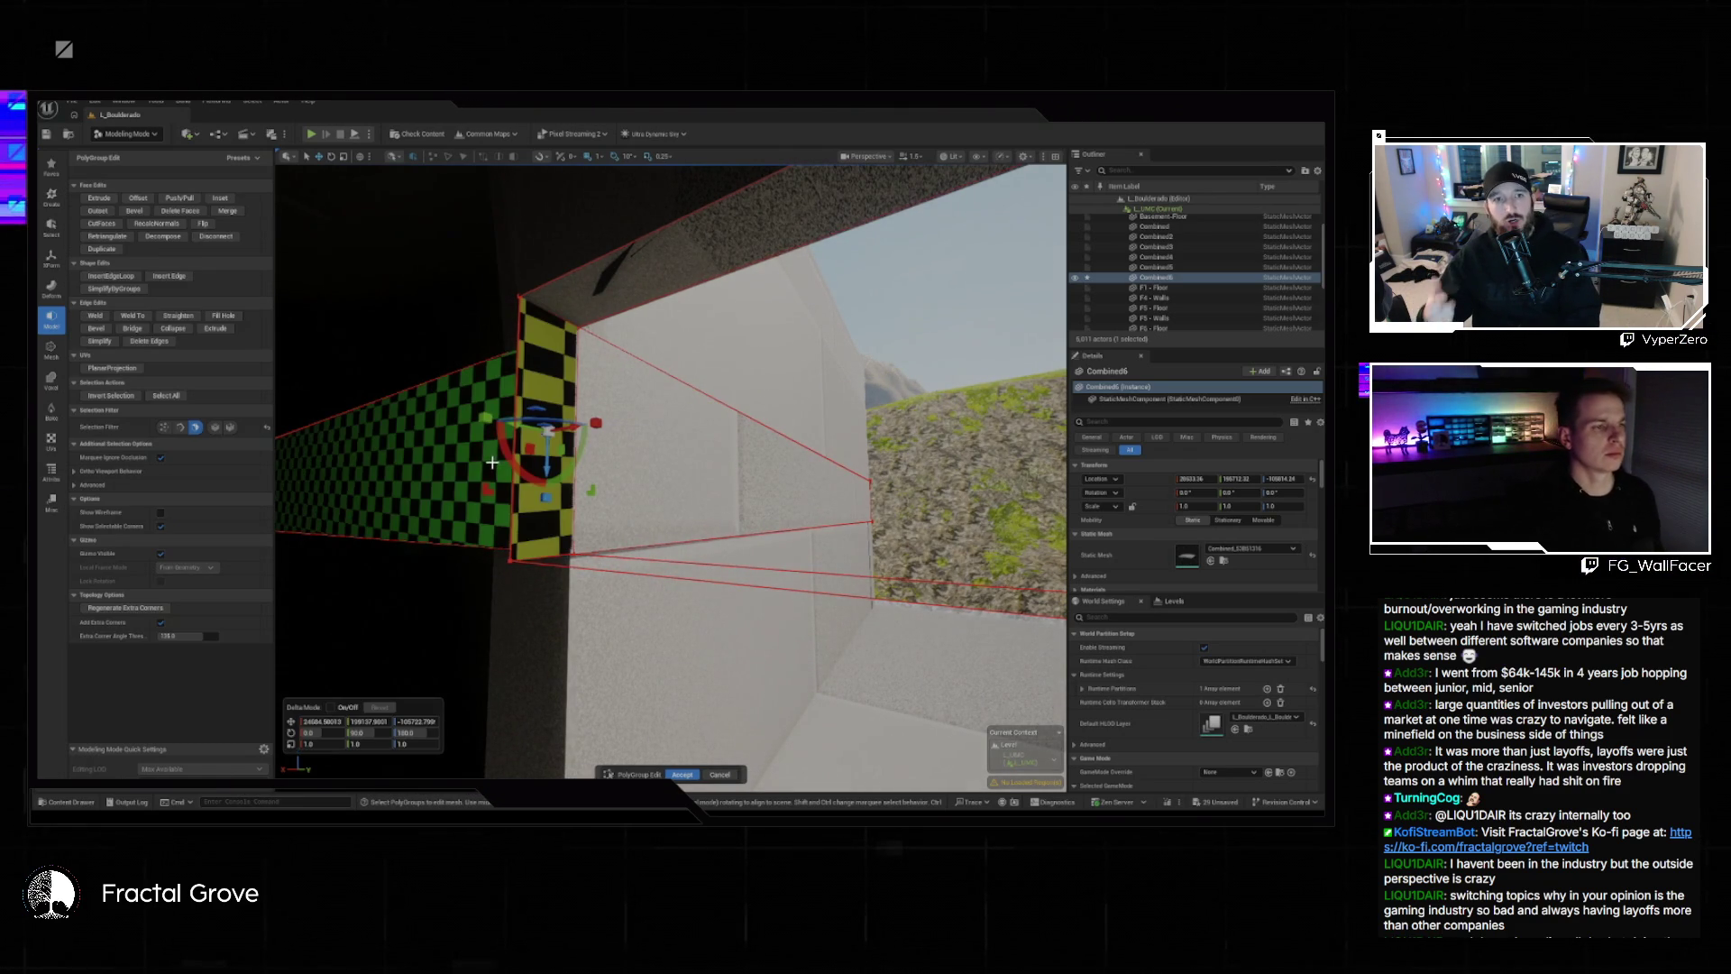
key("ctrl+z")
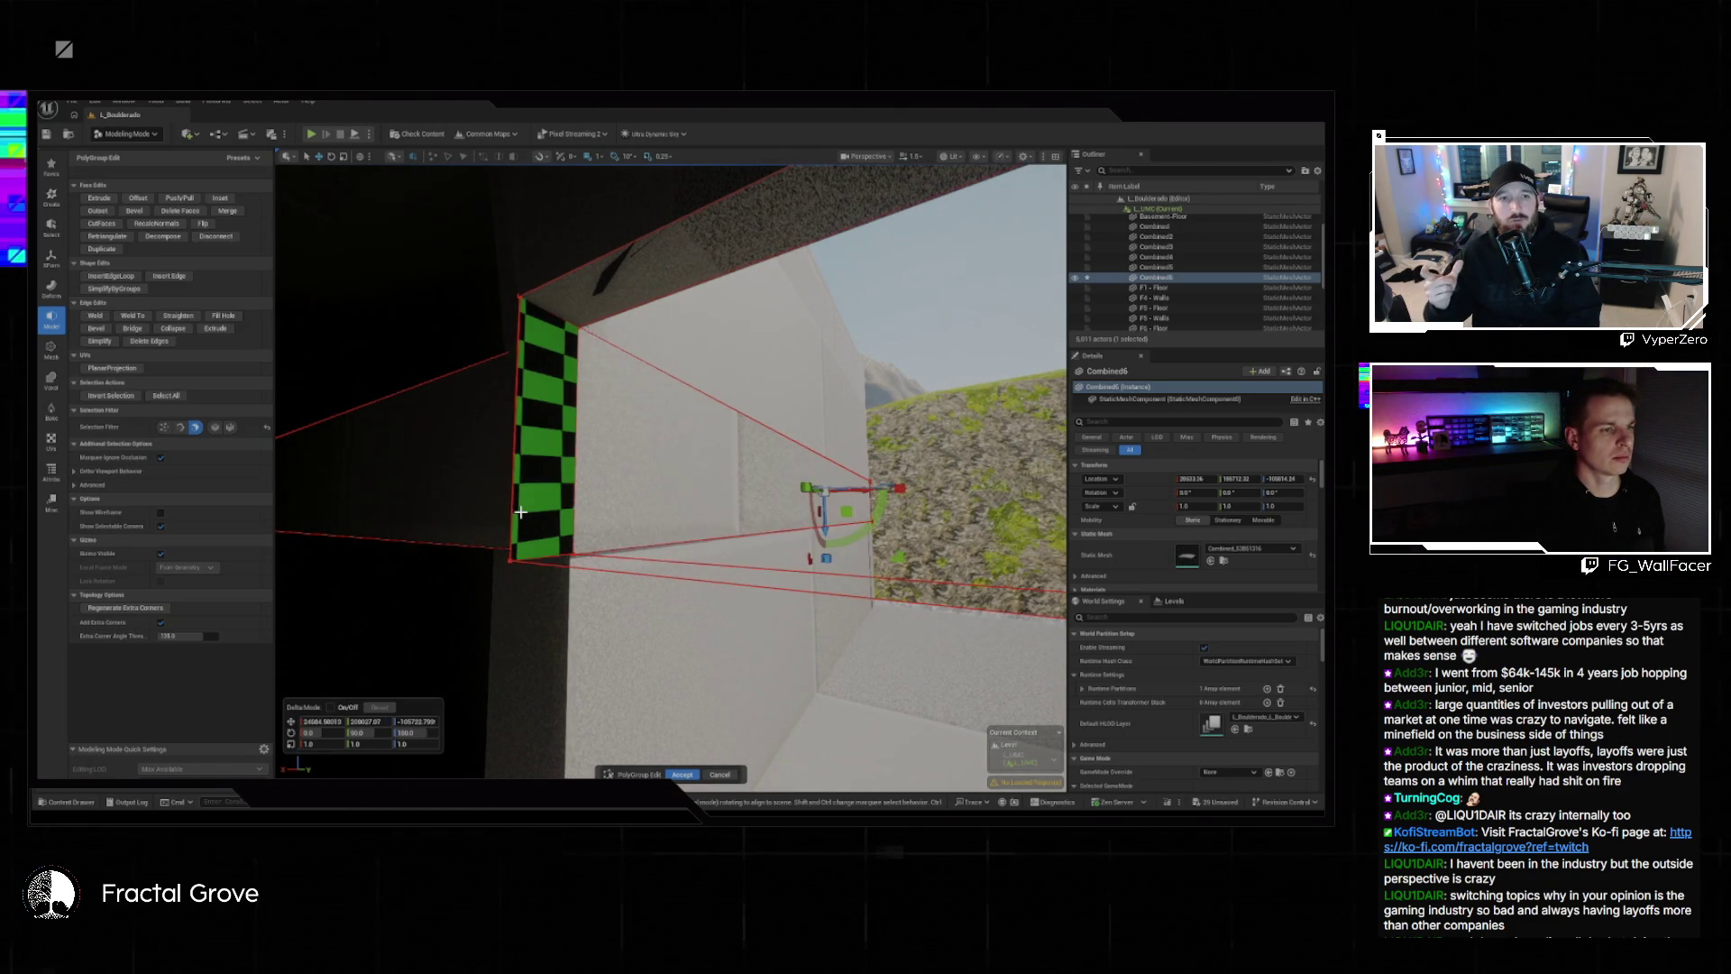
left_click(521, 511)
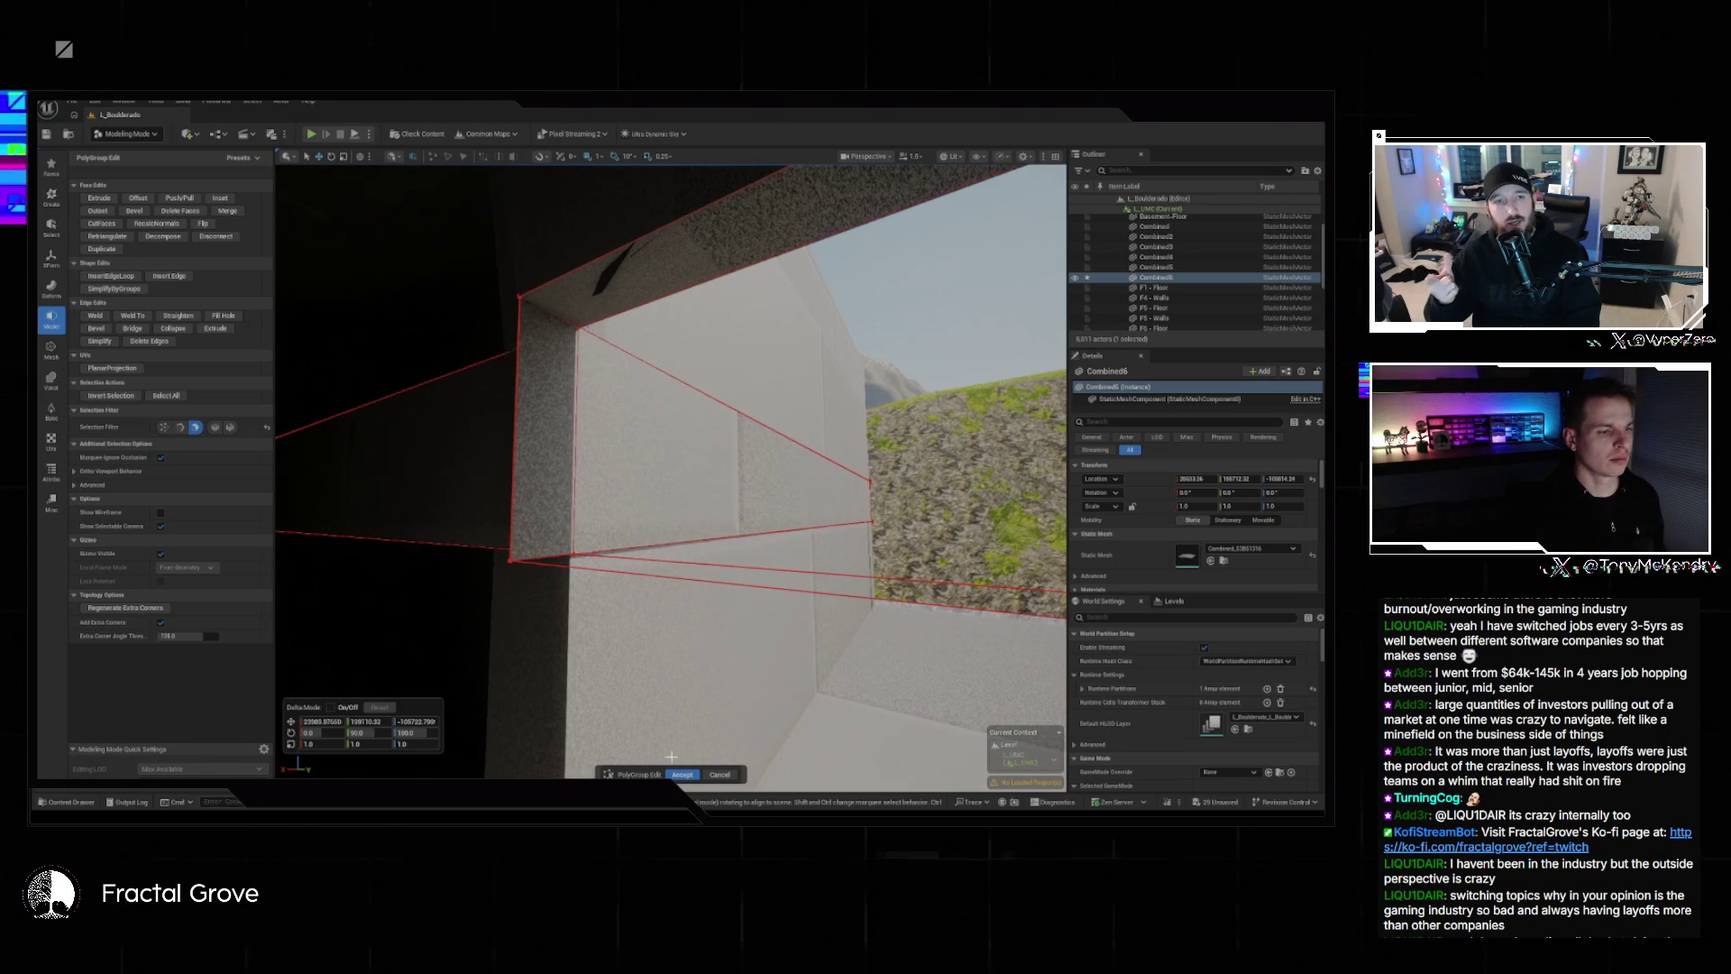
left_click(721, 774)
key("Escape")
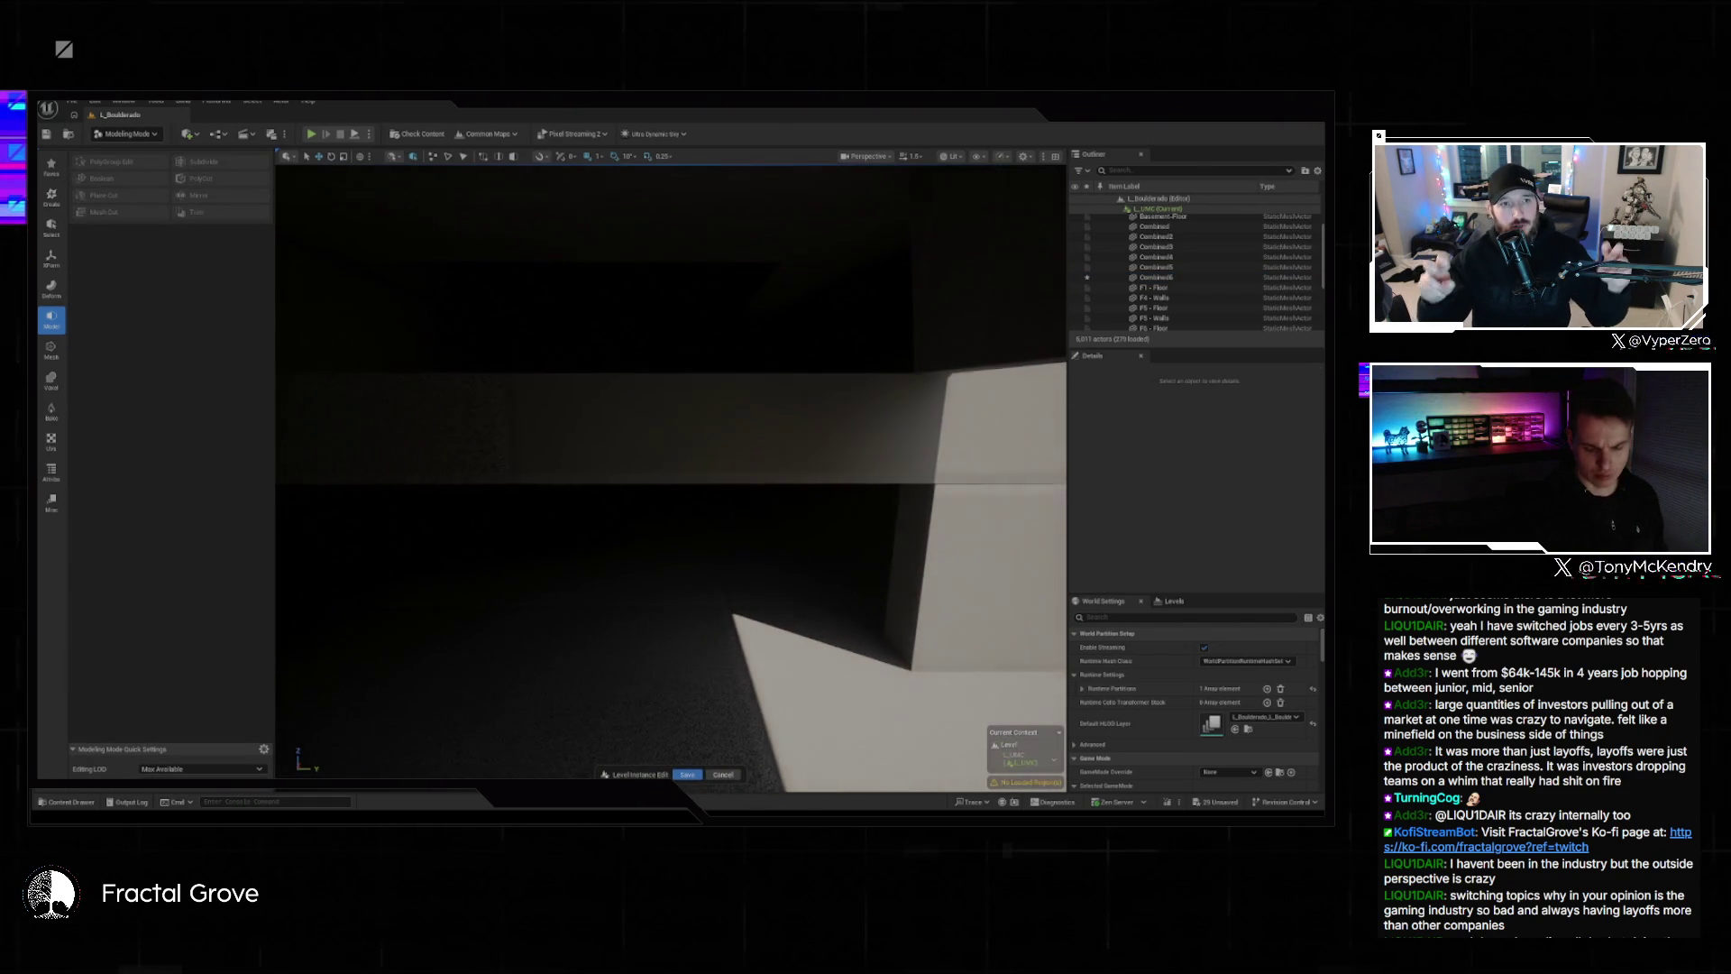
Flip the Combined6 corridor wall face and slide it back in line with the wall.
mouse_move(698, 615)
left_mouse_down()
mouse_move(688, 523)
mouse_move(631, 532)
mouse_move(706, 502)
left_mouse_up()
left_click(710, 507)
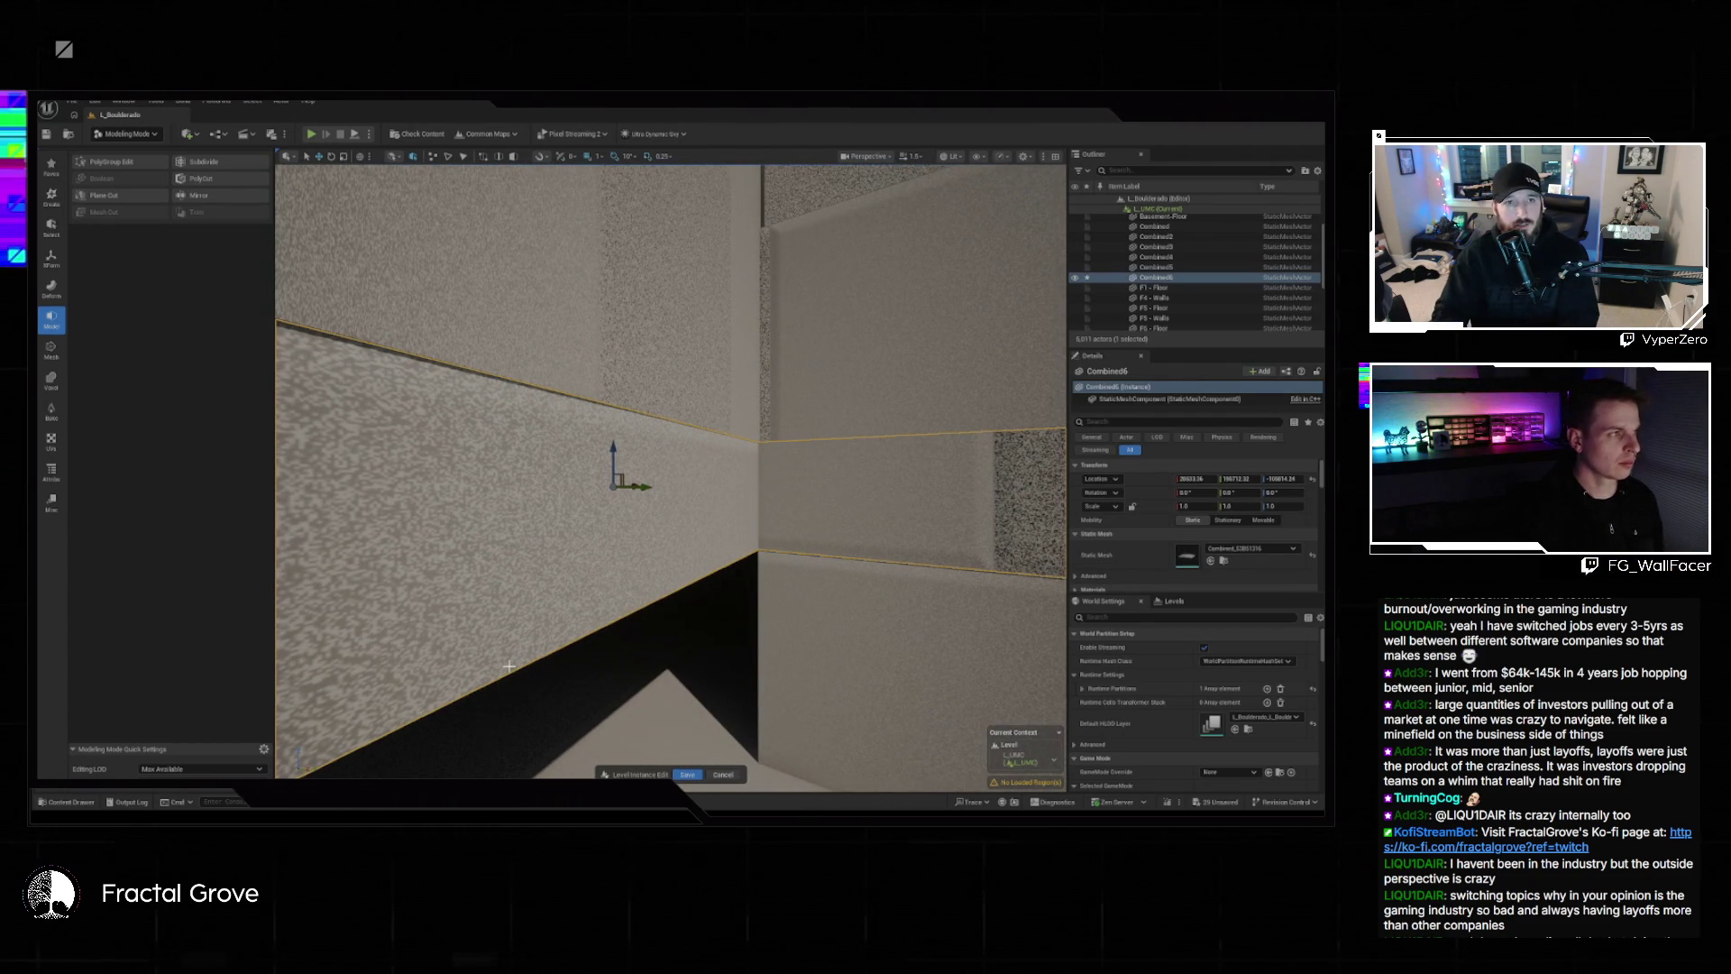
left_click(106, 162)
left_click(592, 502)
left_click(592, 502)
mouse_move(593, 502)
left_mouse_down()
mouse_move(568, 514)
mouse_move(505, 496)
left_mouse_up()
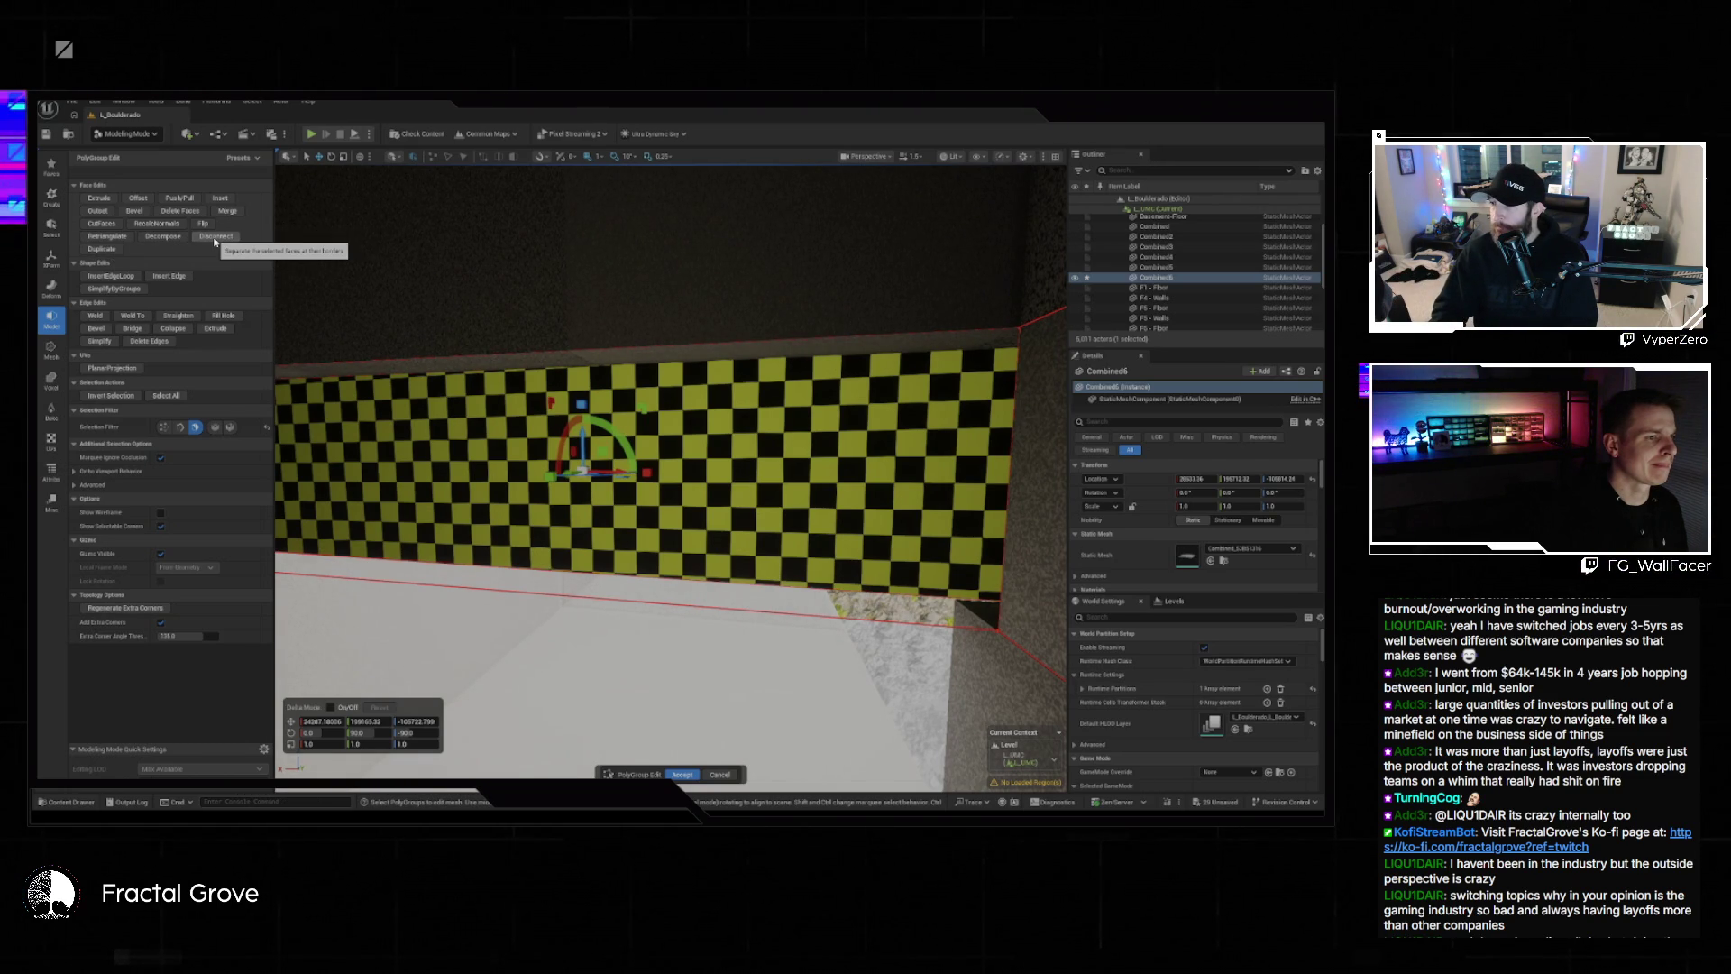
left_click(209, 224)
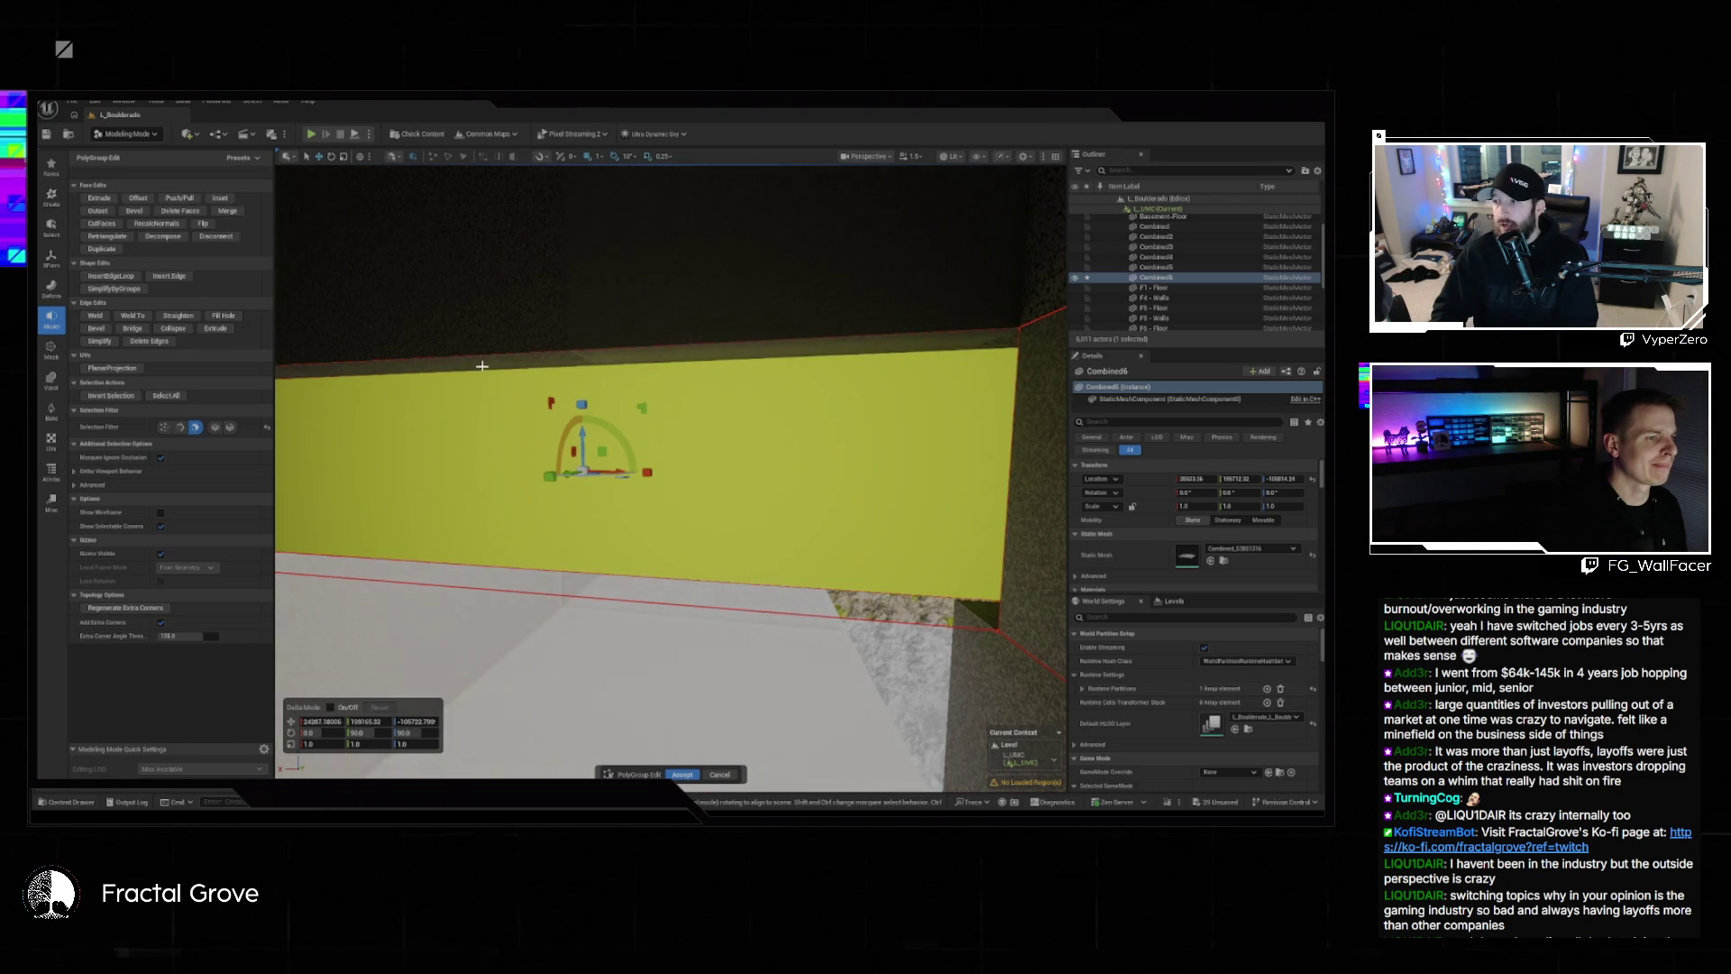
left_click_drag(571, 474, 375, 429)
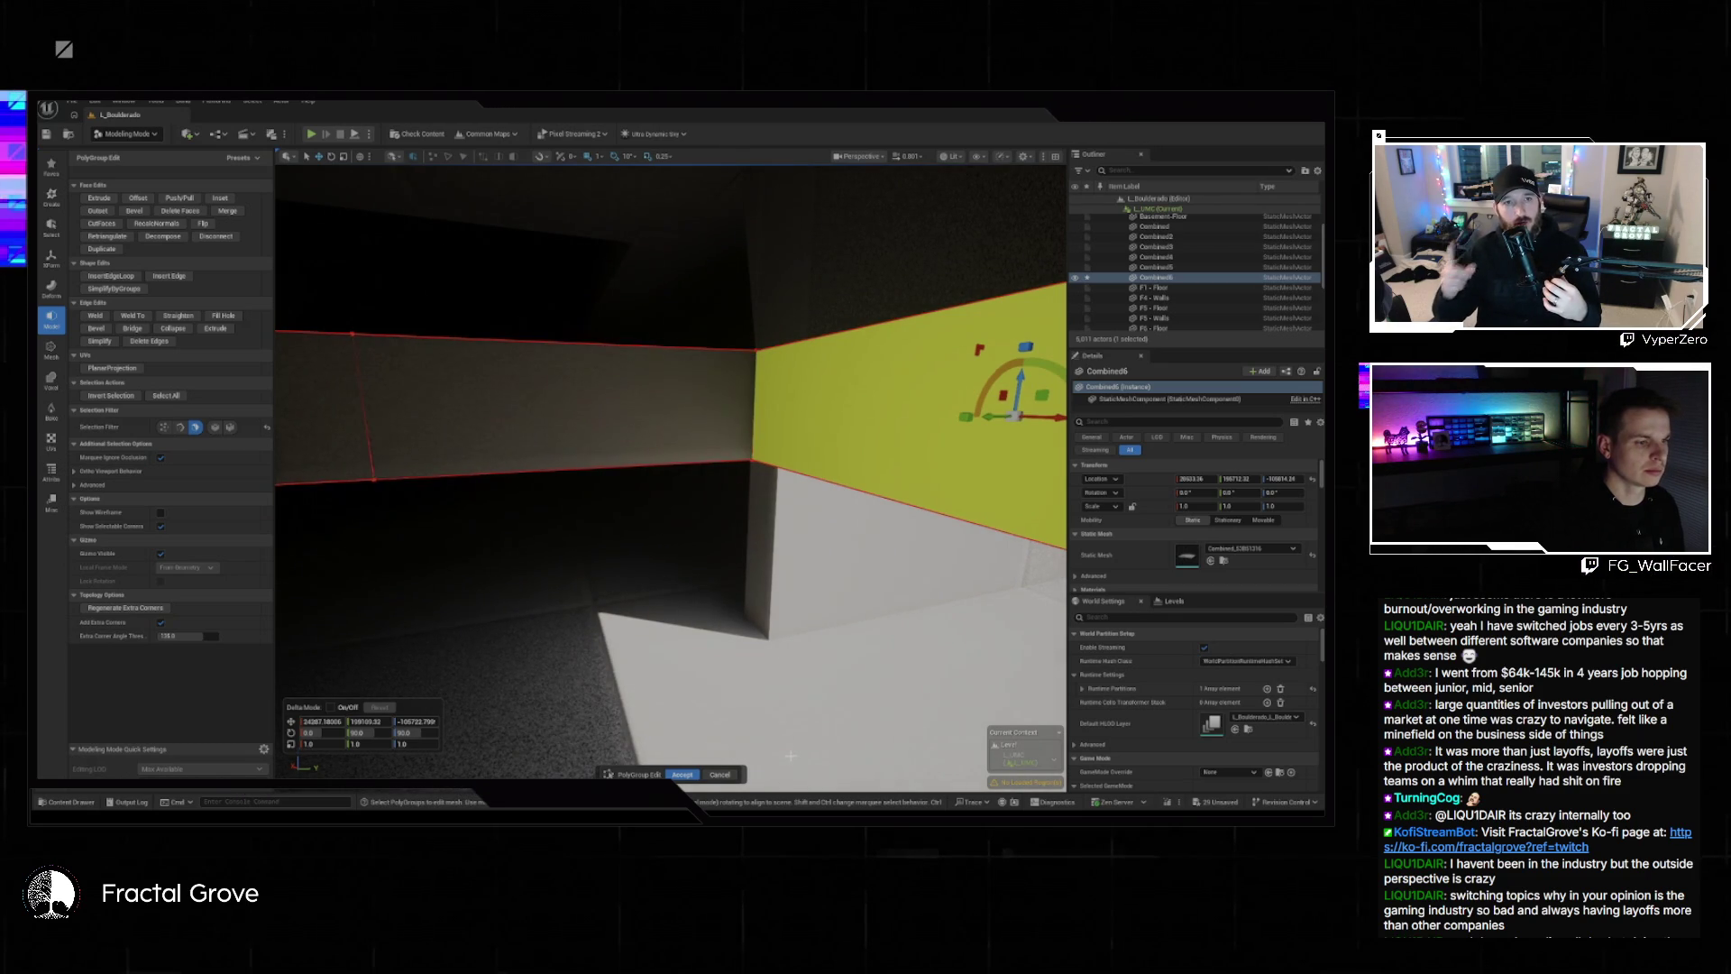
left_click(685, 774)
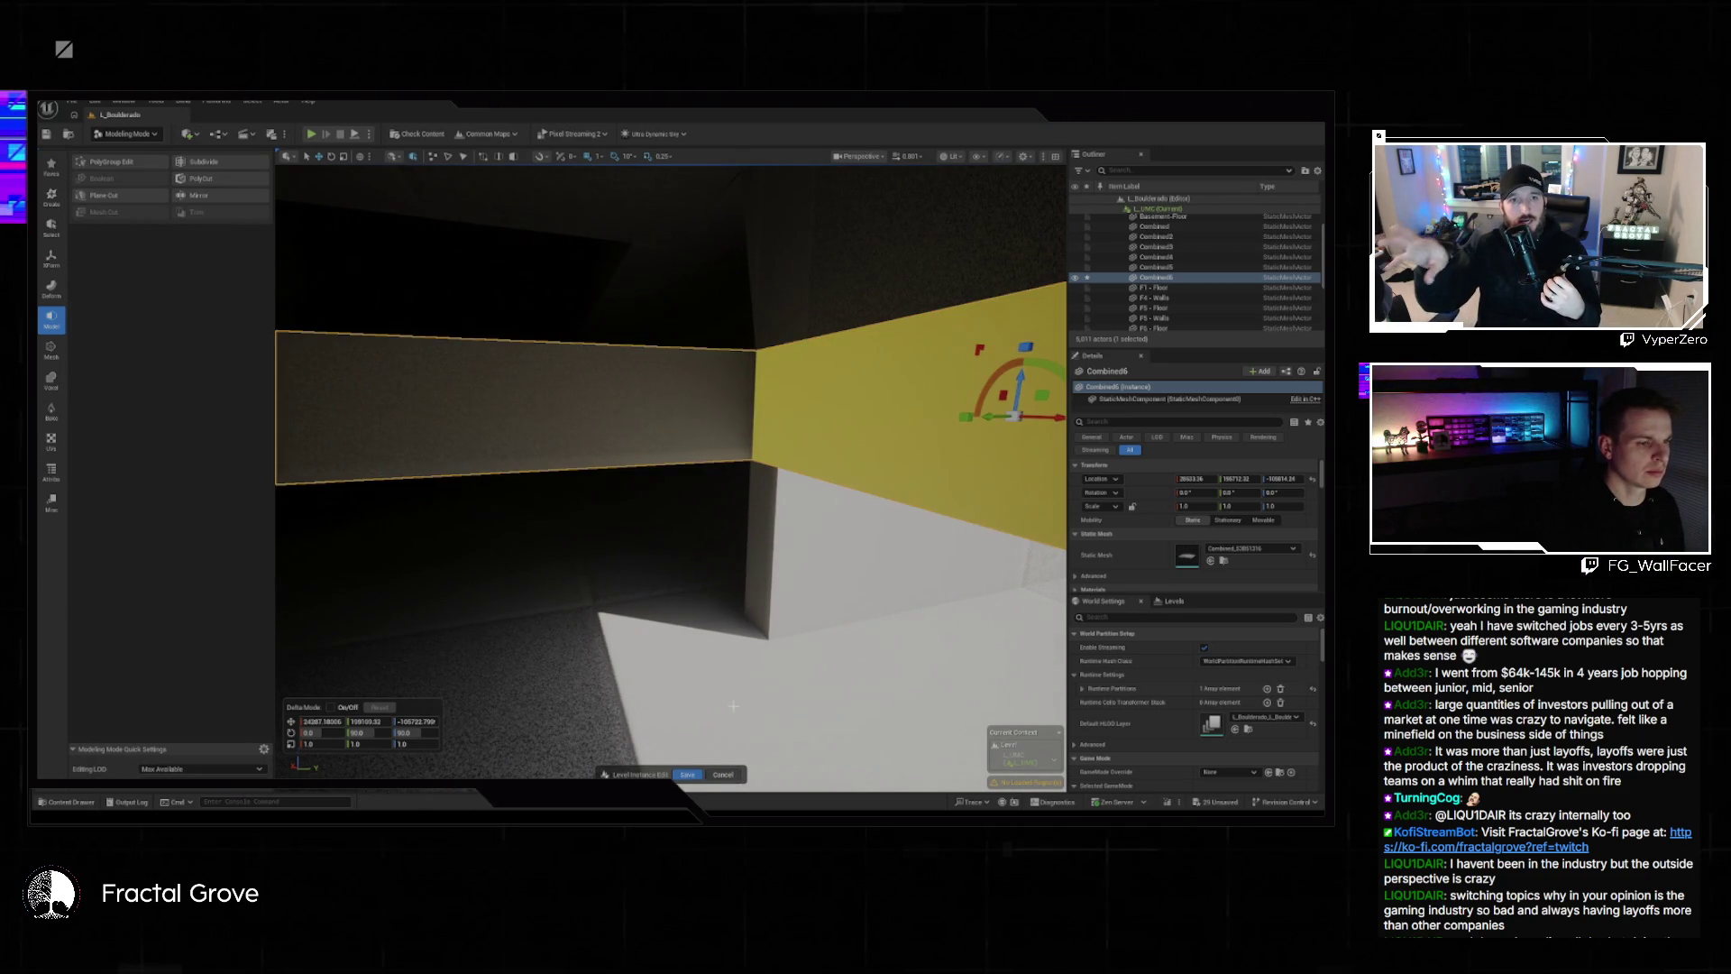
left_click(136, 162)
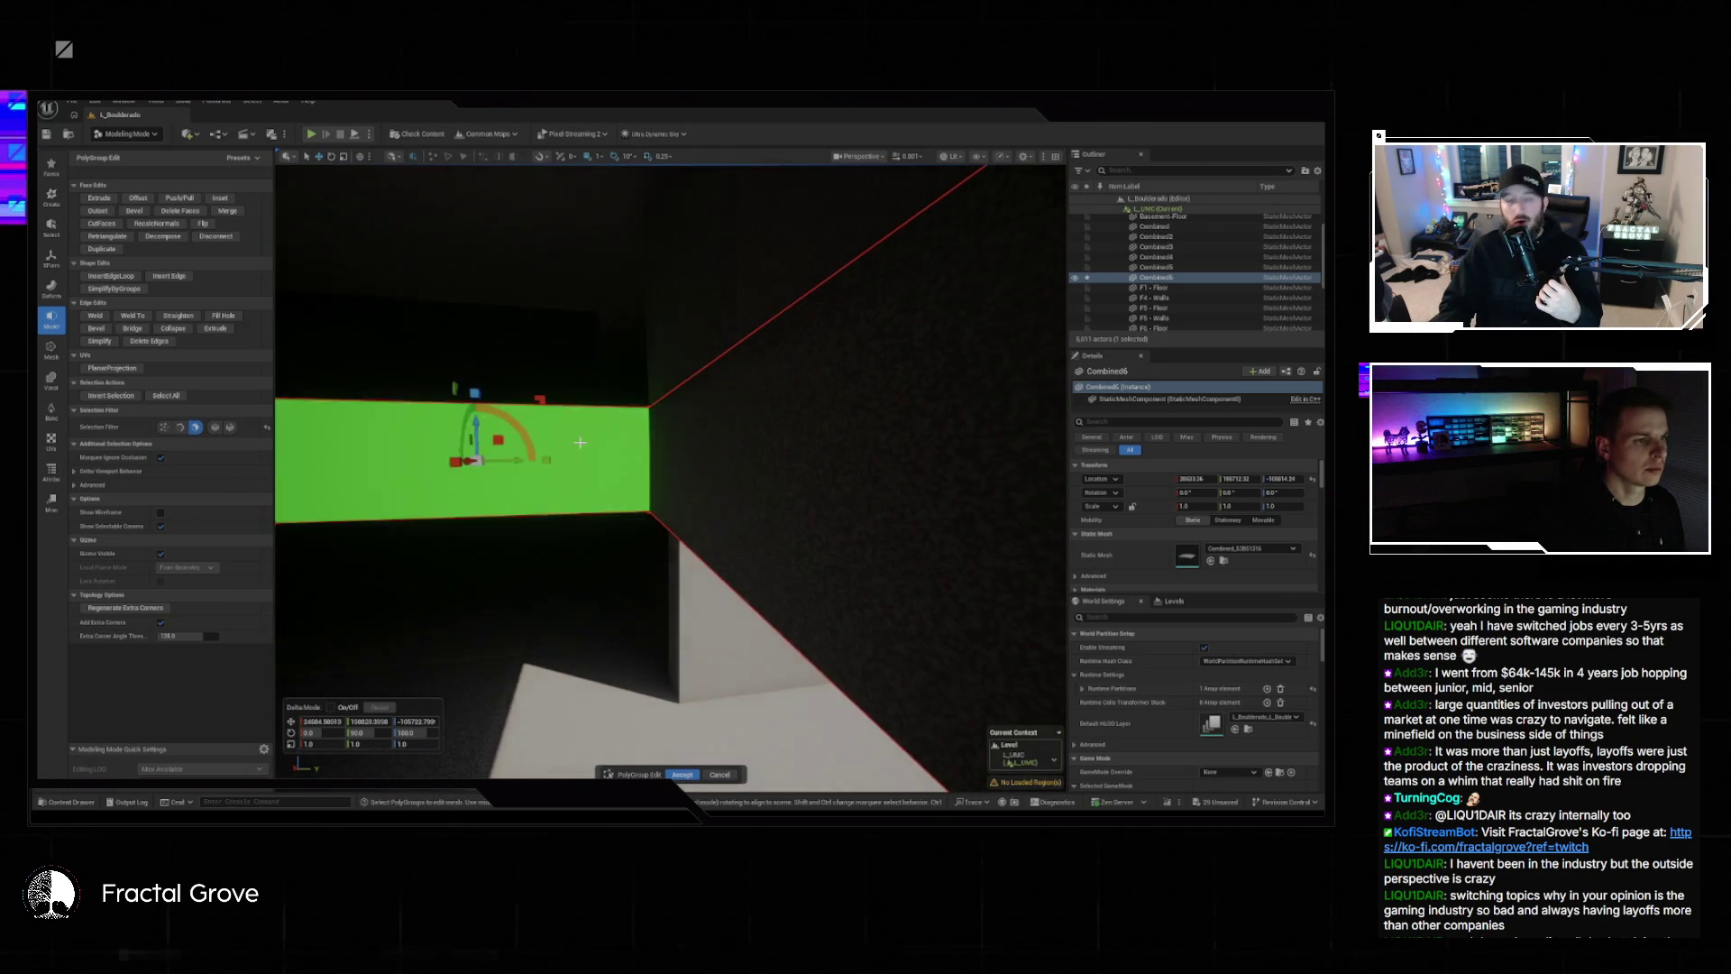
Delete the right and left corridor wall faces and accept the deletions.
left_click(533, 477)
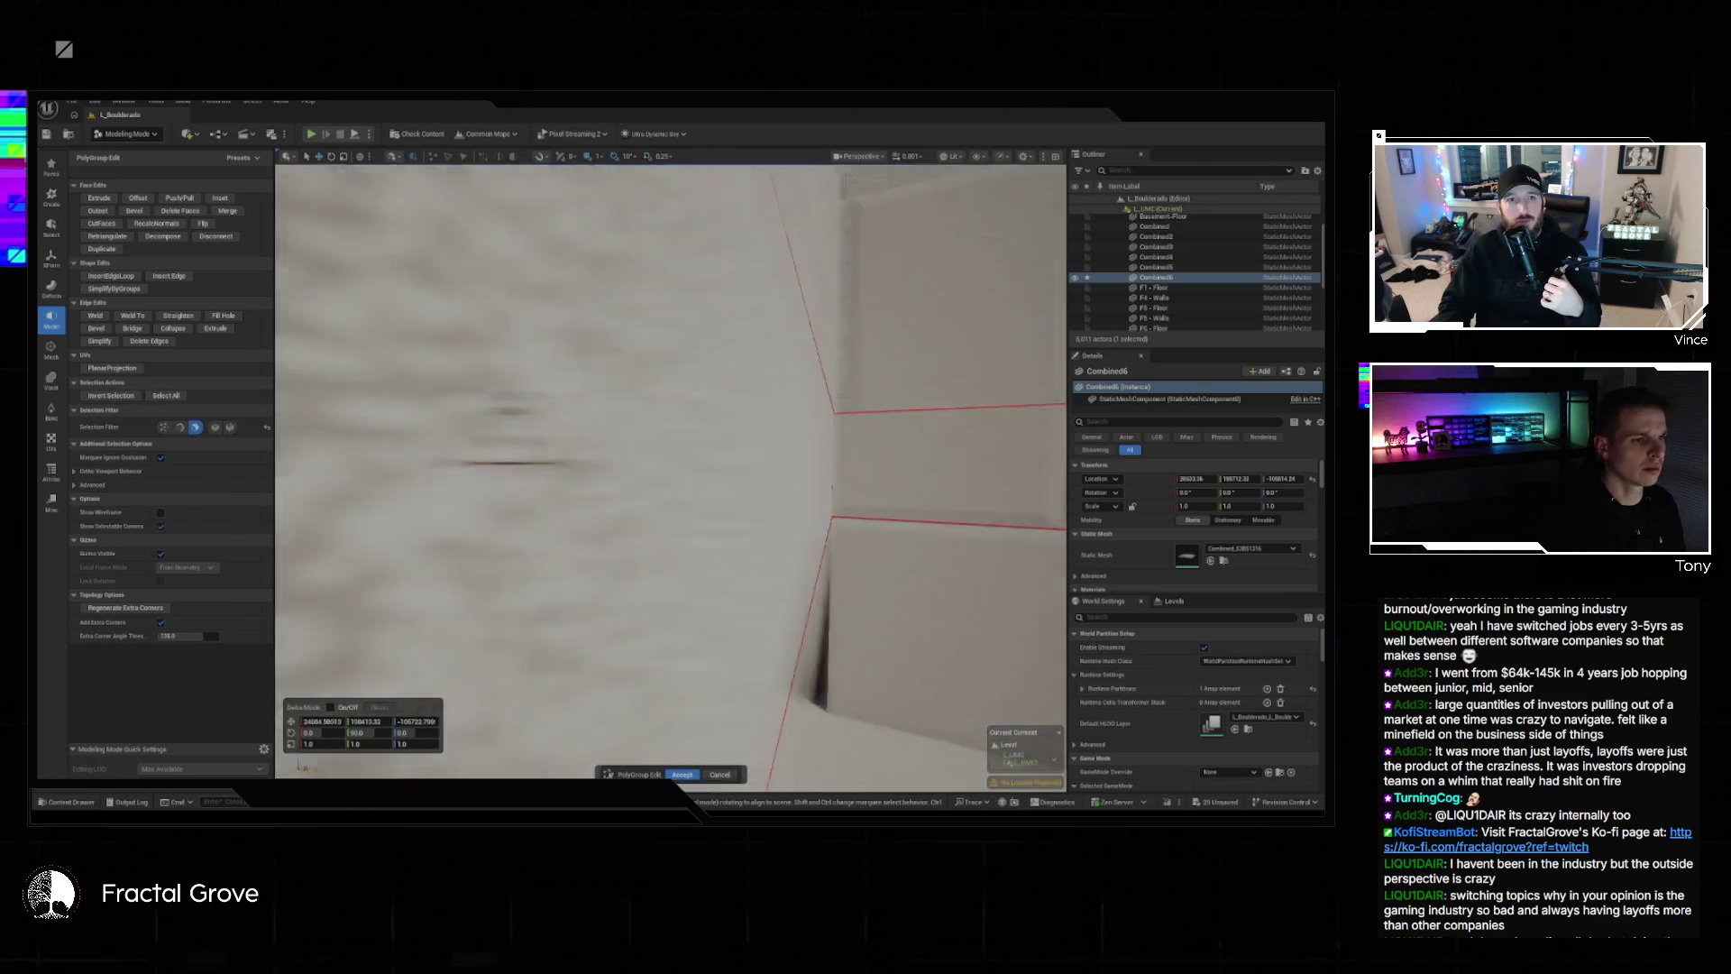
key("Delete")
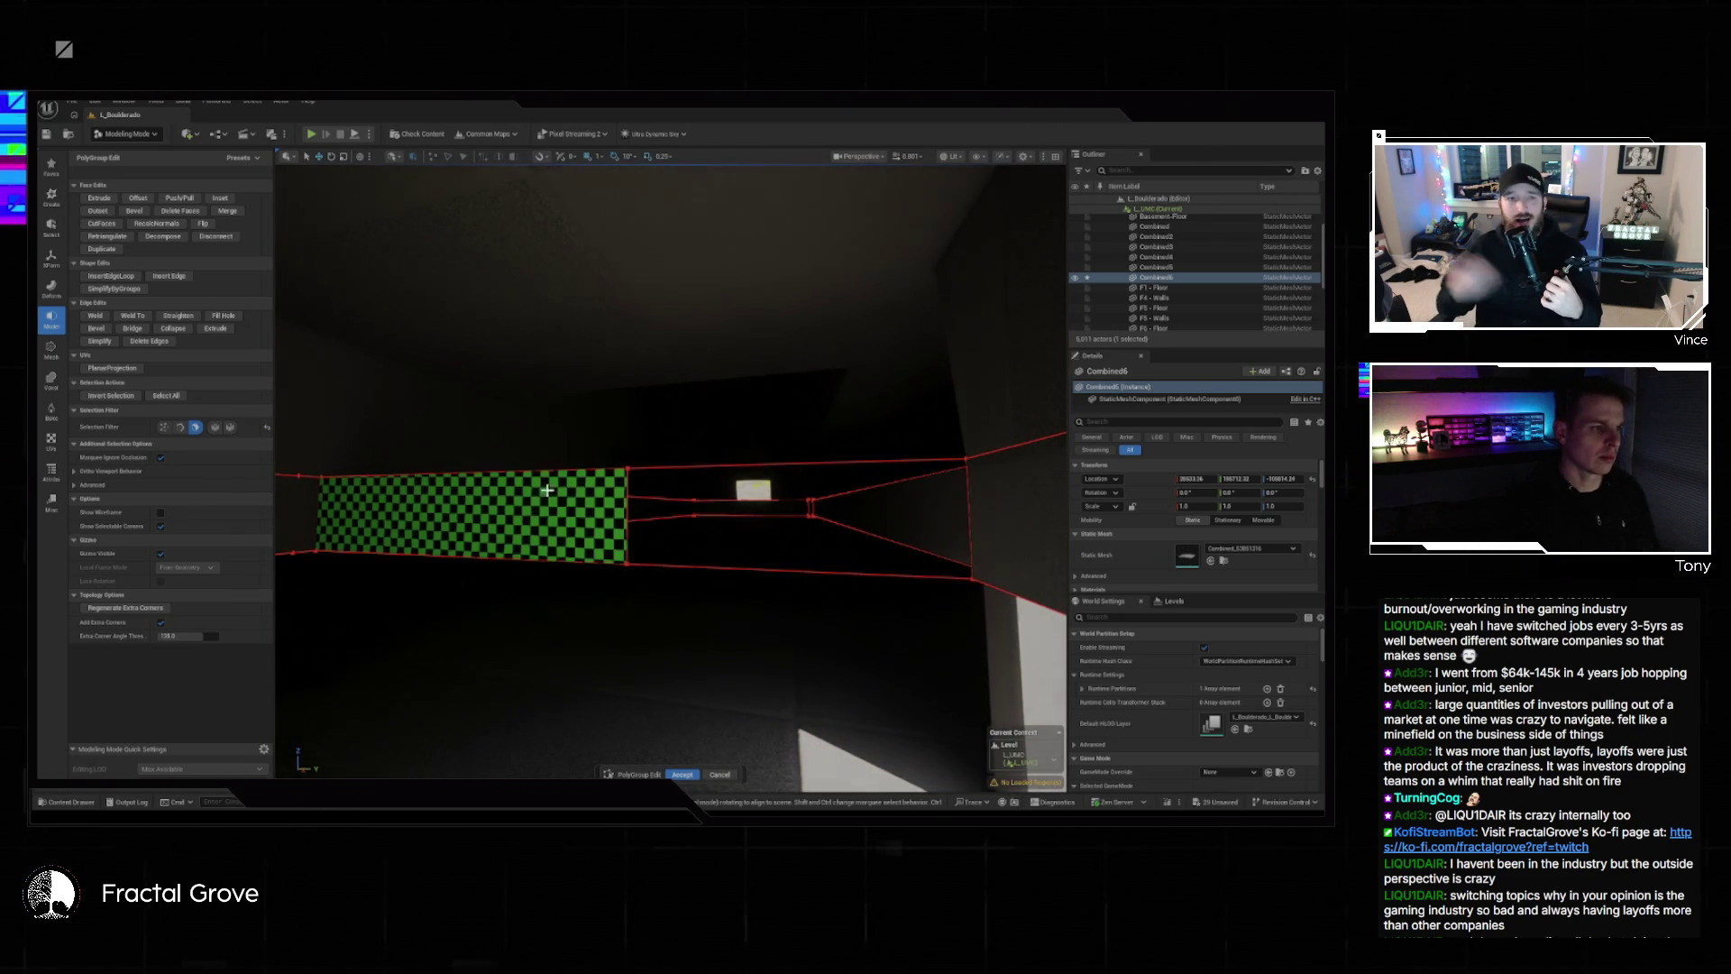
left_click(540, 501)
left_click(716, 515)
key("Delete")
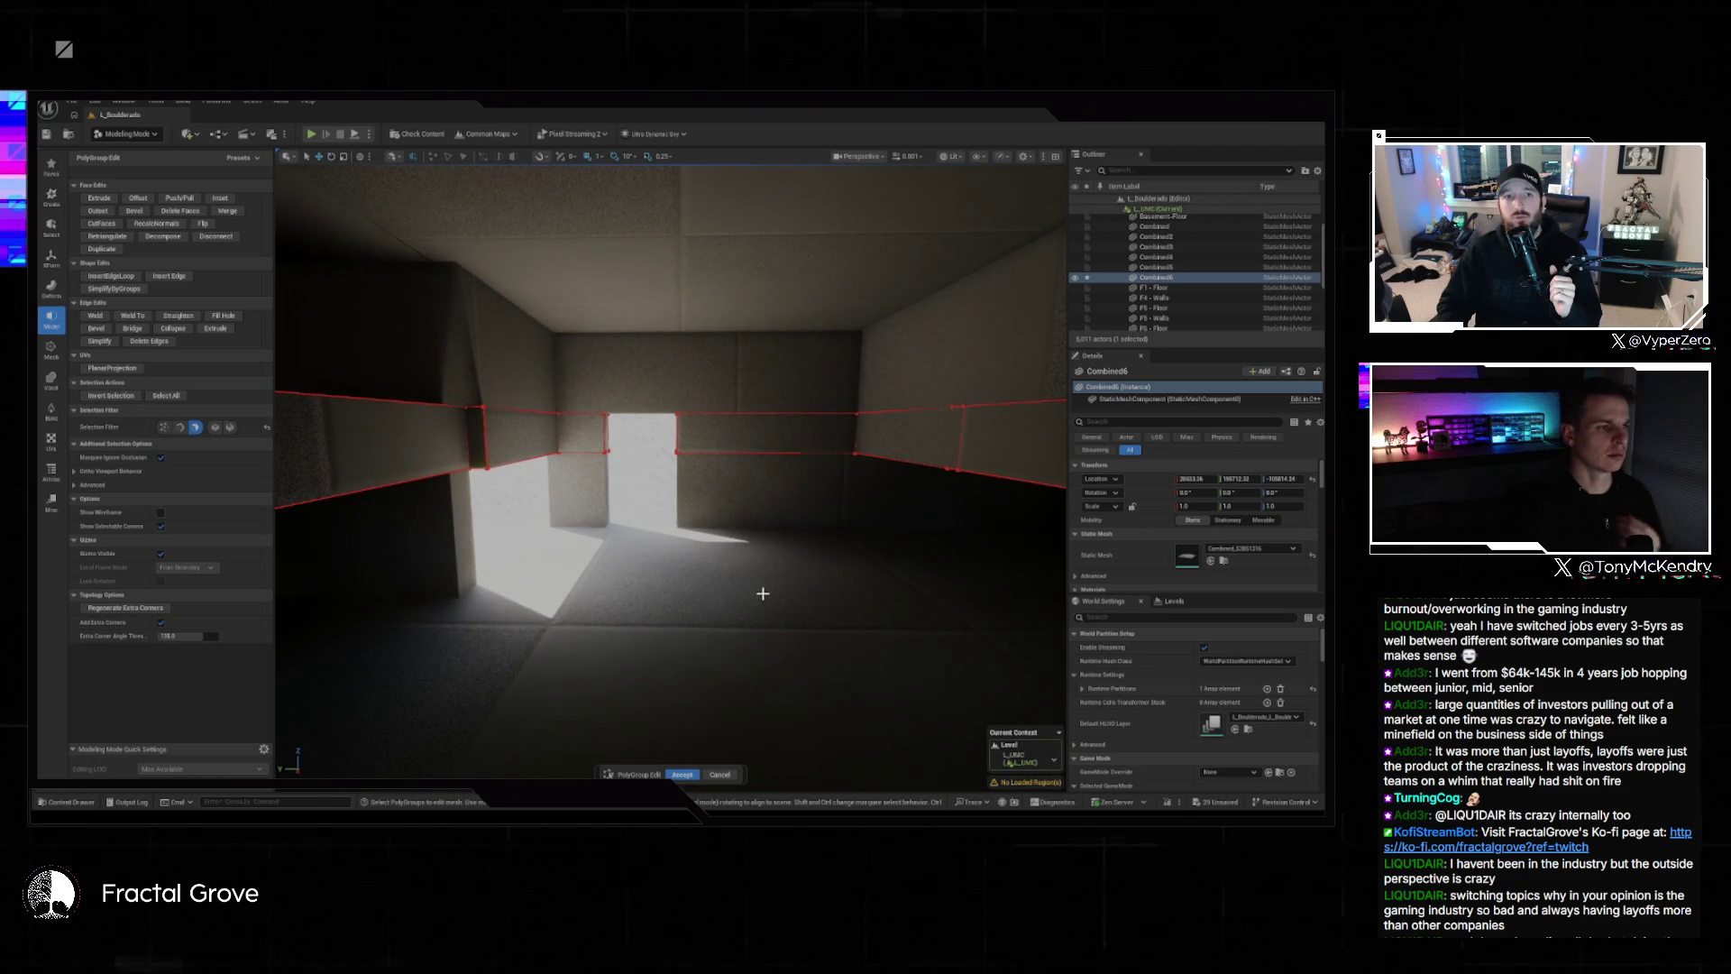
left_click(683, 774)
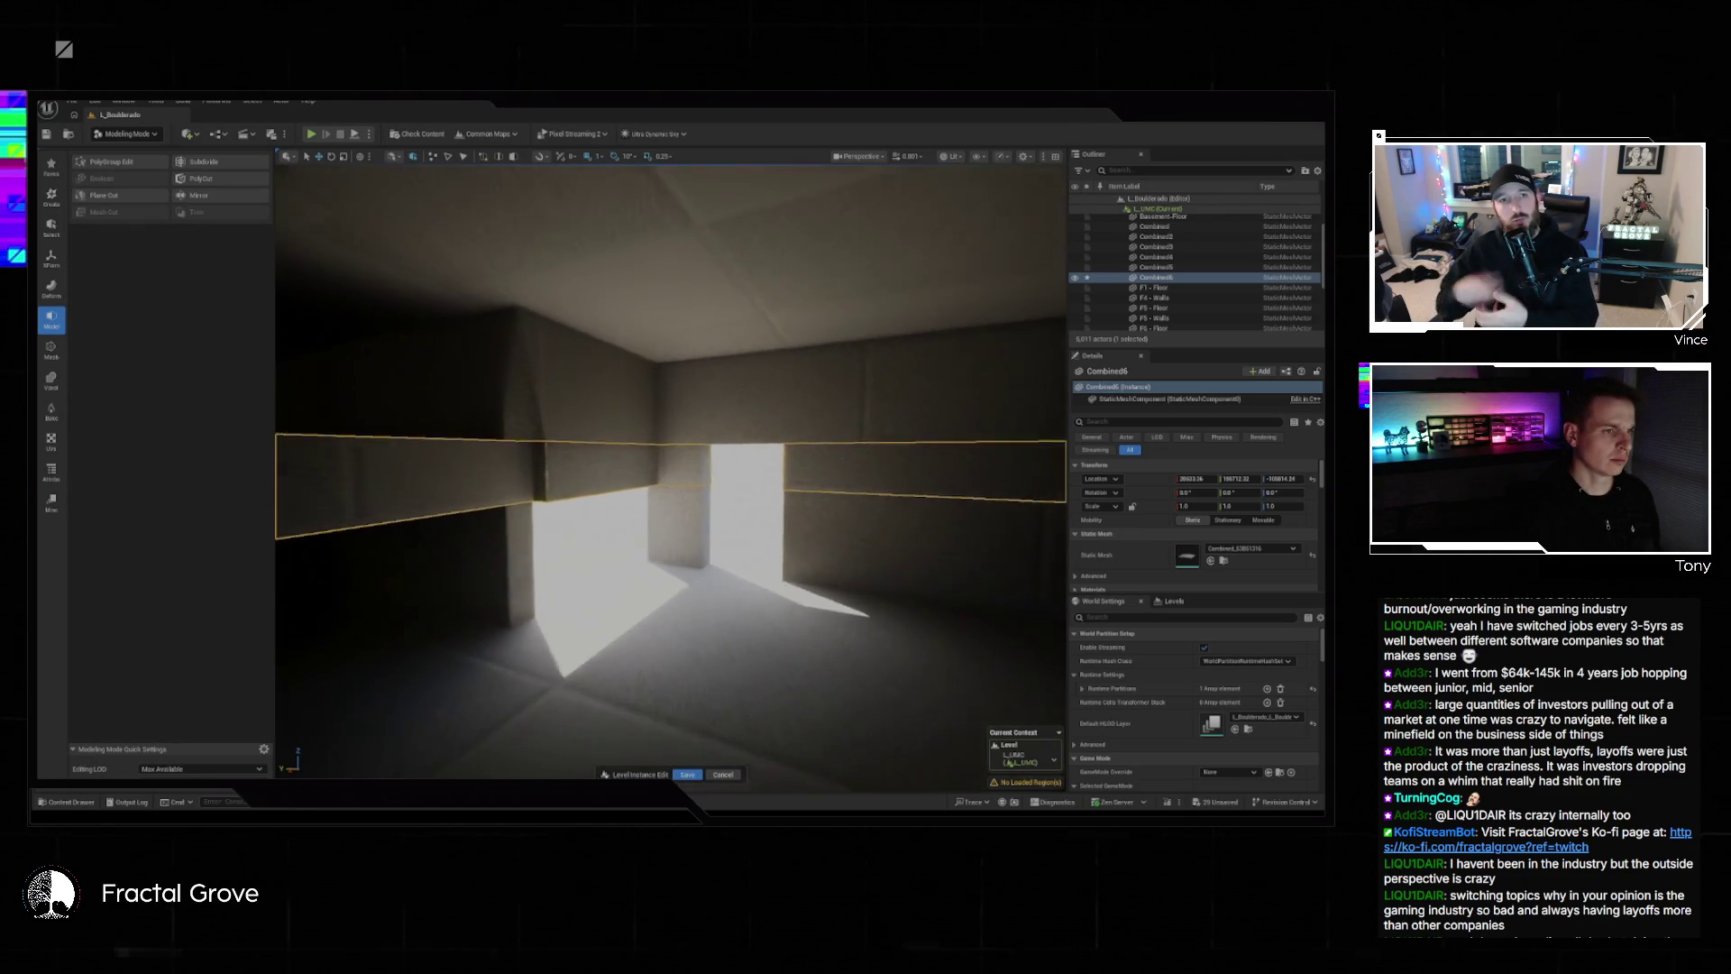
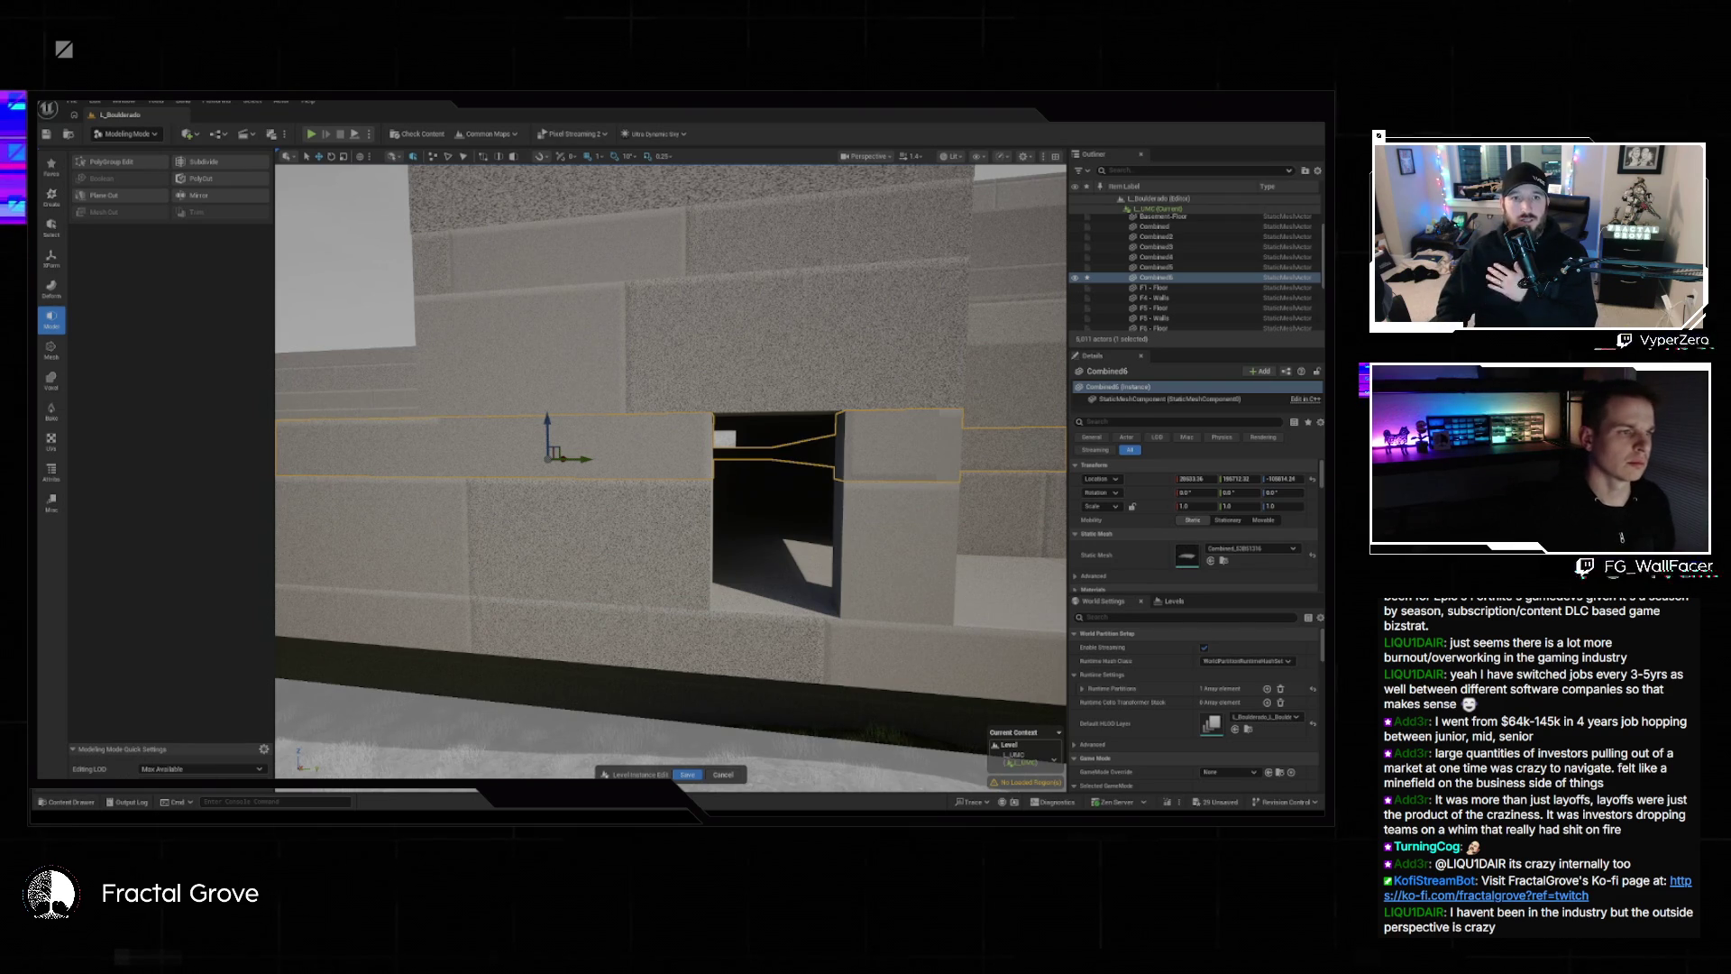
Frame the Combined4 wall and start a Plane Cut rotated 90° with Keep Both Halves off.
left_click(1156, 257)
key("f")
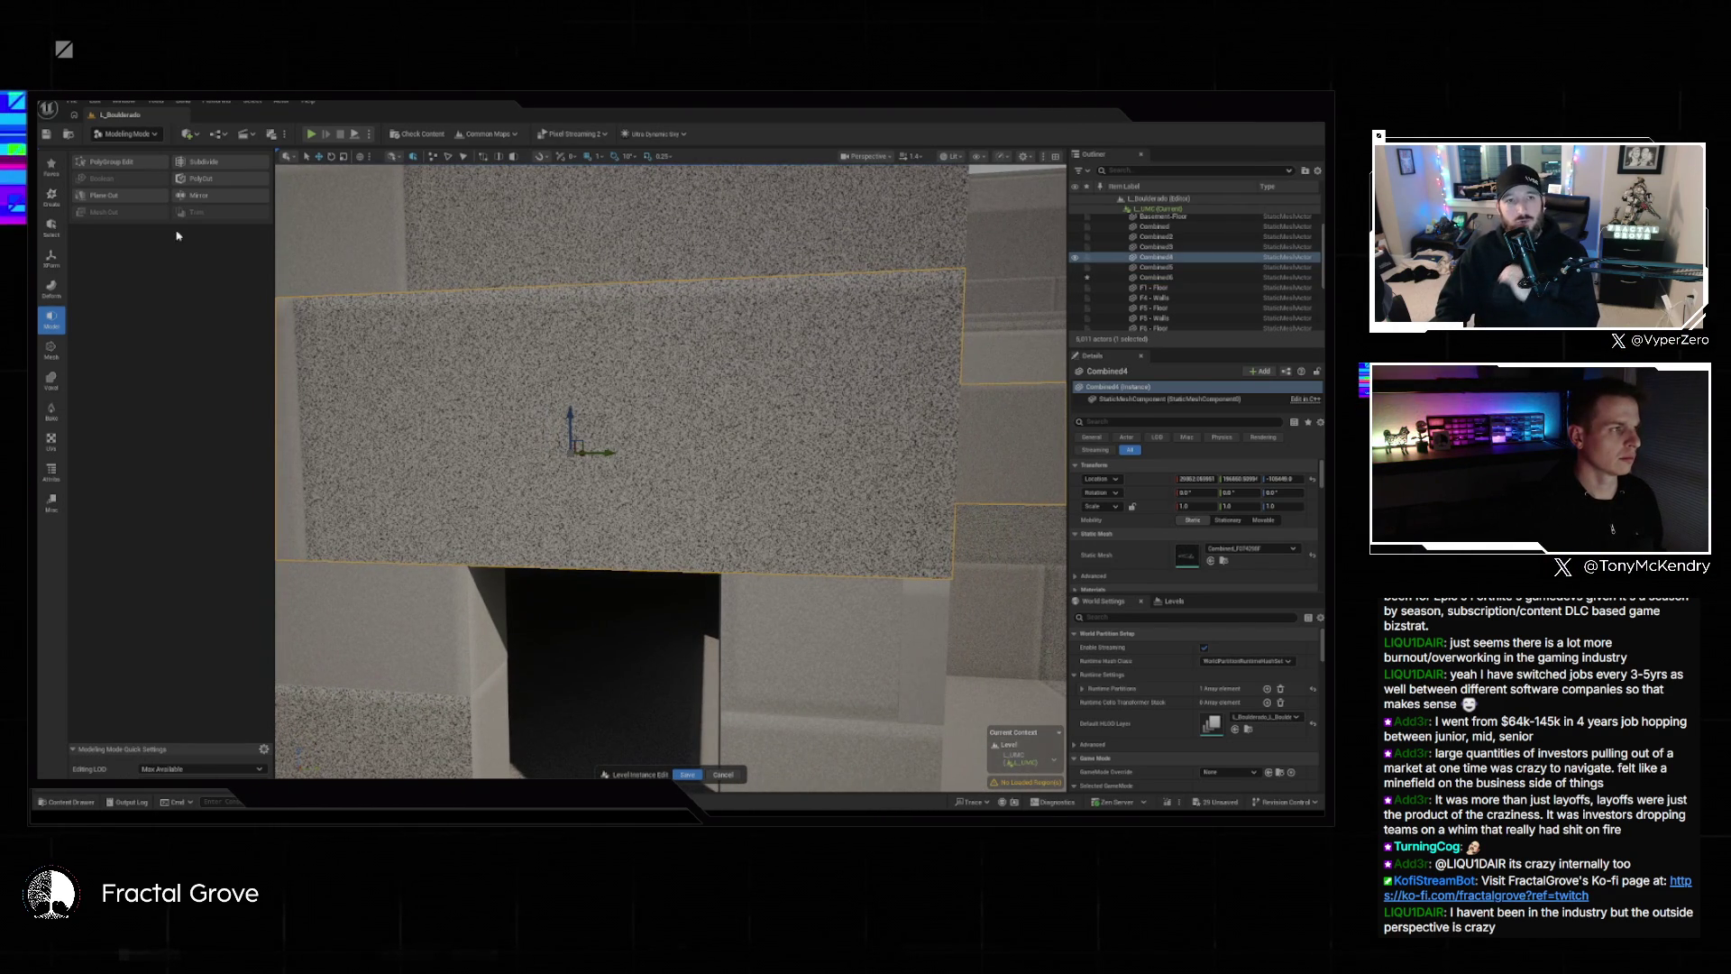
left_click(138, 198)
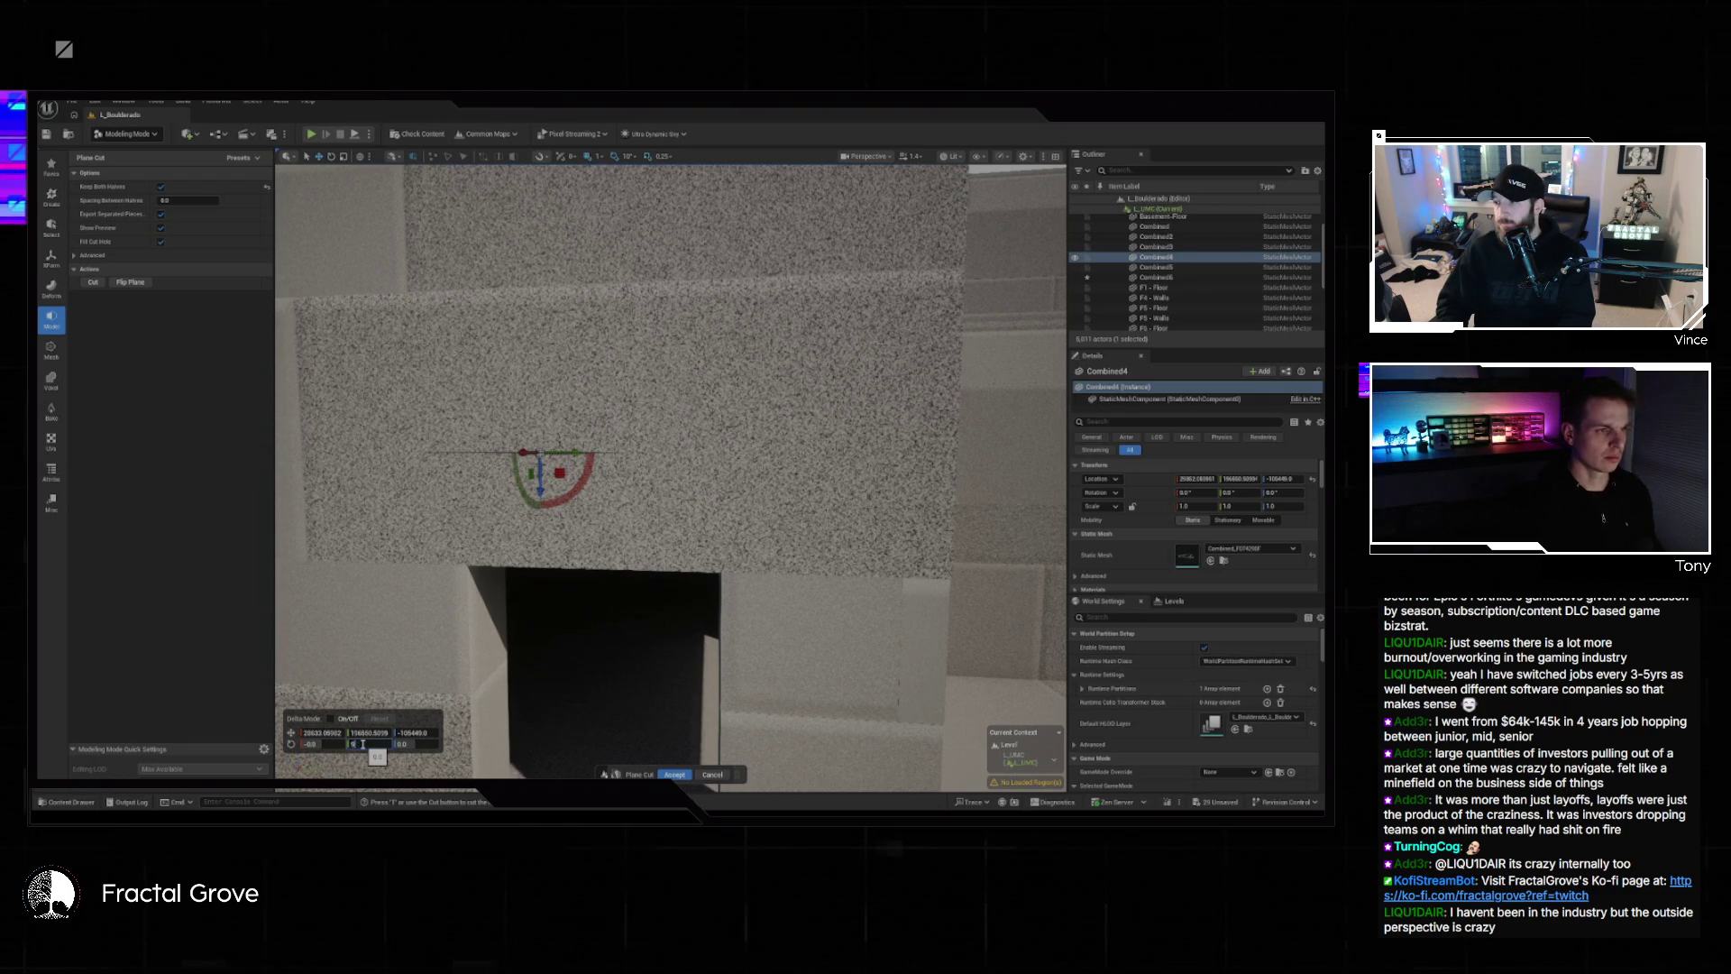
key("Return")
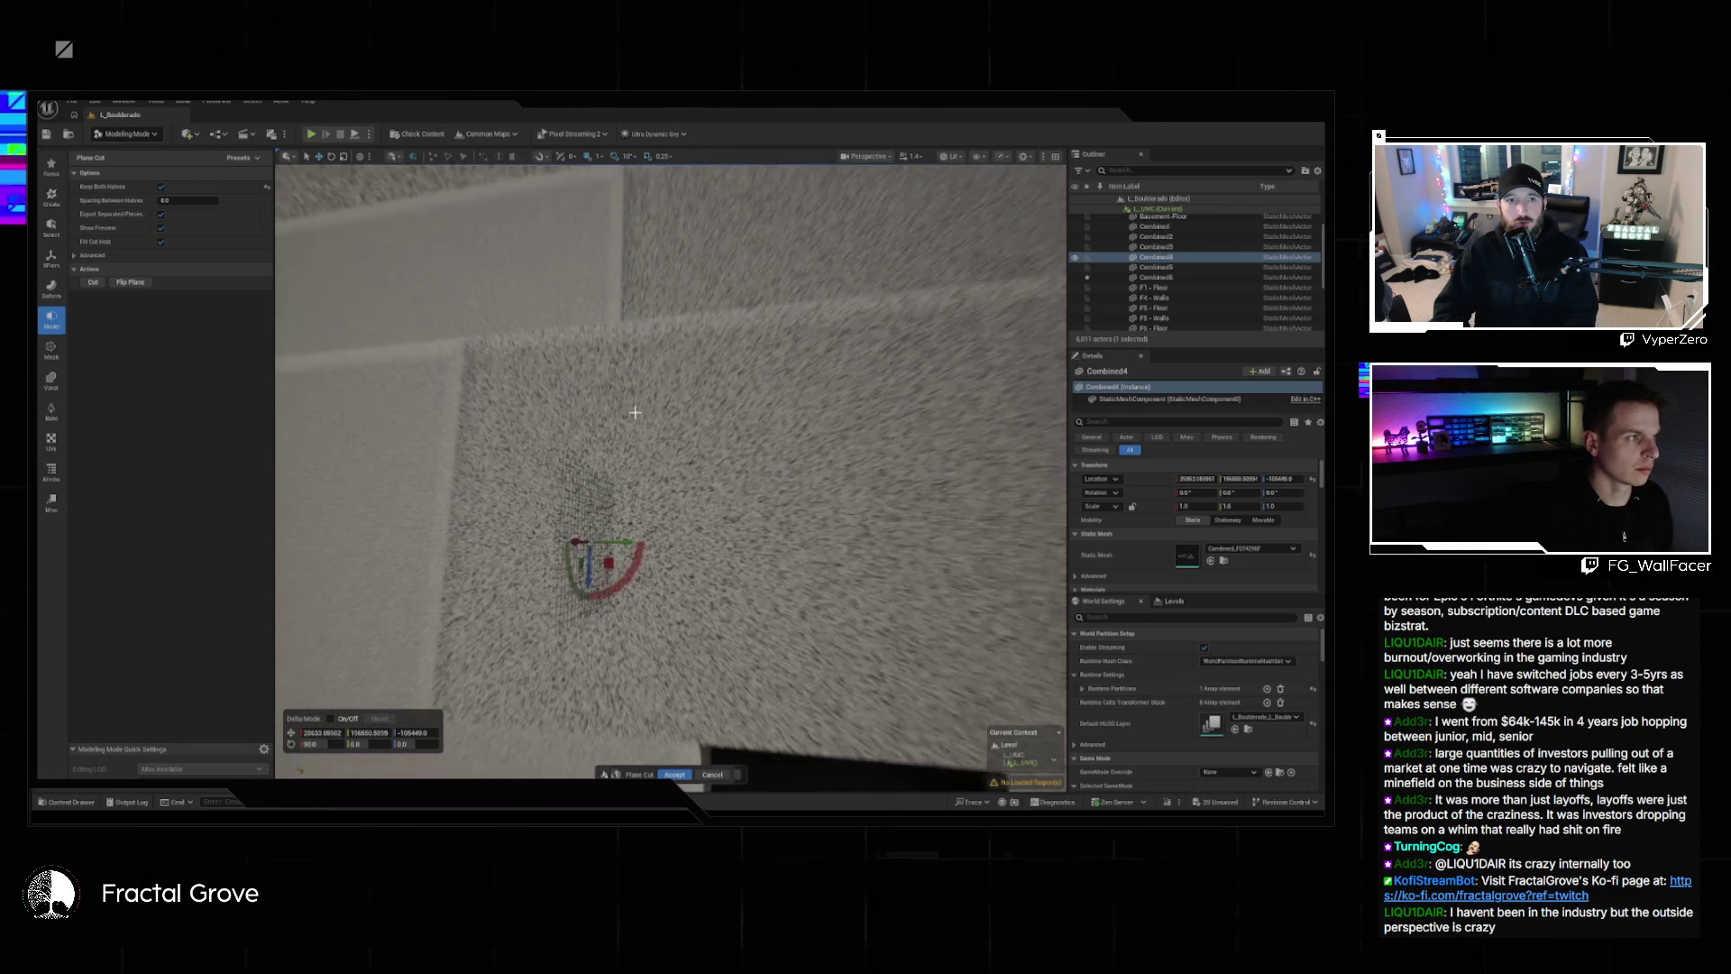
left_click(161, 187)
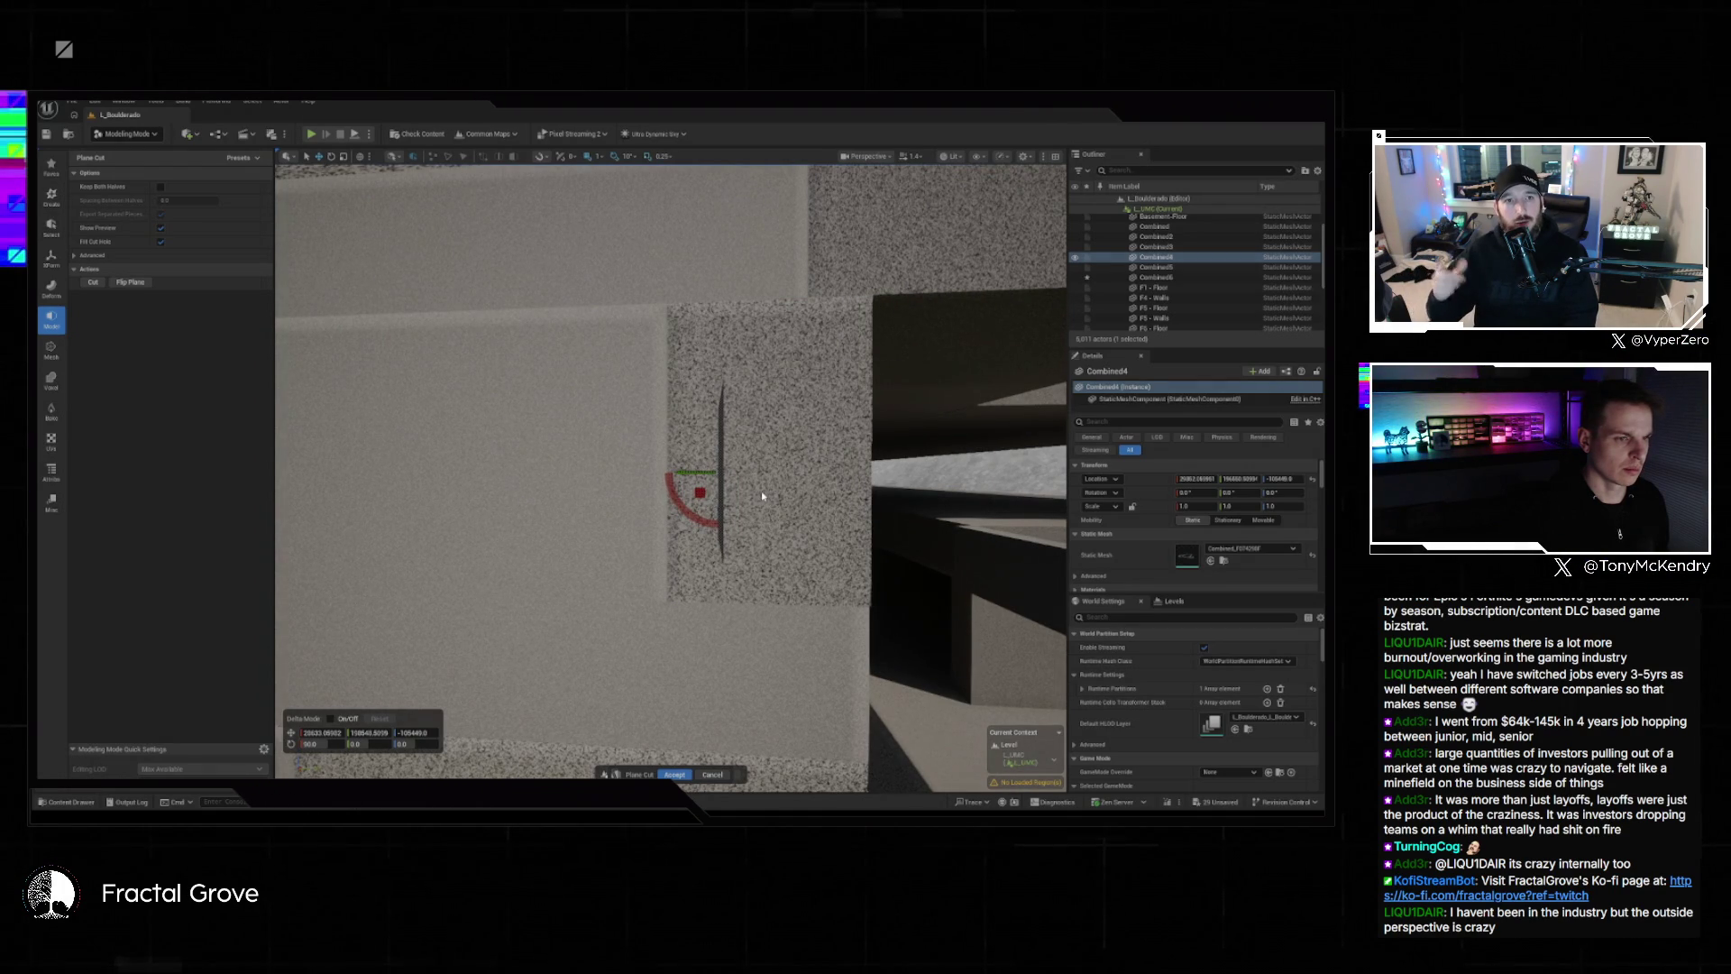
Move the vertical cut plane beside the doorway, re-enable Keep Both Halves, and apply the cut.
scroll(761, 497, "down", 5)
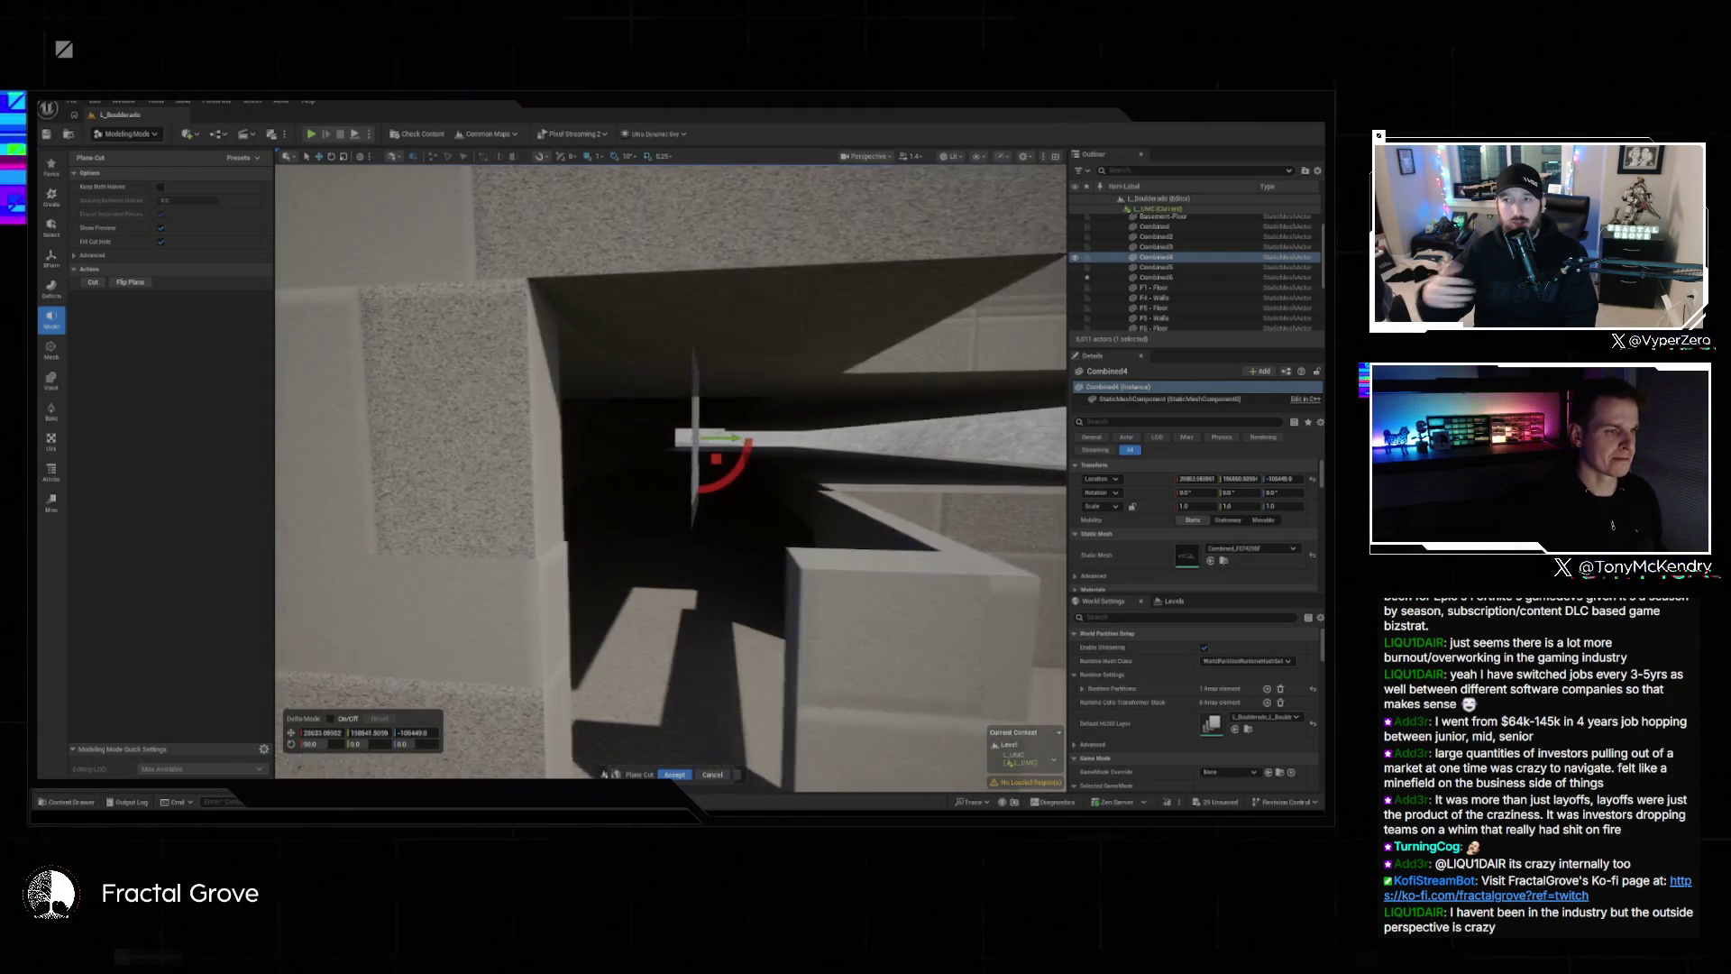
scroll(671, 477, "up", 5)
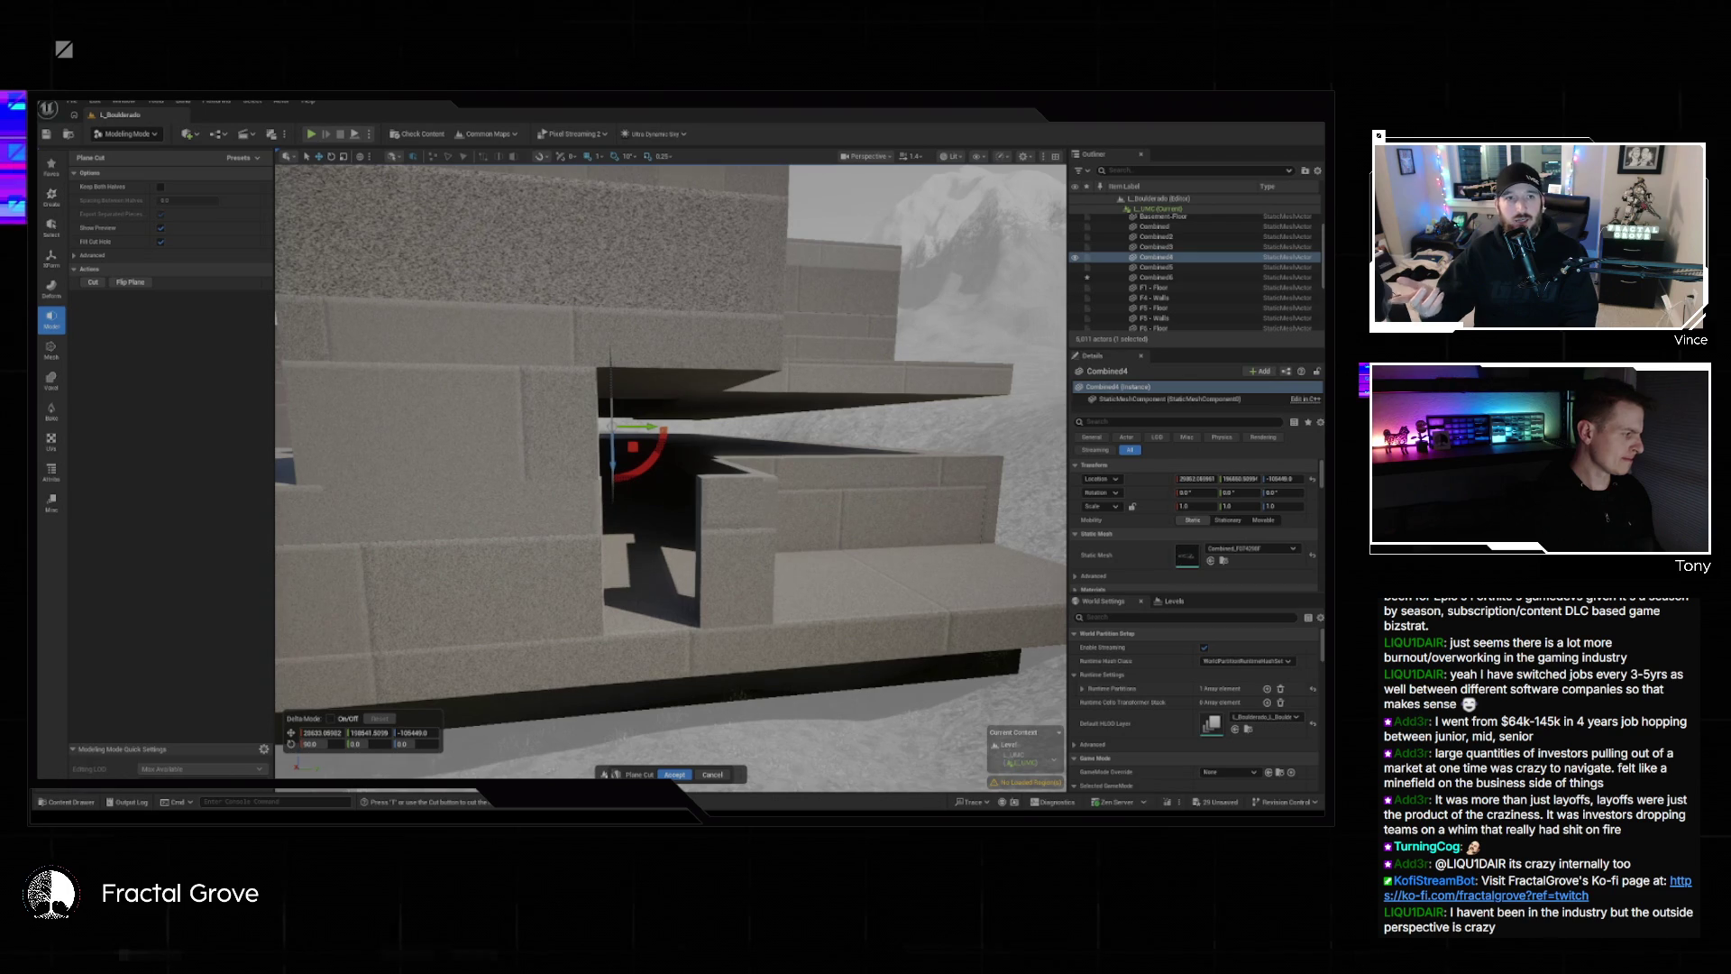
scroll(671, 469, "down", 3)
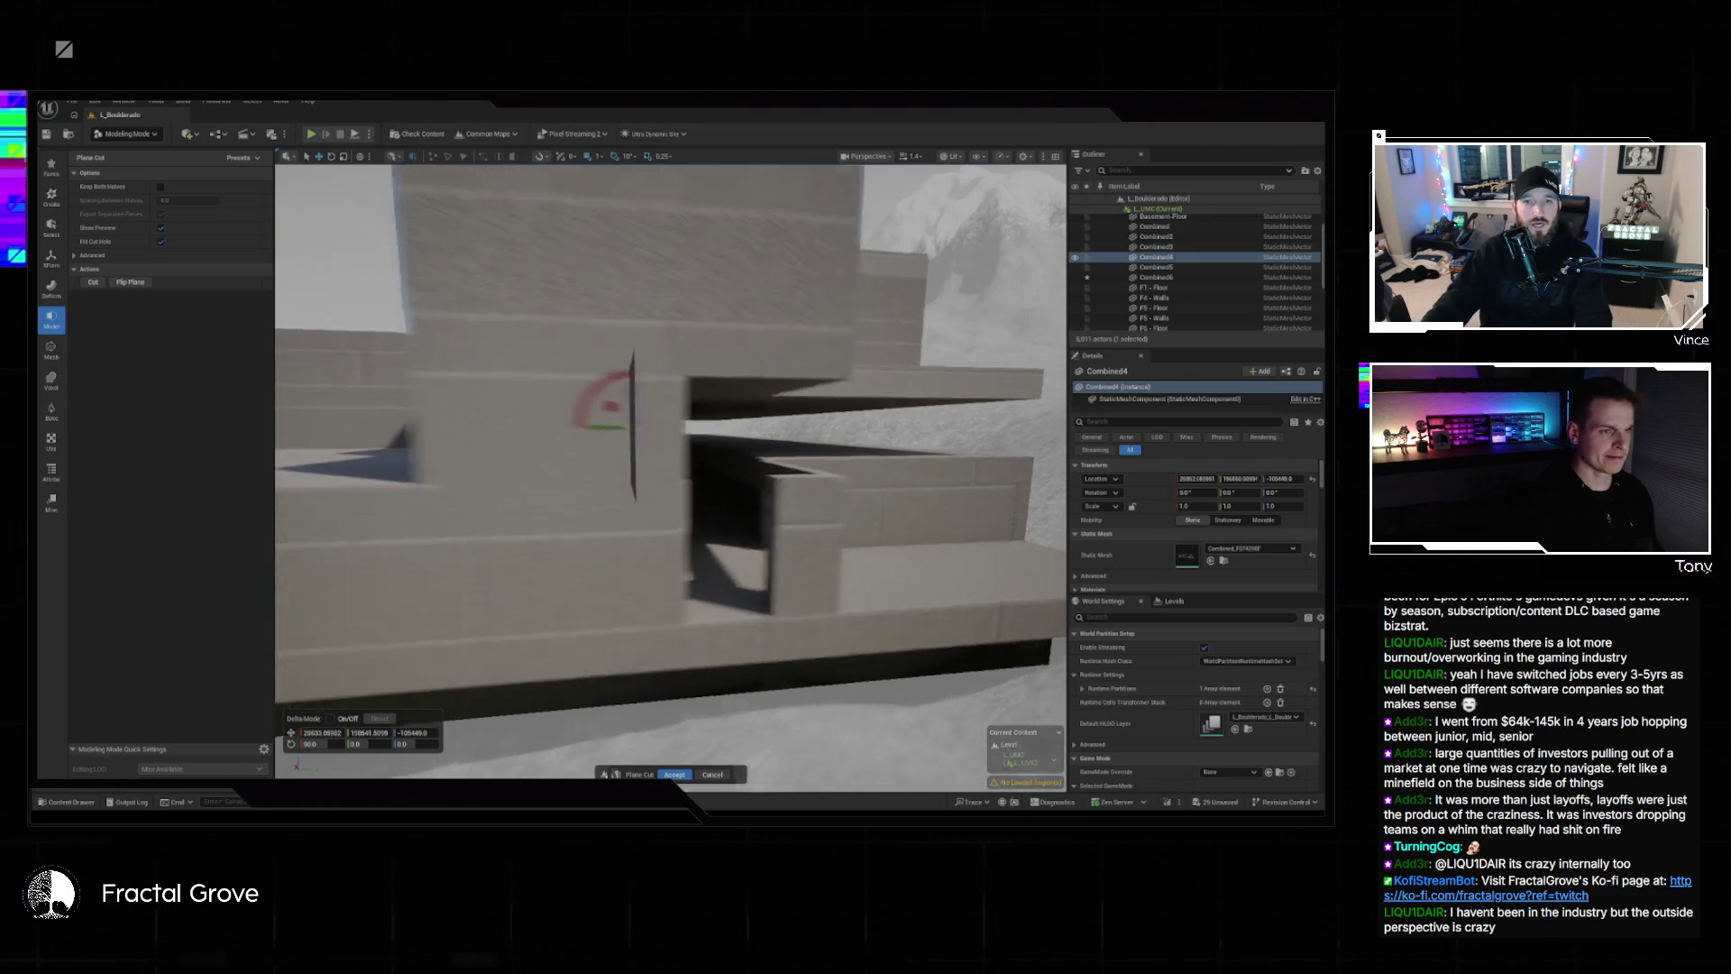
scroll(671, 469, "up", 3)
left_click_drag(671, 469, 625, 475)
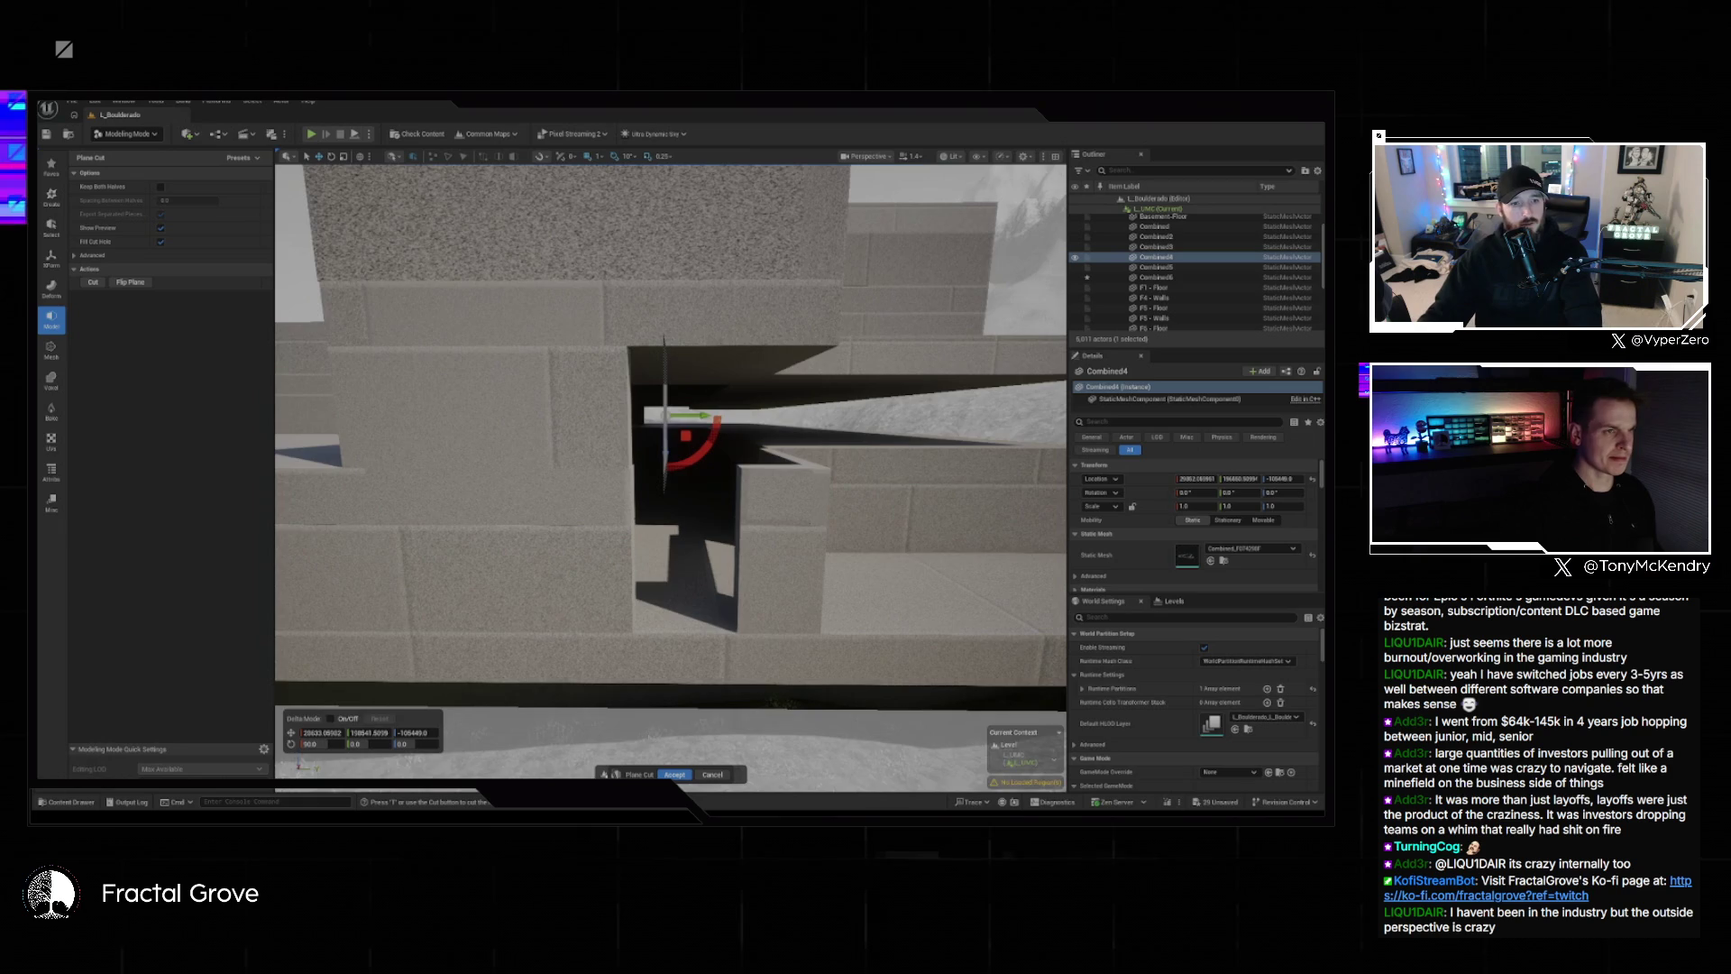
scroll(671, 468, "up", 6)
left_click_drag(738, 493, 806, 426)
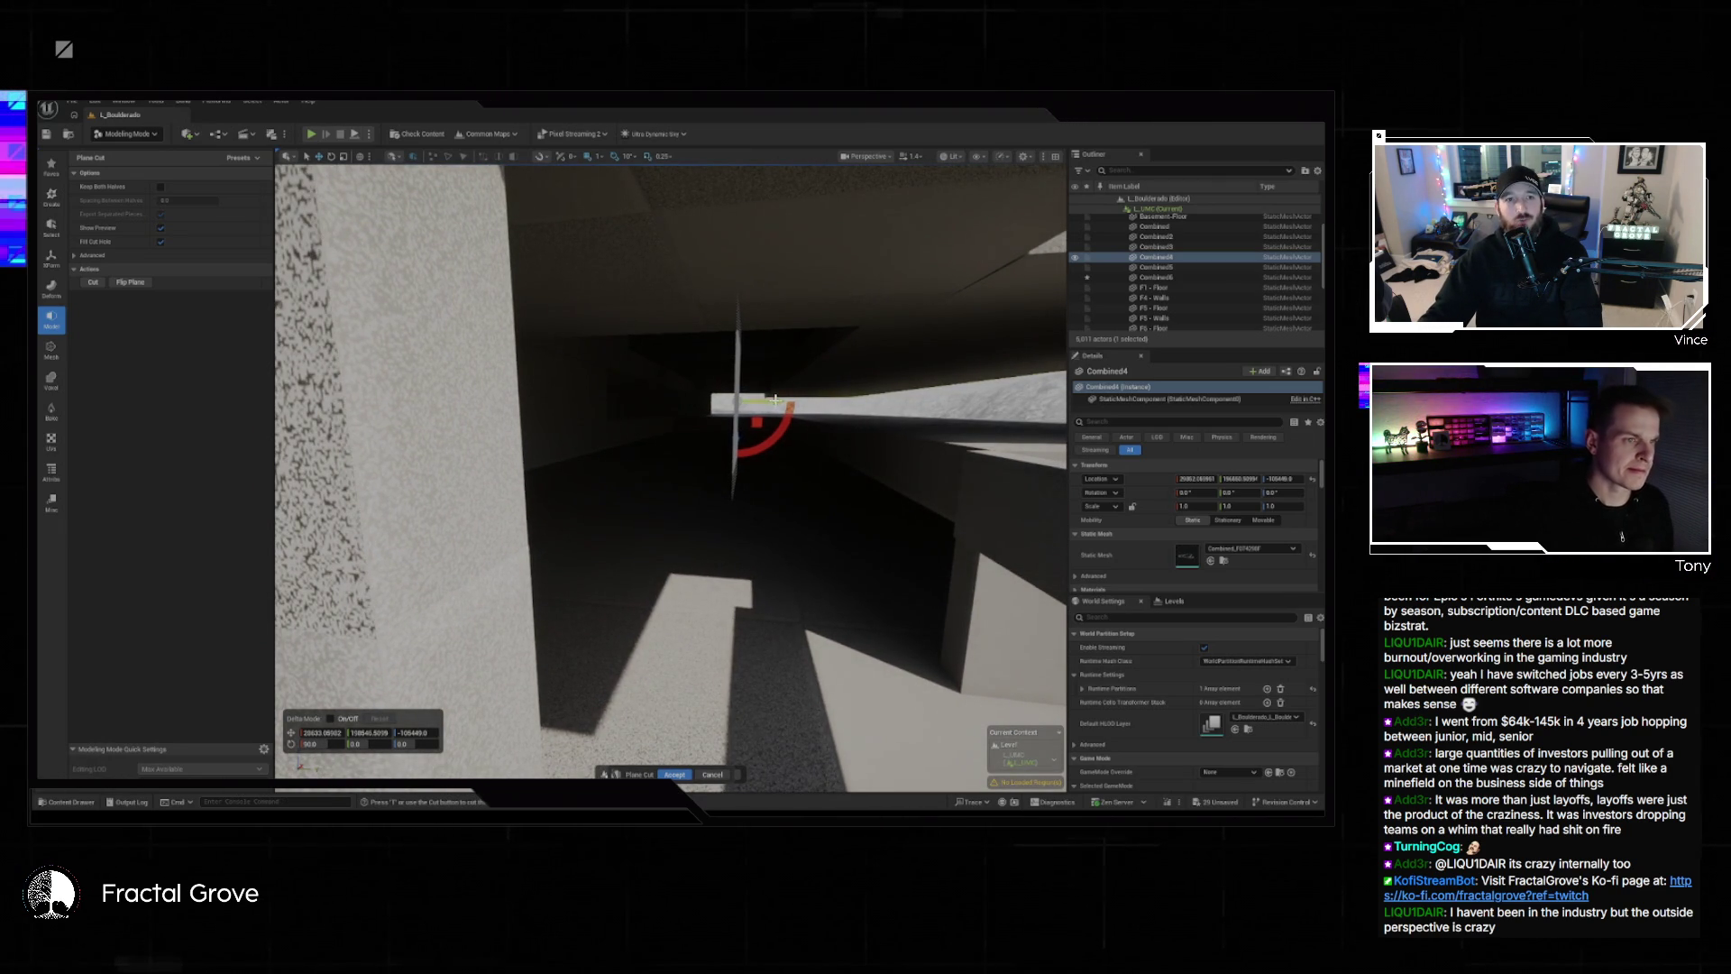
scroll(776, 400, "down", 8)
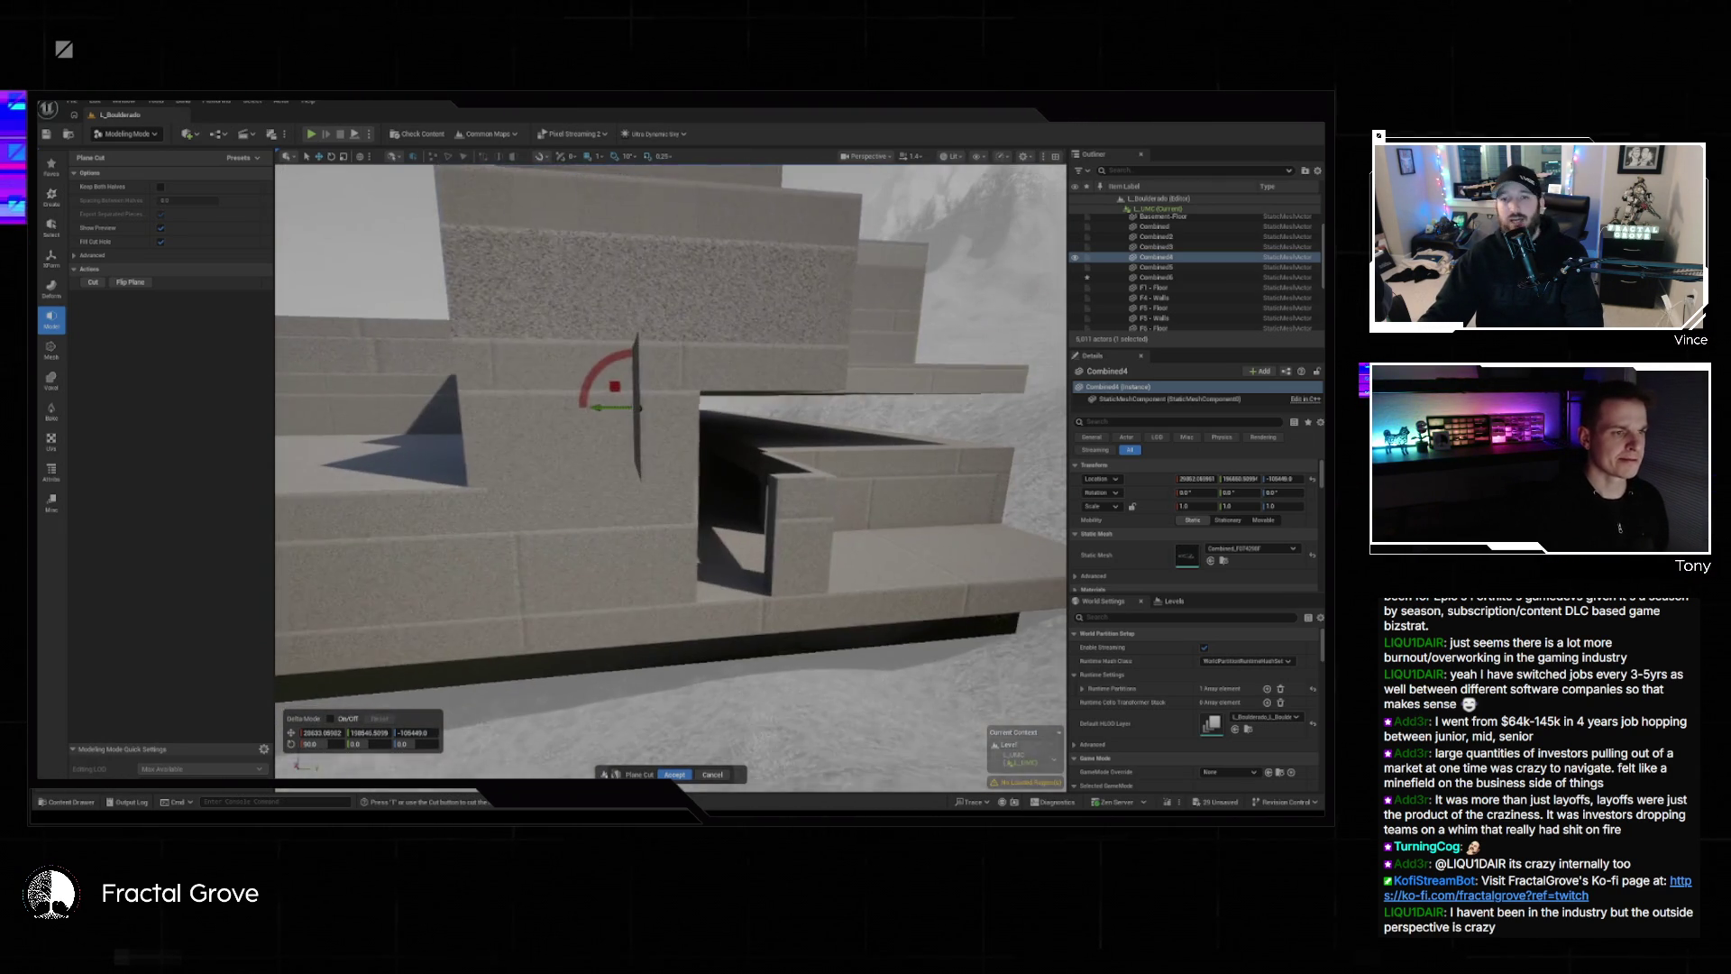
scroll(671, 478, "up", 5)
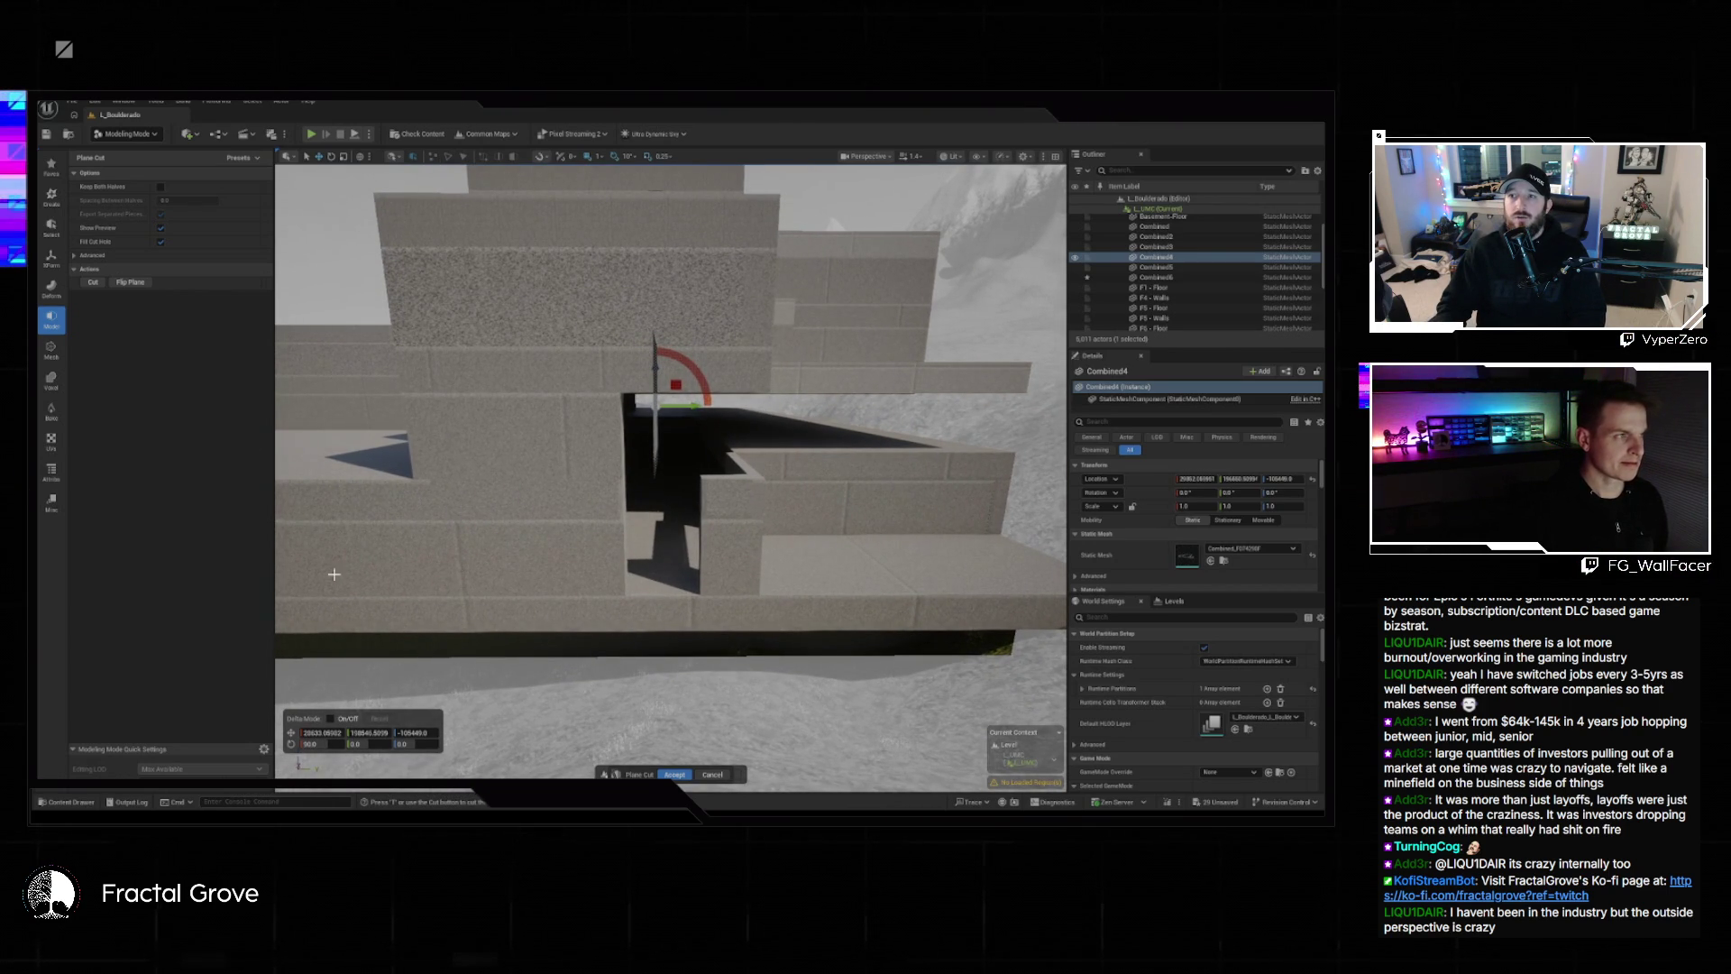
left_click(161, 187)
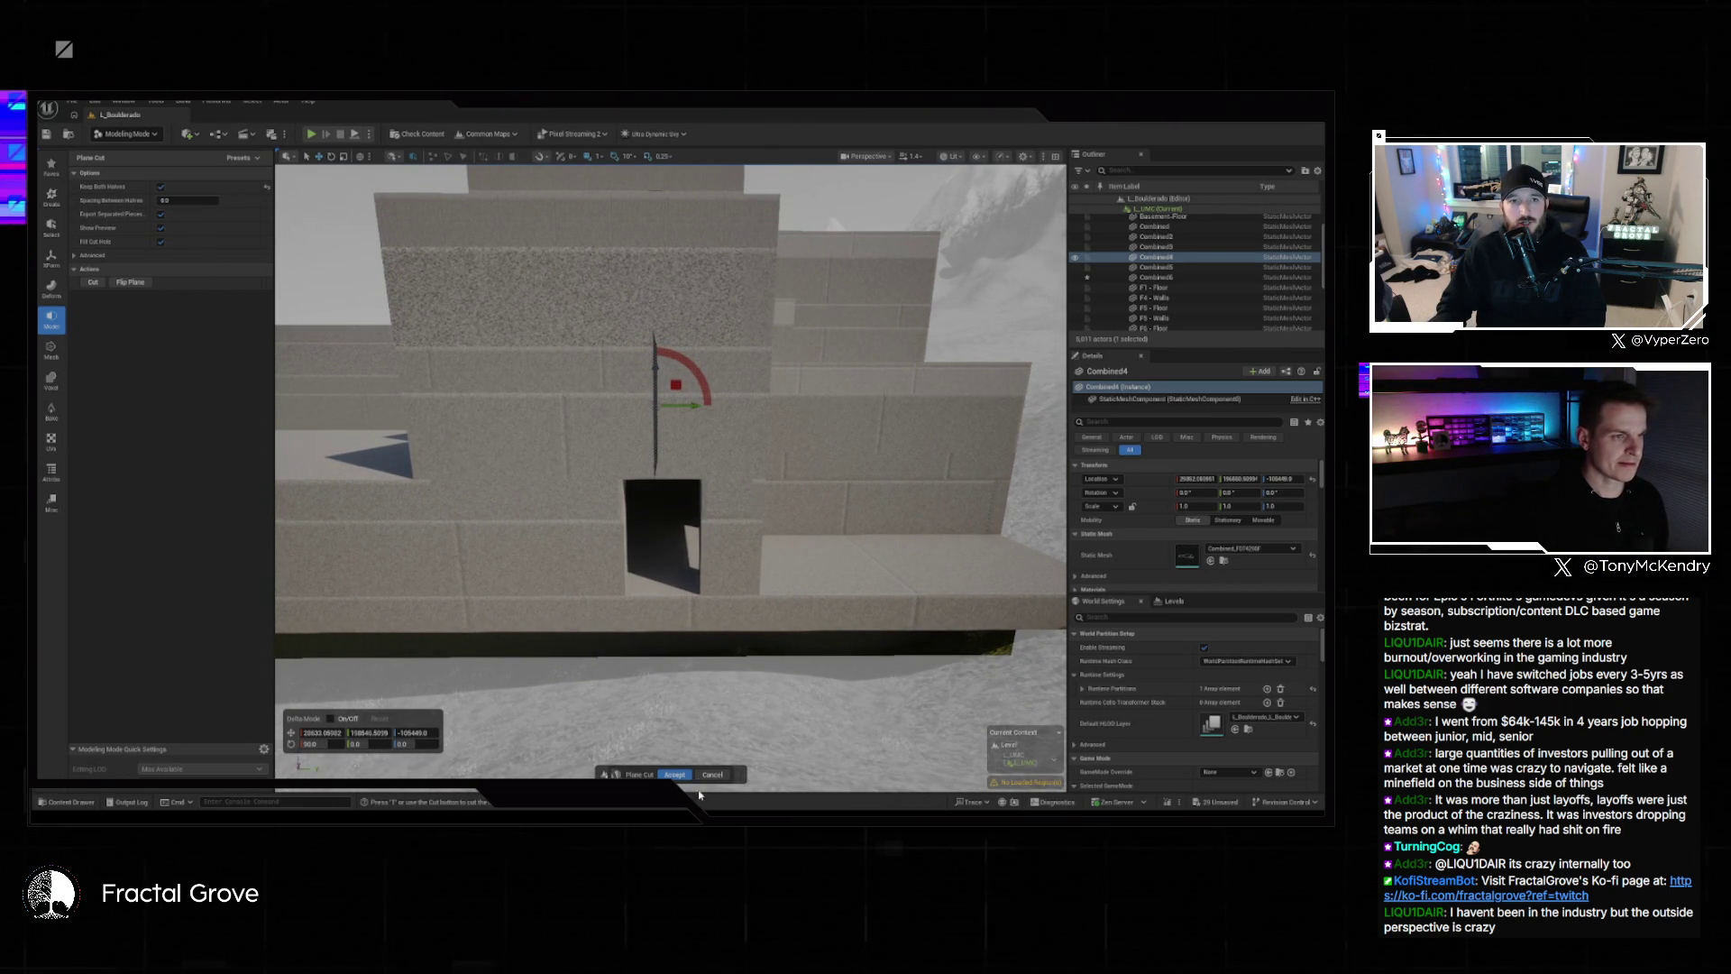
left_click(676, 774)
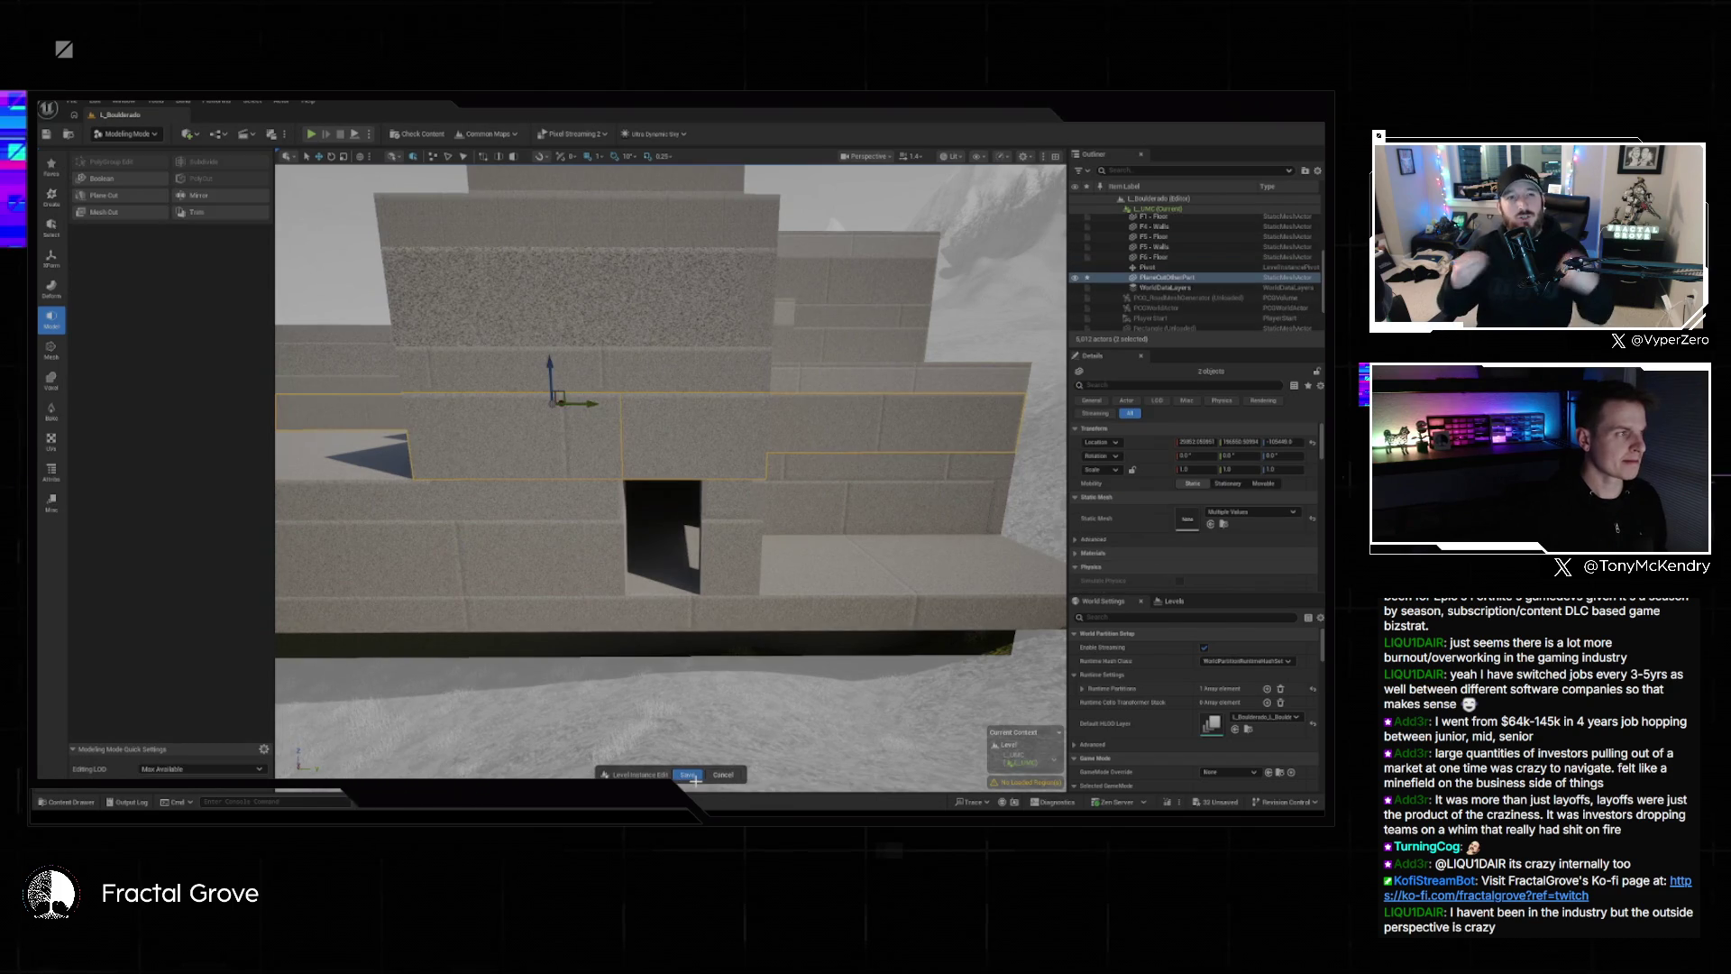
Merge the cut wall pieces into a single Combined7 mesh with XForm Append.
left_click(52, 262)
left_click(104, 280)
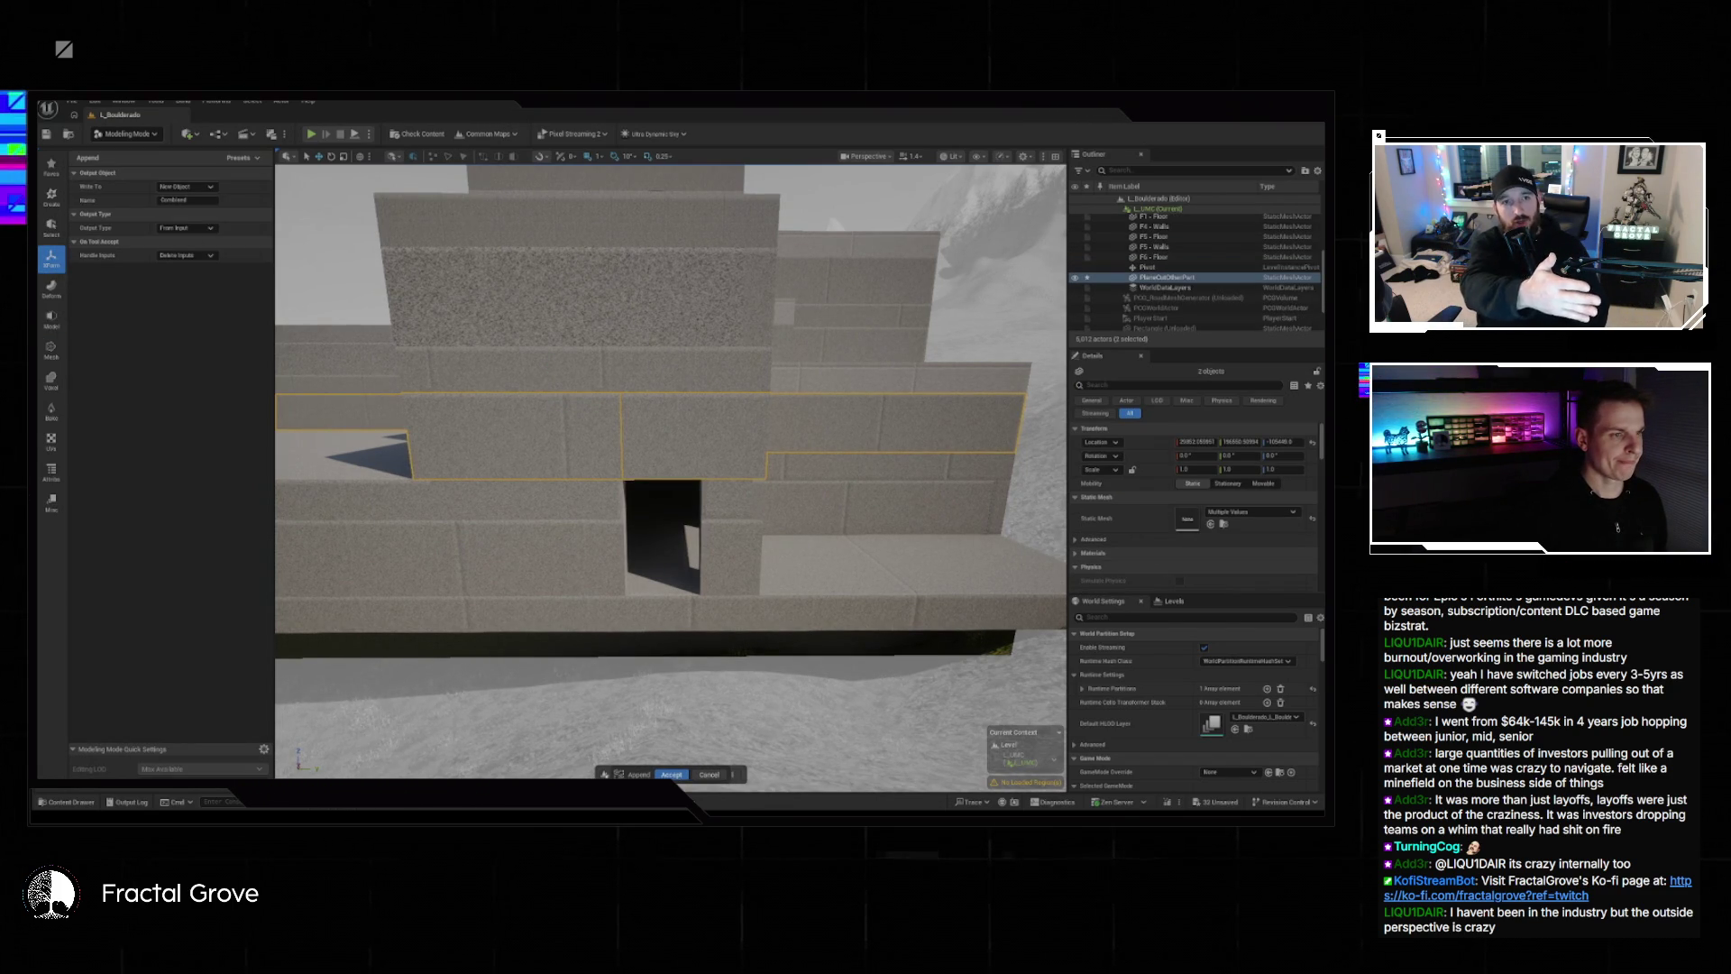
left_click(671, 774)
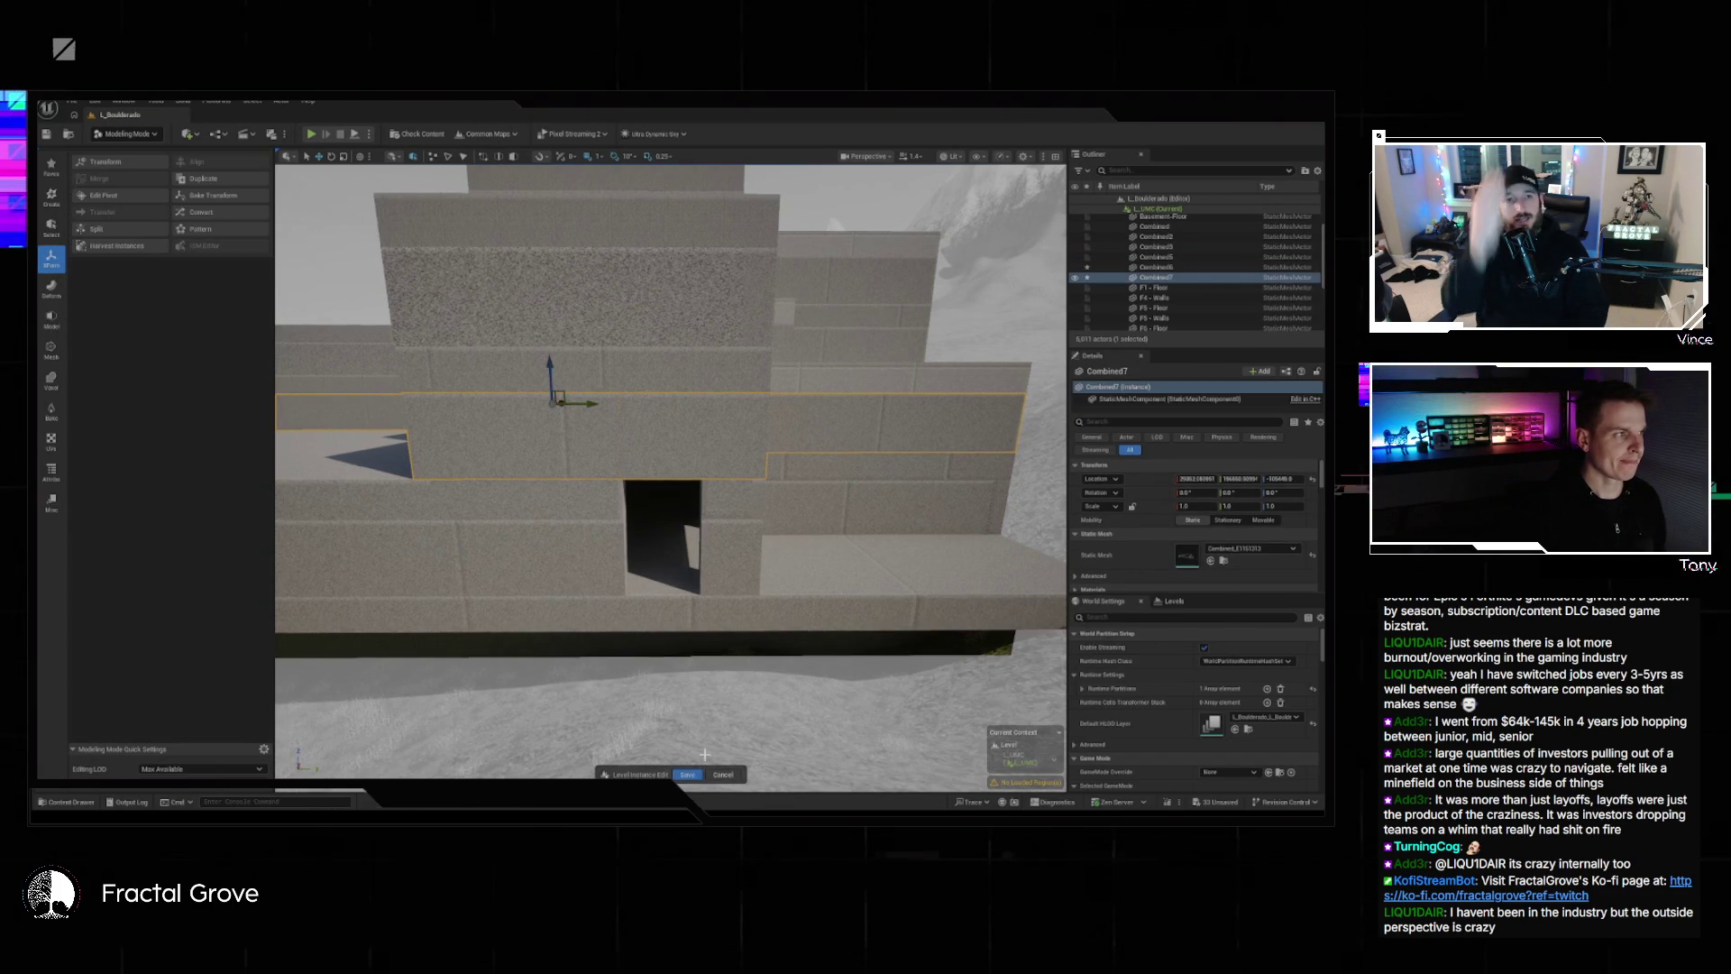
Start another Plane Cut on the wall with Keep Both Halves turned off.
left_click(51, 317)
left_click(123, 195)
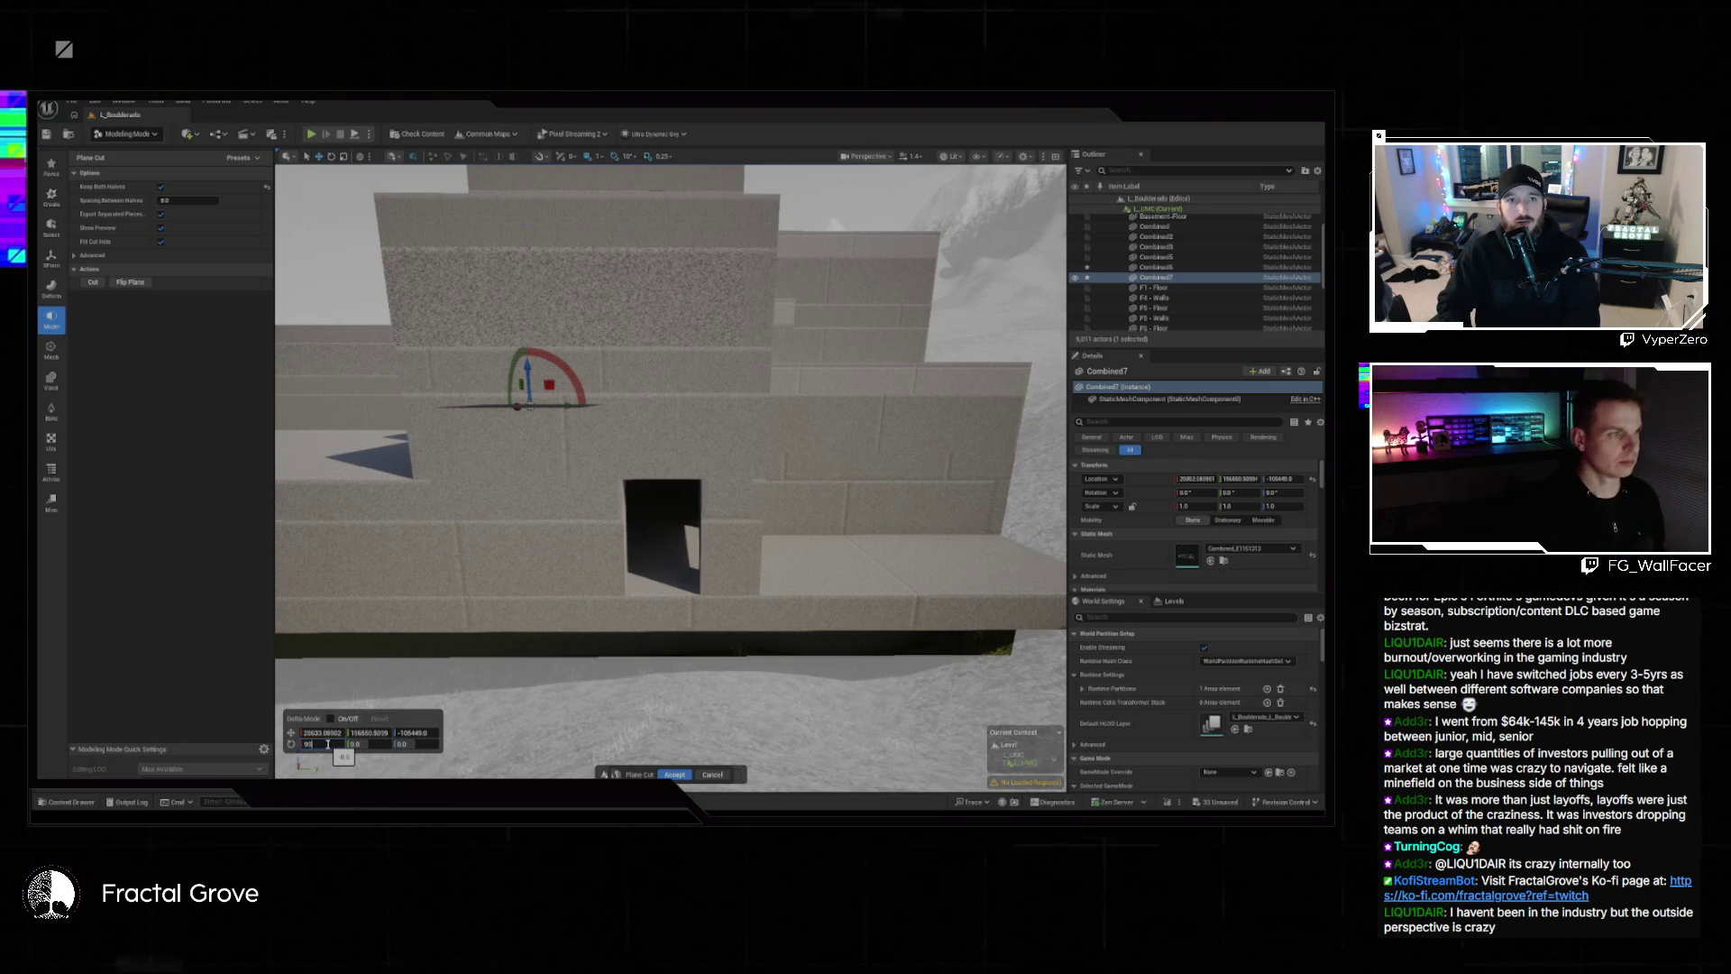
left_click(161, 186)
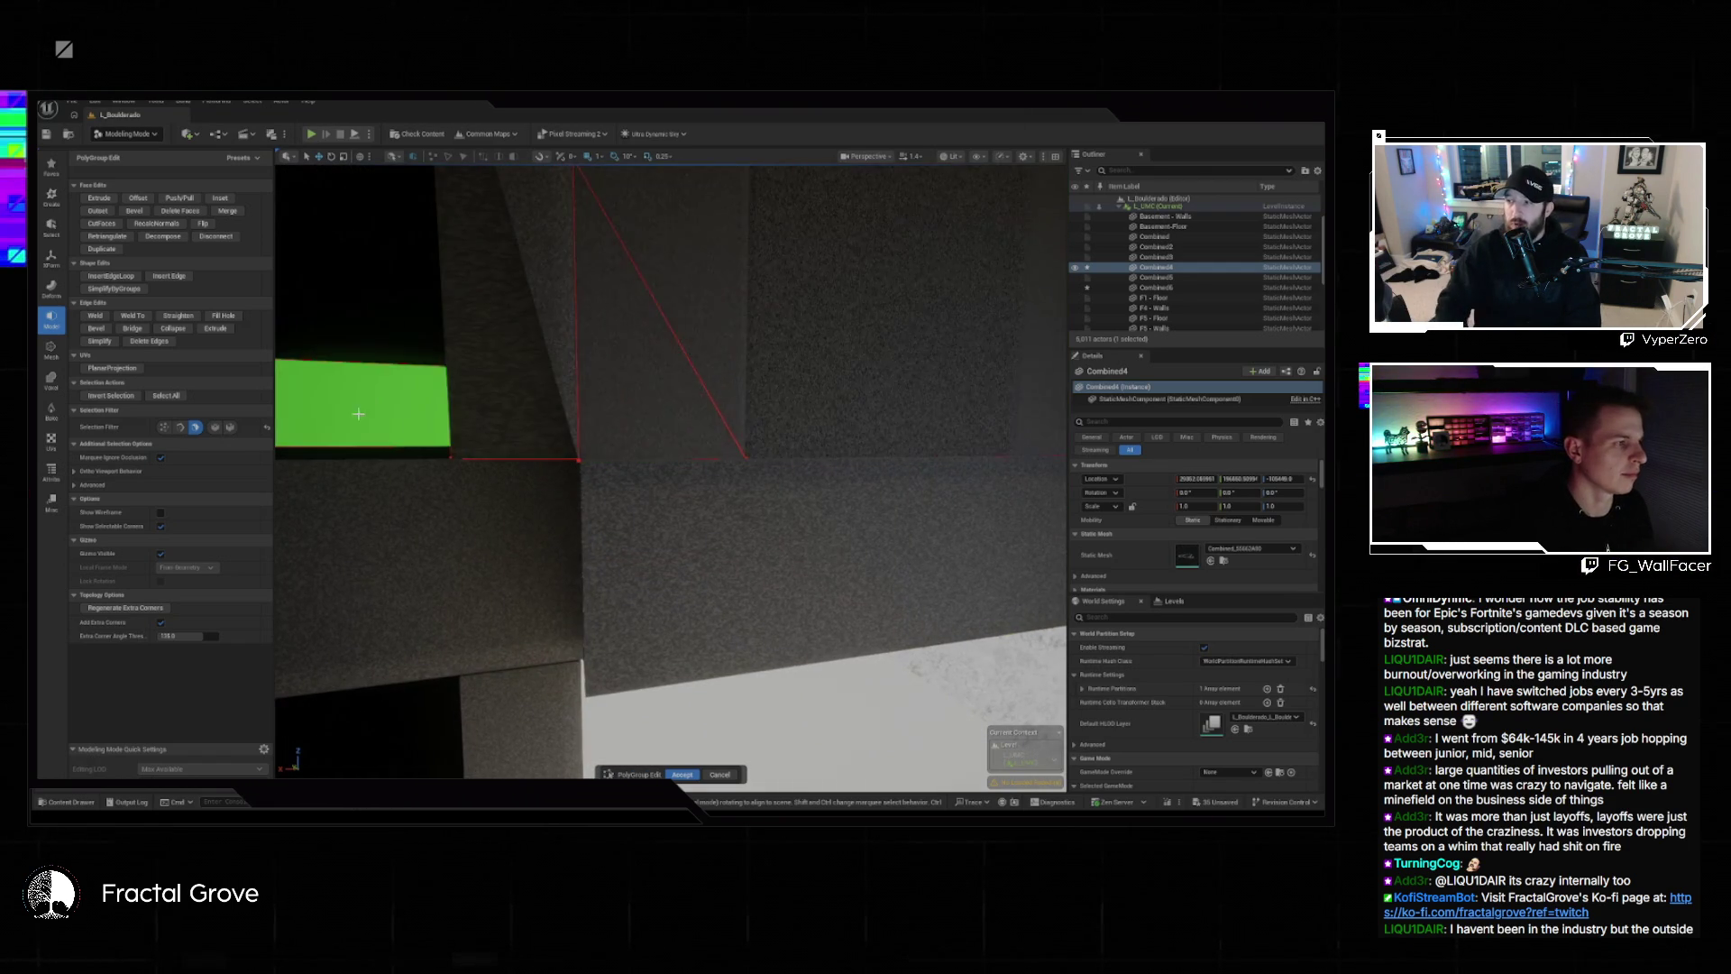
Drag the wall's corner vertex to the left, then finish the PolyGroup Edit.
left_click(748, 459)
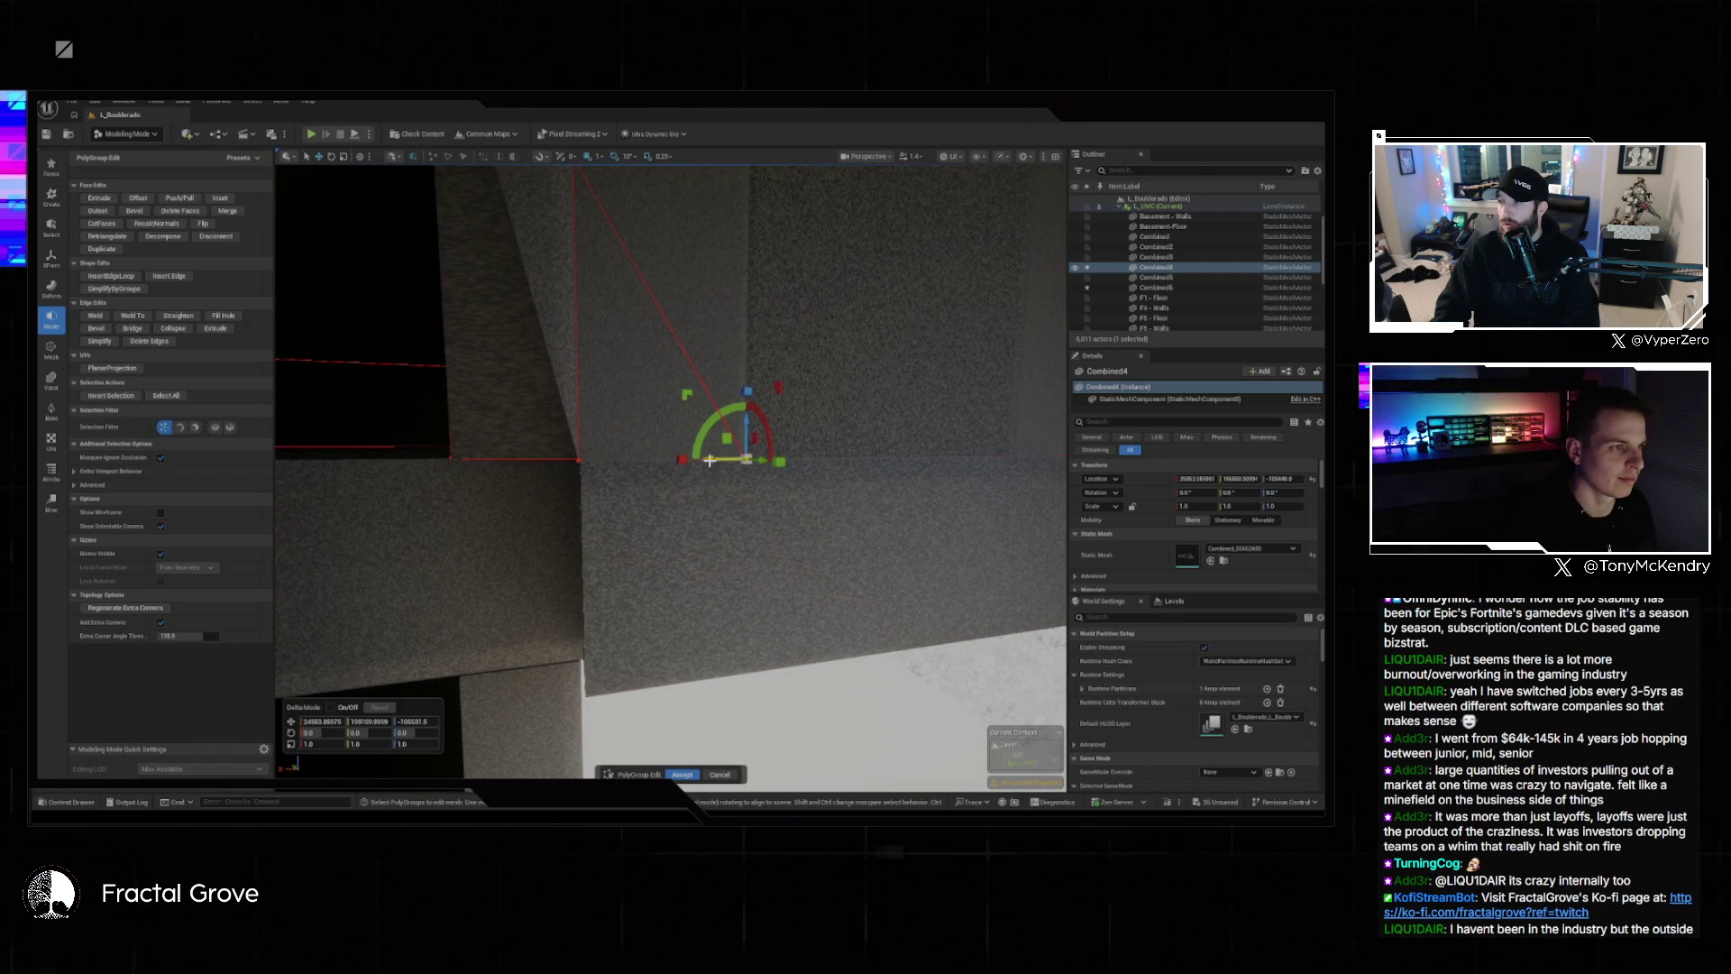
left_click_drag(622, 463, 366, 458)
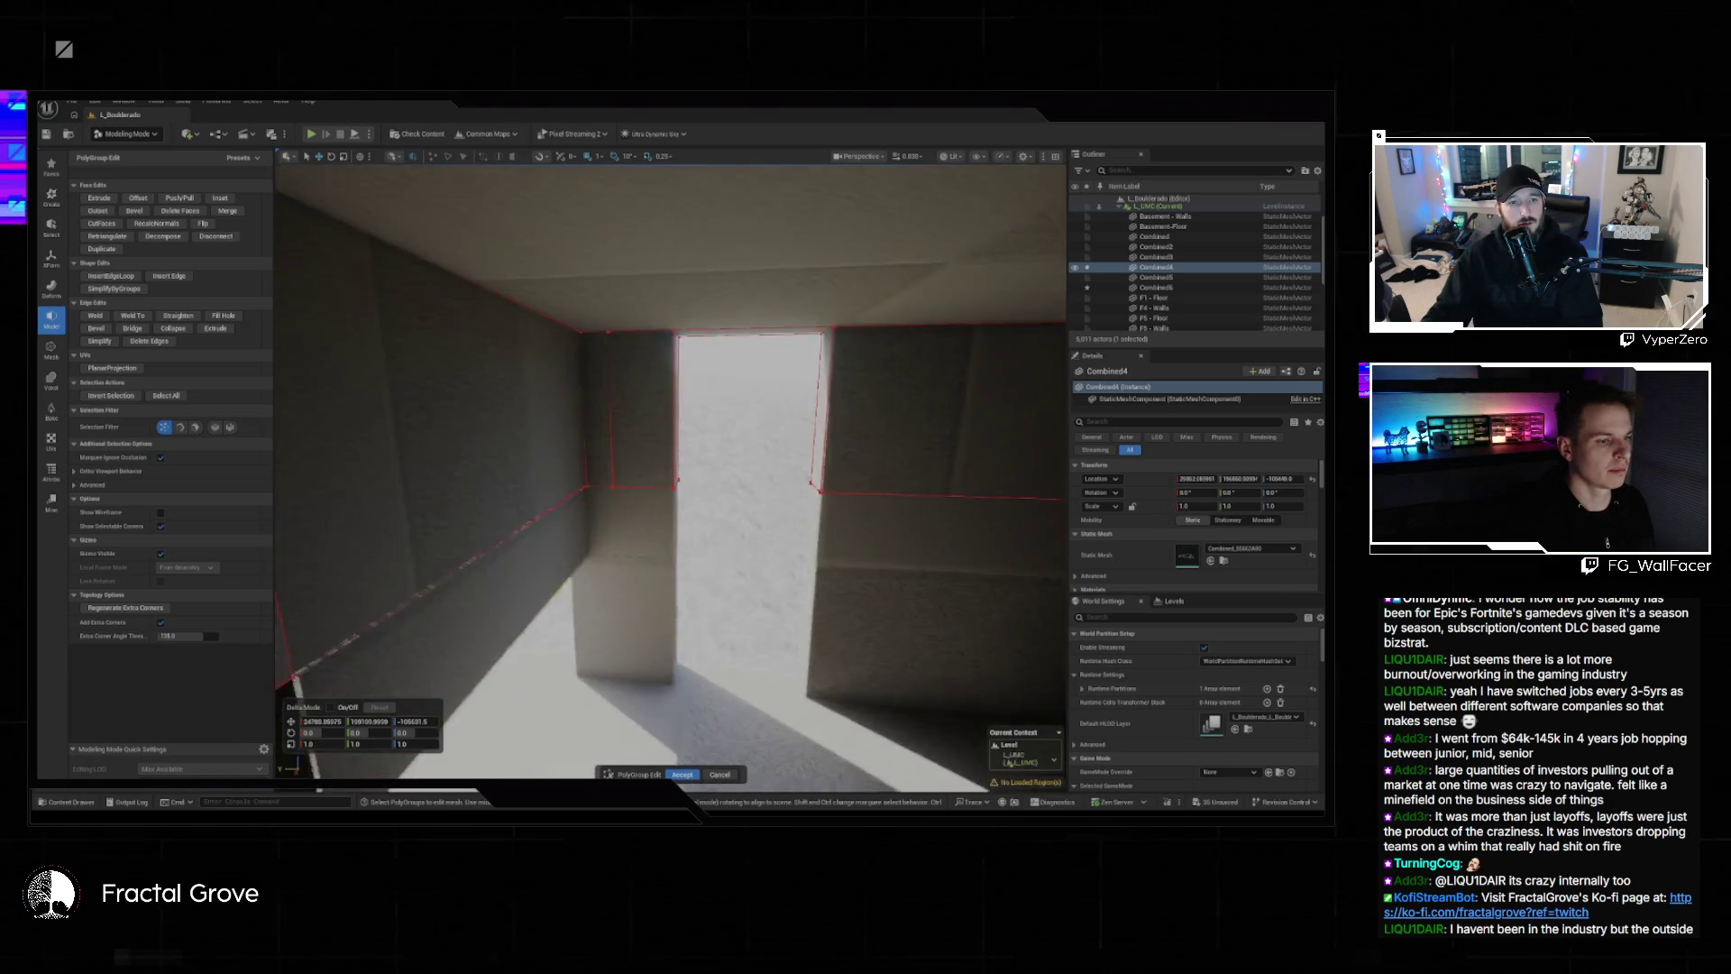
key("Return")
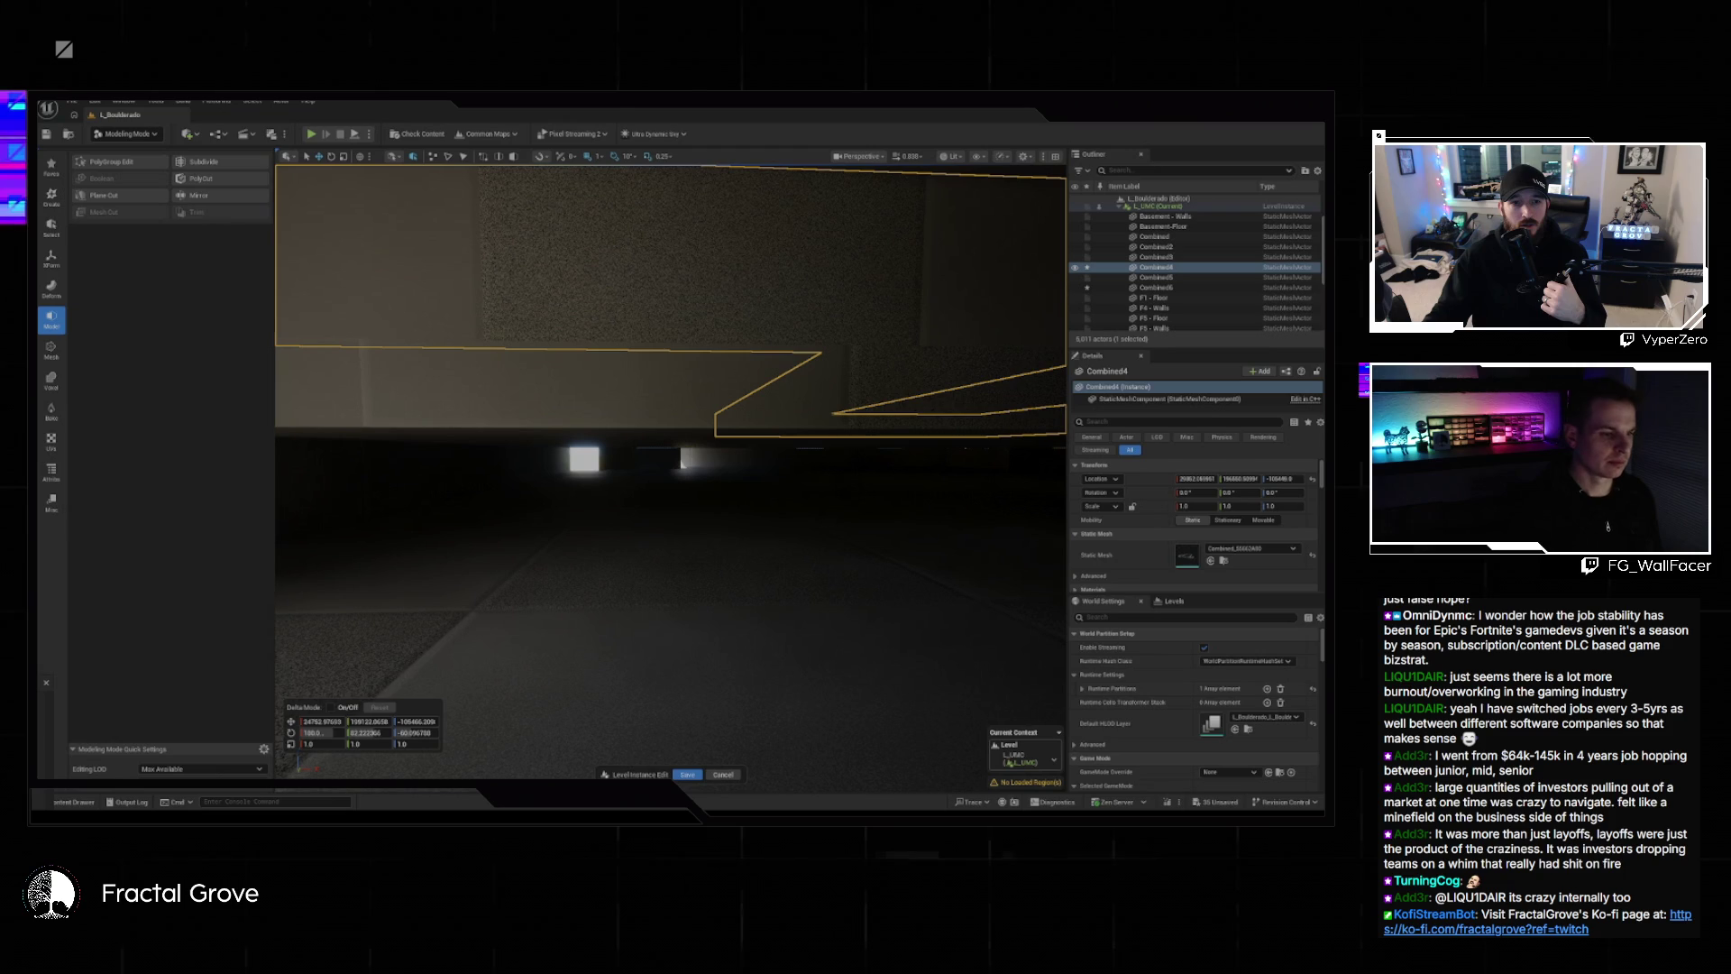
Save the level instance edits, fly around the L_UMC building, then bring up the Windows Start menu.
left_click(685, 774)
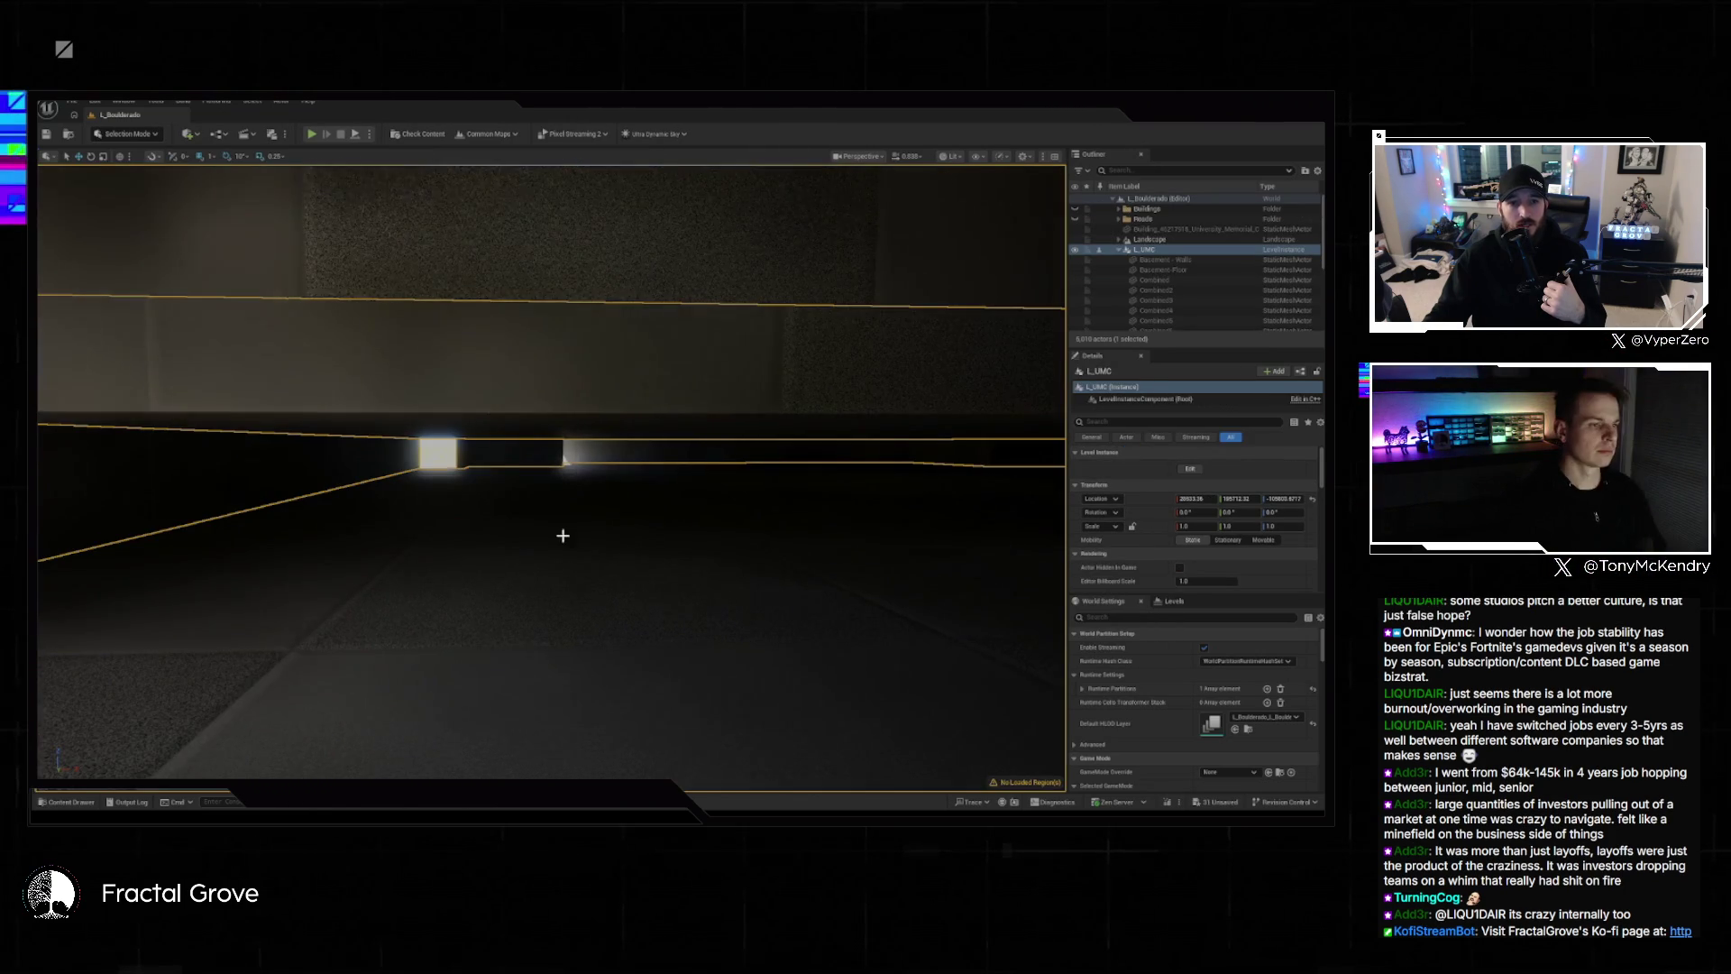
key("f")
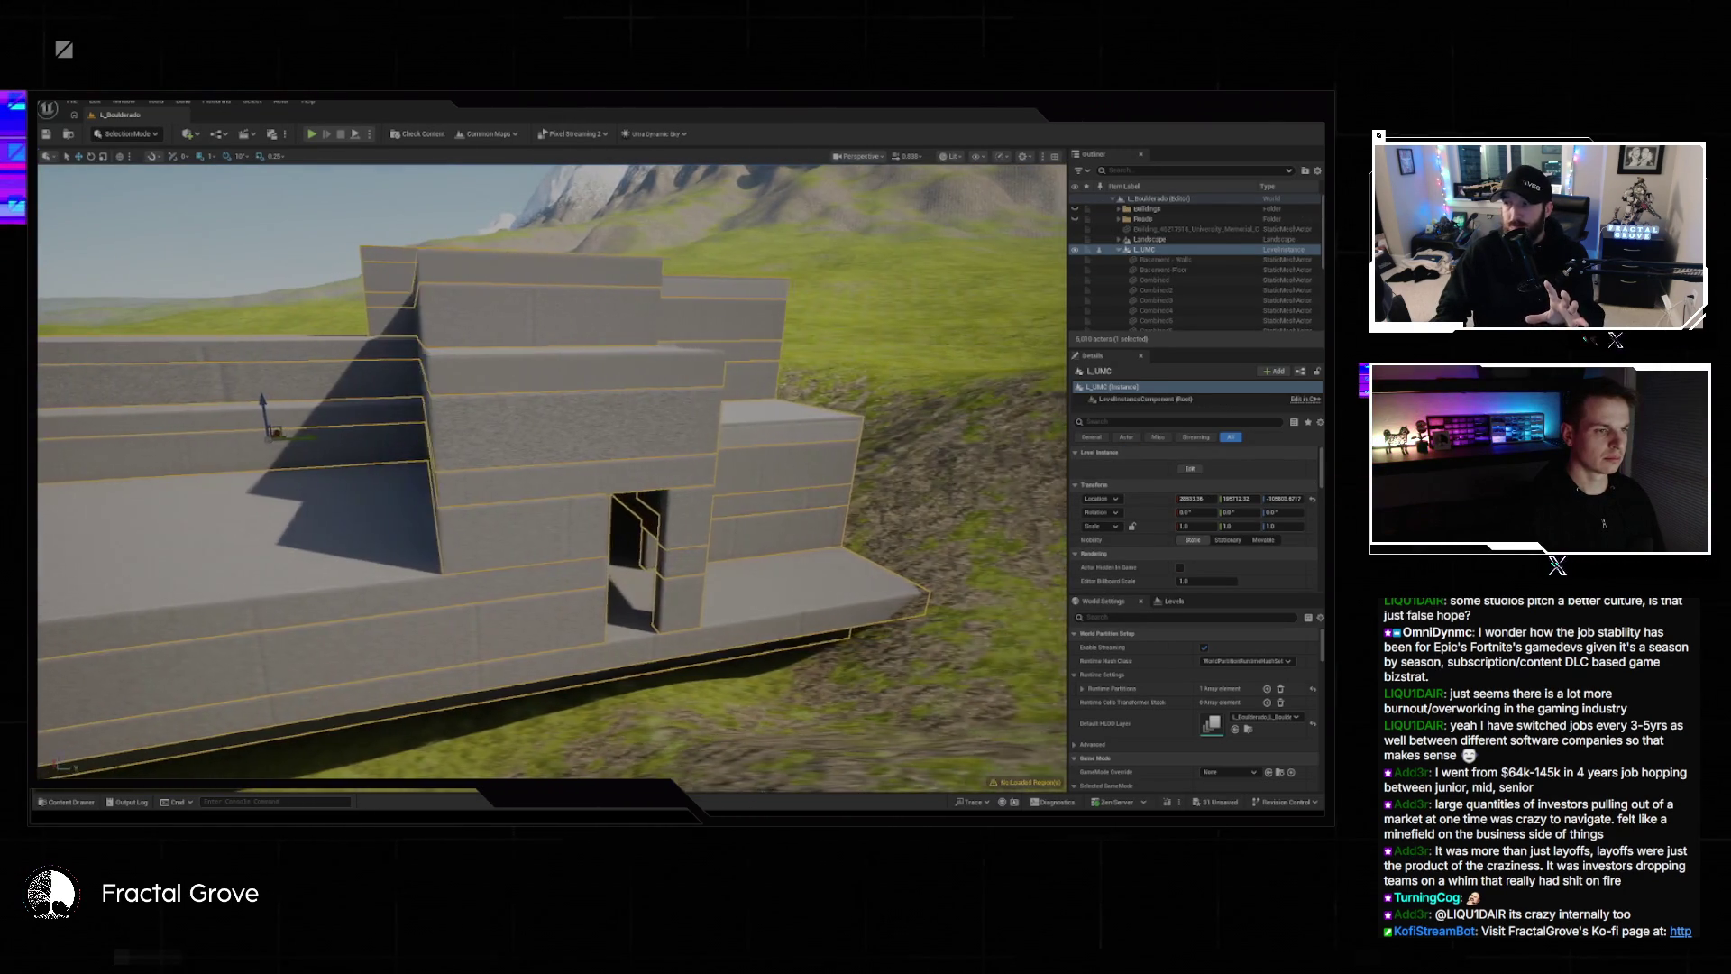
key("w")
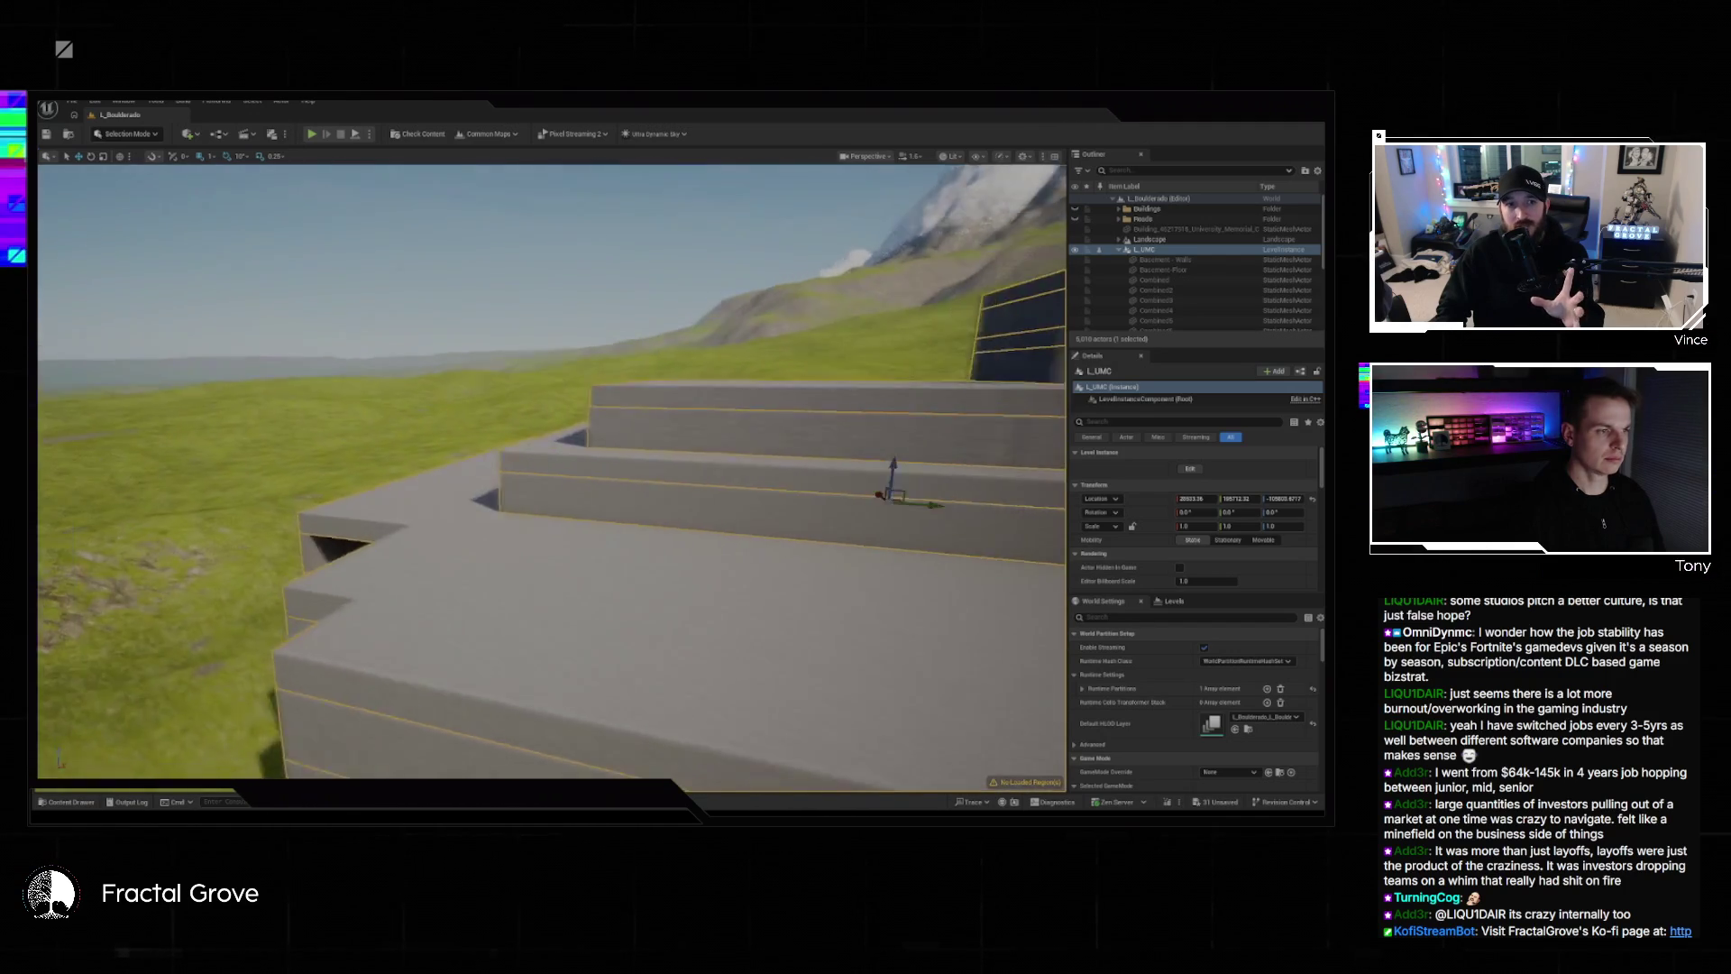
key("w")
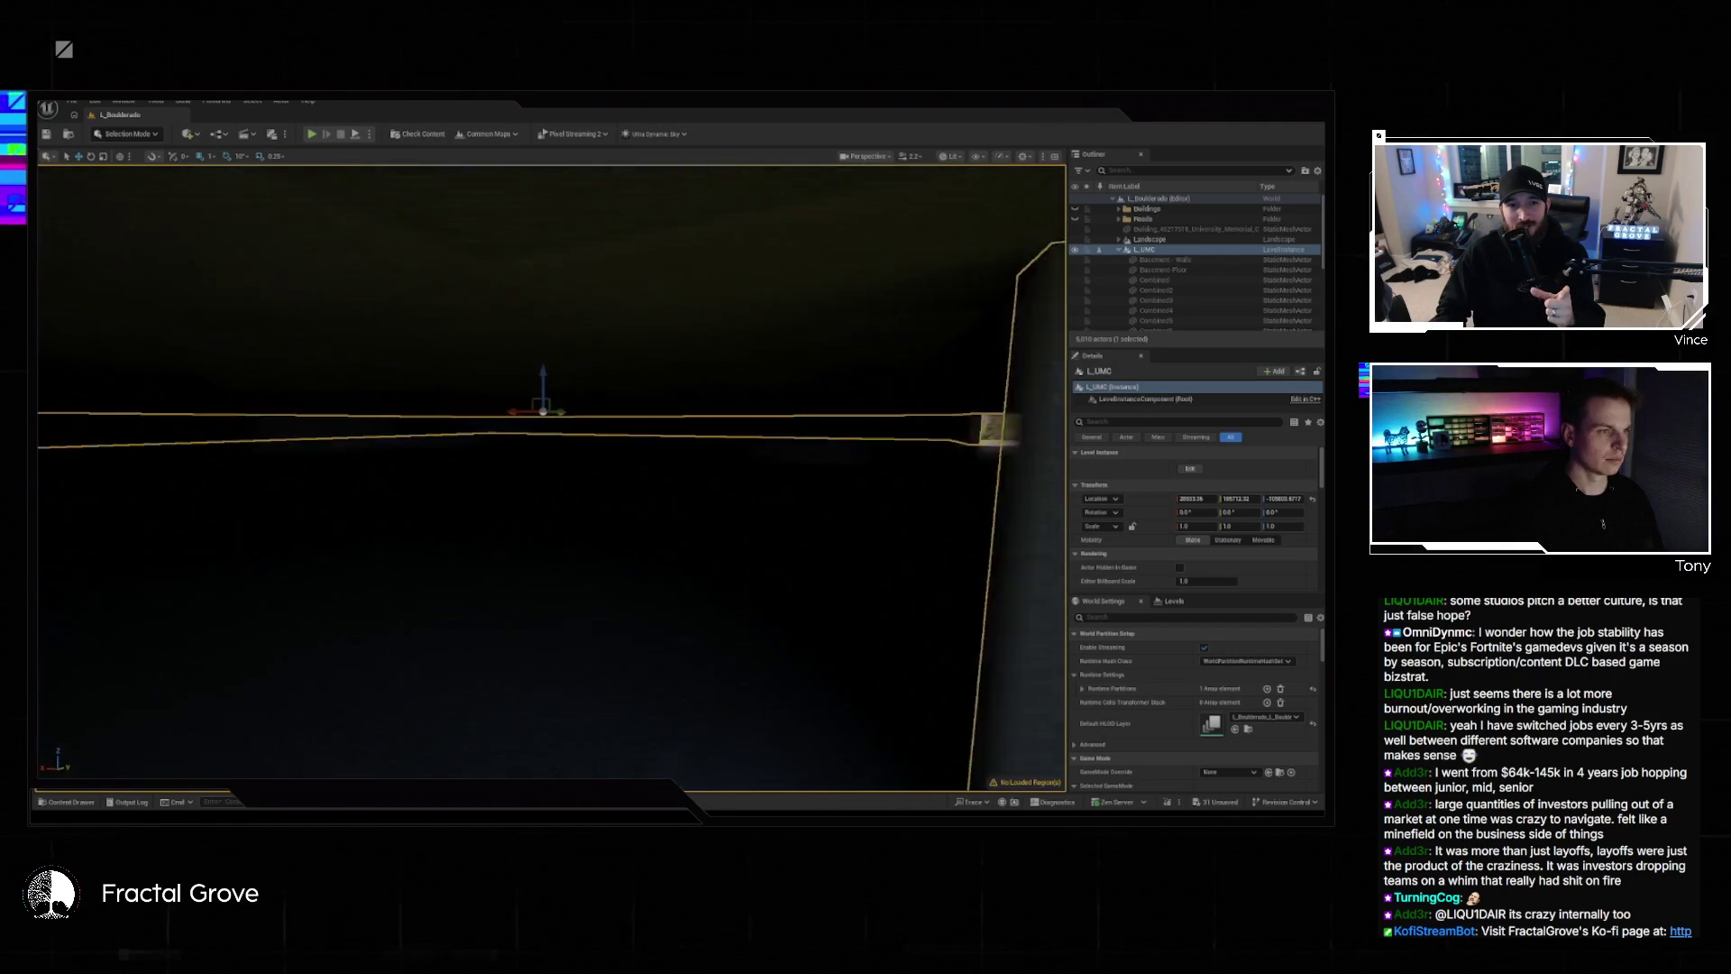
key("s")
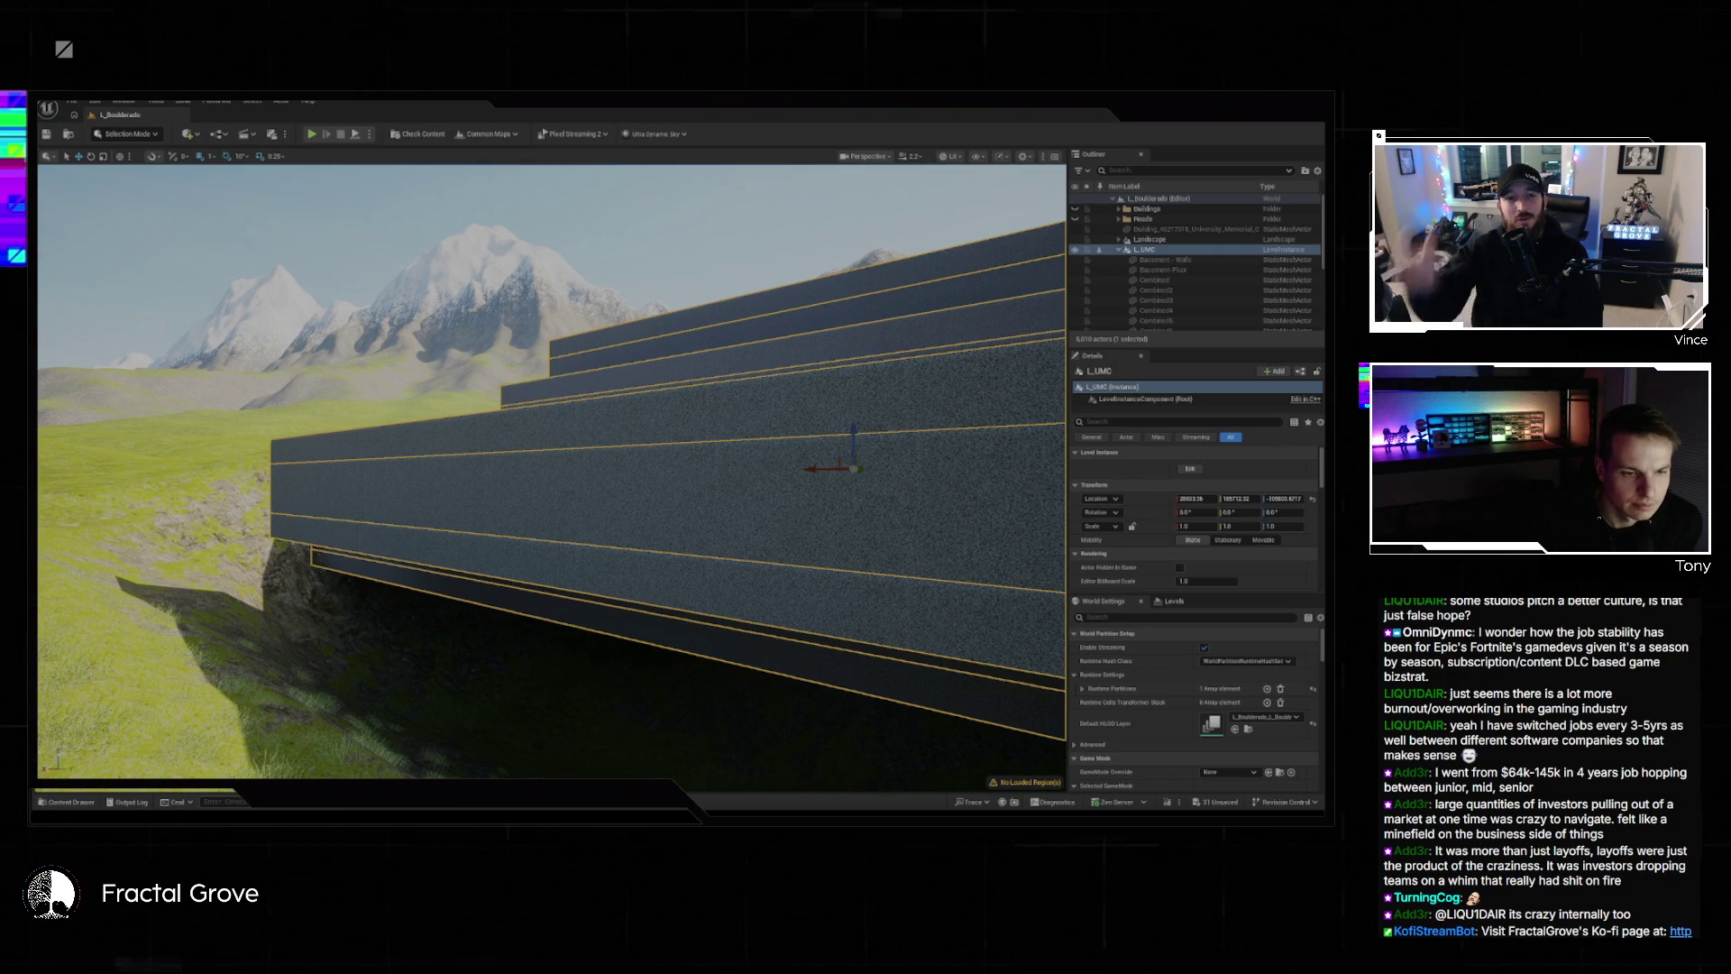
key("super")
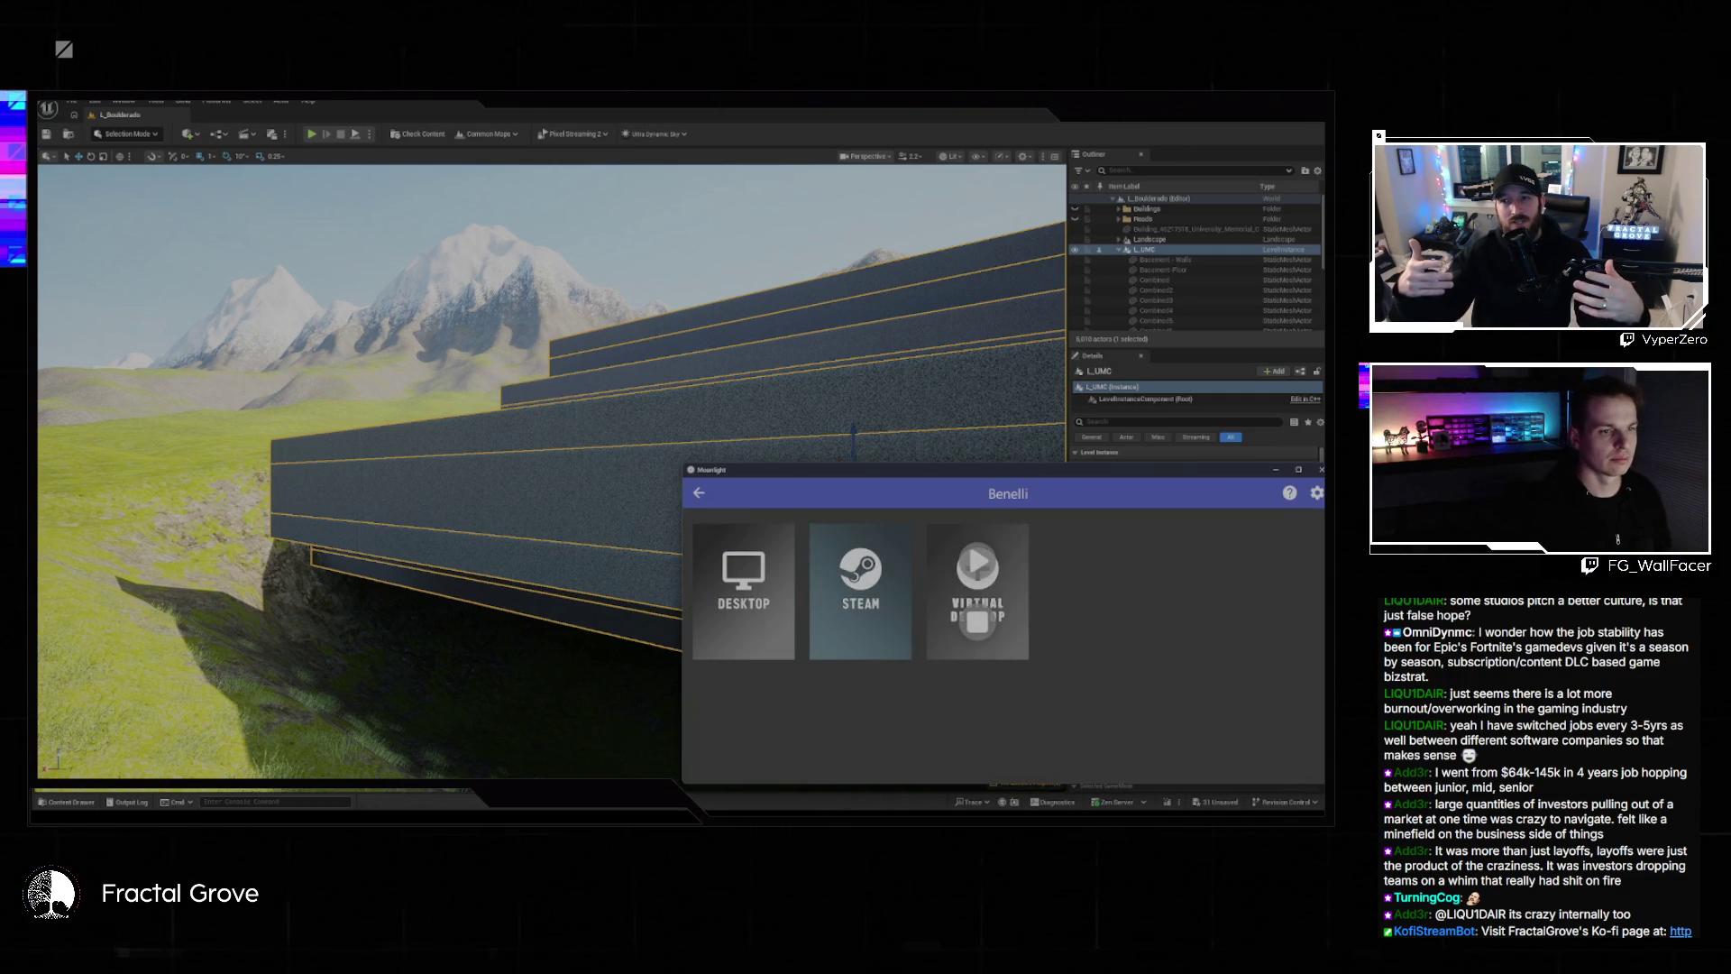
Quit the Moonlight Virtual Display session and confirm with Yes.
left_click(860, 586)
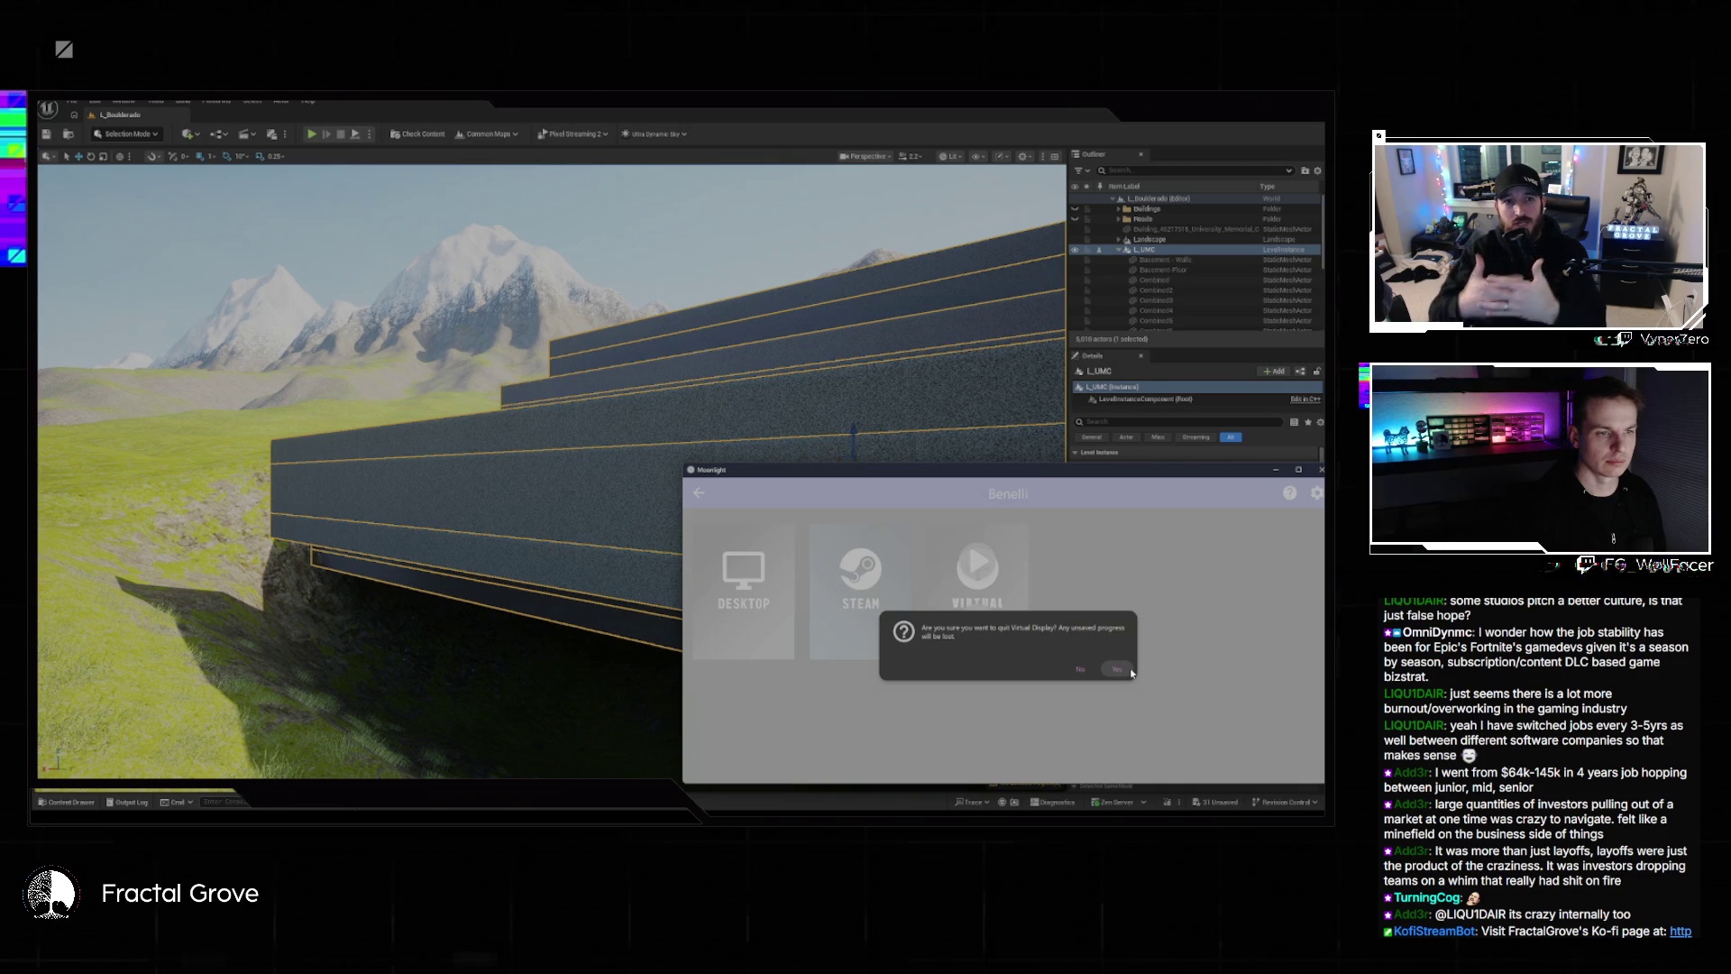
left_click(1127, 671)
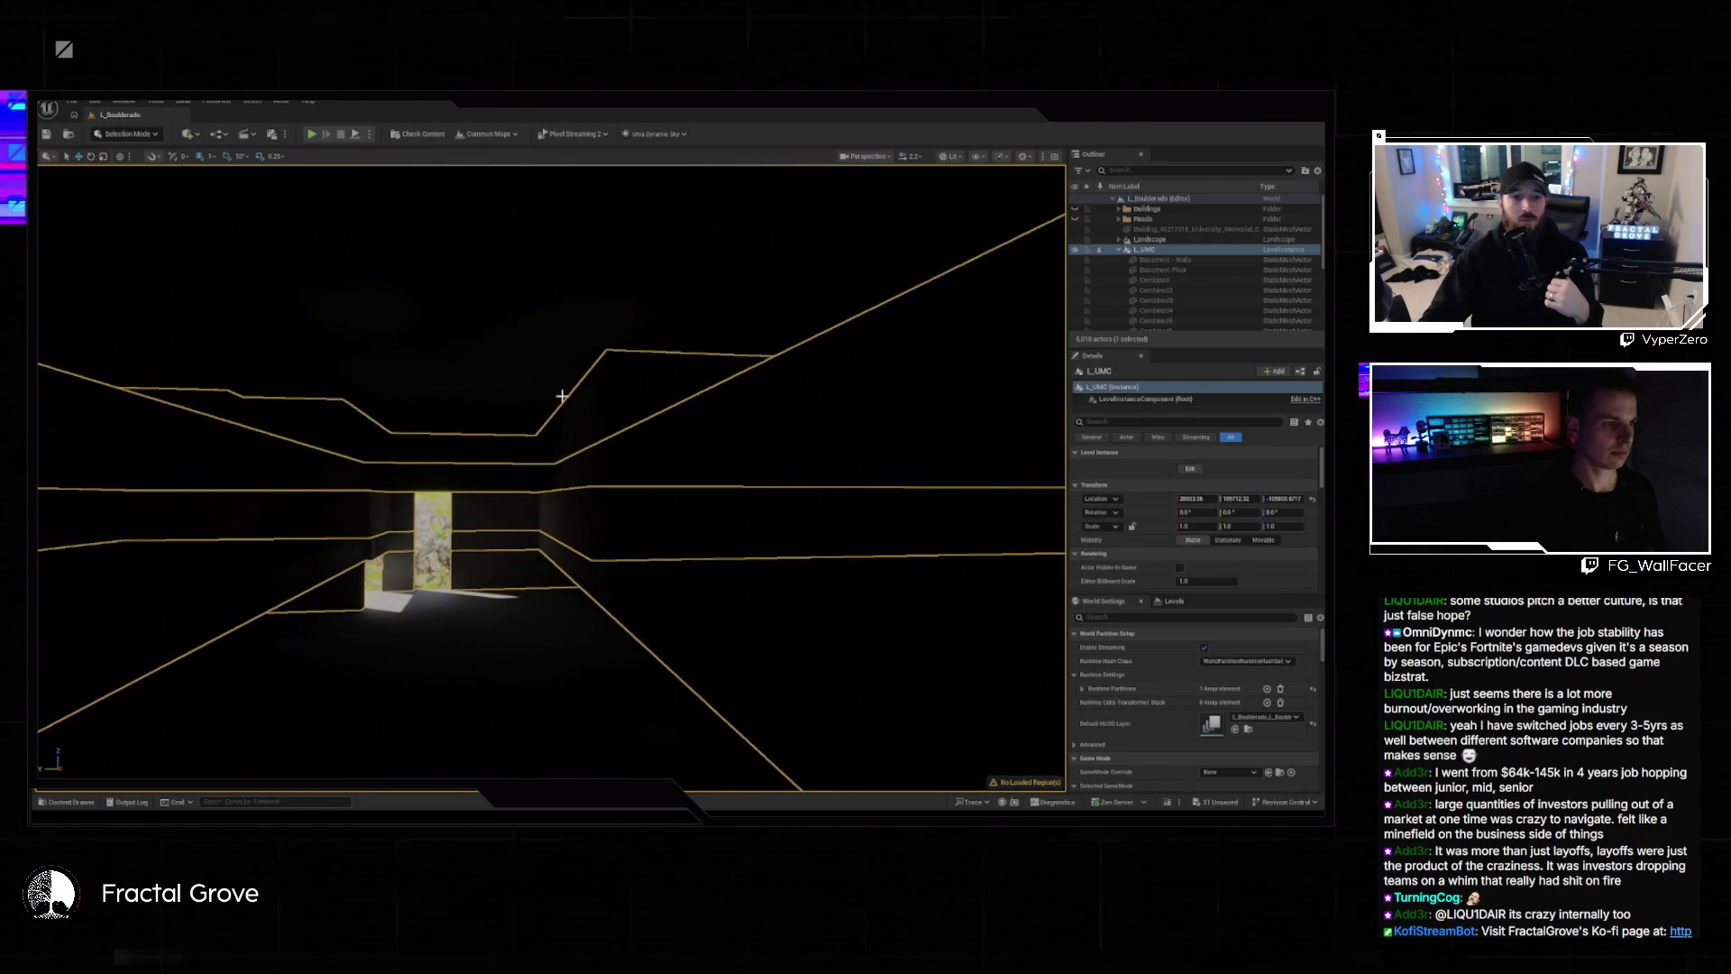
Clear the selection, then open the L_UMC level instance for editing from its context menu.
key("Escape")
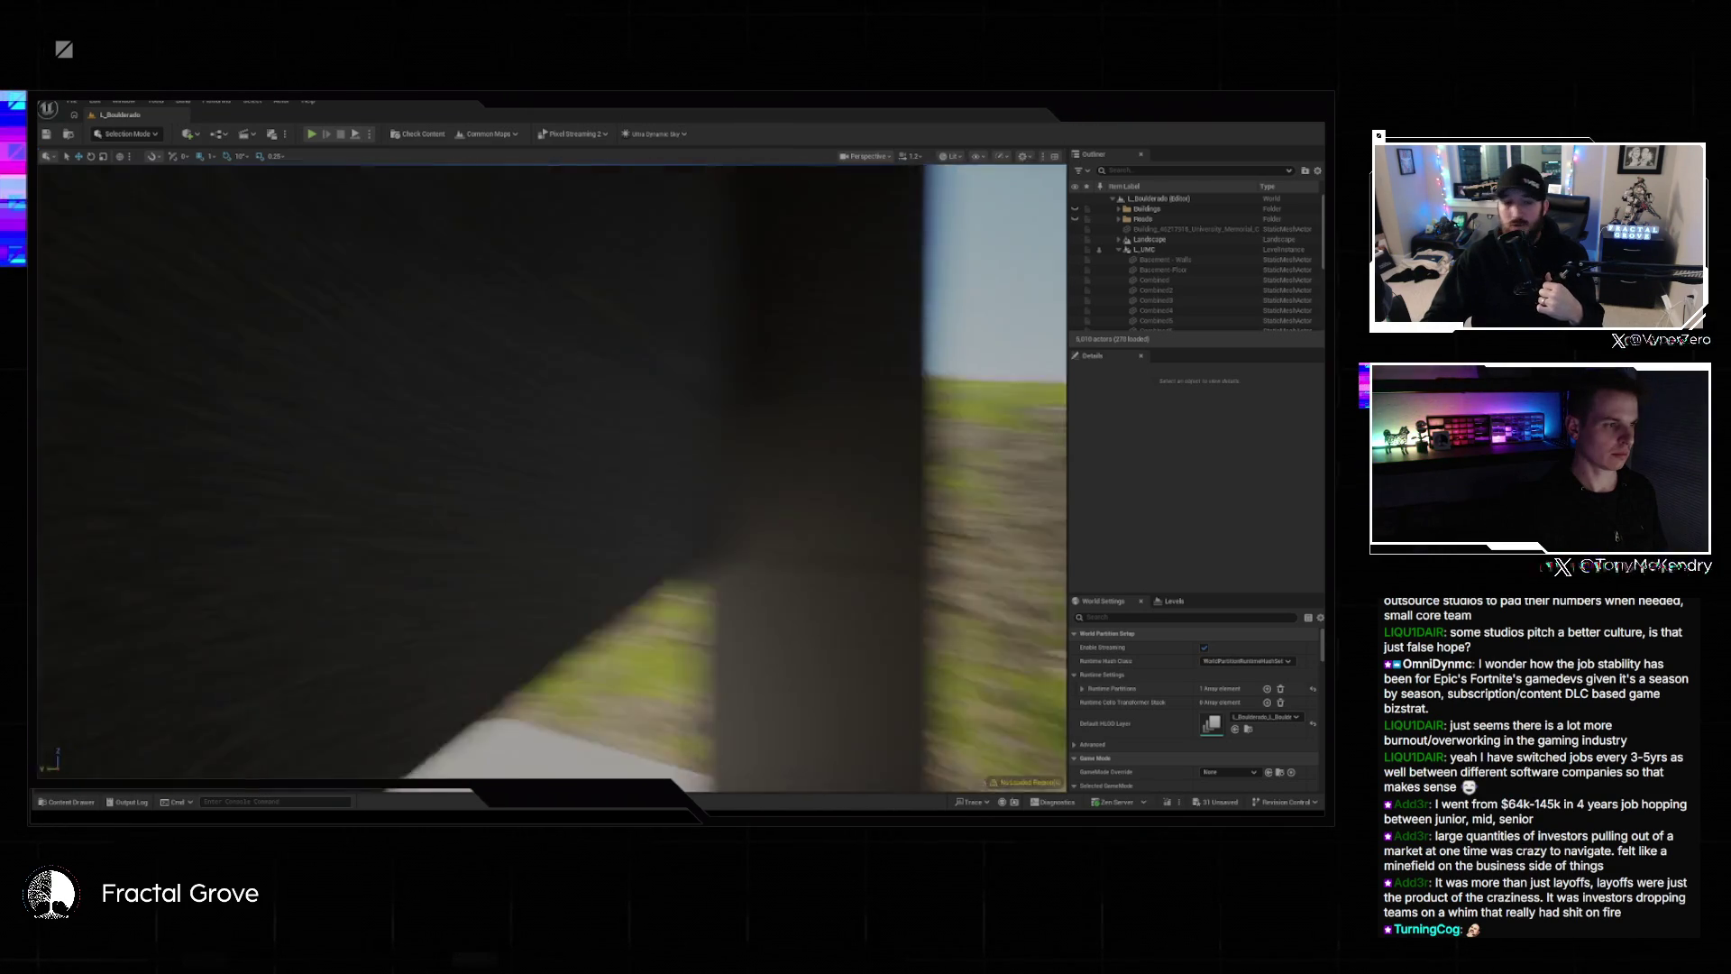
right_click(477, 342)
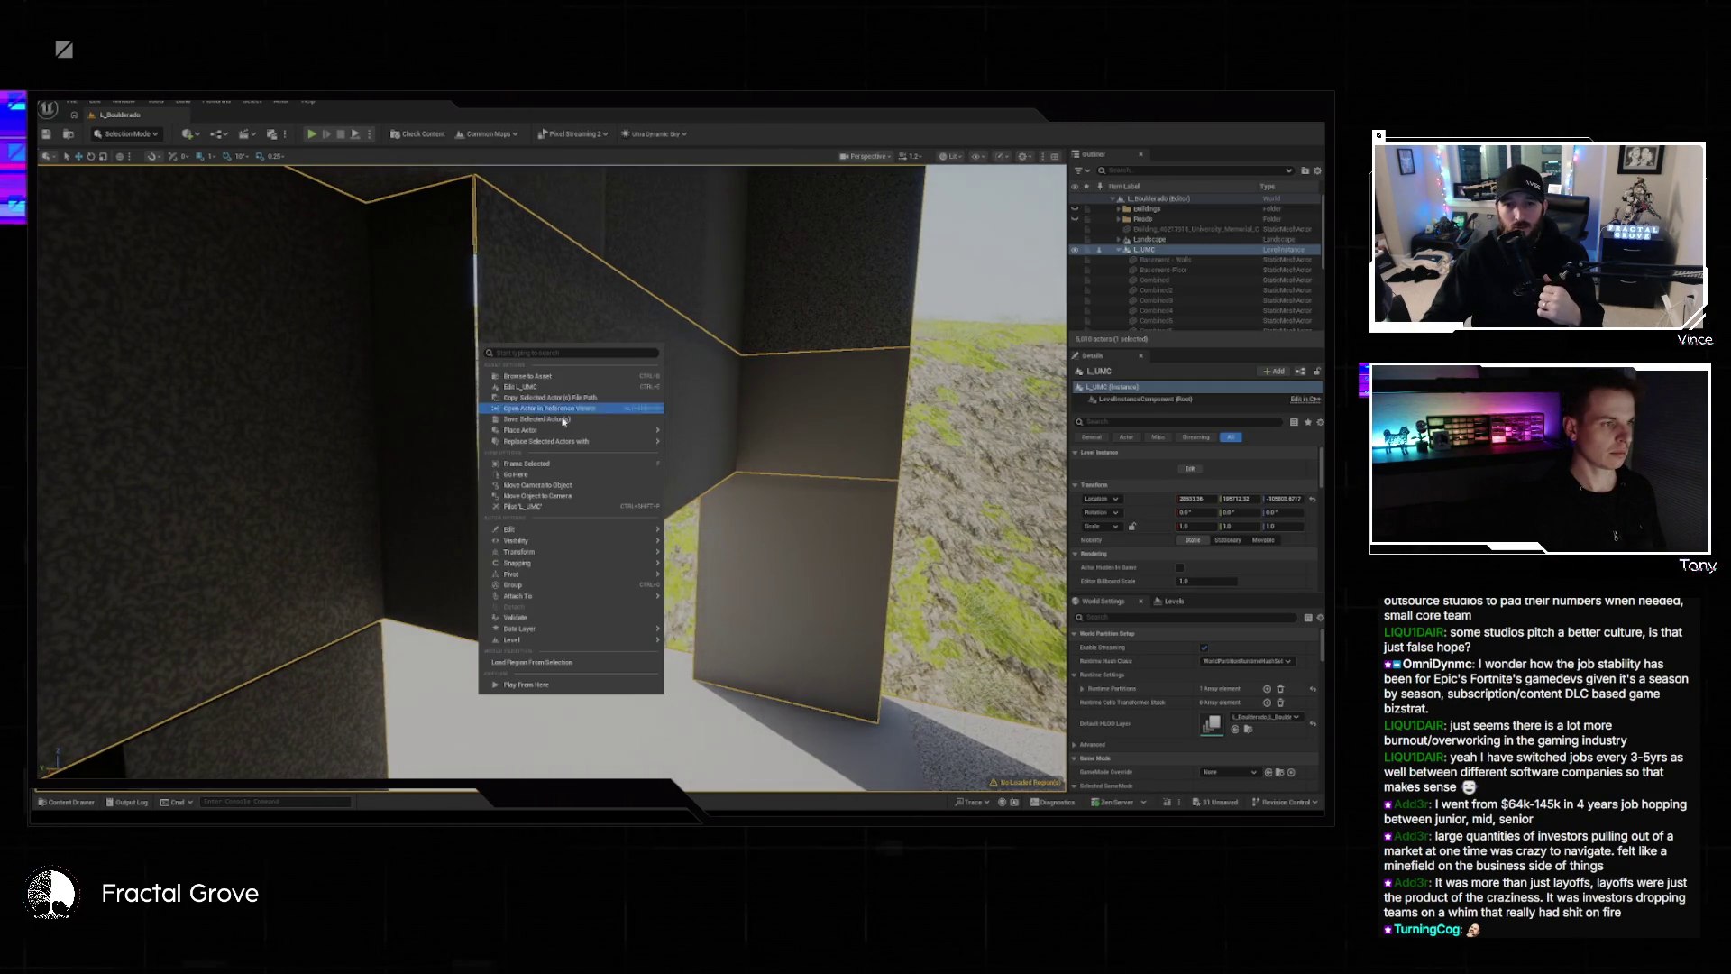
left_click(532, 387)
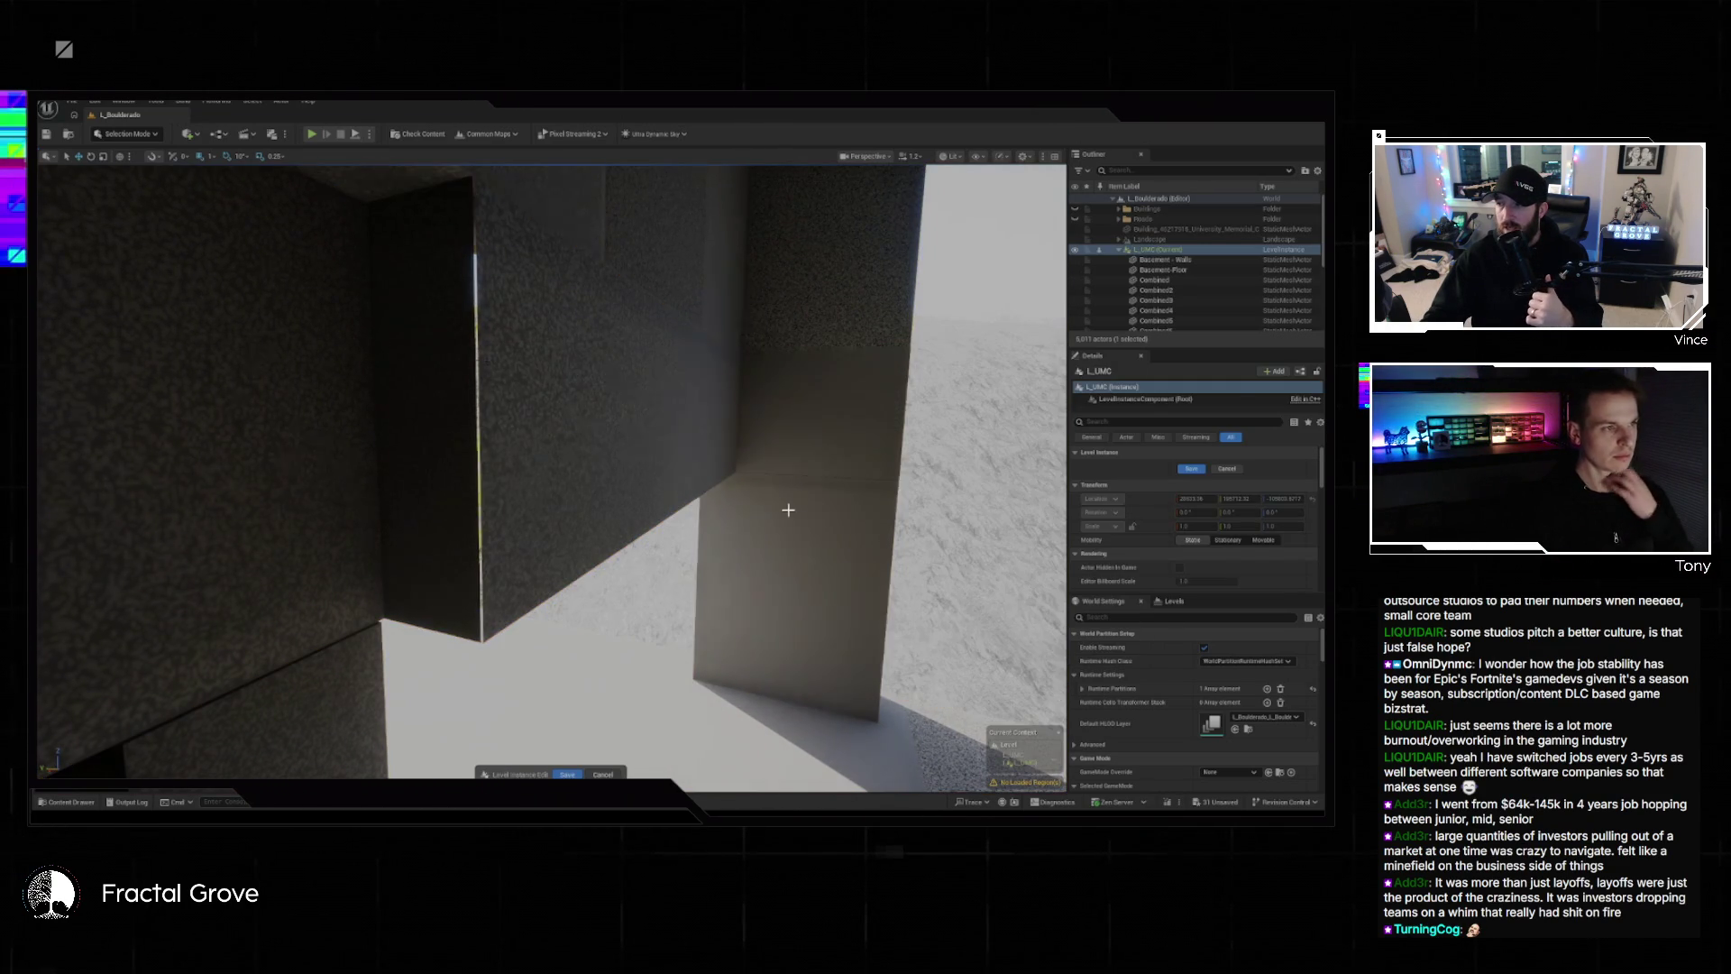
Switch to Modeling Mode and start PolyGroup Edit on the Combined6 wall.
left_click(129, 135)
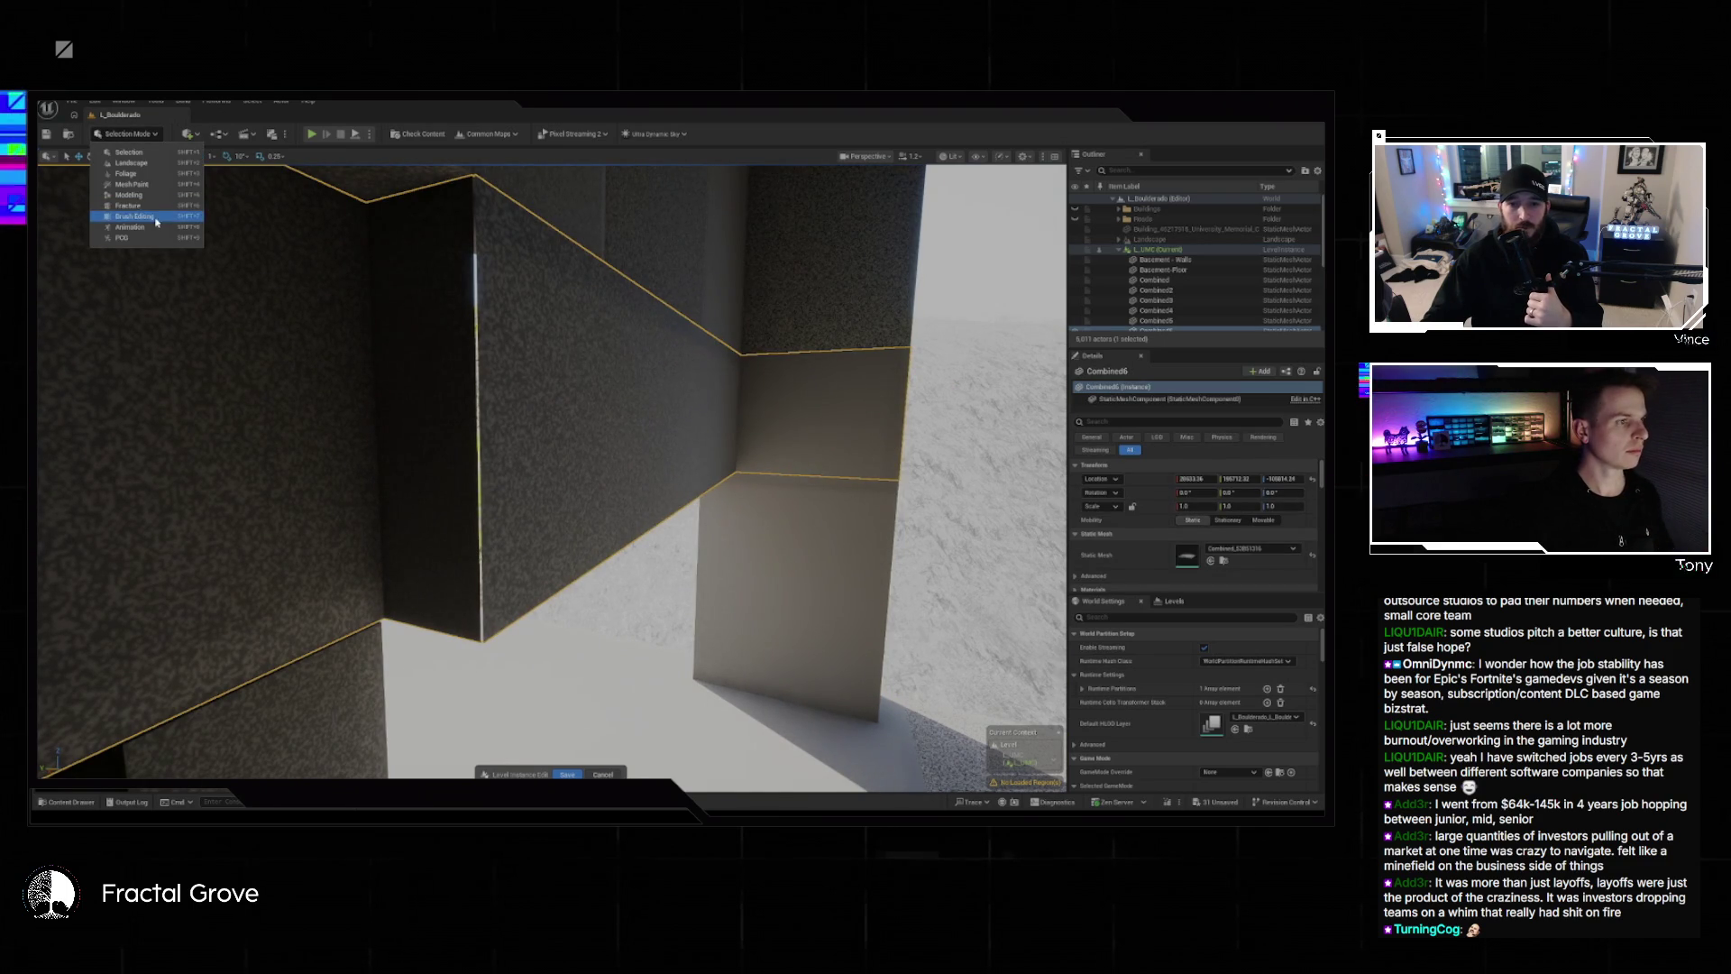
left_click(146, 198)
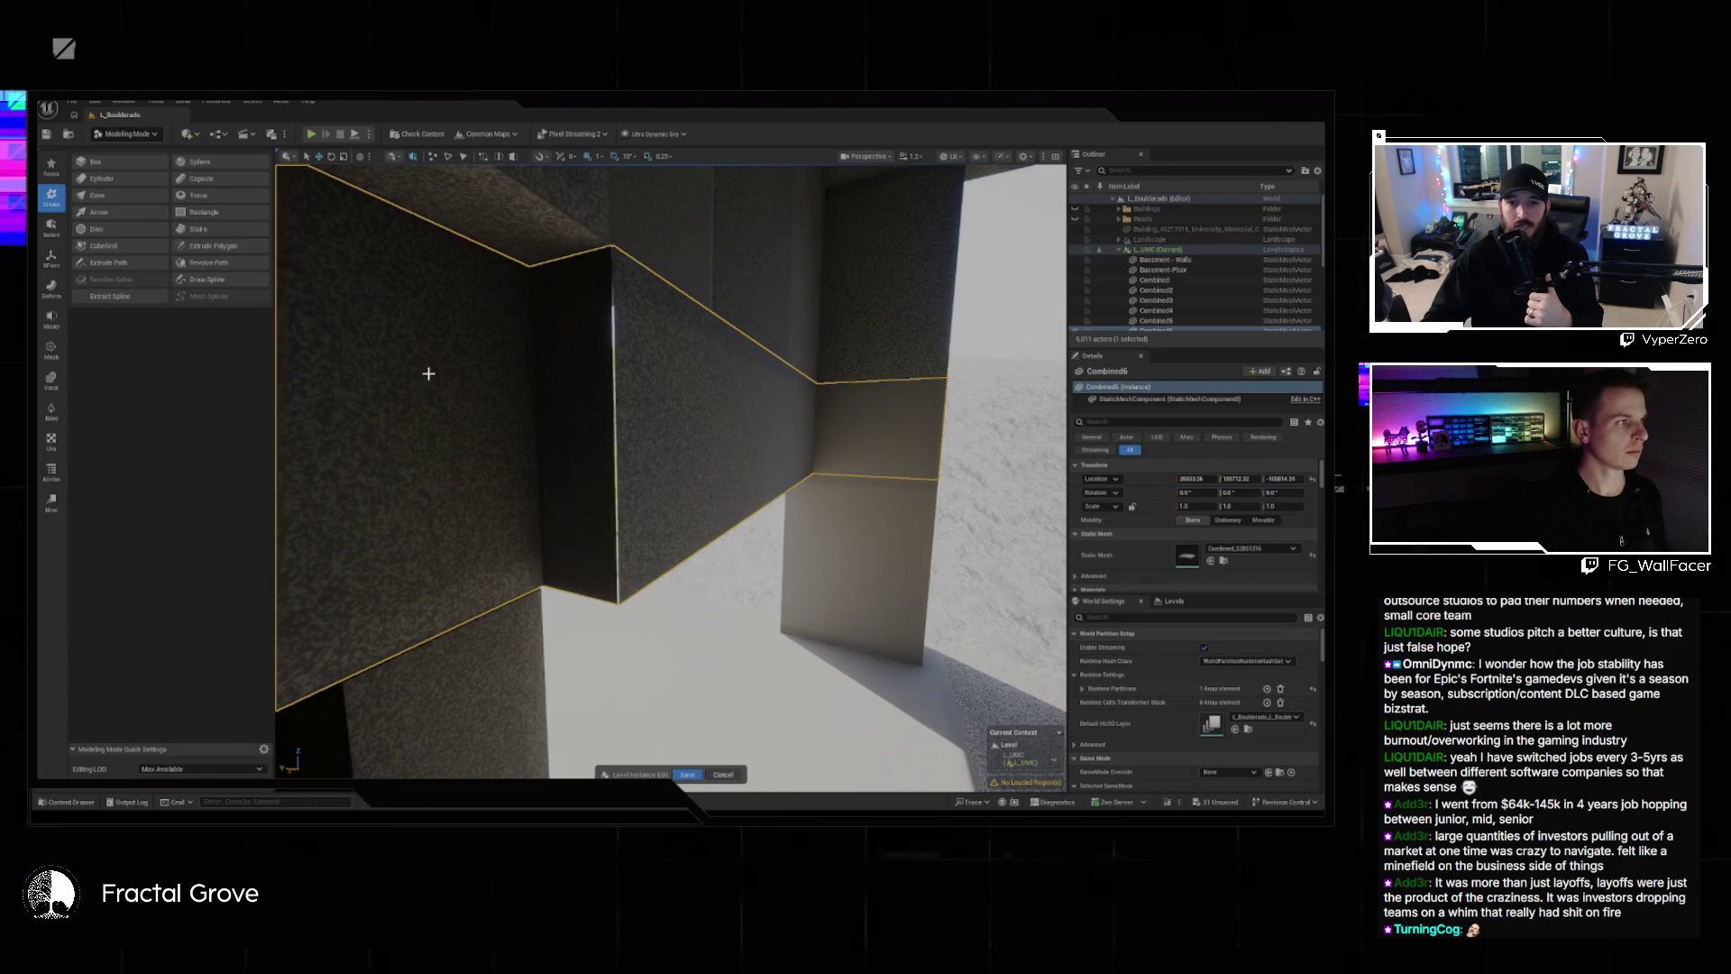
left_click(50, 361)
left_click(51, 317)
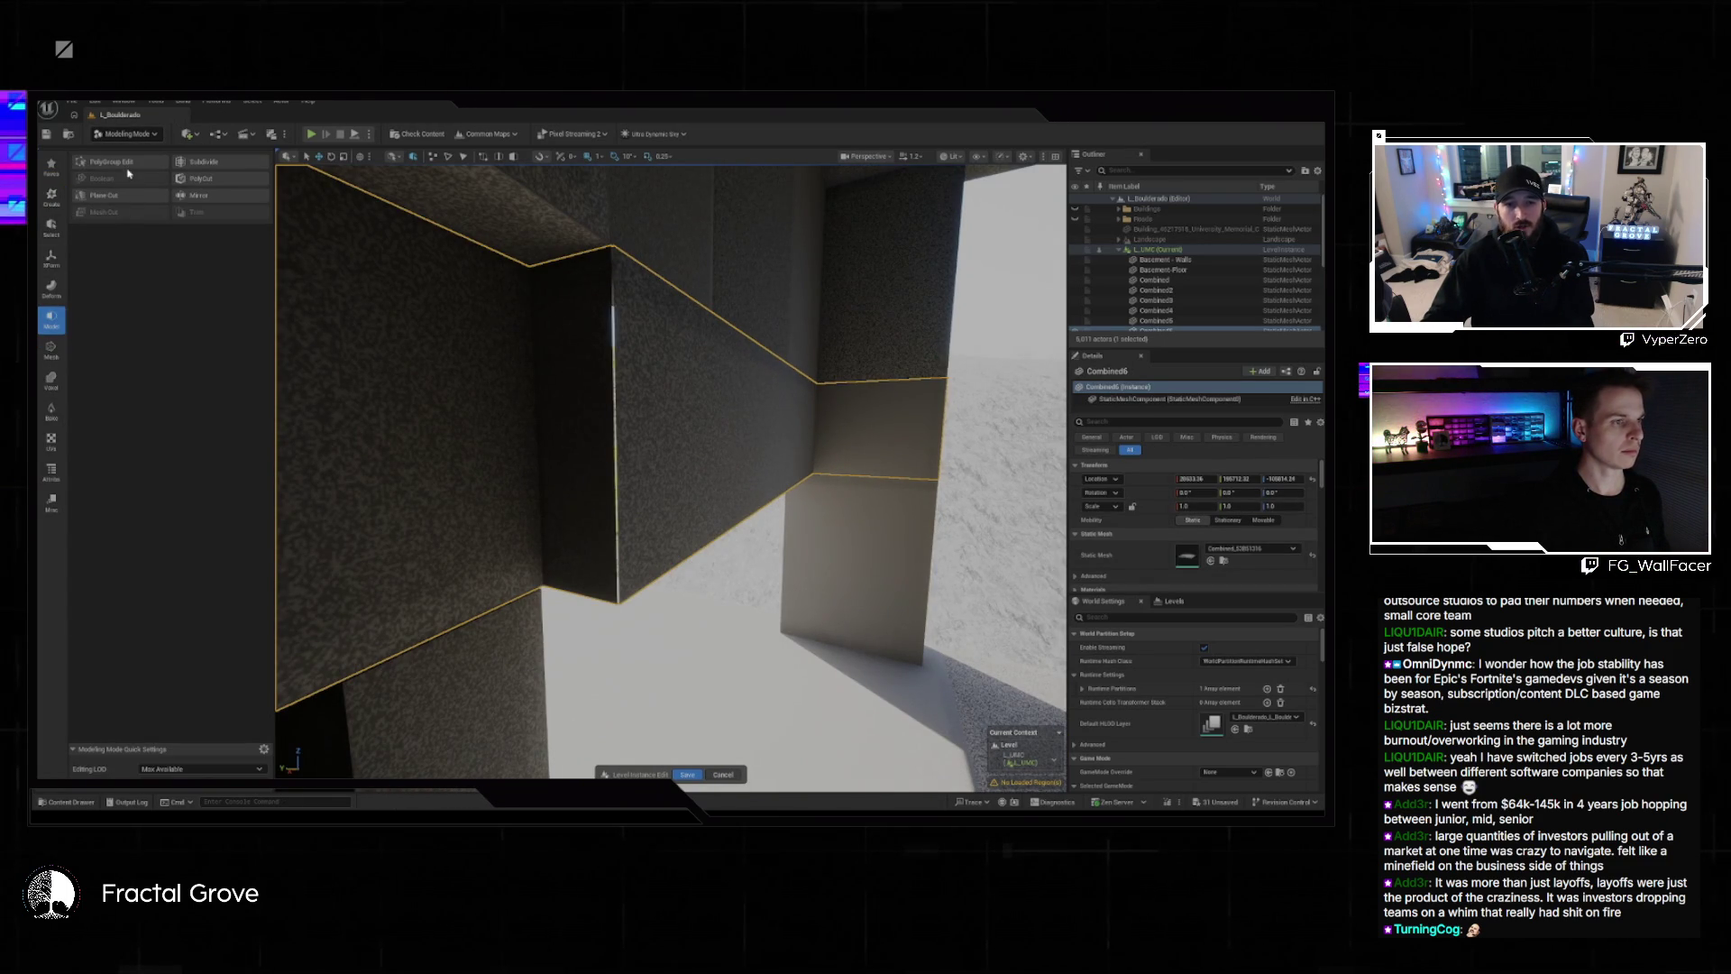
left_click(104, 162)
Inspect the Combined6 corner edge and accept the PolyGroup Edit.
scroll(670, 469, "down", 2)
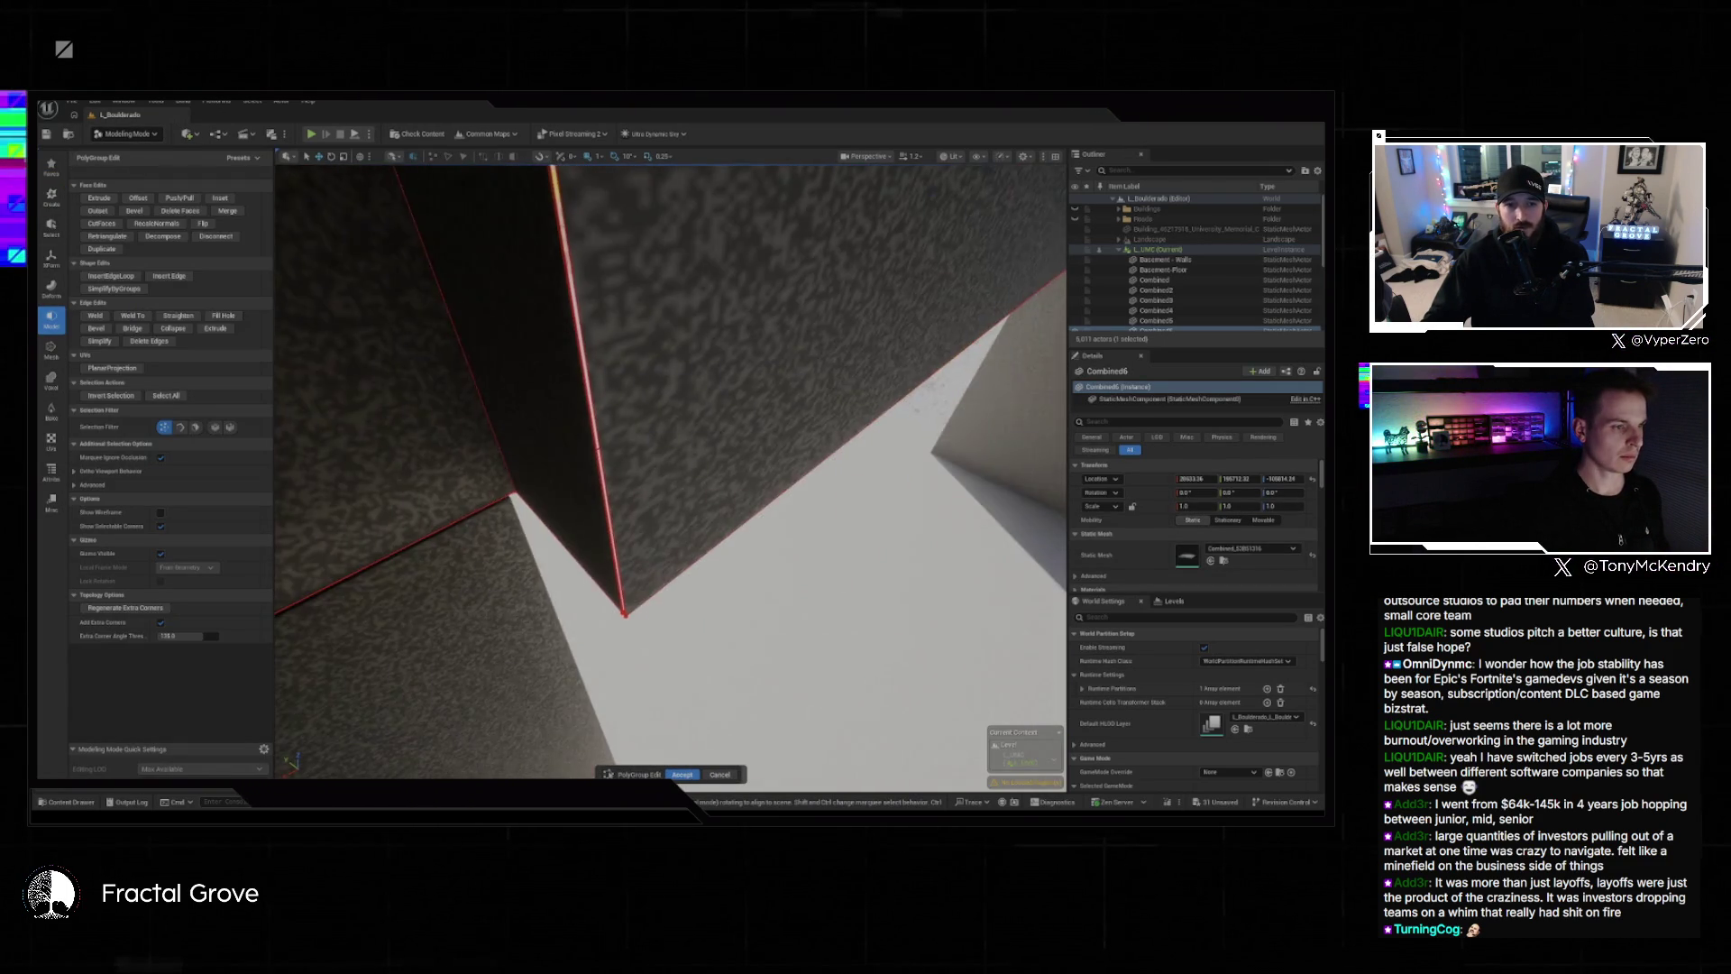
scroll(671, 469, "up", 3)
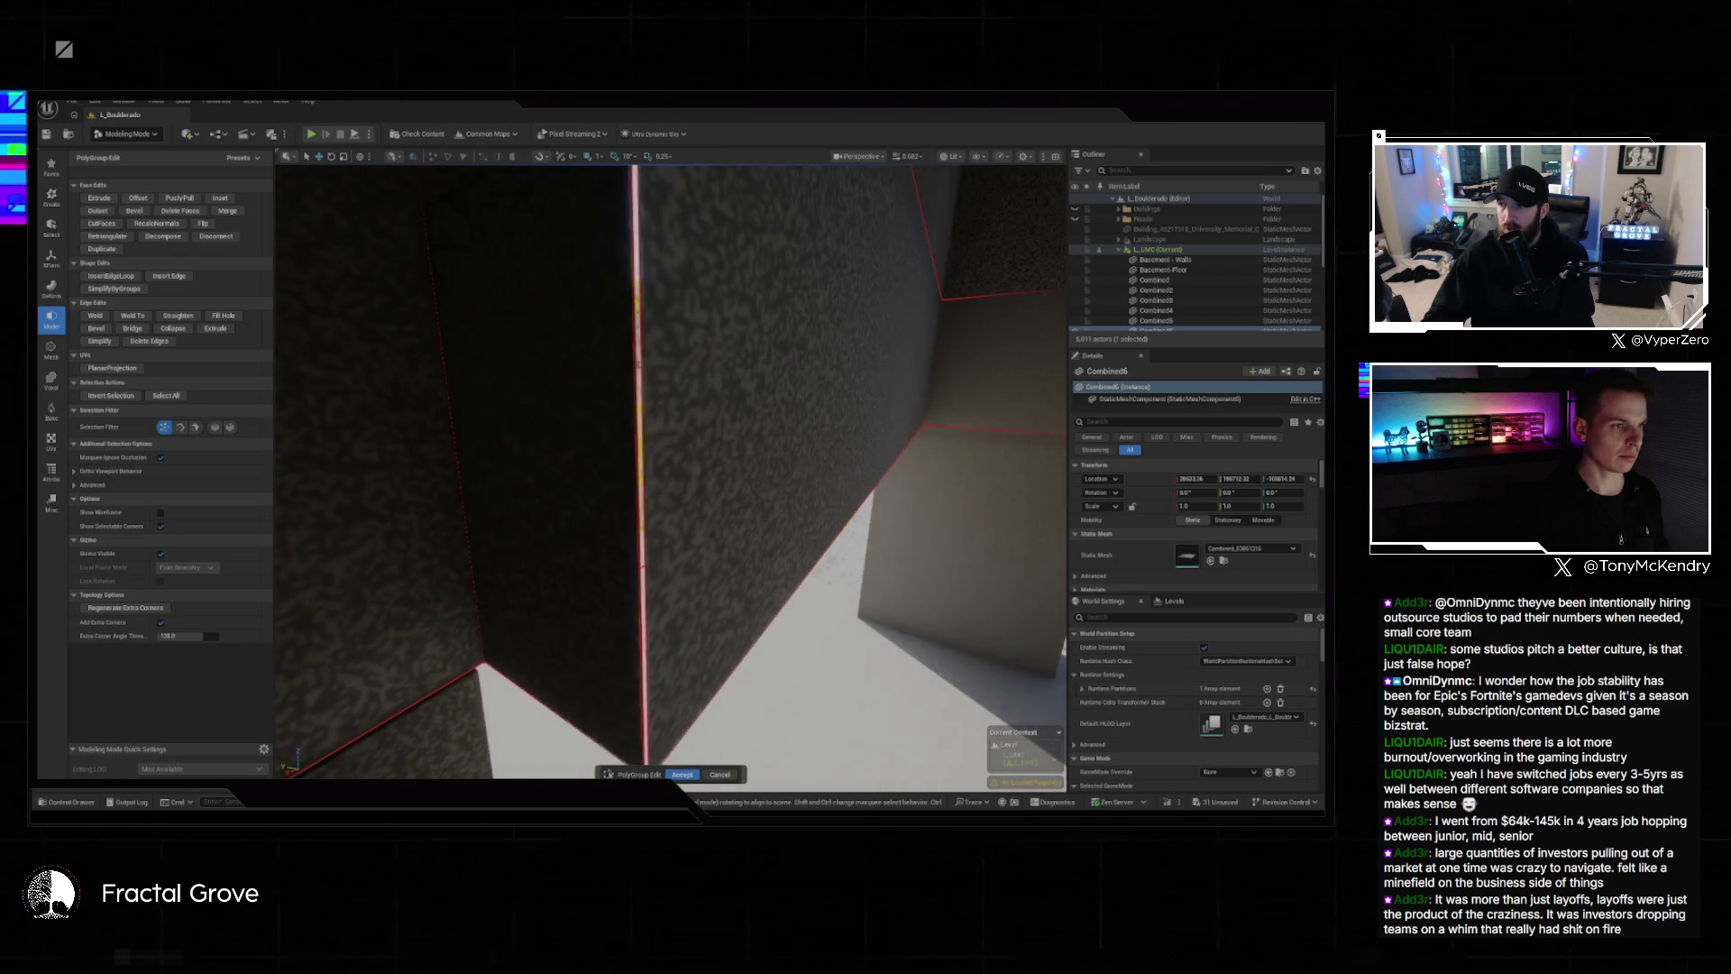
scroll(671, 468, "down", 2)
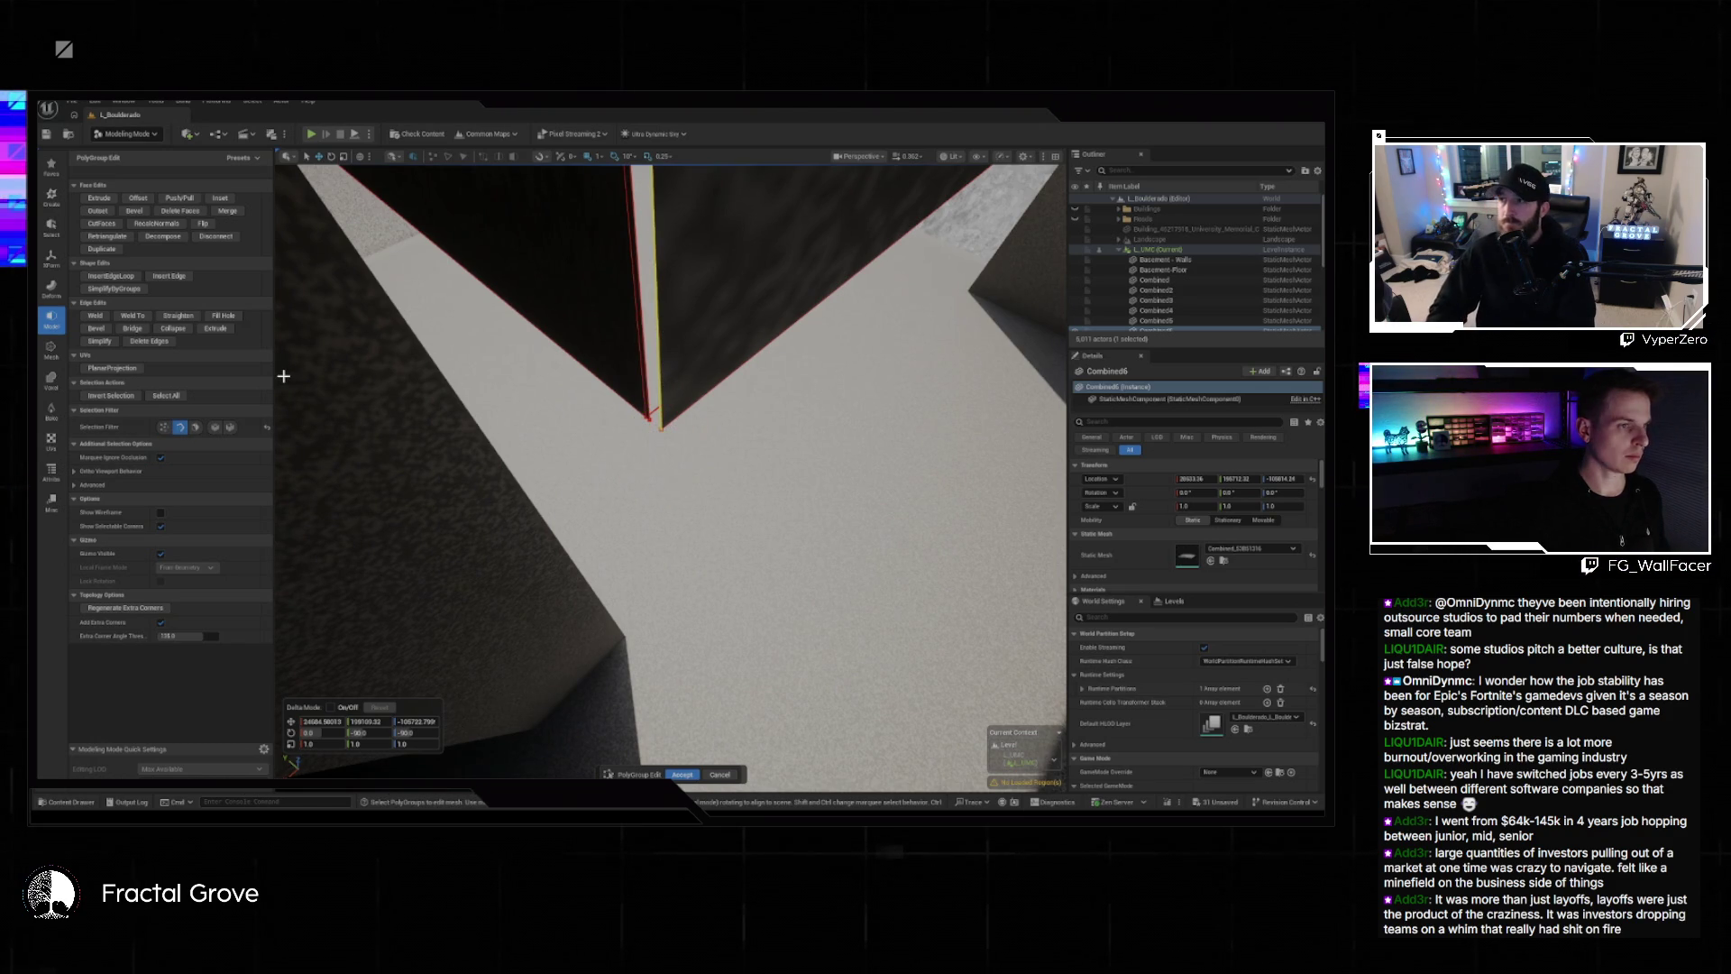
scroll(283, 376, "down", 5)
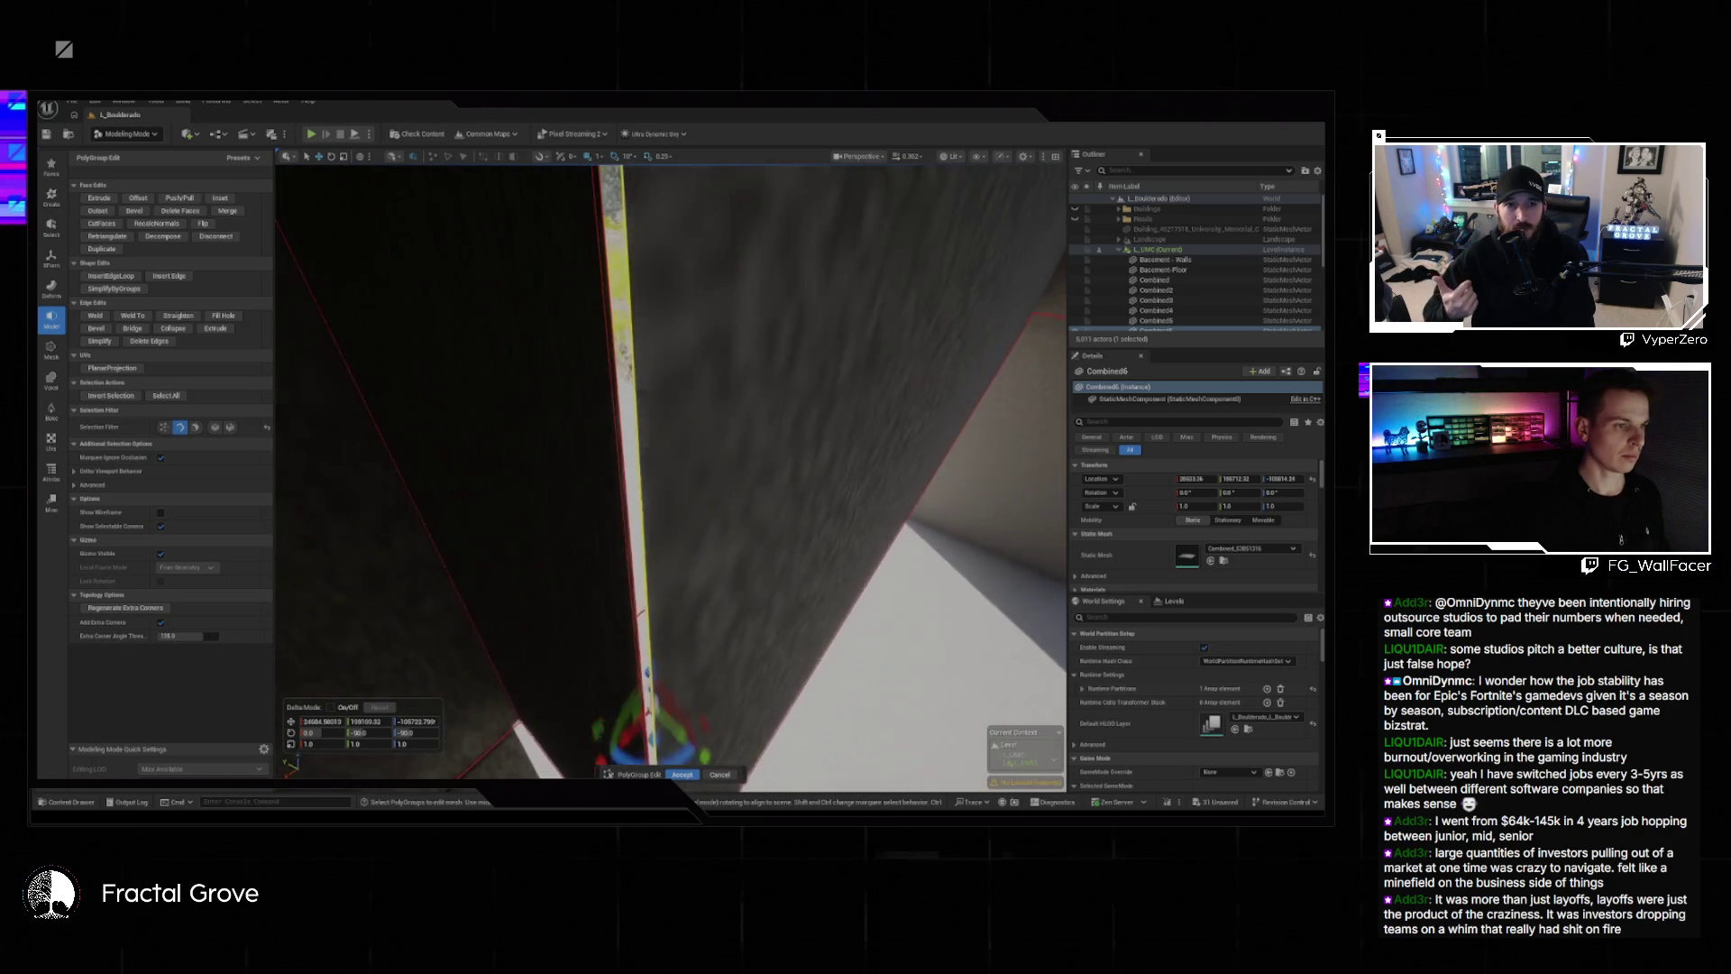
scroll(610, 460, "up", 3)
mouse_move(664, 534)
left_mouse_down()
mouse_move(748, 532)
mouse_move(688, 599)
mouse_move(703, 649)
left_mouse_up()
left_click(683, 775)
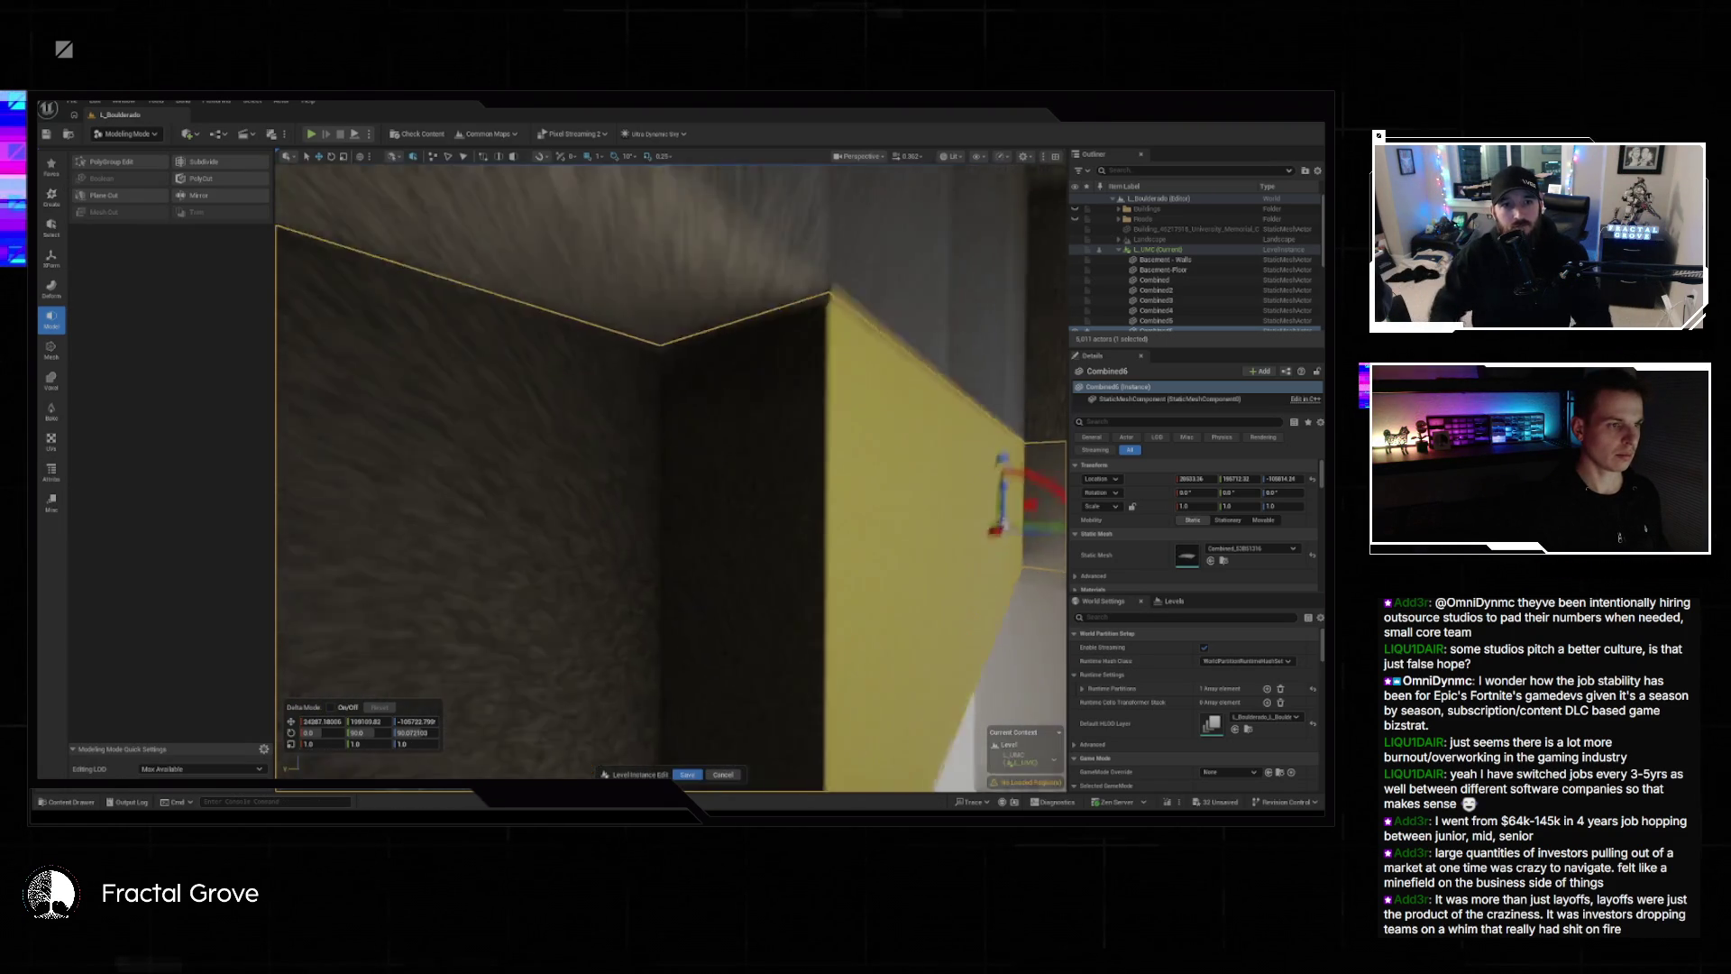
Reopen PolyGroup Edit on the Combined6 beam, set the selection filter to faces, and accept at its end face.
left_click_drag(672, 478, 707, 469)
left_click_drag(848, 361, 848, 360)
left_click(113, 163)
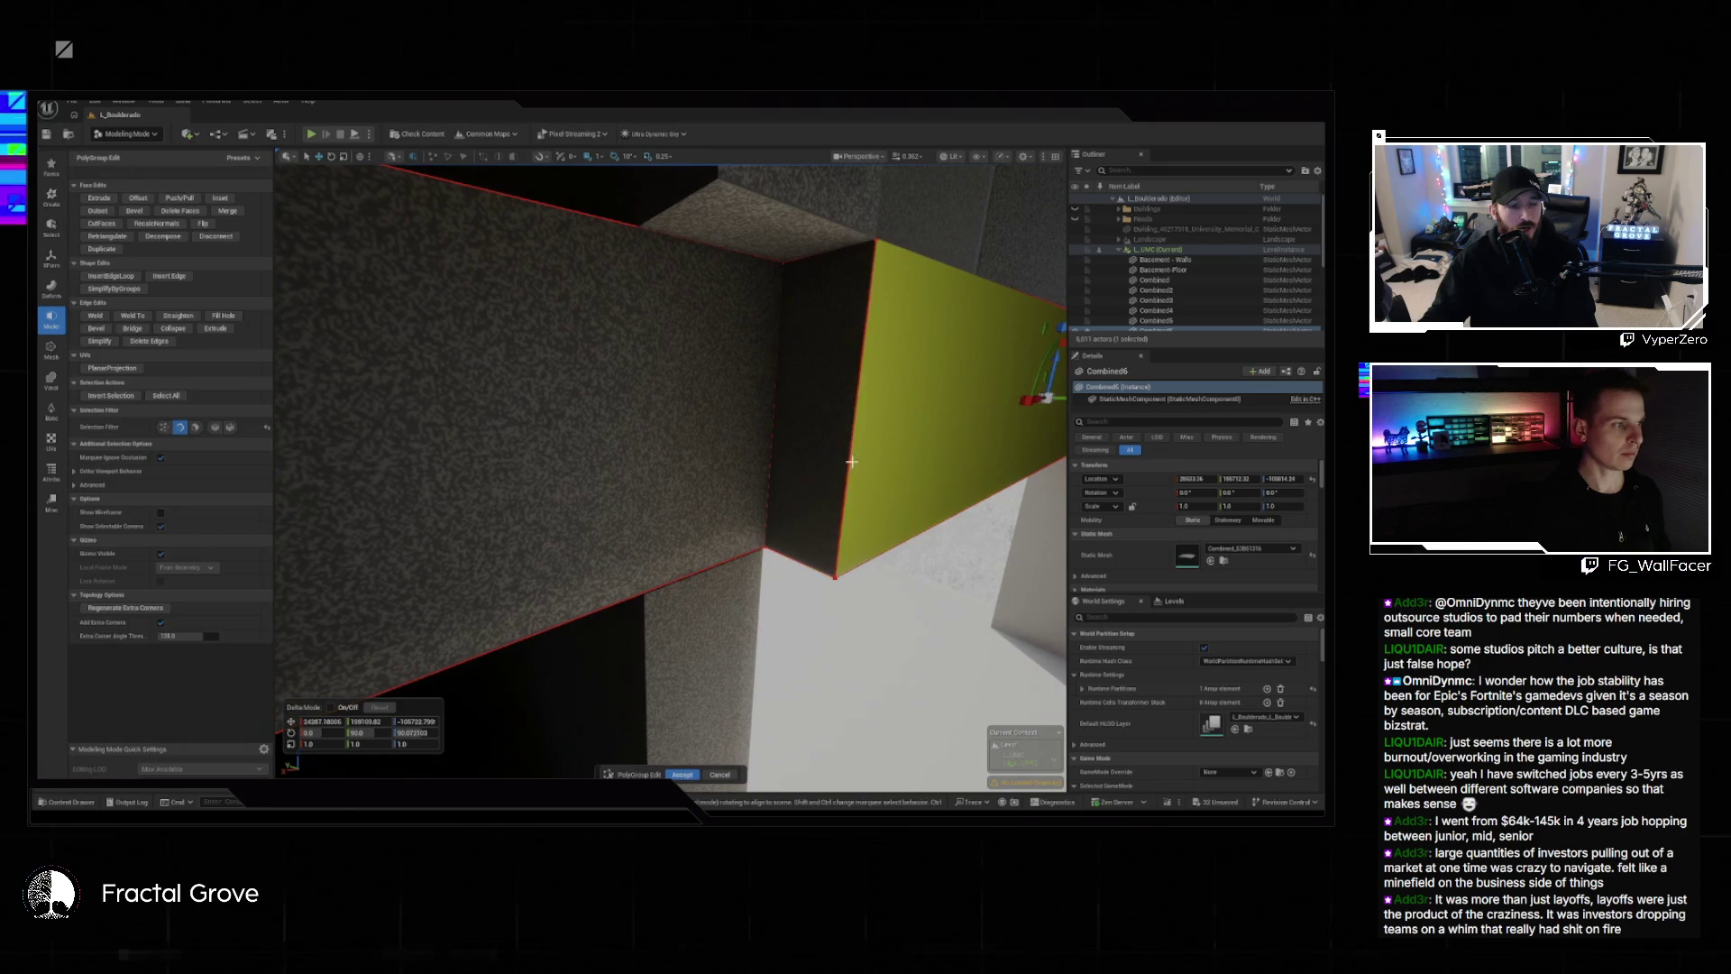
left_click(194, 427)
mouse_move(800, 386)
left_mouse_down()
mouse_move(911, 390)
mouse_move(731, 388)
left_mouse_up()
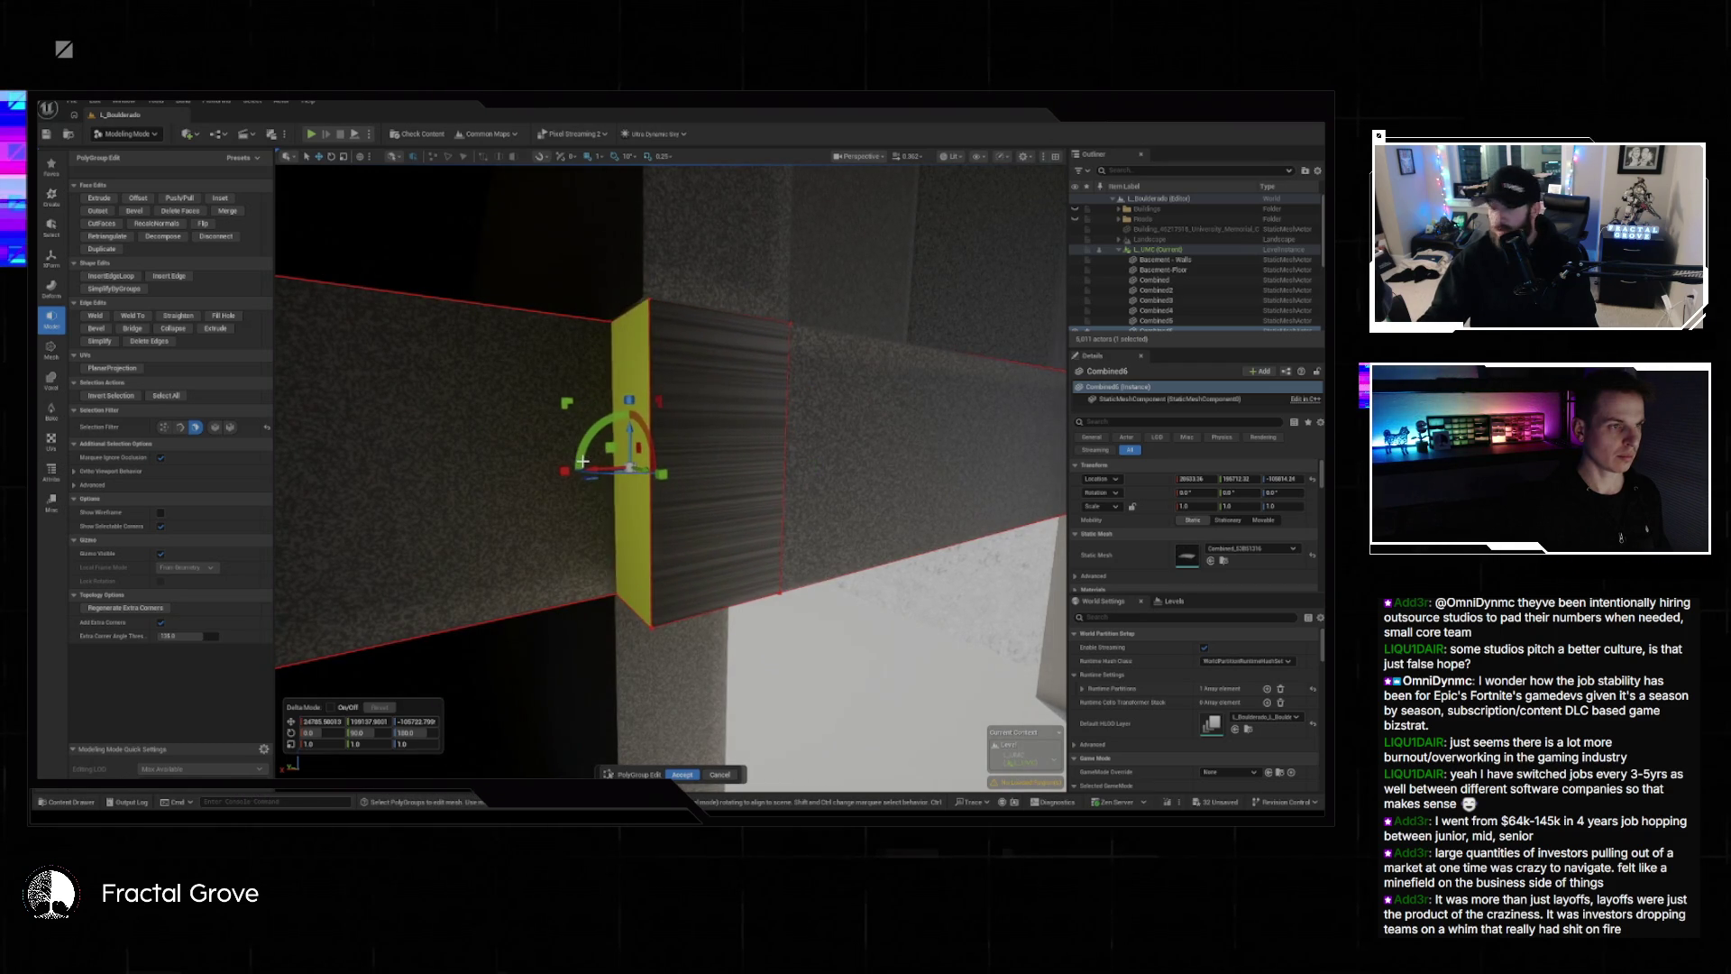
left_click_drag(730, 388, 640, 397)
left_click(683, 775)
mouse_move(622, 559)
left_mouse_down()
mouse_move(576, 721)
mouse_move(769, 573)
mouse_move(712, 577)
mouse_move(637, 469)
mouse_move(591, 457)
left_mouse_up()
Extrude the green end face of Combined3 with PolyGroup Edit, accept it, and fly into the room.
left_click(591, 458)
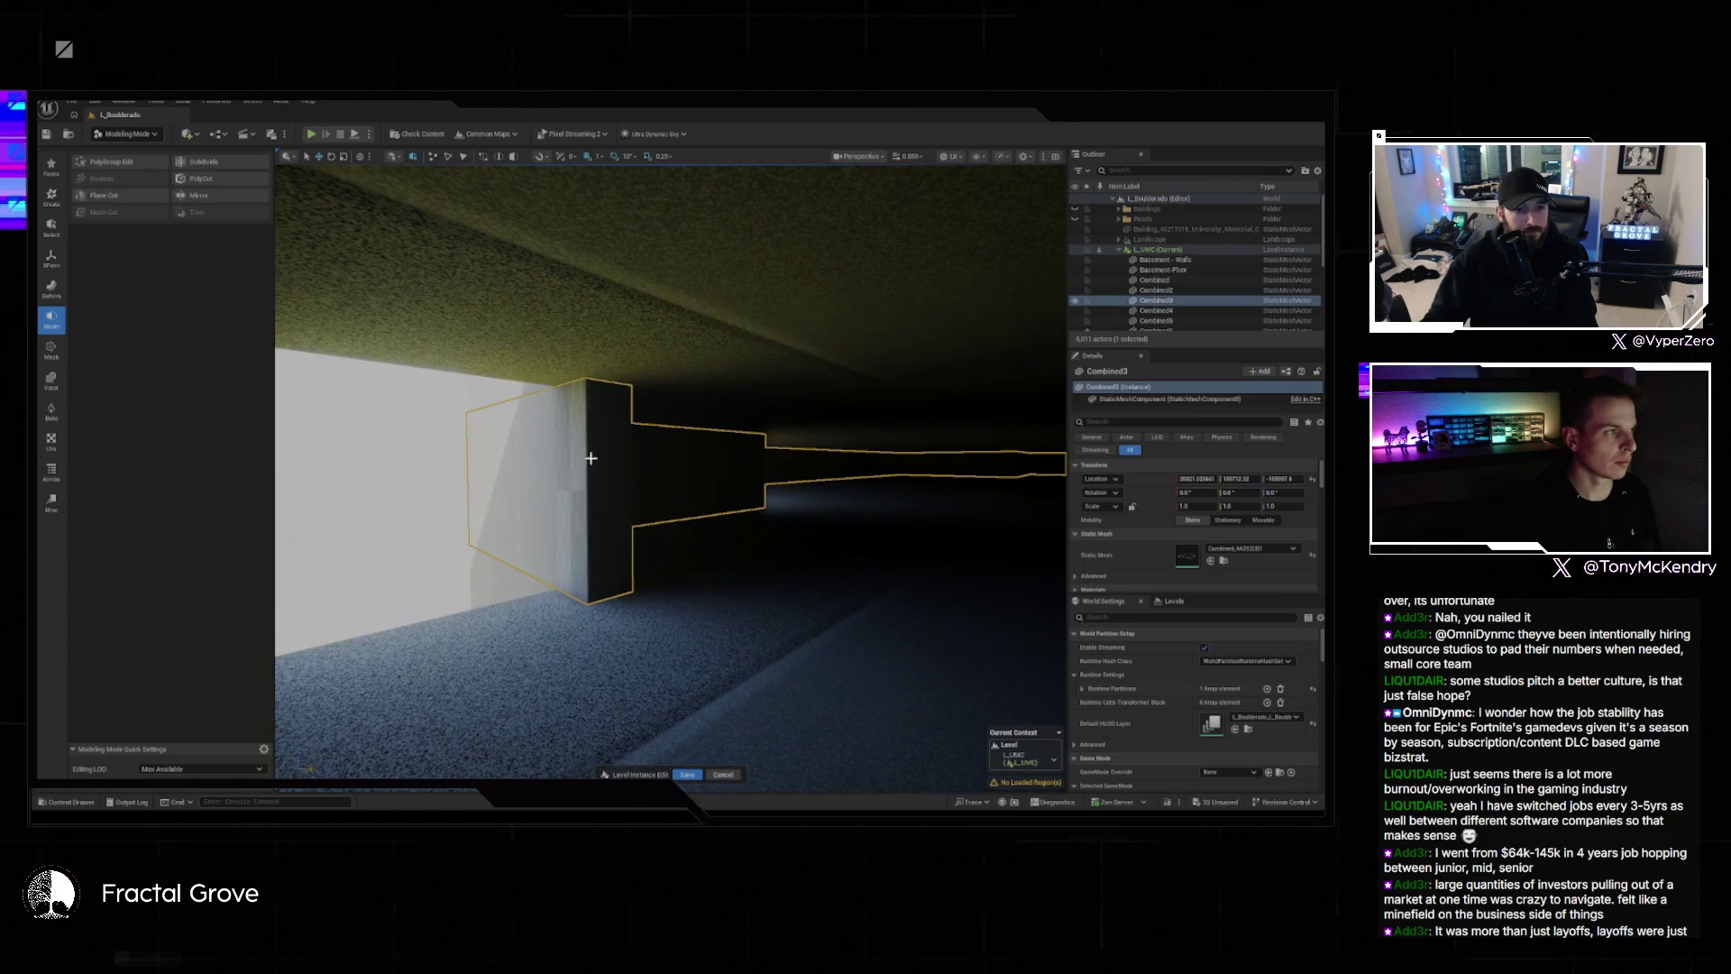
left_click(112, 162)
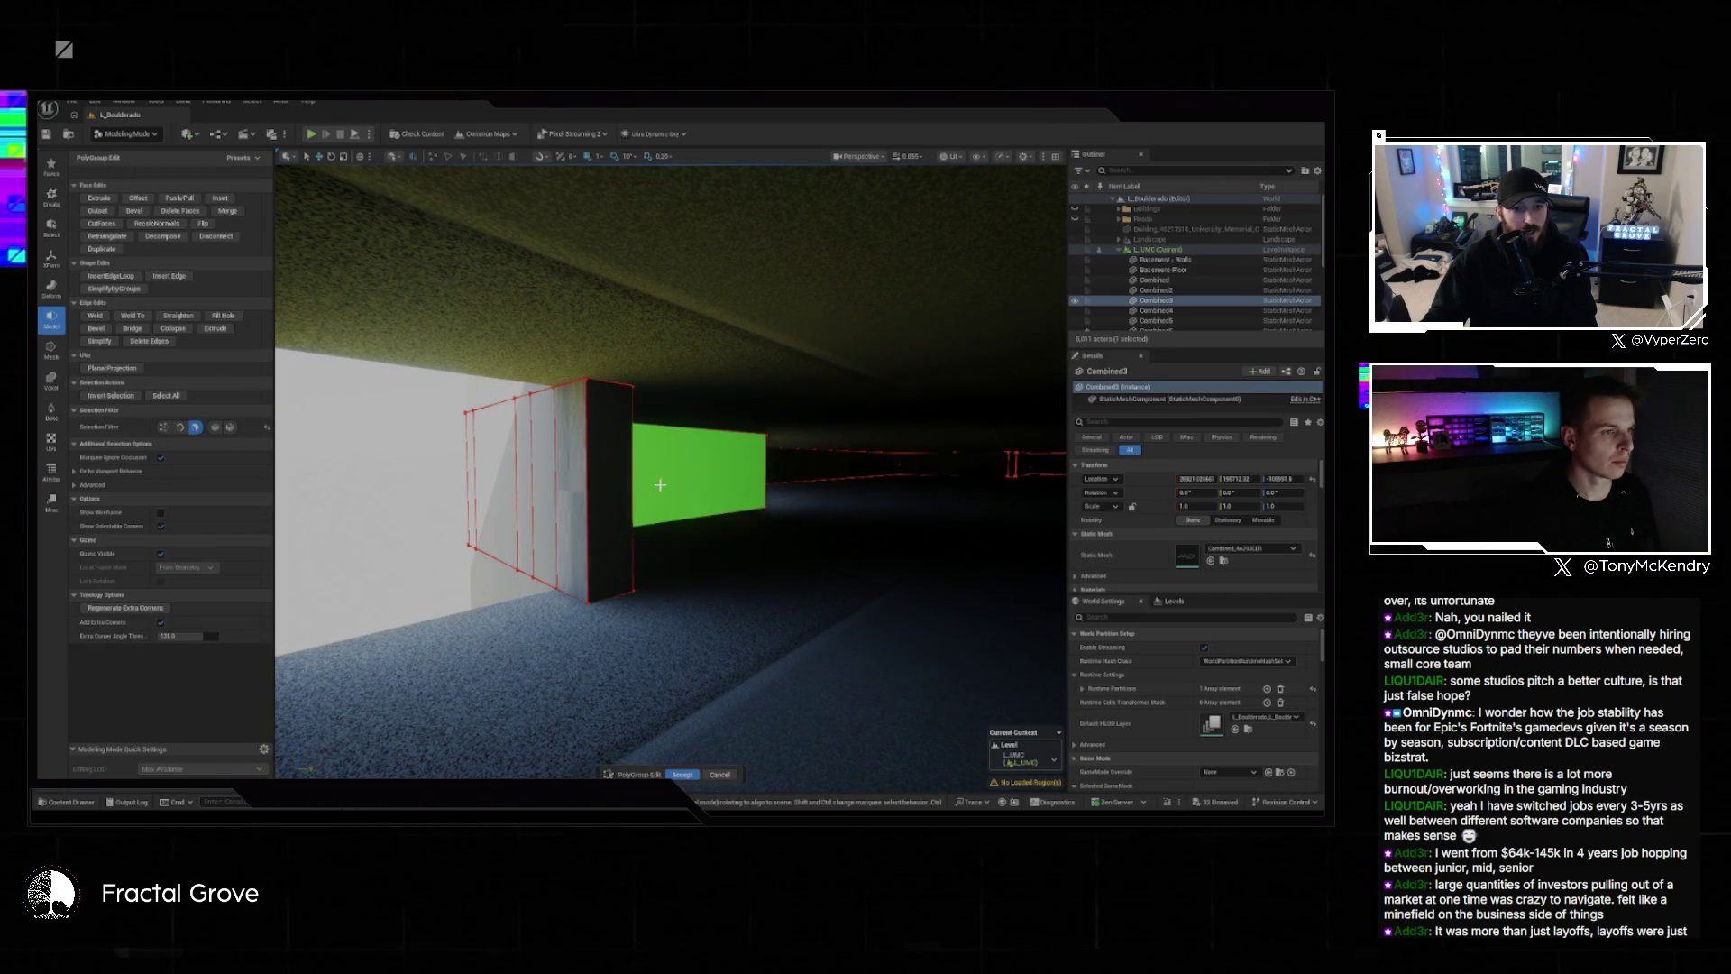
left_click(622, 457)
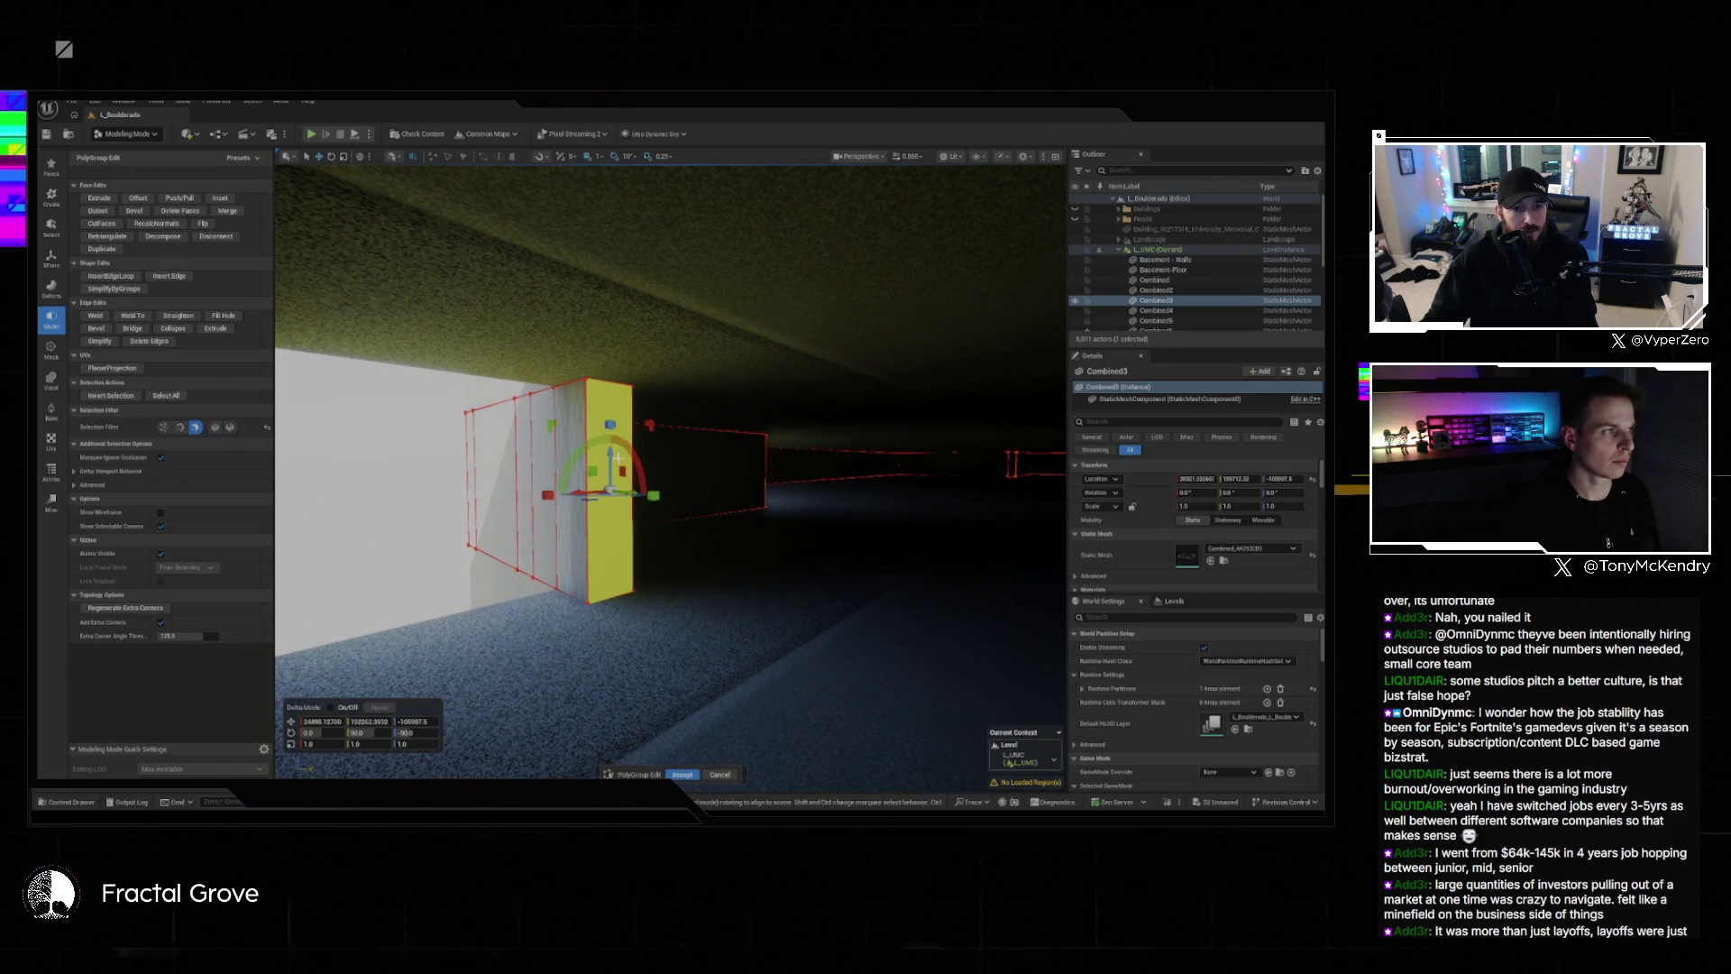
left_click(107, 200)
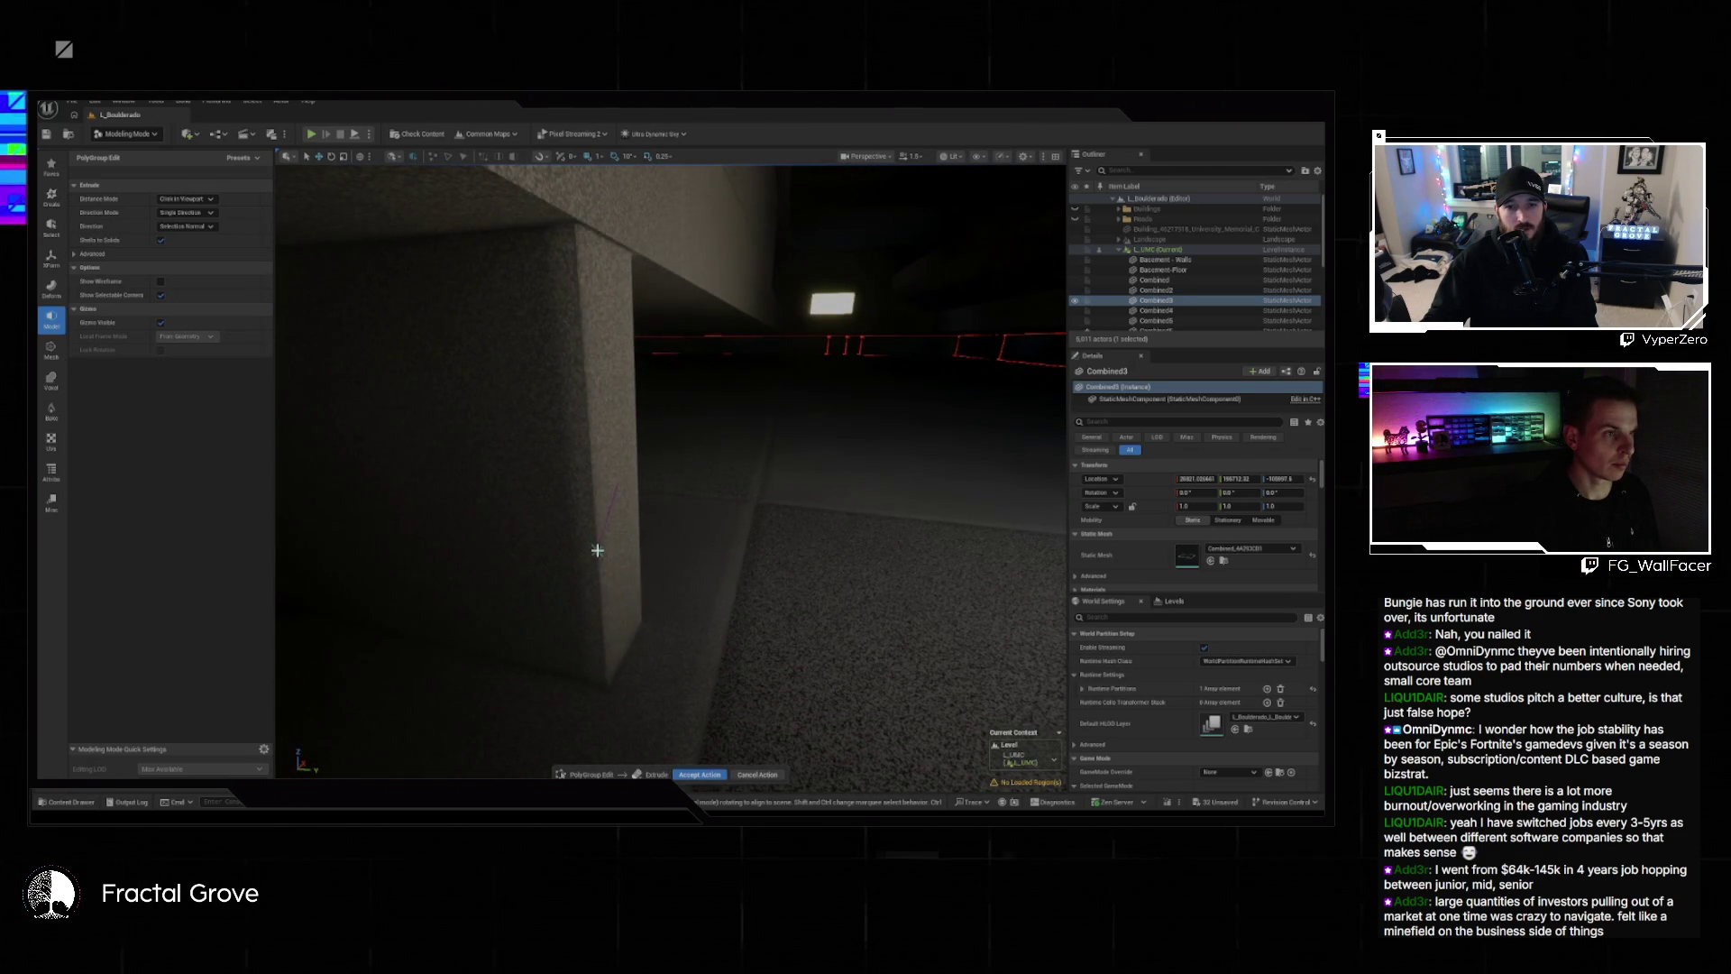
left_click(604, 552)
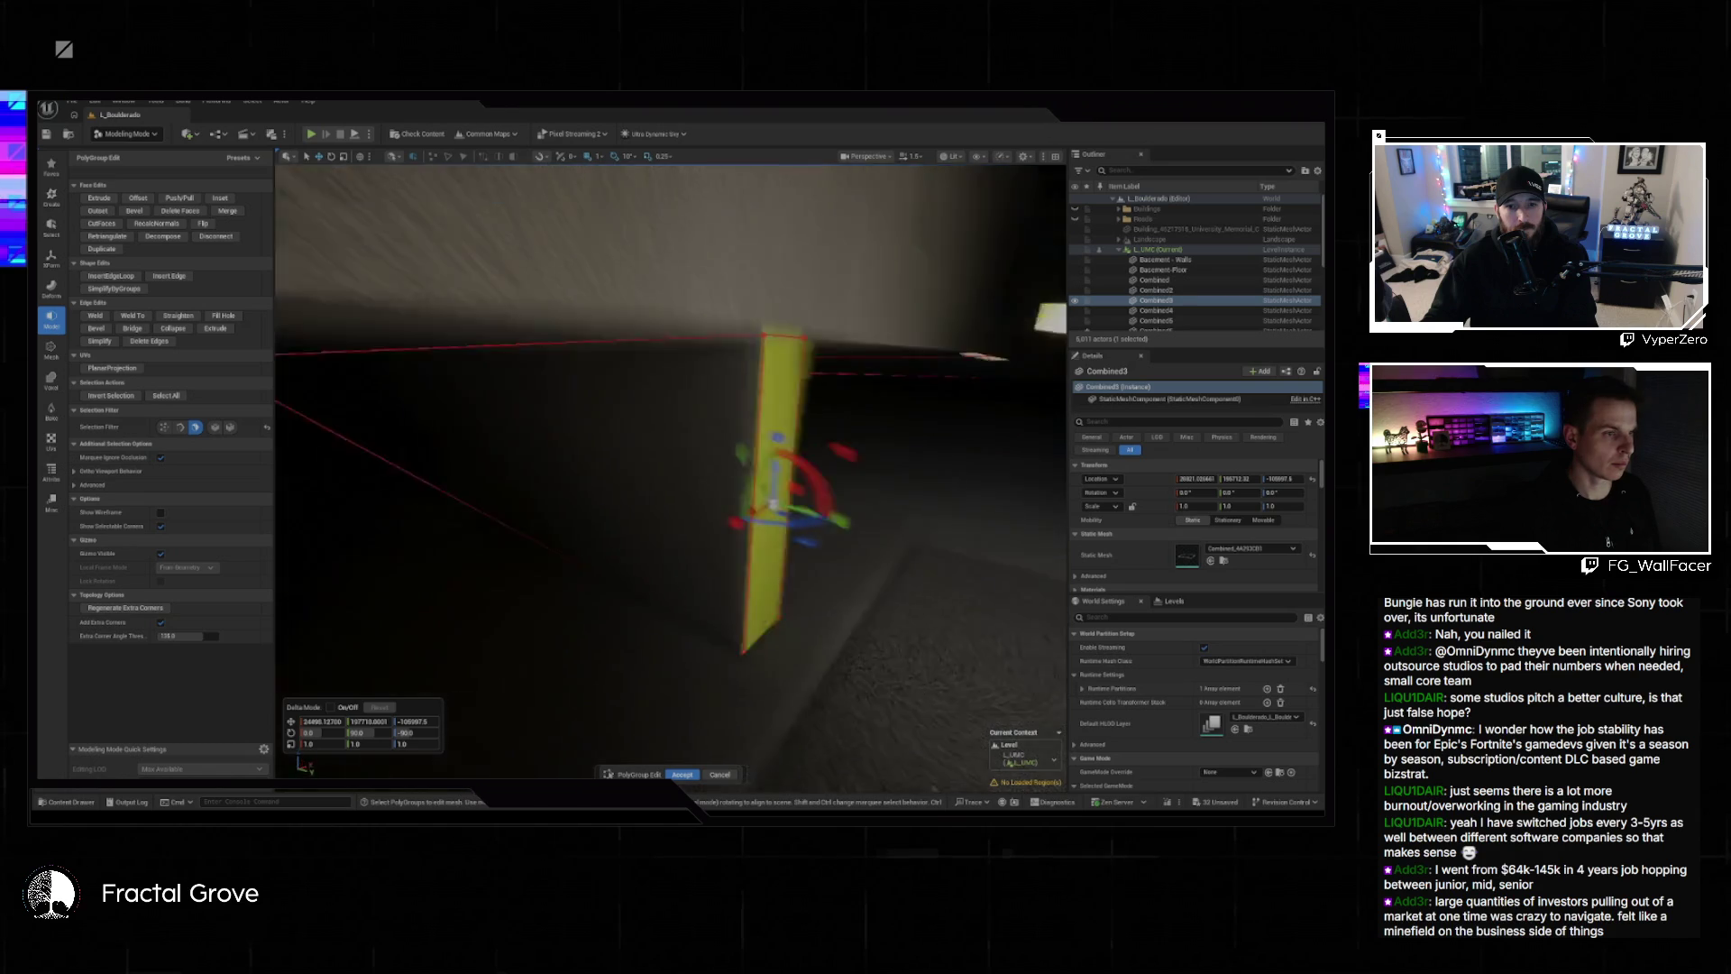
key("s")
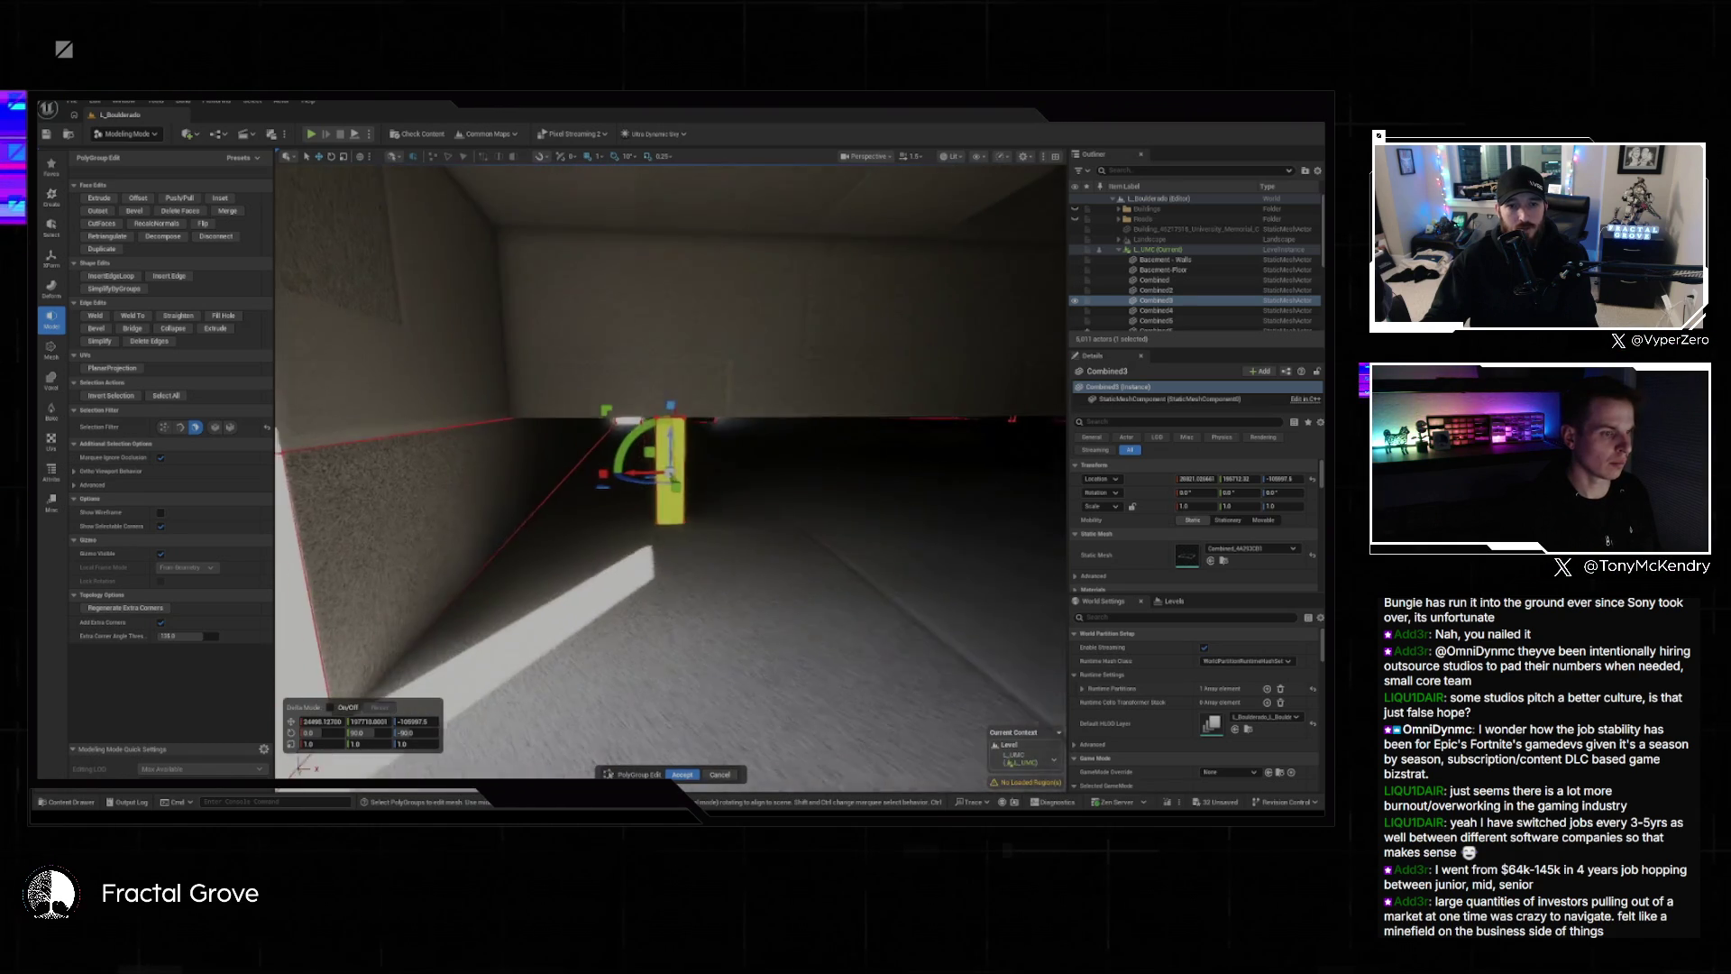
left_click(681, 775)
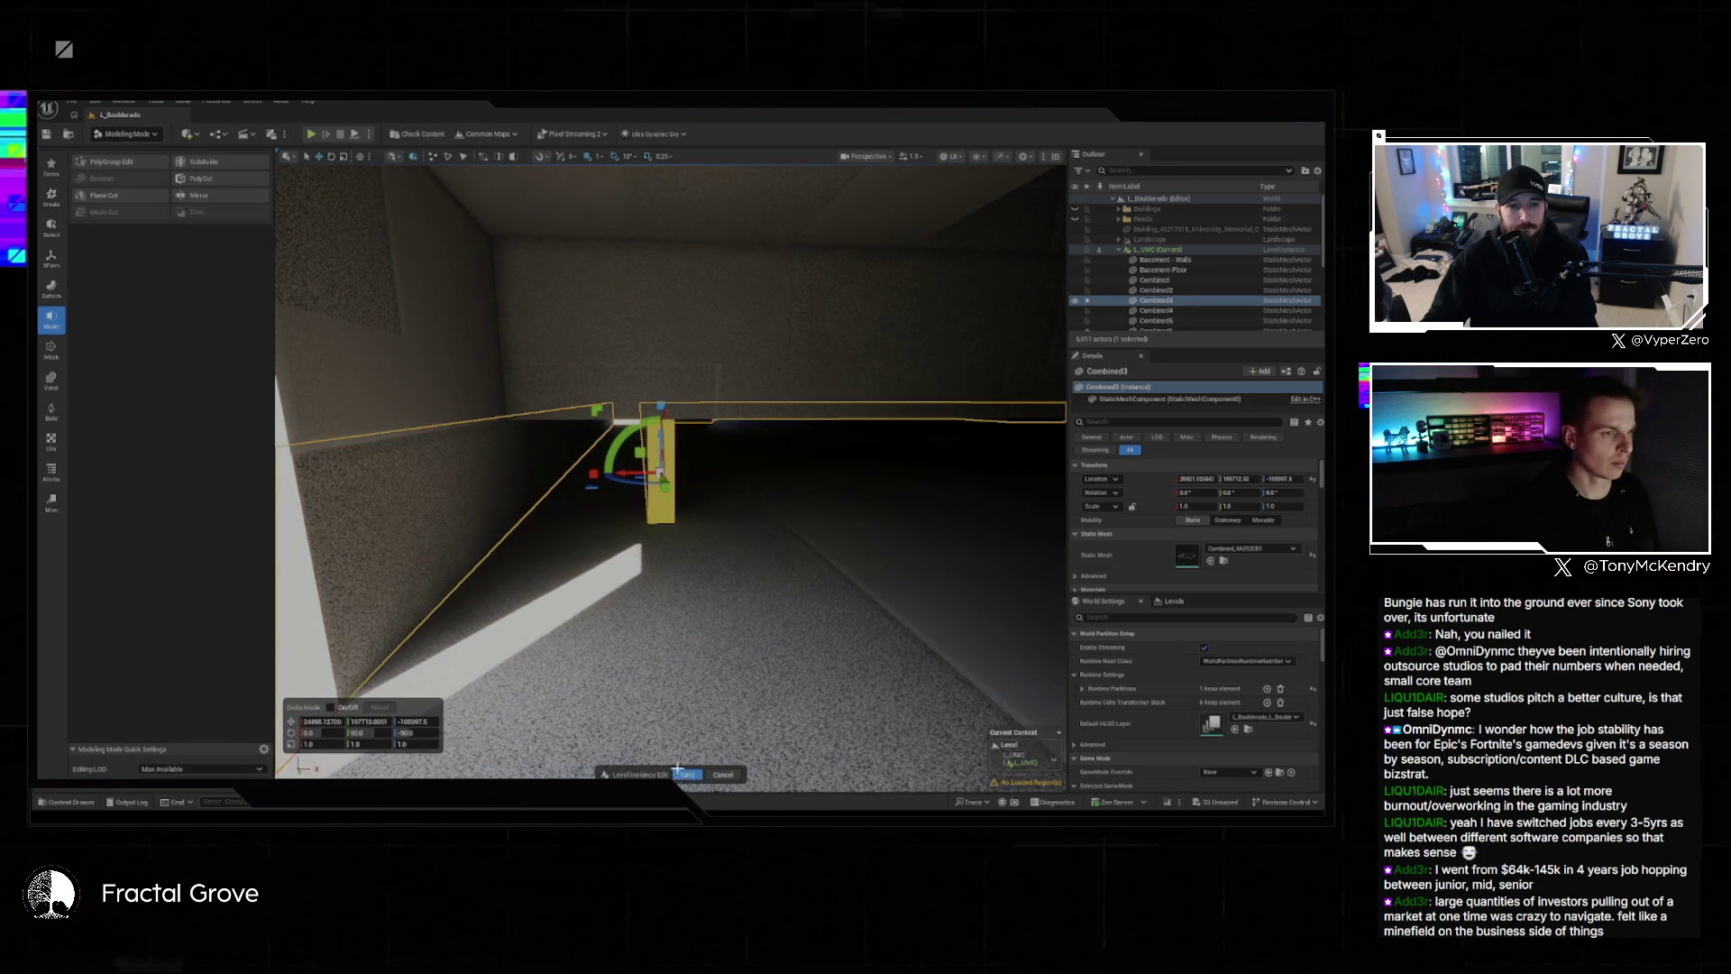
key("Escape")
key("w")
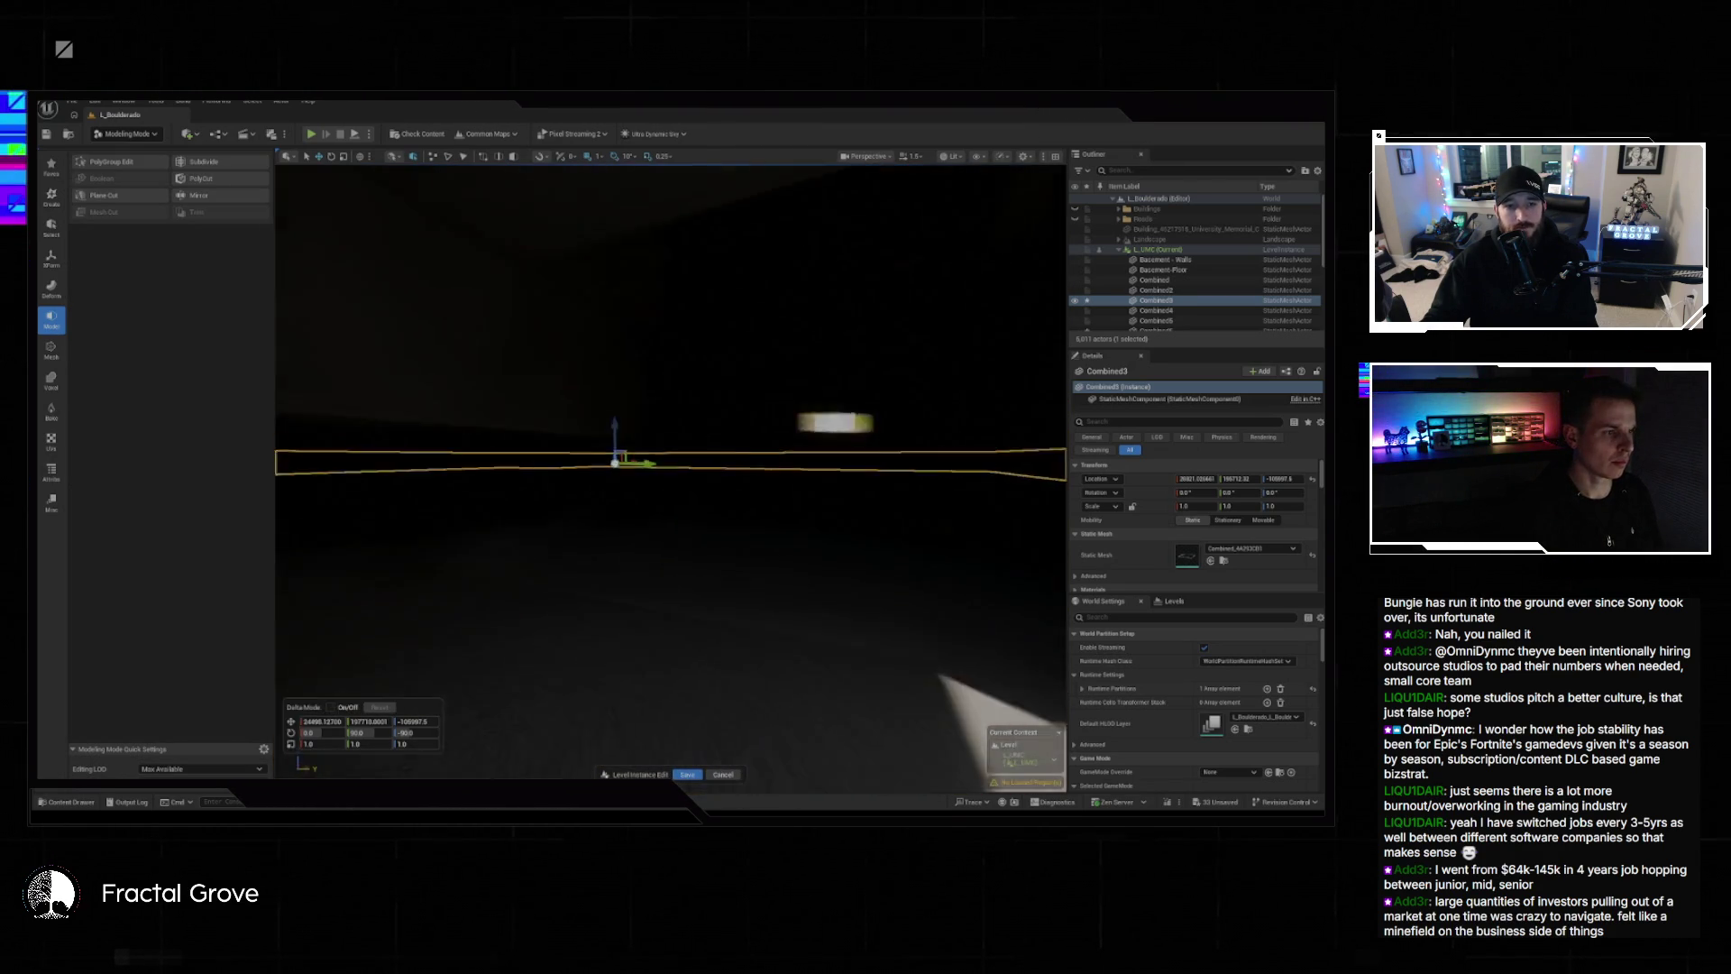
key("w")
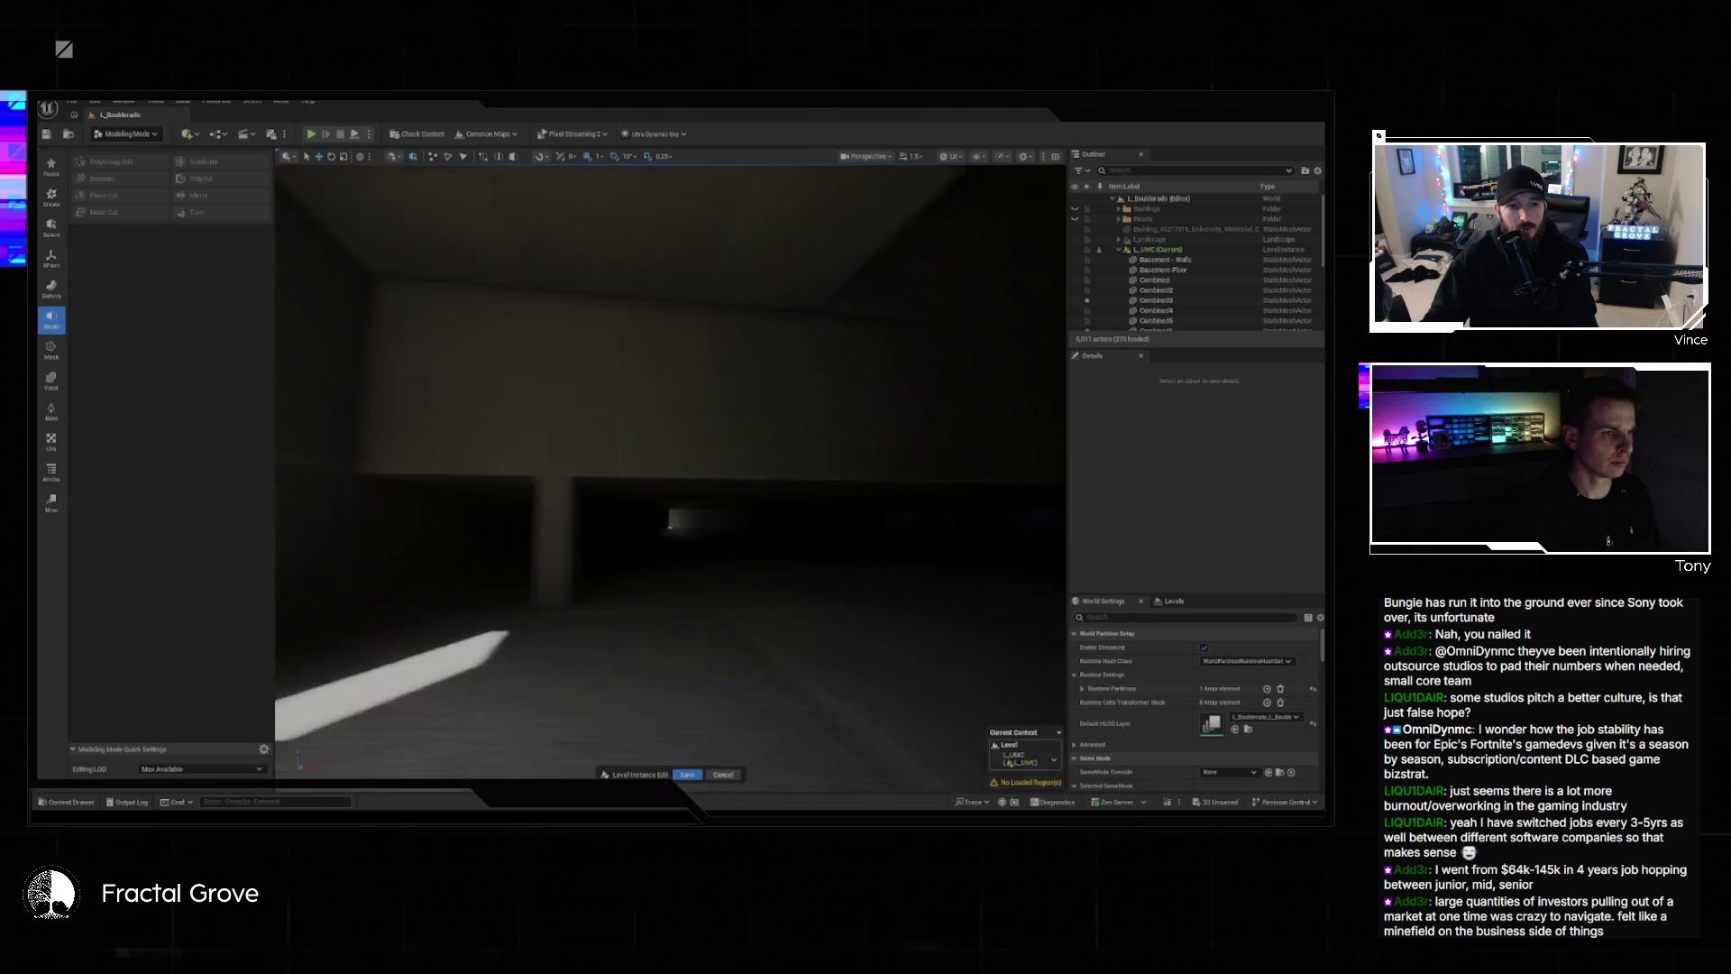
key("s")
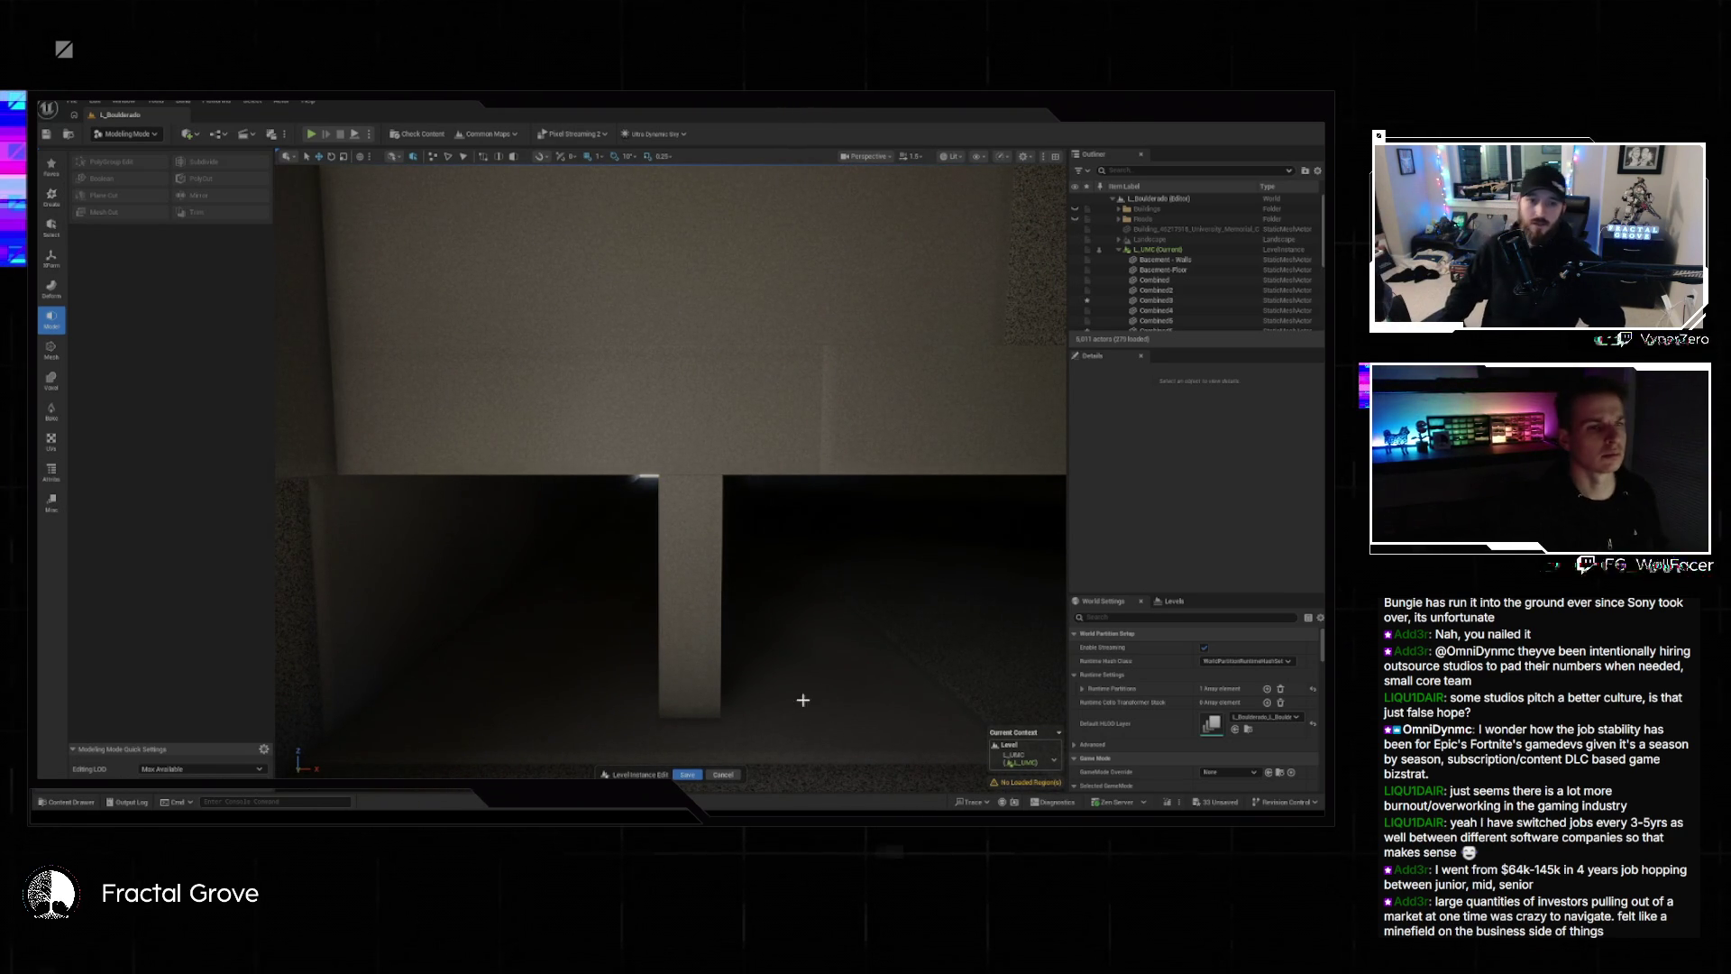
mouse_move(796, 653)
left_mouse_down()
mouse_move(667, 663)
mouse_move(658, 631)
mouse_move(618, 609)
mouse_move(676, 596)
mouse_move(792, 653)
left_mouse_up()
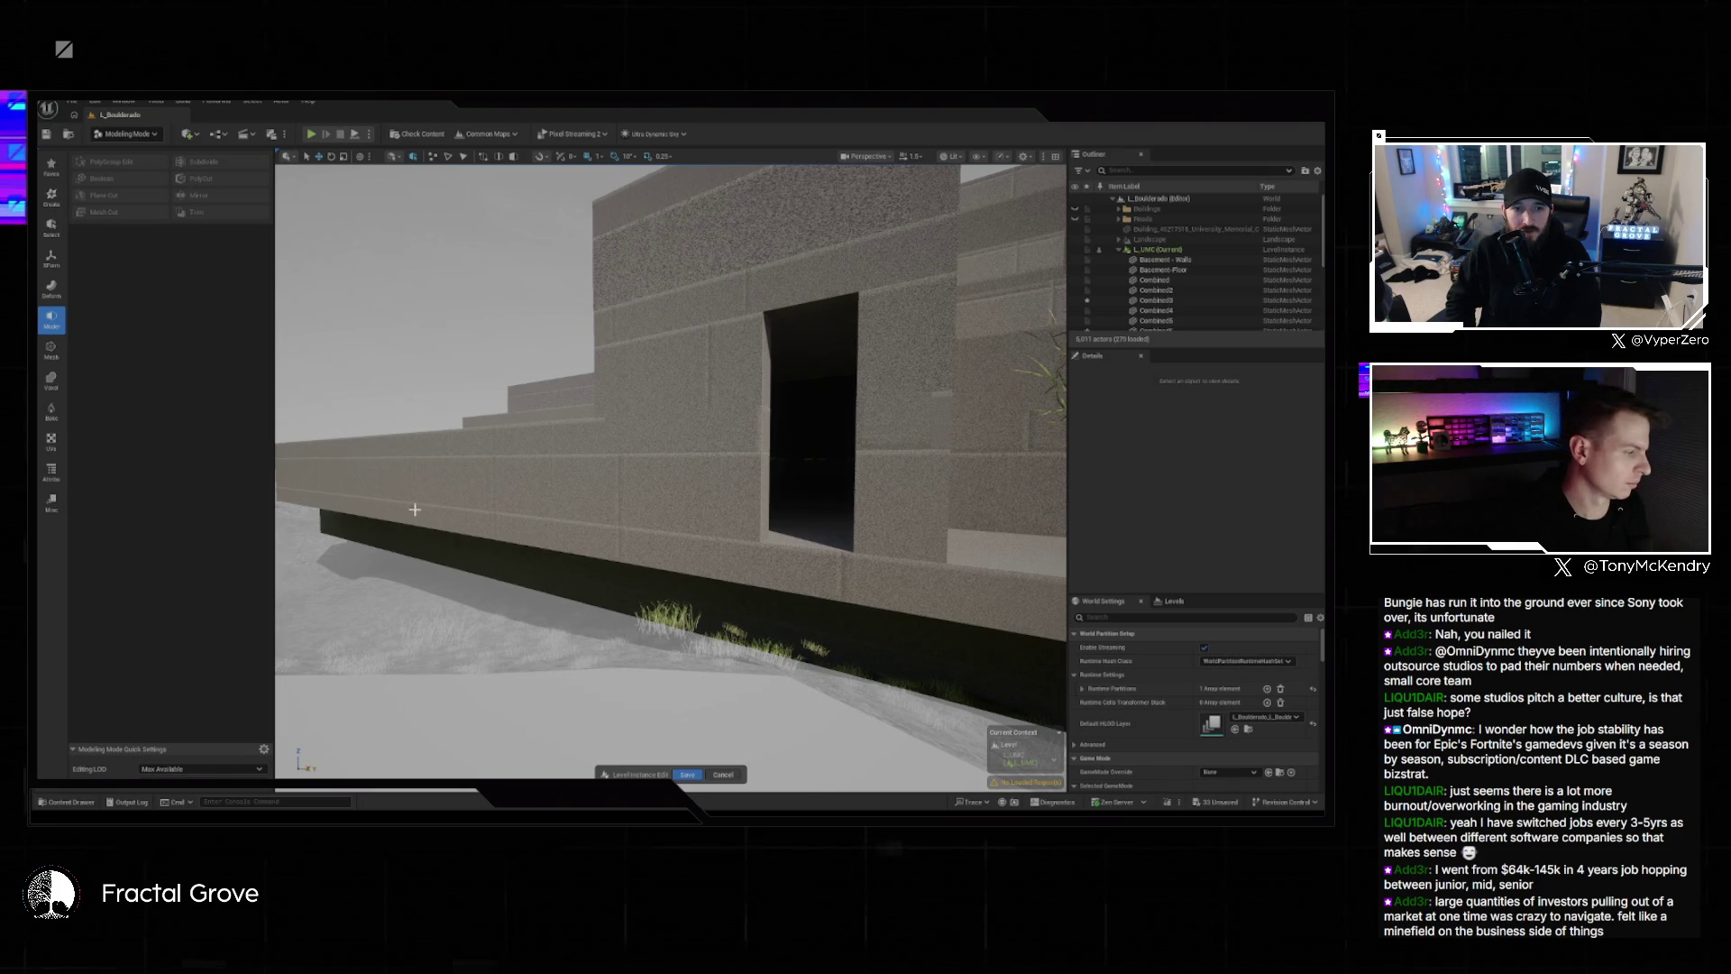
mouse_move(793, 654)
left_mouse_down()
mouse_move(784, 631)
mouse_move(777, 704)
left_mouse_up()
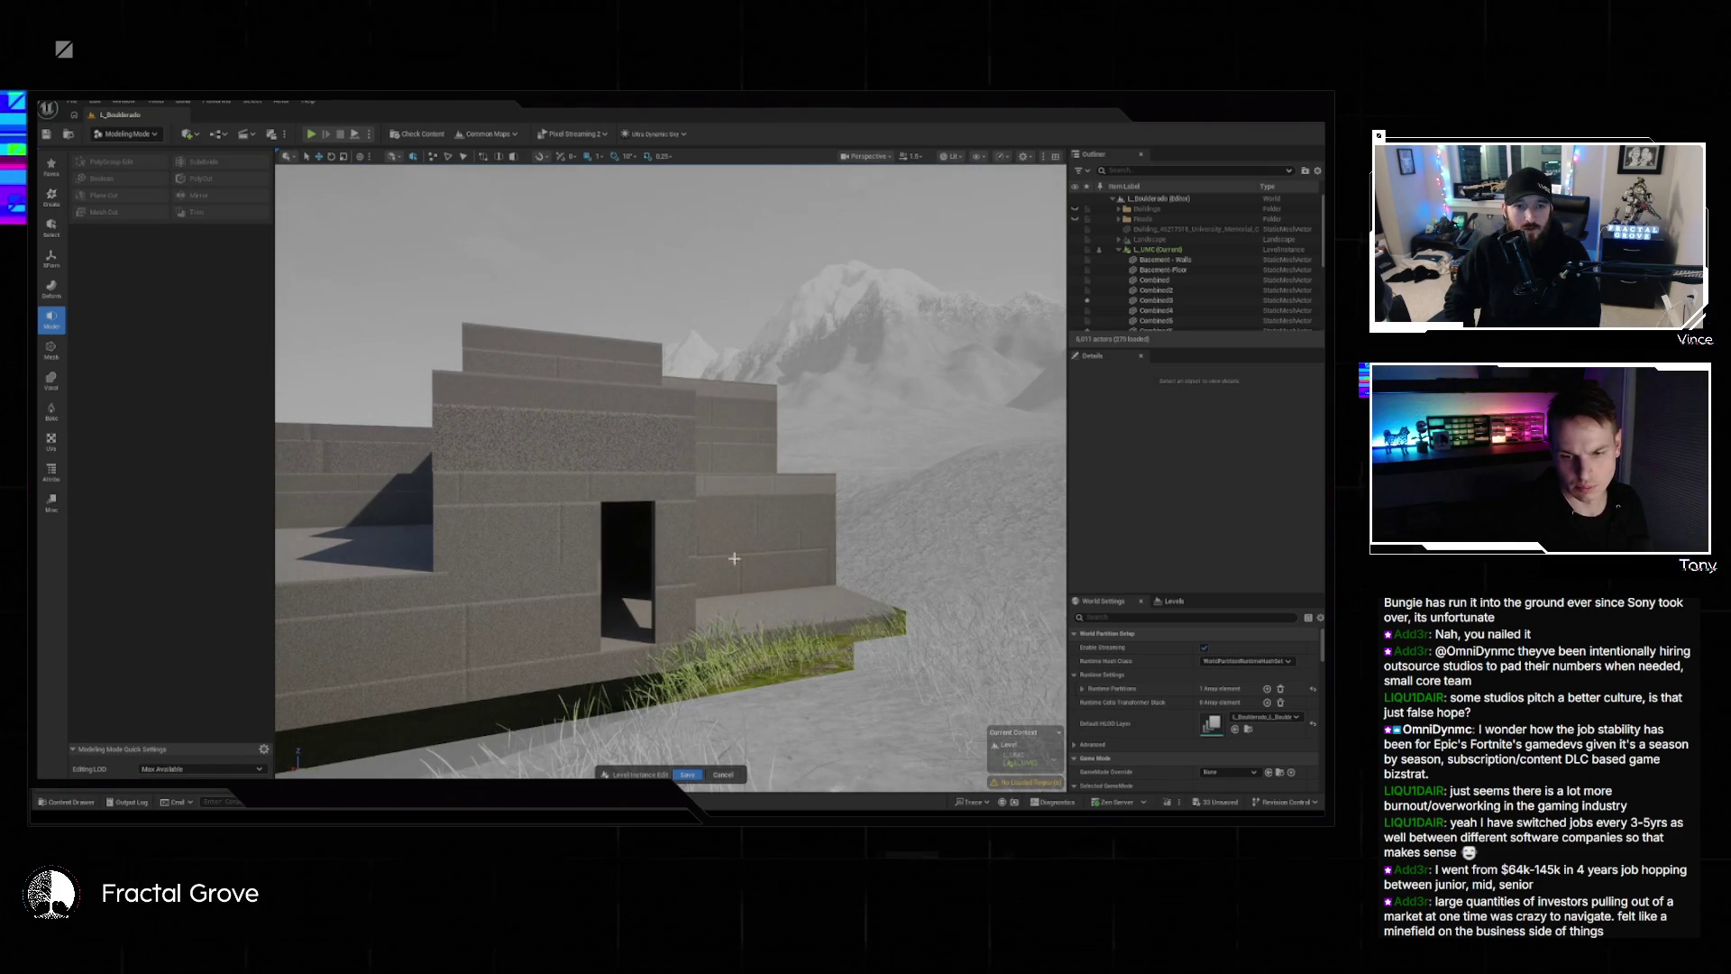
Return to the editor, move closer to the building, and save everything with File > Save All.
key("alt+Tab")
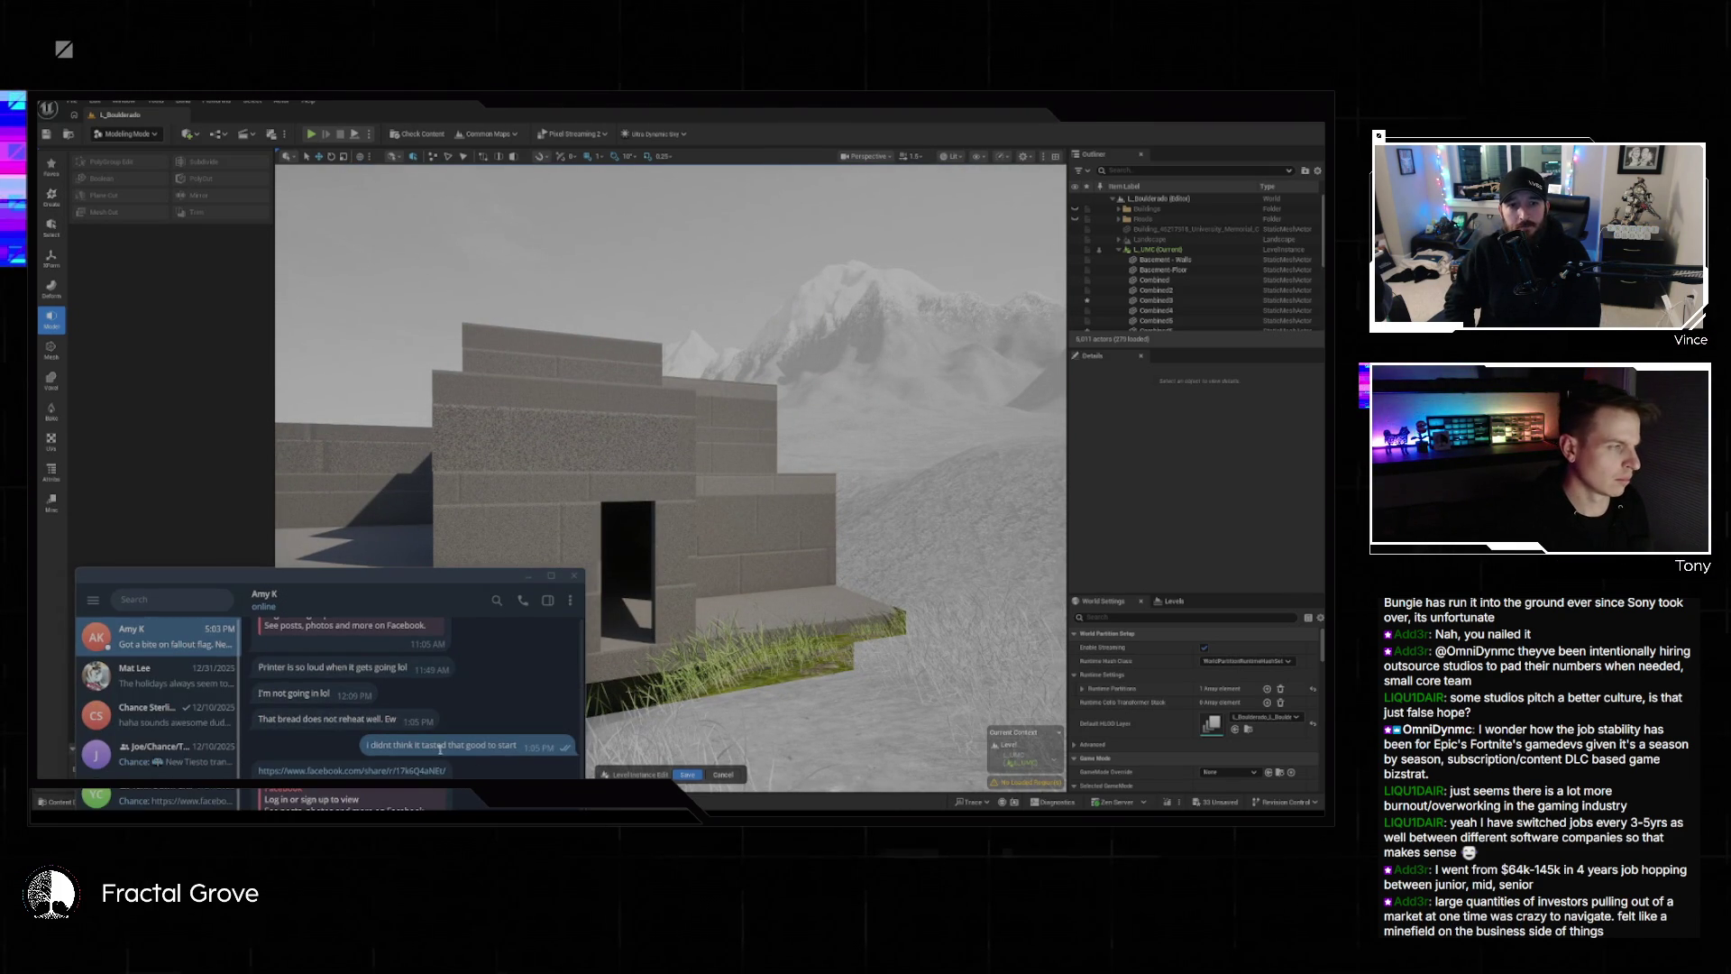
key("alt+Tab")
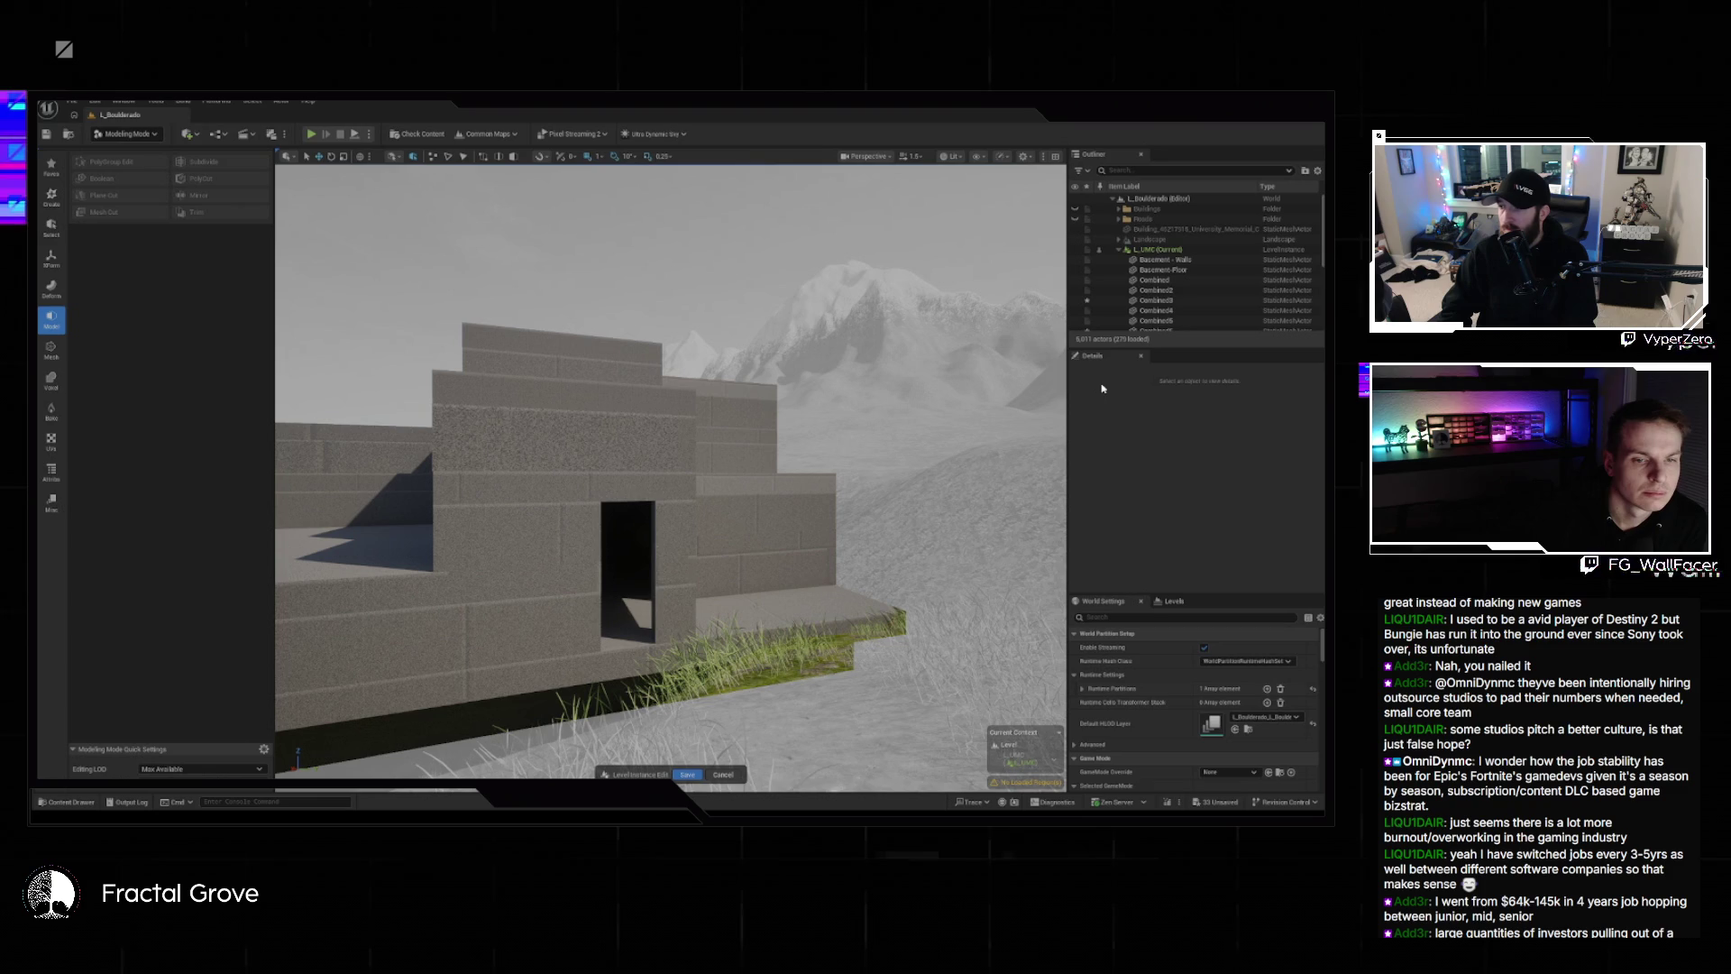
mouse_move(931, 515)
left_mouse_down()
mouse_move(930, 429)
mouse_move(936, 509)
left_mouse_up()
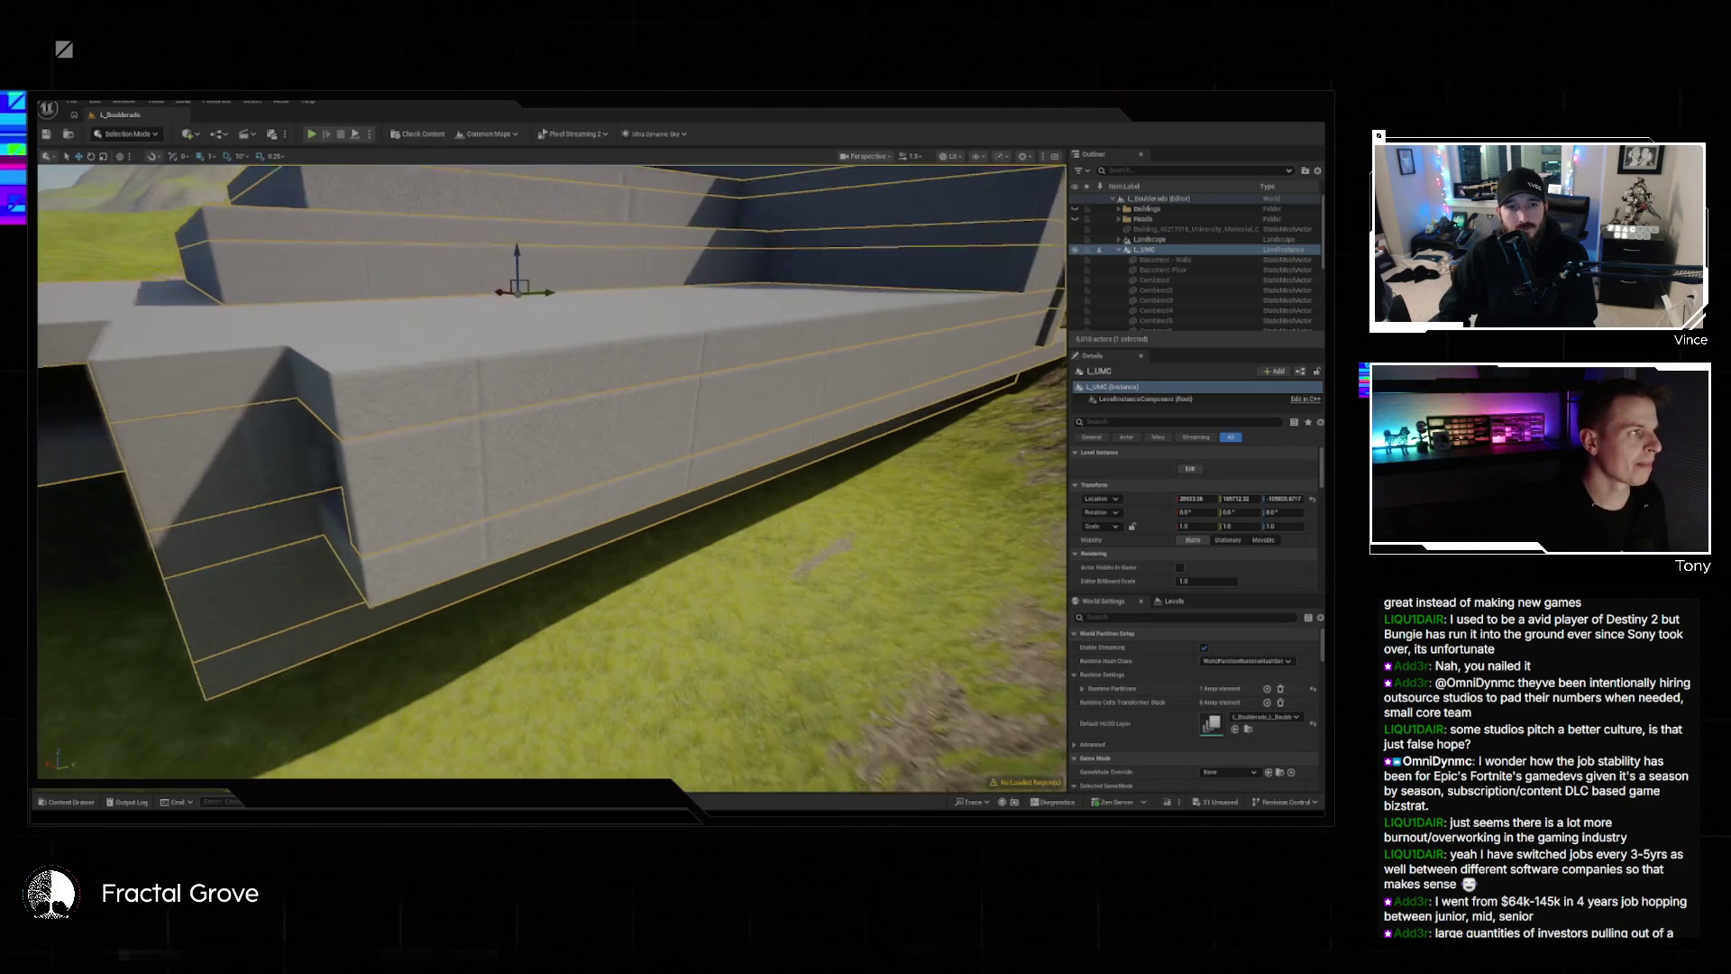
left_click(71, 101)
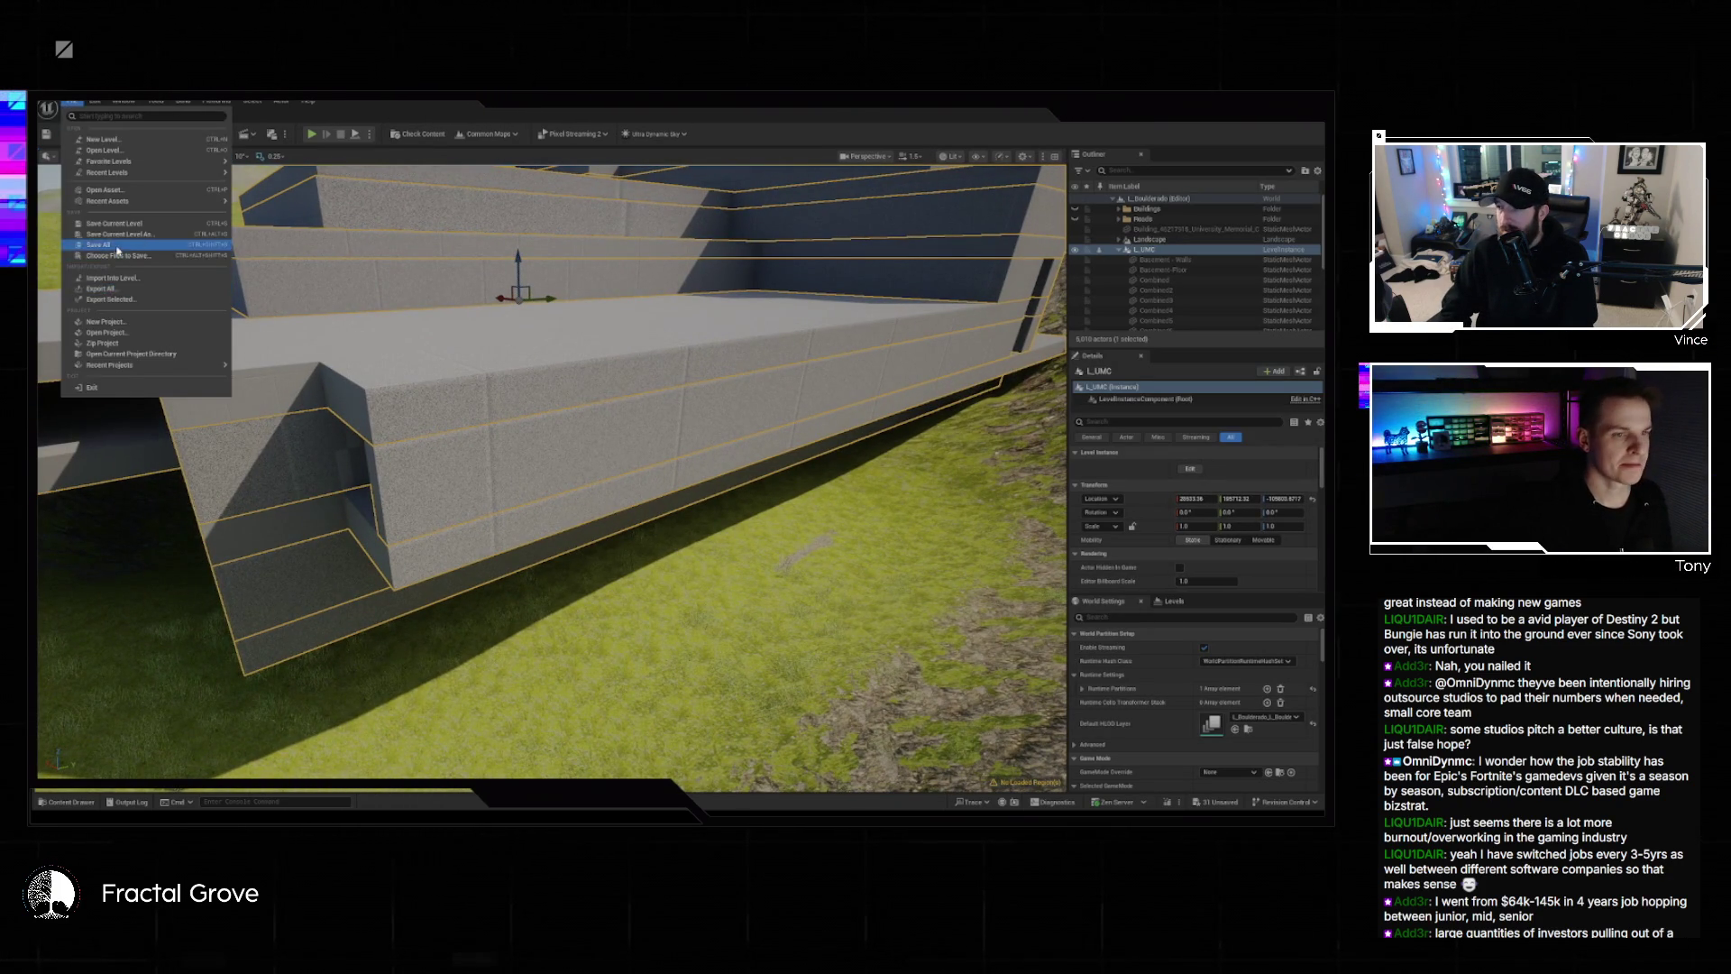
left_click(99, 245)
left_click_drag(588, 440, 588, 440)
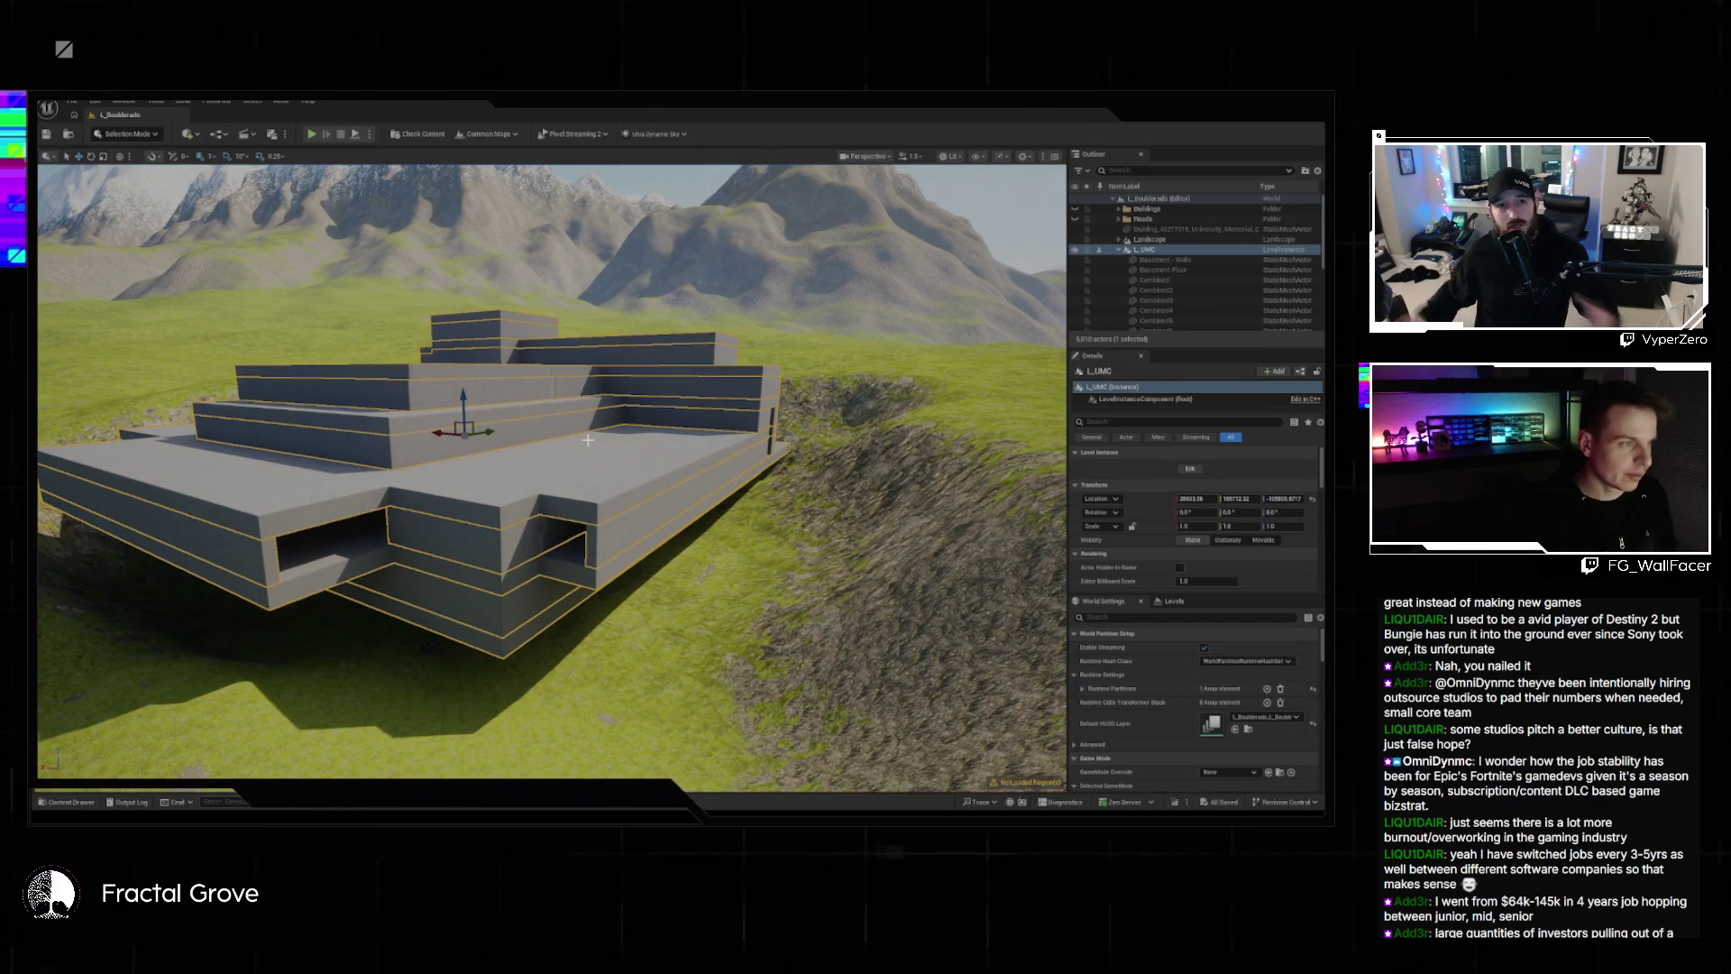
left_click_drag(588, 440, 548, 432)
key("Escape")
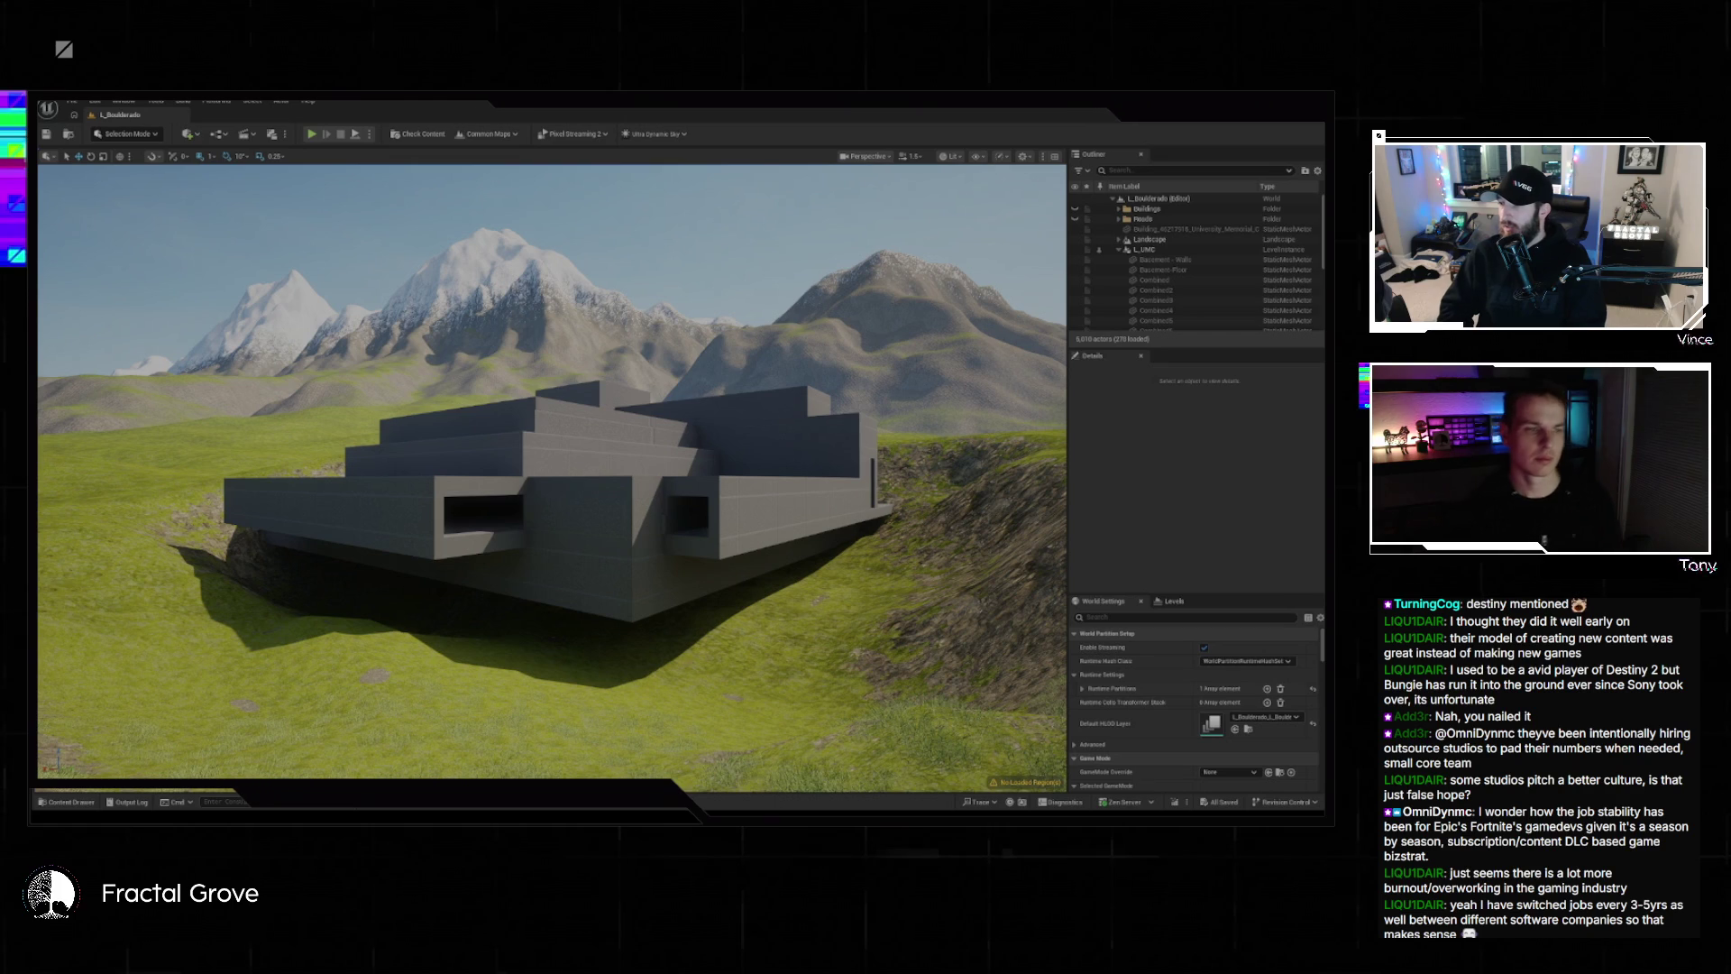
mouse_move(660, 449)
left_mouse_down()
mouse_move(685, 297)
mouse_move(650, 397)
mouse_move(616, 405)
left_mouse_up()
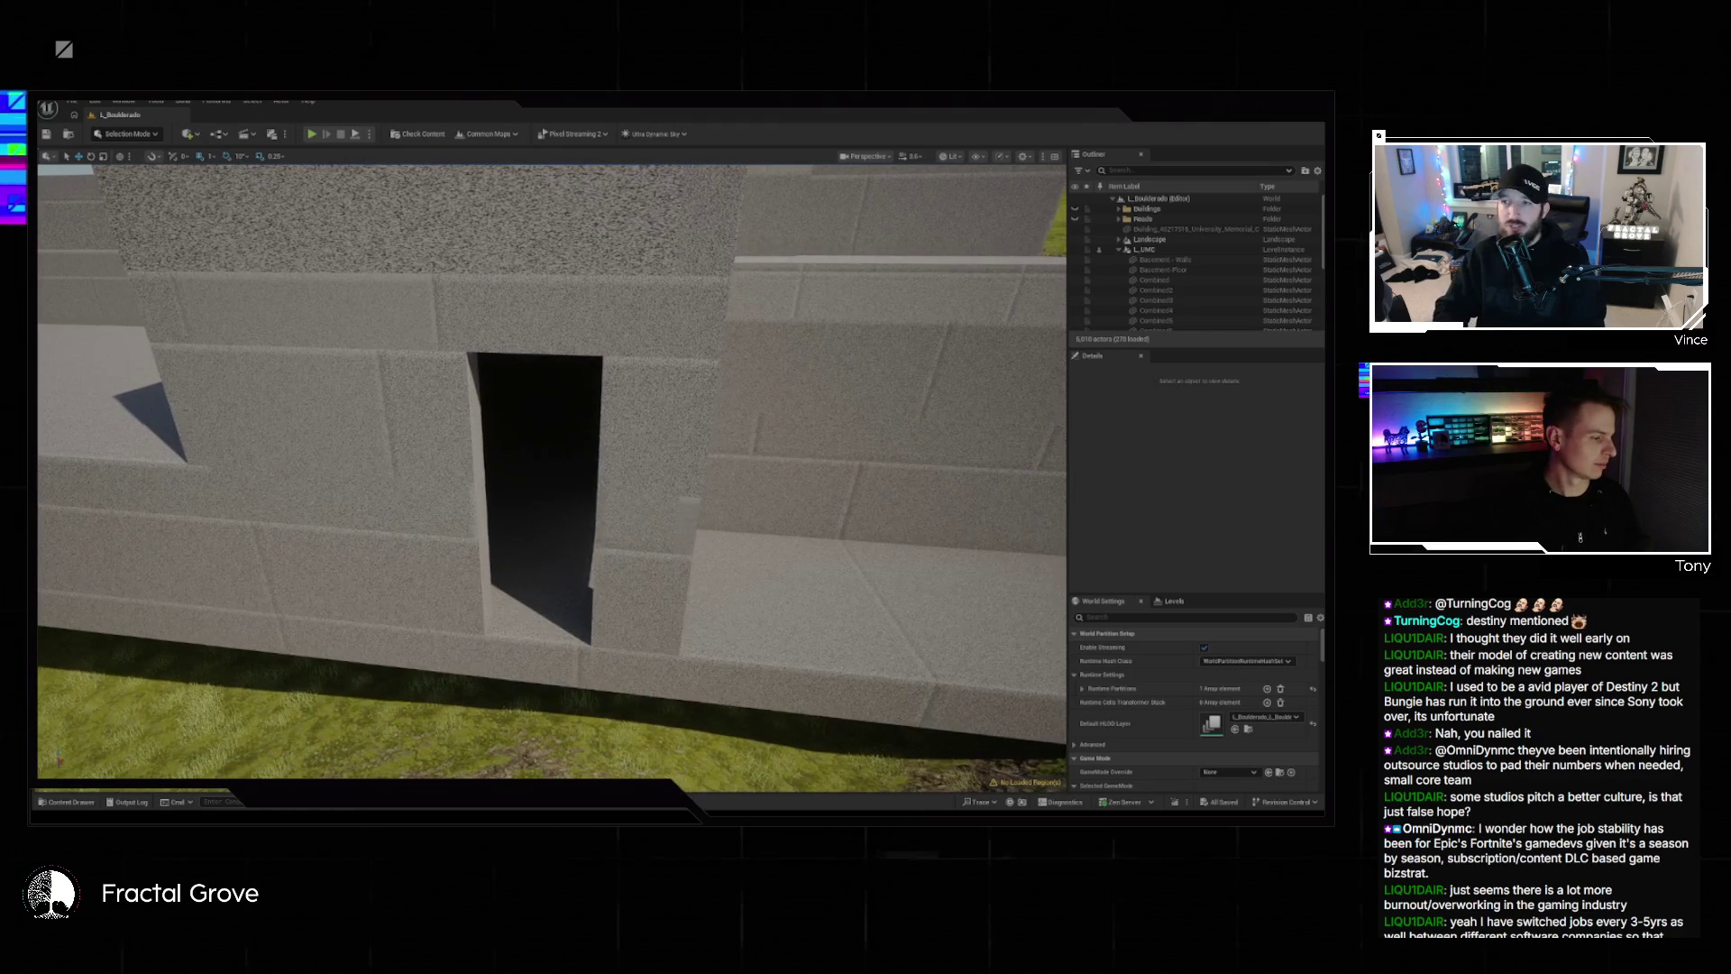